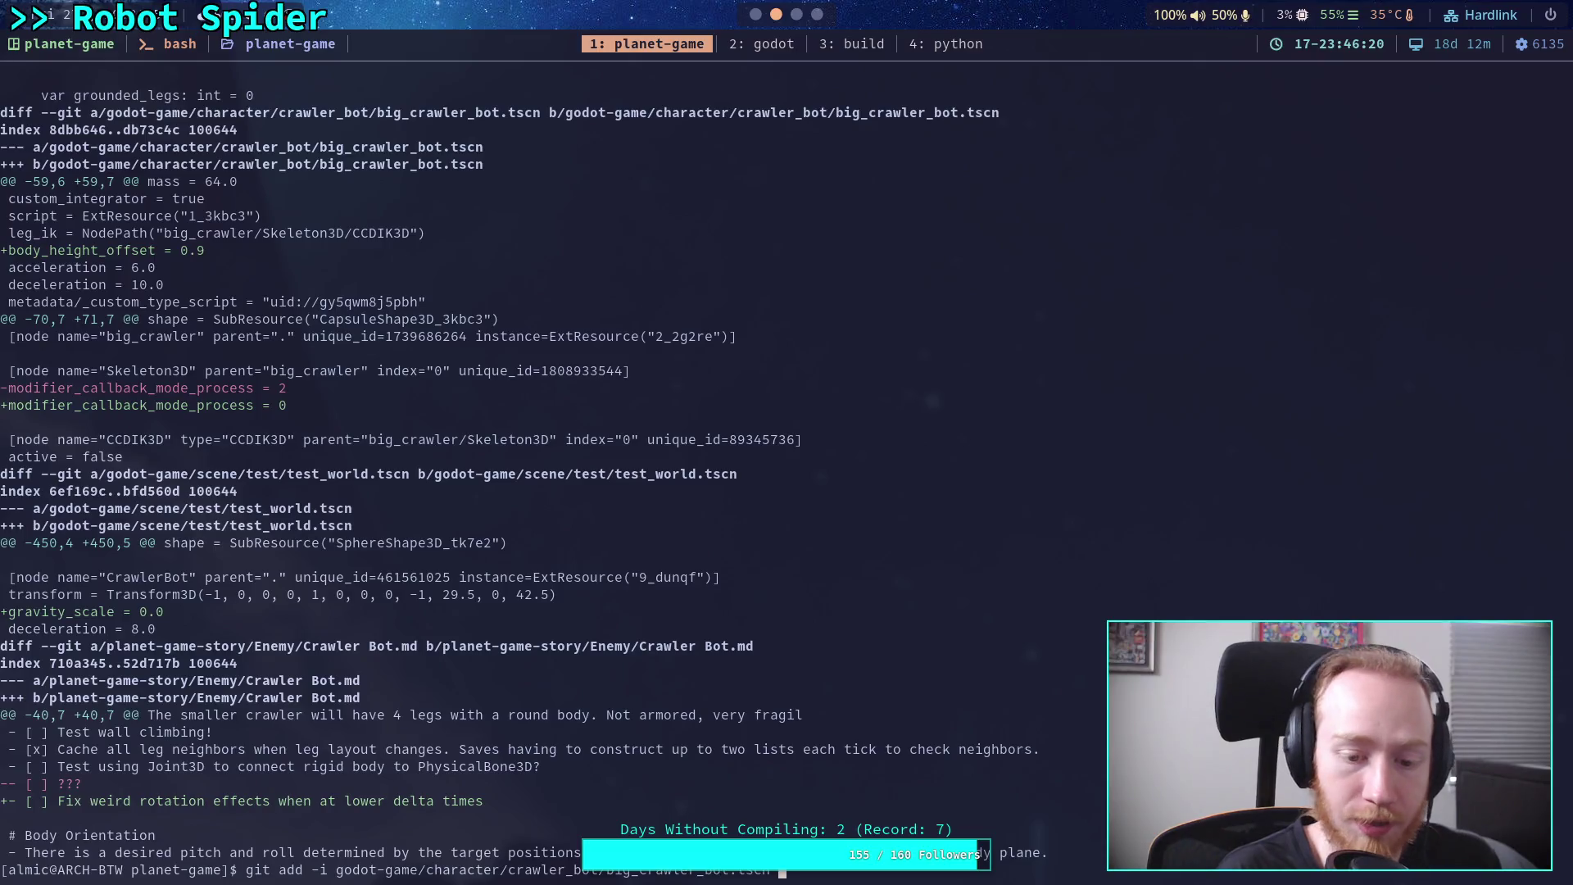
- Use git add -i patch mode to stage only big_crawler_bot.tscn's modifier_callback_mode_process hunk, then run git commit --amend
key(Return)
text(5)
key(Return)
text(1)
key(Return)
key(Return)
text(n)
key(Return)
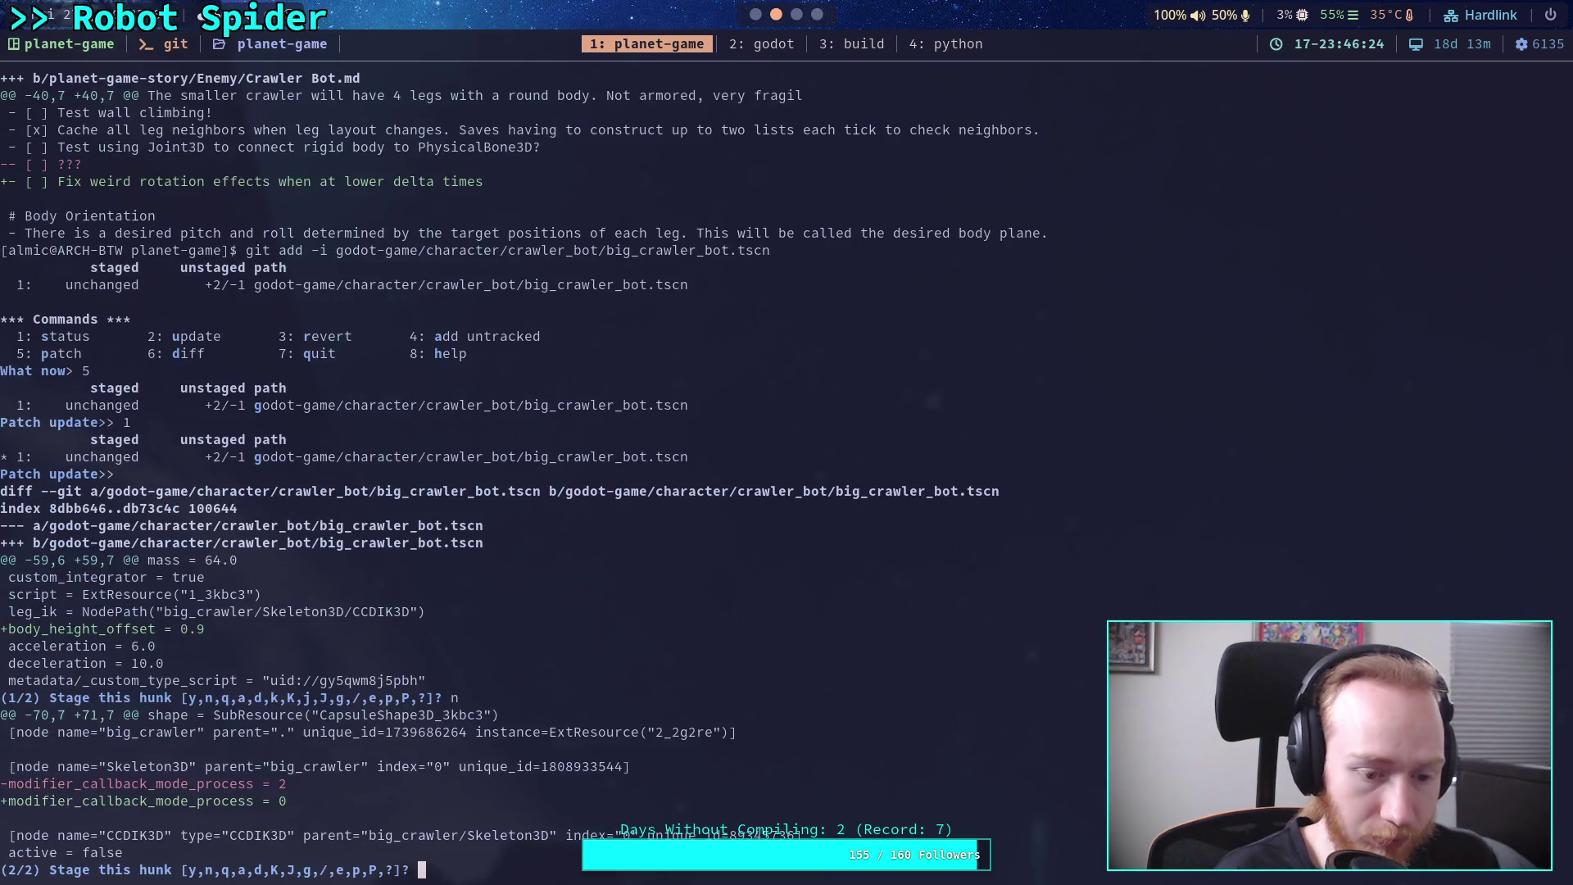
text(yq)
key(Return)
text(git )
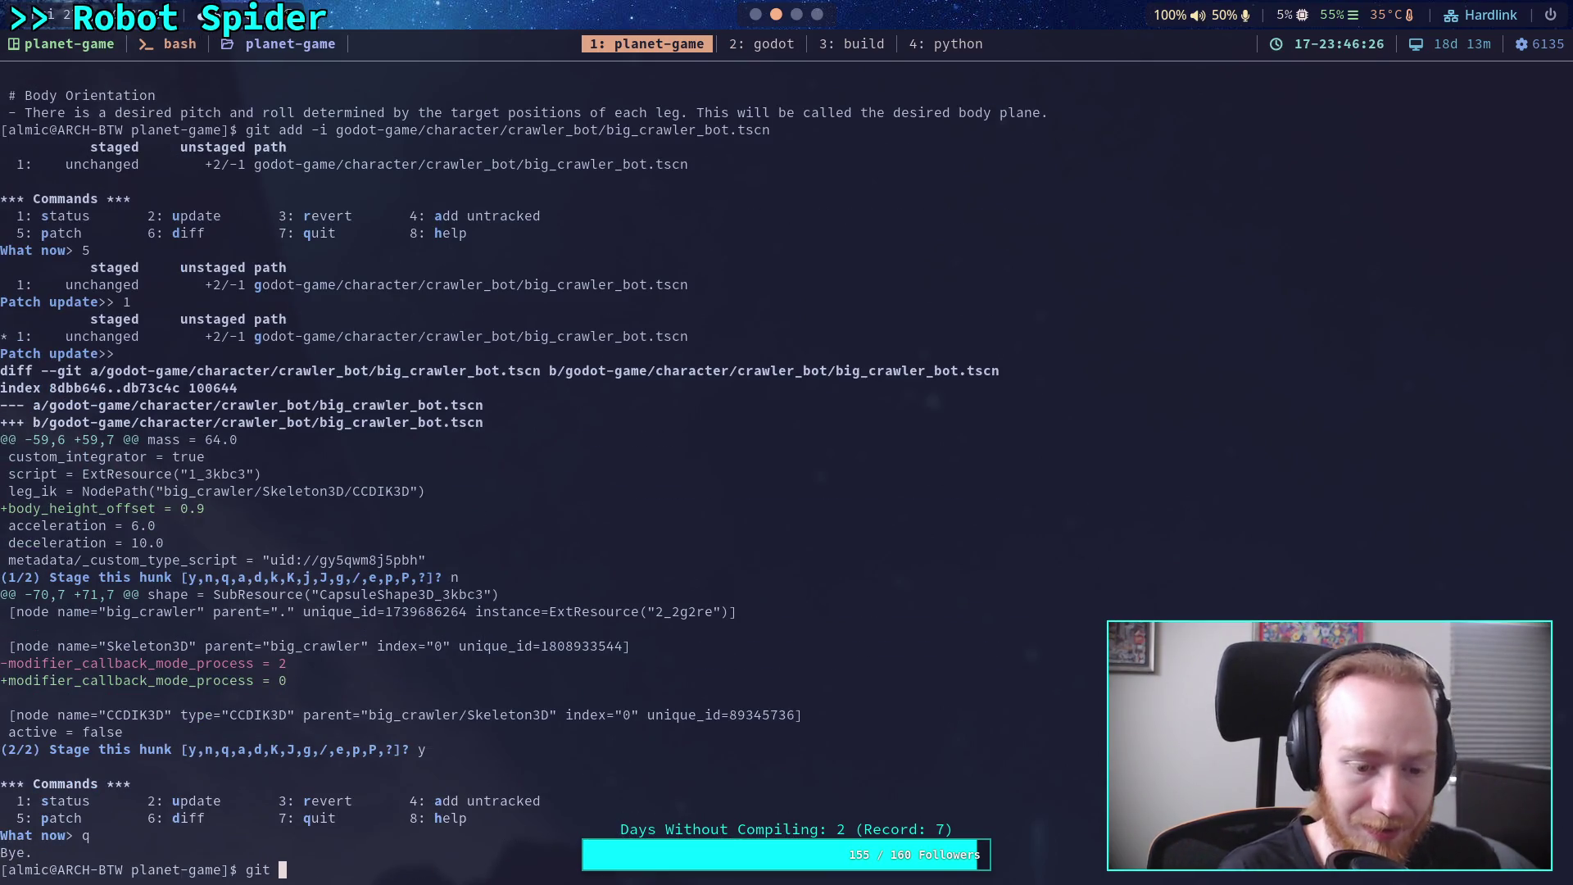
text(commit --)
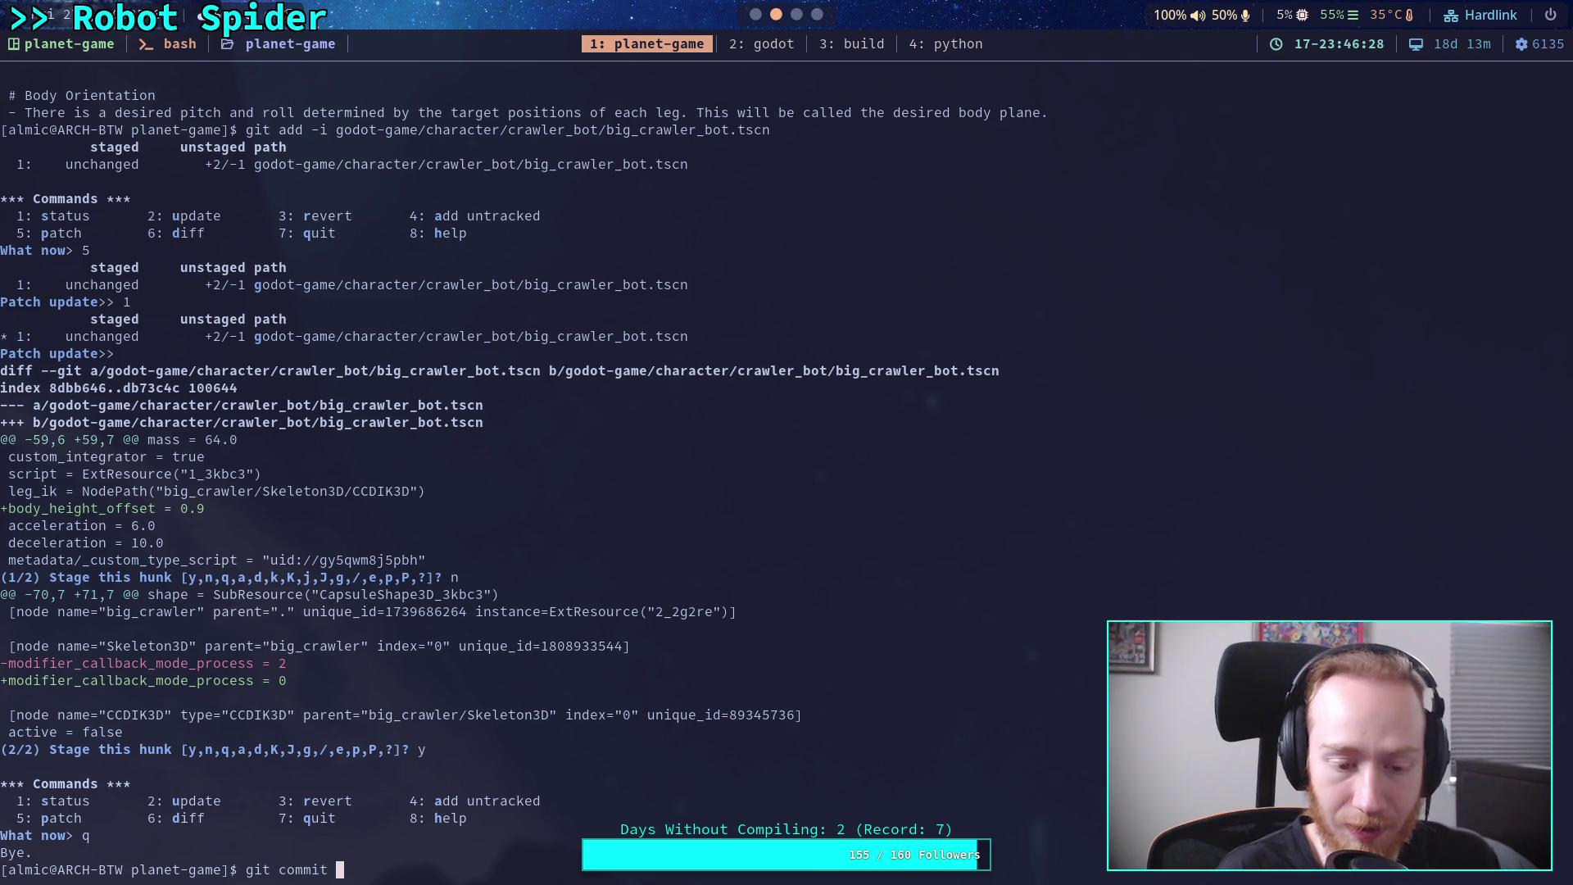
text(amend)
key(Return)
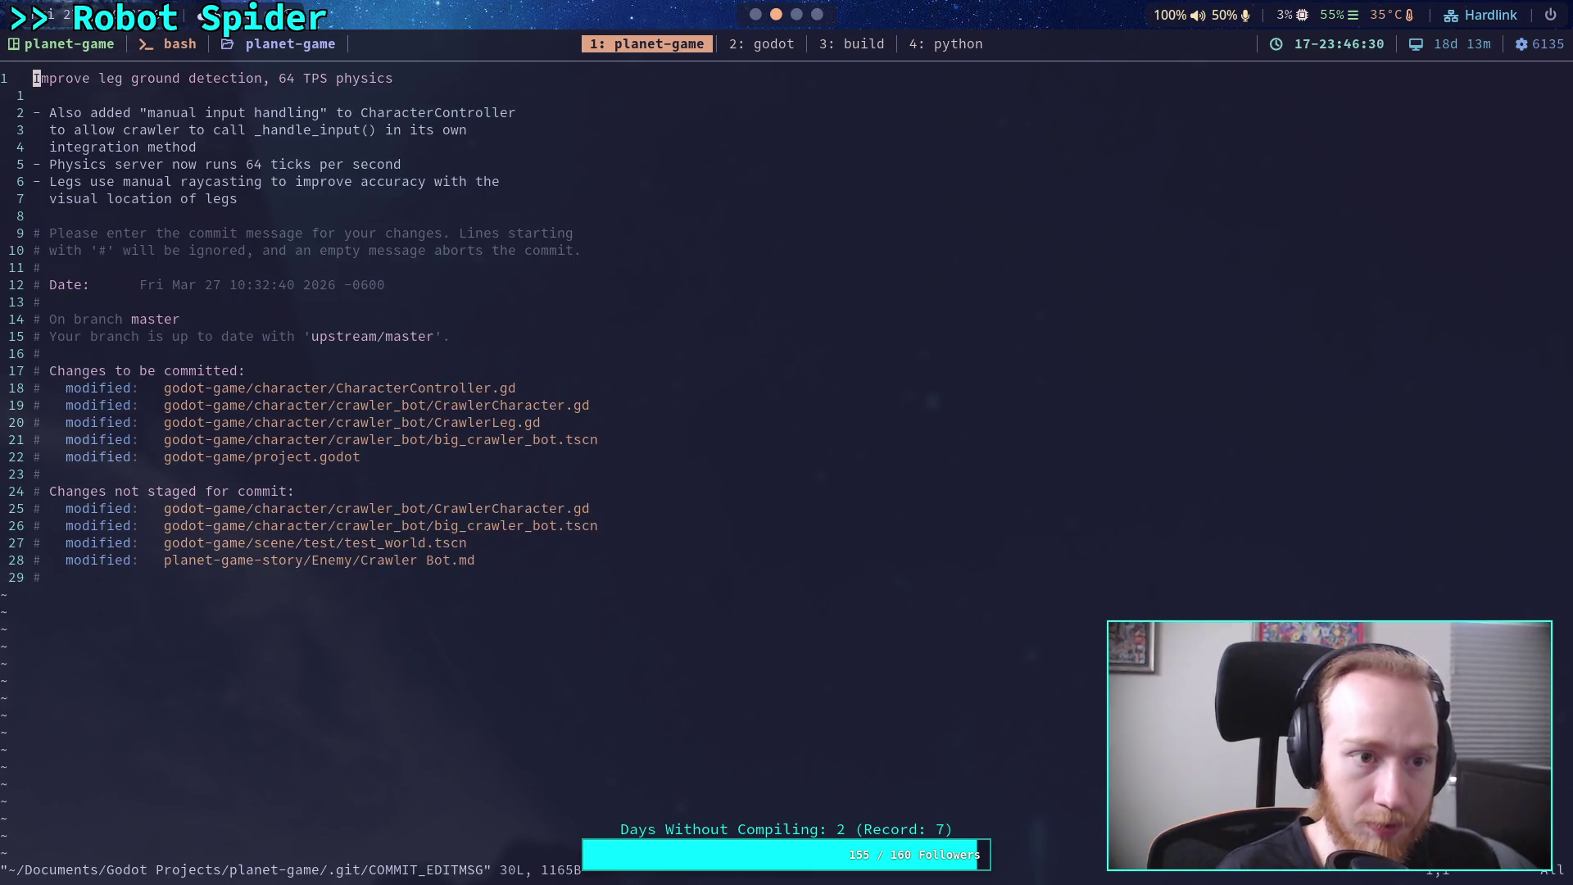
- Keep the commit message with :wq, then force-push the amended commit with git push -f
text(:wq)
key(Return)
text(git push -f)
key(Return)
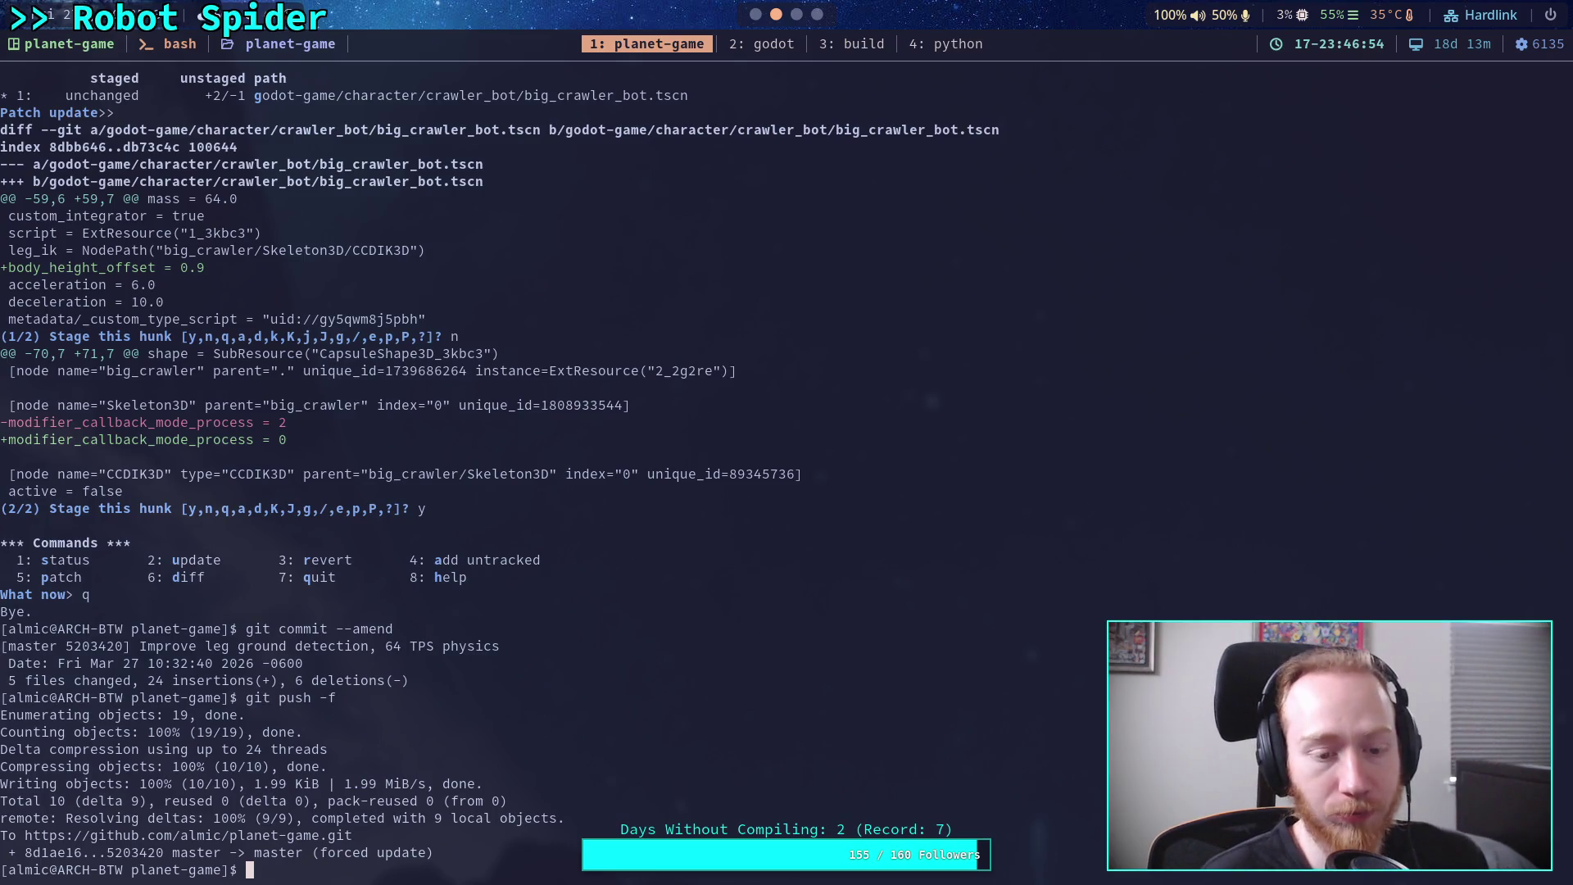
- Page through the git diff of CrawlerCharacter.gd's unstaged changes, then return to the Godot editor
text(git di)
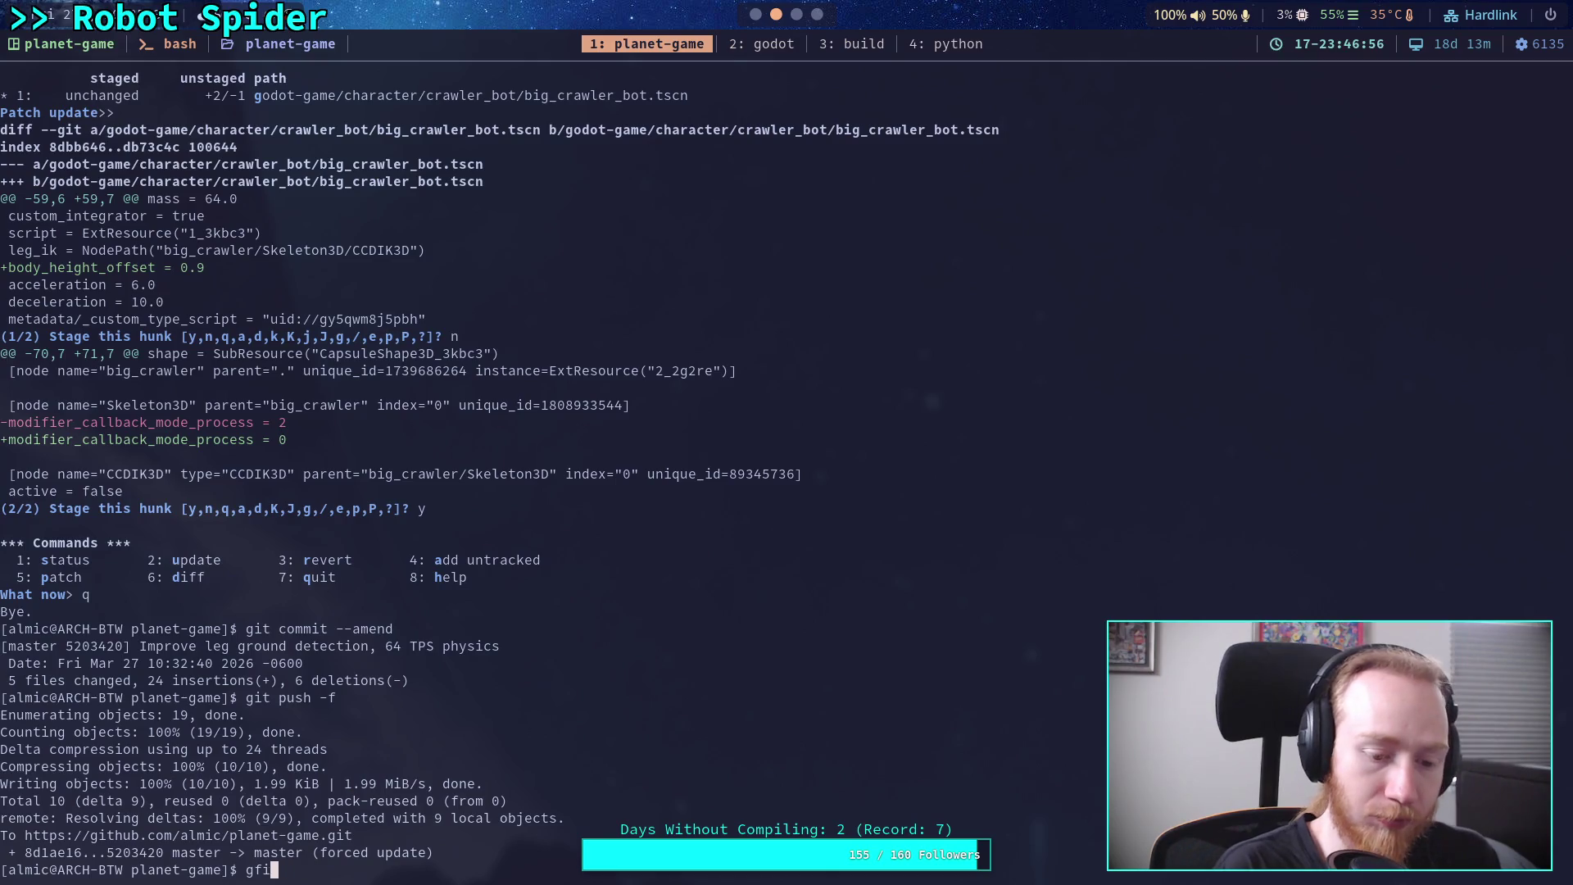
text(ff)
key(Return)
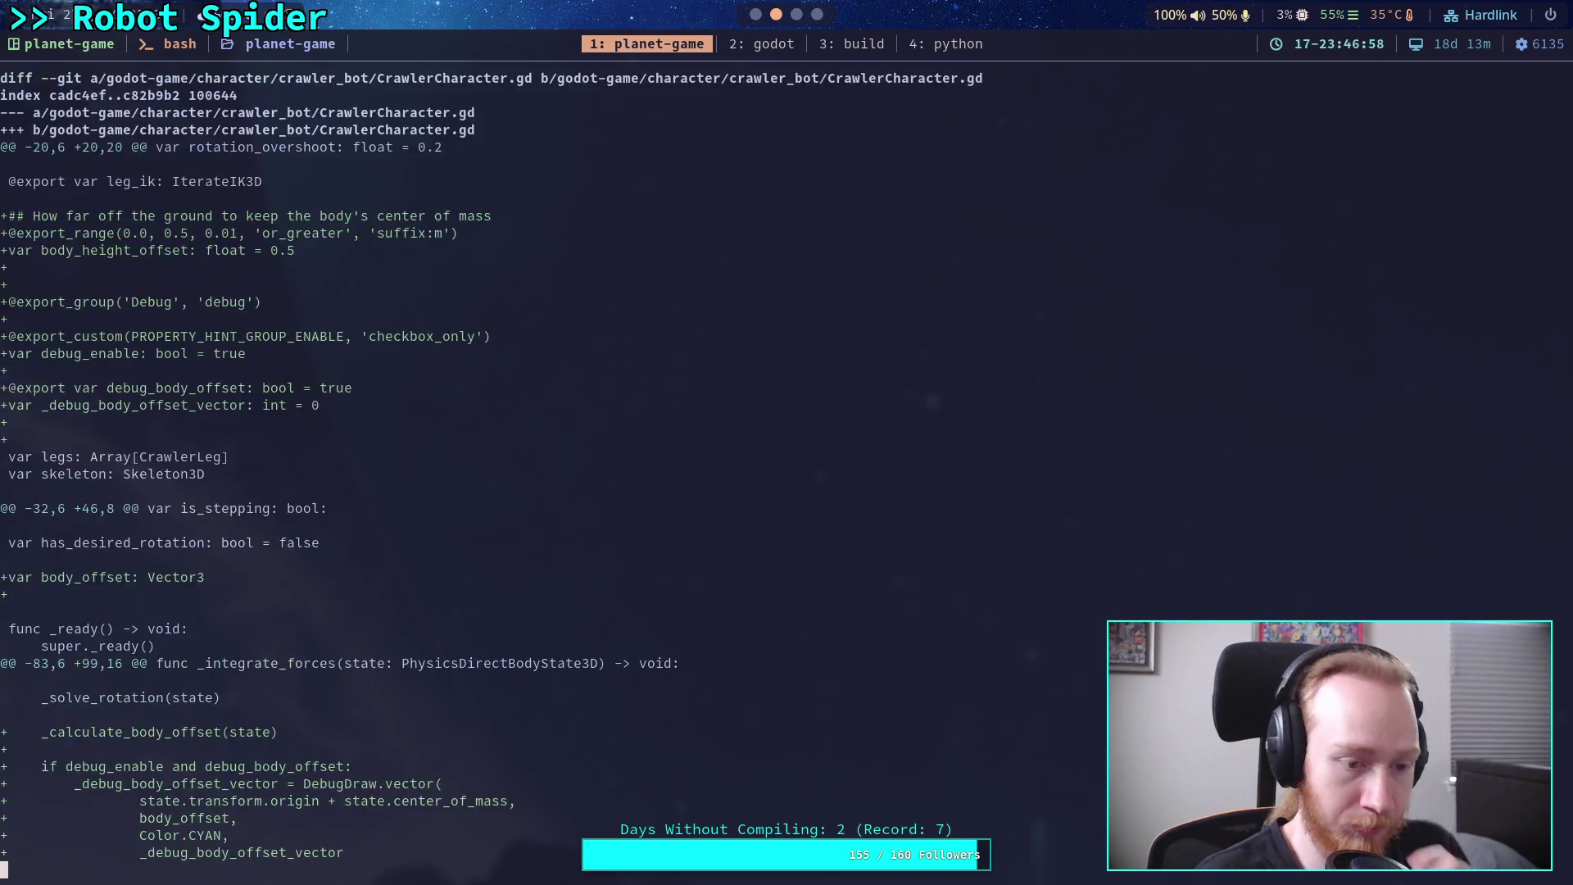
key(space)
key(Up)
key(Up)
key(Up)
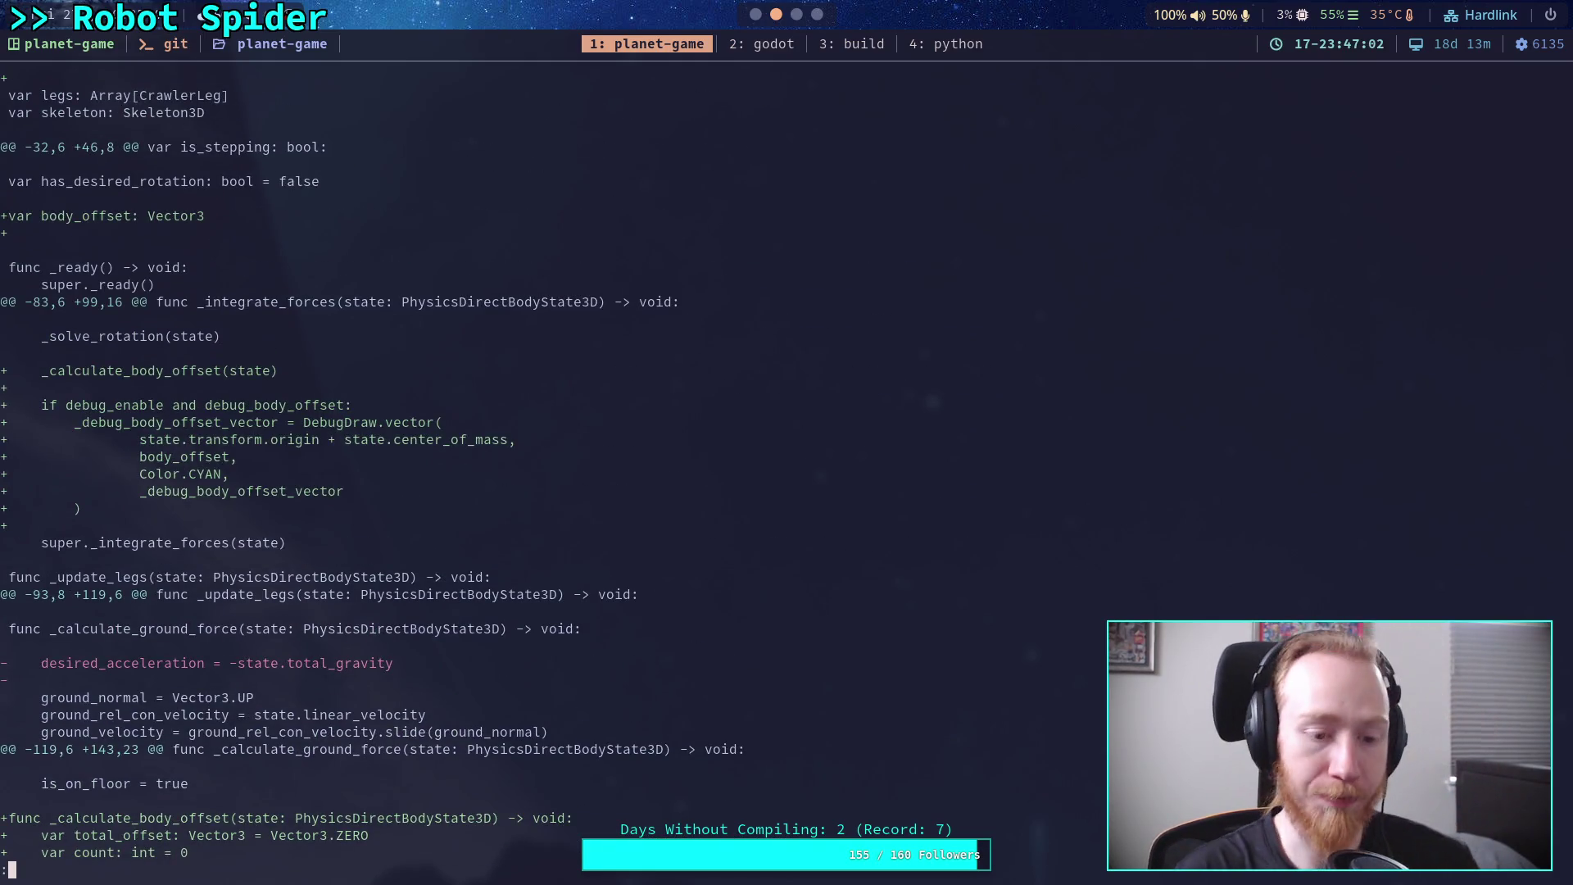
key(super+2)
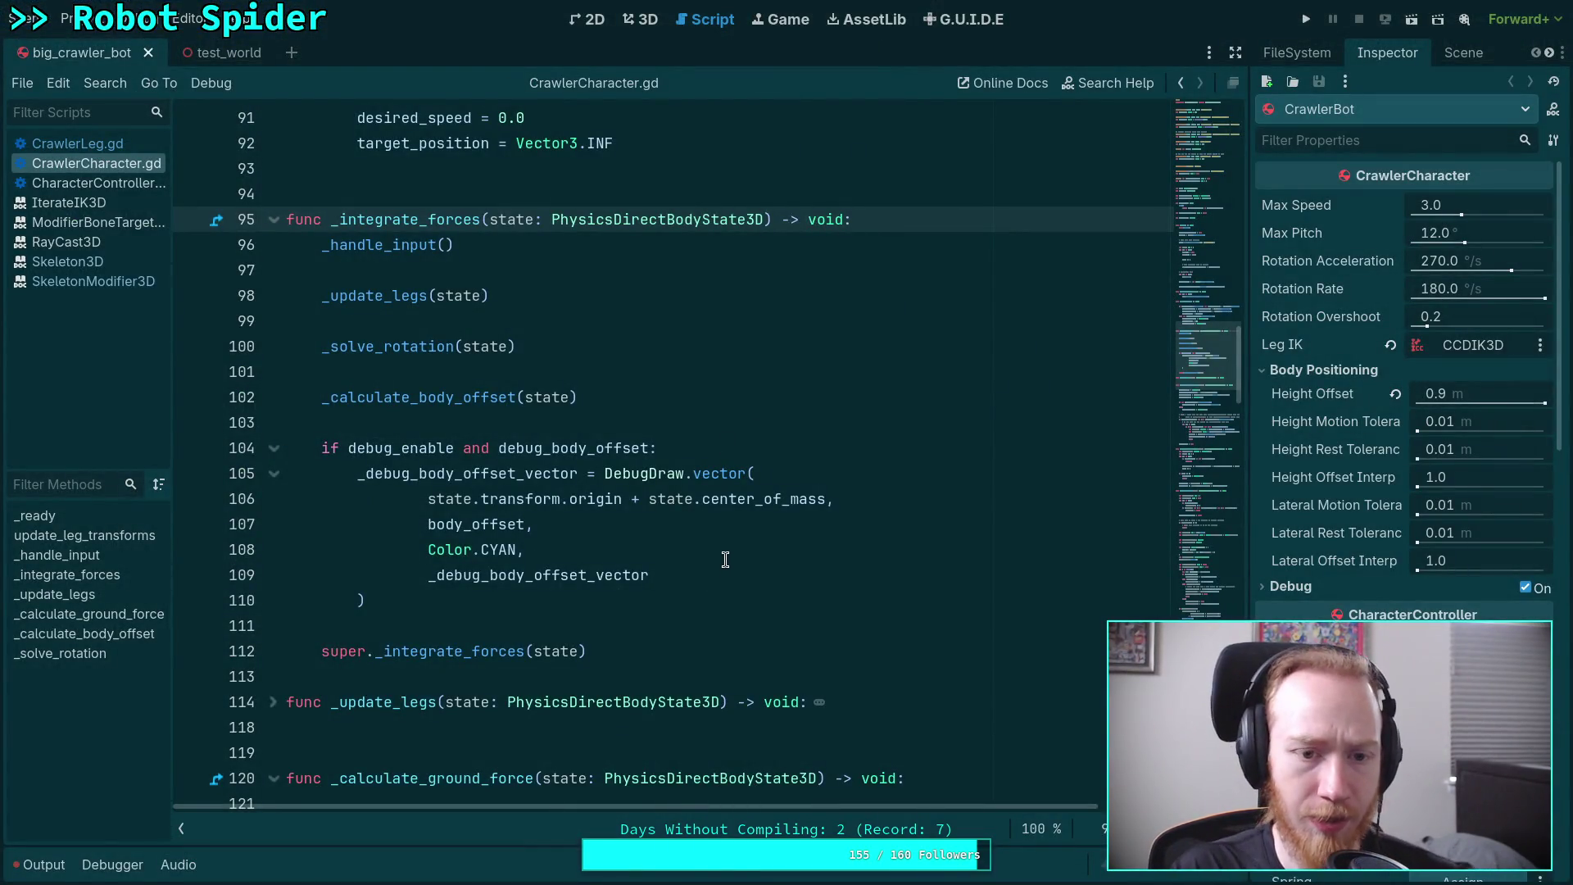
click(634, 400)
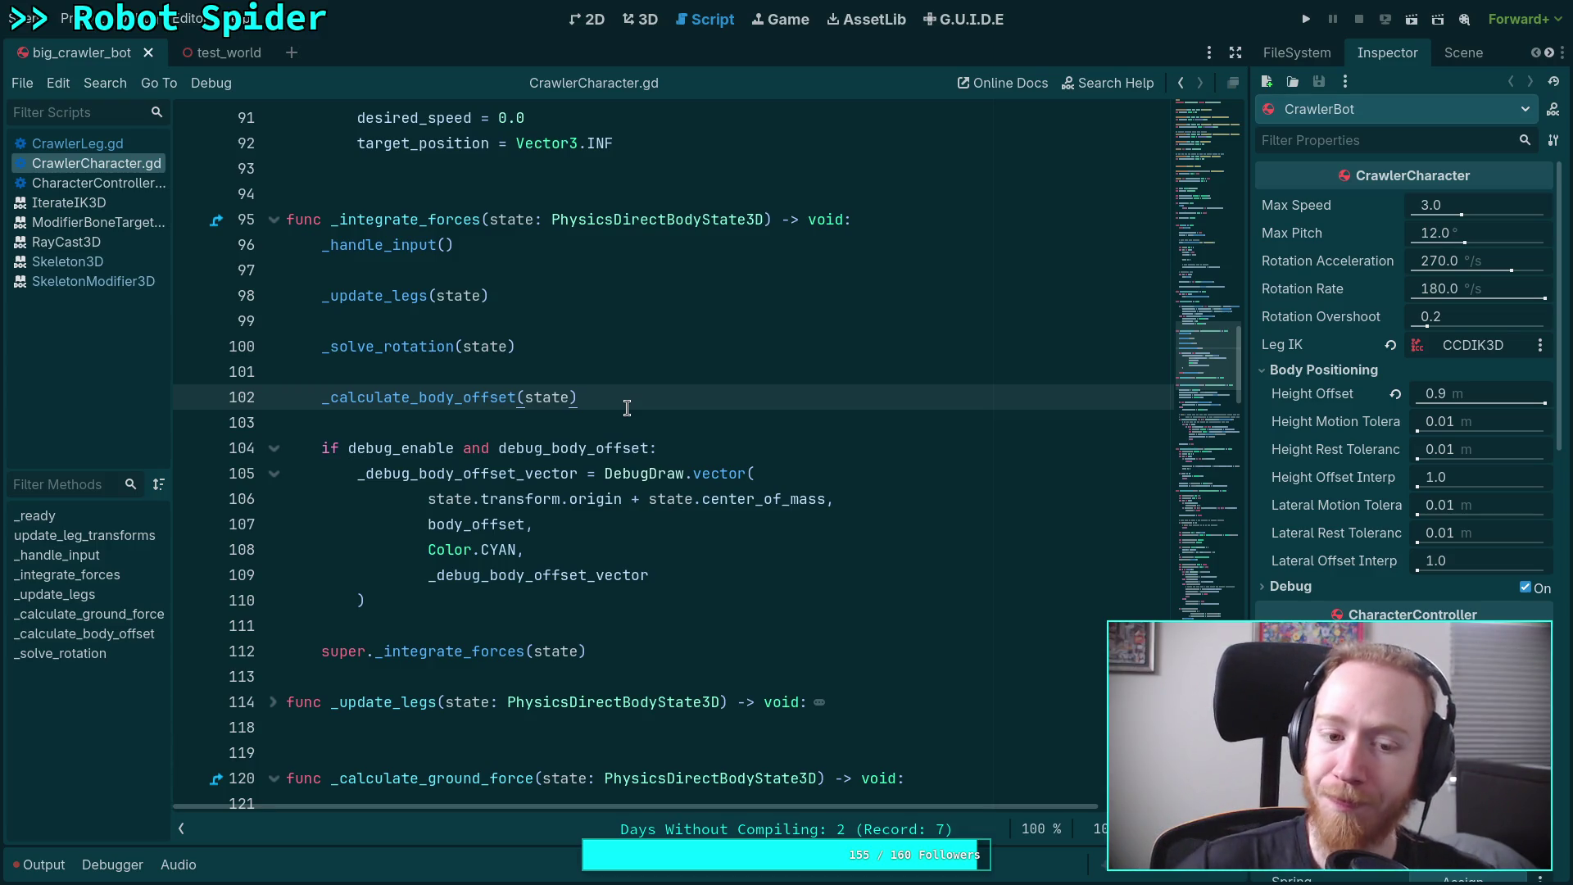
scroll(622, 458, down, 7)
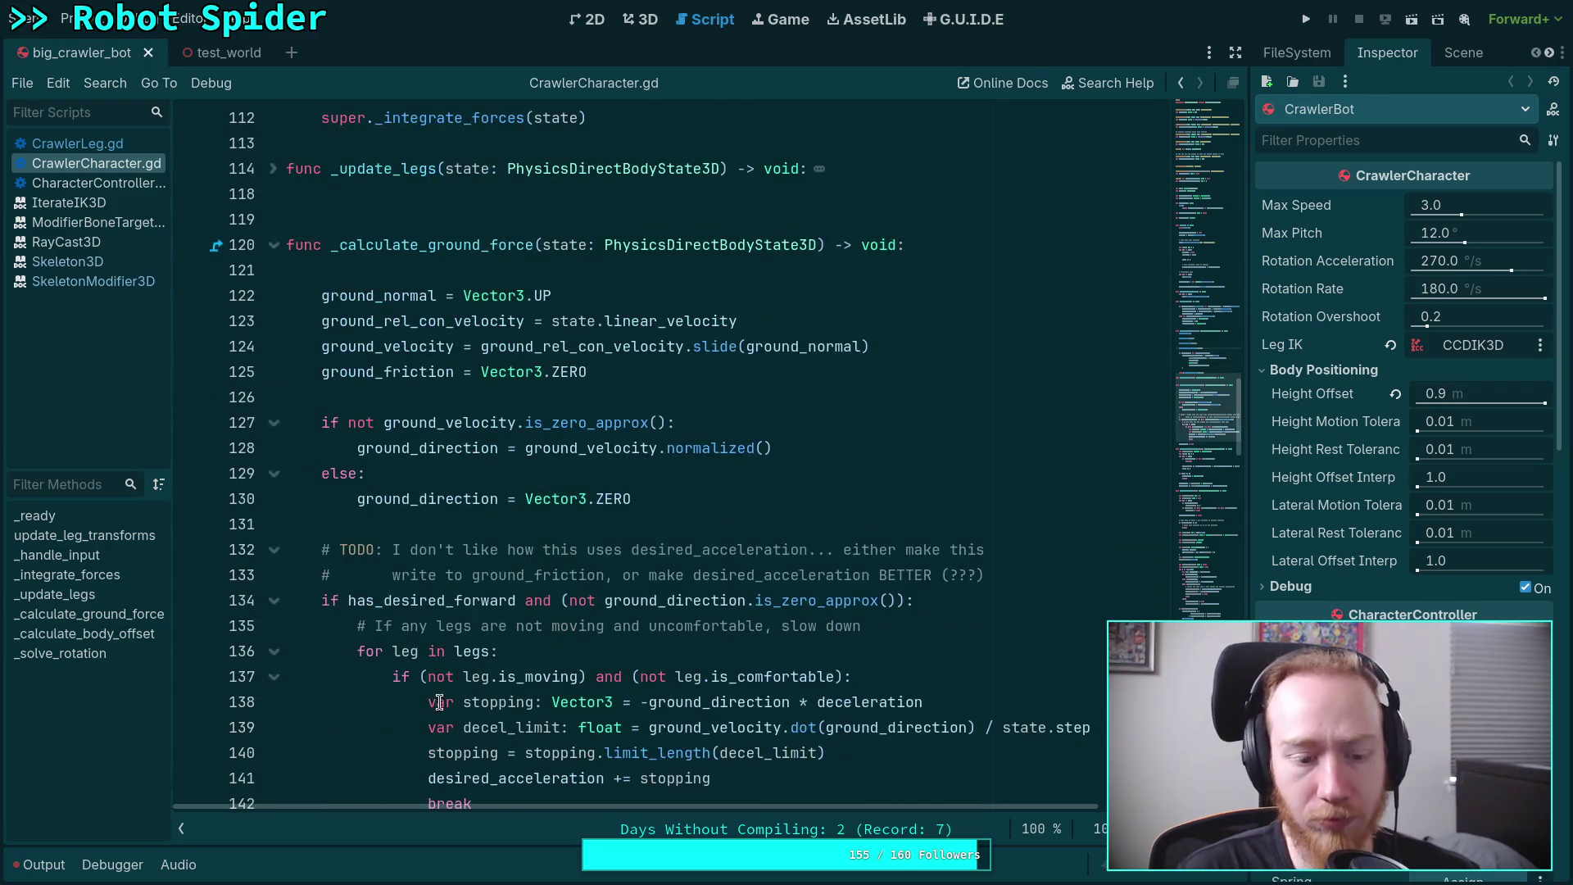
scroll(344, 614, down, 5)
scroll(377, 590, down, 7)
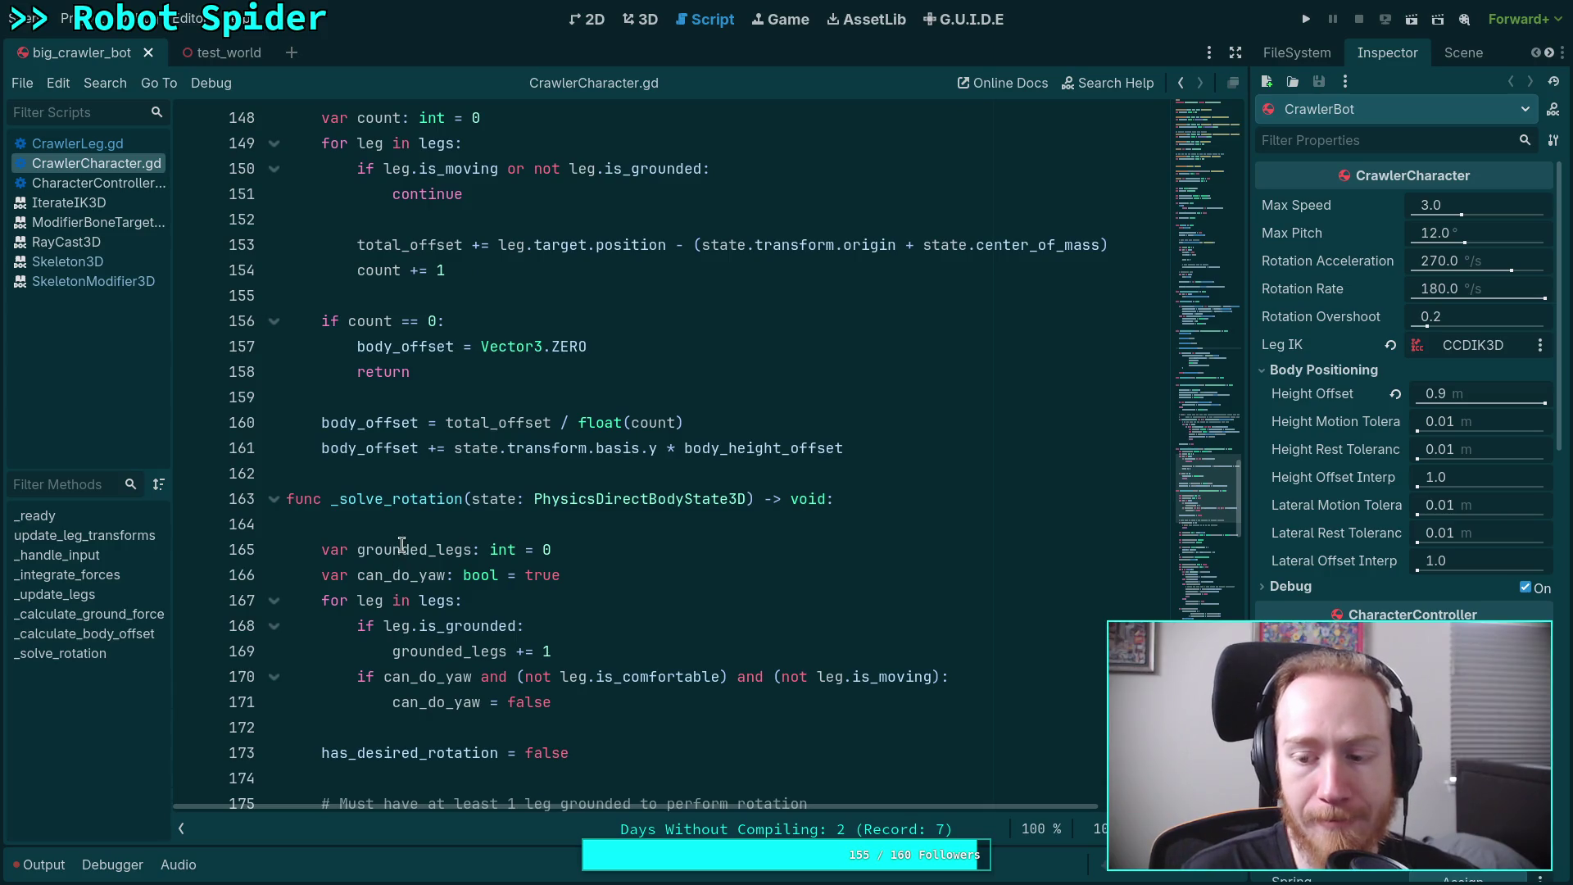
scroll(403, 545, down, 2)
scroll(402, 545, down, 9)
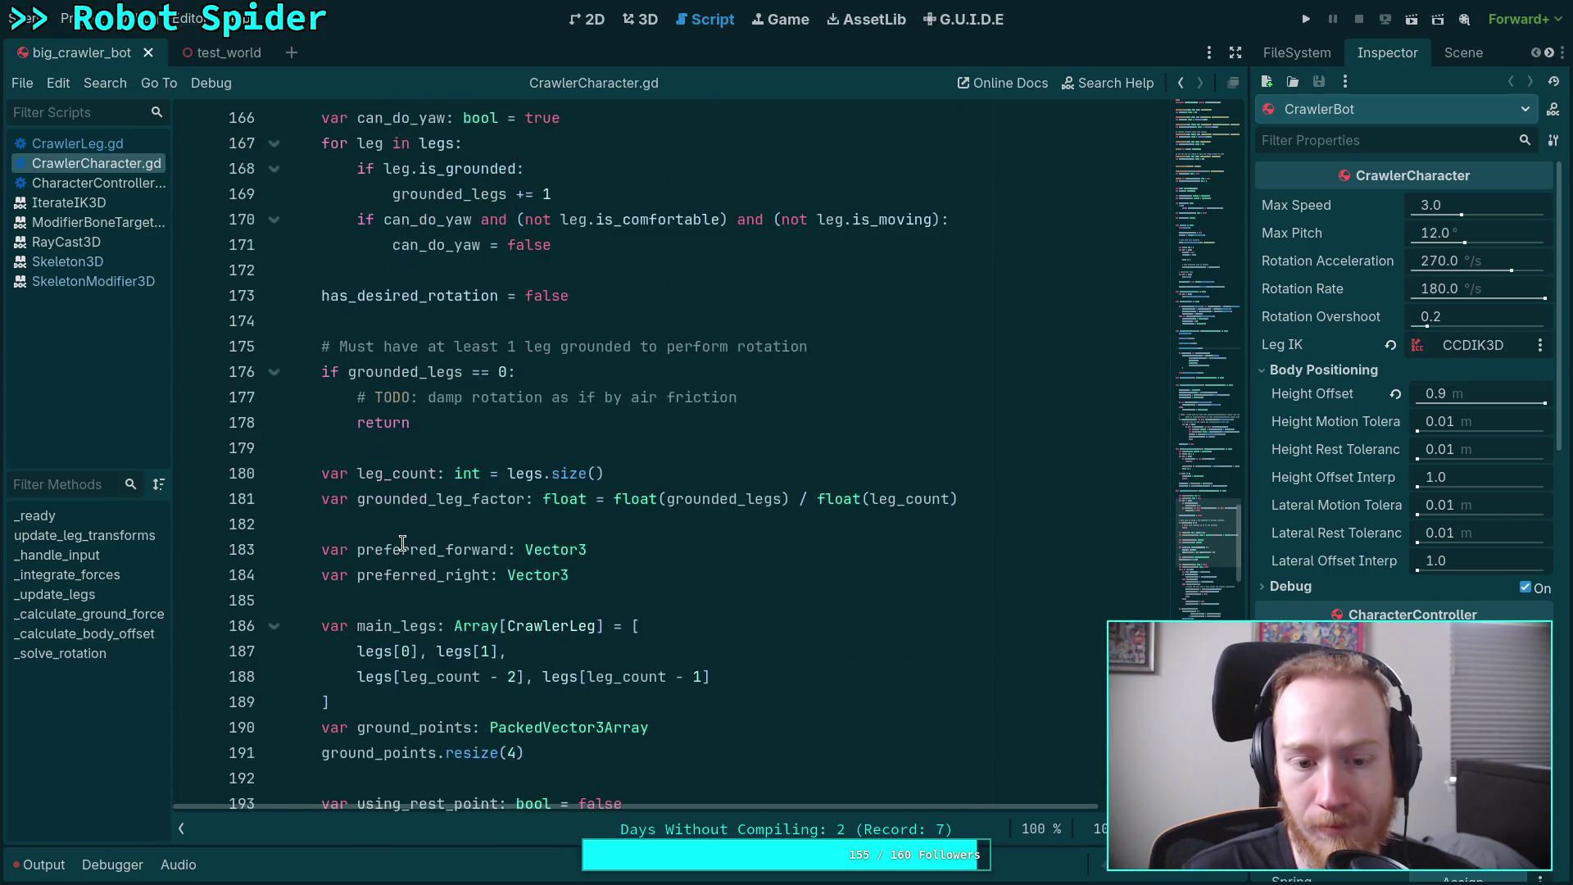
scroll(403, 544, down, 9)
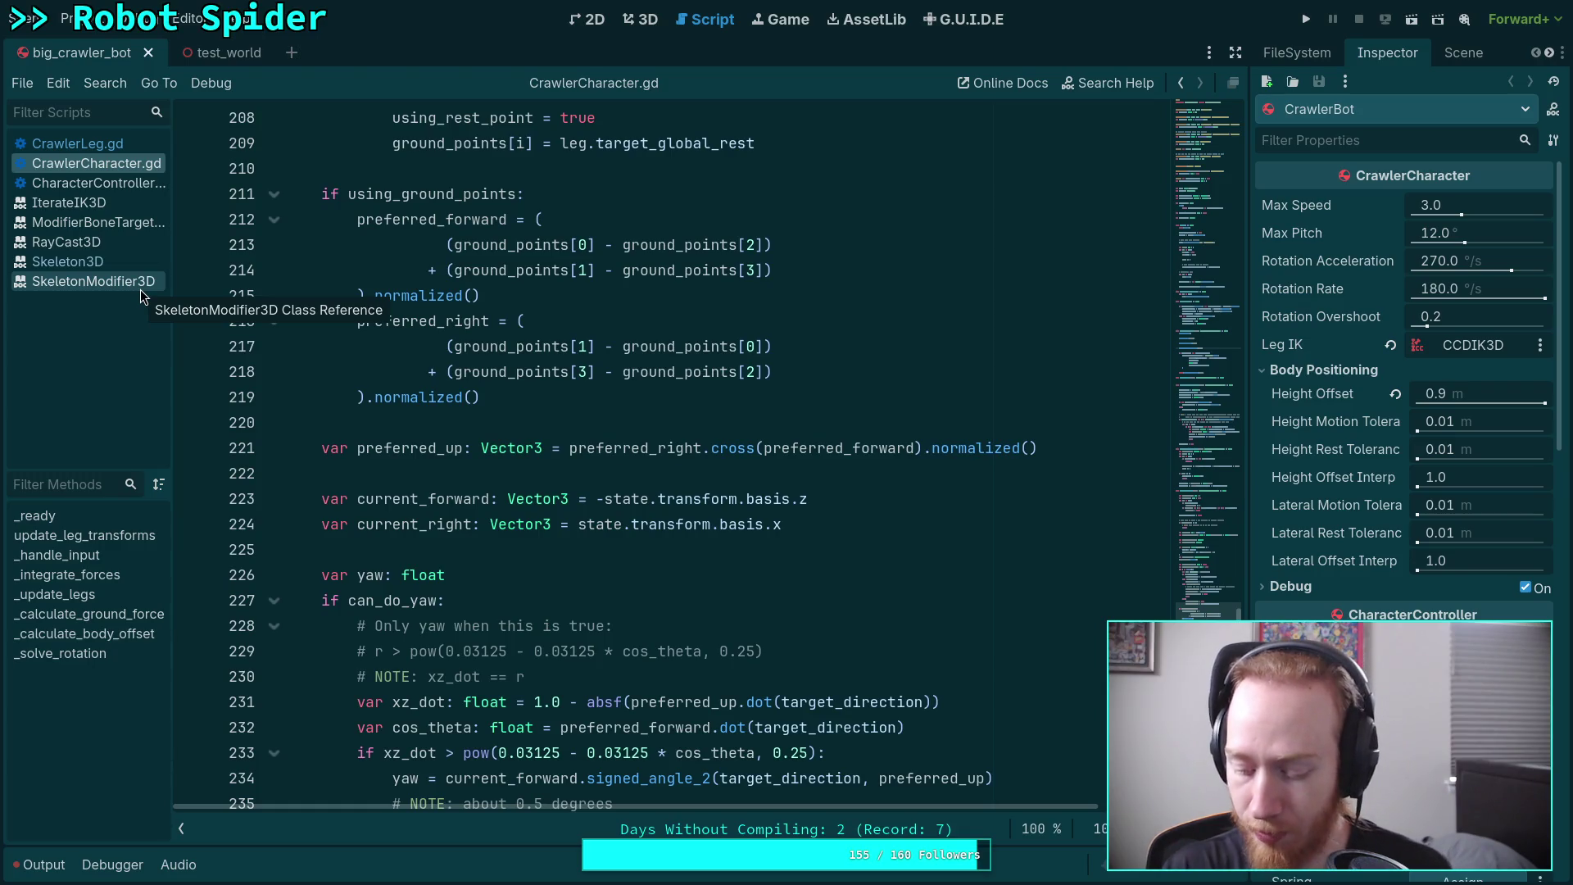
- Open CharacterController.gd and highlight the calculate_force call and spring uses around line 489
click(105, 183)
scroll(643, 524, down, 10)
scroll(974, 540, down, 20)
scroll(974, 540, down, 14)
scroll(540, 455, down, 4)
double_click(405, 425)
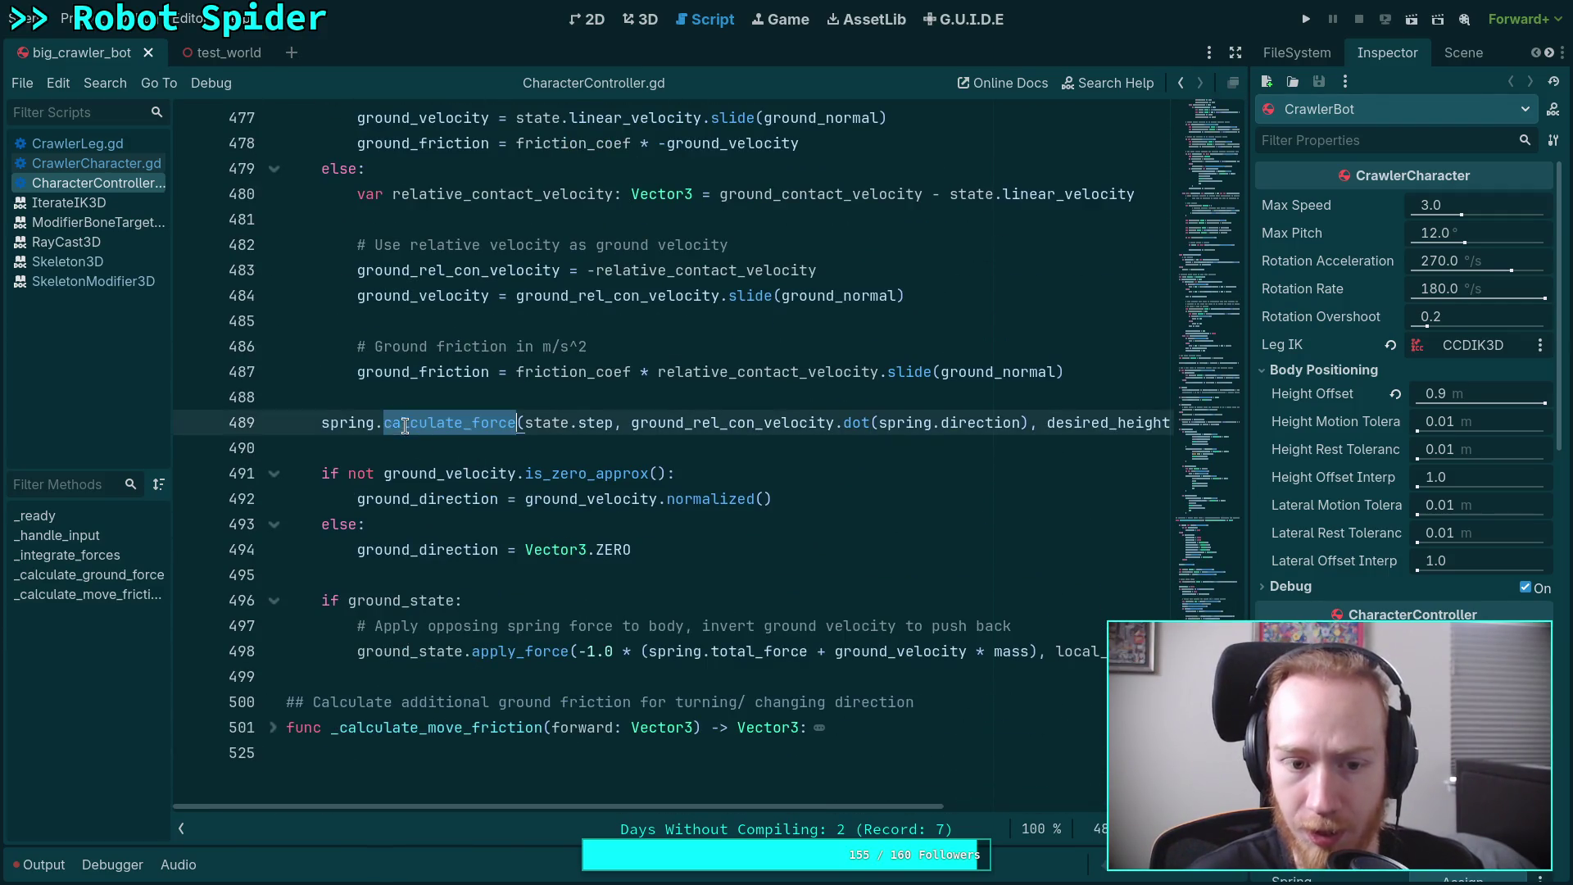
double_click(339, 422)
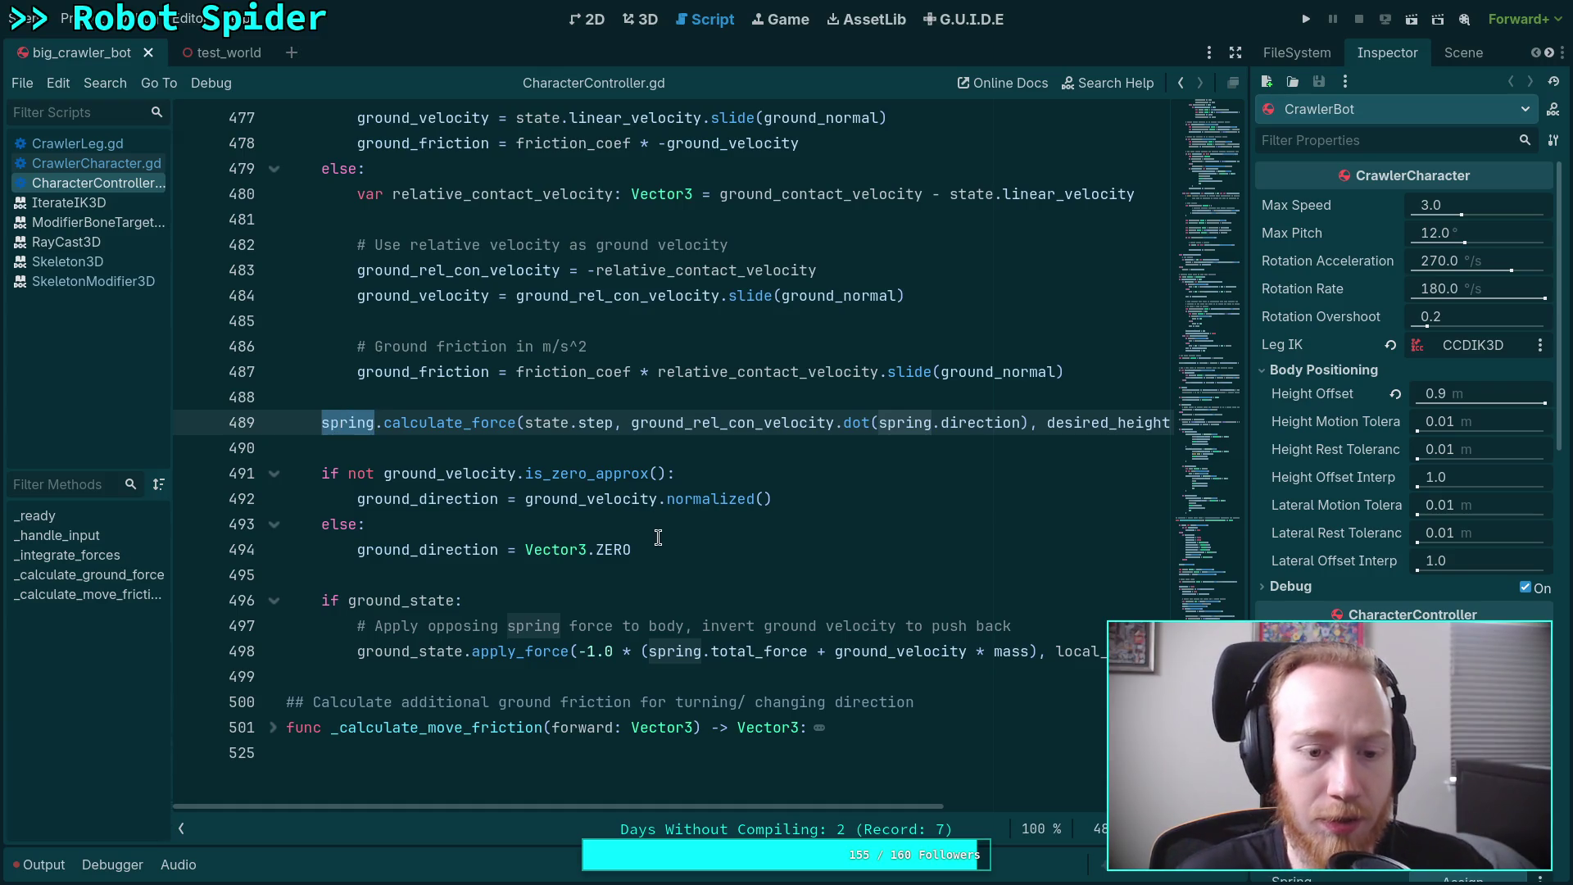
scroll(658, 537, up, 20)
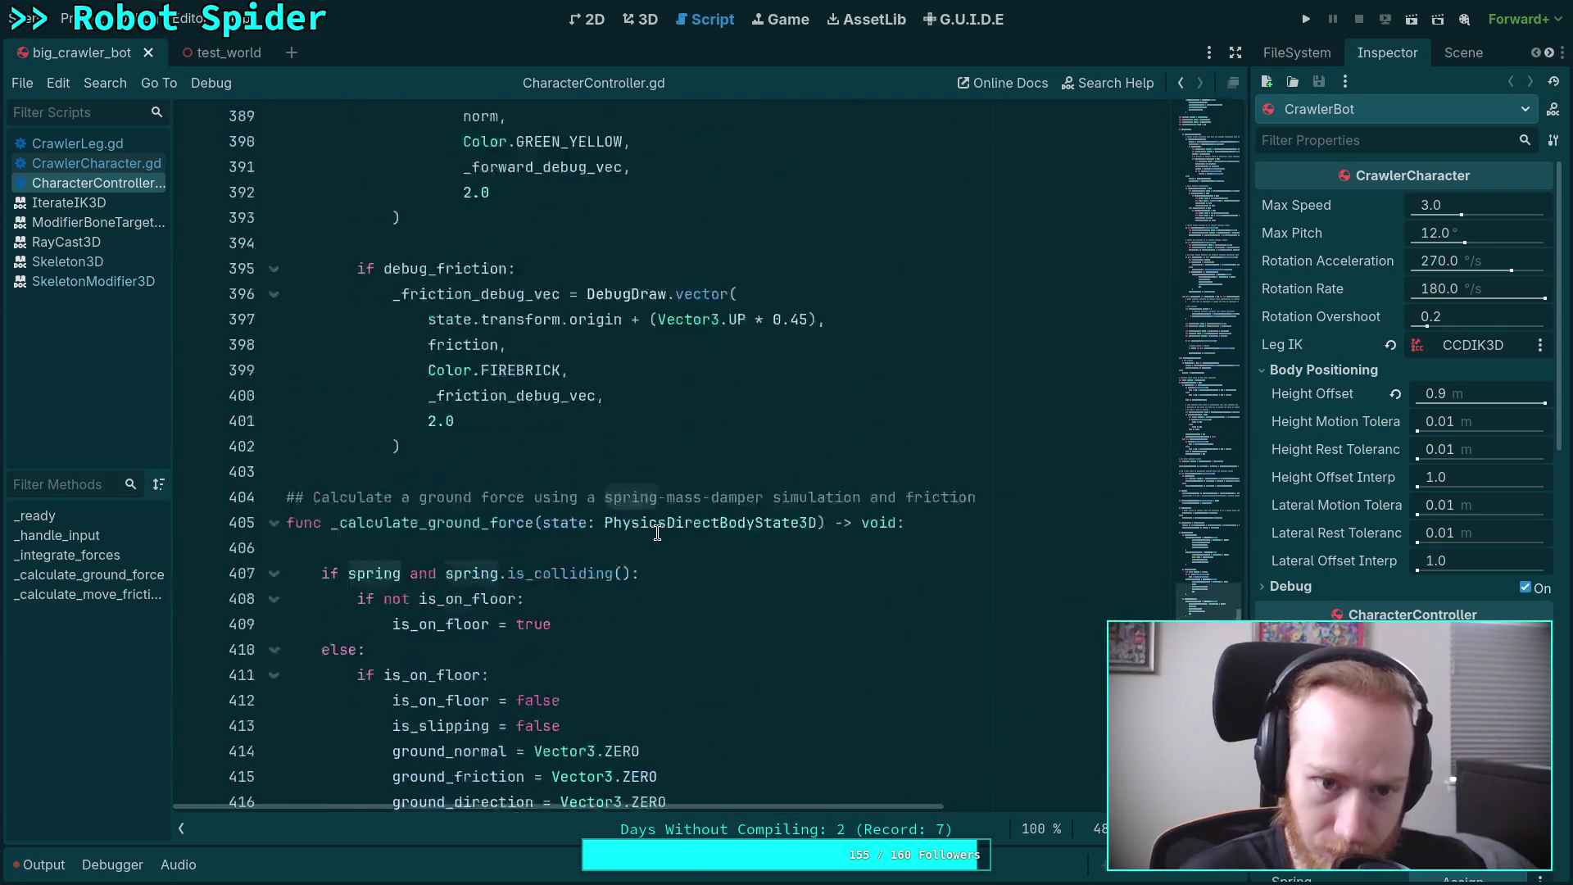
scroll(658, 533, up, 16)
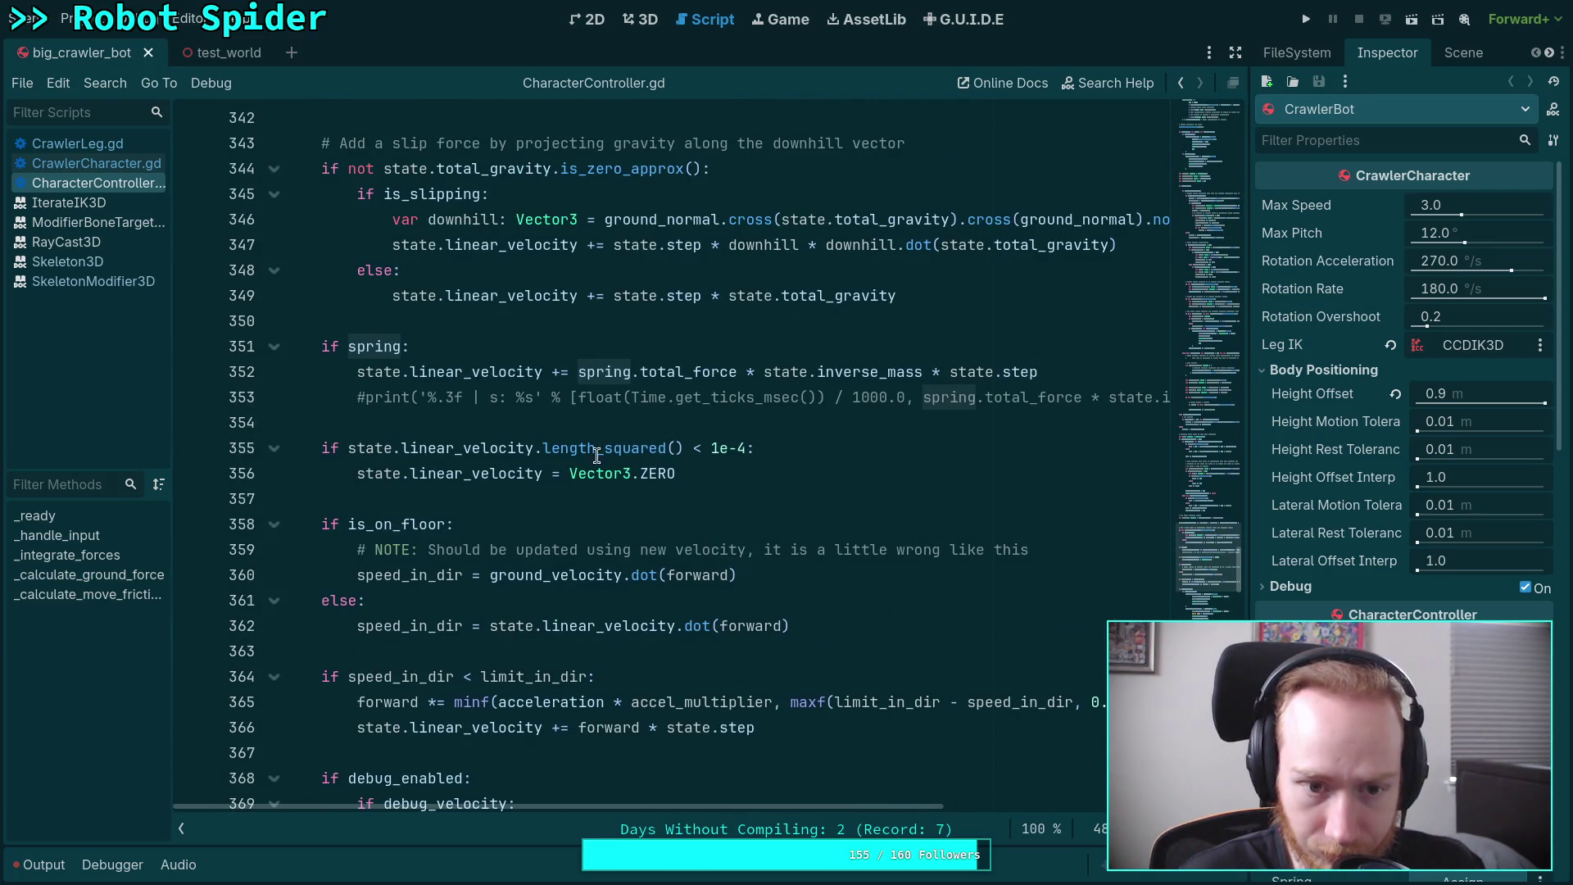
mouse_move(682, 373)
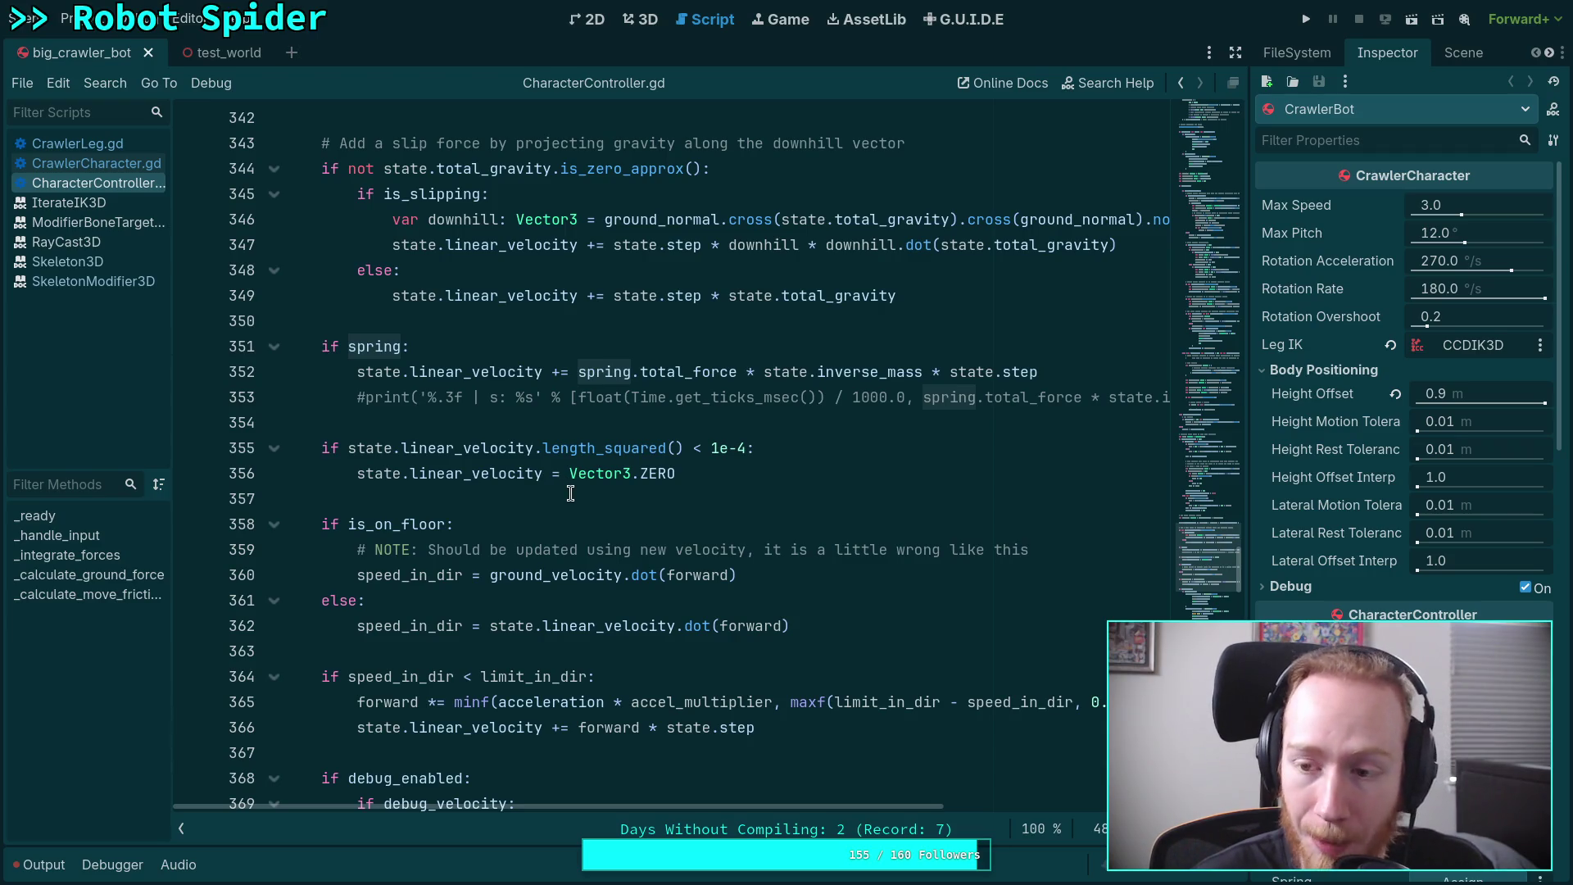
- Highlight every use of desired_acceleration and ground_friction in CharacterController.gd
click(570, 493)
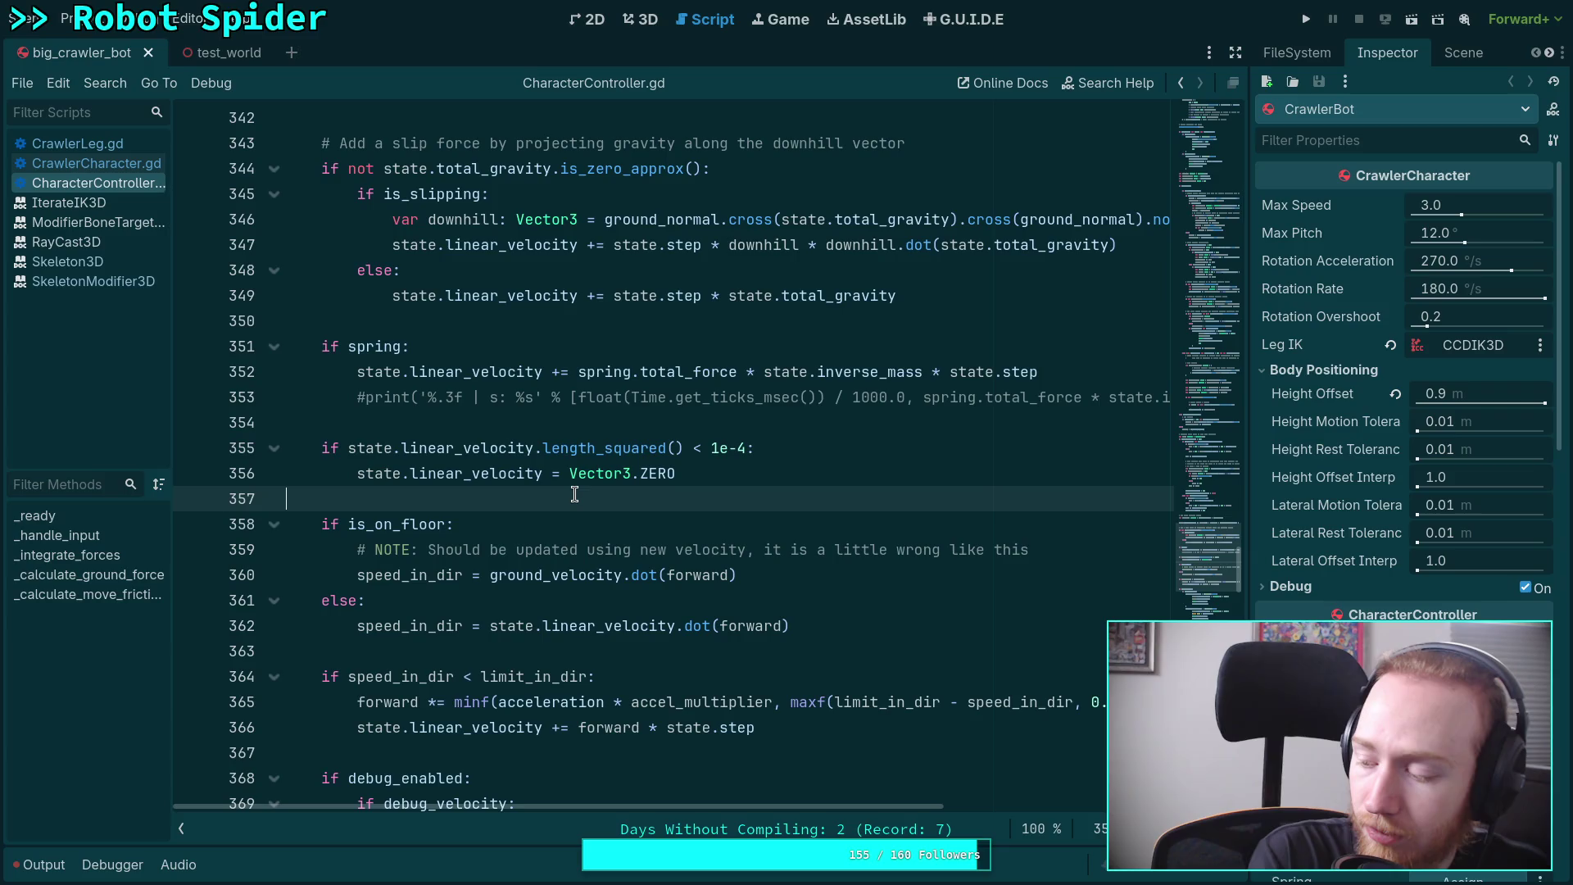
scroll(574, 494, down, 2)
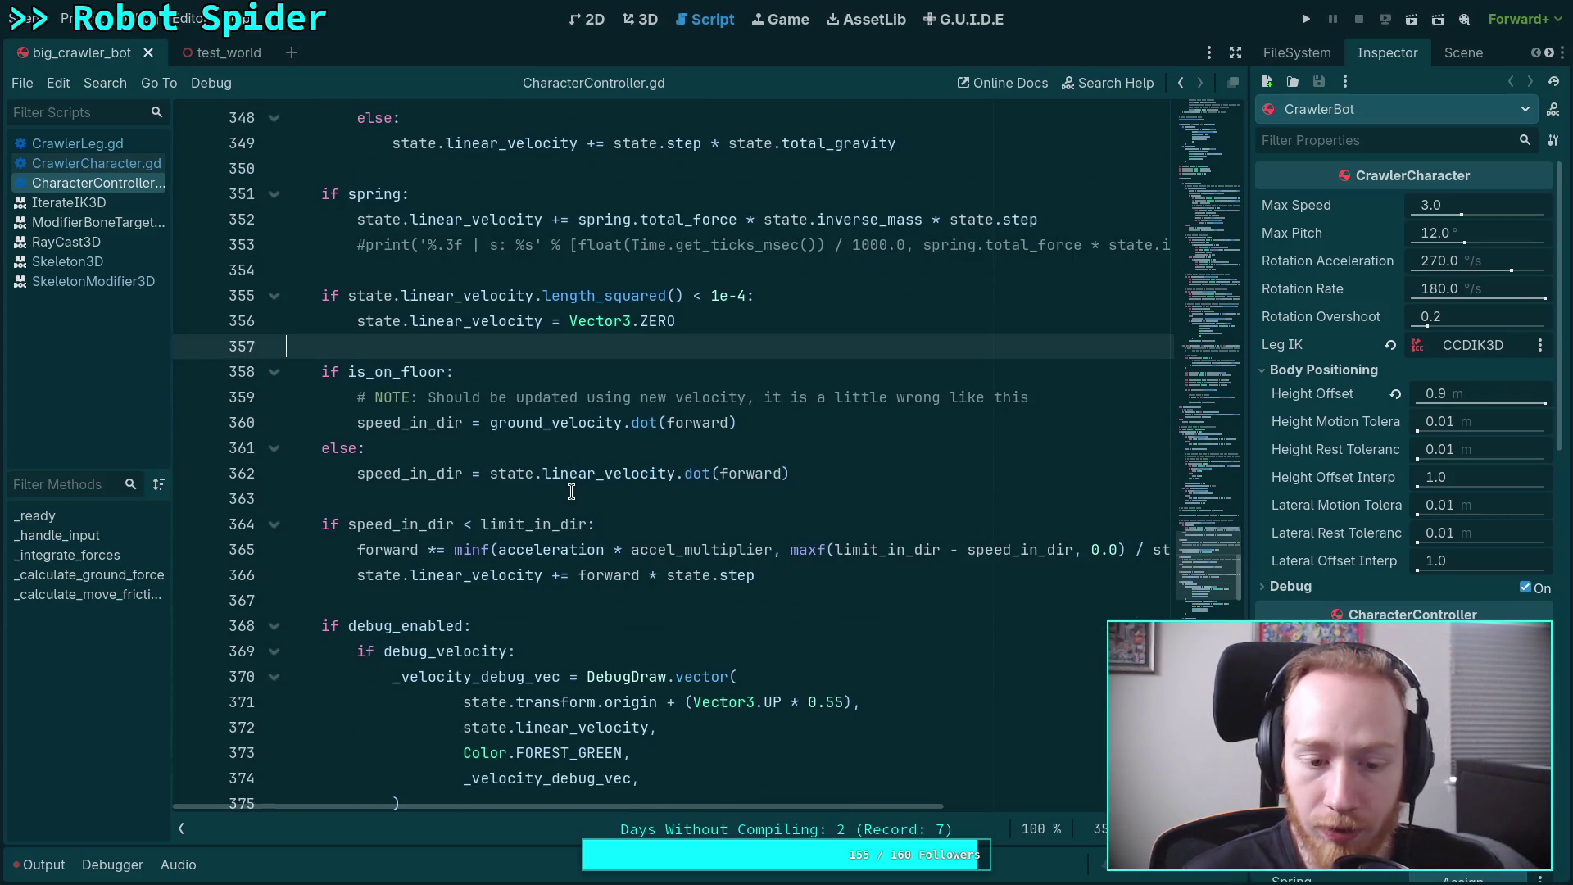
scroll(576, 517, up, 2)
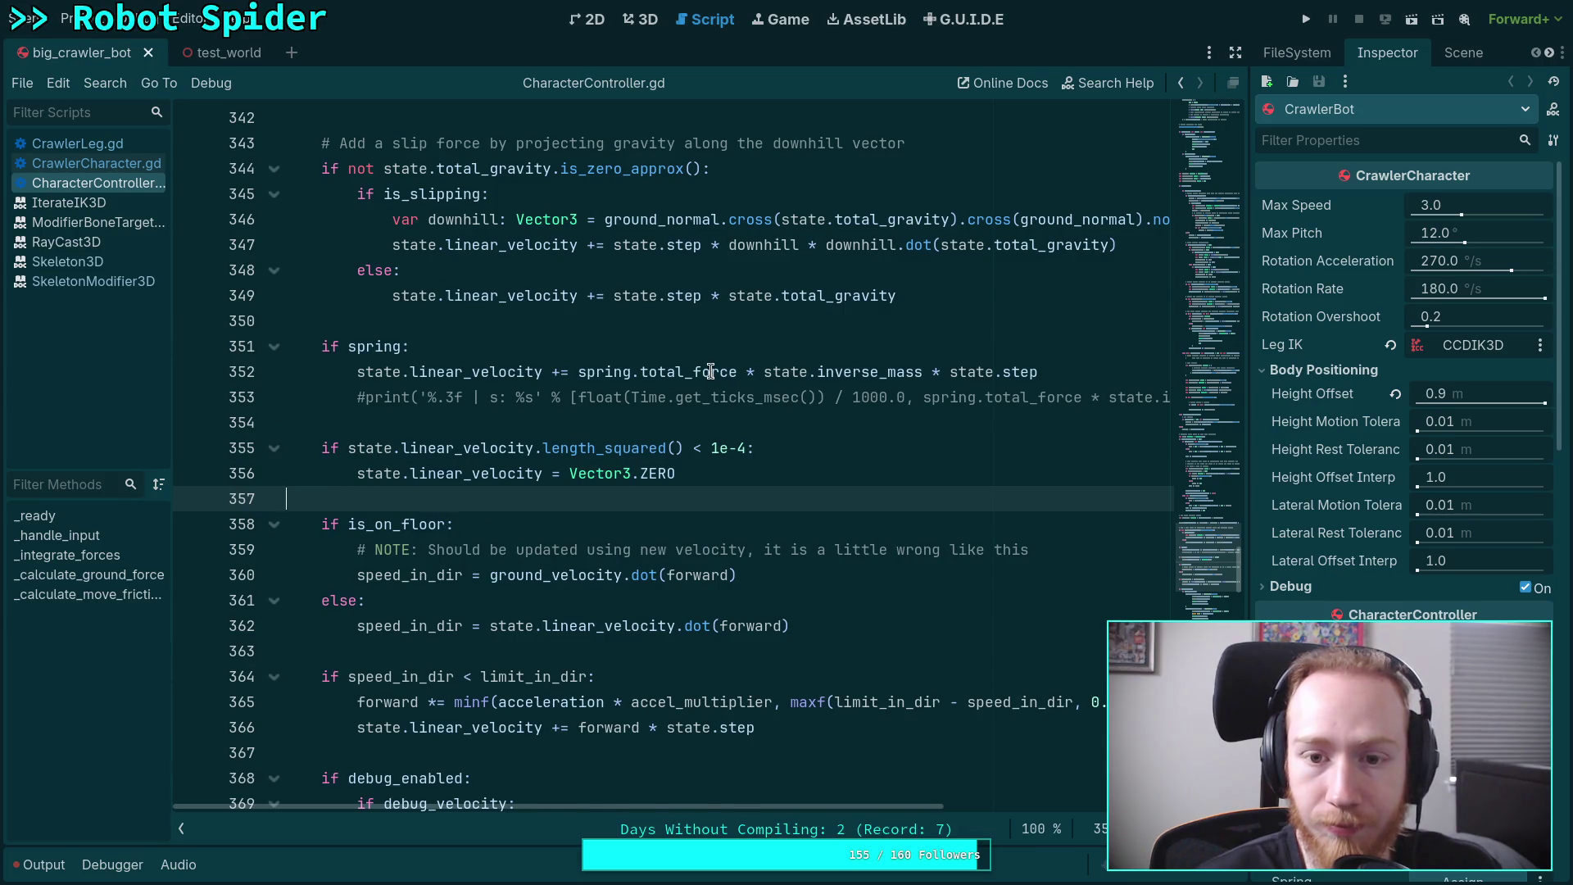
scroll(695, 411, up, 1)
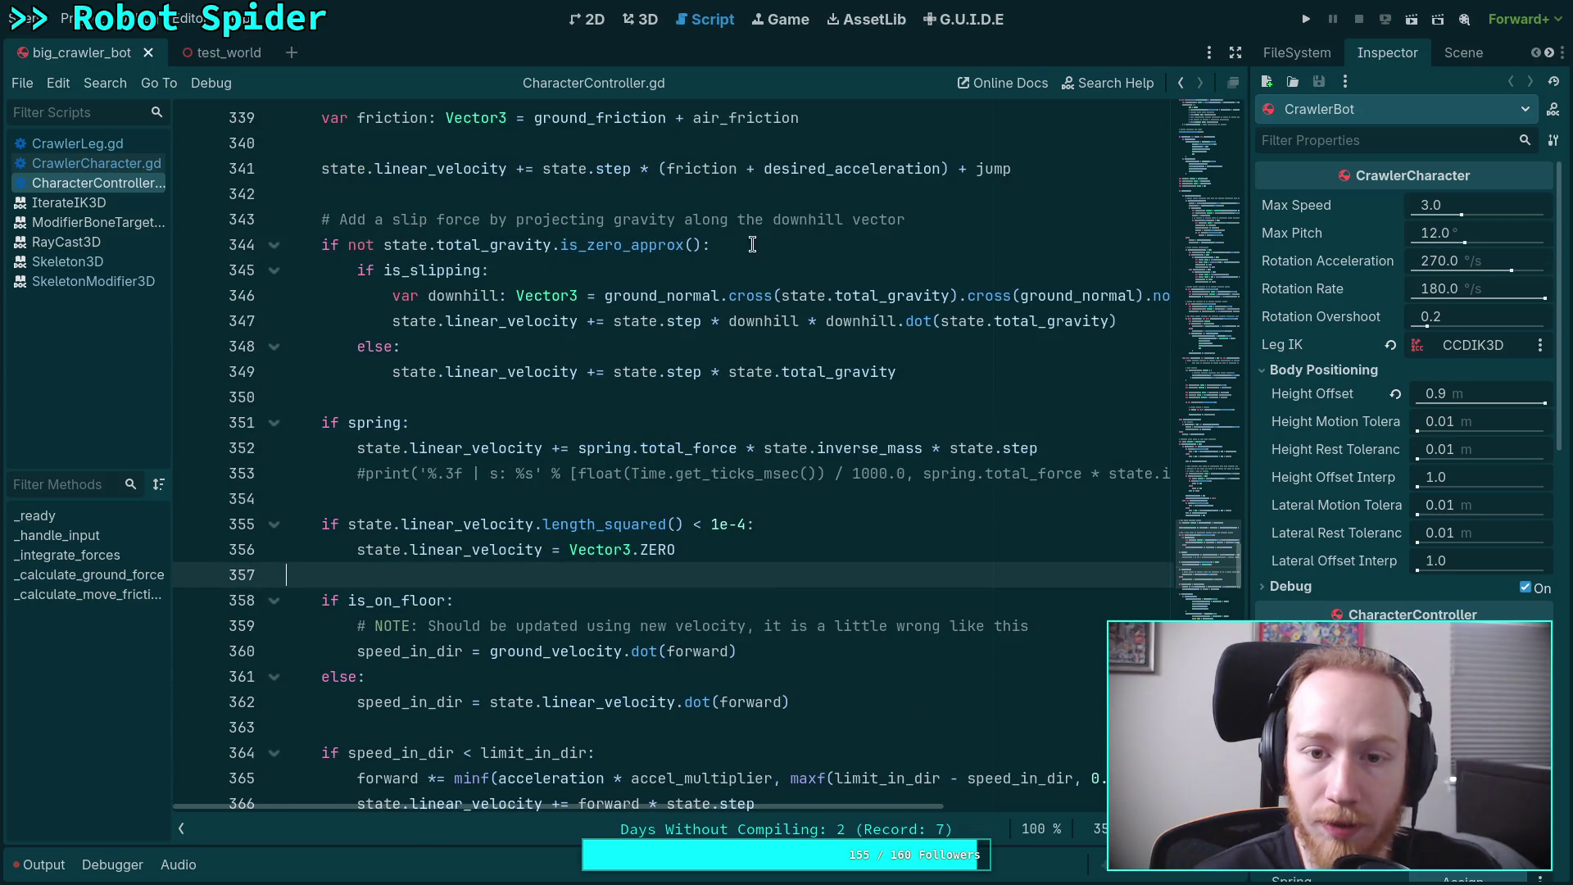
double_click(840, 166)
mouse_move(872, 369)
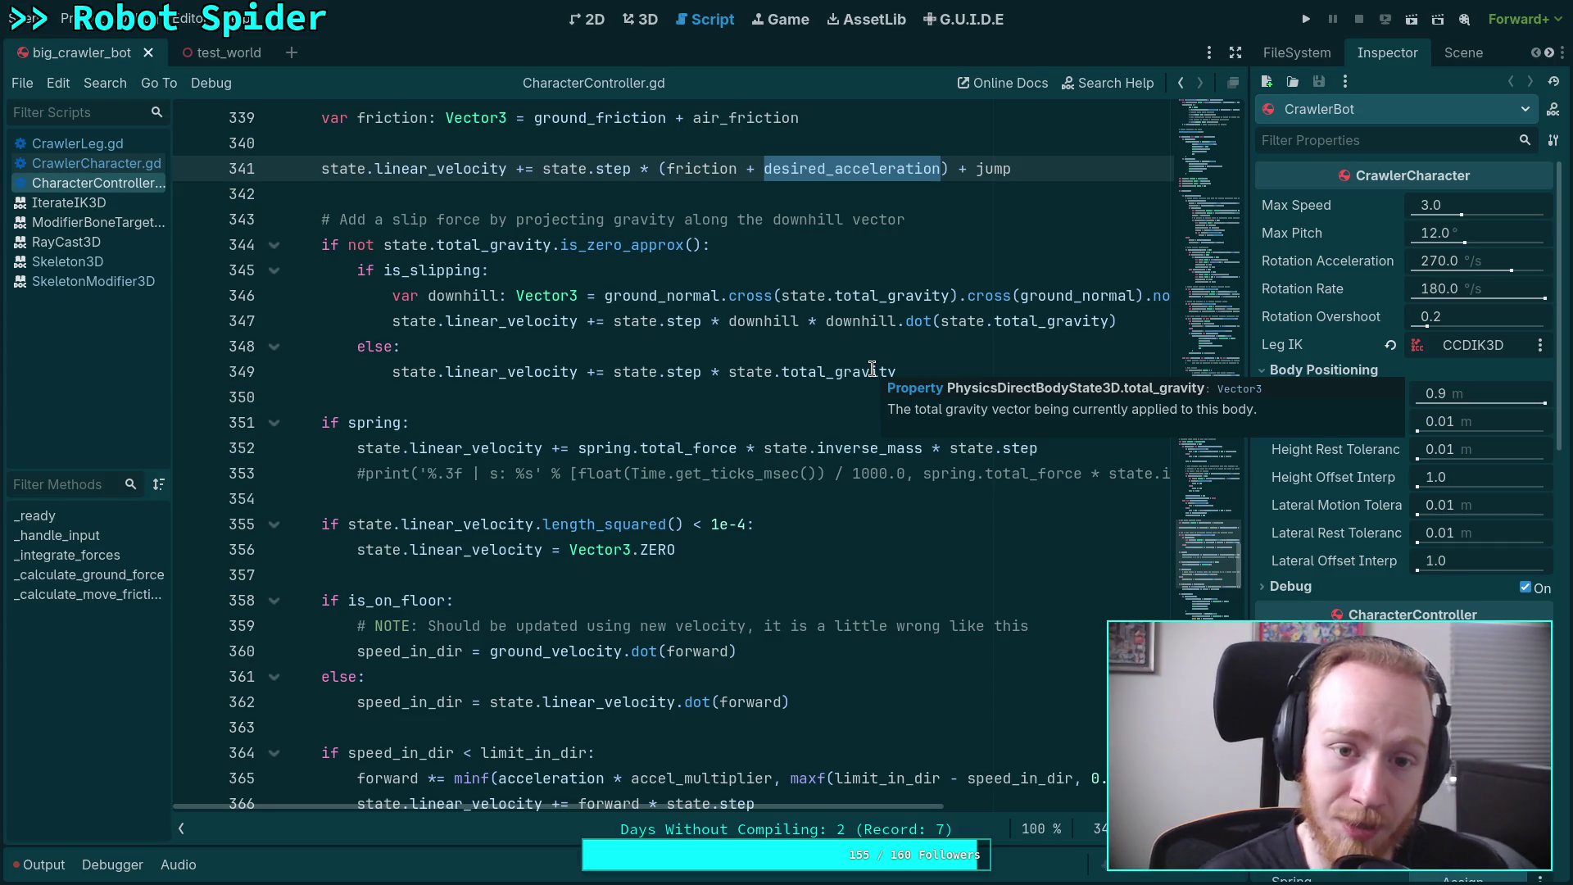
scroll(573, 429, up, 4)
double_click(573, 424)
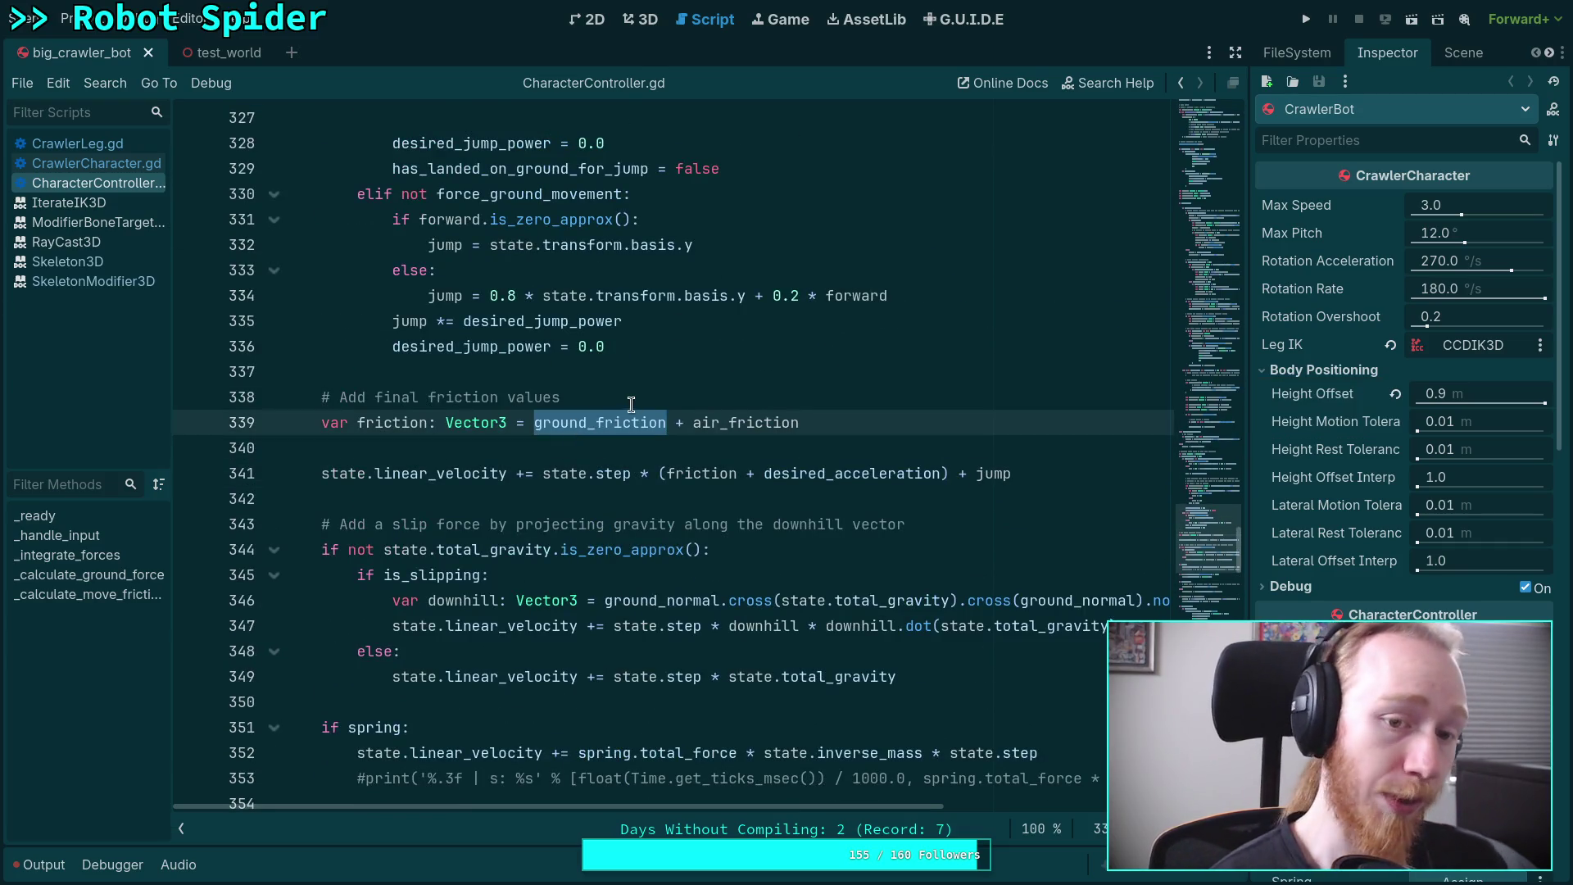
- Highlight ground_velocity uses and select the vertical stopping expression on line 273
scroll(682, 393, up, 20)
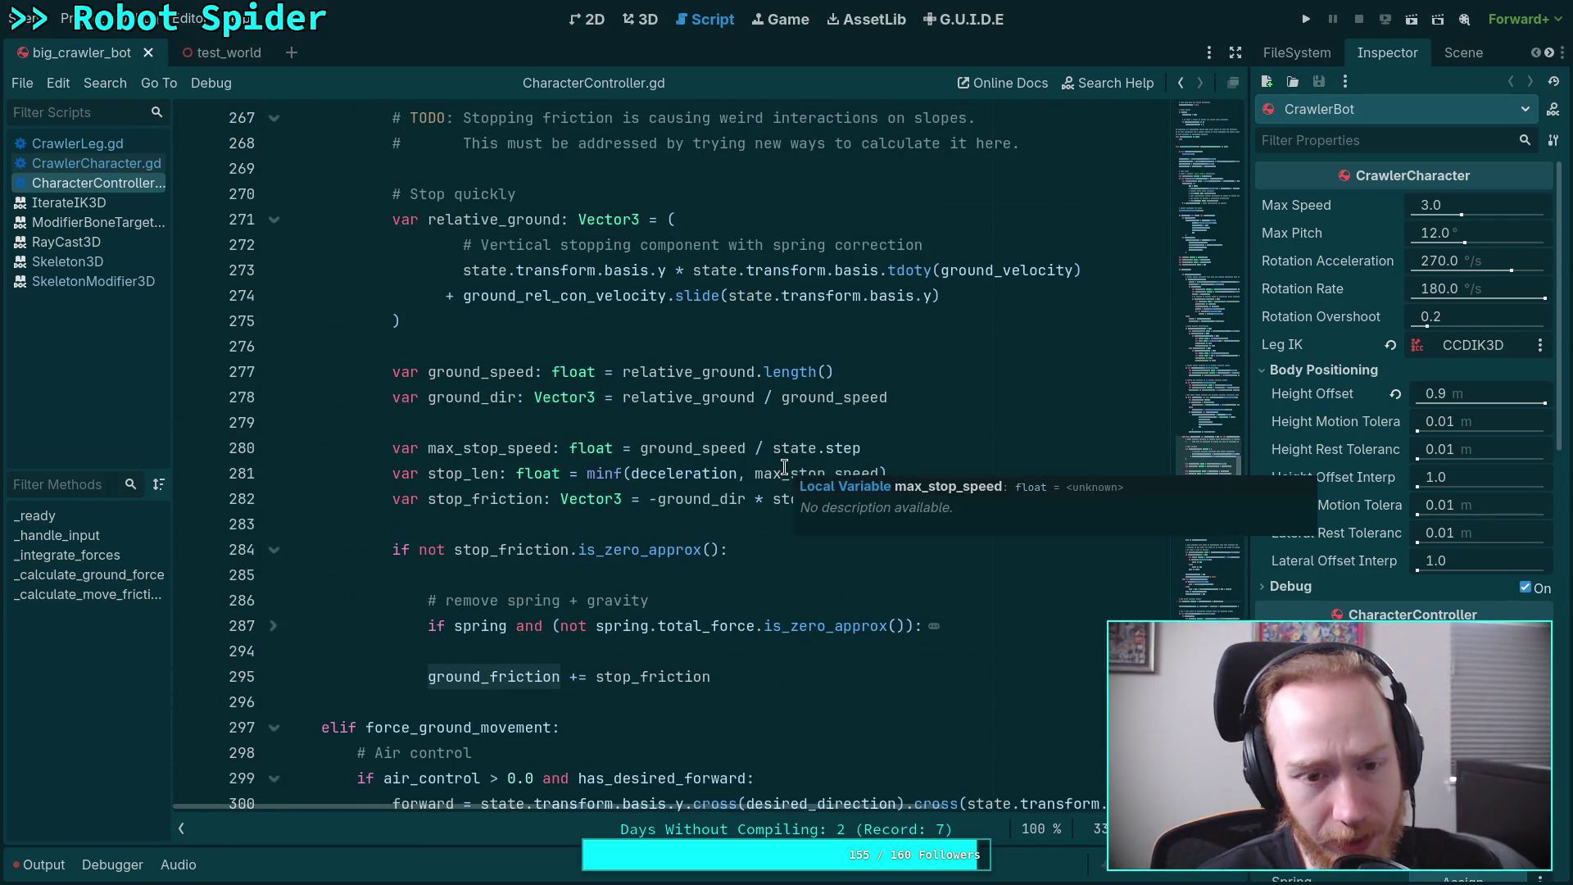
scroll(784, 465, up, 4)
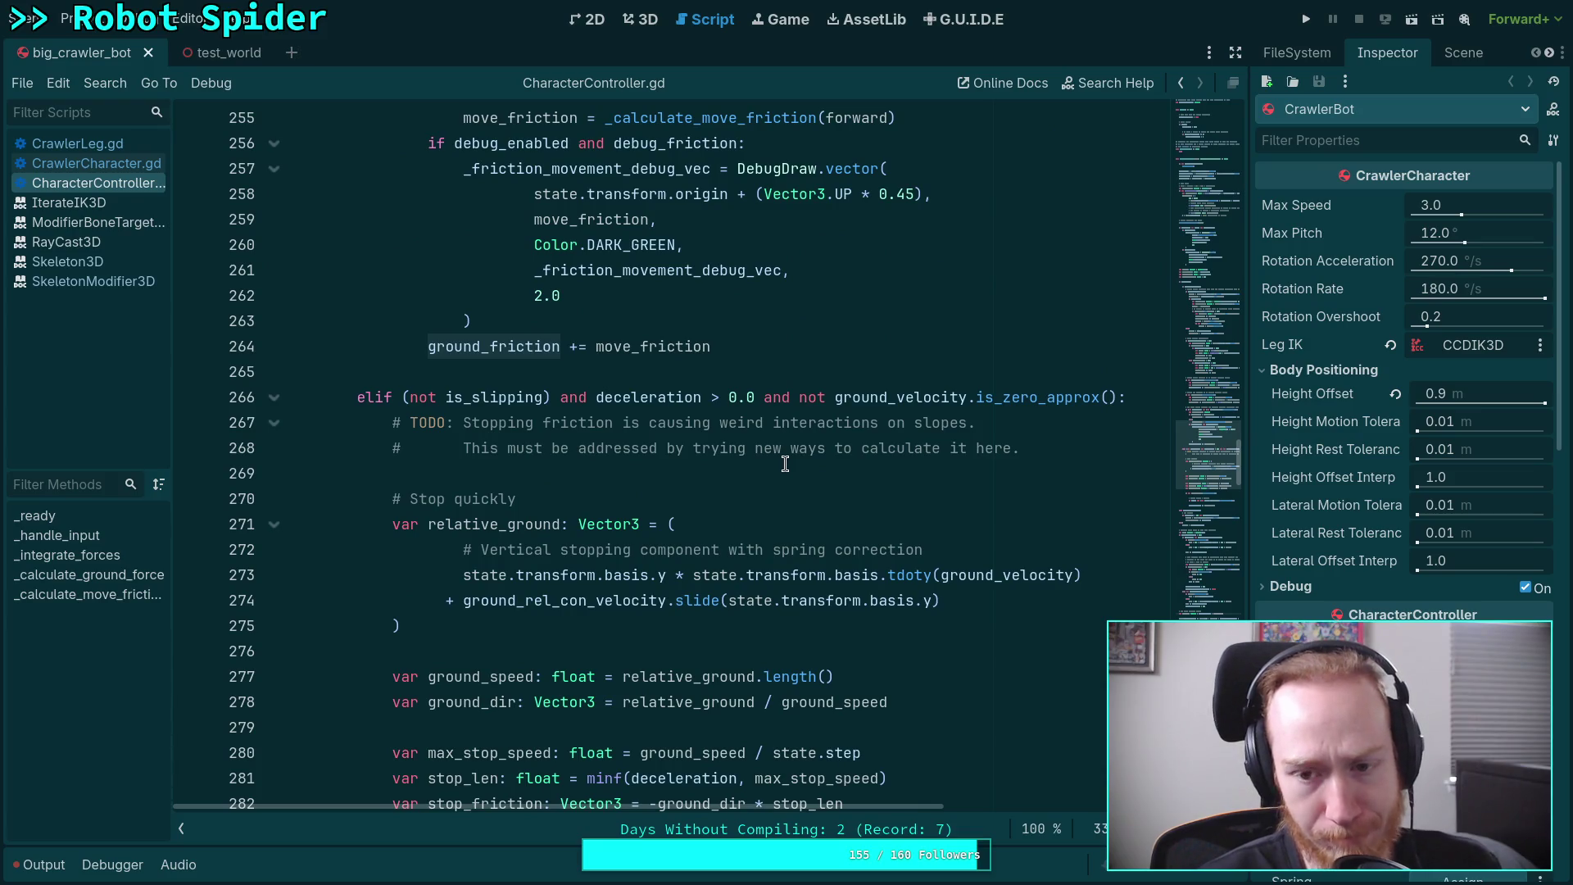
double_click(858, 400)
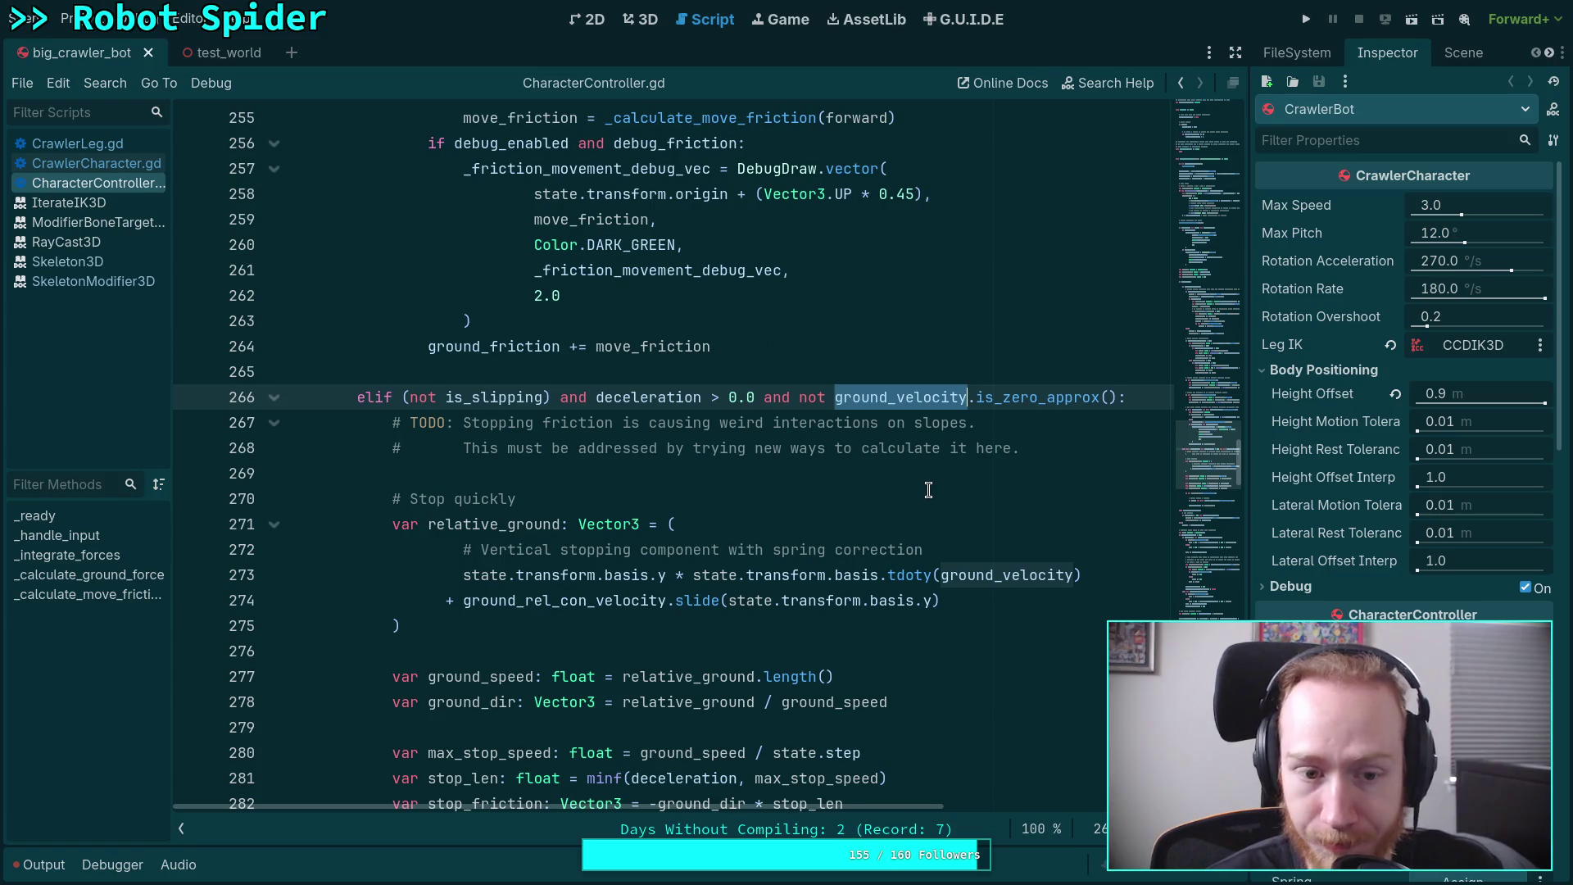
scroll(928, 490, up, 19)
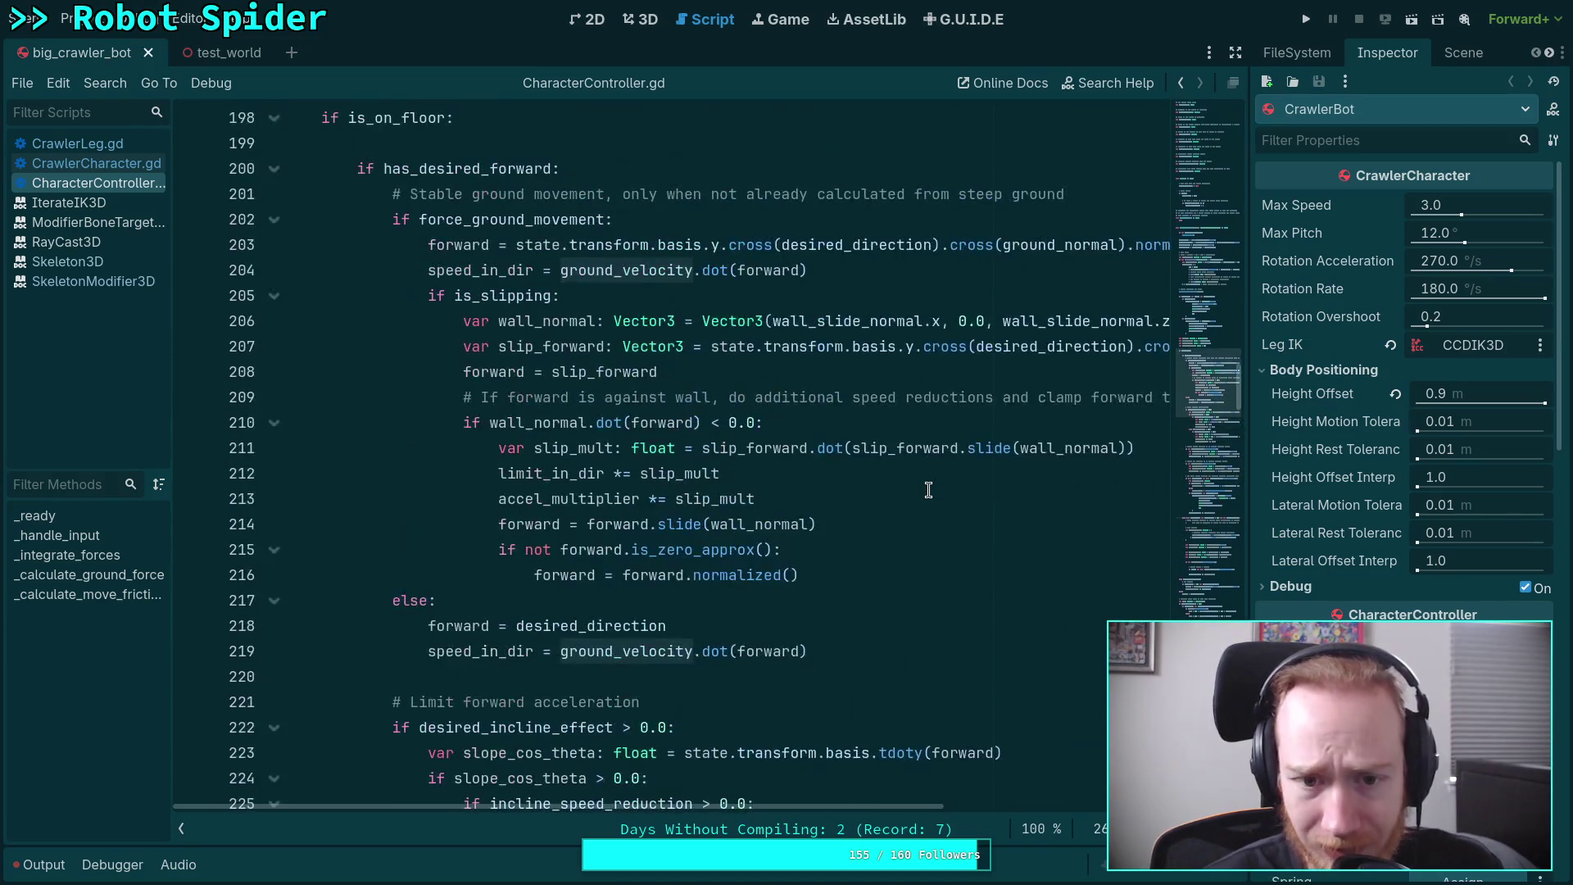
scroll(927, 464, down, 14)
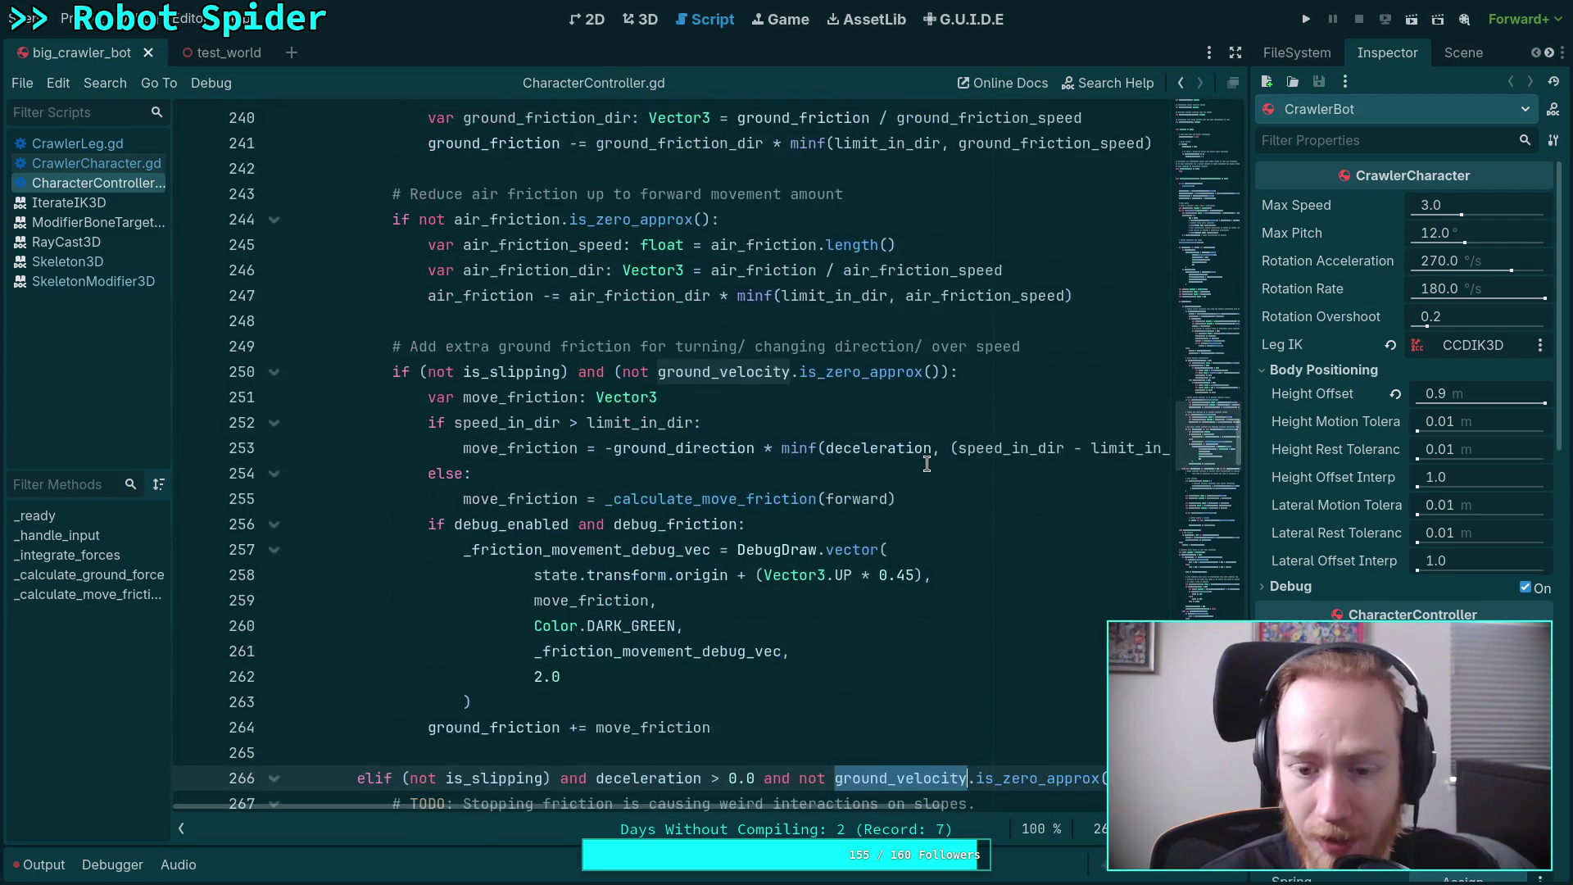
scroll(927, 464, down, 4)
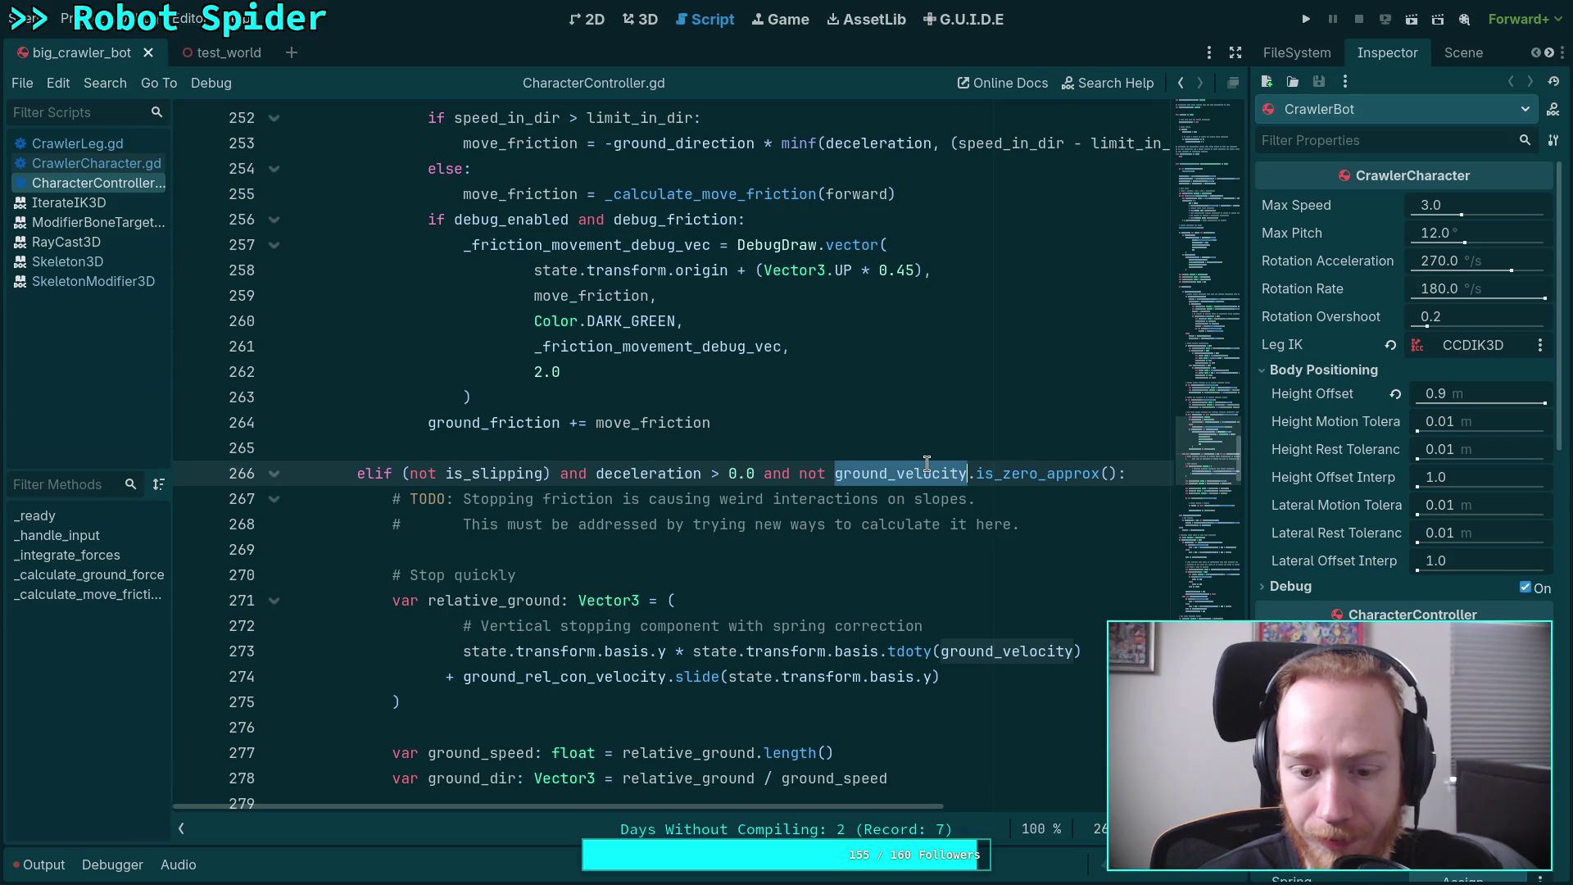
scroll(926, 464, down, 1)
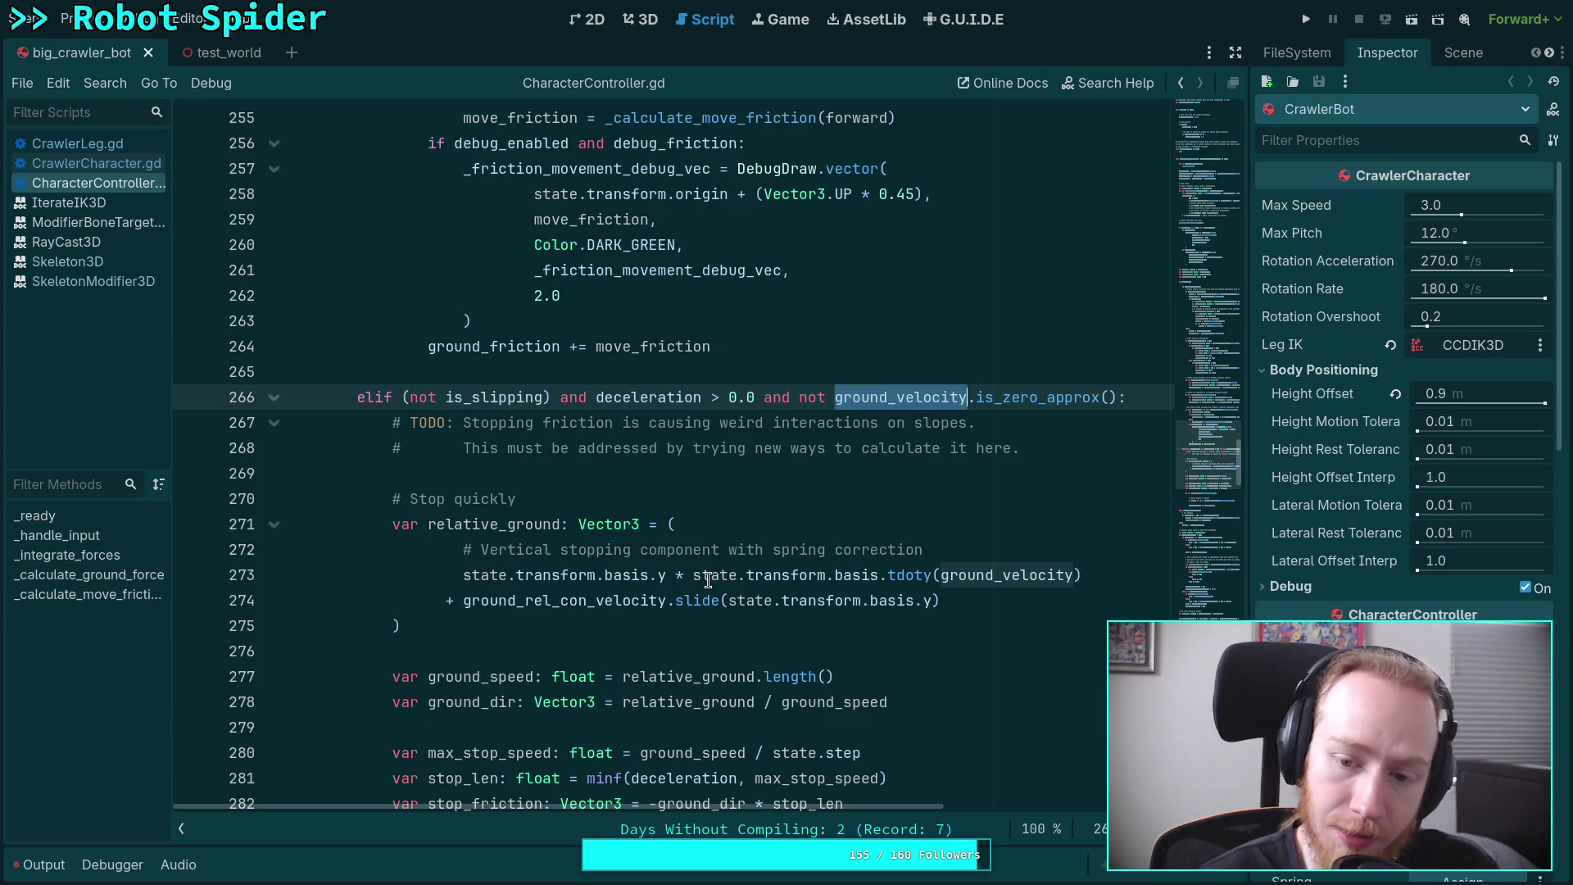
mouse_move(709, 578)
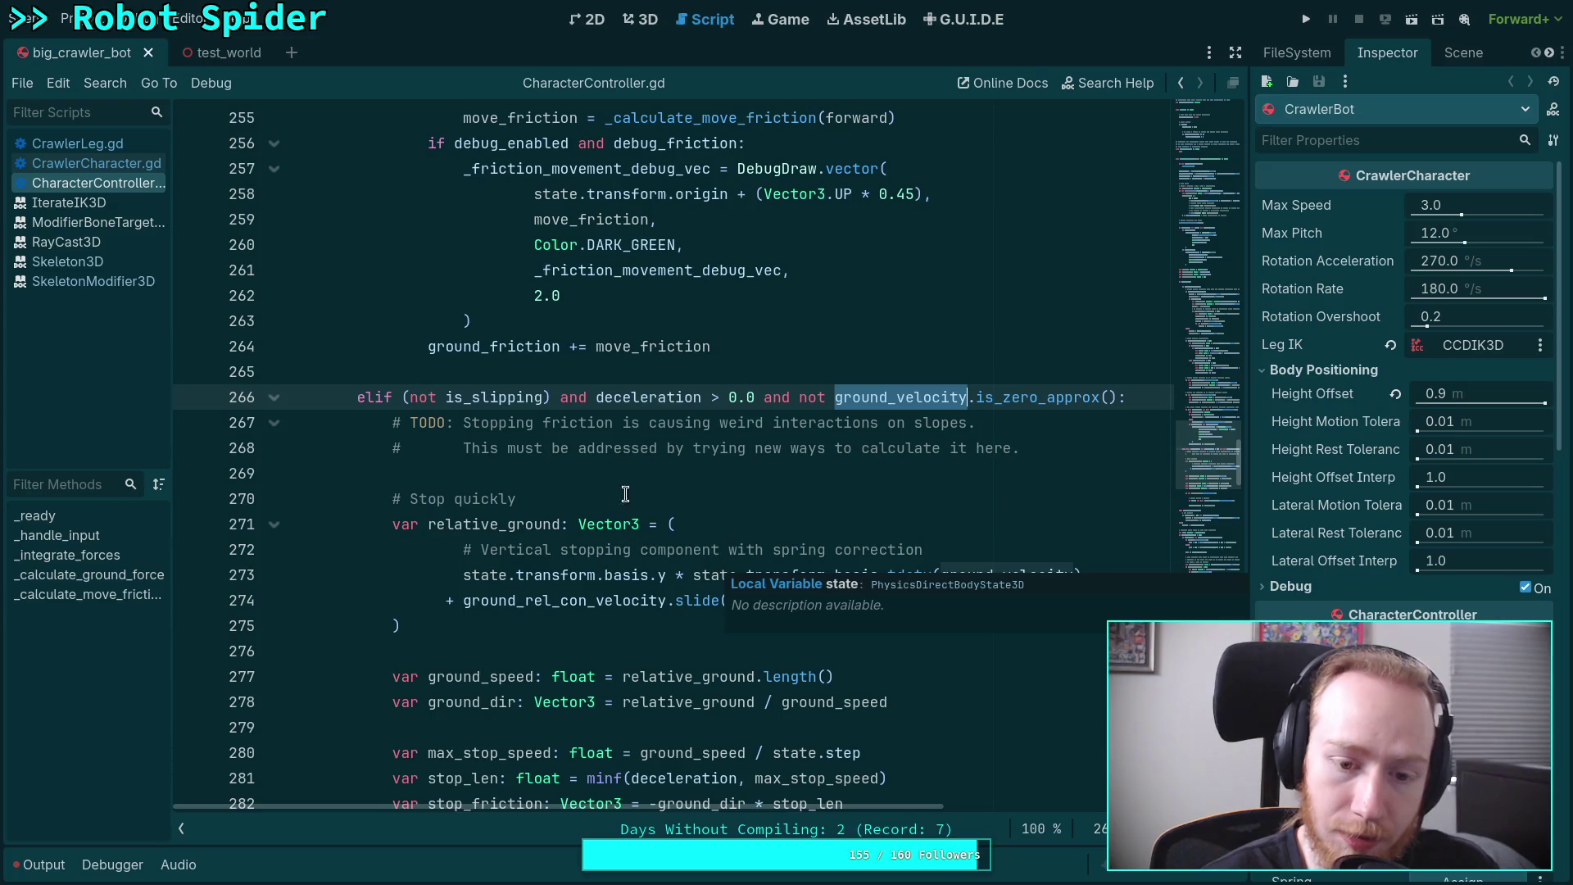
drag(460, 578, 1143, 573)
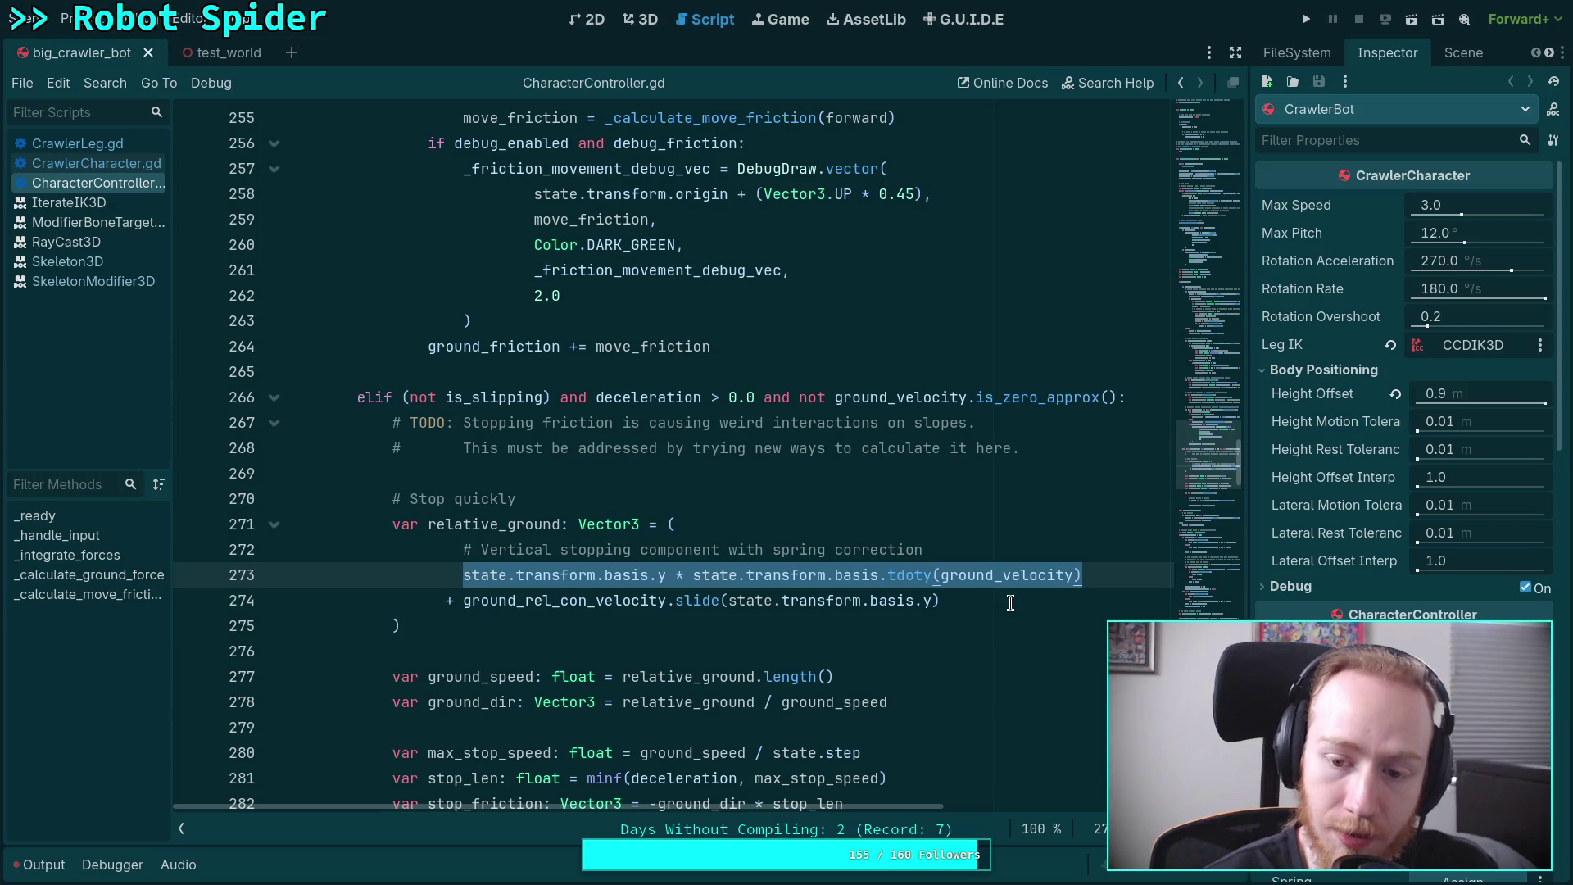
mouse_move(994, 567)
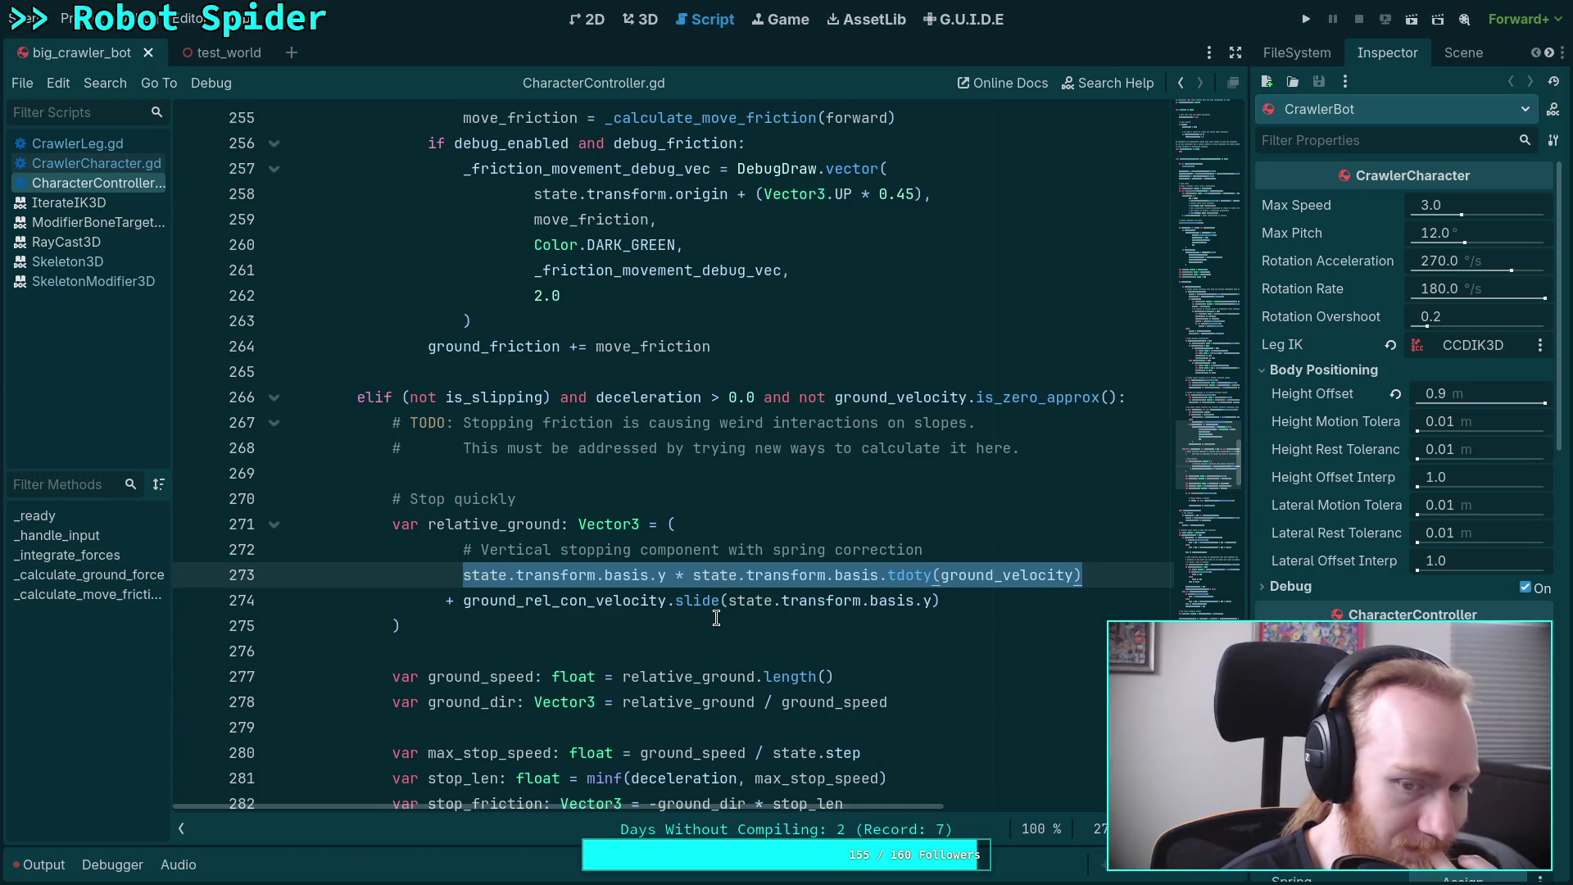
mouse_move(585, 603)
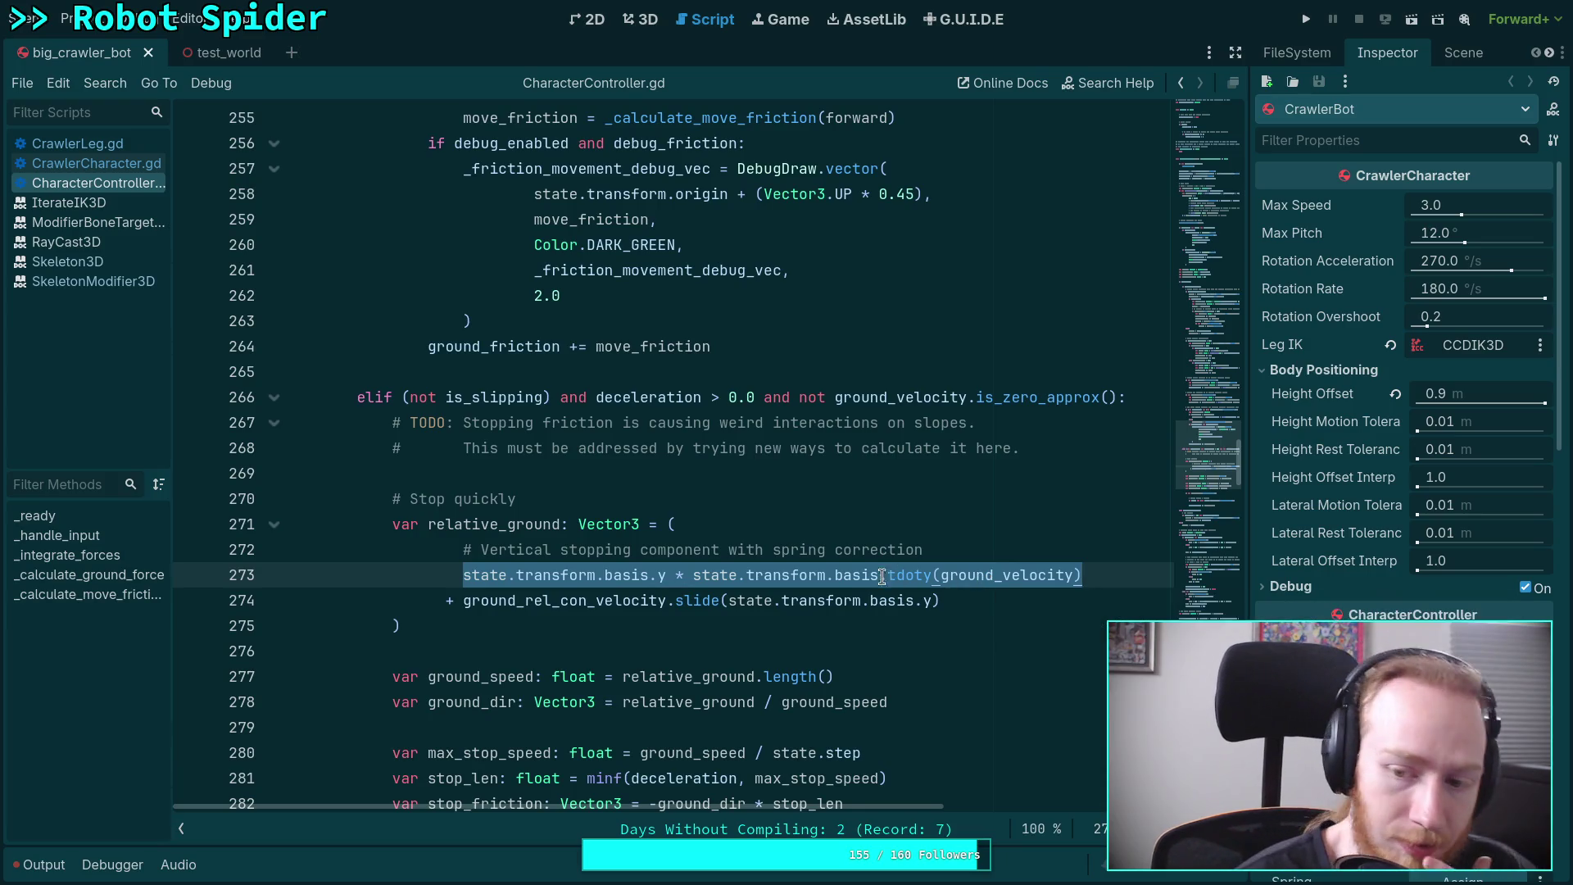
- Select state.linear_velocity on line 477 and highlight ground_velocity on line 484
scroll(825, 604, down, 15)
scroll(825, 605, down, 20)
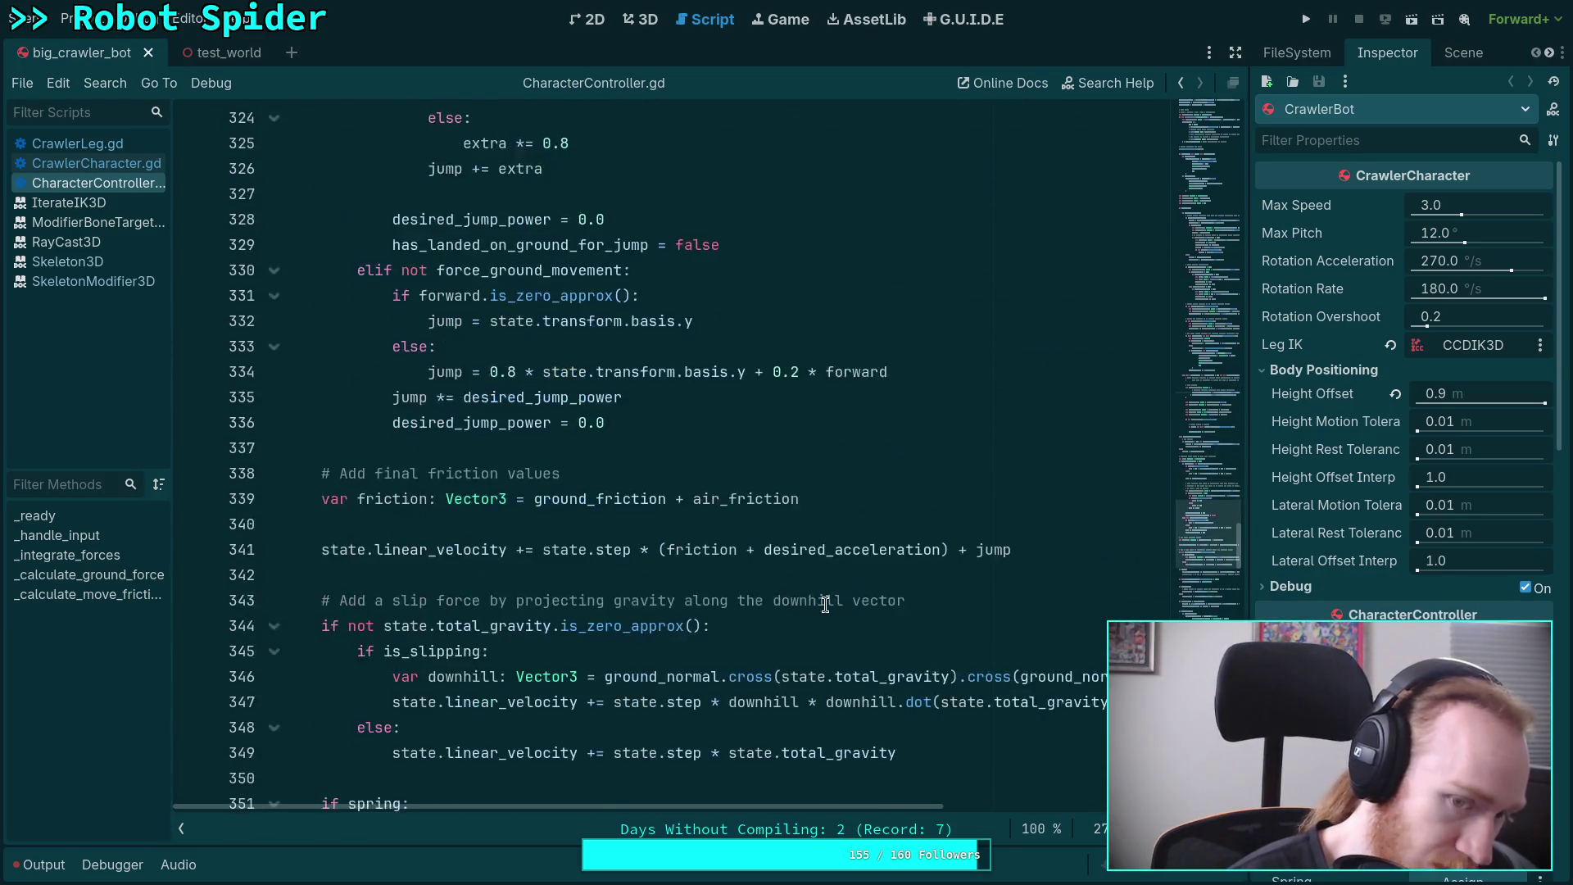
scroll(576, 571, down, 14)
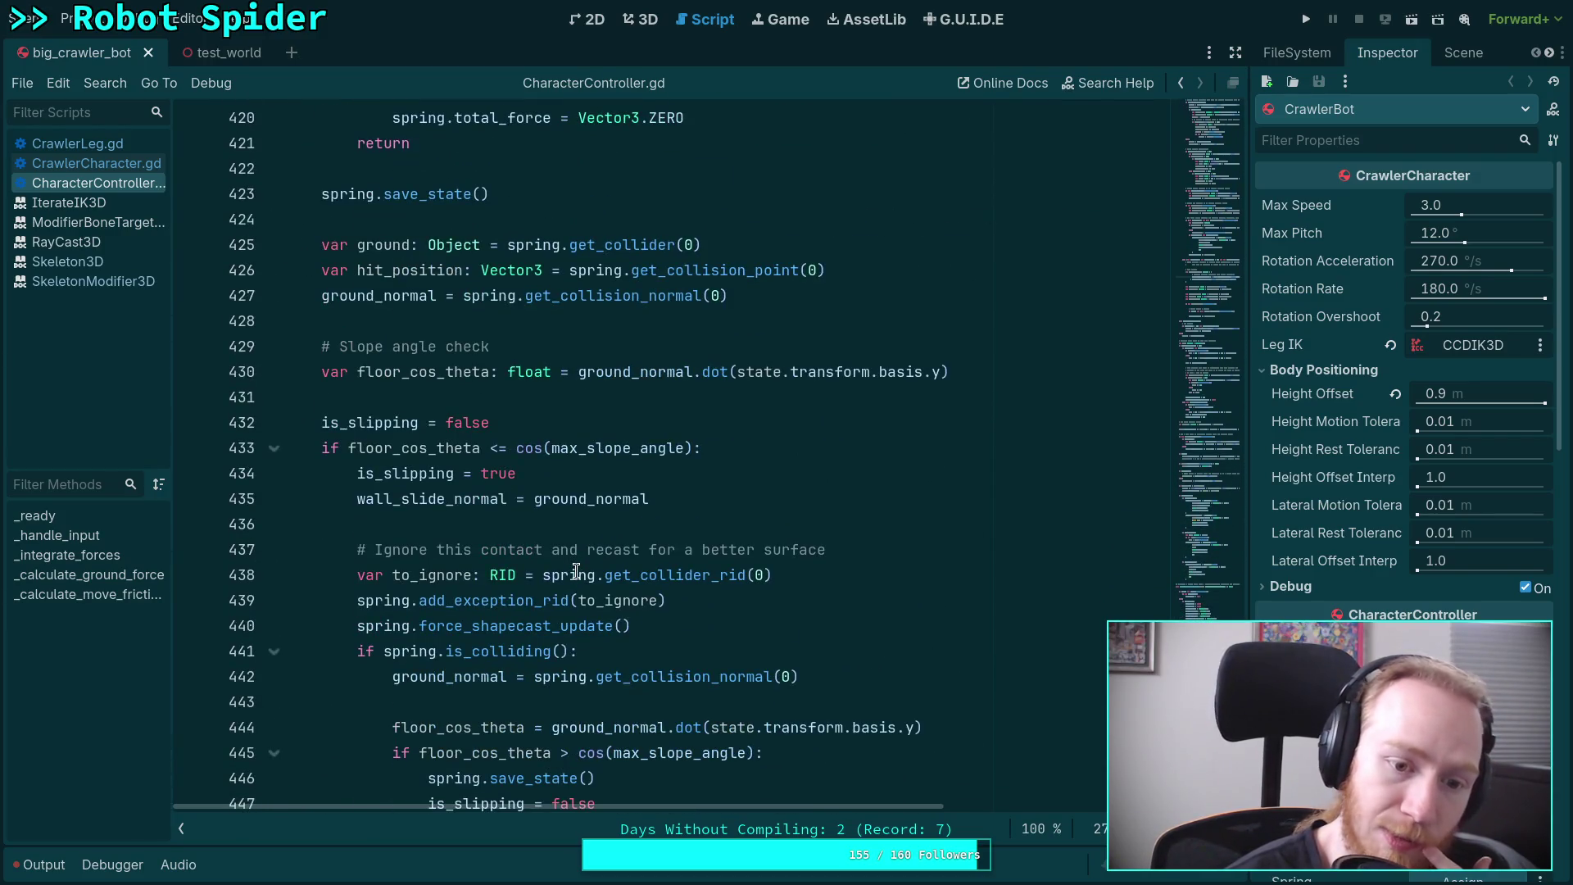
scroll(576, 571, down, 12)
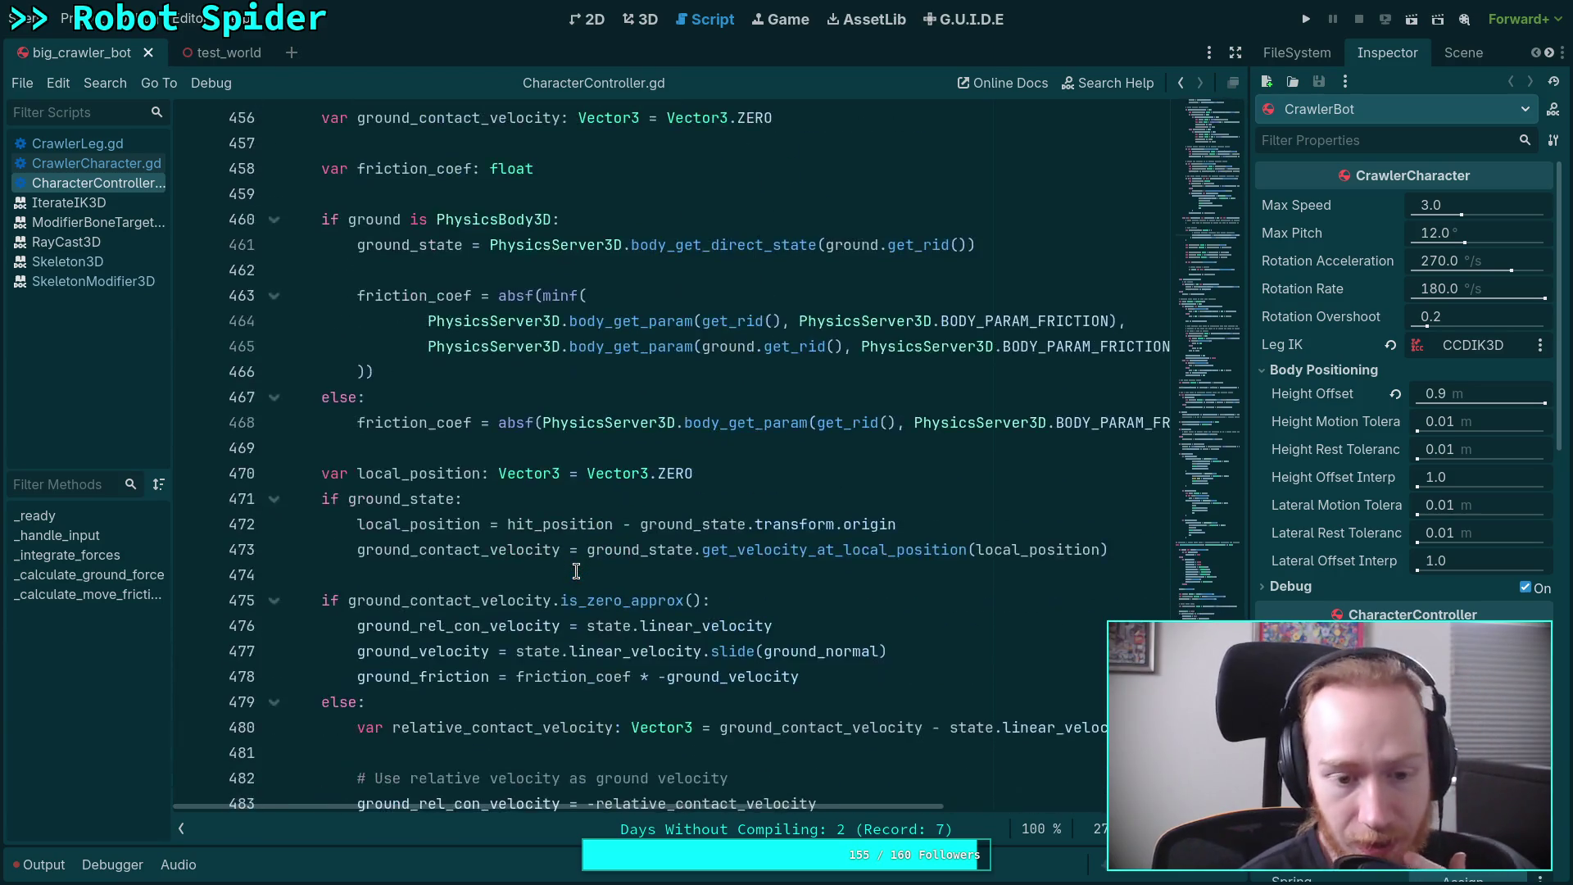
scroll(576, 571, down, 3)
drag(516, 422, 949, 425)
scroll(822, 496, down, 1)
click(448, 524)
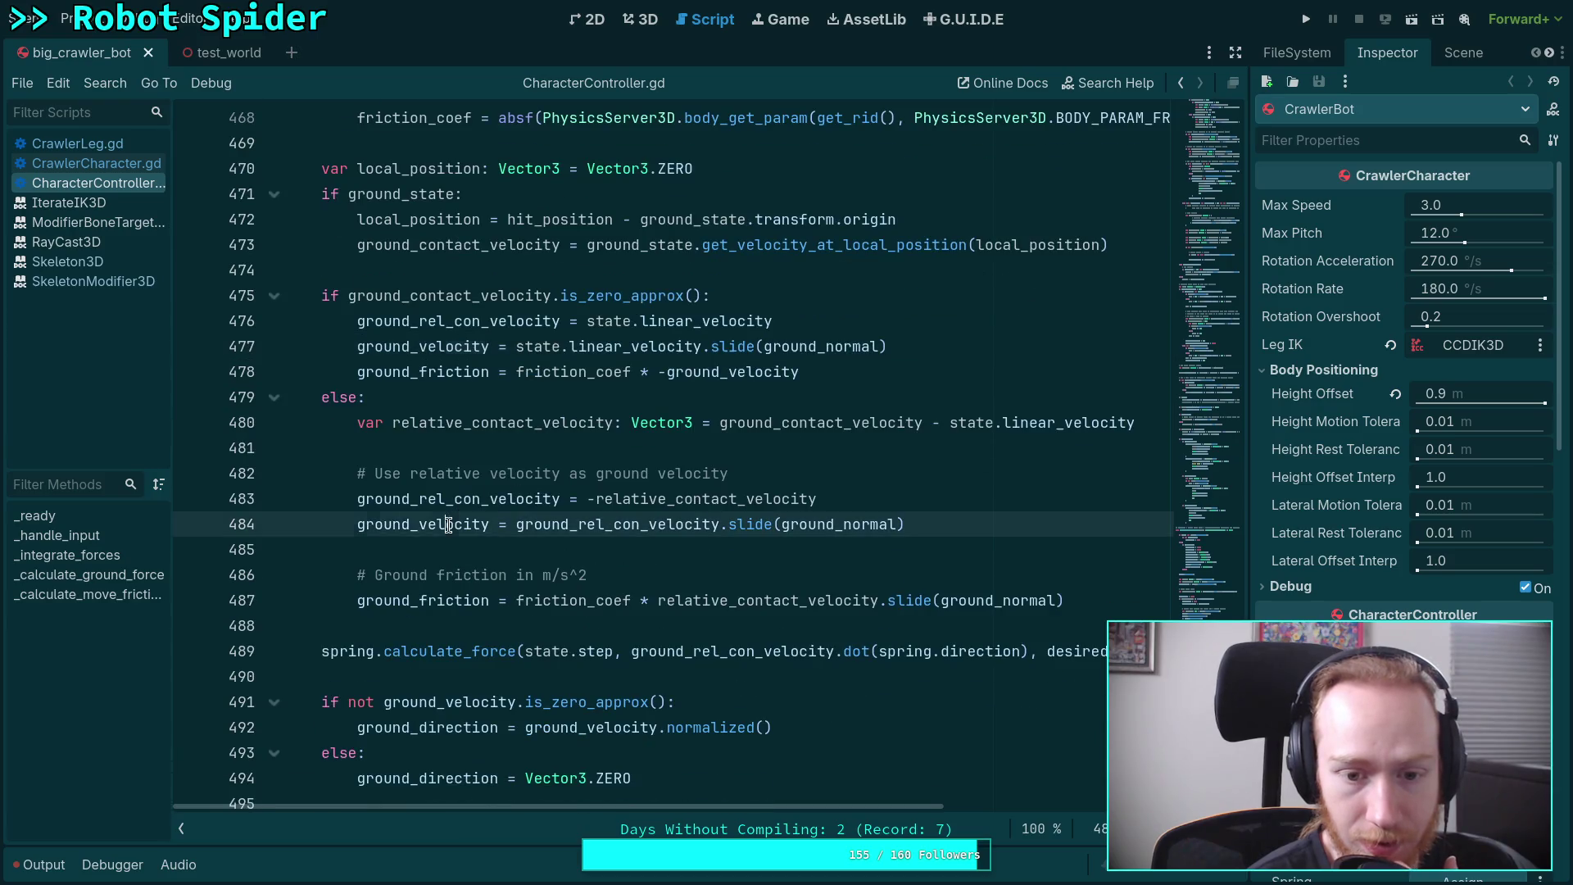
double_click(449, 524)
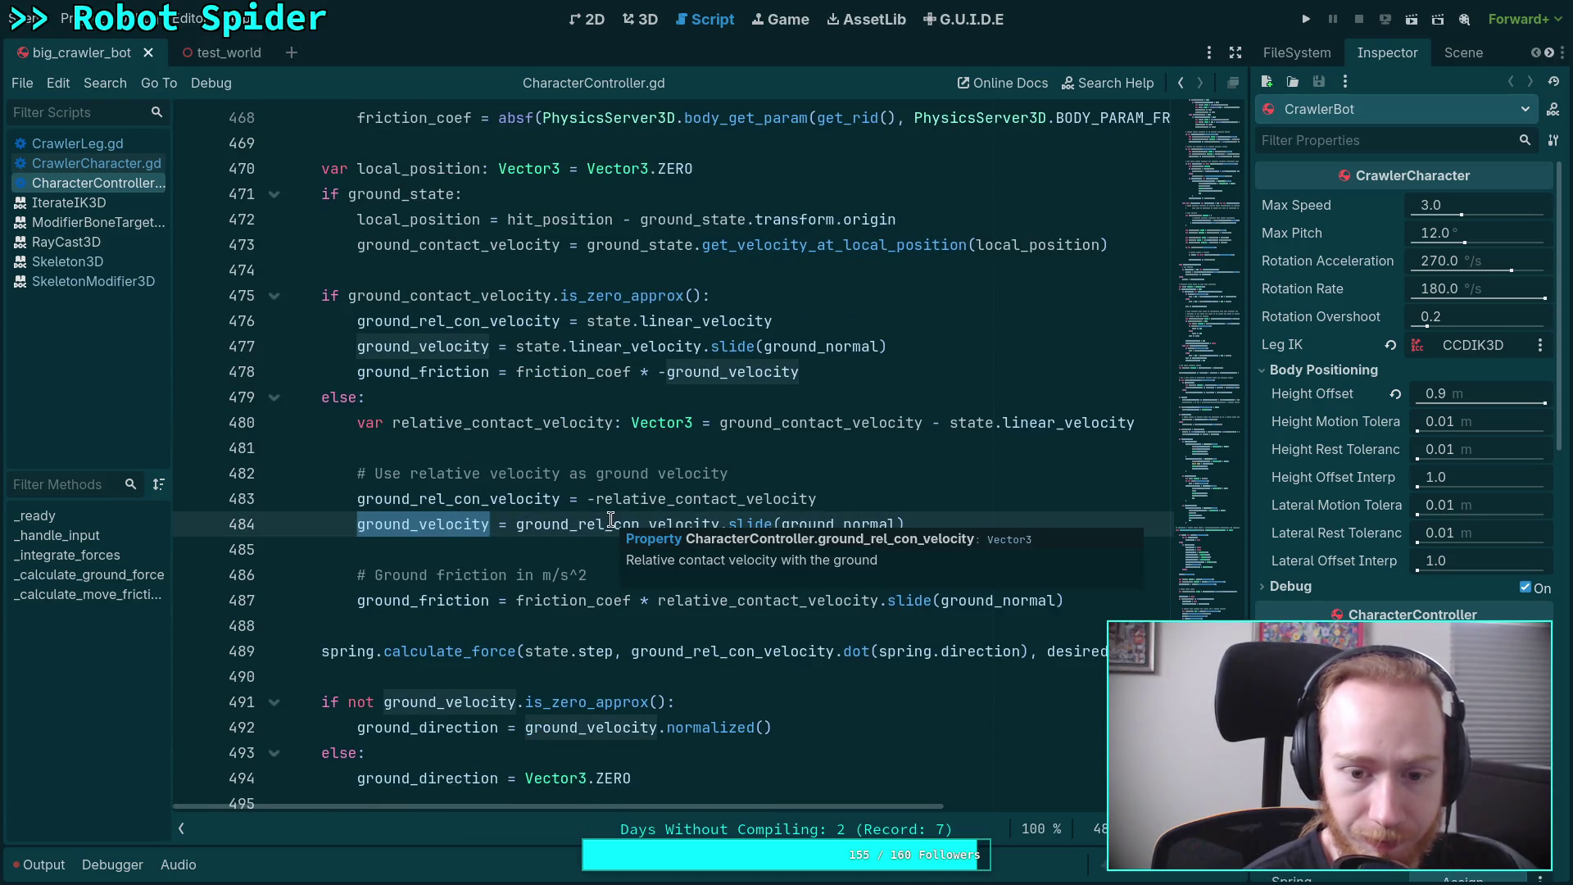
mouse_move(813, 525)
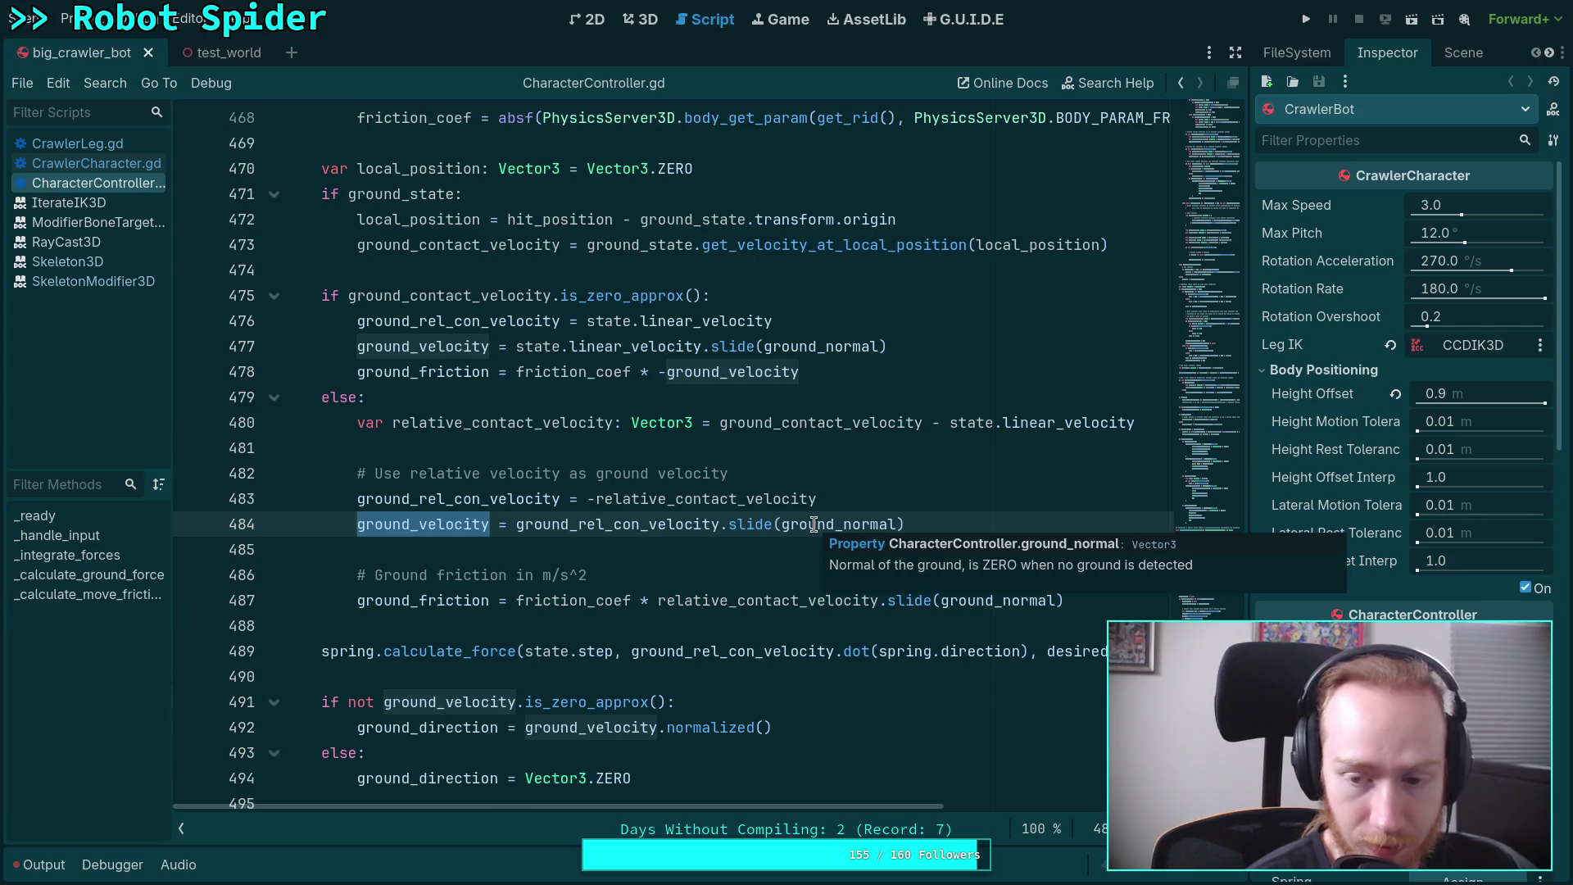
- Select the spring-correction expression on line 273, then unfold the spring-and-gravity block at line 287
scroll(814, 524, up, 20)
scroll(814, 524, up, 20)
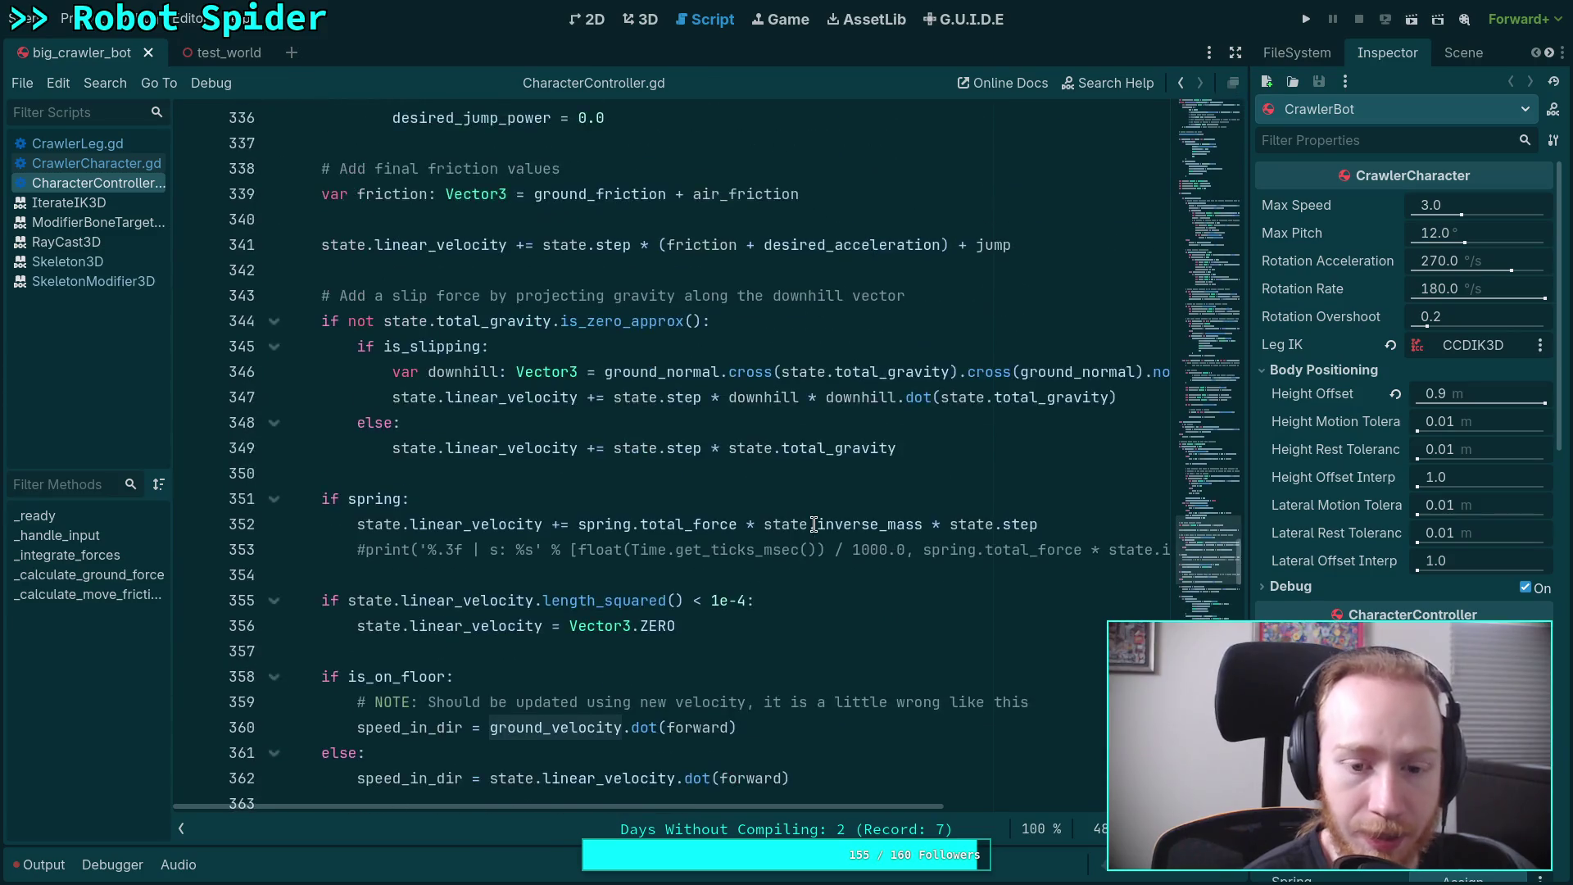
scroll(814, 524, up, 4)
scroll(925, 501, down, 3)
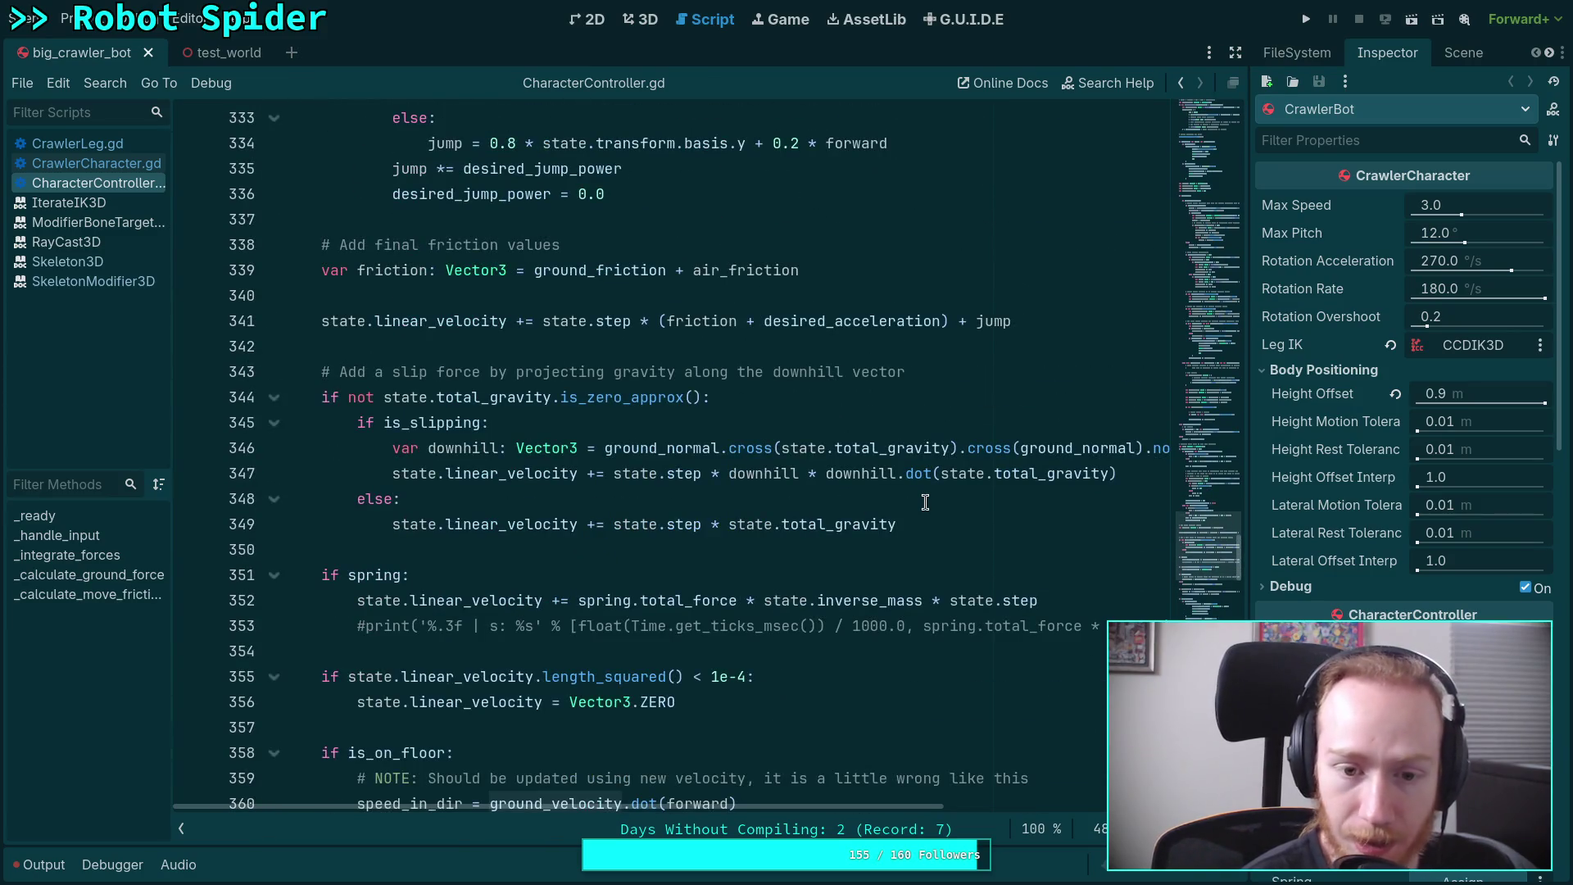
scroll(922, 503, up, 7)
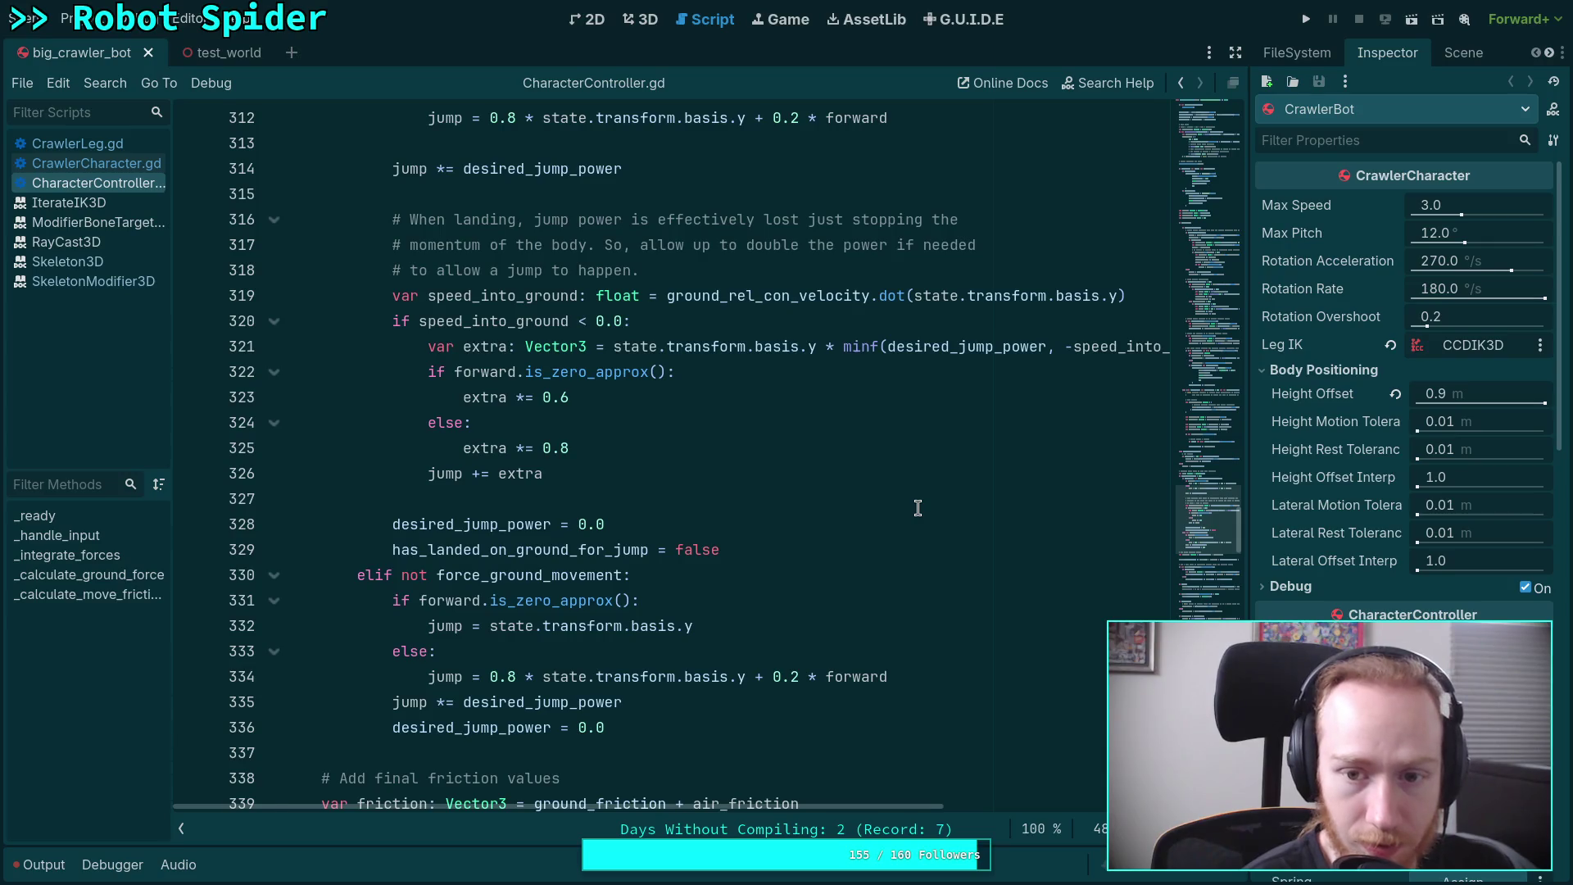
scroll(918, 508, up, 3)
scroll(917, 508, down, 17)
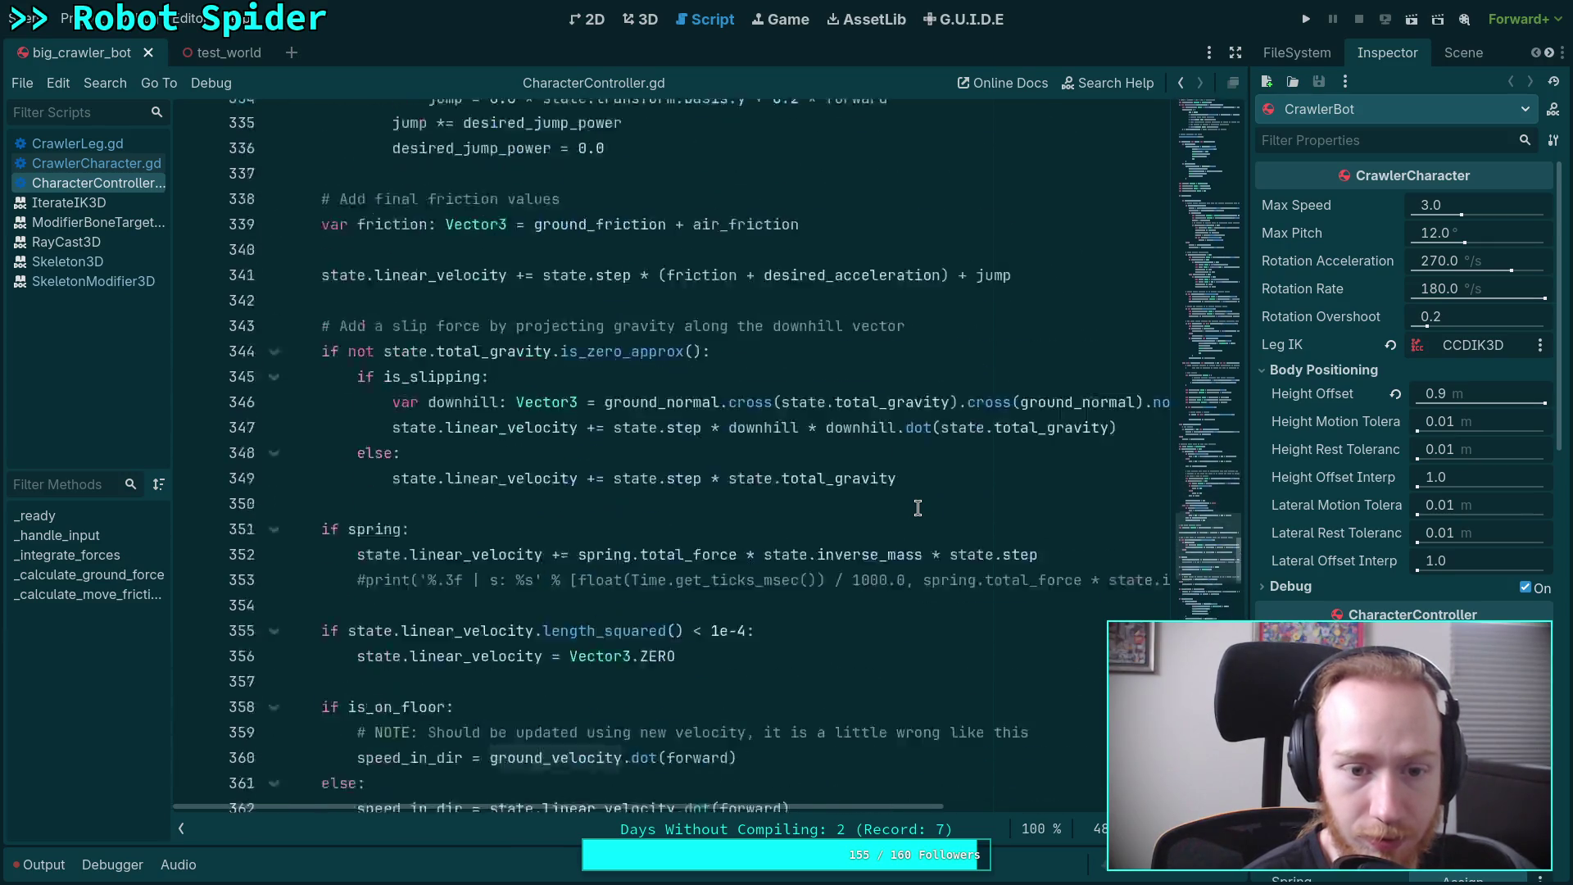
scroll(918, 508, down, 12)
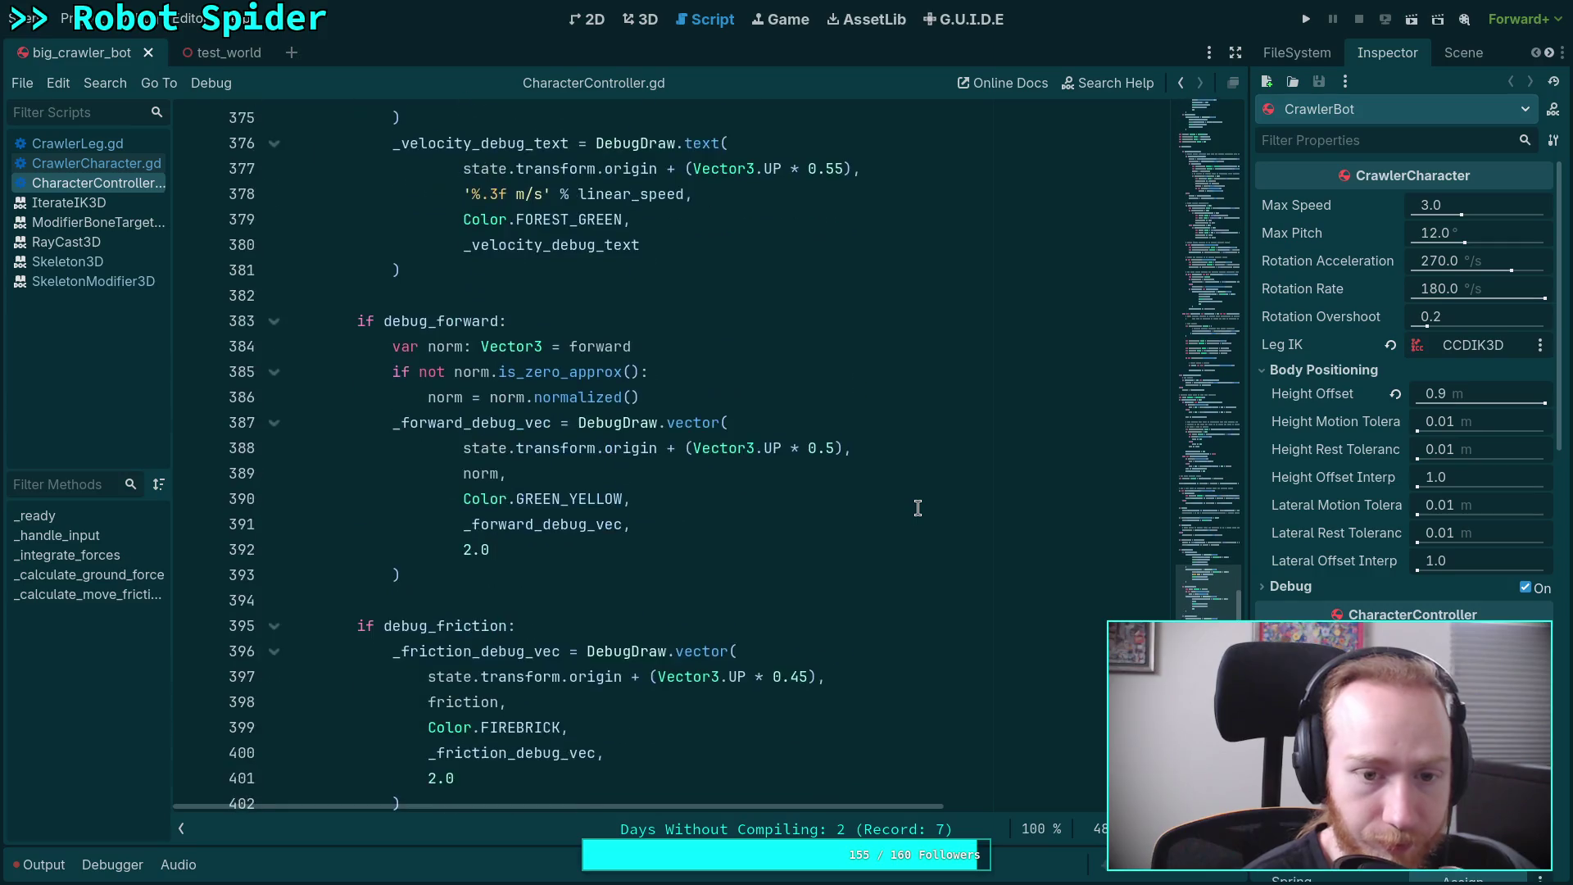
scroll(914, 512, up, 20)
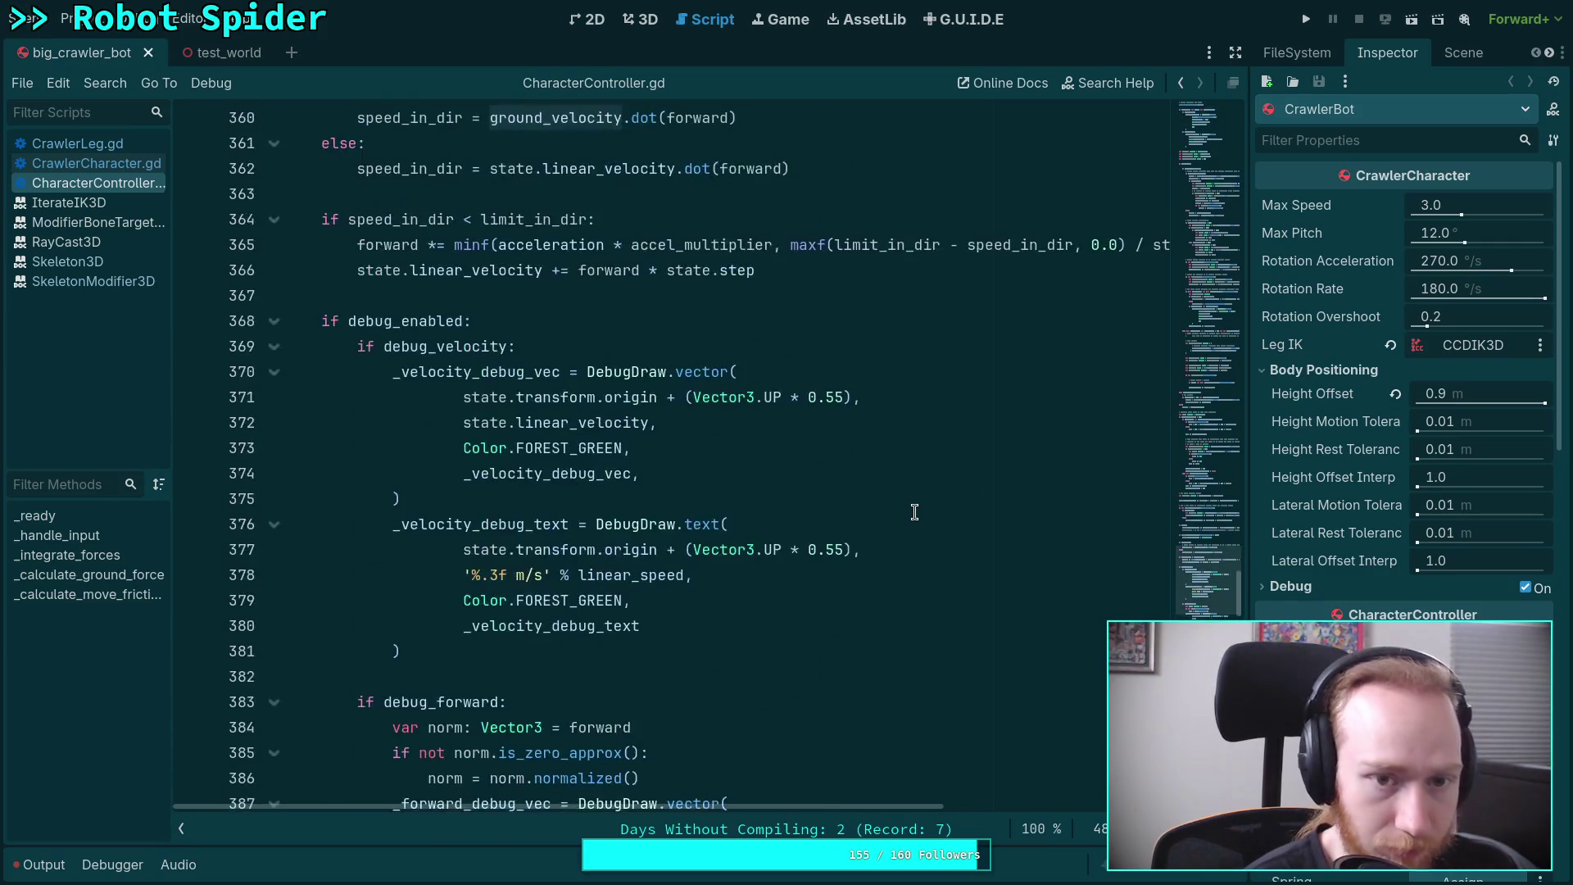
scroll(914, 512, up, 20)
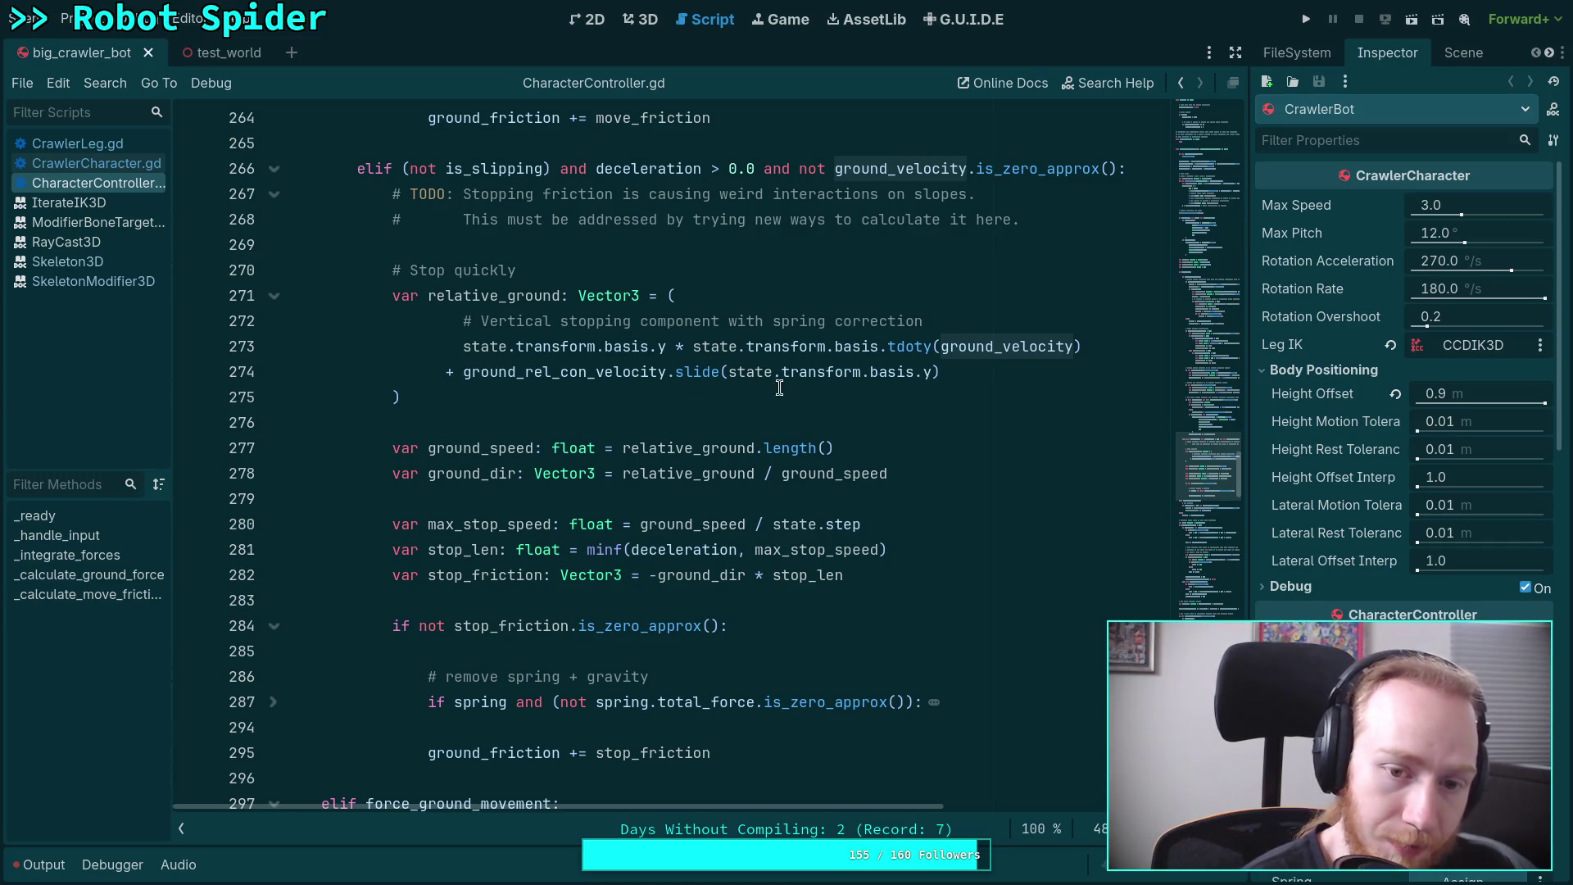
drag(455, 346, 949, 348)
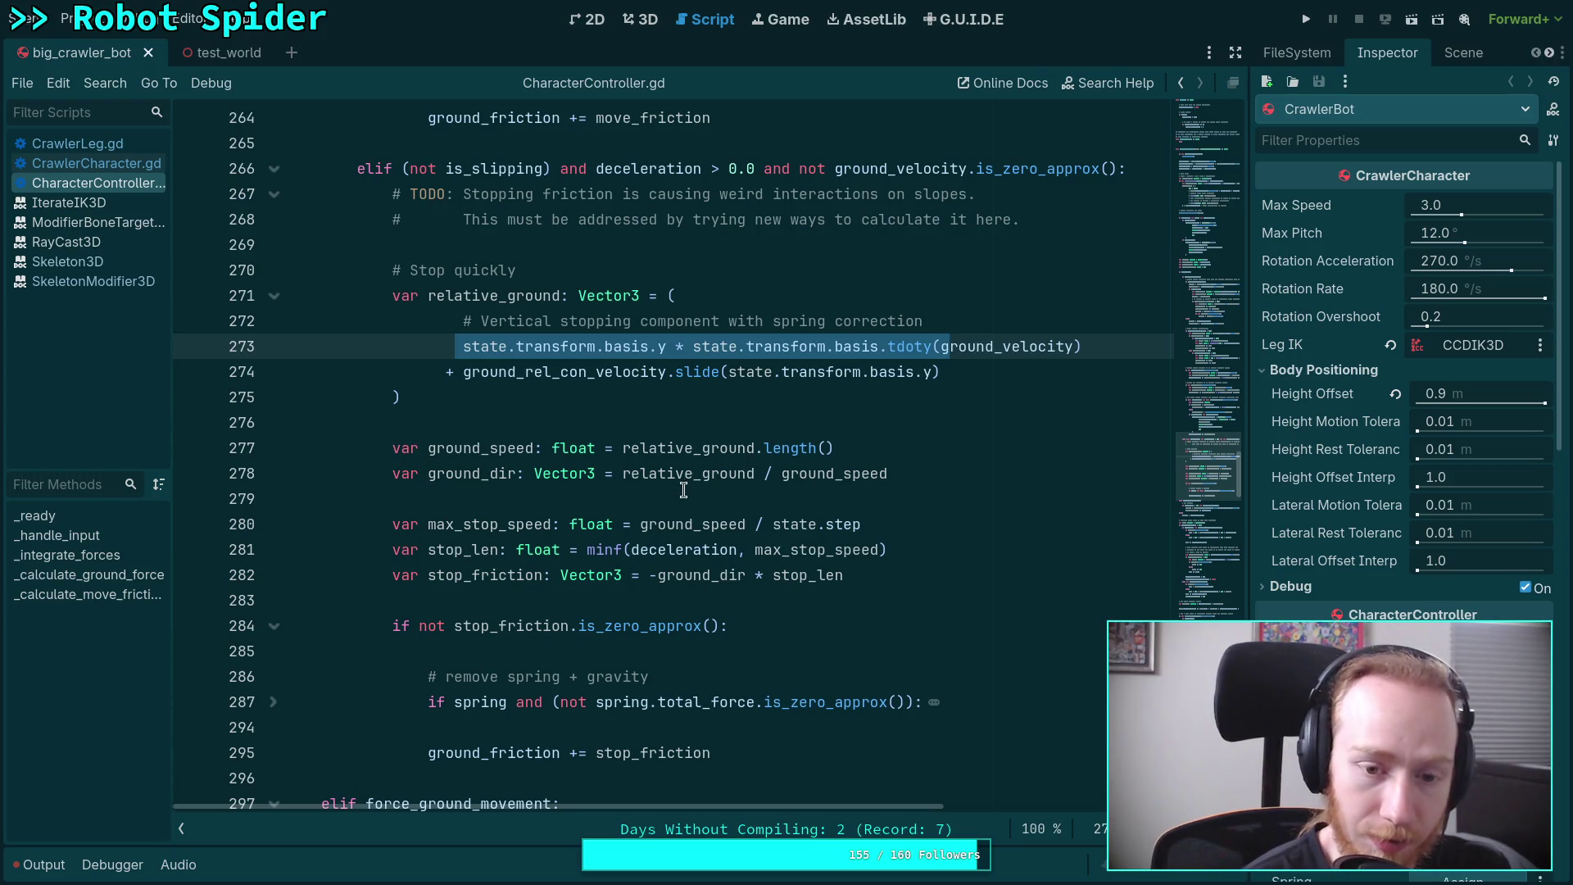
scroll(606, 536, down, 2)
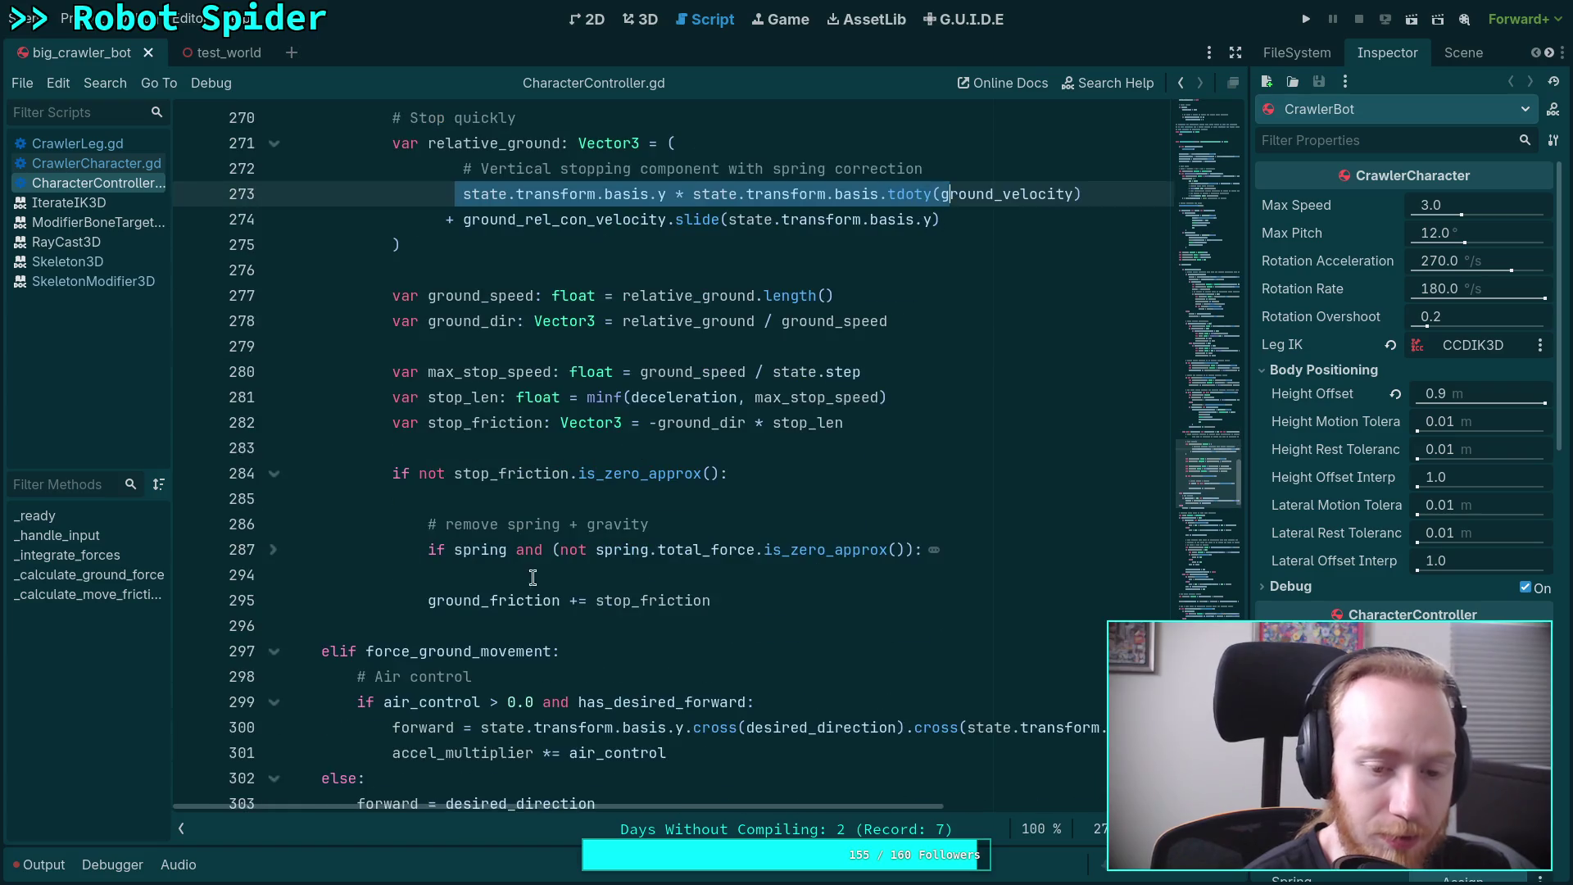
click(276, 550)
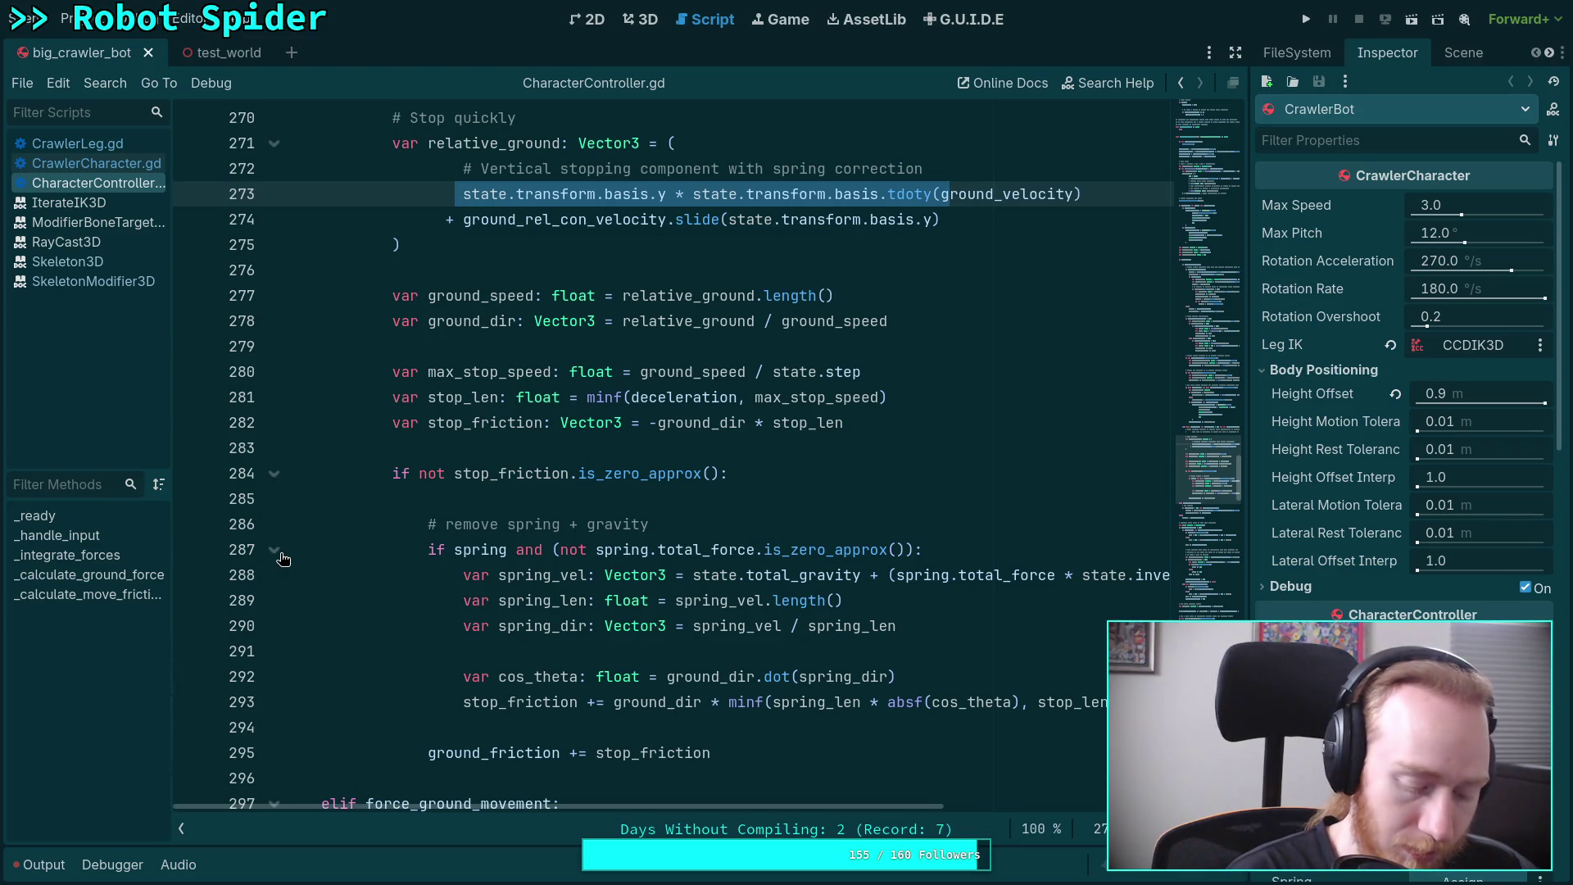
- Open CrawlerCharacter.gd, fold _solve_rotation and _calculate_ground_force, and select part of the _calculate_body_offset call
click(100, 165)
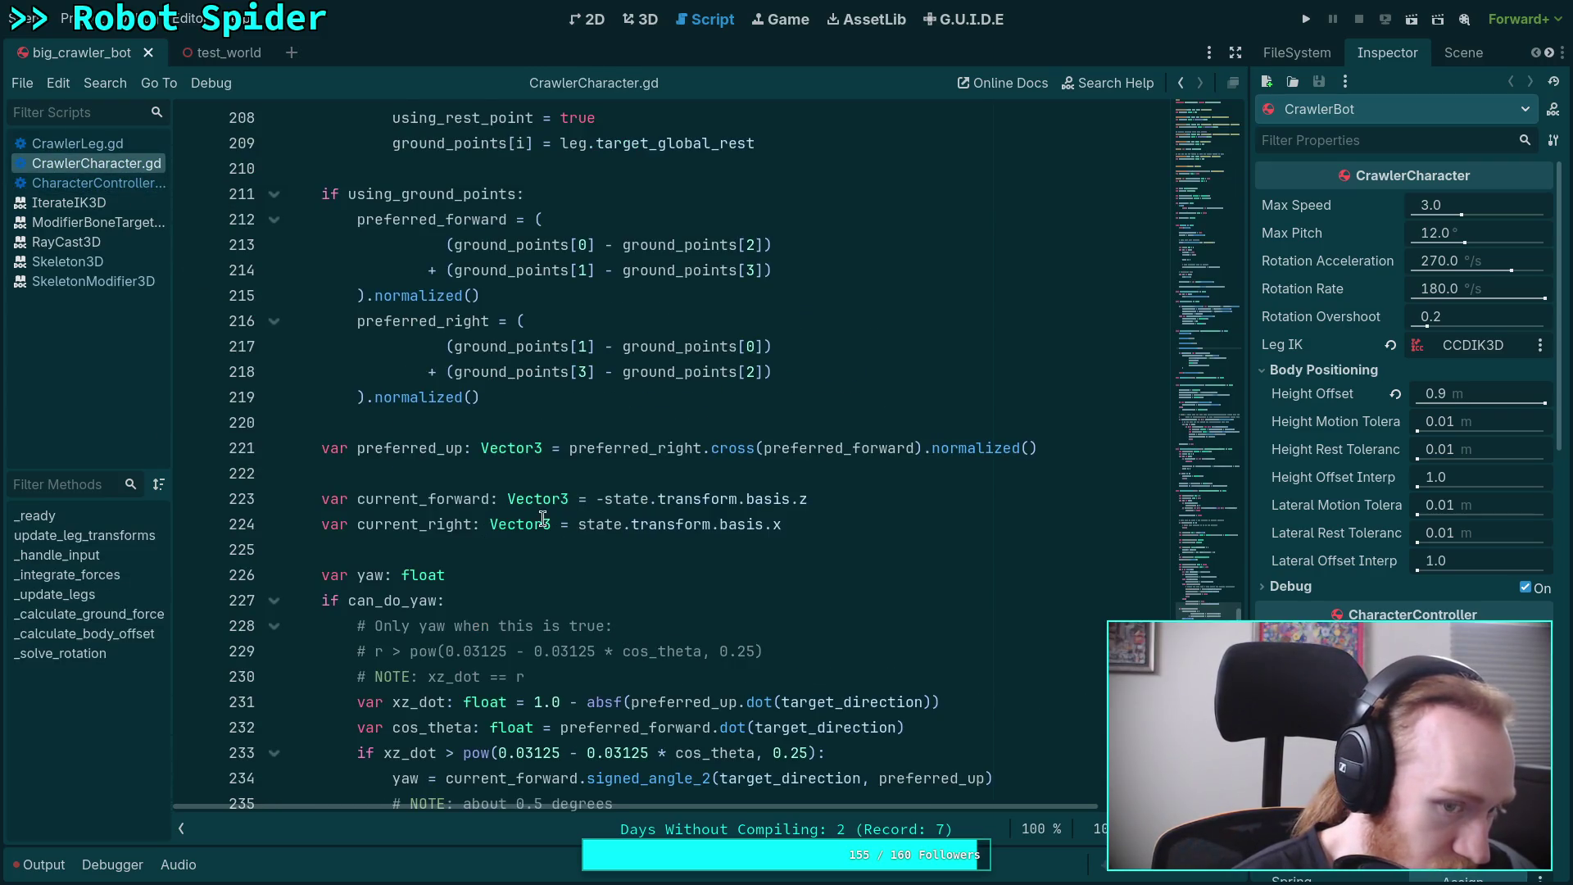
scroll(543, 519, down, 5)
scroll(546, 491, up, 15)
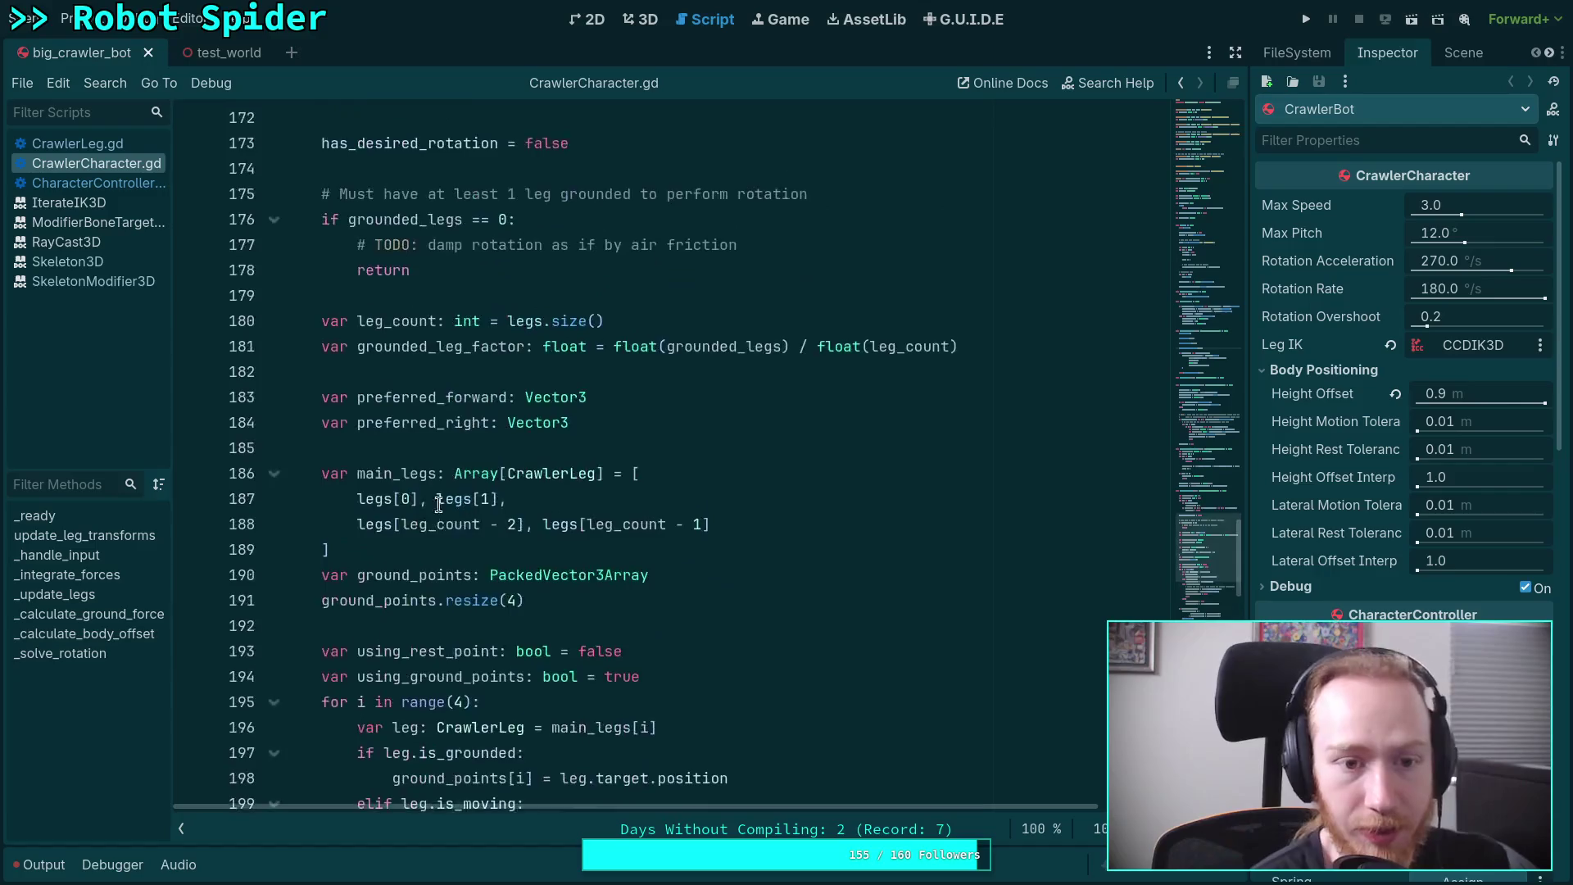
scroll(447, 504, up, 9)
click(274, 575)
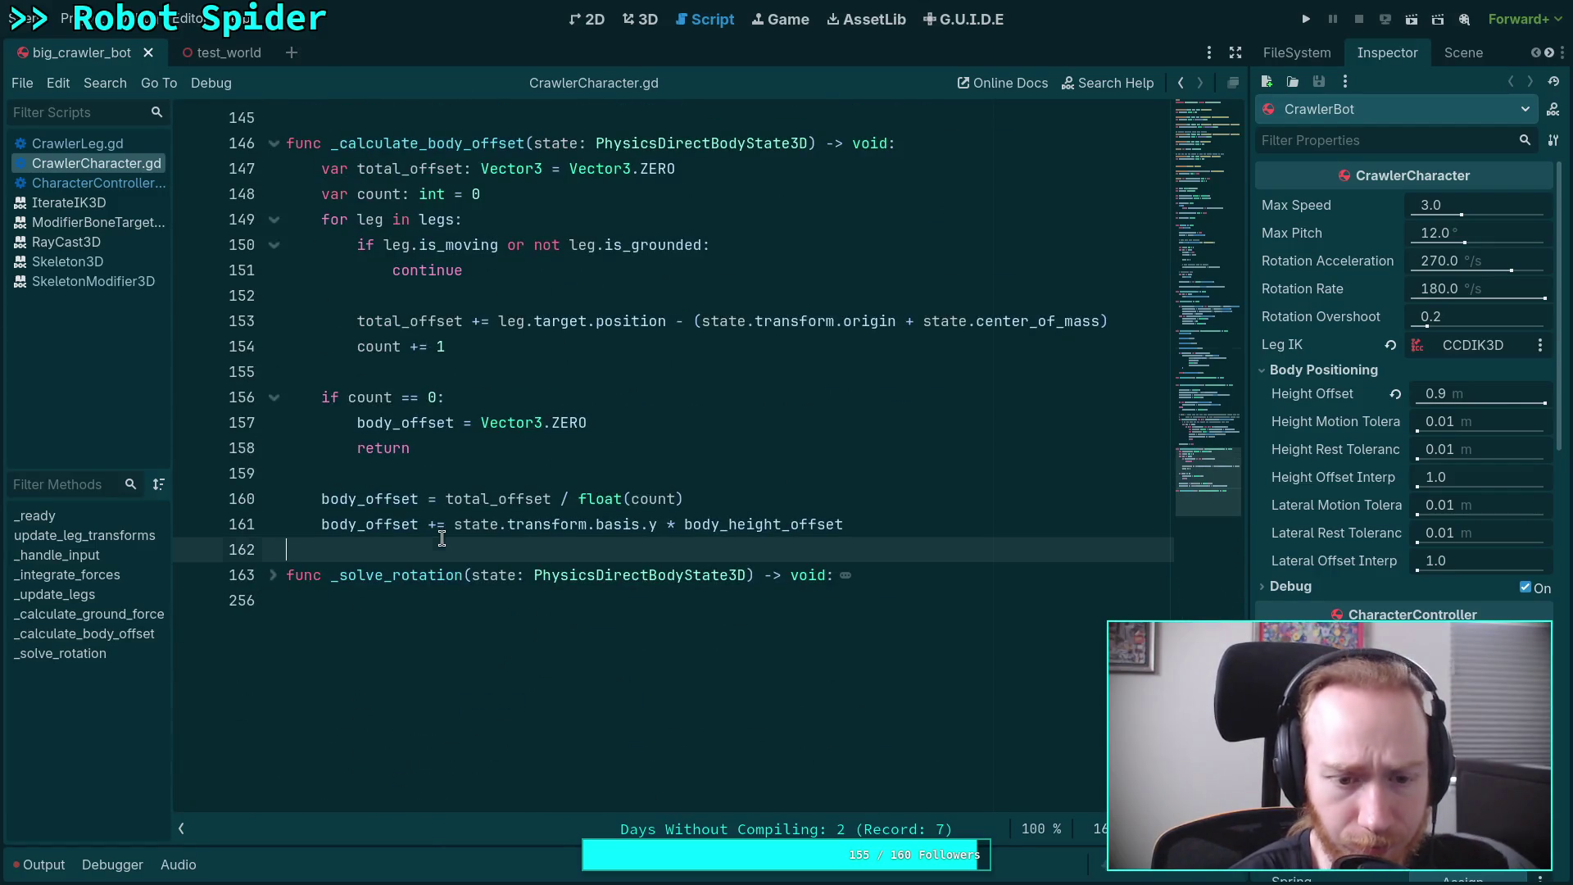
scroll(439, 524, up, 8)
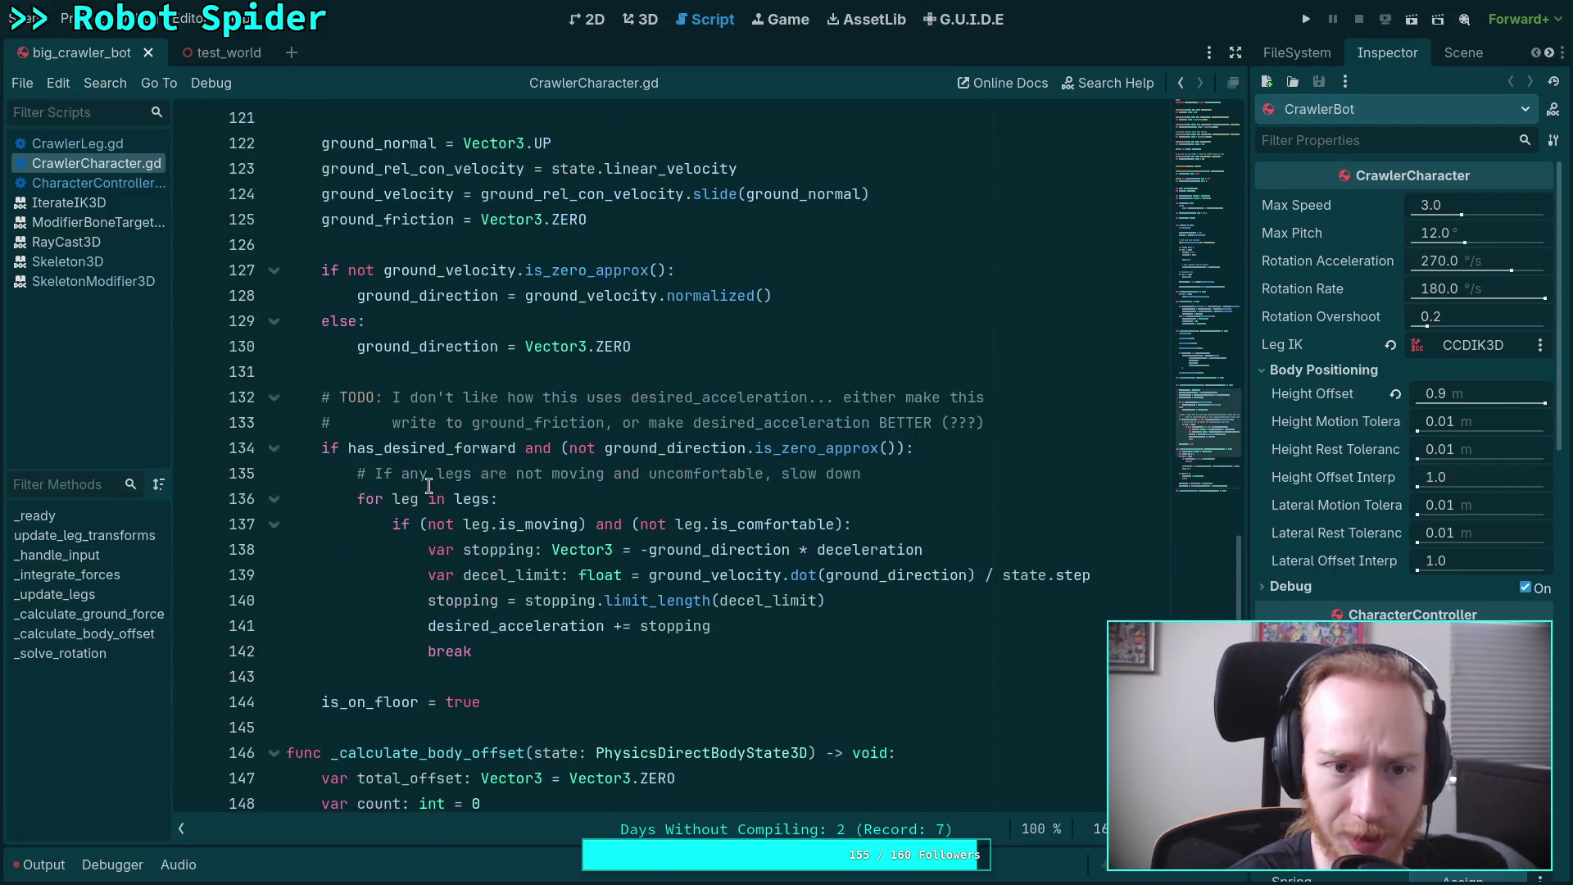
scroll(429, 486, up, 5)
click(273, 398)
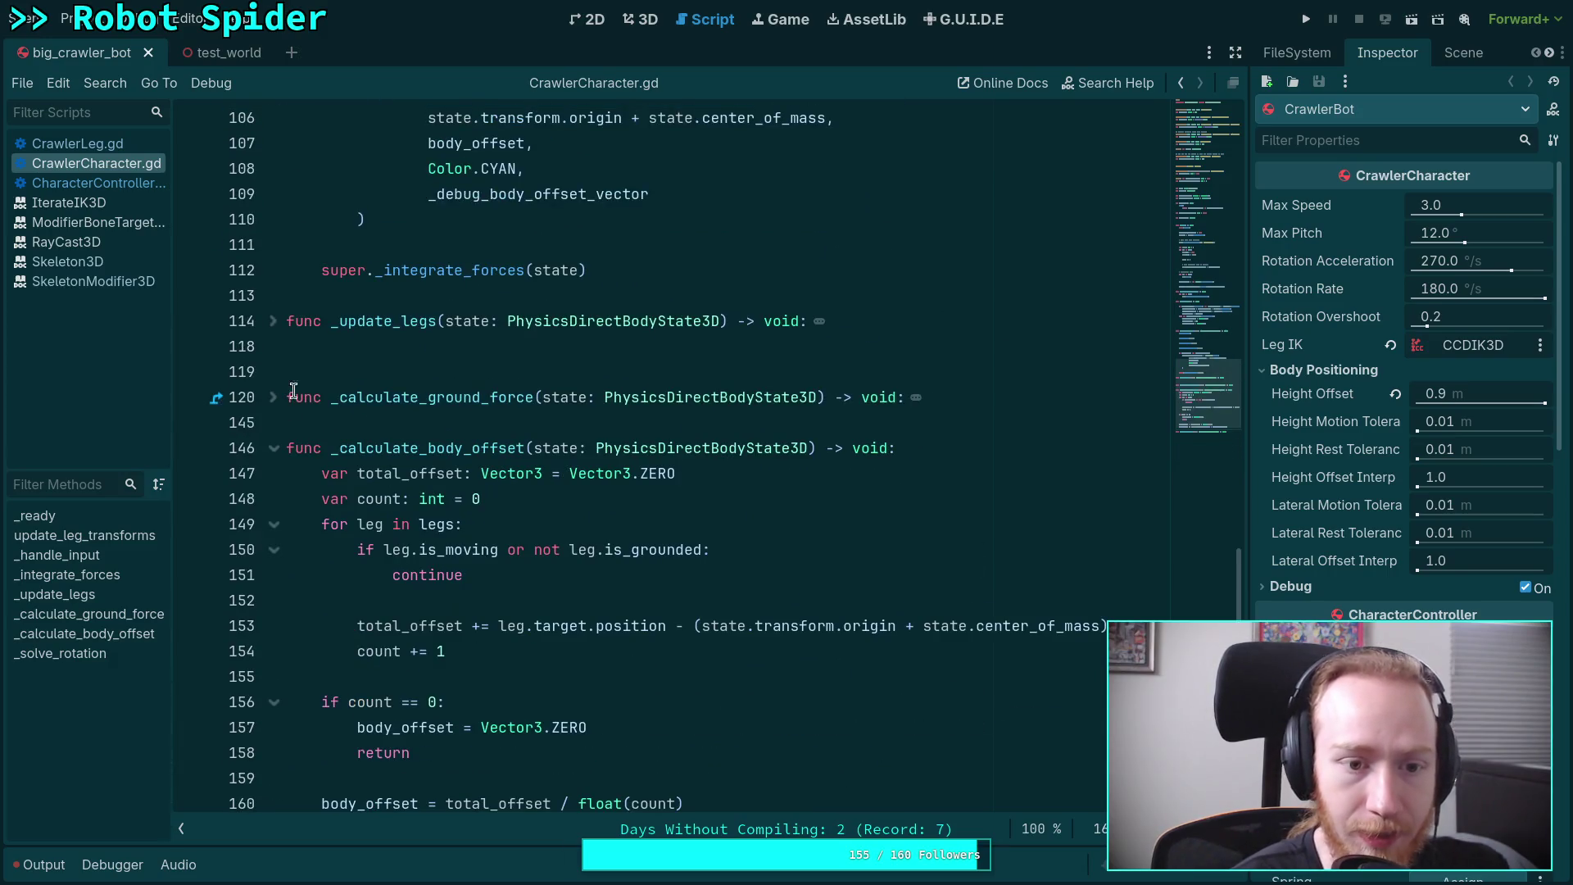
scroll(344, 386, up, 4)
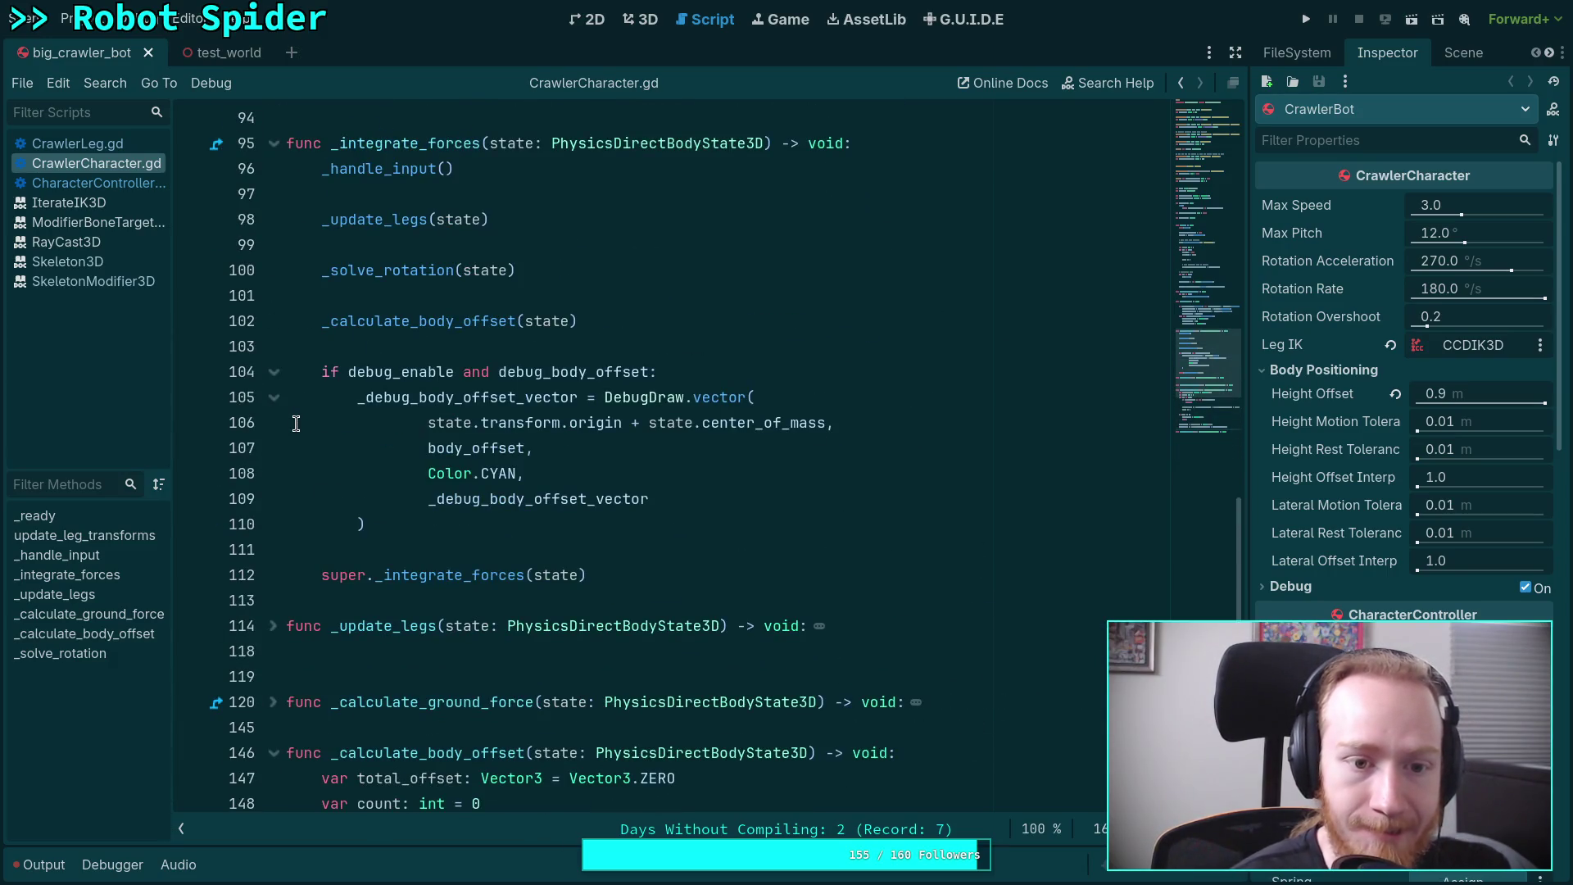
drag(331, 322, 455, 323)
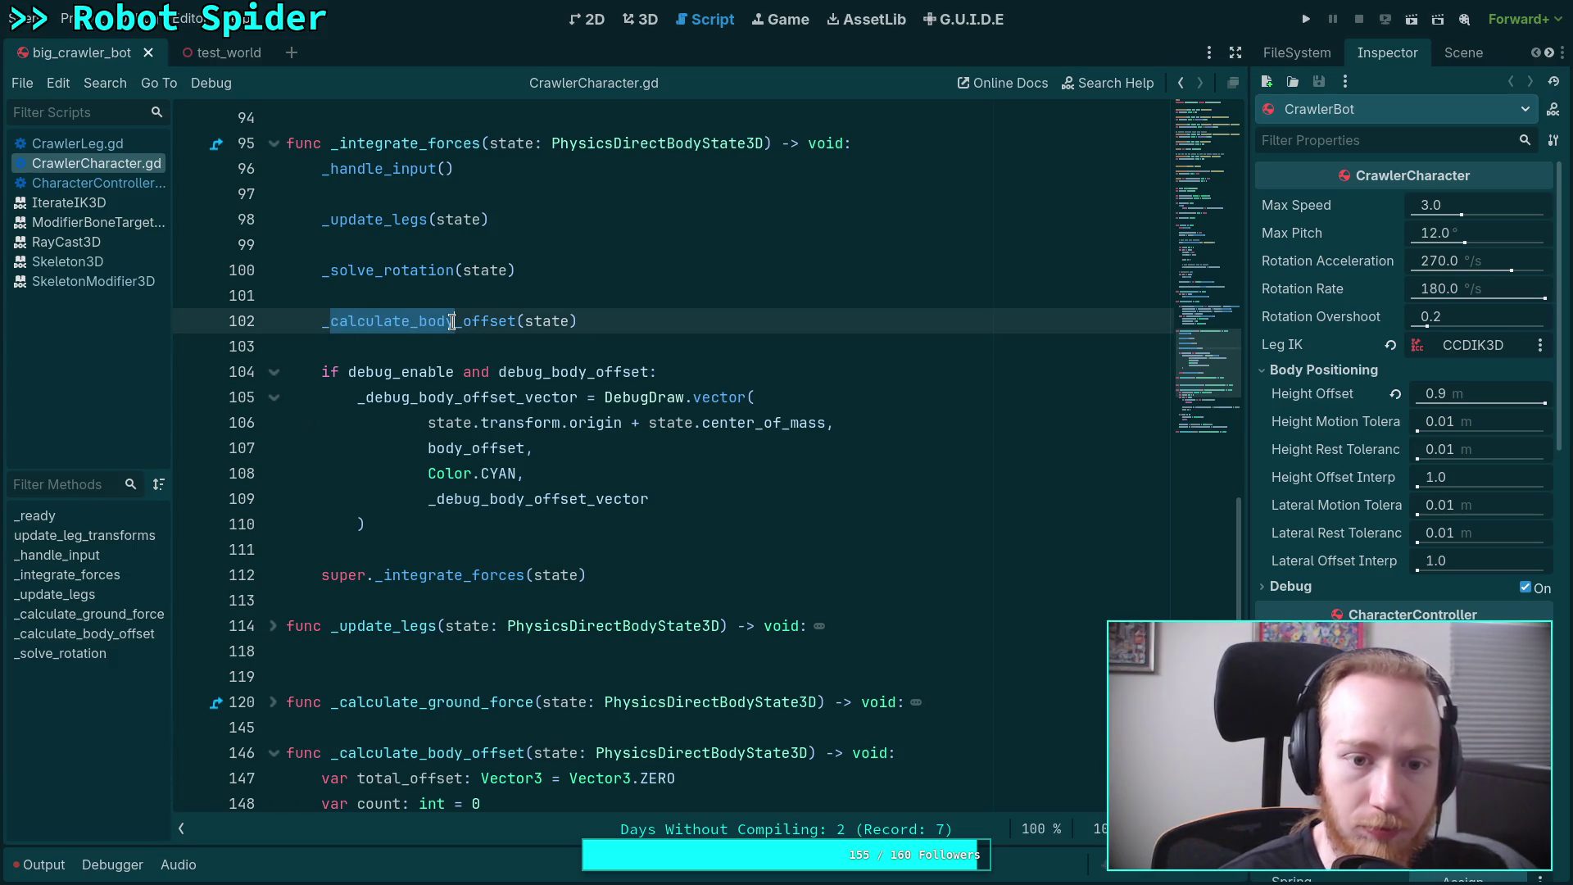
- Rename the call to _solve_height_offset and delete the debug_body_offset drawing block and variables
text(solve_height)
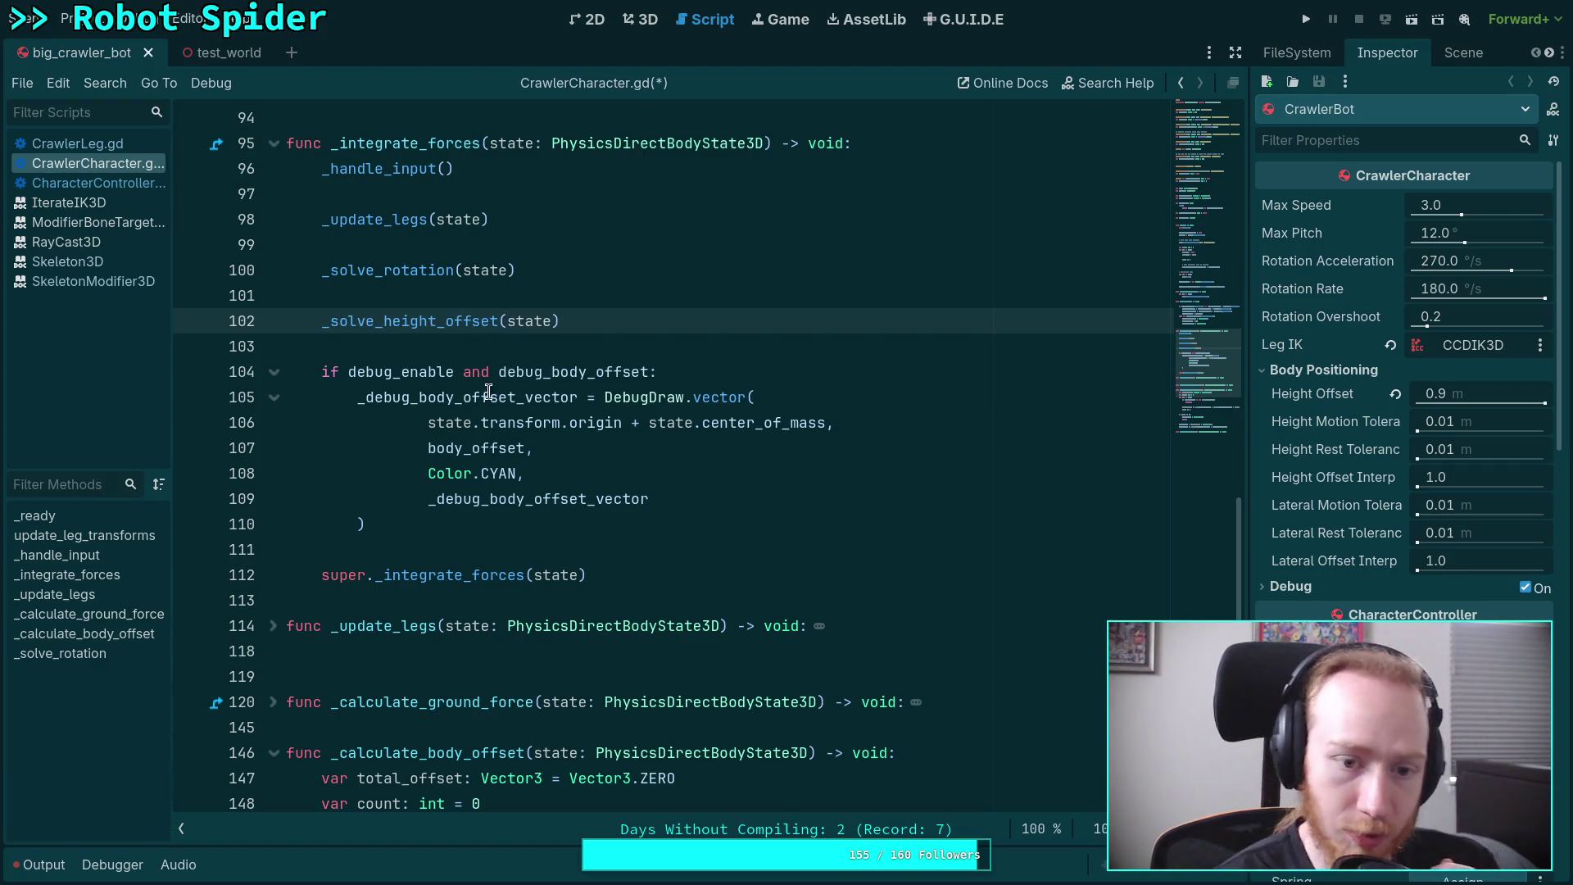
drag(430, 528, 236, 371)
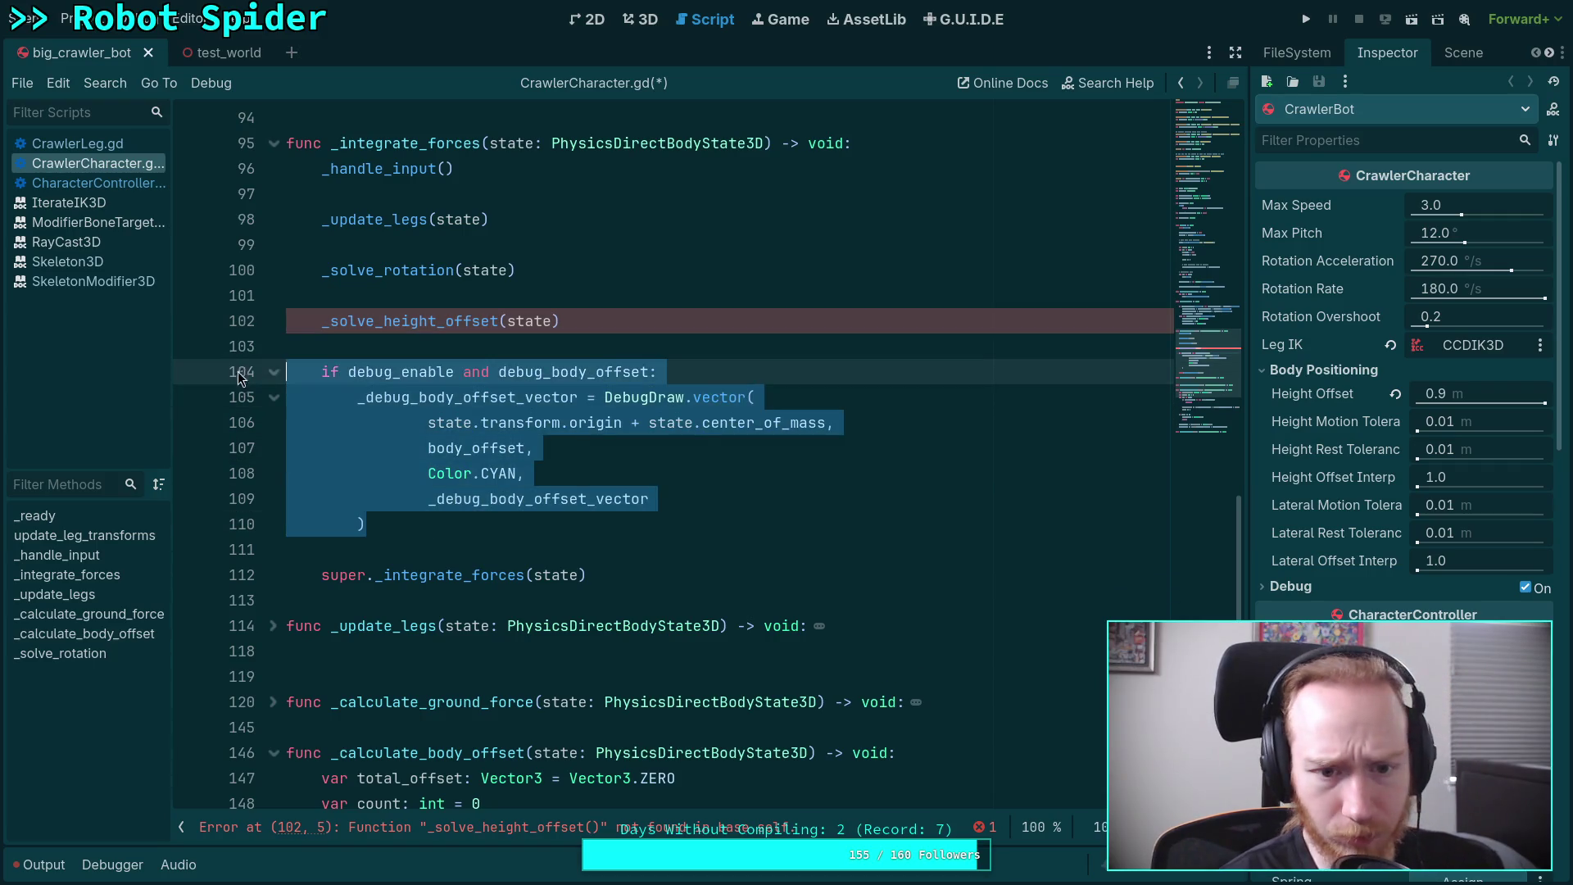
key(BackSpace)
key(BackSpace)
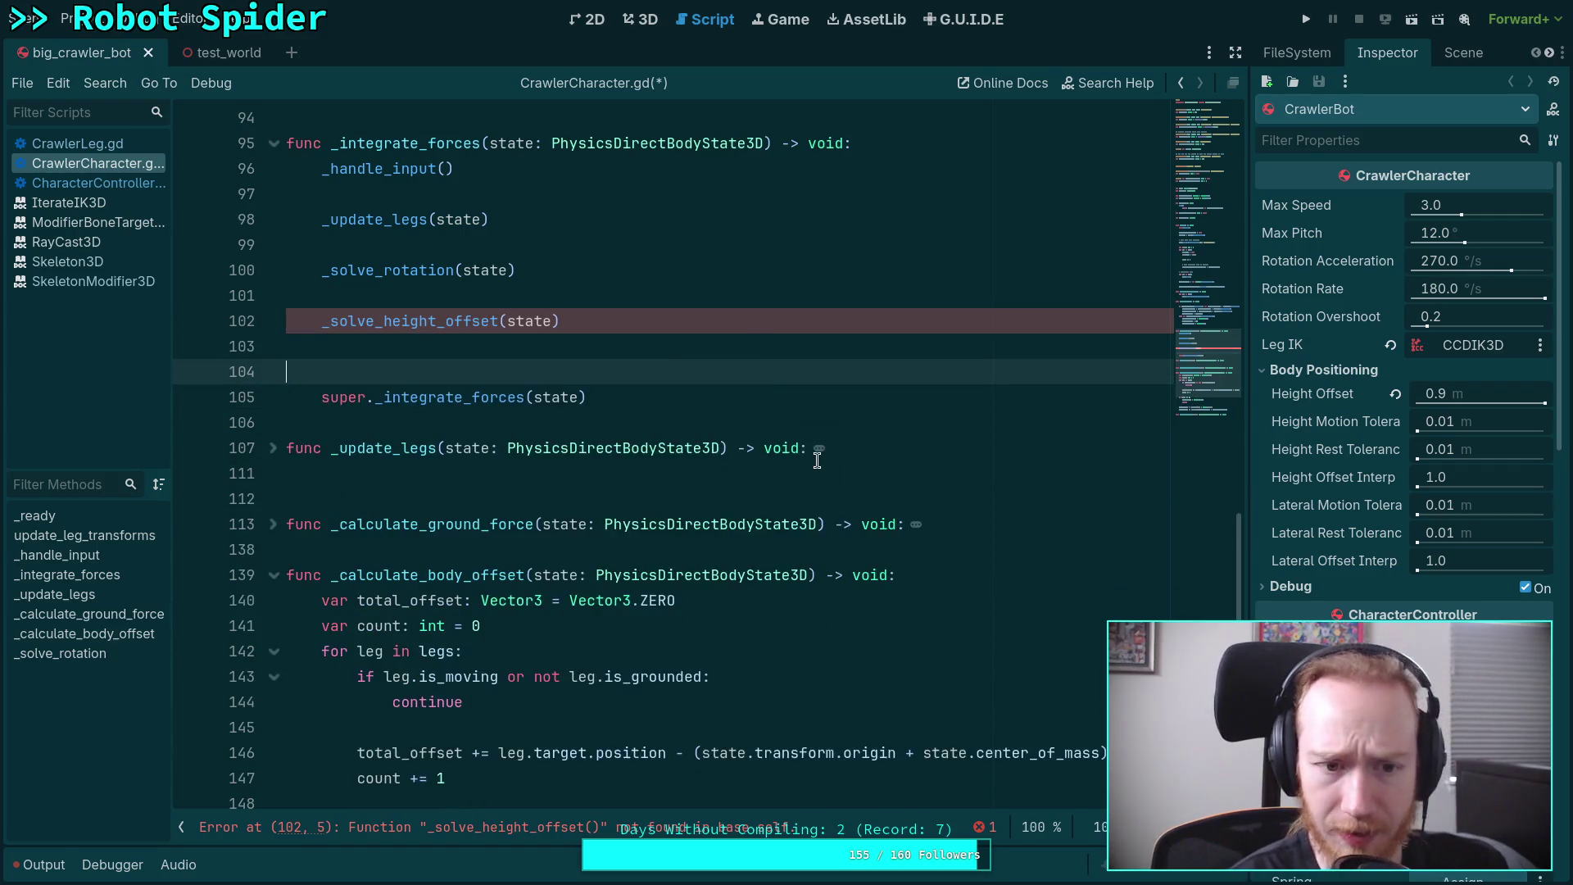
scroll(796, 479, up, 15)
scroll(702, 450, up, 5)
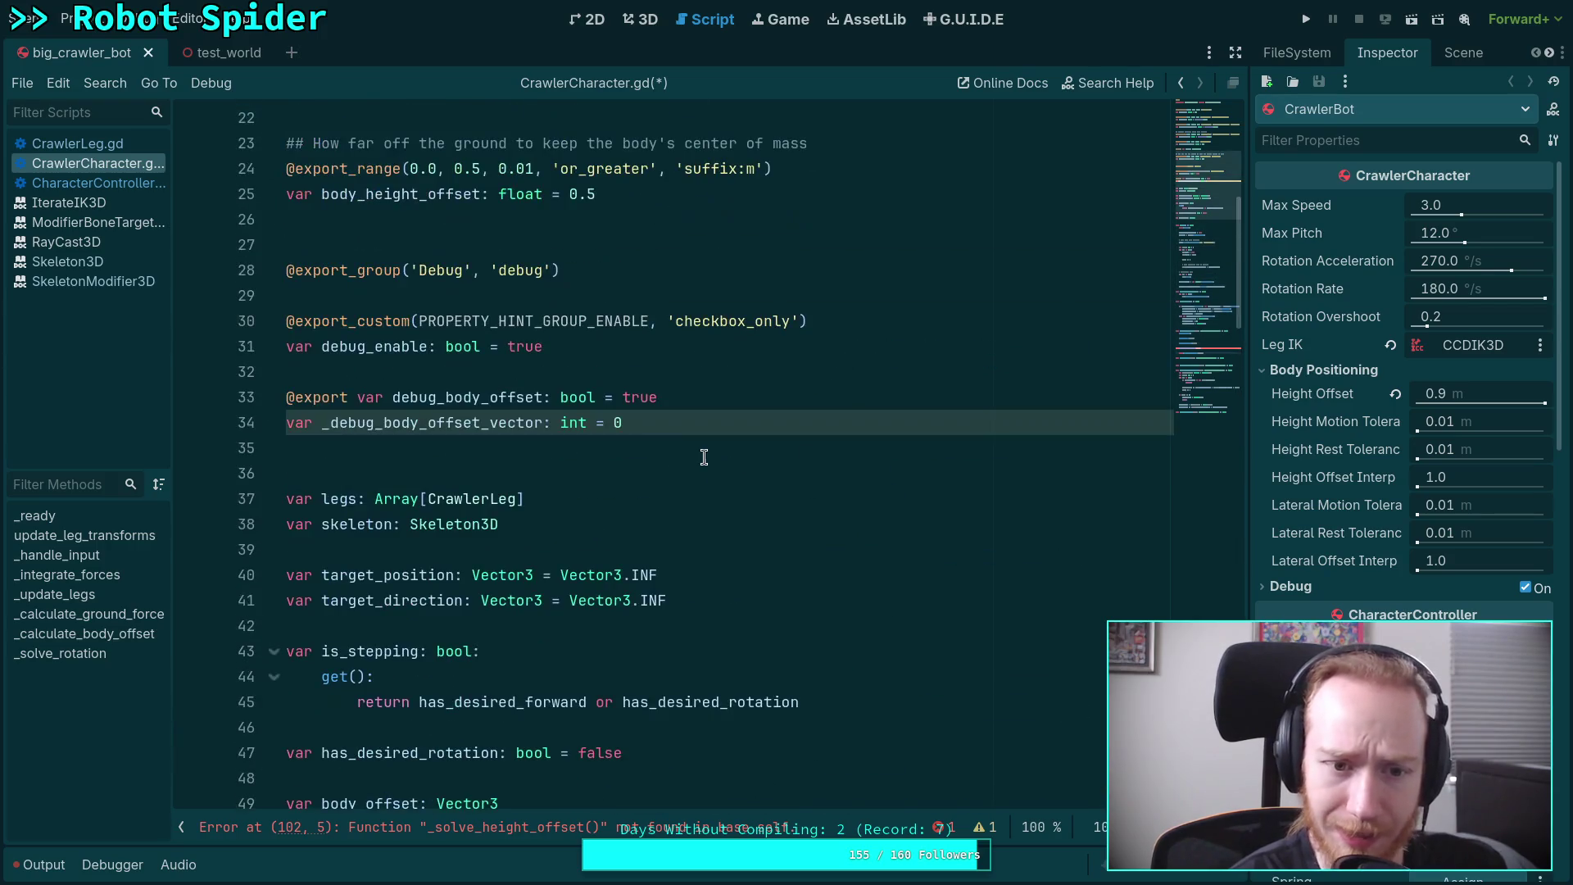
mouse_move(673, 423)
mouse_down()
mouse_move(231, 319)
mouse_move(213, 389)
mouse_move(209, 272)
mouse_move(176, 386)
mouse_up()
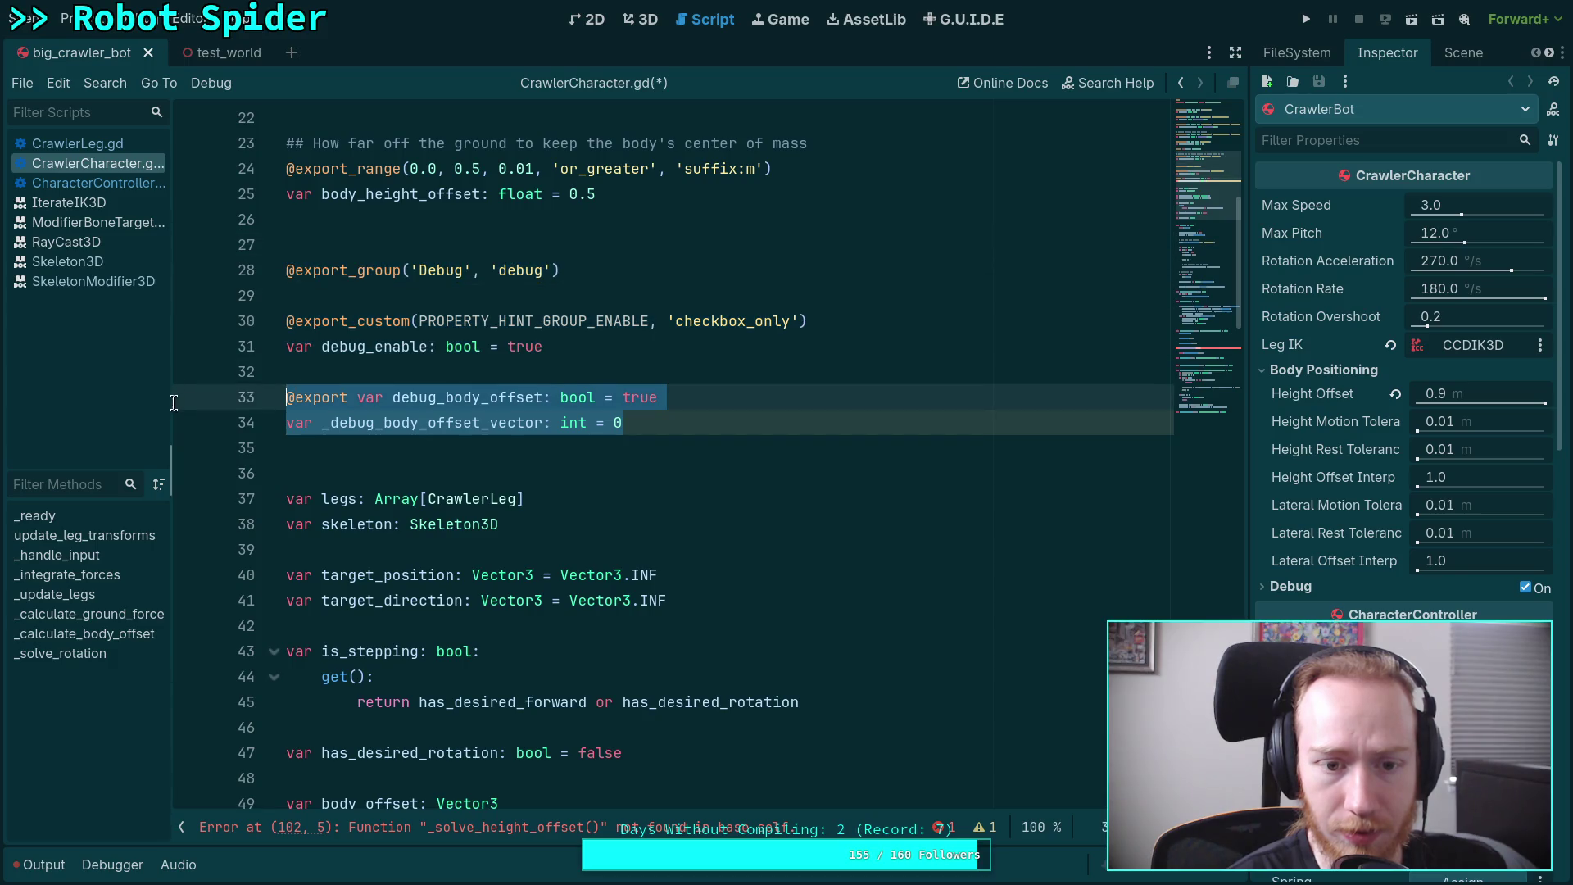
key(BackSpace)
key(BackSpace)
key(BackSpace)
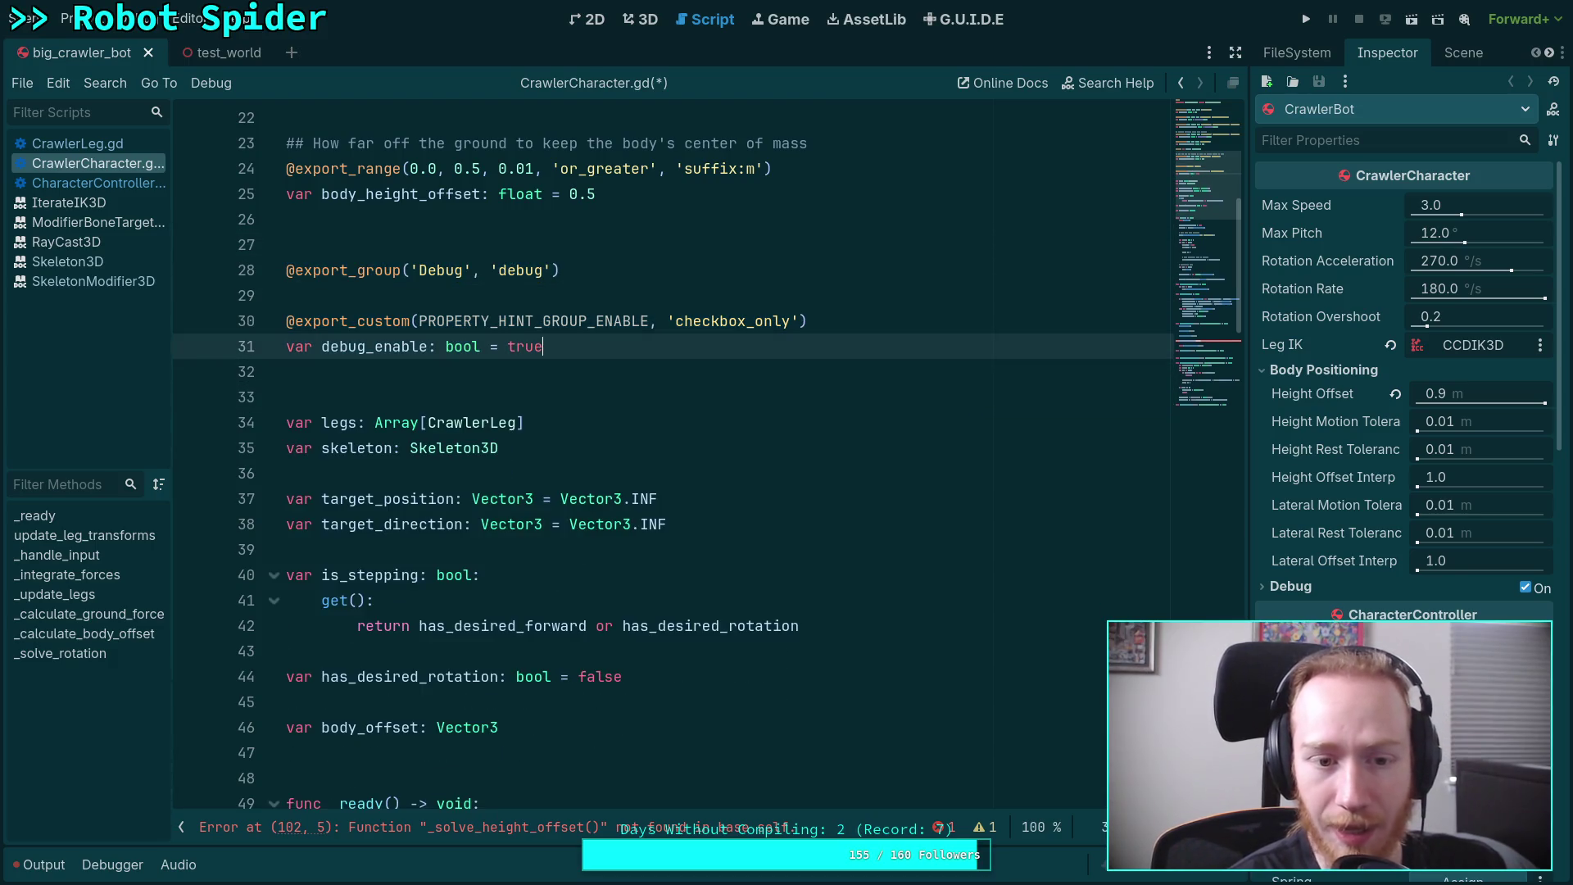
- Rename the _calculate_body_offset function definition to _solve_height_offset
scroll(746, 439, down, 6)
scroll(747, 439, down, 15)
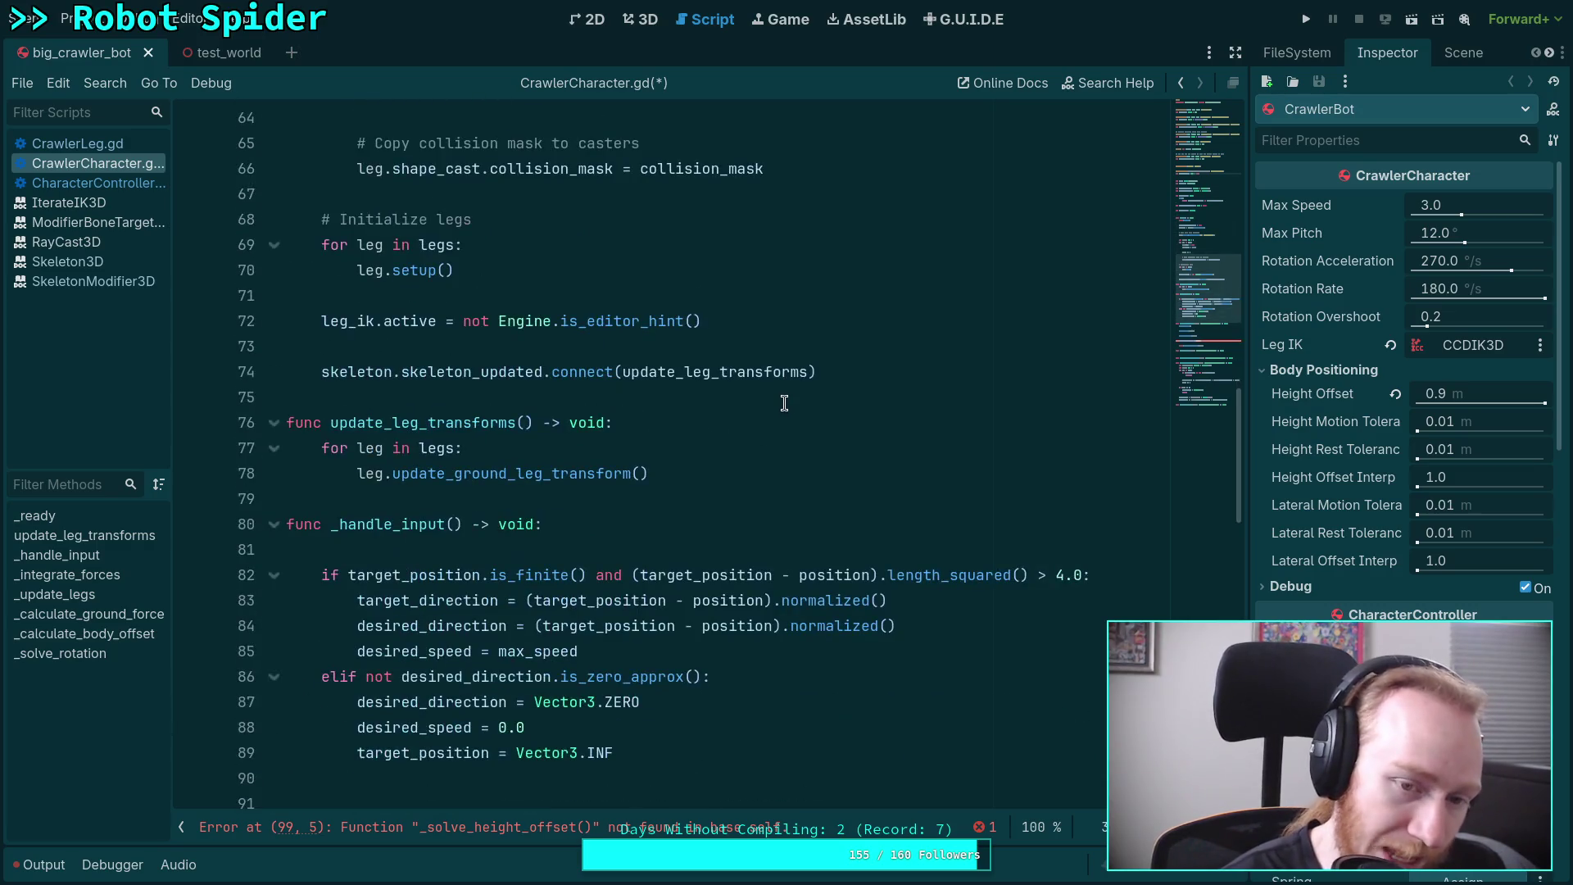
scroll(784, 402, down, 1)
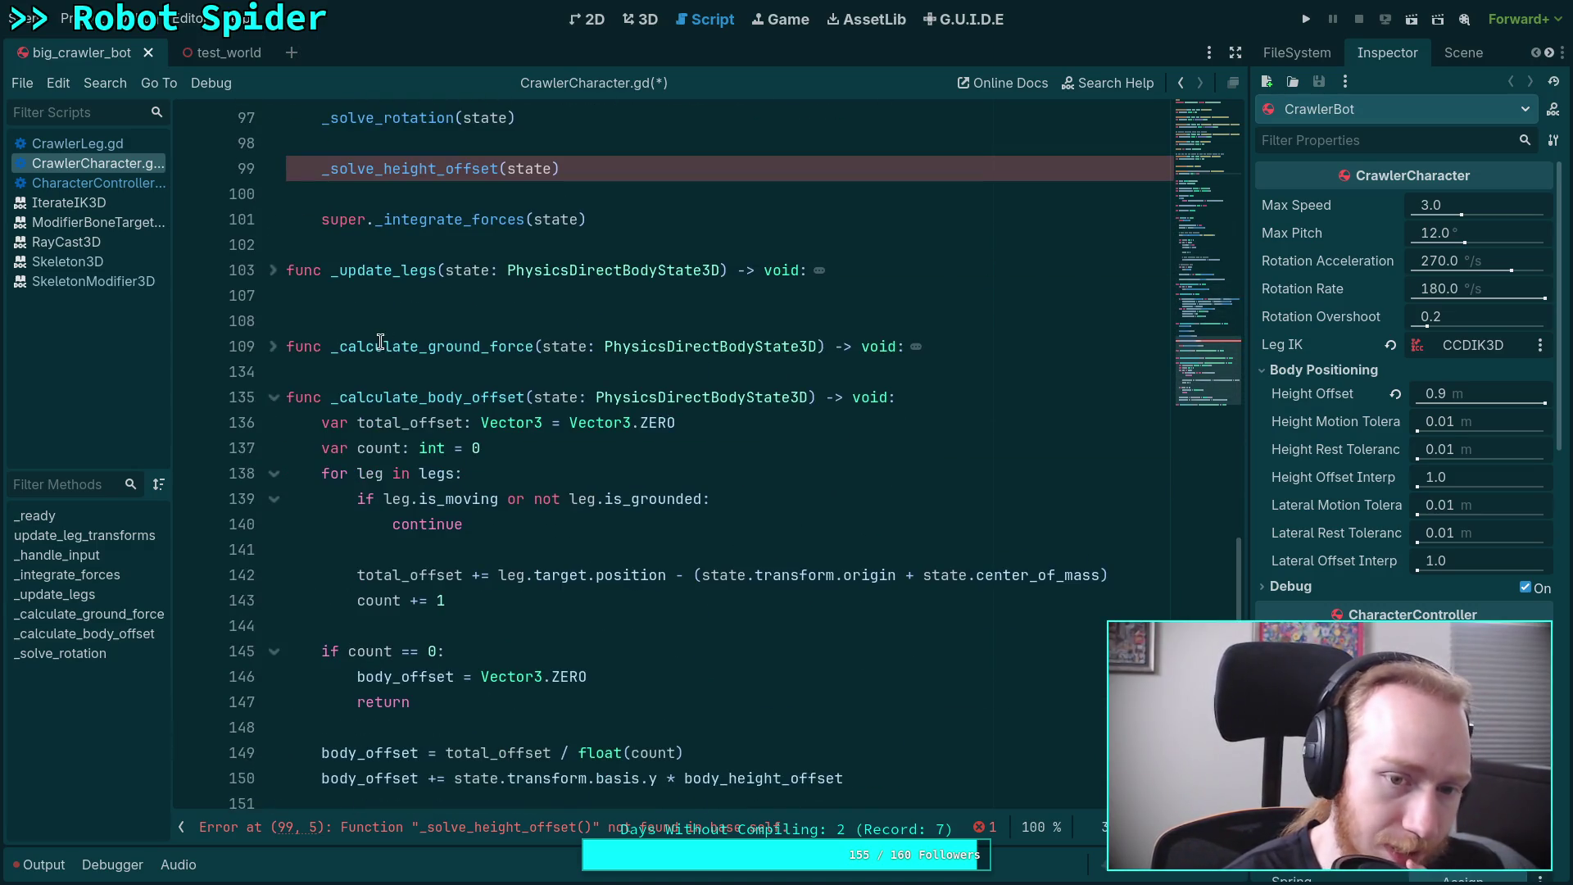
mouse_move(340, 392)
mouse_down()
mouse_move(502, 400)
mouse_move(456, 402)
mouse_up()
key(BackSpace)
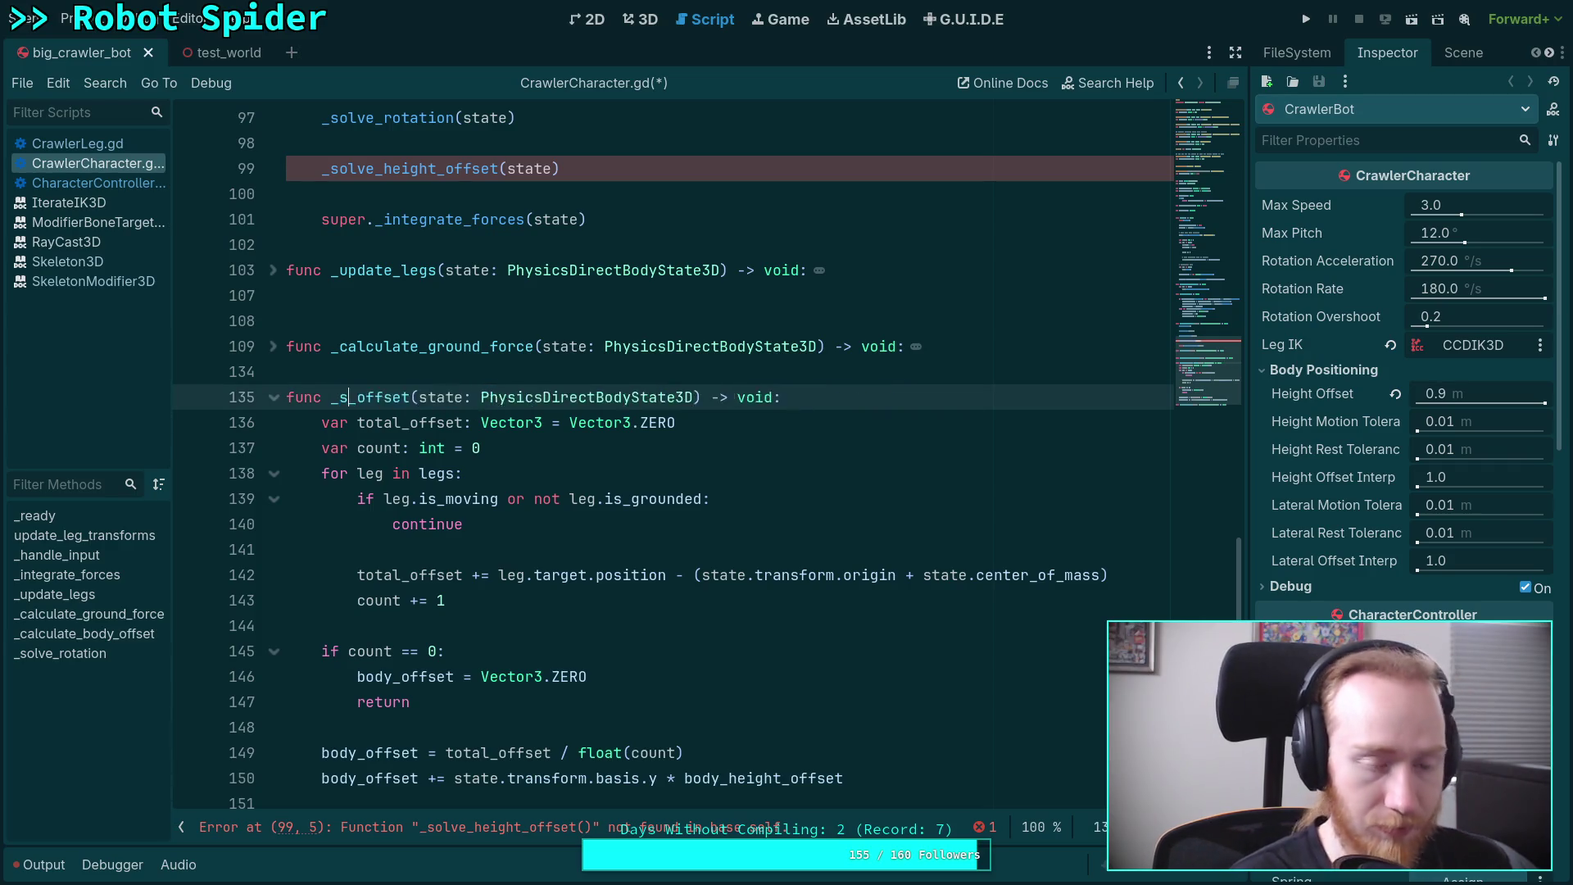
text(solve_)
key(Delete)
key(Delete)
text(height)
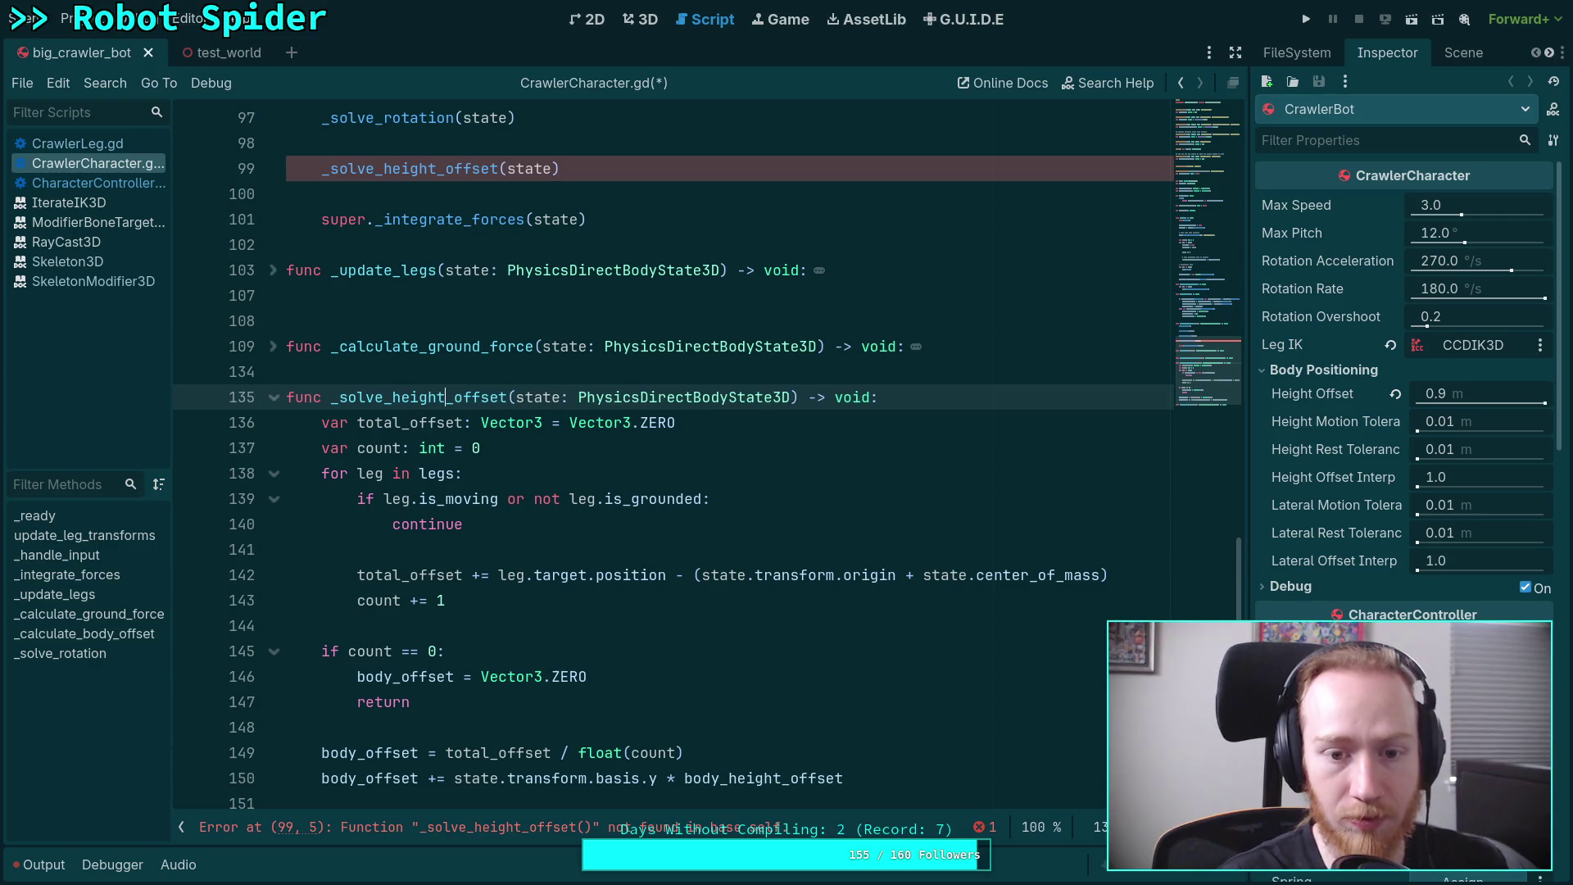
scroll(564, 358, down, 1)
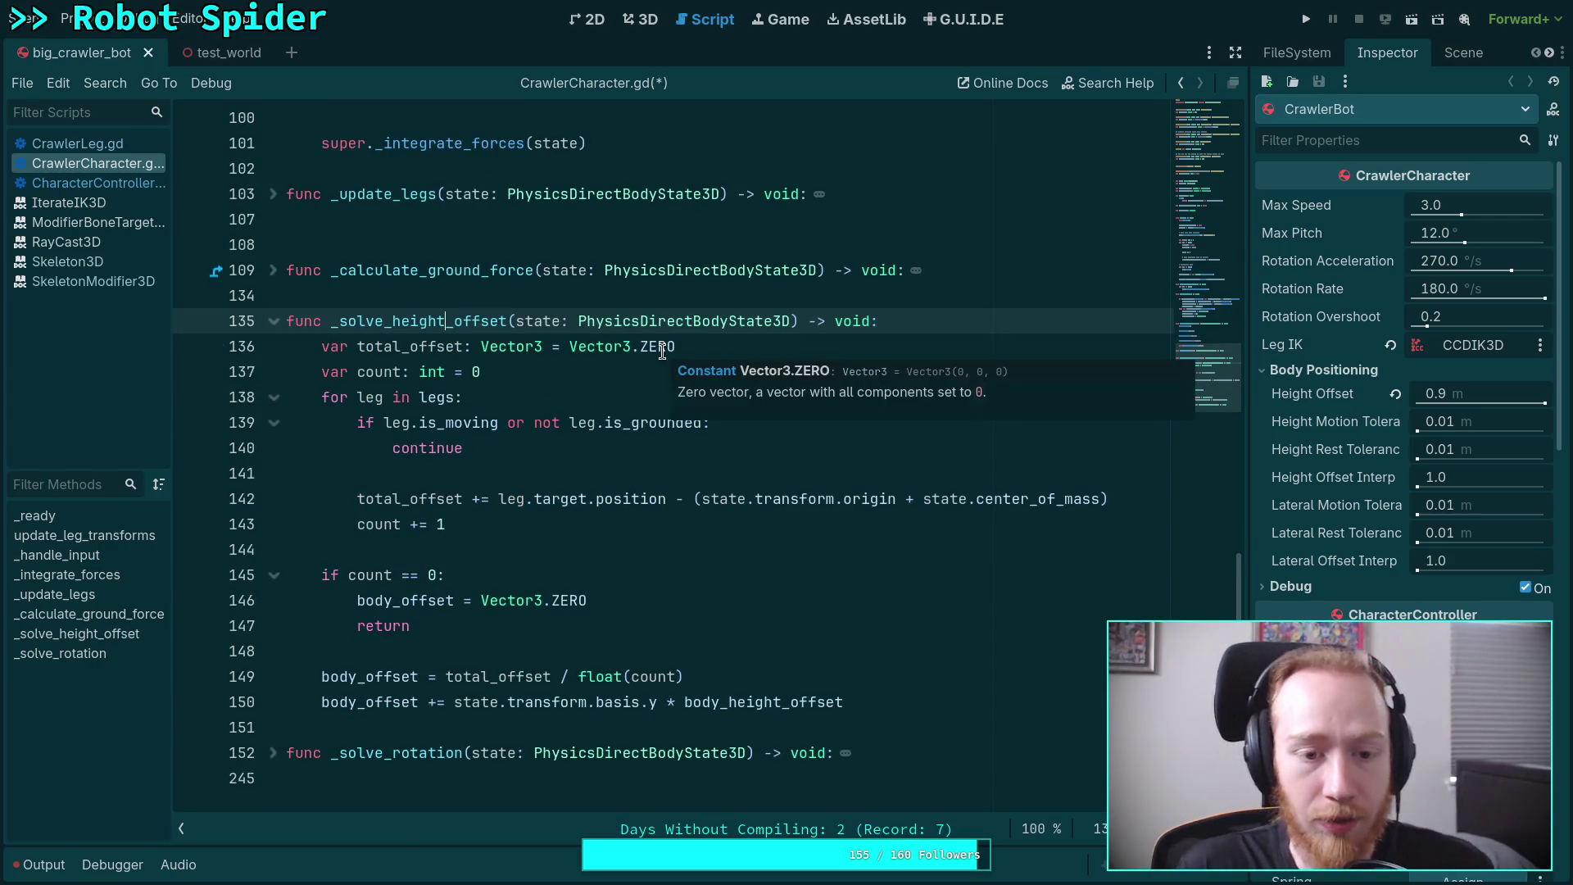
click(473, 499)
click(521, 464)
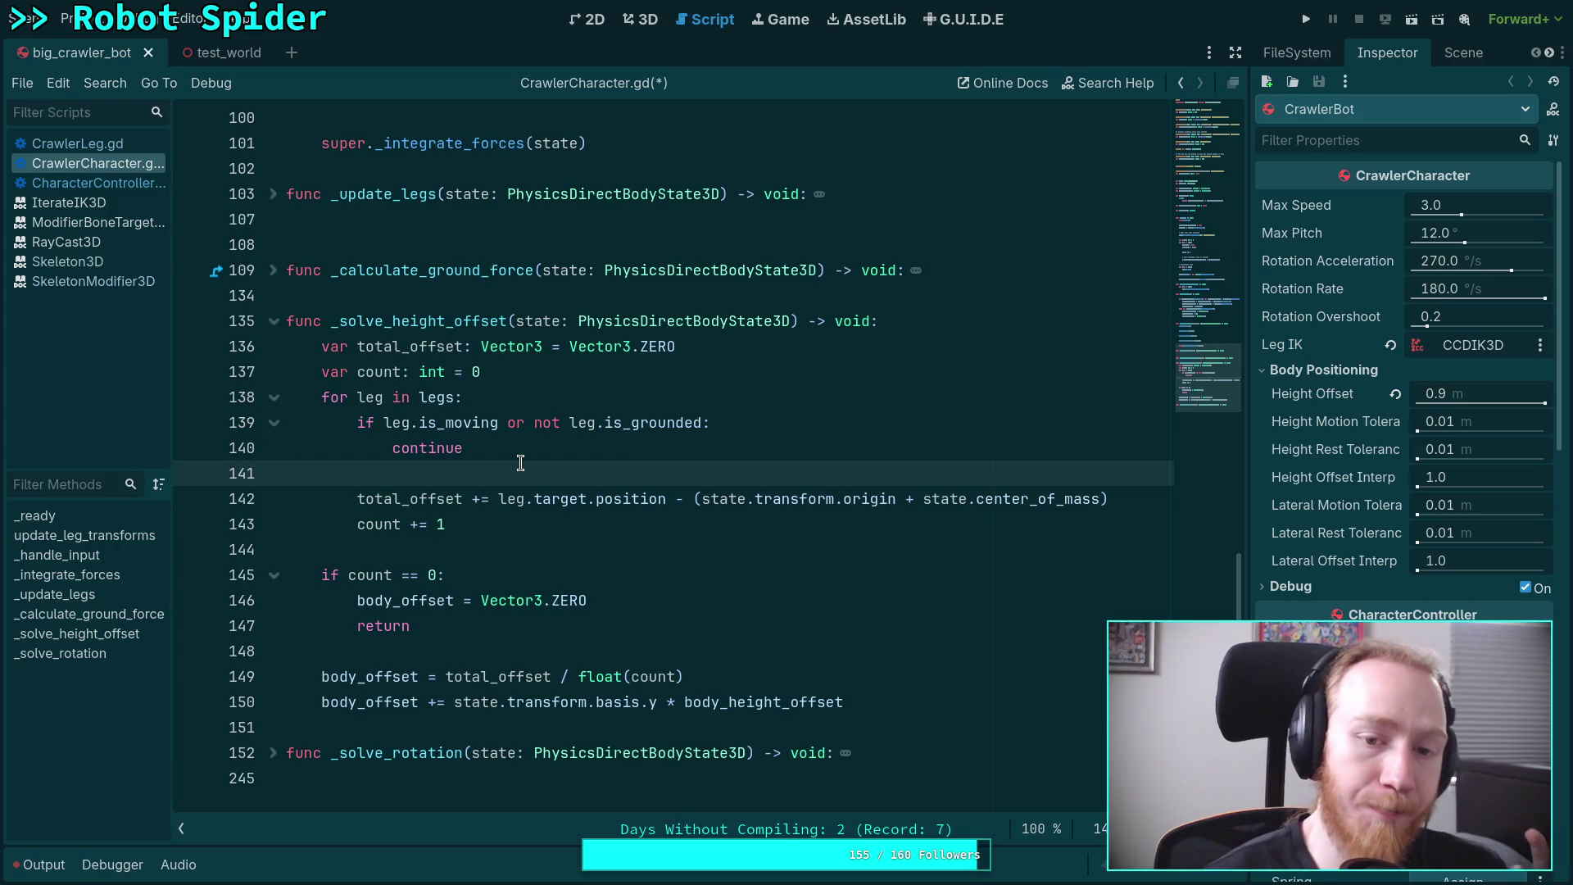
- Look over the _solve_height_offset function body, then switch to the Obsidian project notes
click(533, 651)
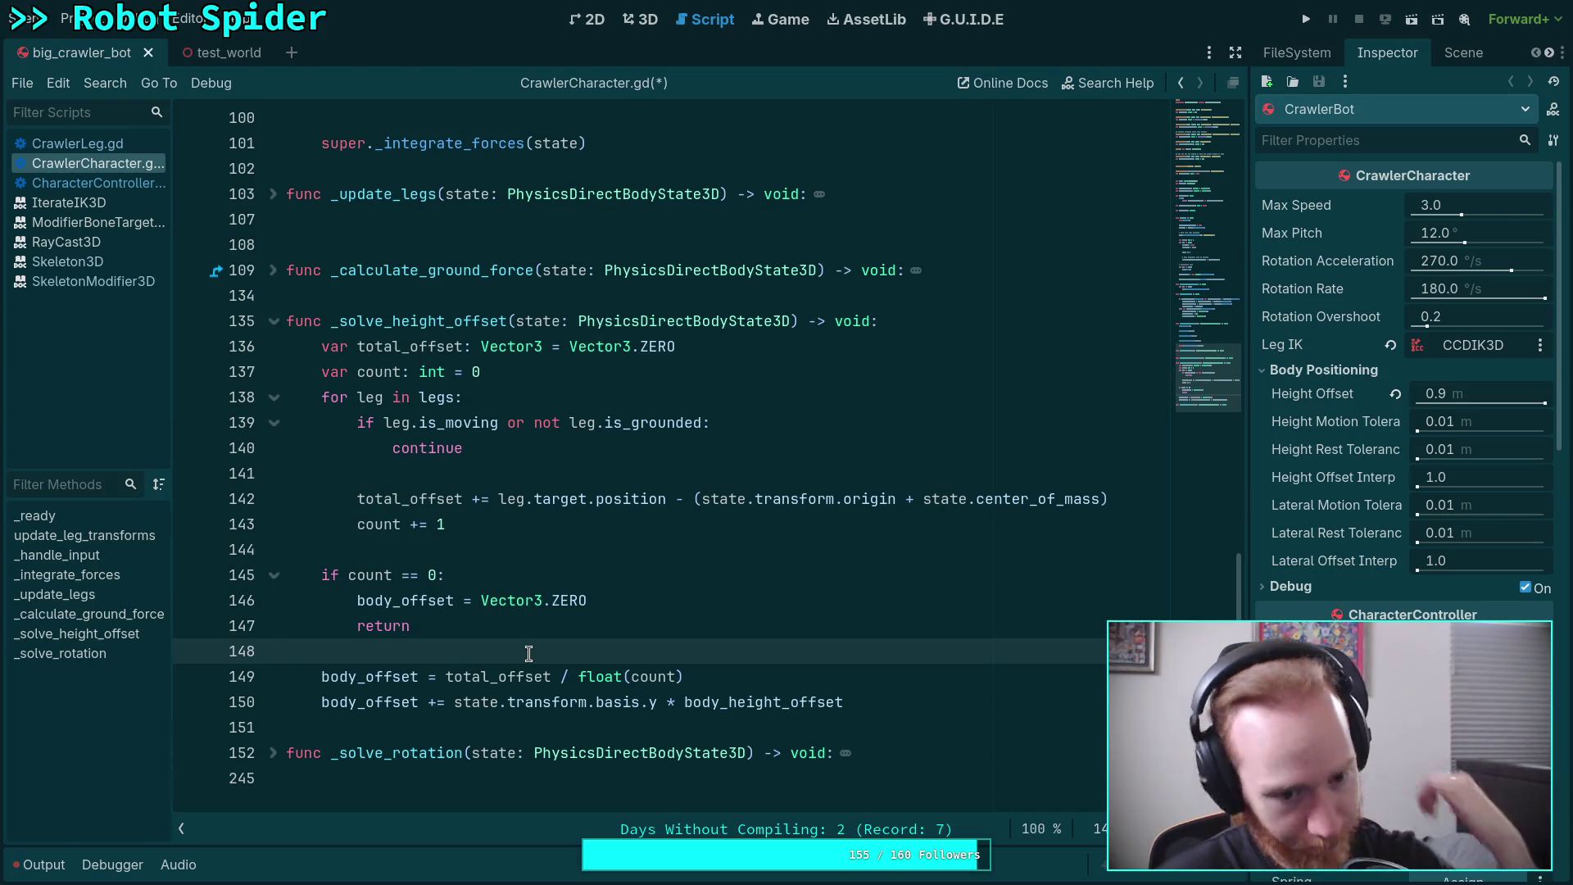
scroll(528, 653, up, 1)
scroll(528, 653, up, 3)
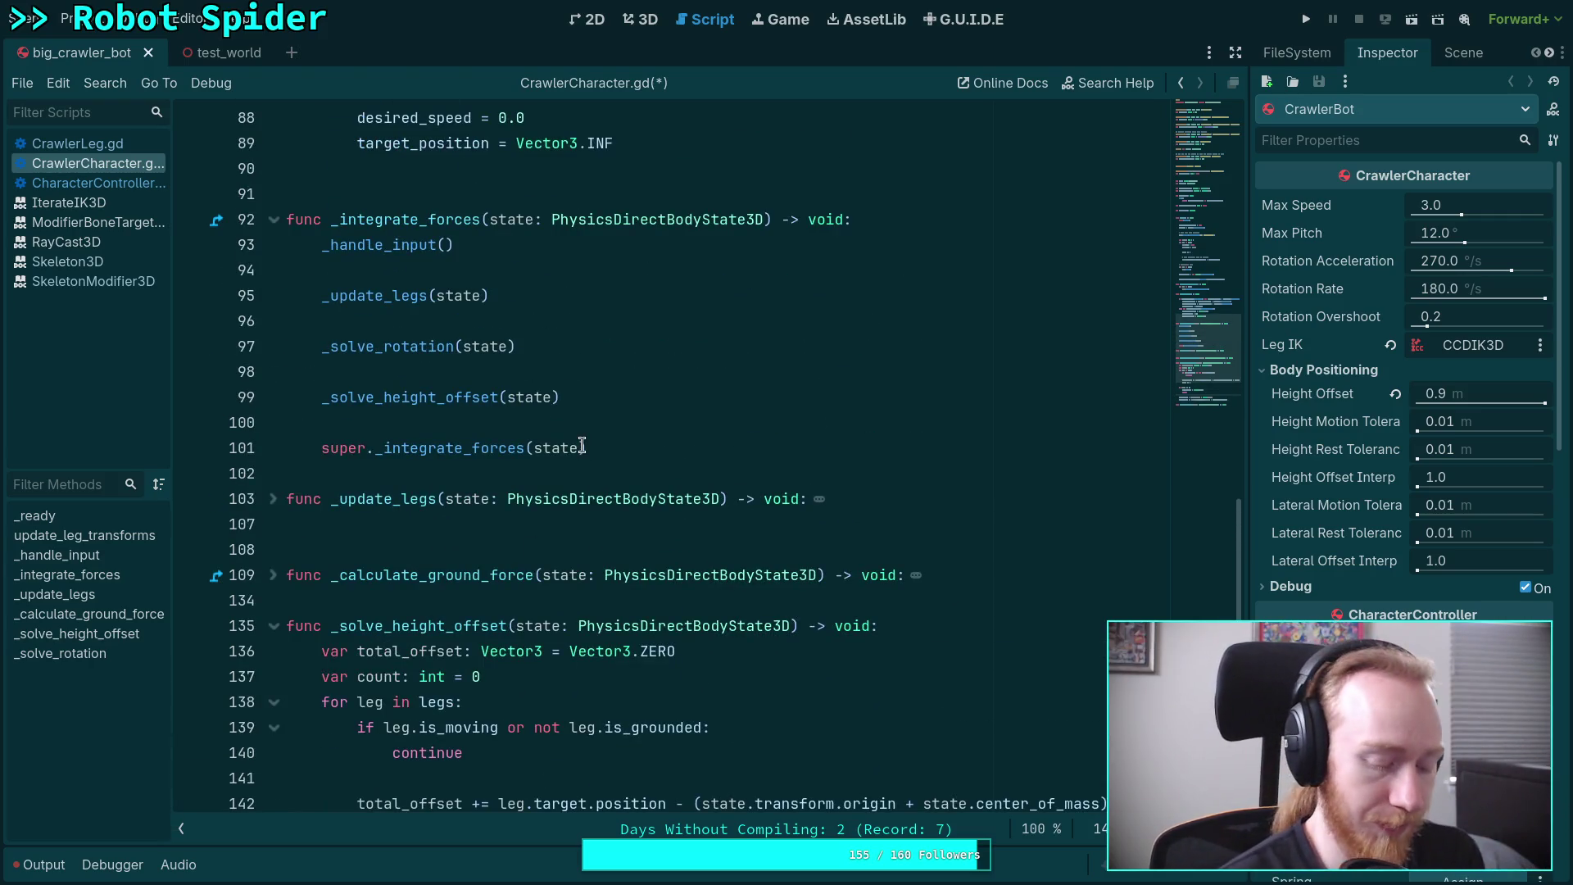
key(super+3)
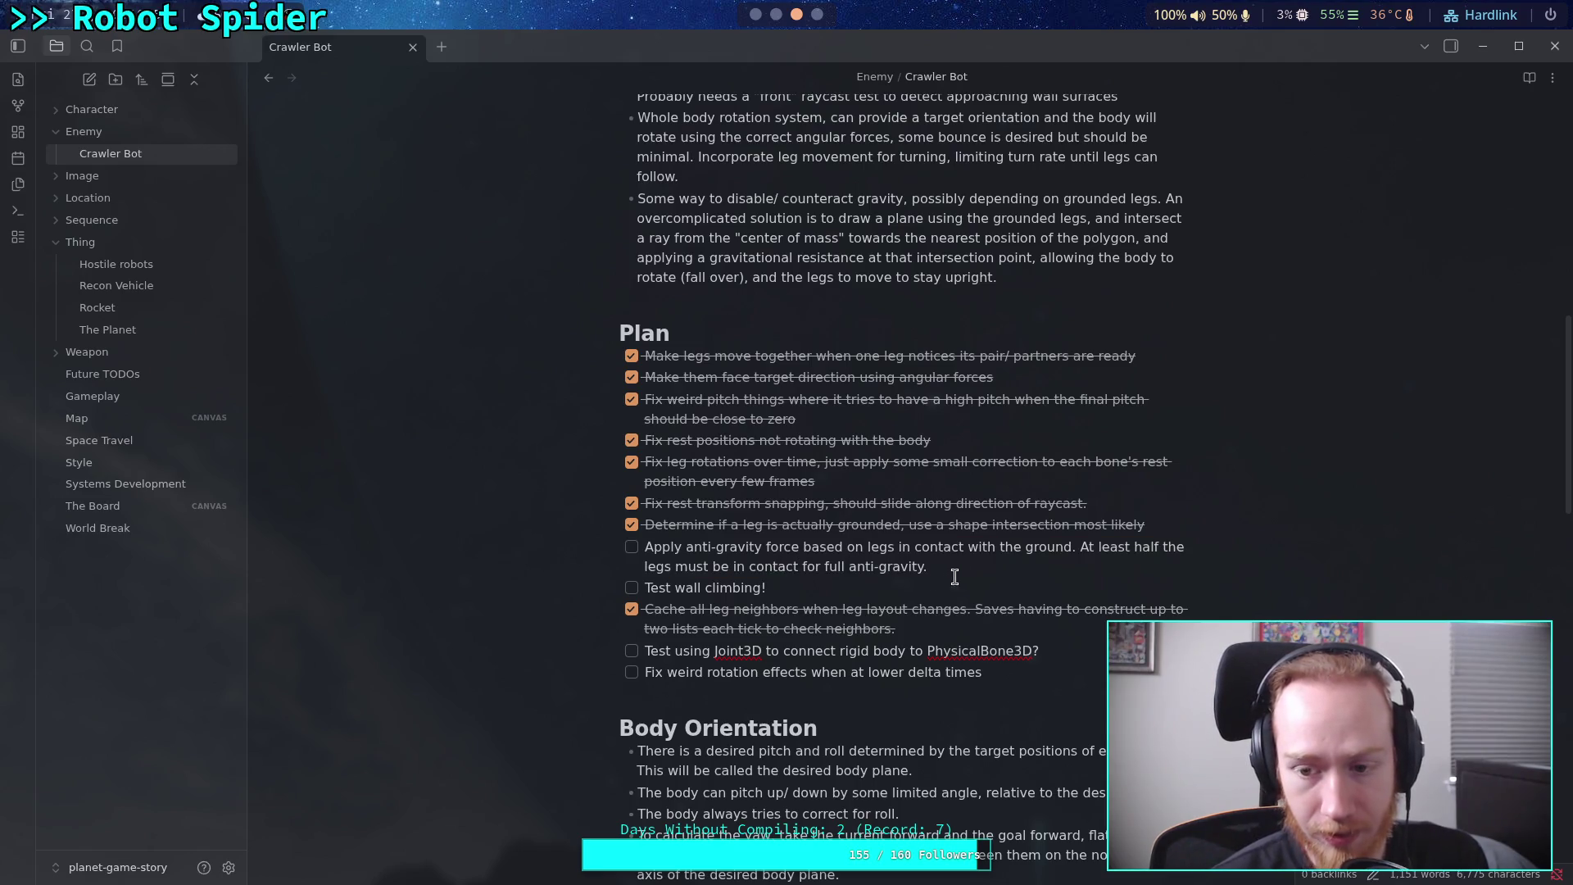
- Add a Plan item under anti-gravity: use a spring force to keep the center of mass away from the ground
key(Return)
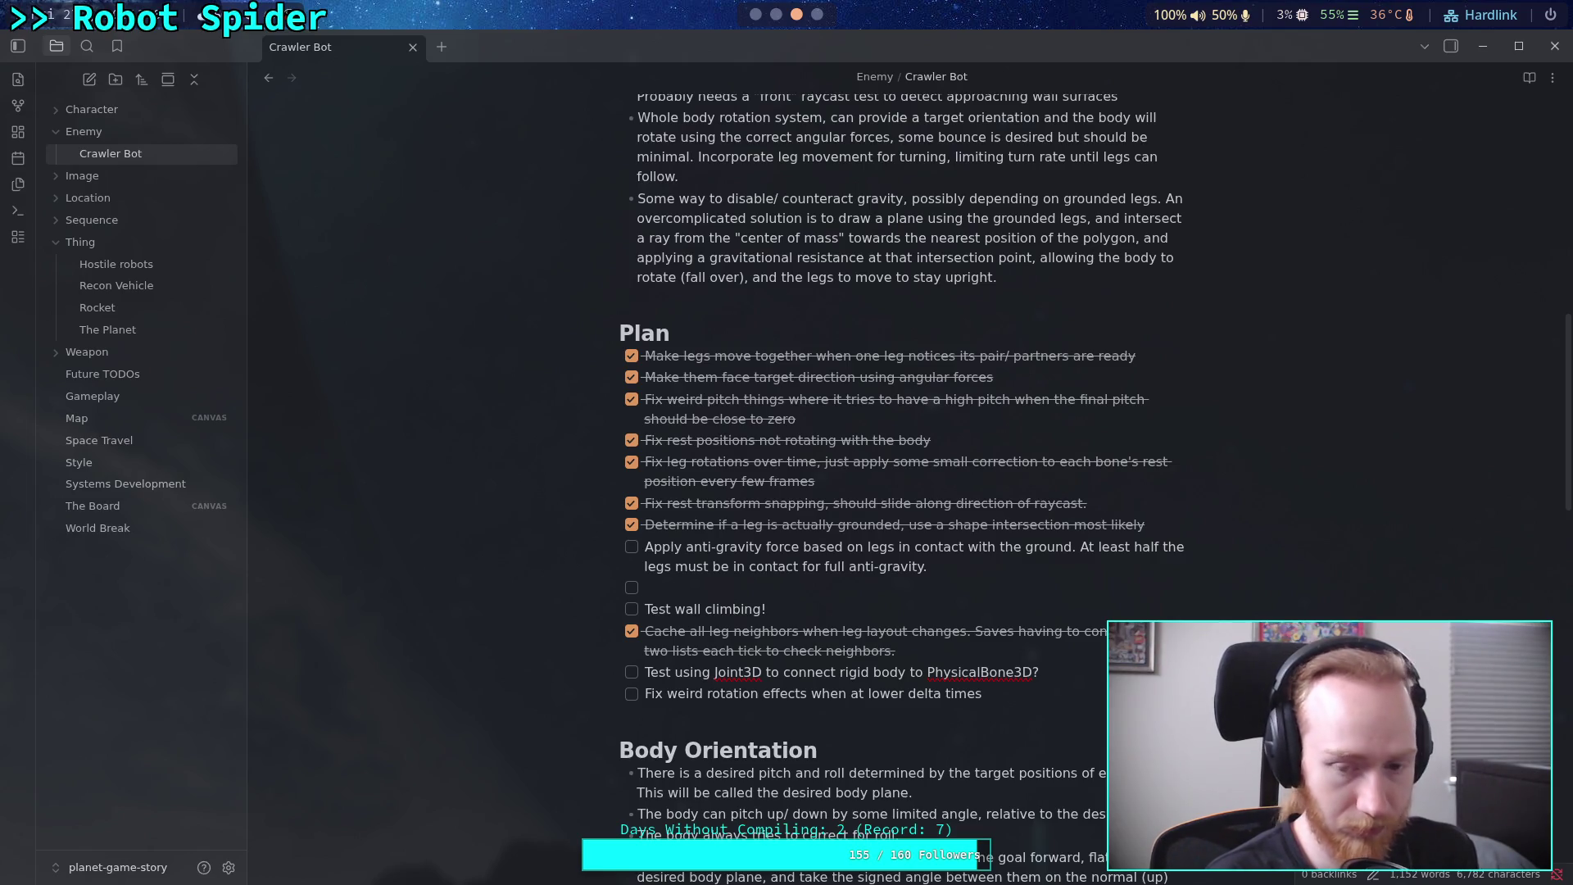
text(dje)
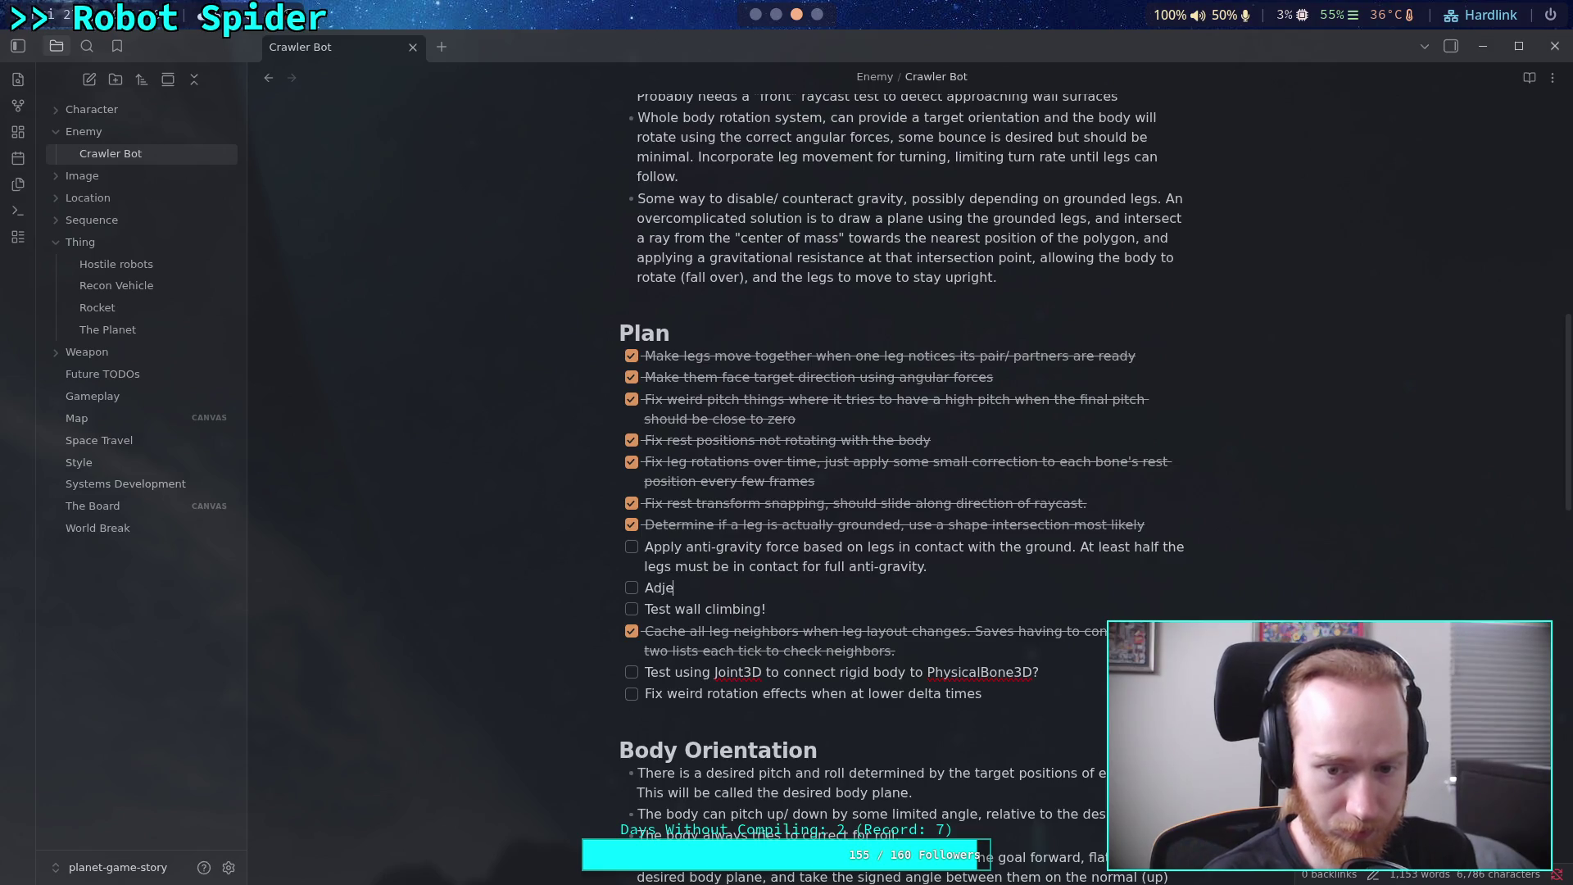
key(BackSpace)
key(BackSpace)
key(BackSpace)
text(Use a )
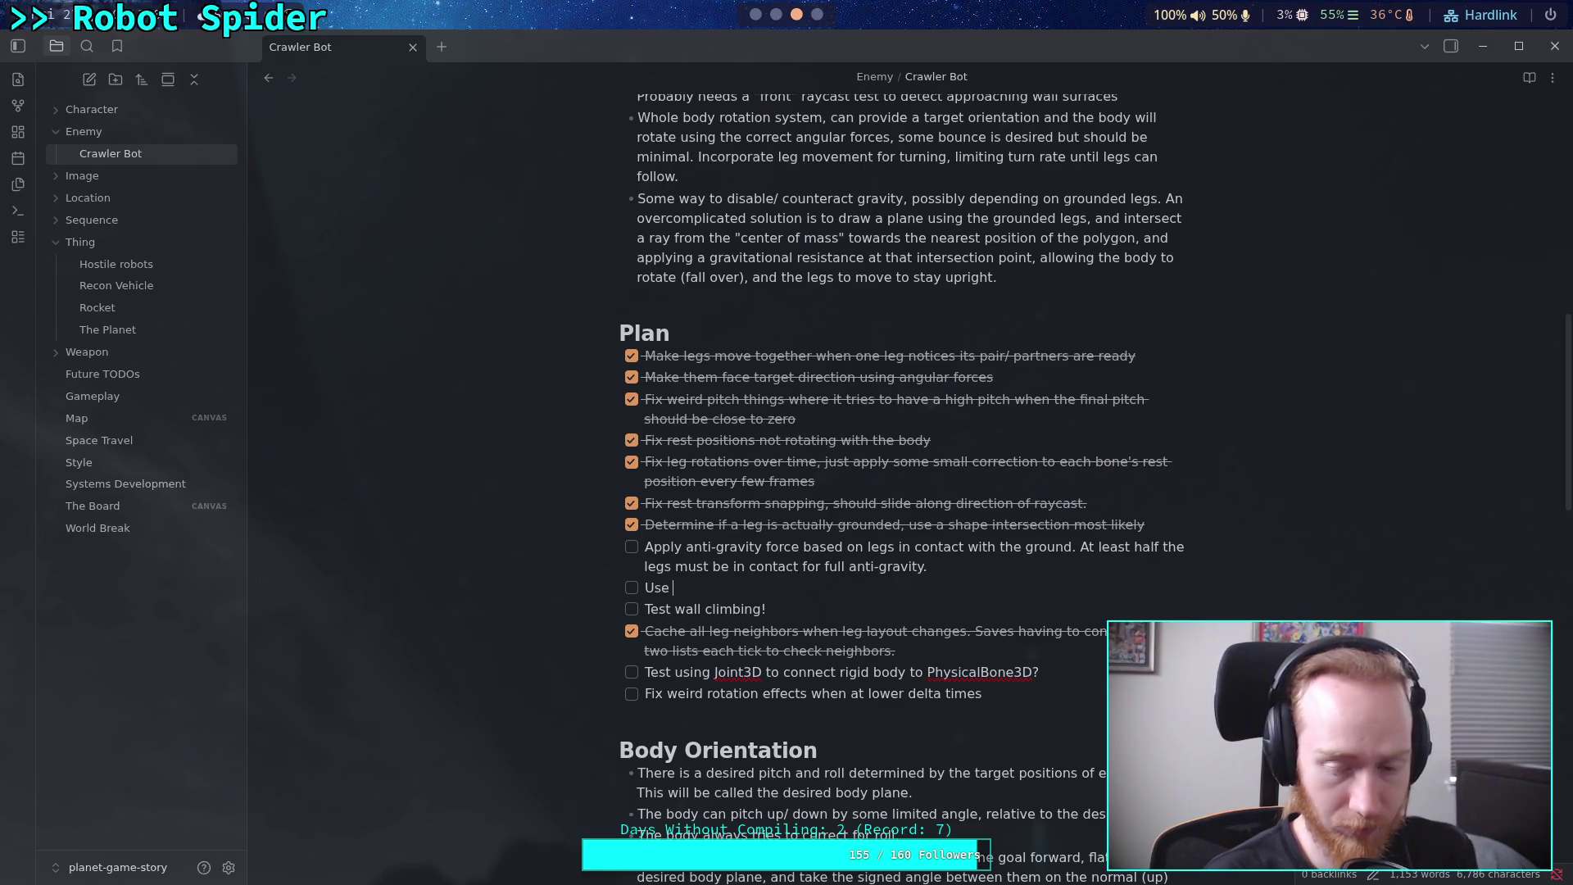
text(spring for)
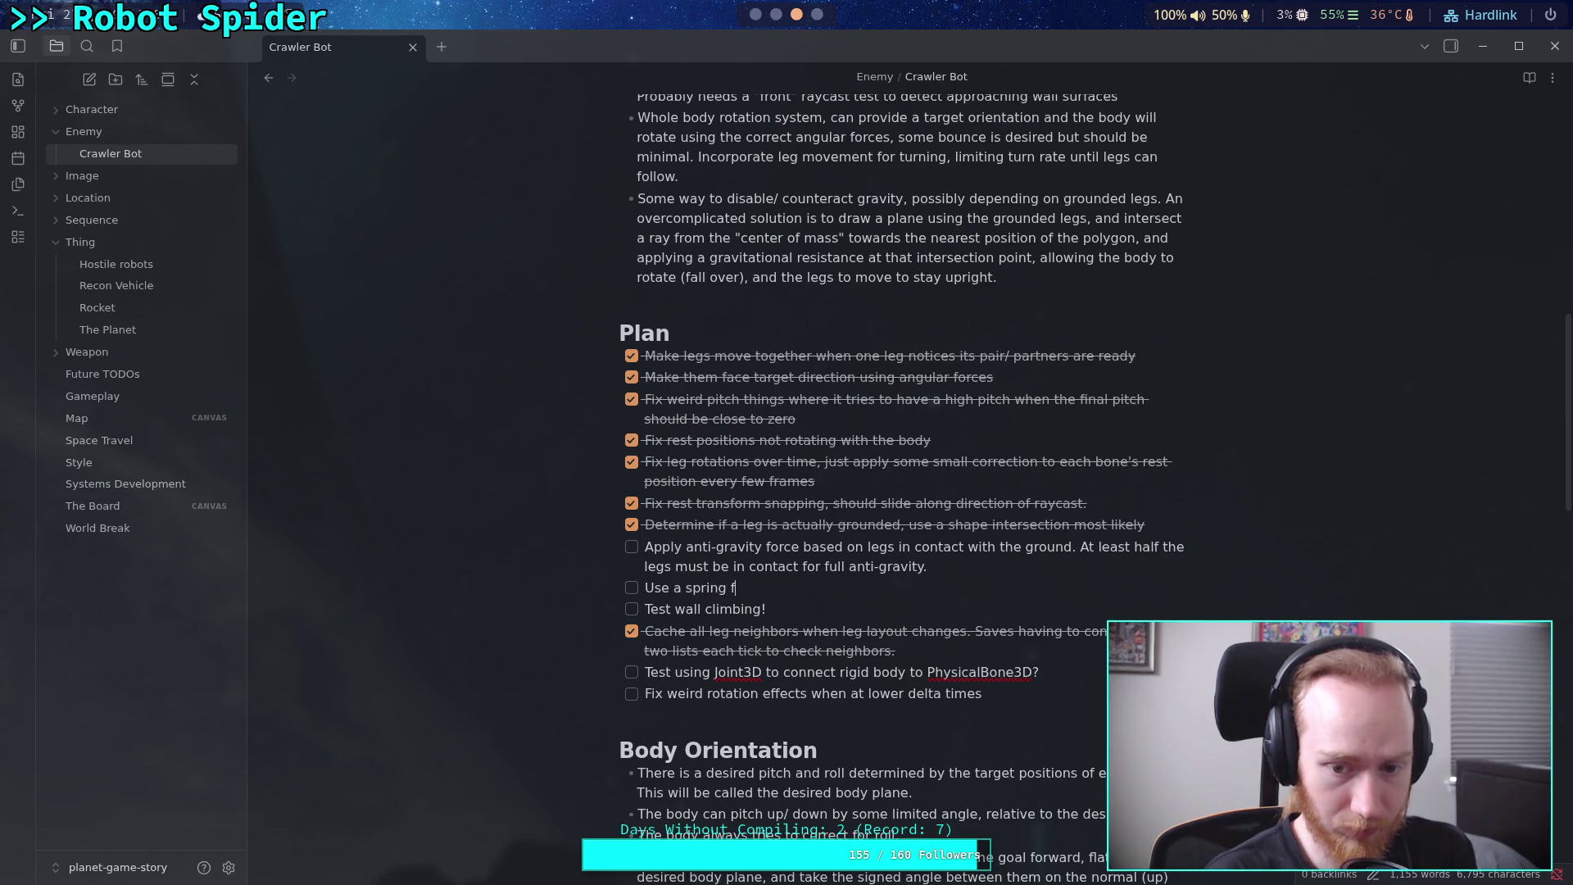
key(BackSpace)
key(BackSpace)
key(BackSpace)
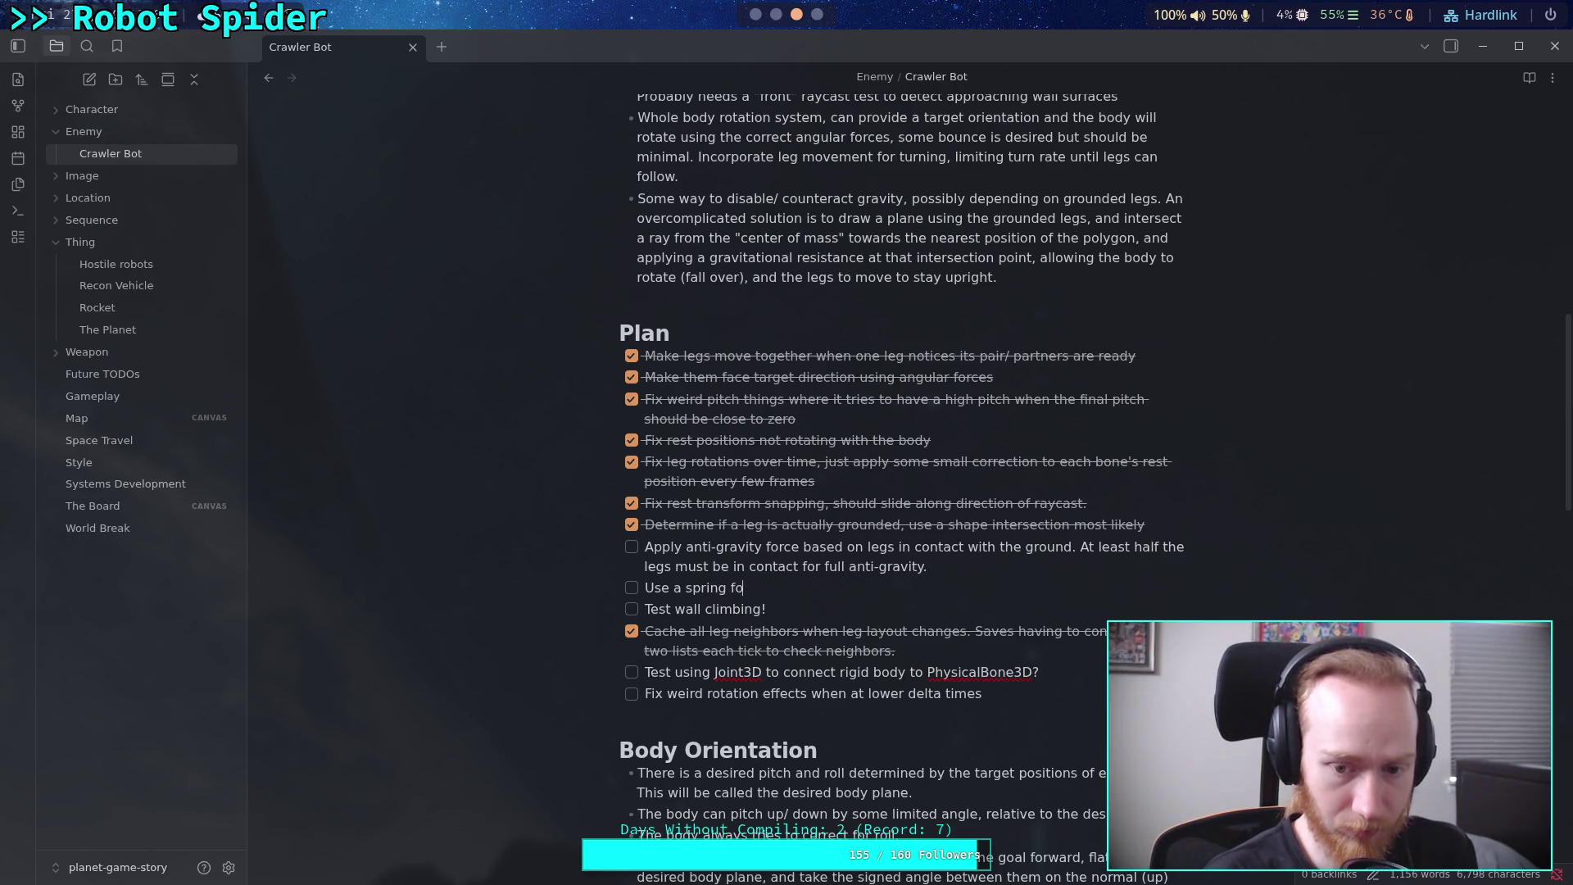
text(s-)
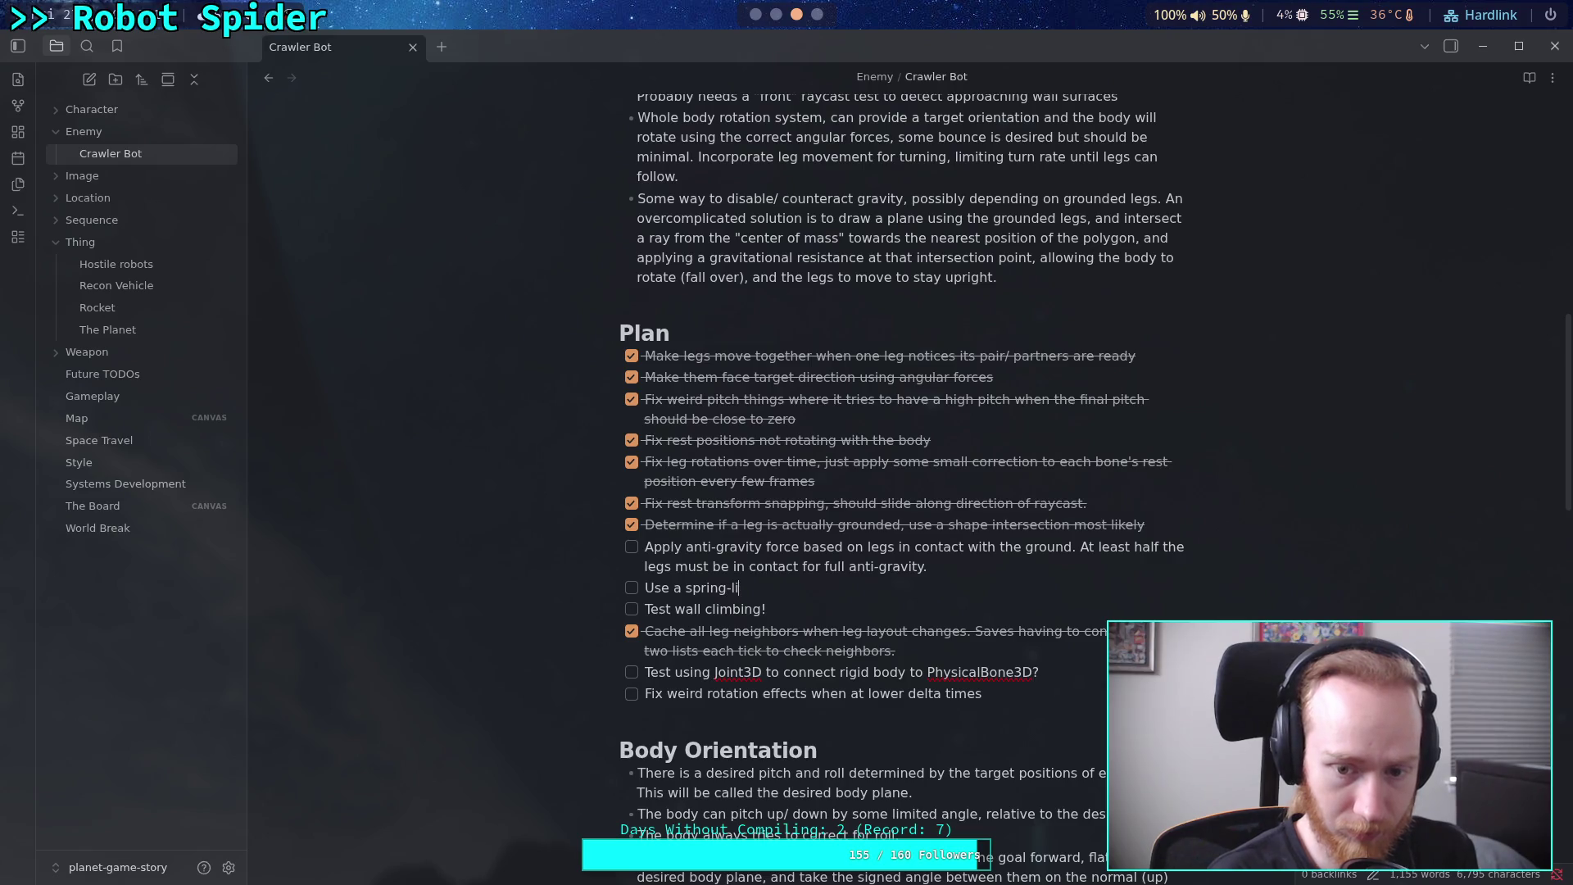
key(BackSpace)
key(BackSpace)
text(x)
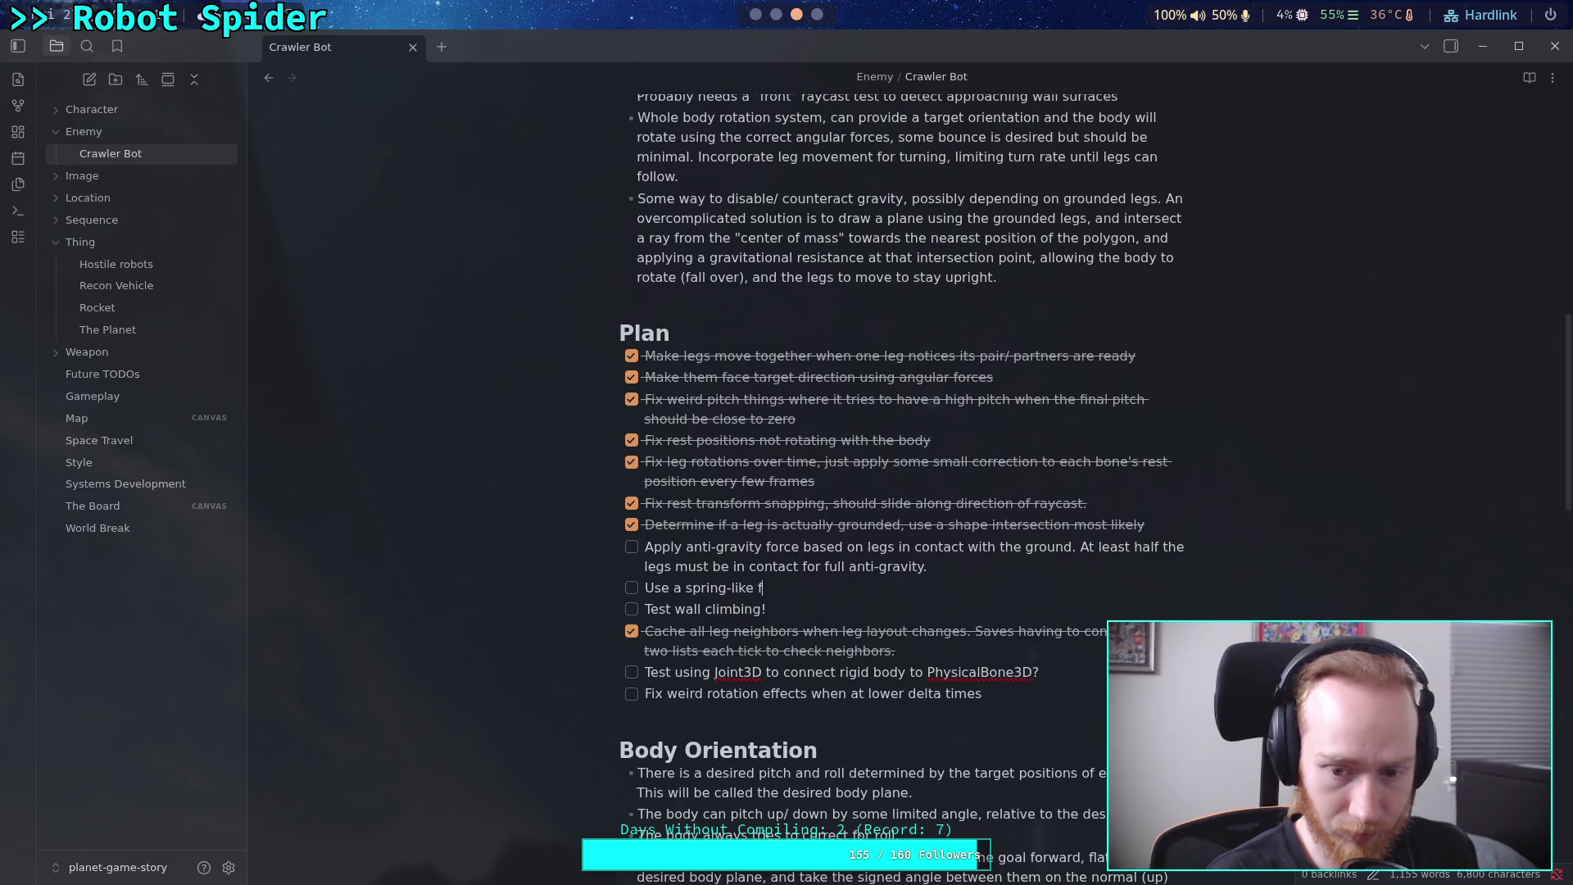
text(e )
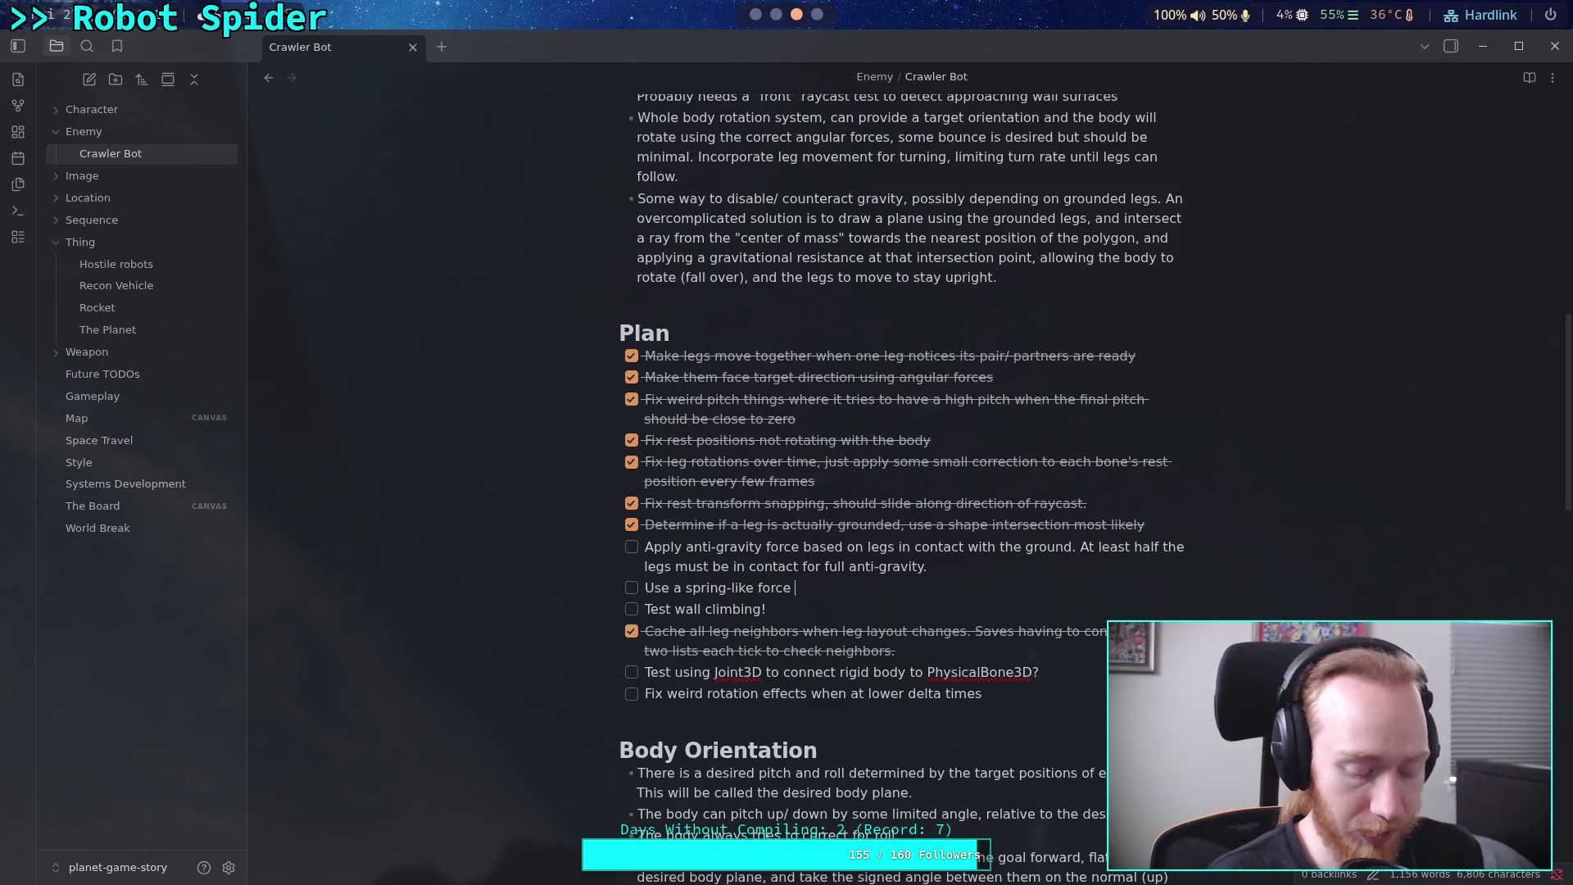
text(to keep the)
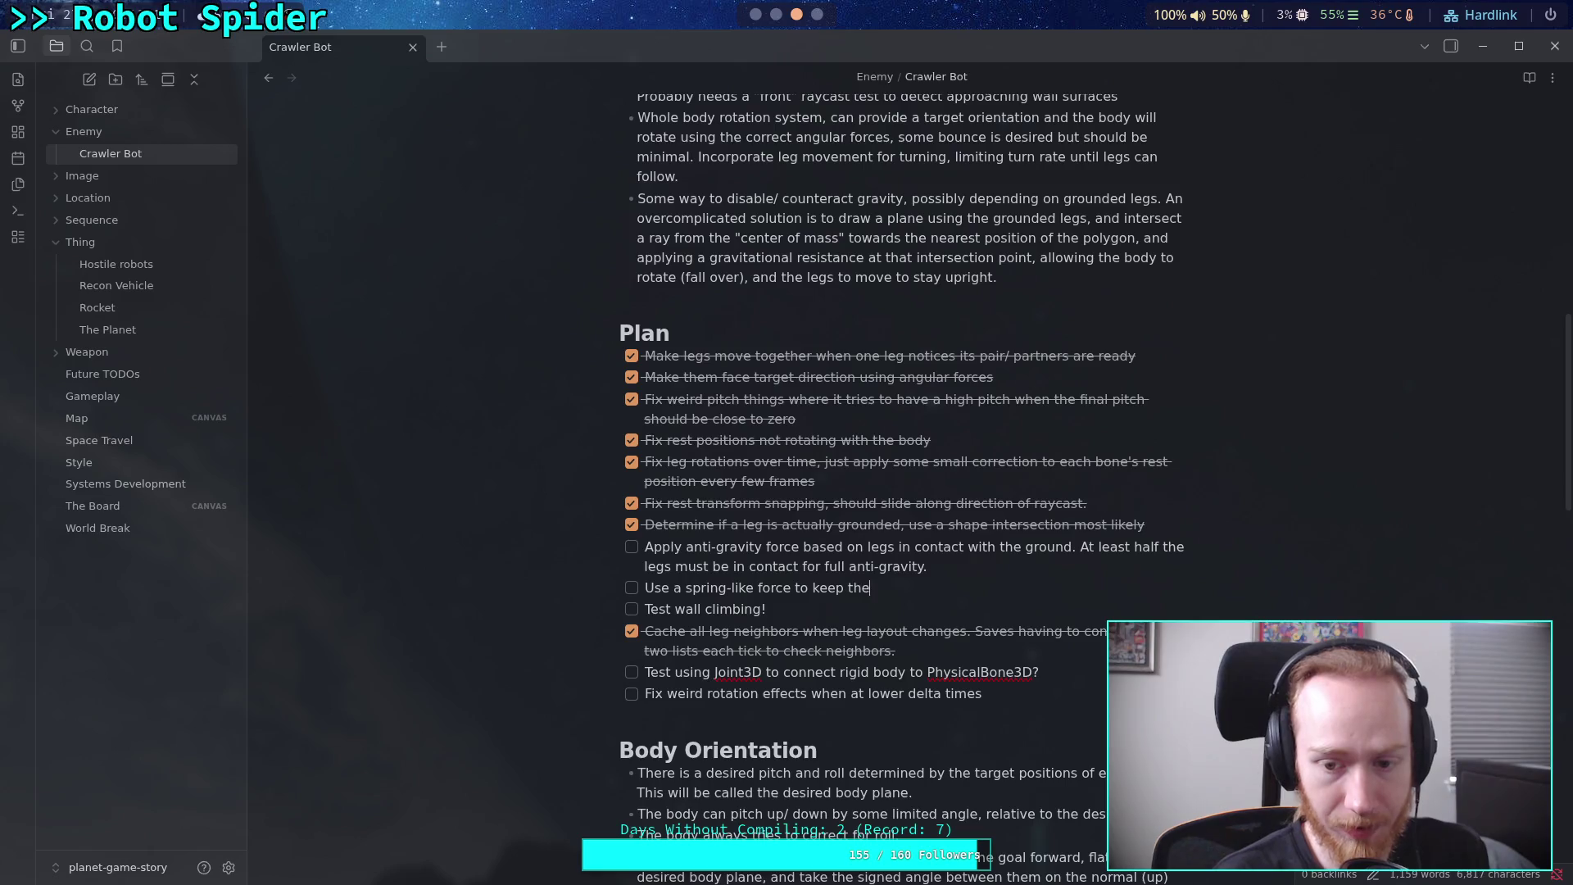
text(d)
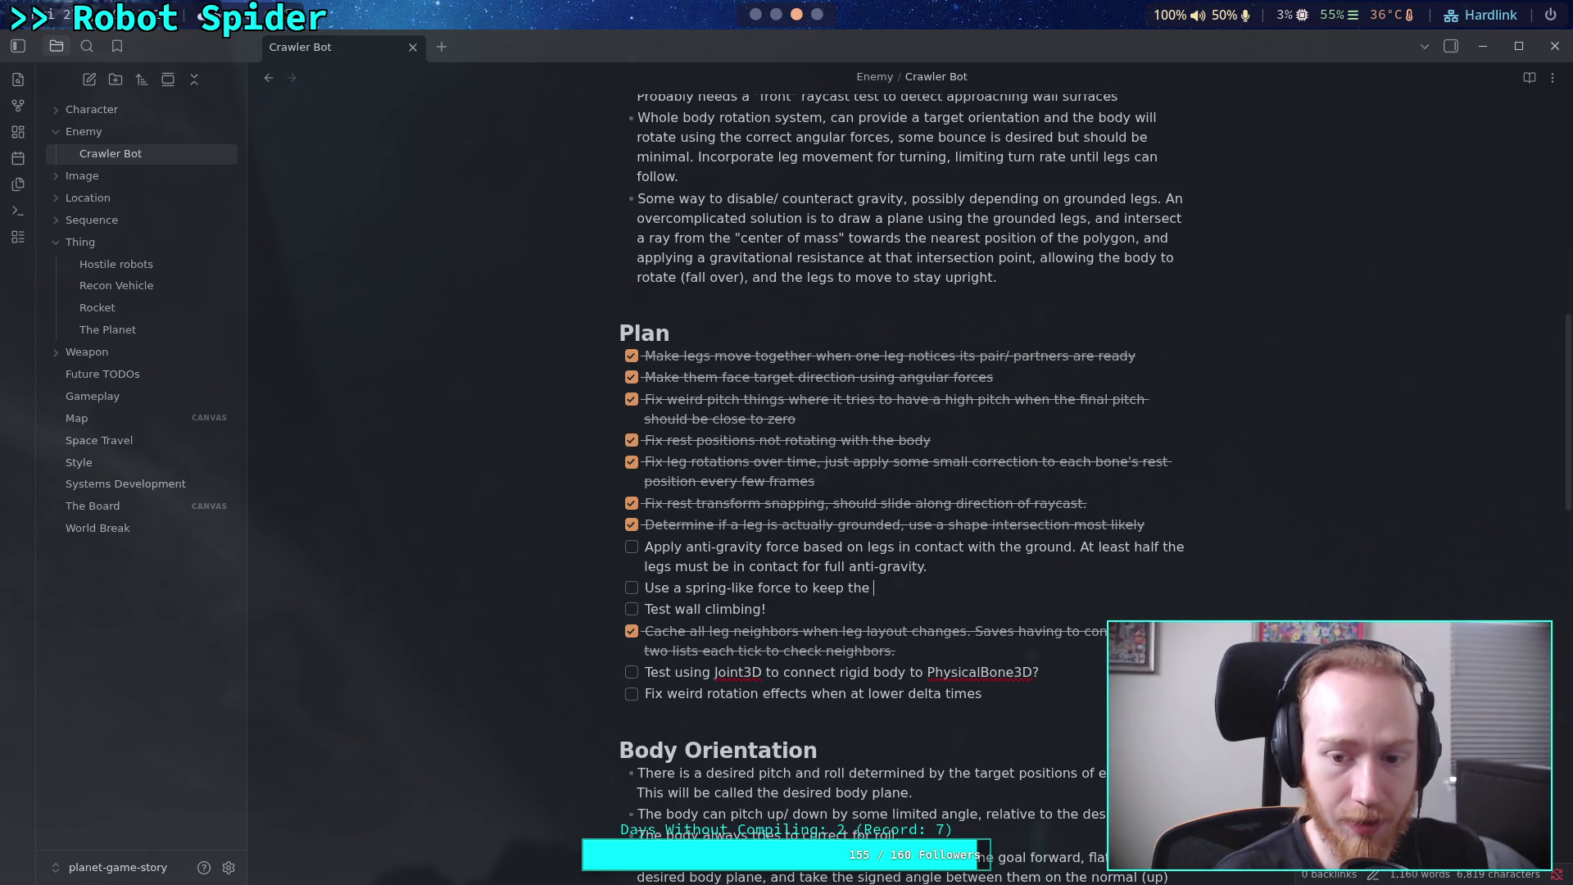
text(enter ofmas)
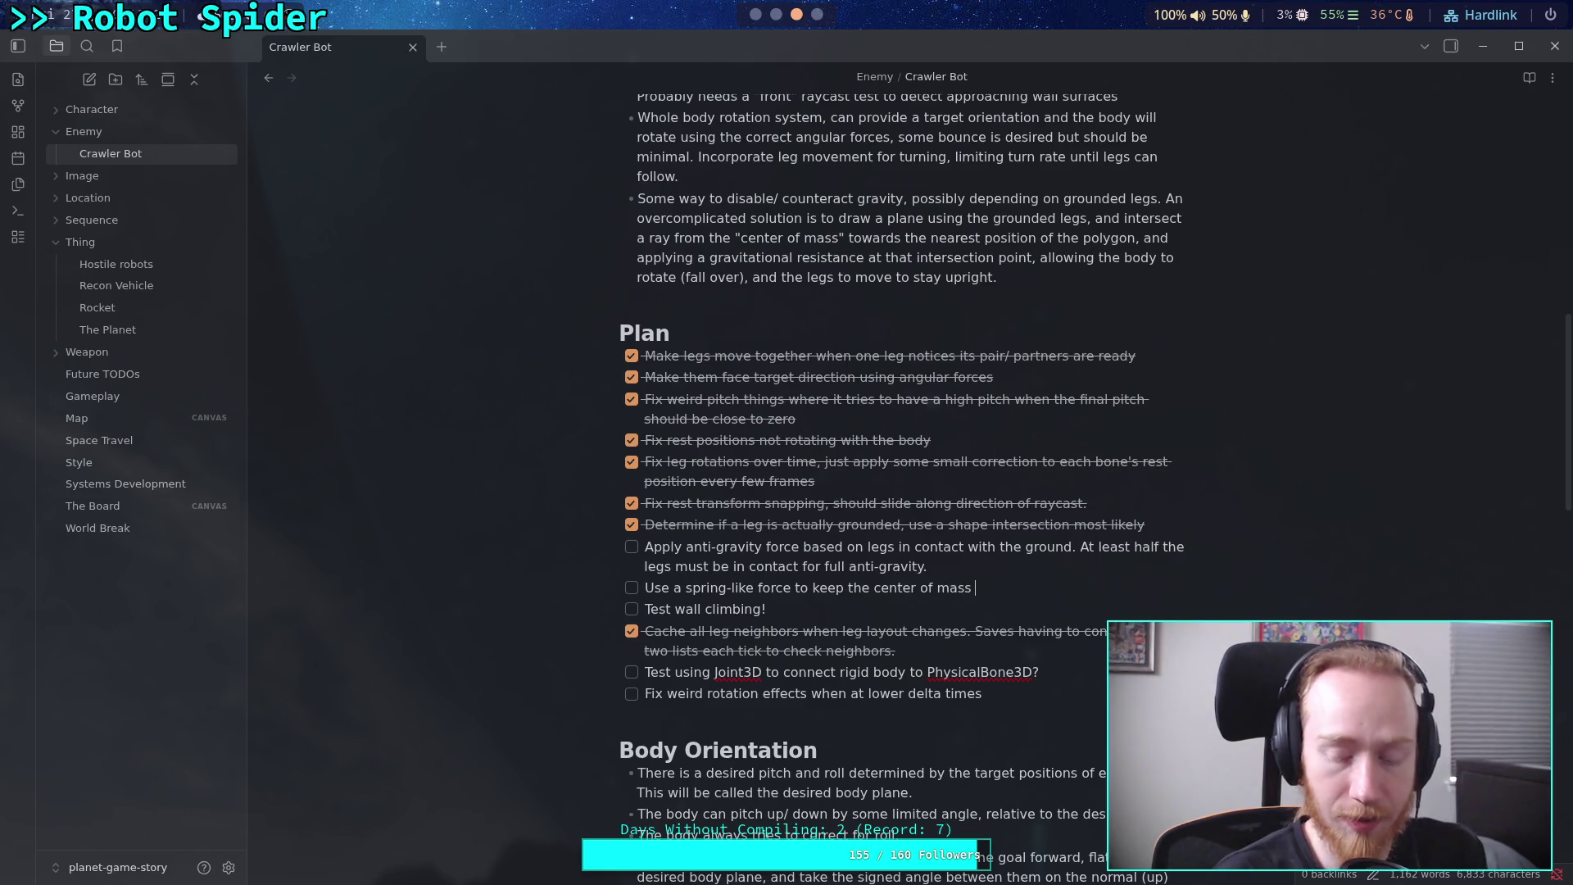
text( somedistance)
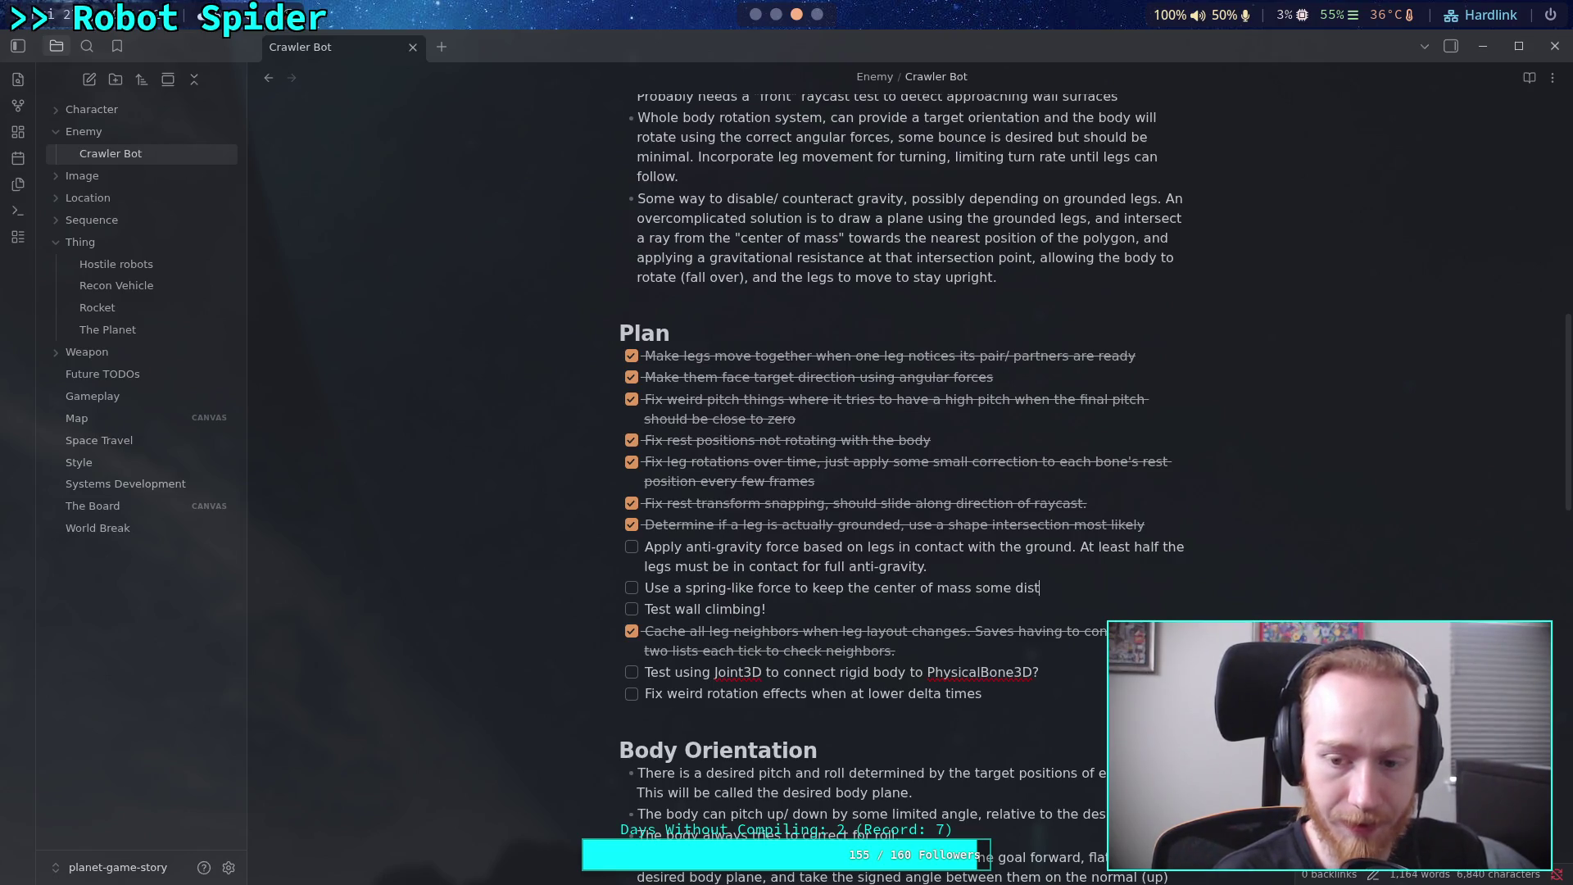
text(way)
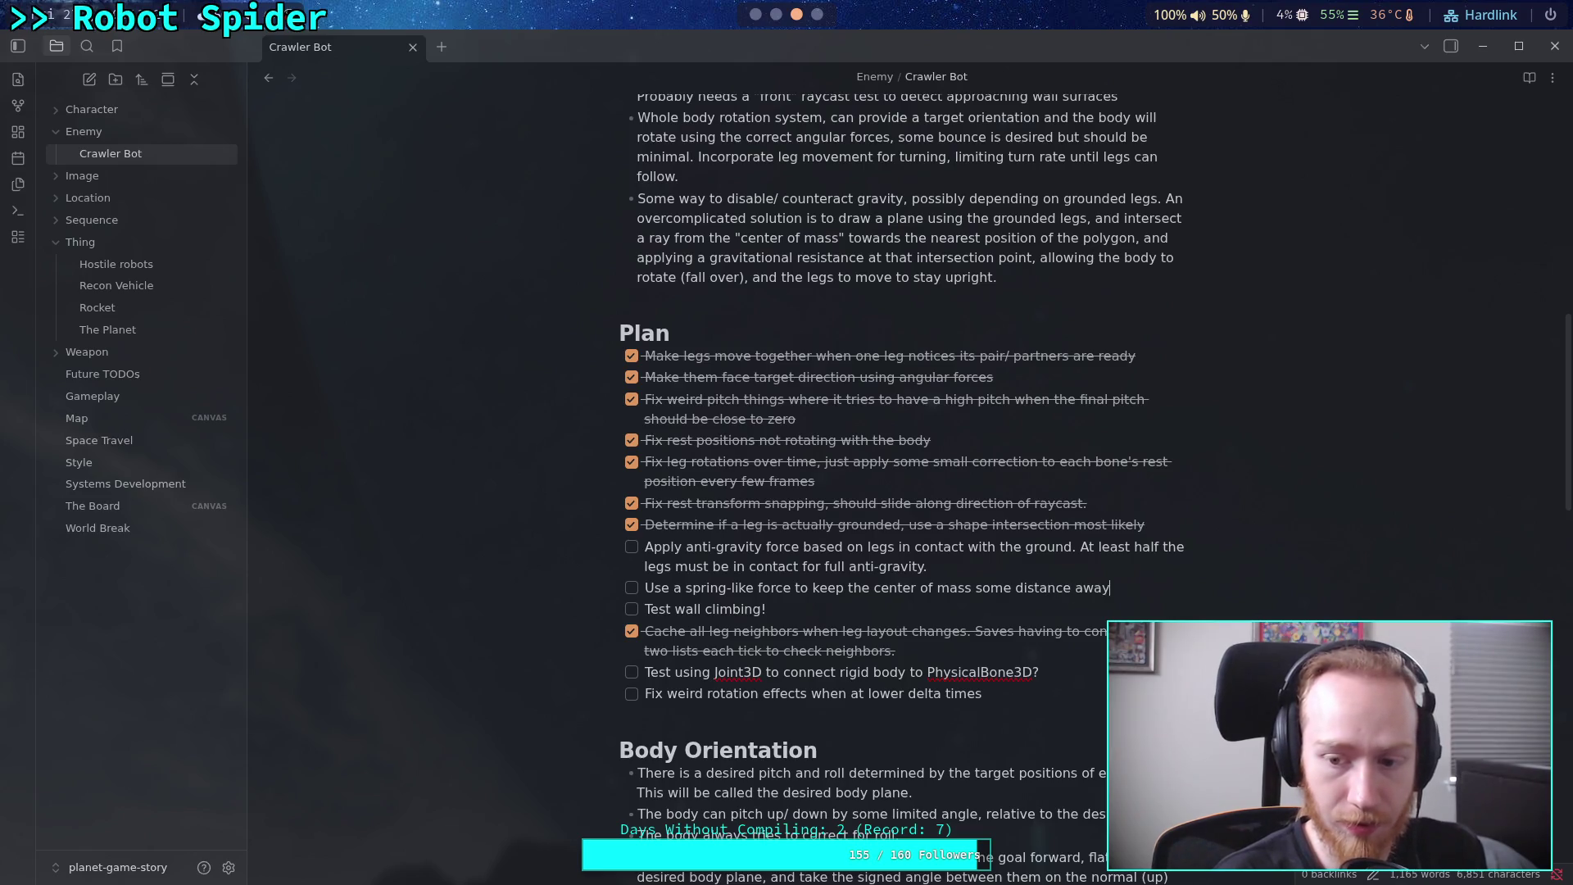
text(from the ground.)
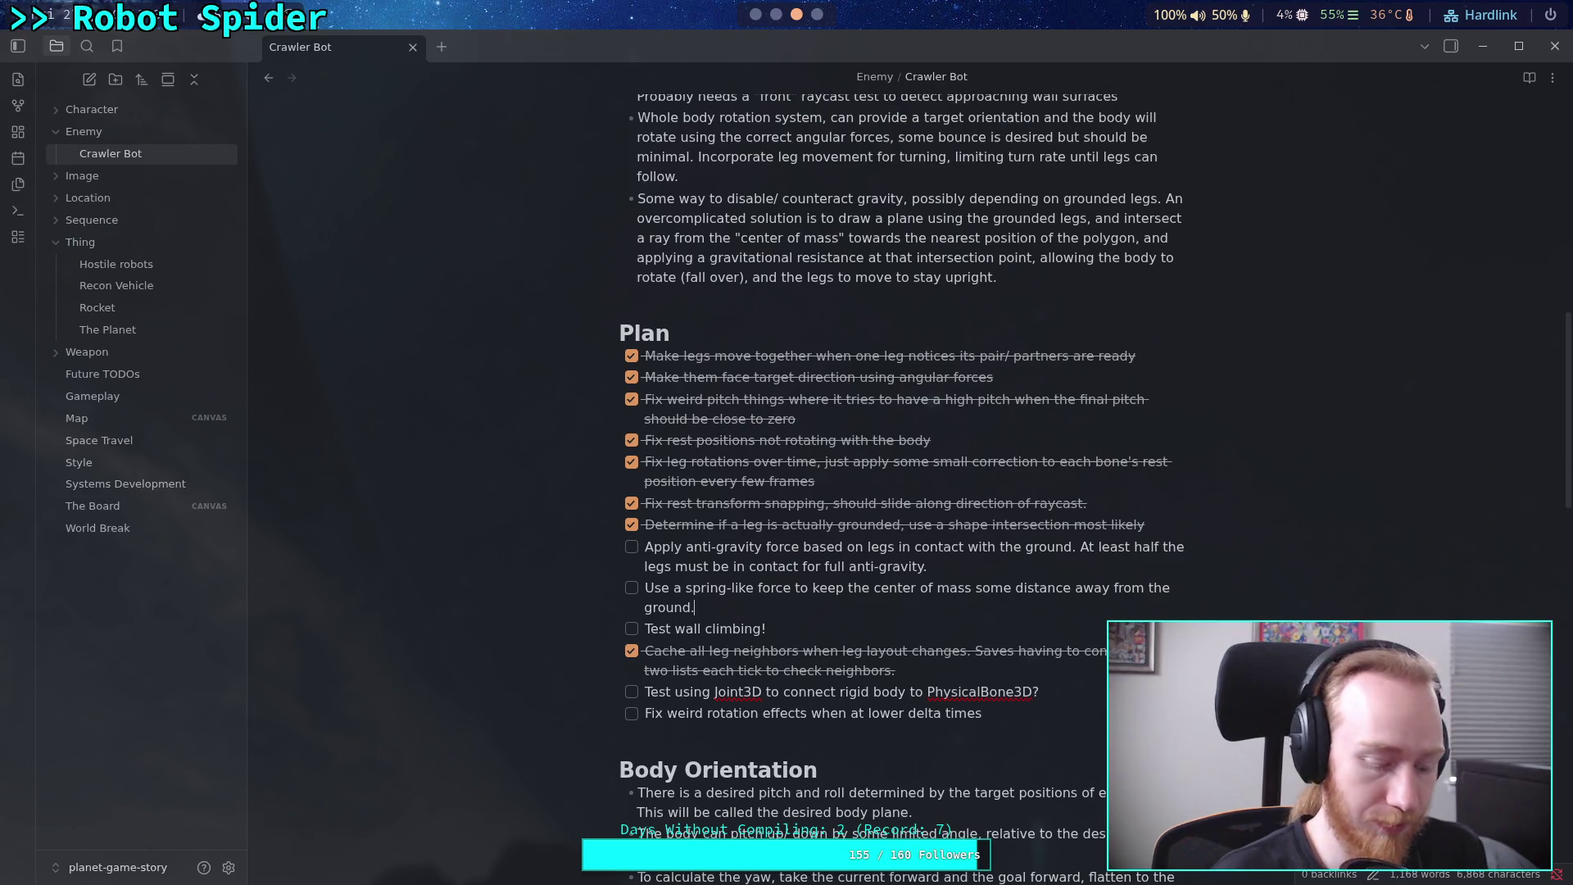
key(super+2)
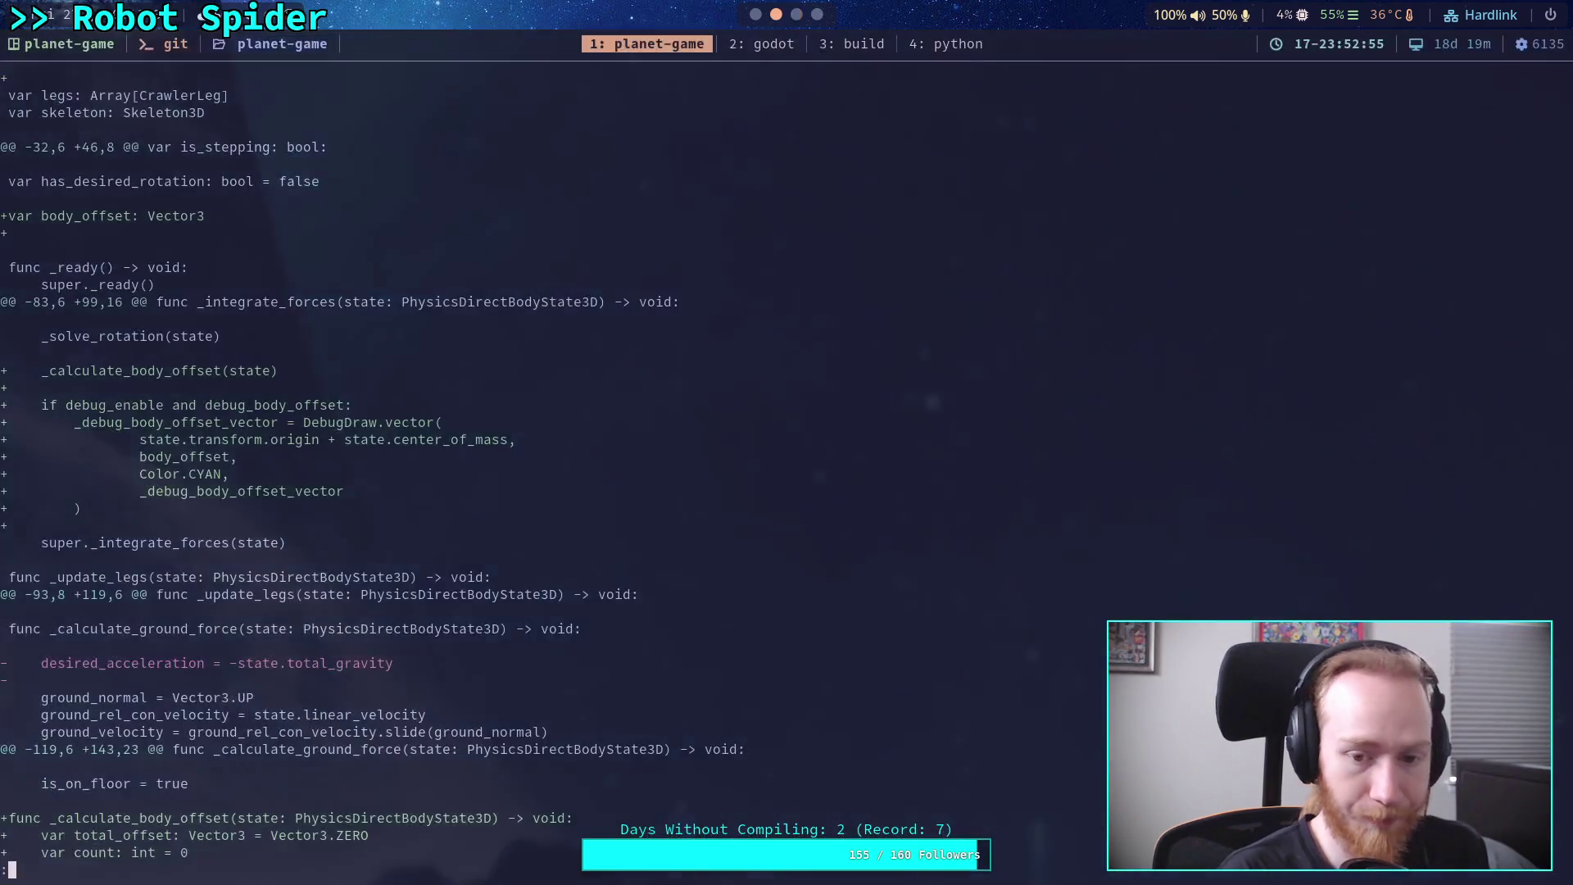
- Return to CrawlerCharacter.gd in Godot and scroll through _integrate_forces
key(super+1)
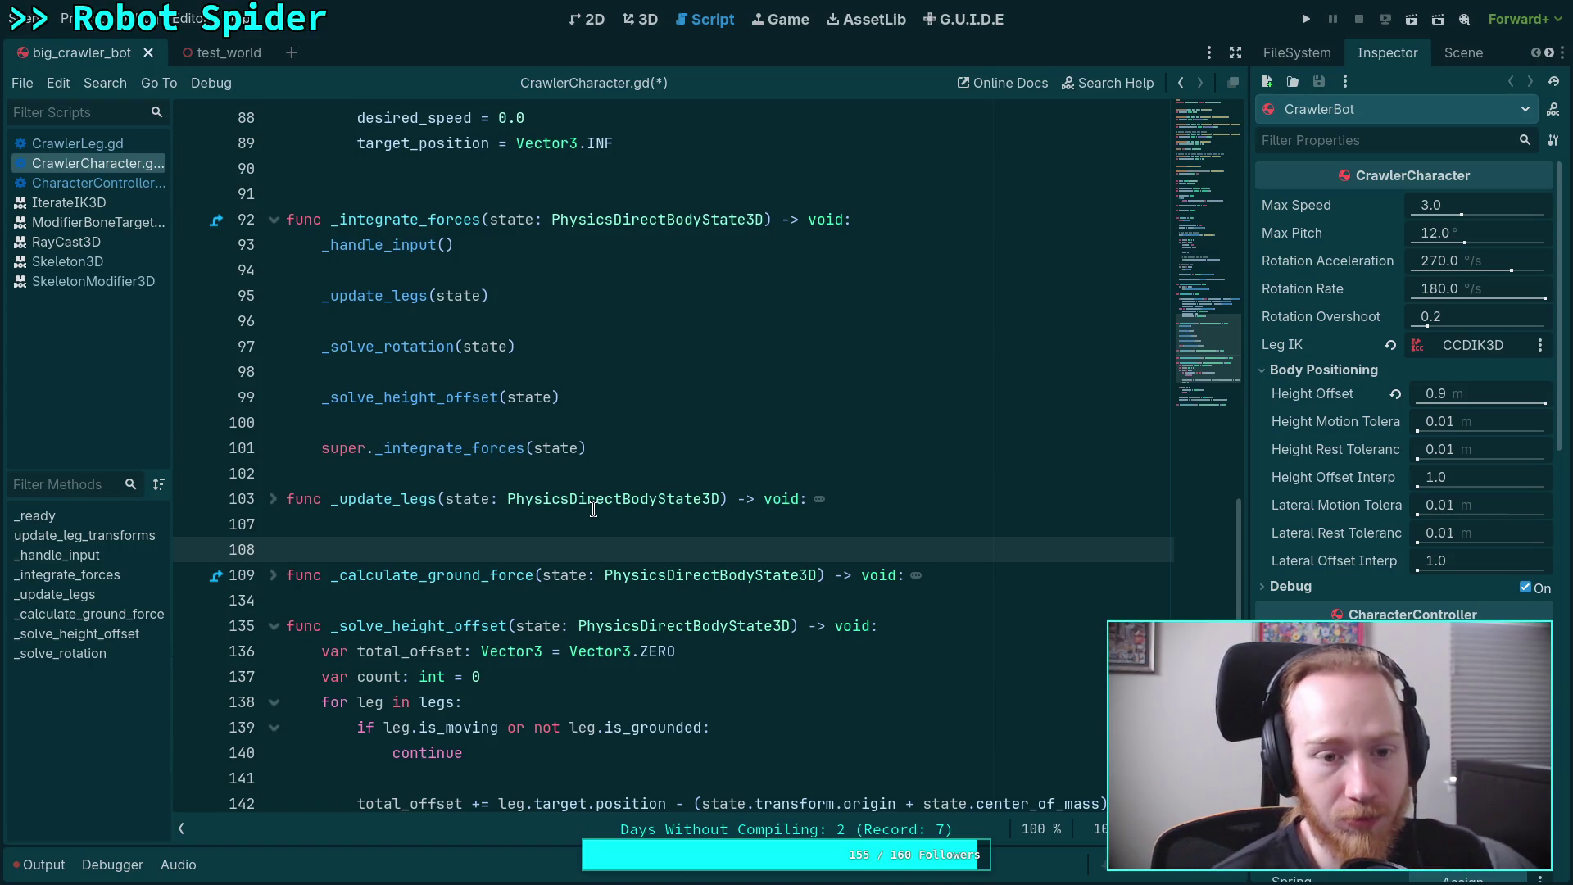
scroll(584, 512, down, 1)
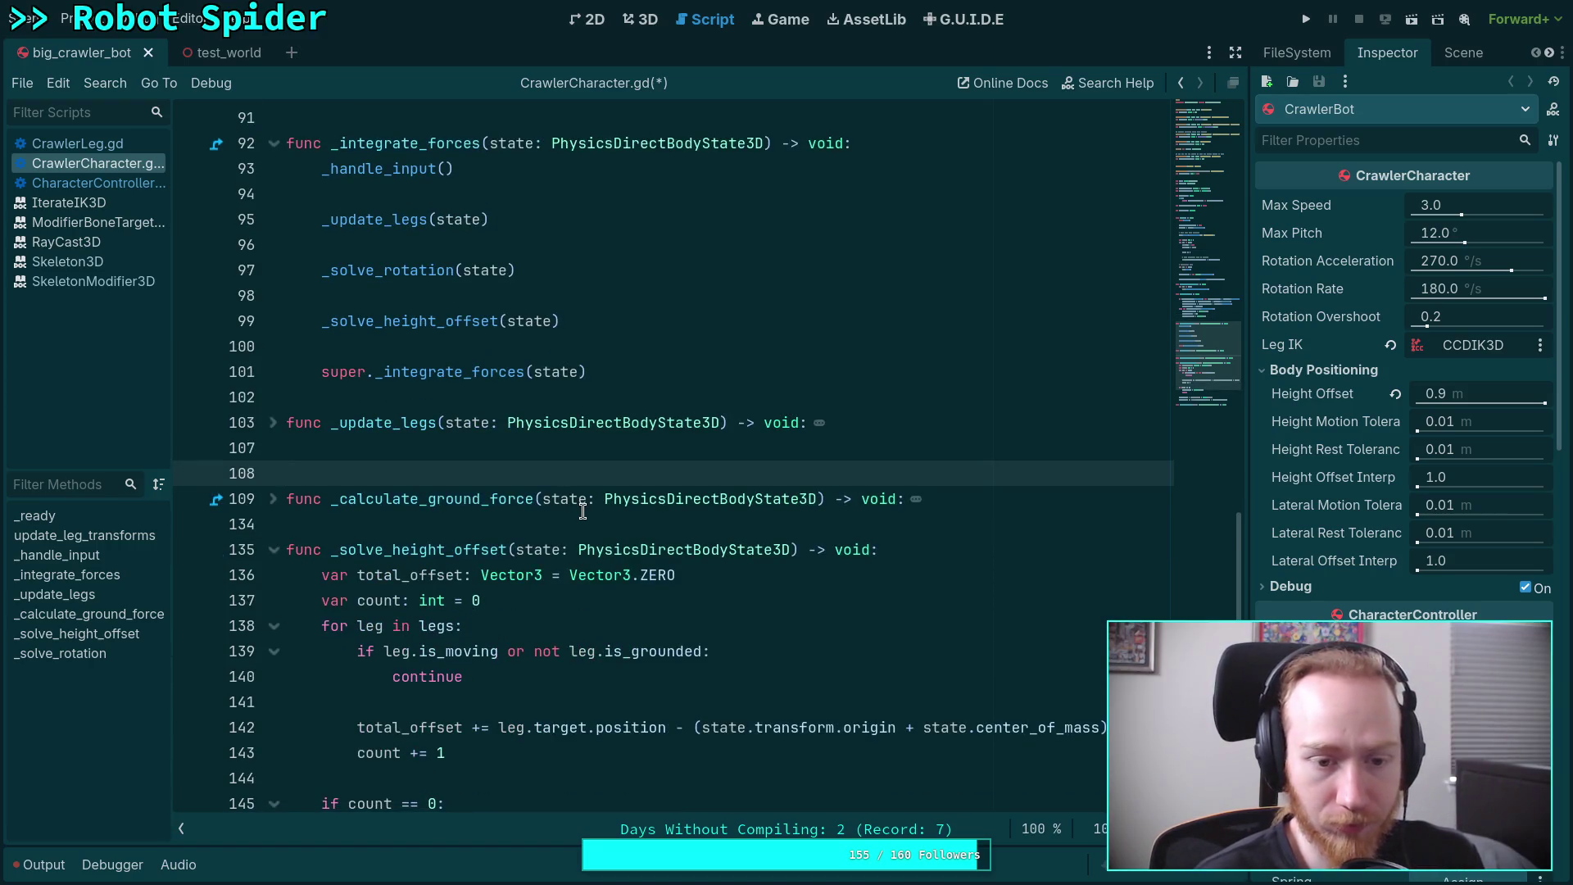
- Unfold _calculate_ground_force at line 109 and scroll through its code
scroll(583, 512, down, 2)
scroll(584, 512, up, 2)
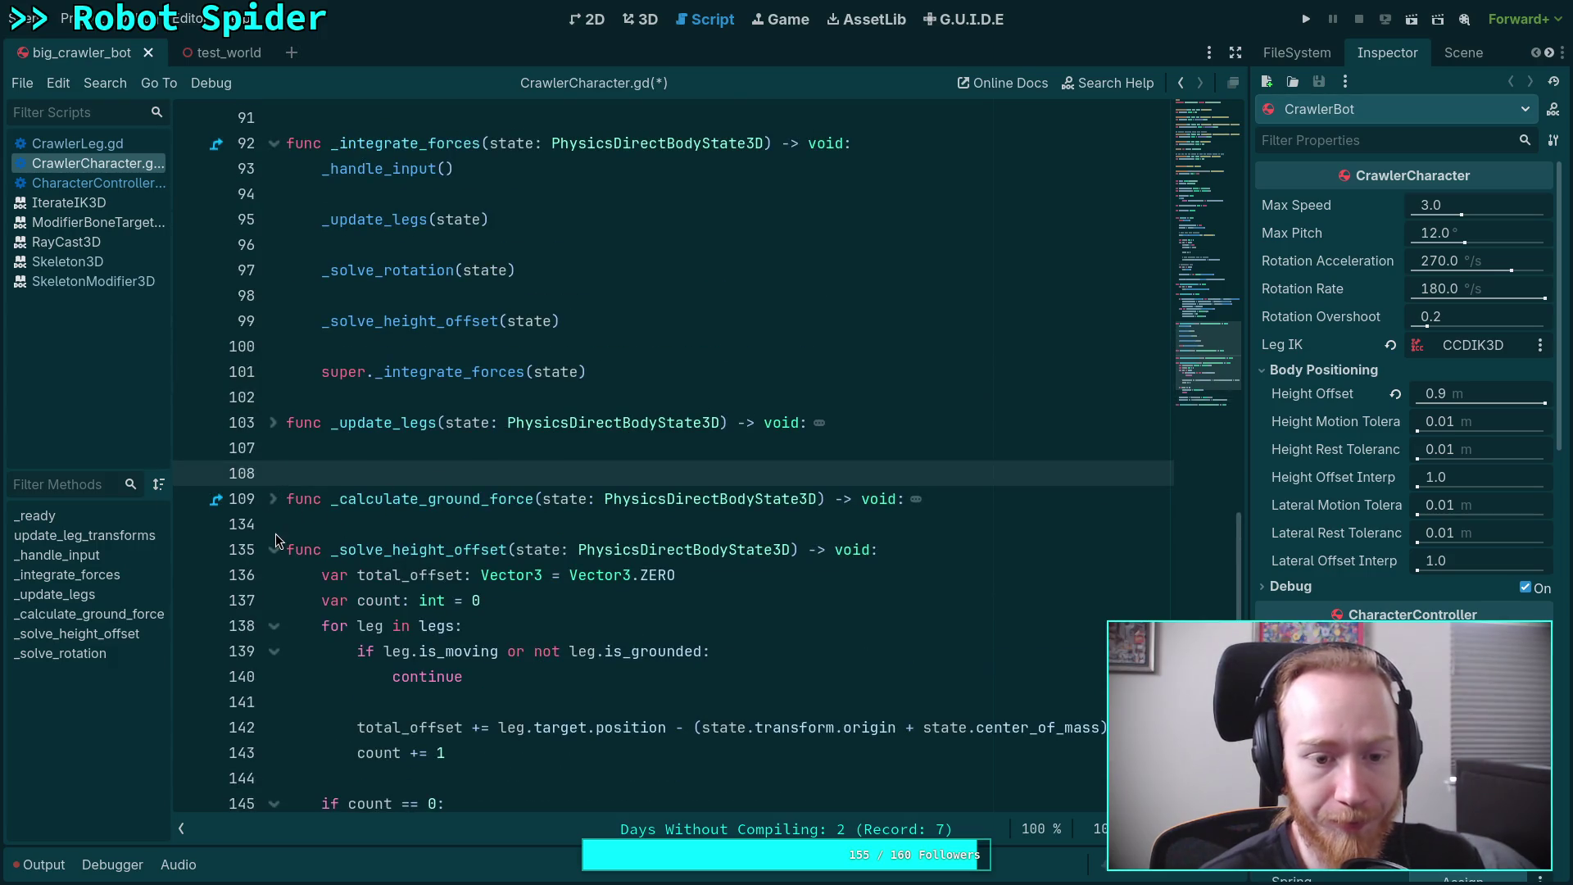
scroll(571, 437, down, 2)
scroll(571, 437, down, 1)
click(274, 349)
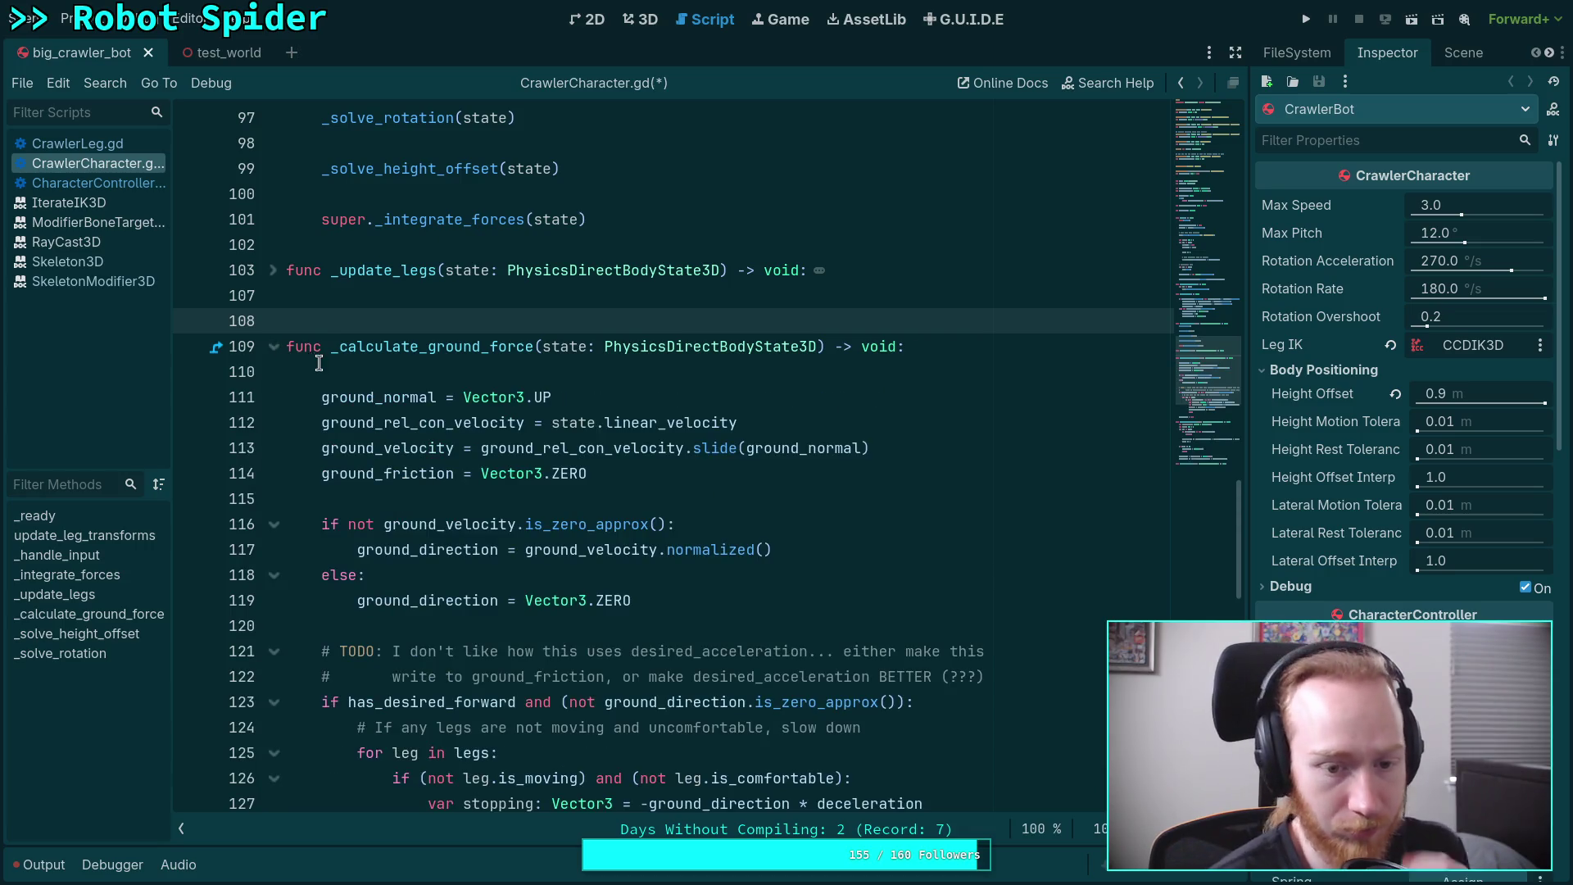
scroll(318, 362, down, 5)
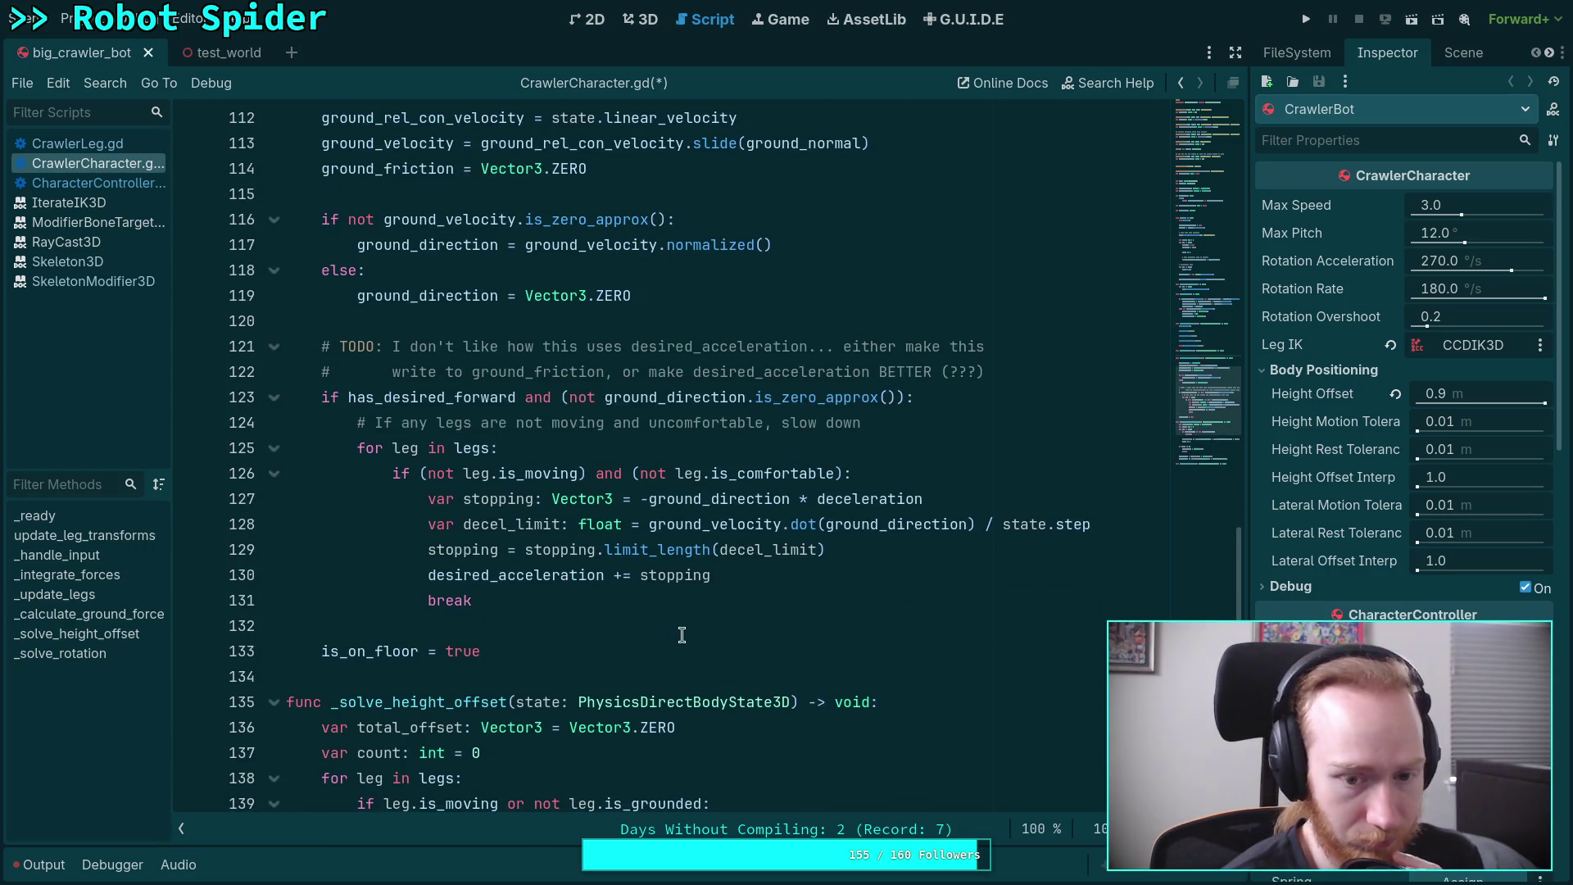
scroll(657, 603, up, 1)
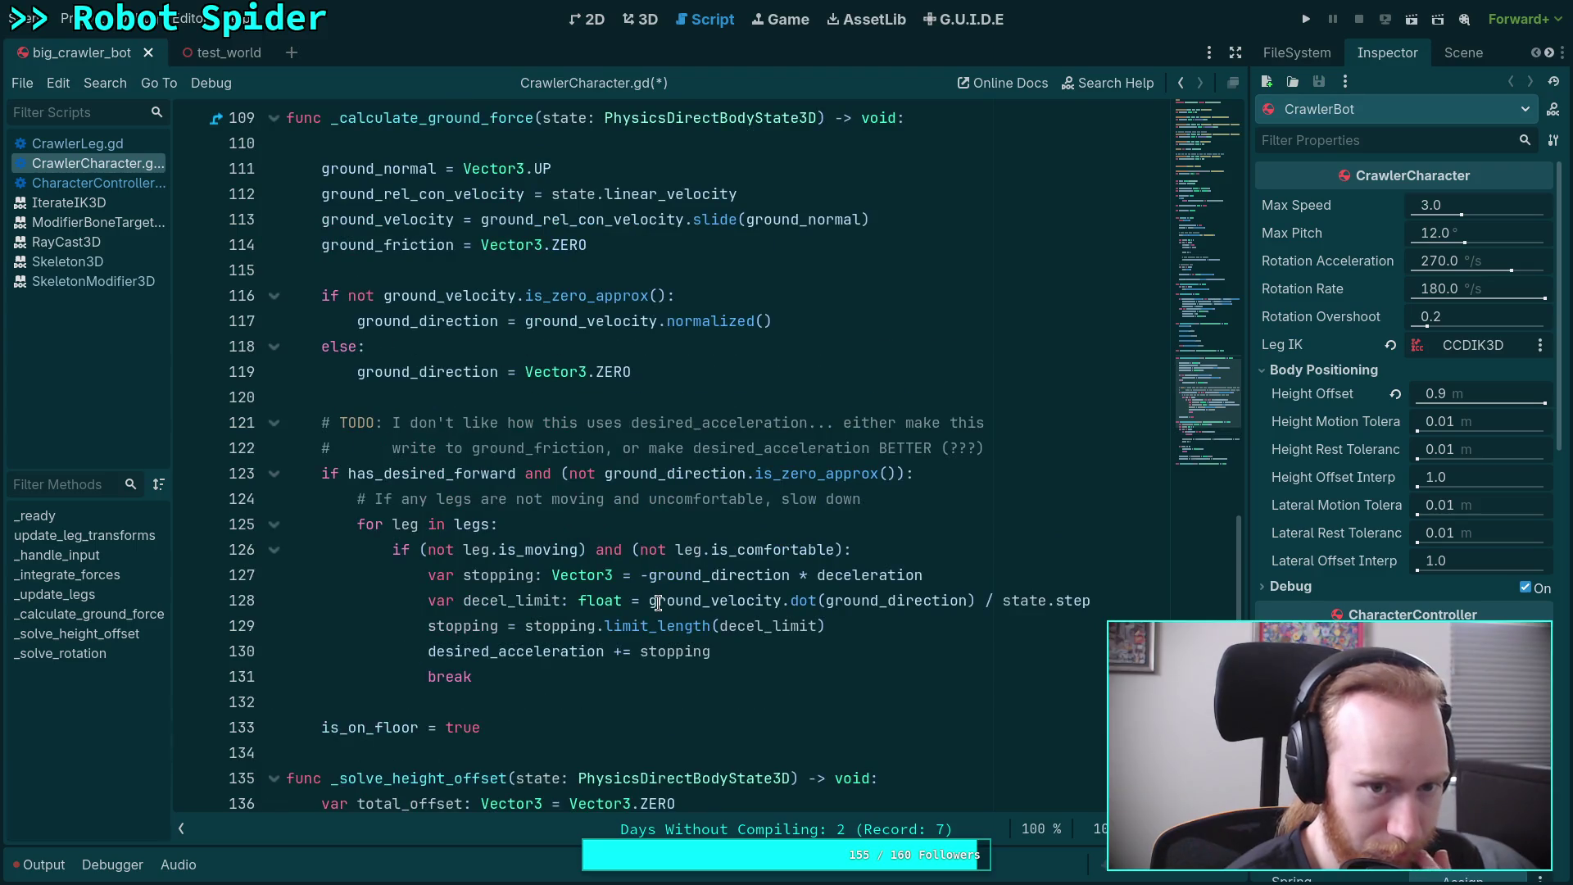
scroll(658, 603, down, 9)
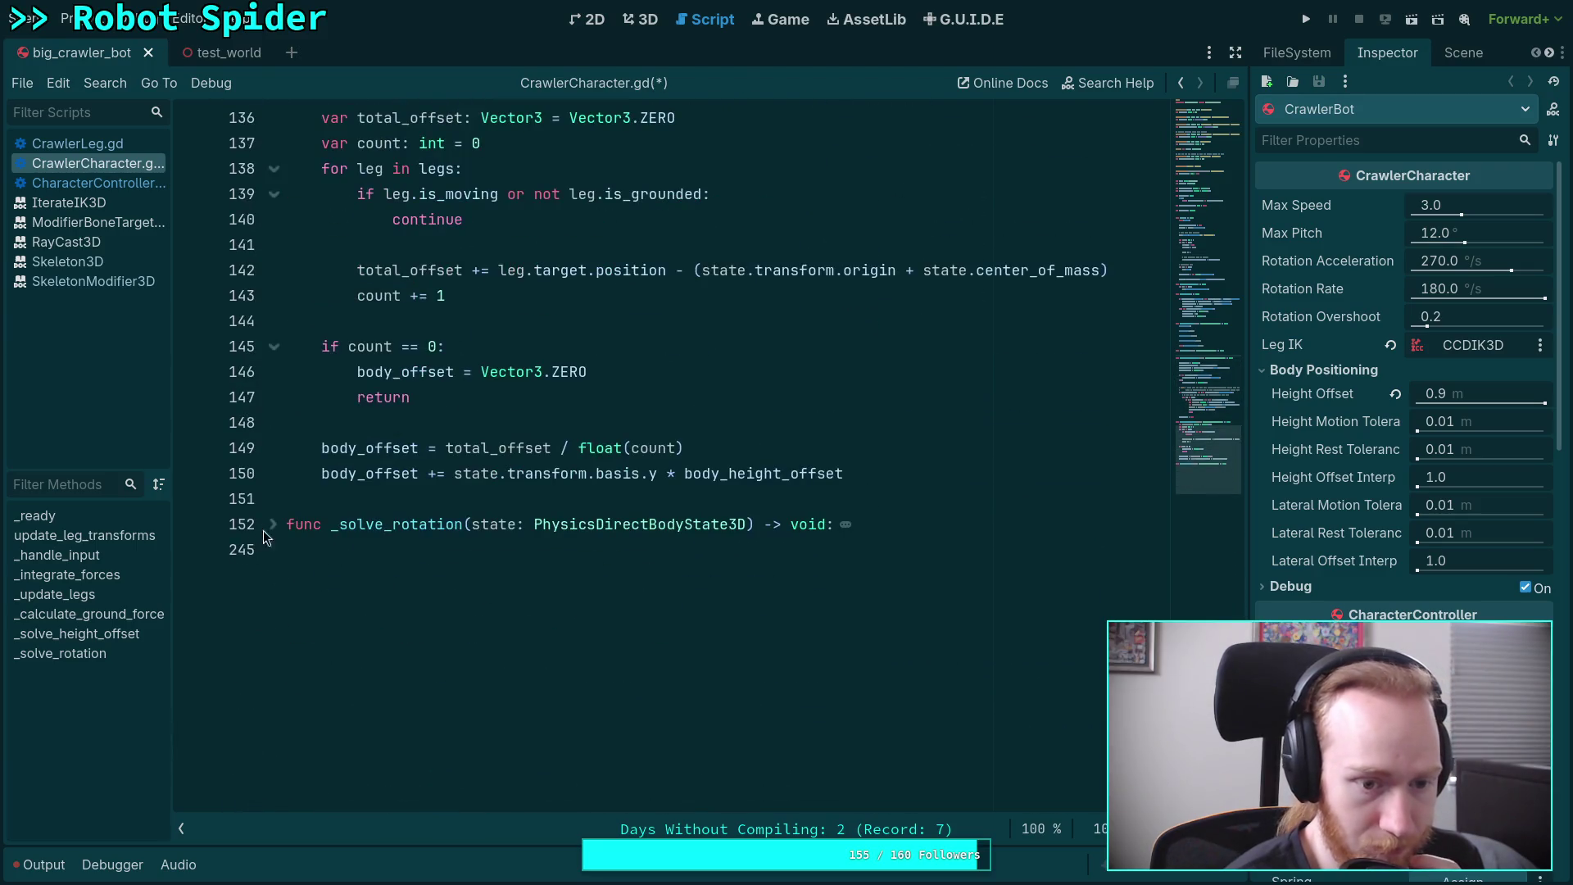
- Unfold _solve_rotation at line 152 and highlight every use of preferred_forward
click(272, 524)
scroll(577, 551, down, 7)
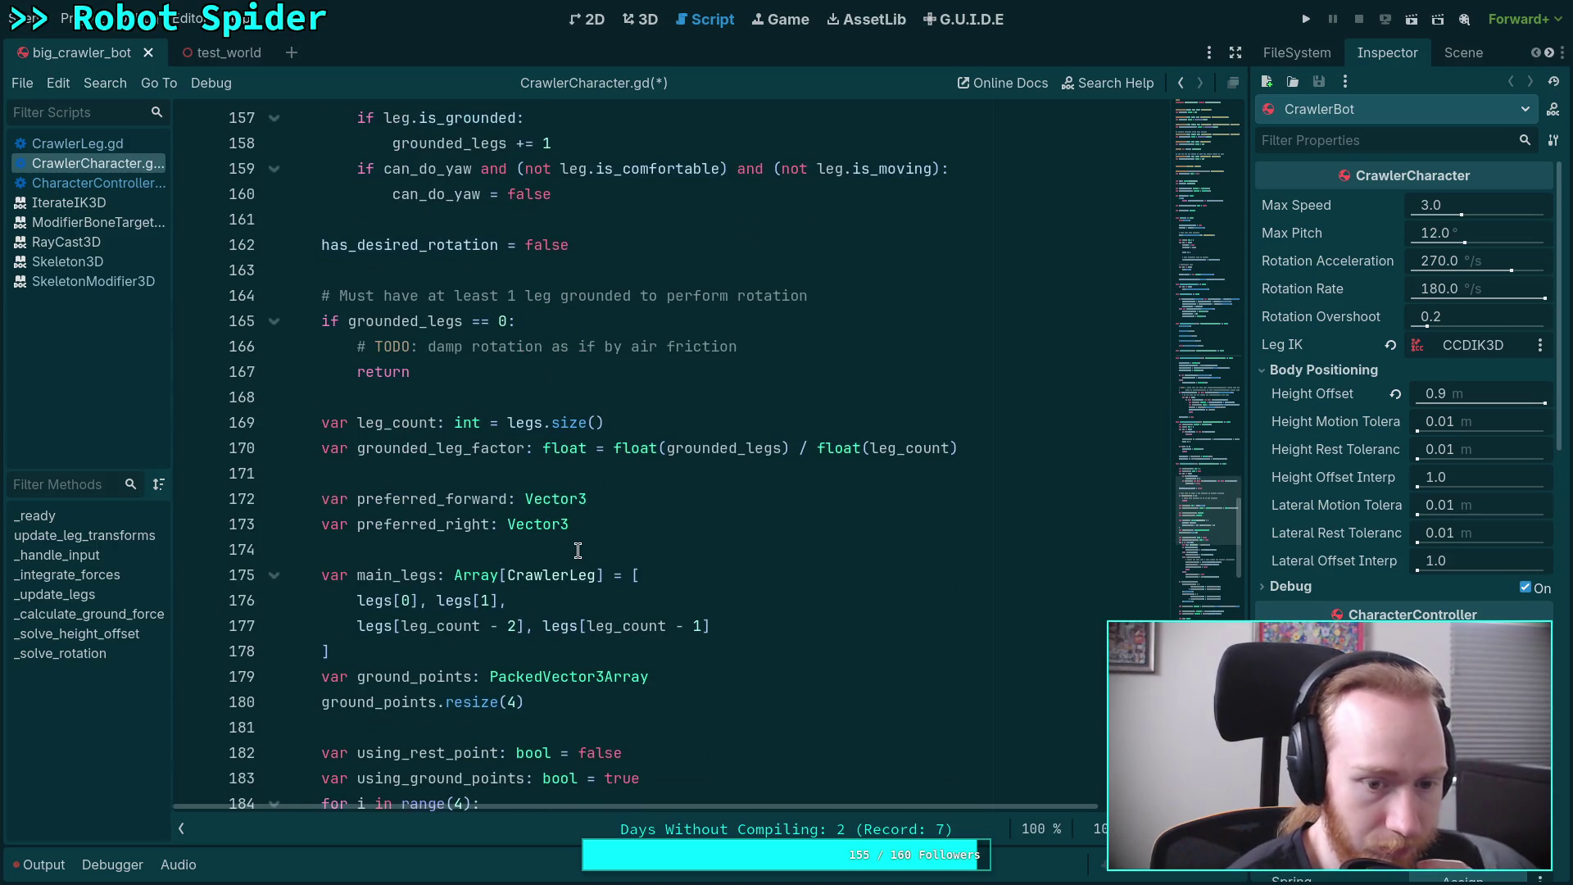
scroll(496, 572, down, 2)
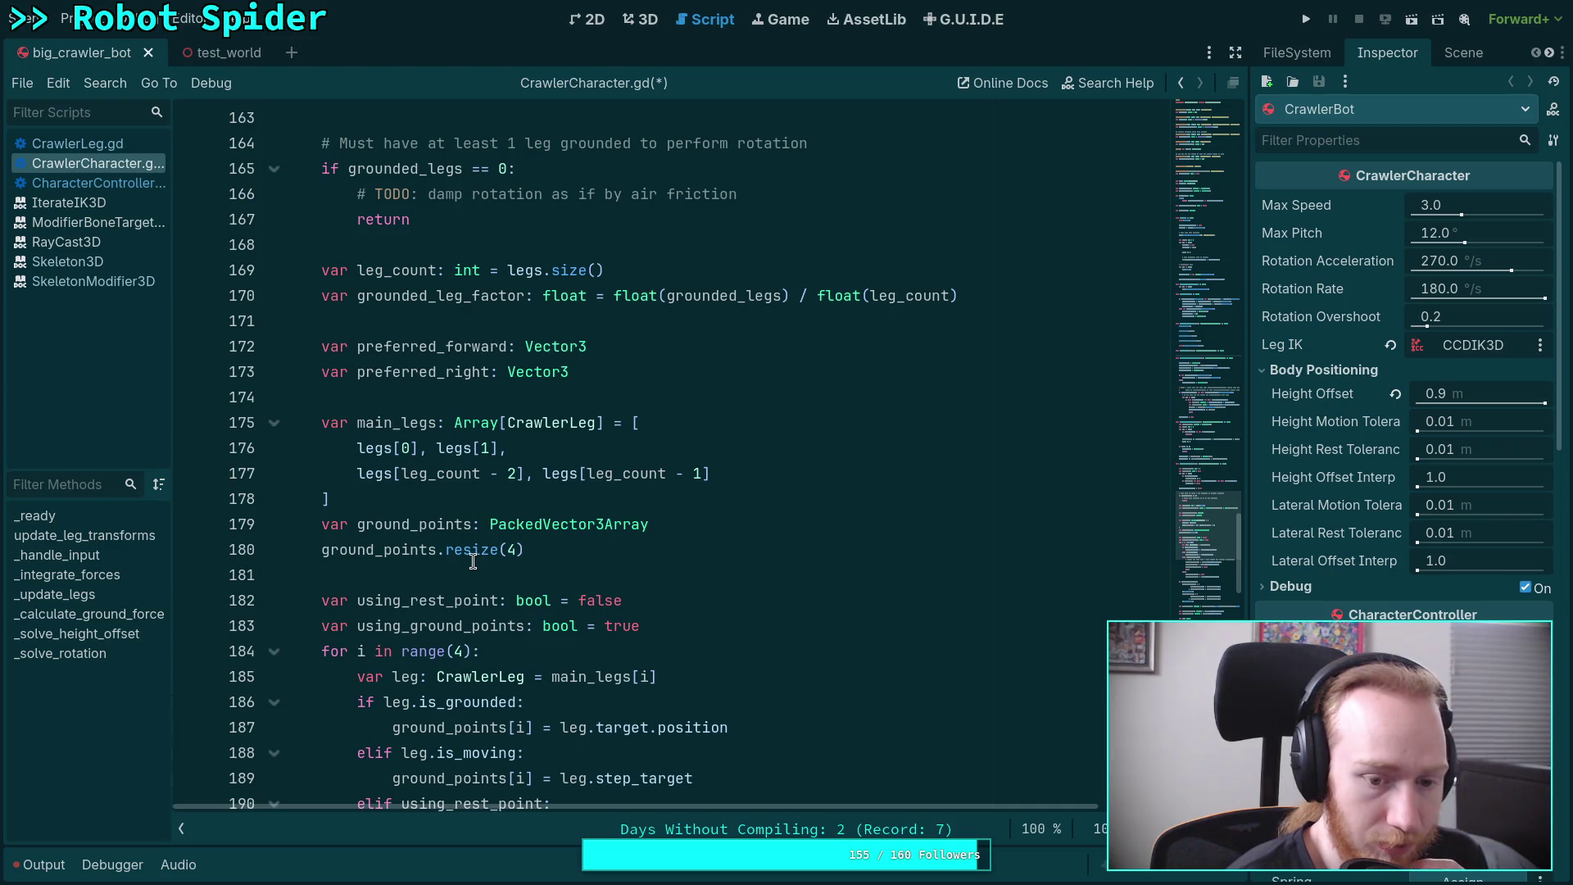
scroll(471, 561, down, 4)
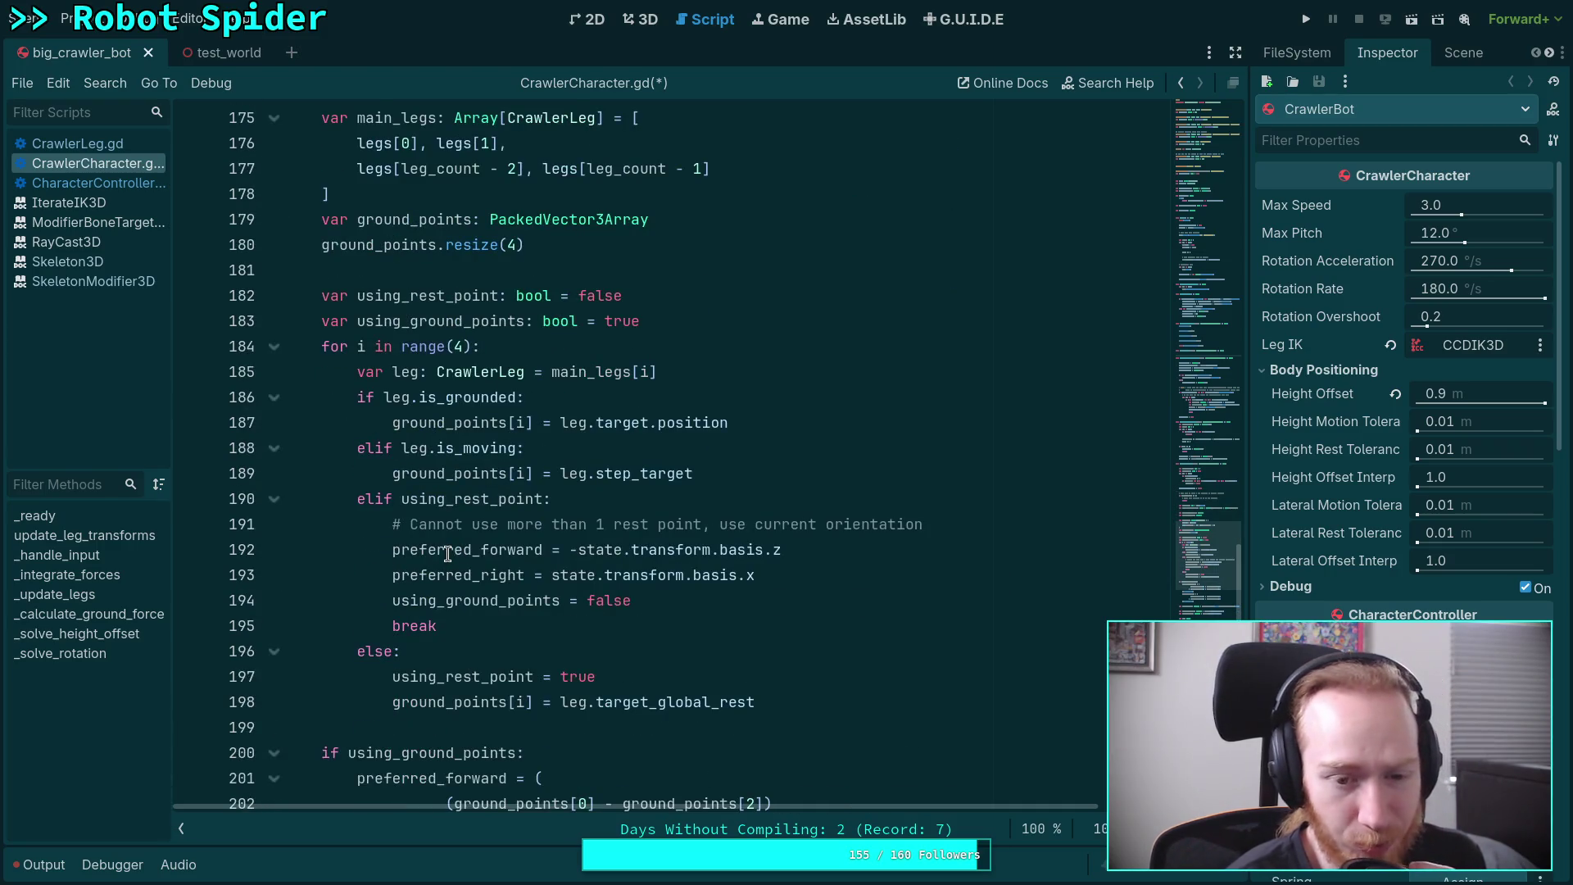
double_click(450, 548)
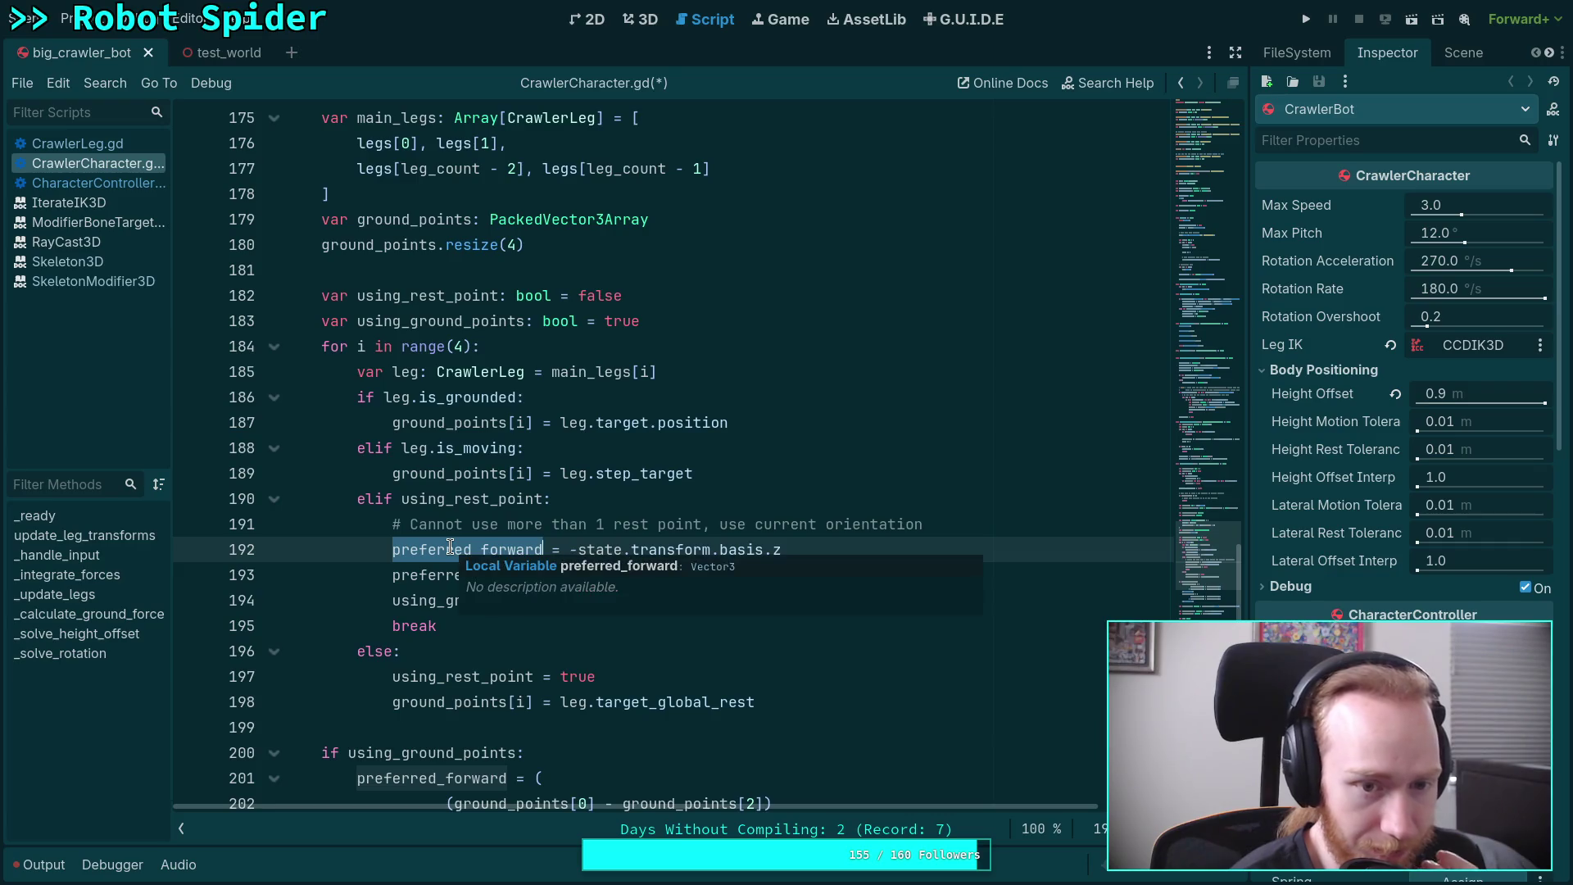
scroll(450, 549, down, 4)
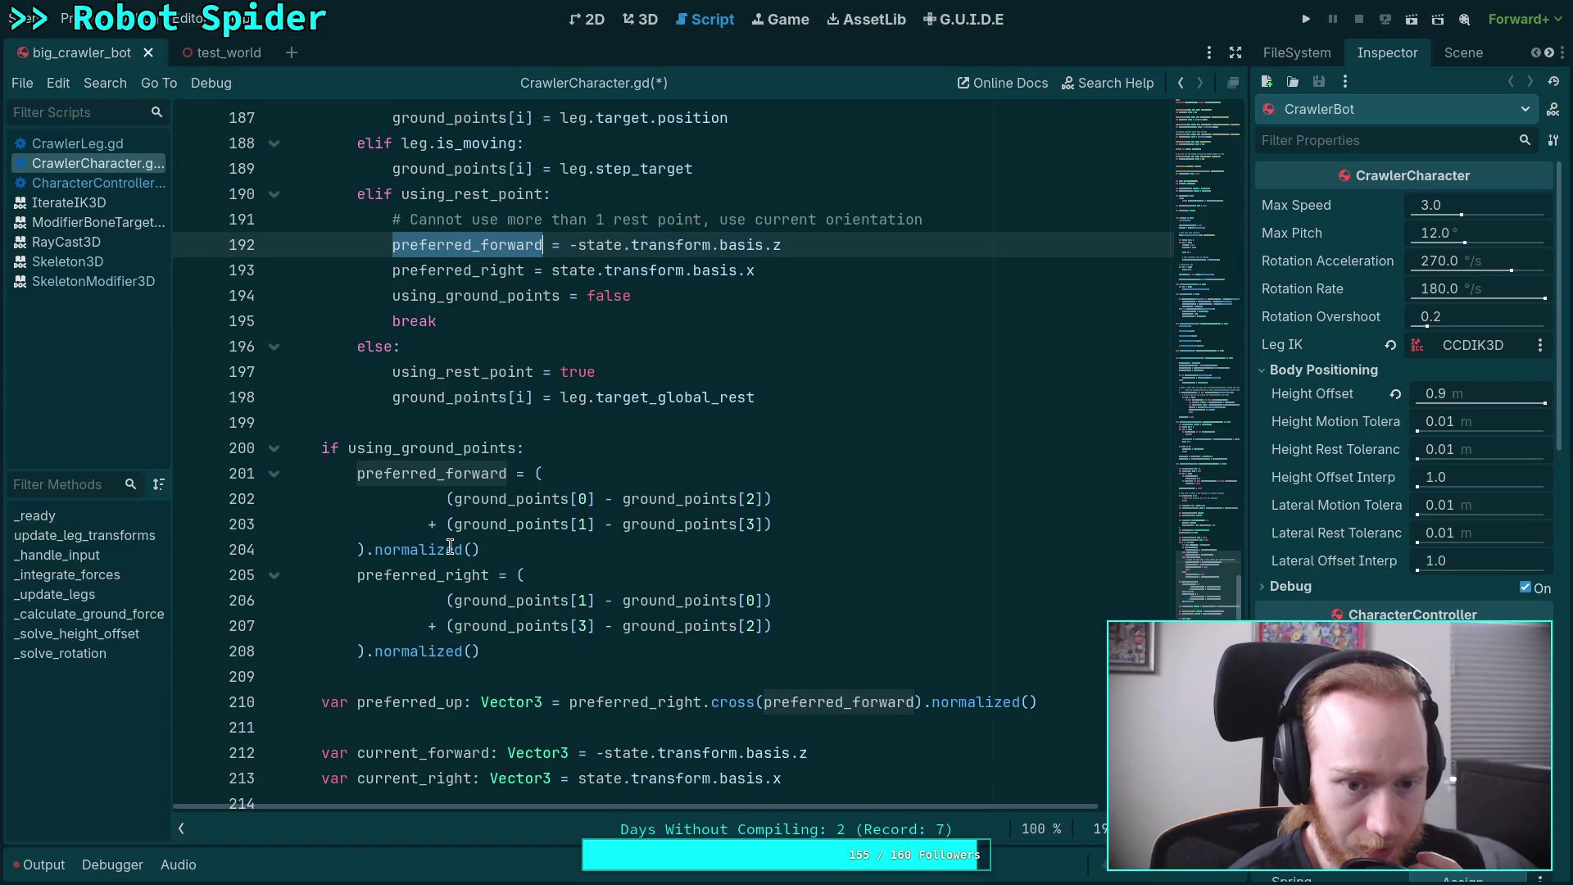
click(442, 434)
- Highlight using_ground_points and review how preferred_forward and preferred_right come from leg ground points
double_click(442, 446)
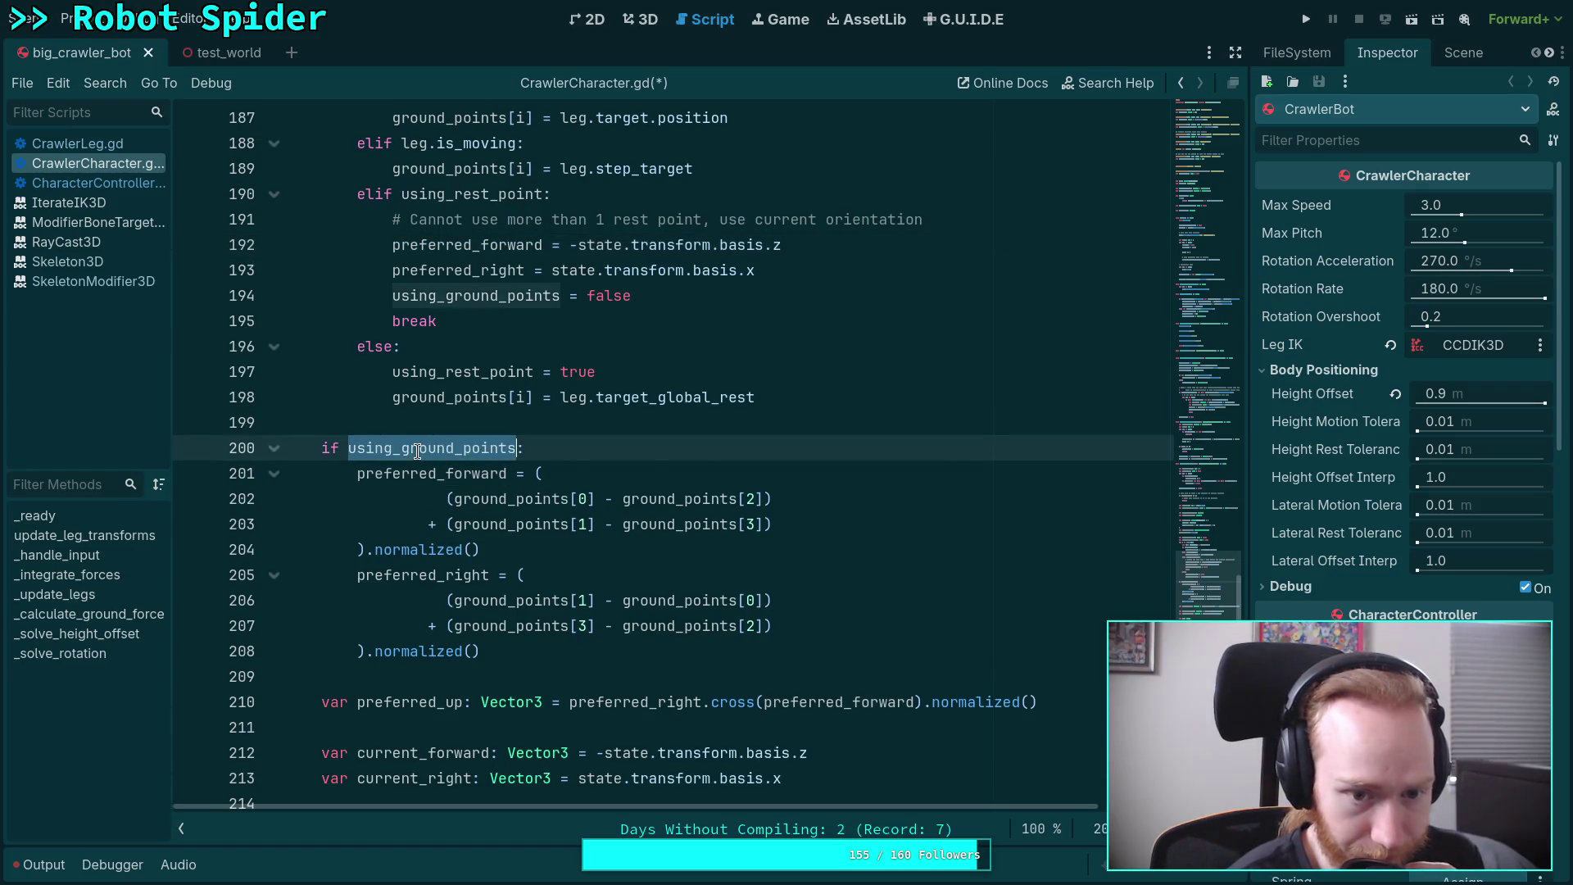
scroll(392, 449, up, 4)
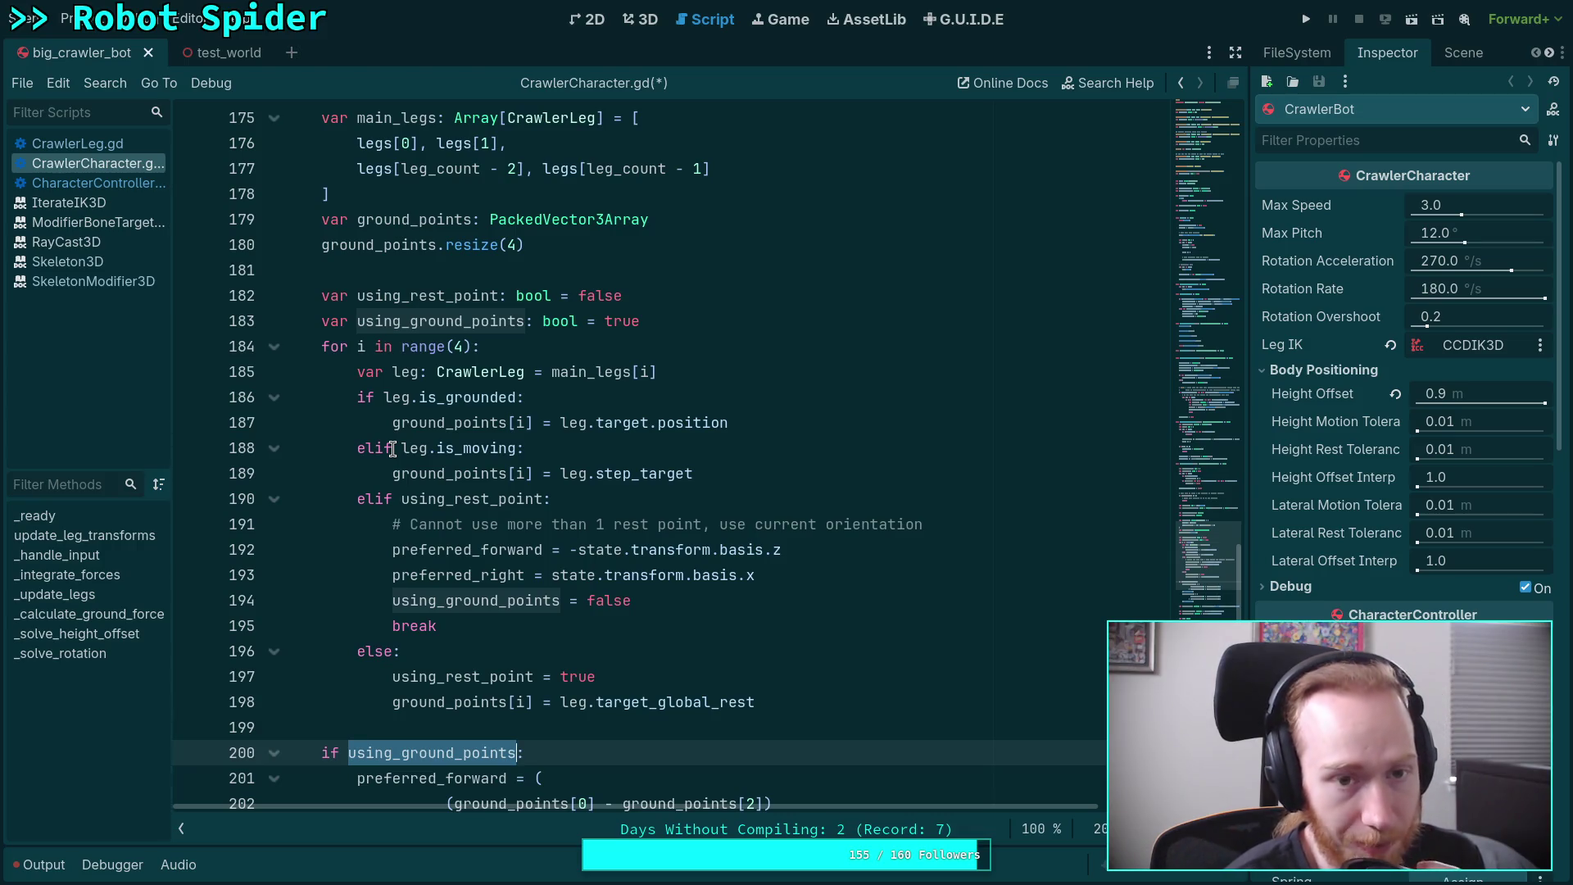
scroll(393, 449, up, 4)
drag(711, 474, 339, 424)
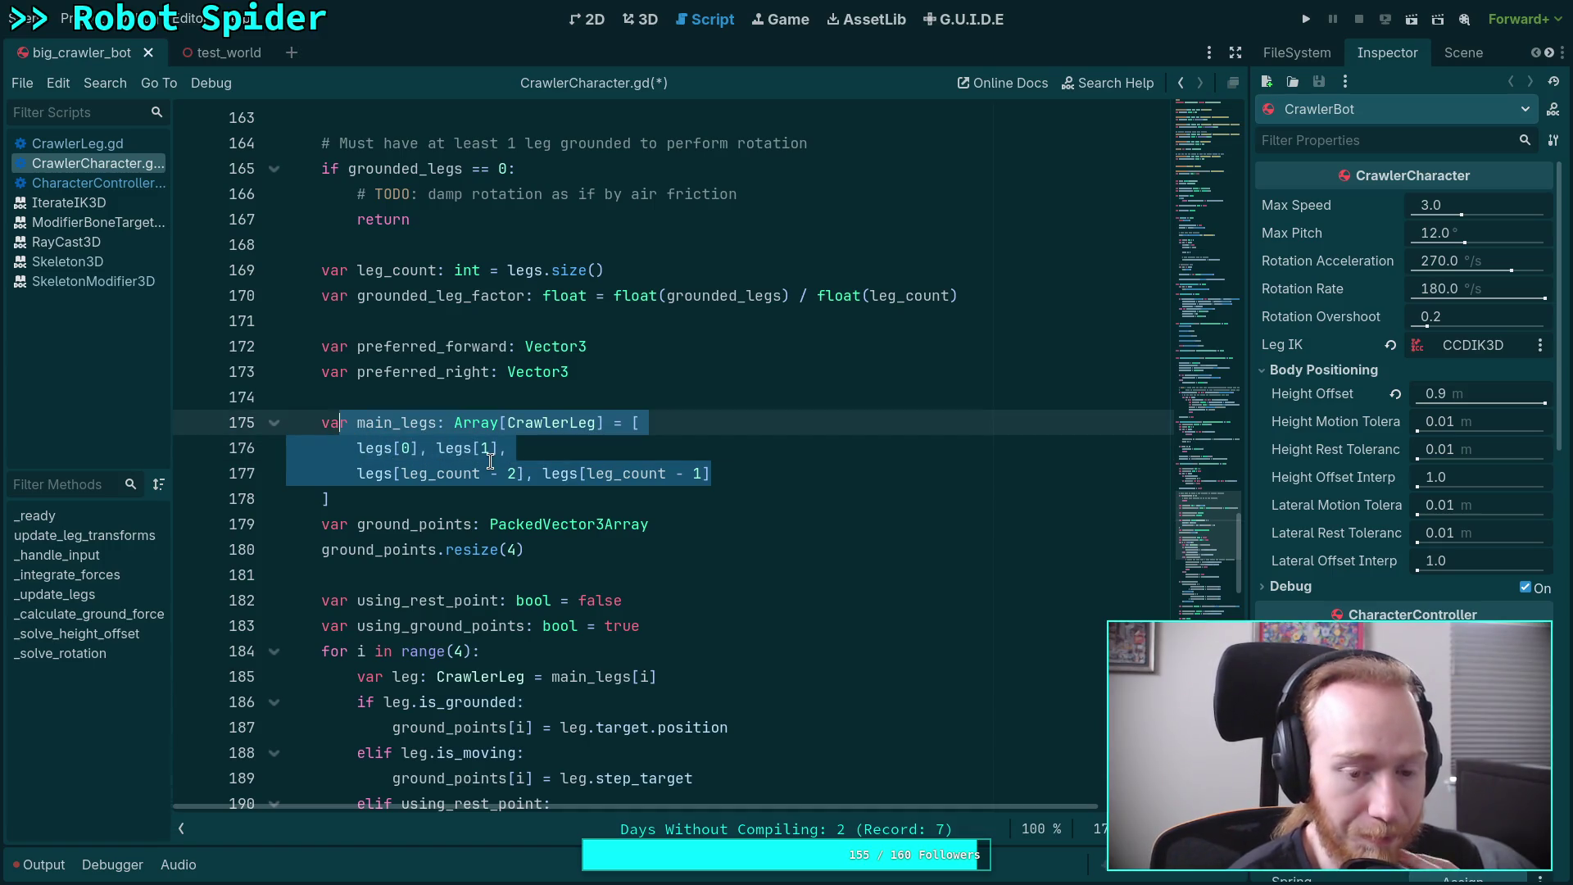
scroll(490, 461, down, 4)
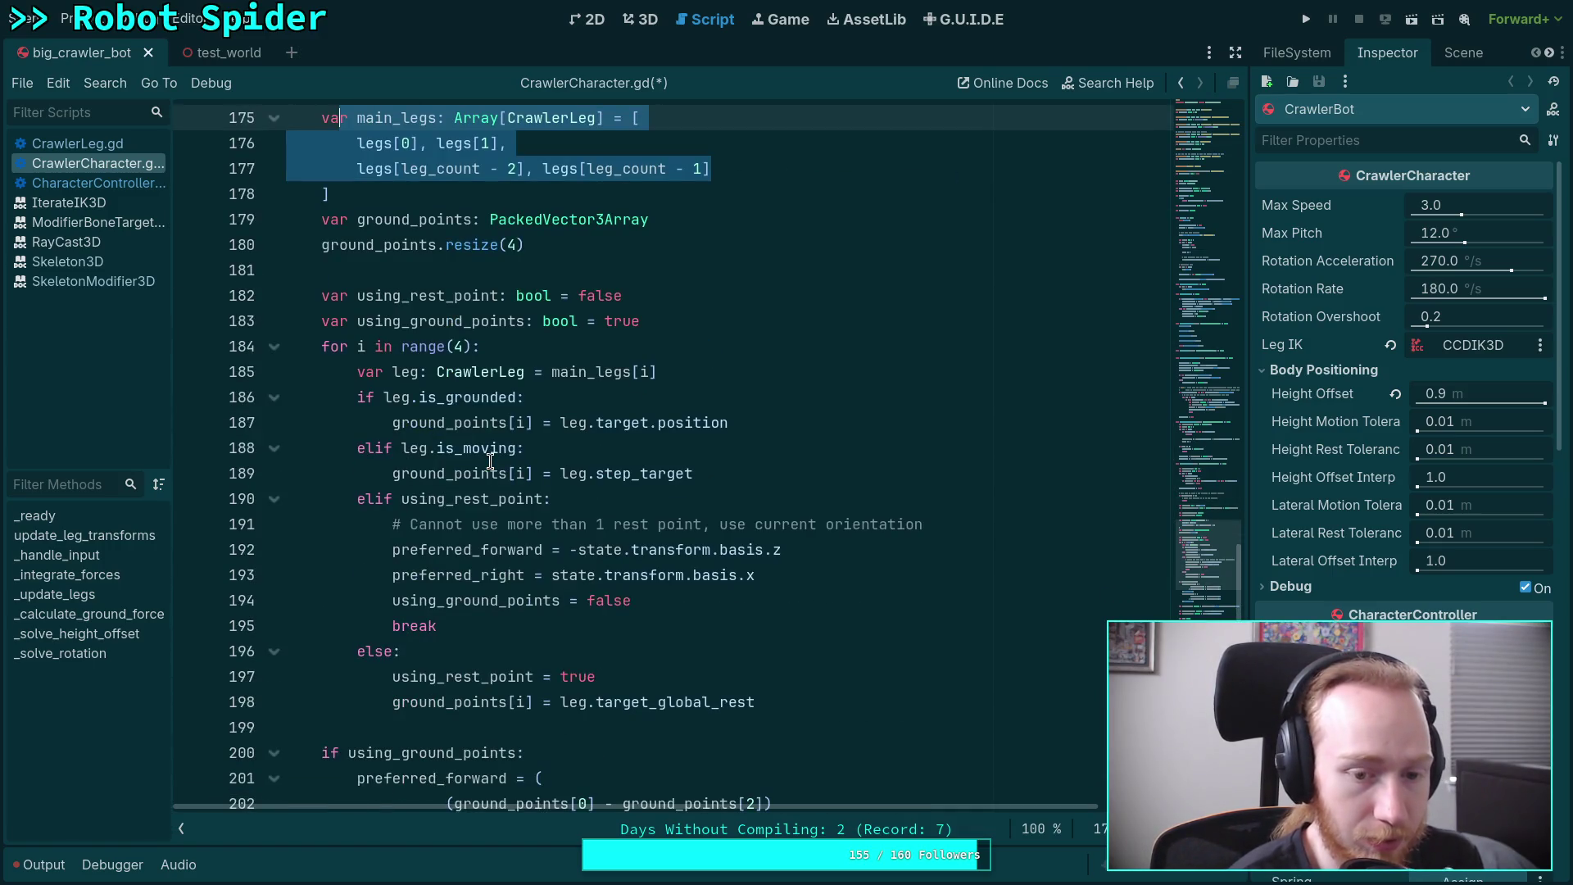
scroll(490, 461, down, 2)
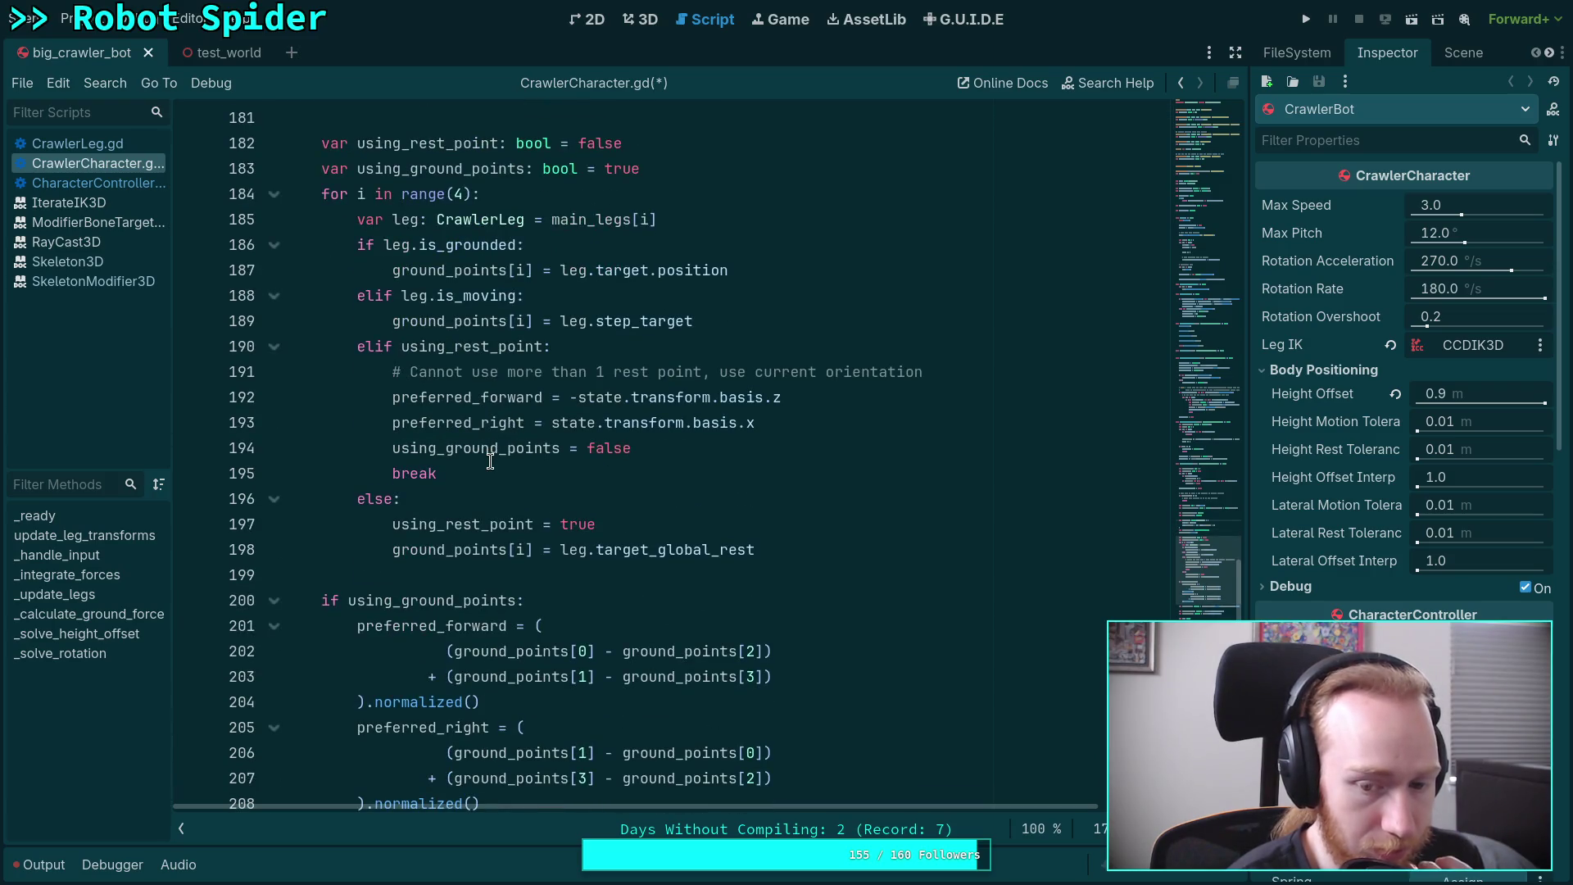
scroll(490, 461, down, 2)
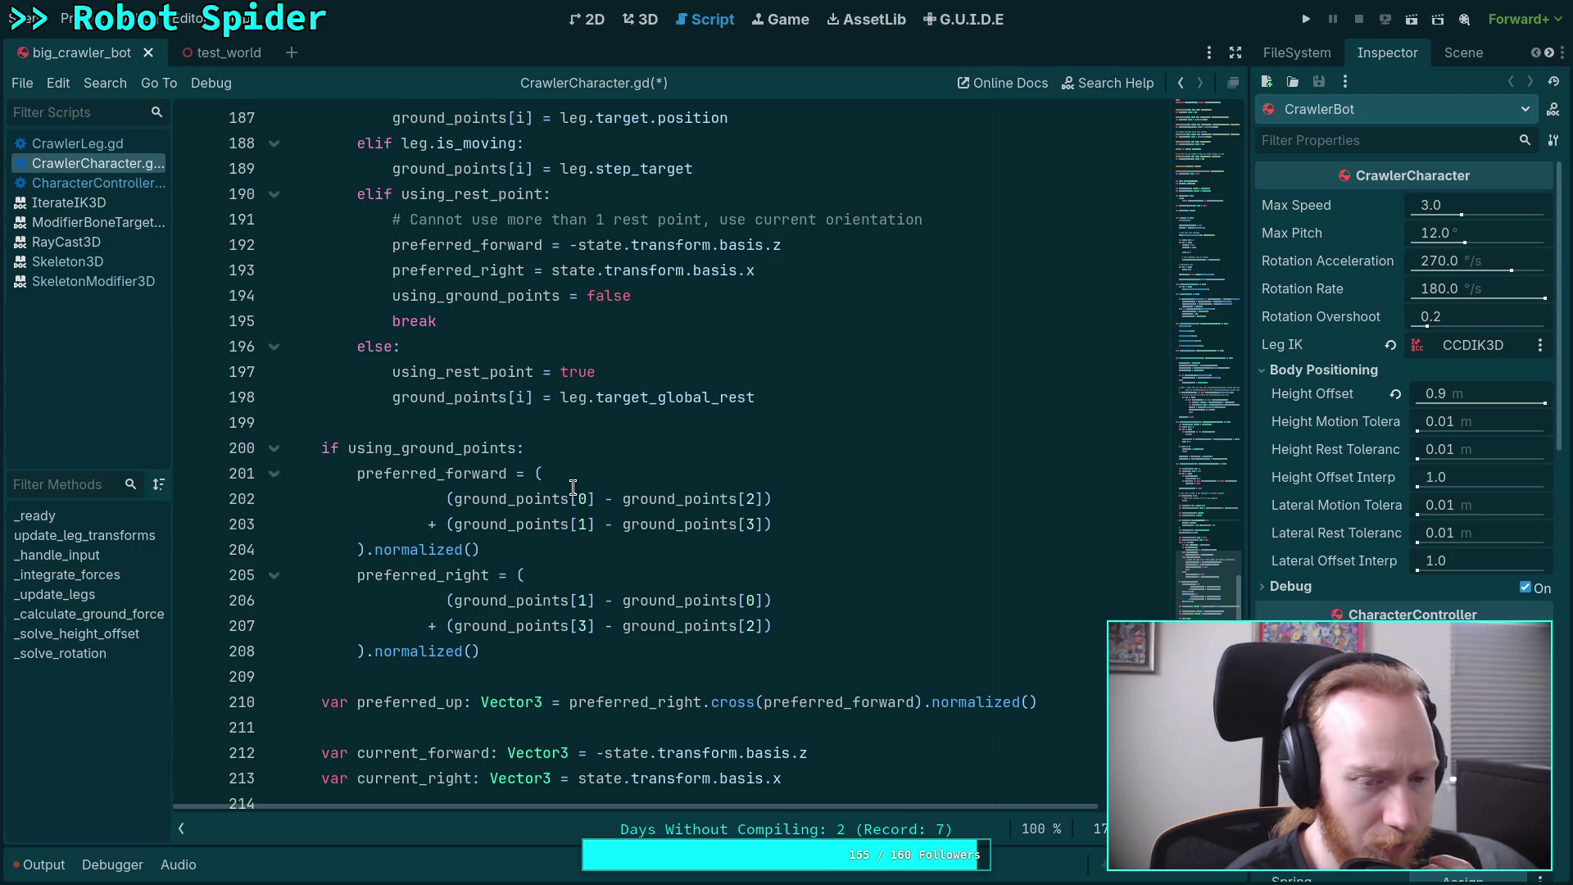
- Scroll back to the top of _solve_rotation and fold it at line 152
scroll(573, 488, up, 5)
scroll(573, 487, down, 3)
scroll(572, 488, up, 2)
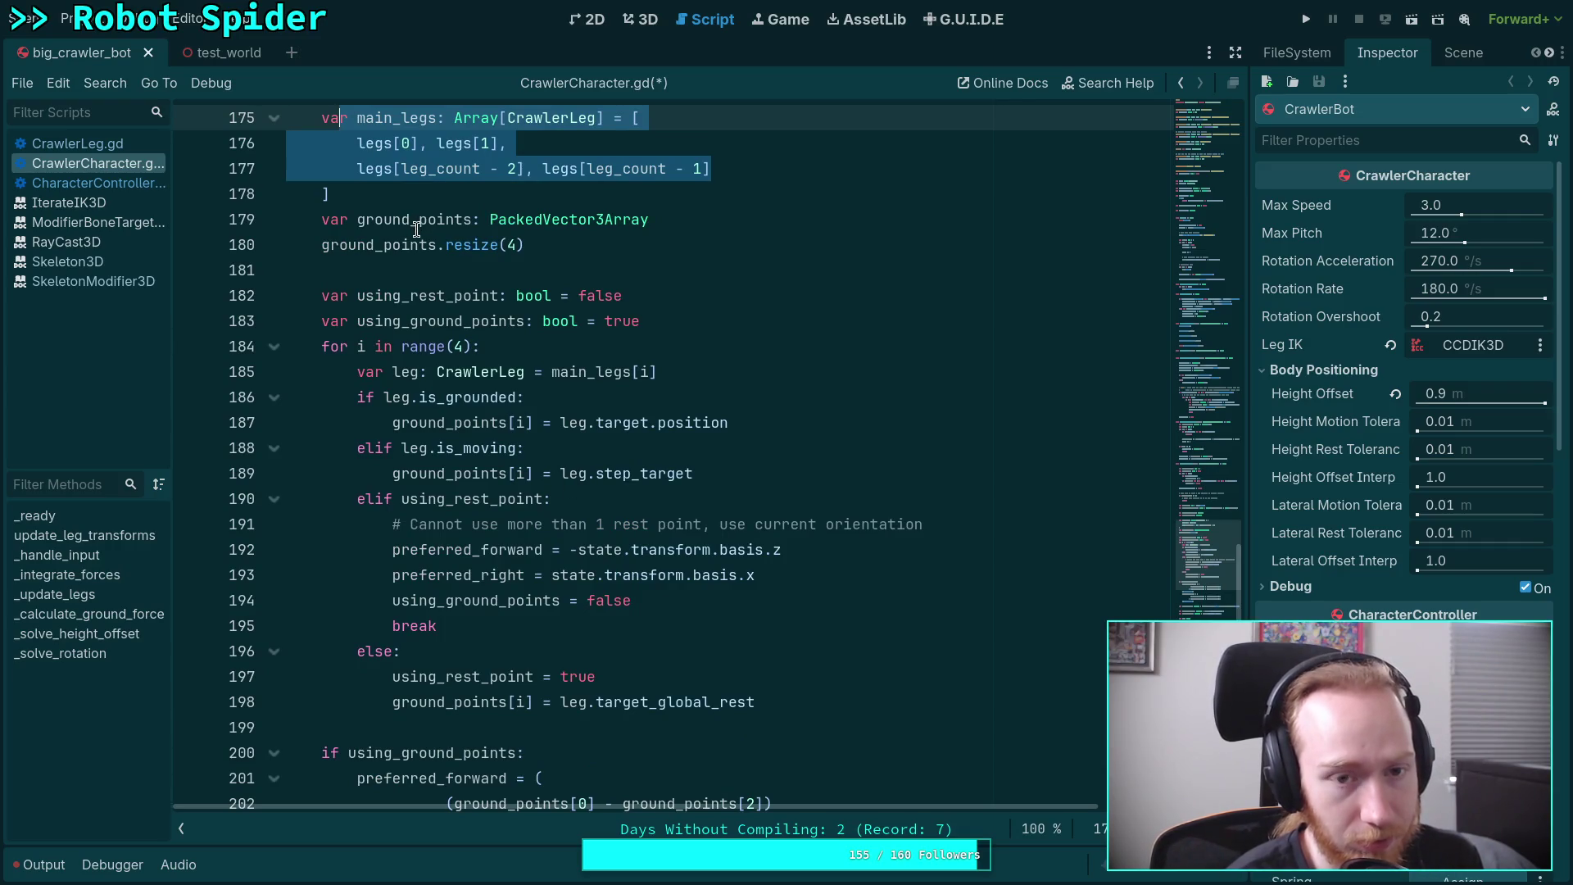
scroll(417, 230, up, 2)
mouse_move(551, 364)
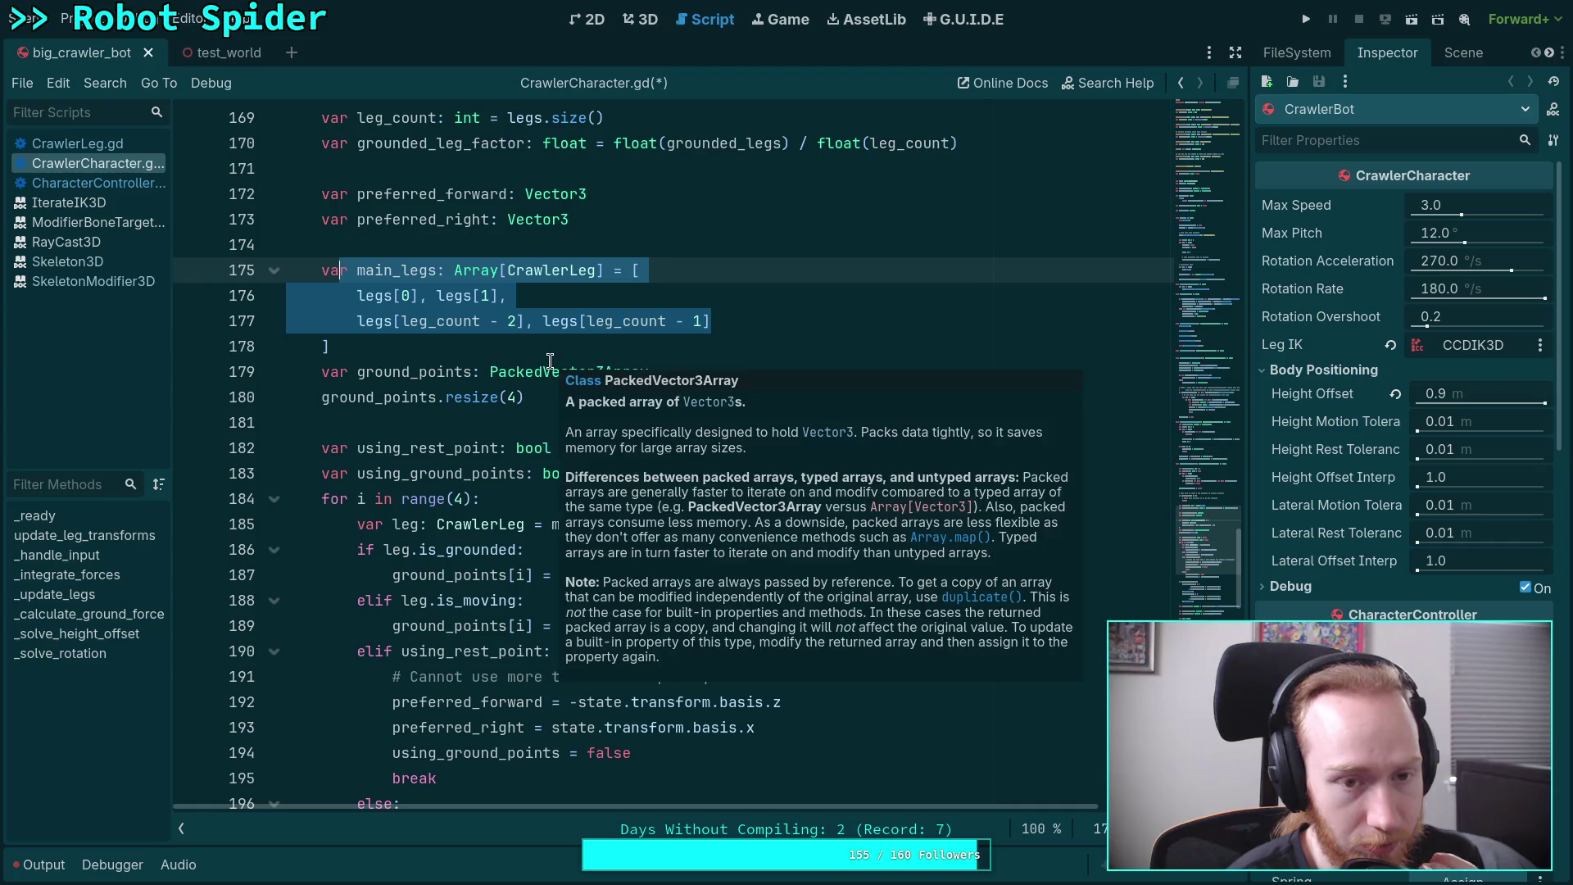
scroll(455, 403, down, 2)
mouse_move(453, 408)
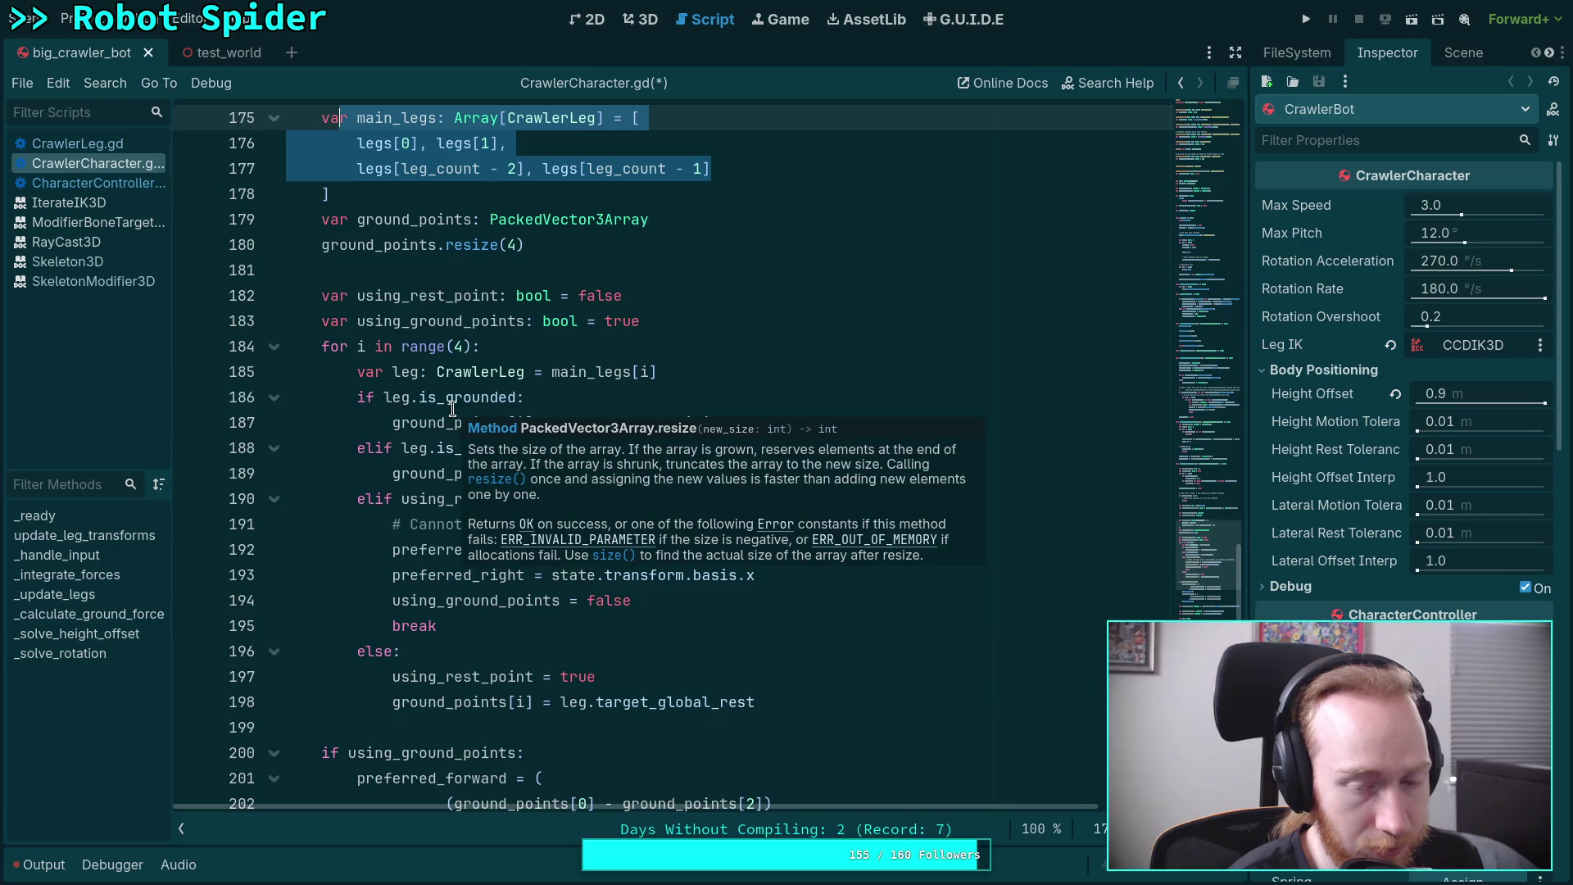
scroll(367, 428, up, 3)
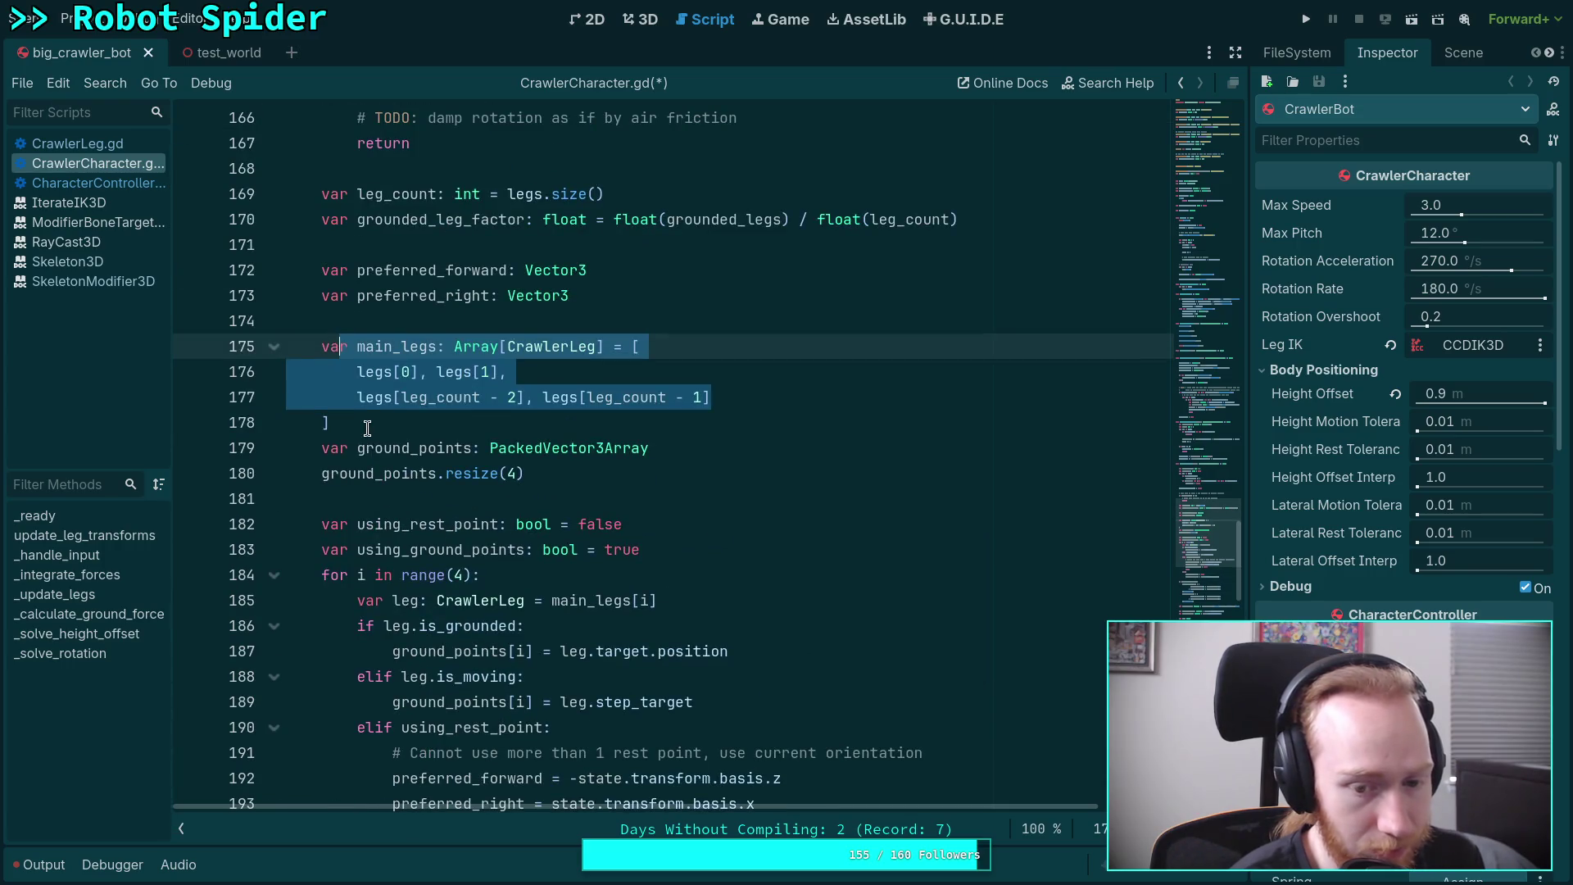
scroll(367, 428, up, 7)
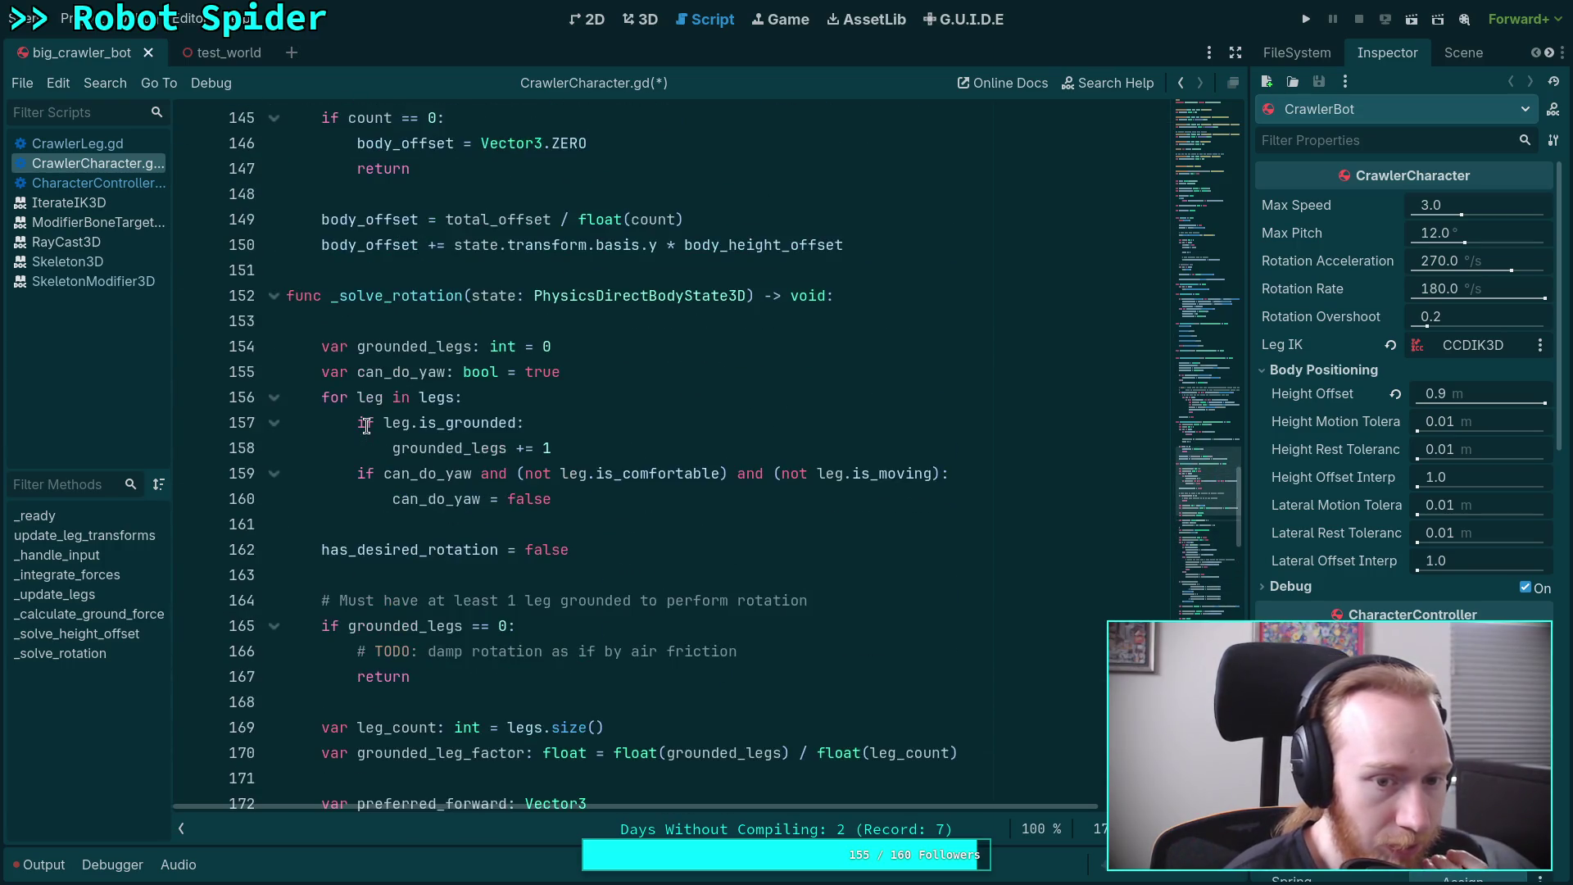
click(274, 297)
- Scroll to _solve_height_offset at line 135 to review its leg-offset averaging
scroll(438, 371, up, 7)
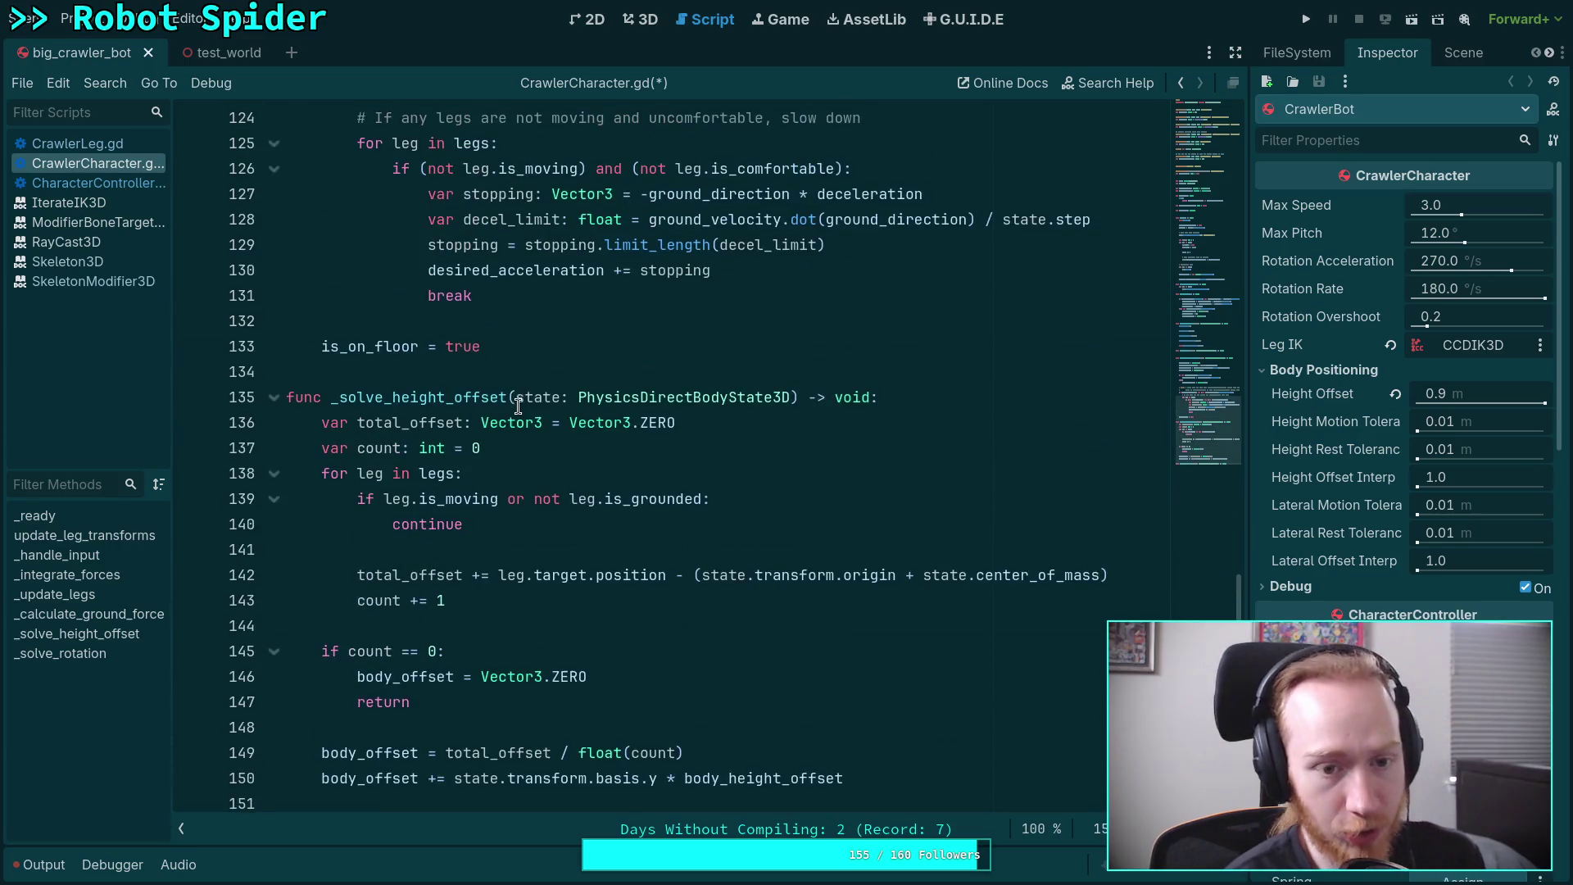
scroll(518, 407, up, 8)
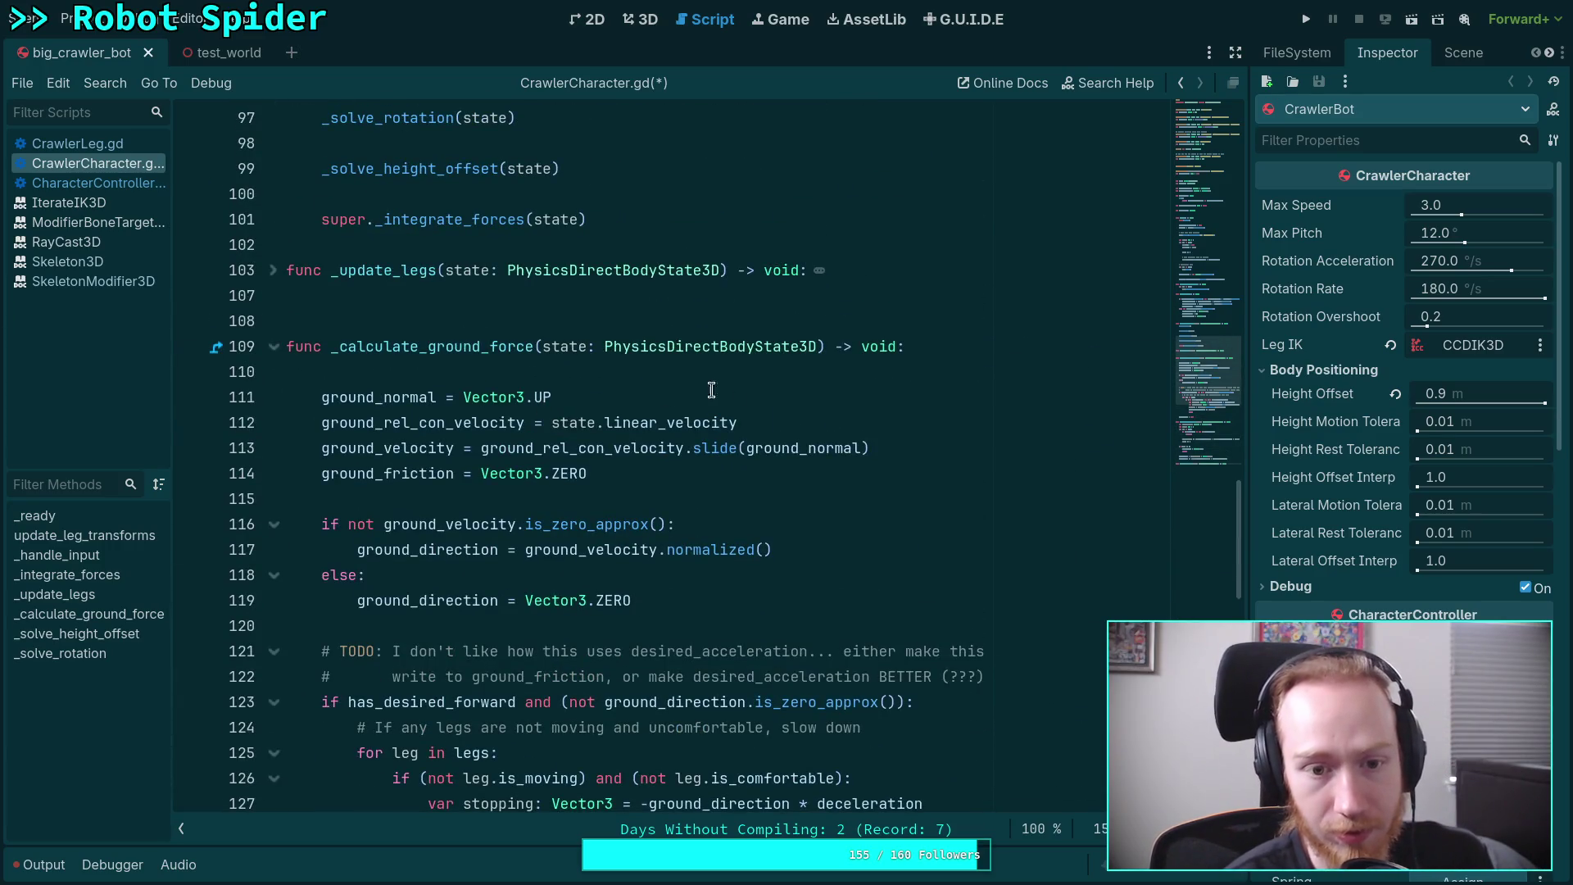
scroll(682, 394, down, 9)
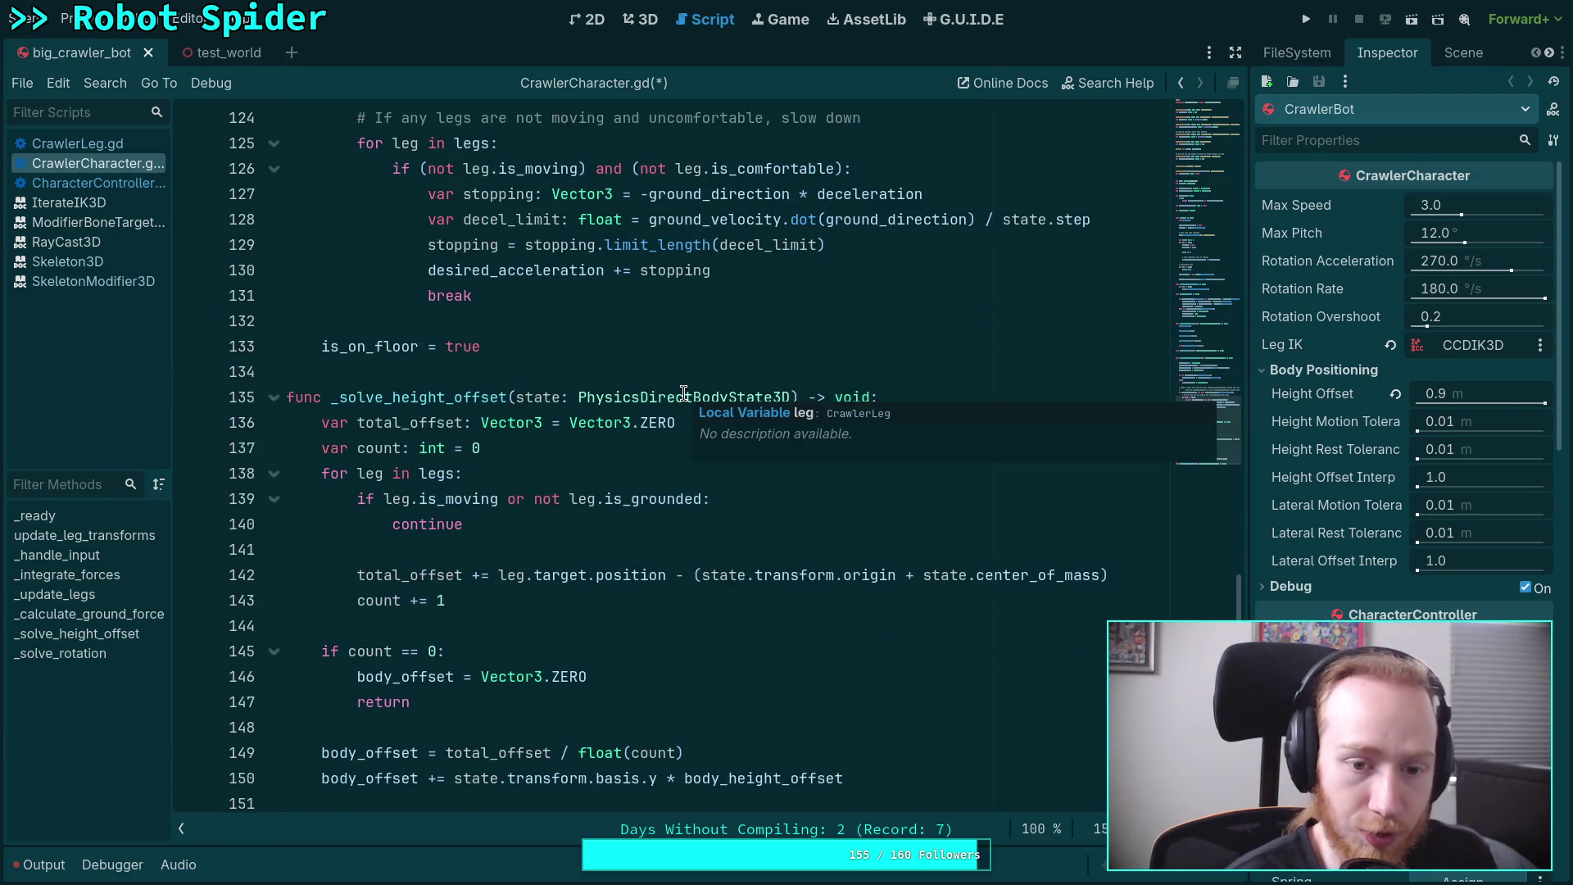
scroll(616, 534, down, 2)
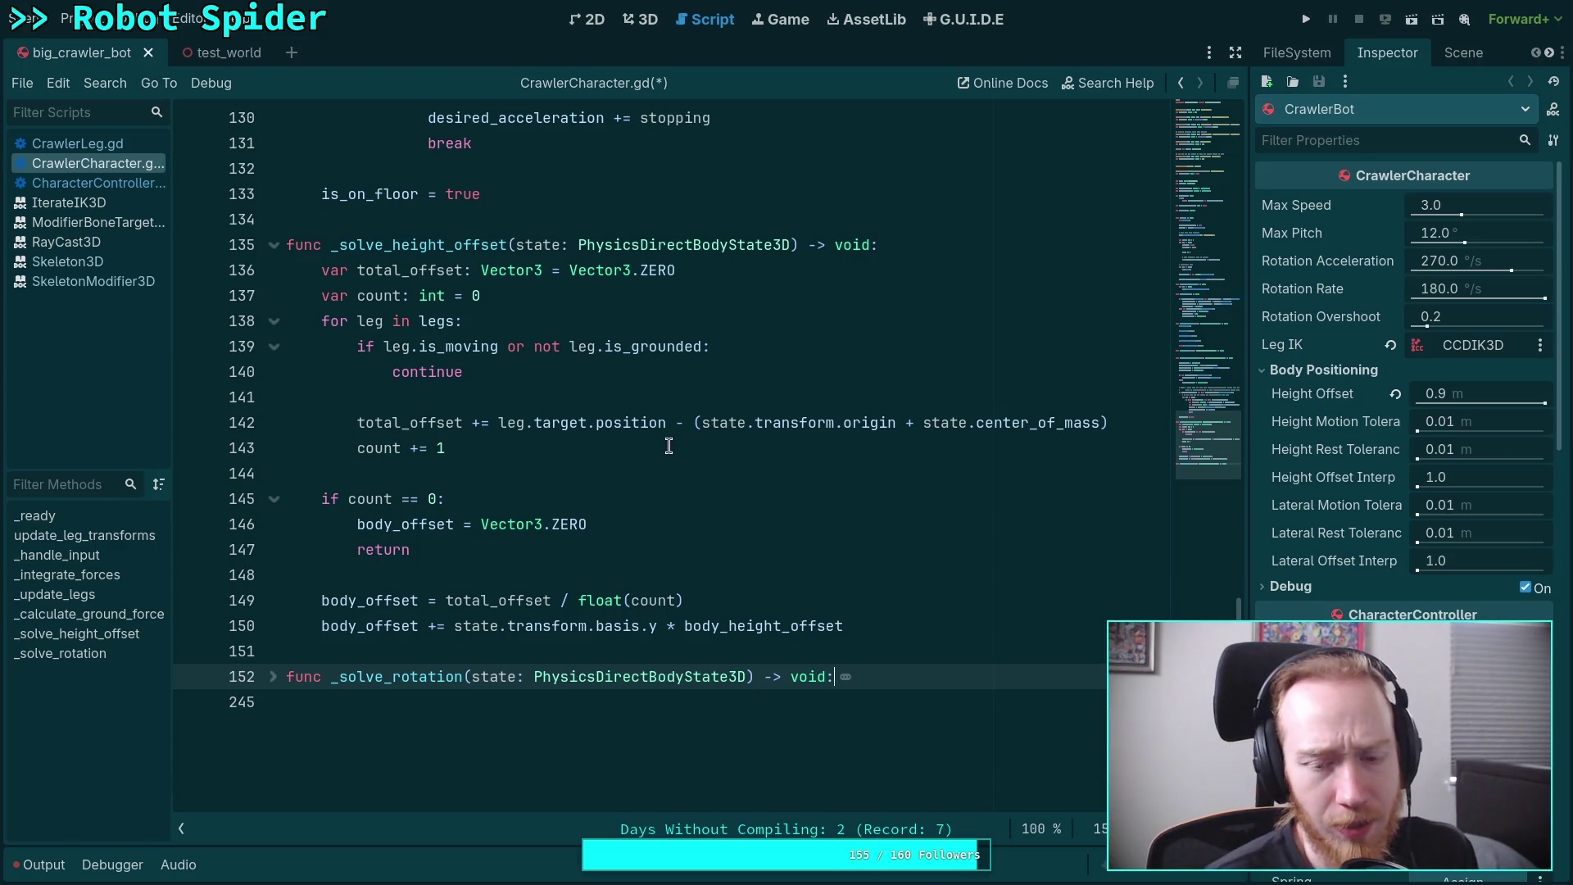
- Inspect line 142's terms, then try deleting leg.target.position and undo it
drag(497, 423, 668, 423)
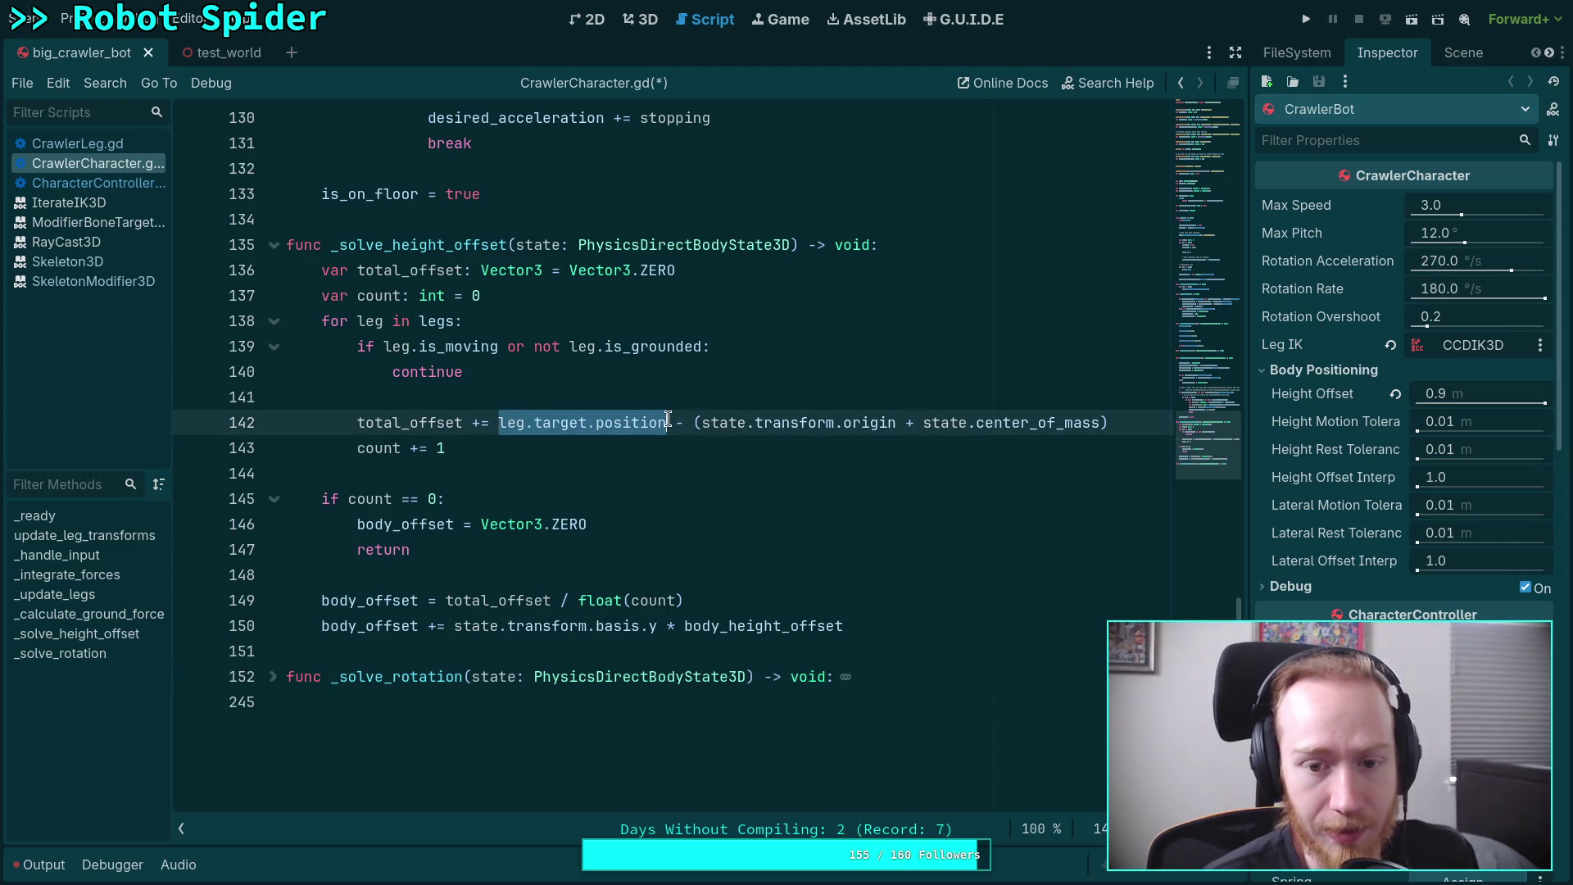
double_click(401, 423)
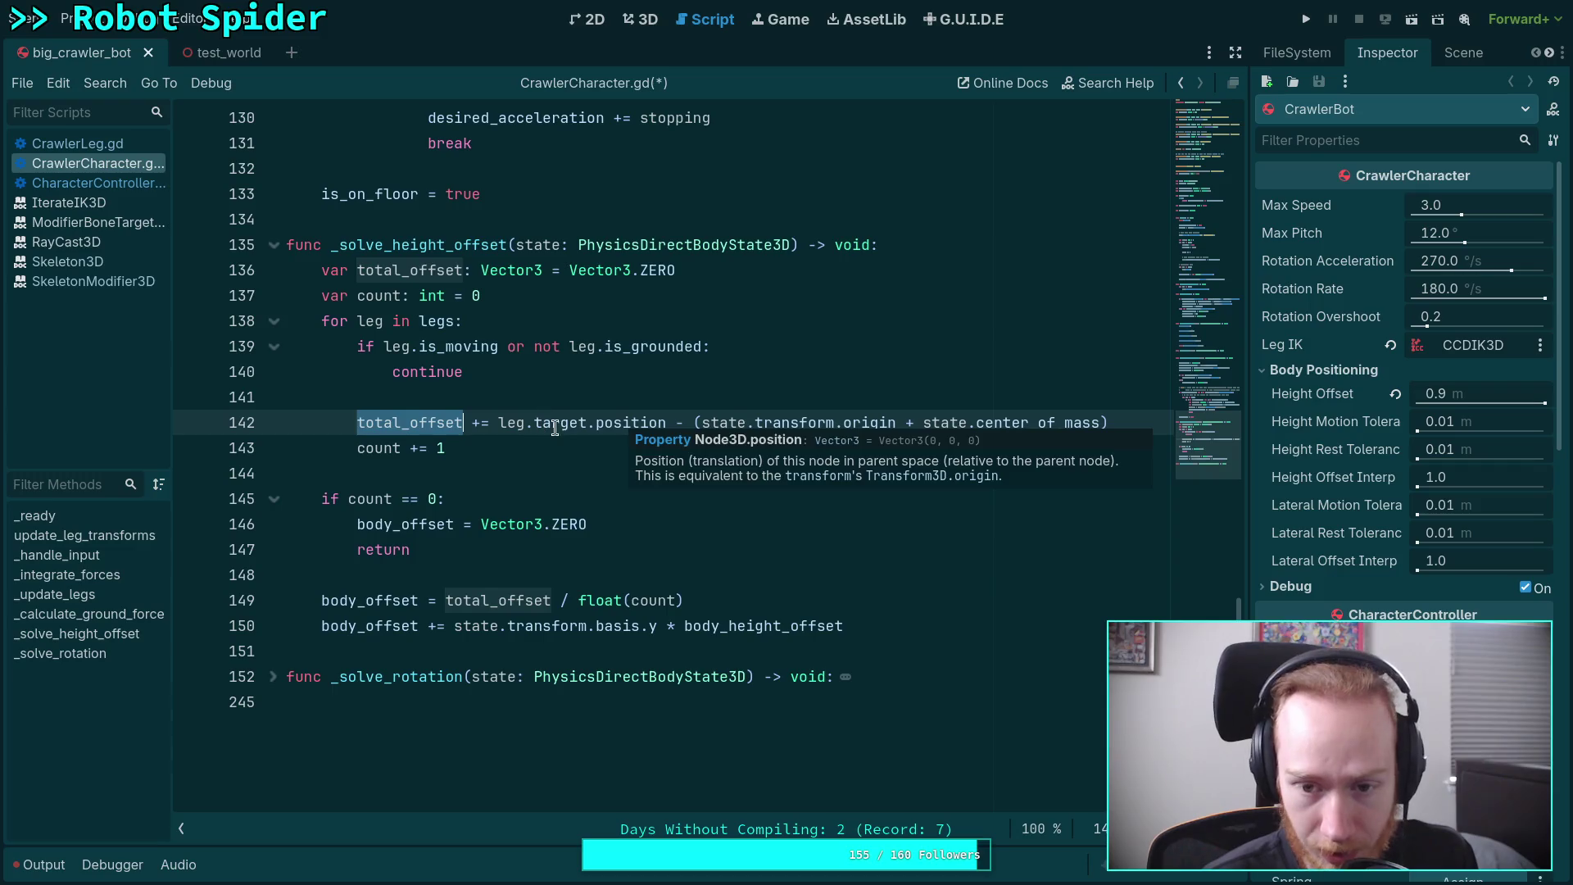
drag(703, 423, 1098, 425)
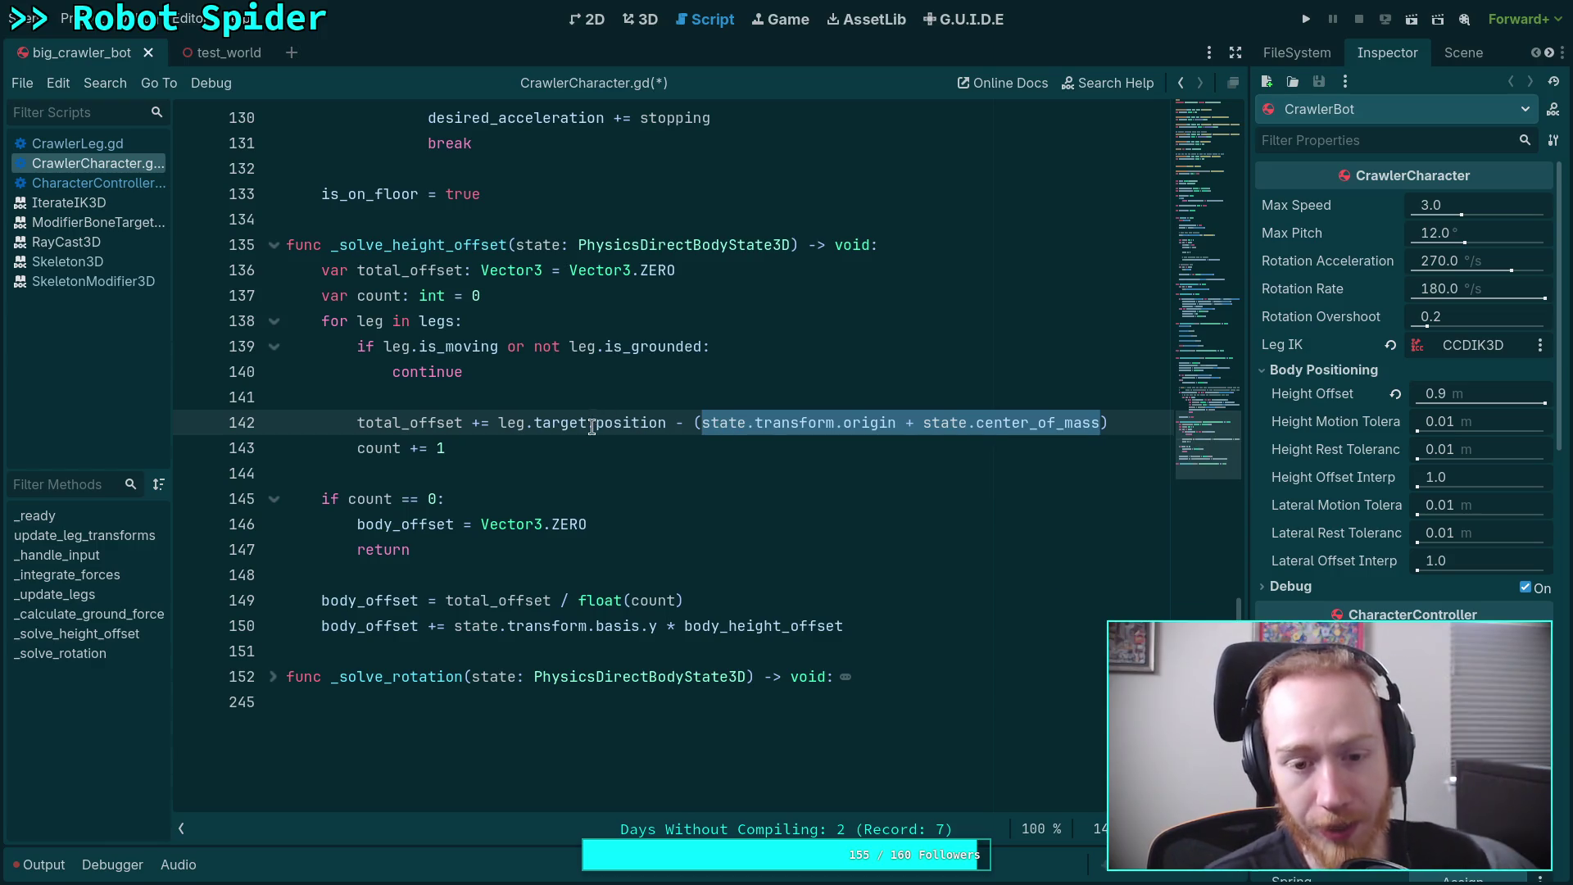
click(534, 423)
drag(498, 423, 693, 423)
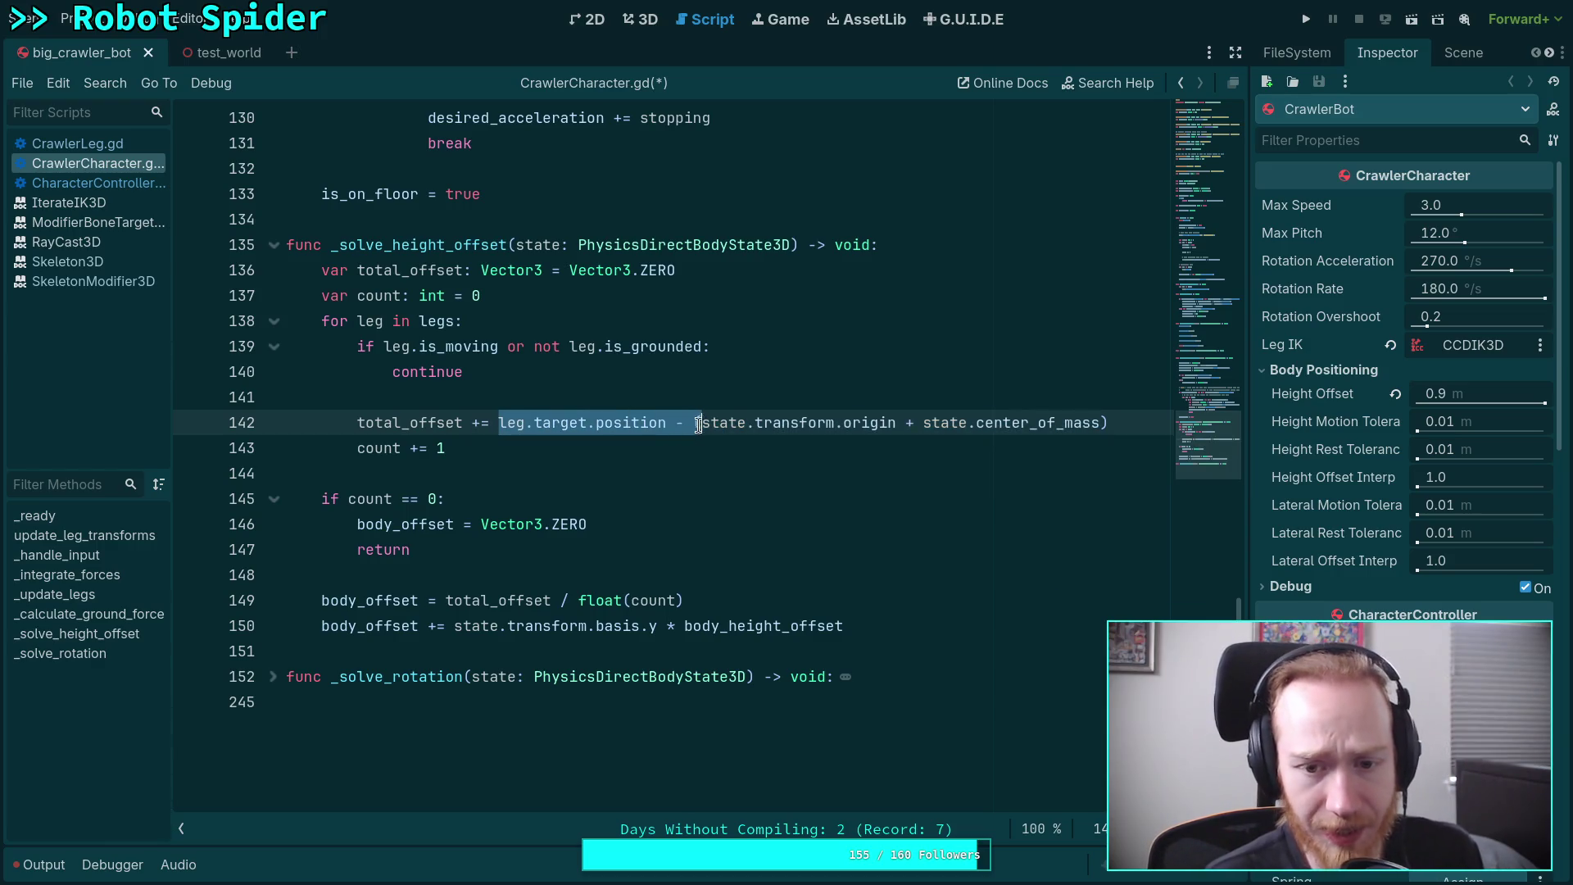
key(BackSpace)
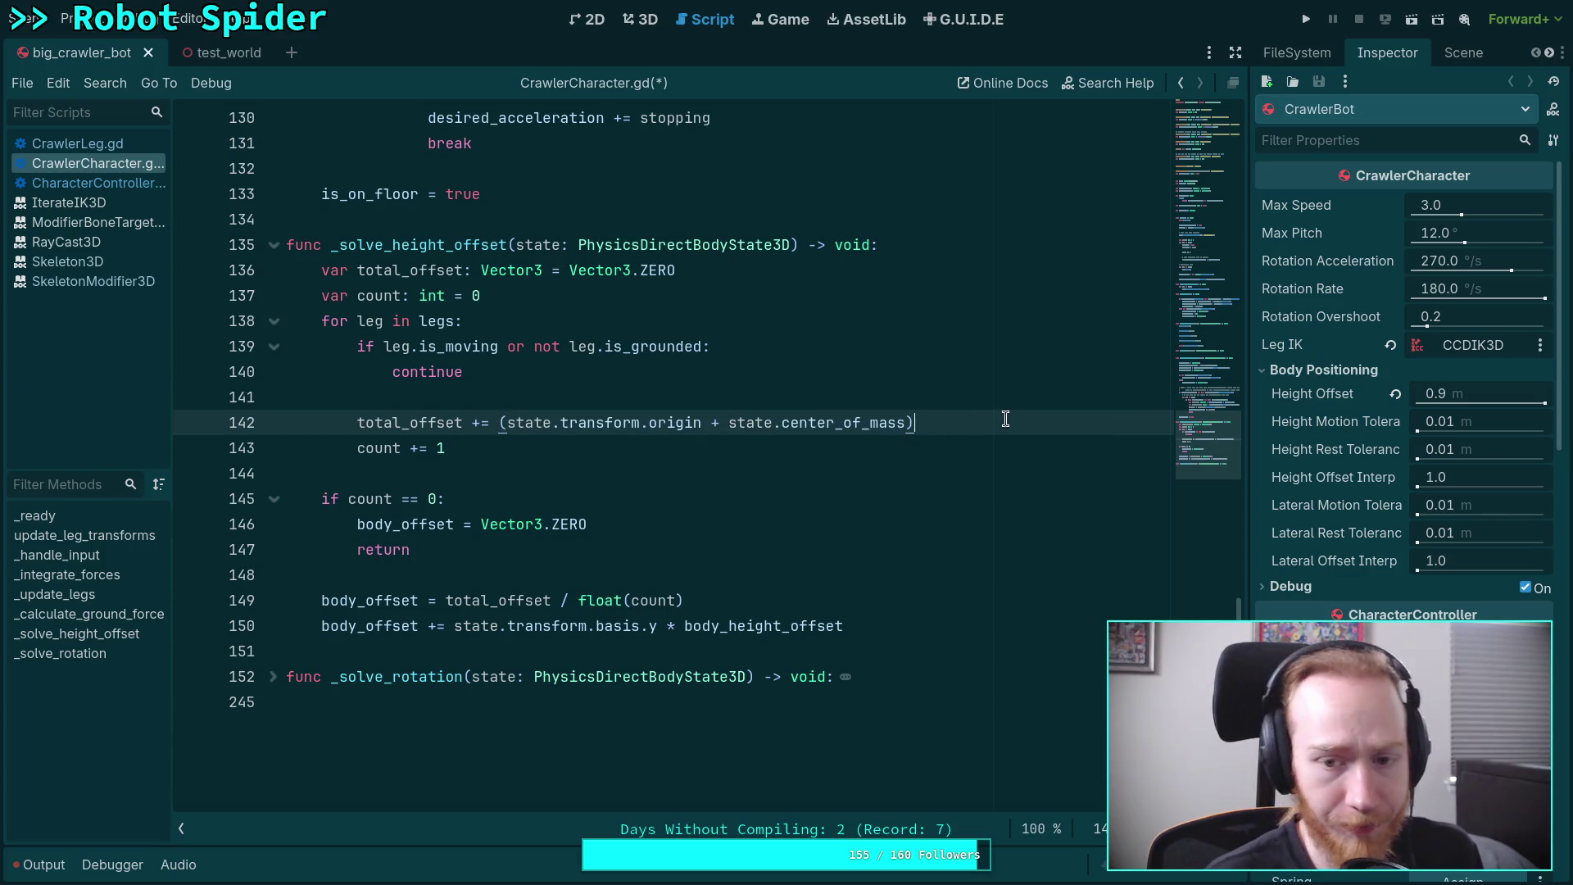
click(1006, 419)
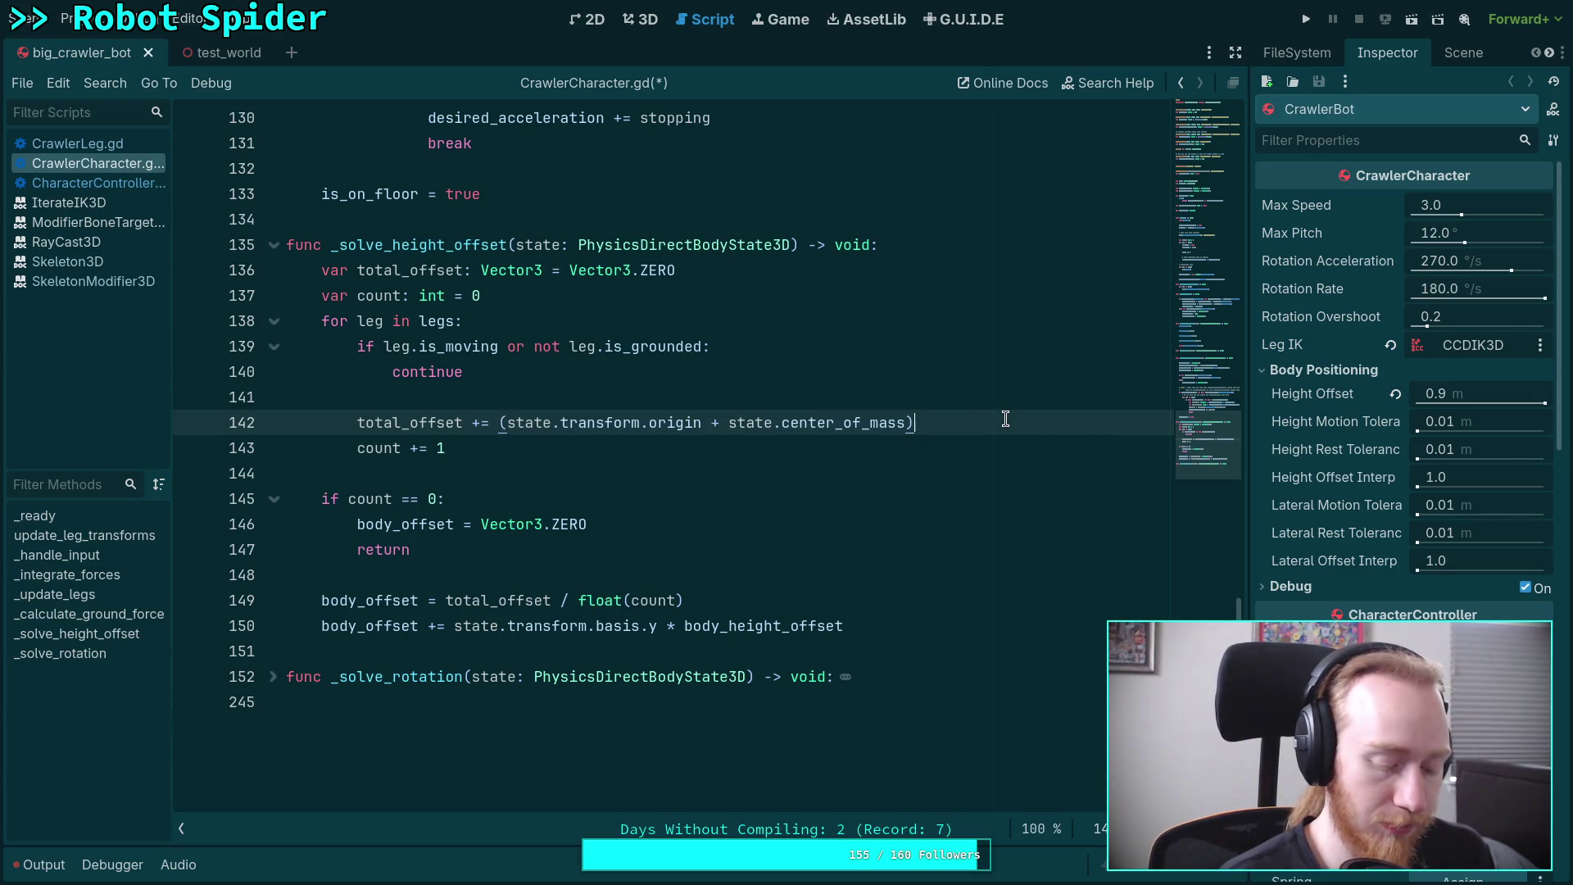
key(ctrl+z)
- Select the origin plus center_of_mass term, undo stray edits, and restore the _solve_height_offset name
click(694, 422)
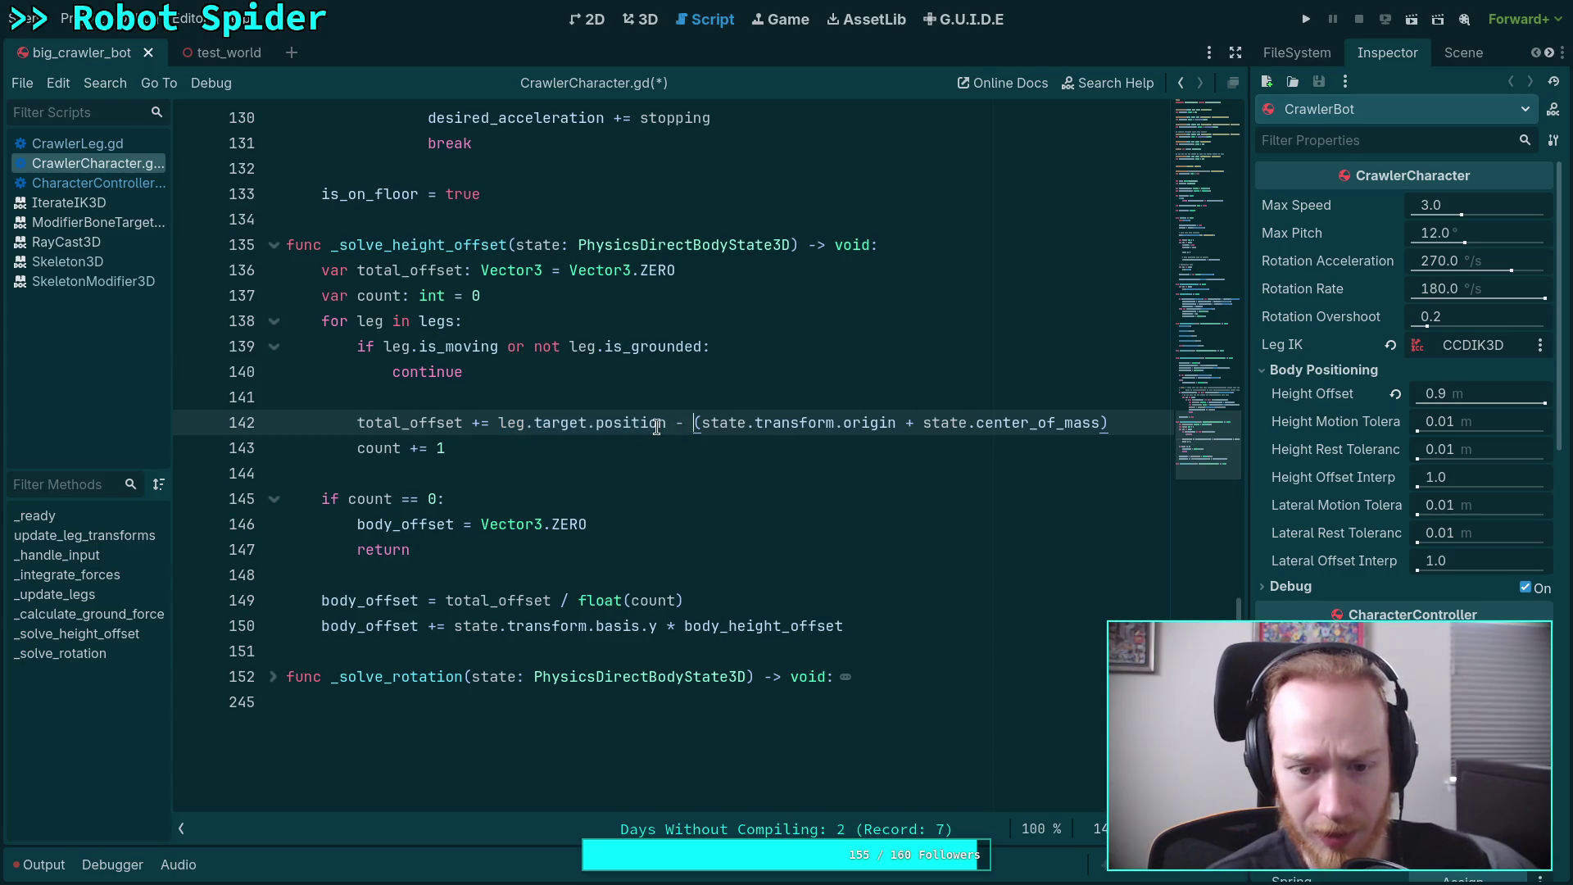
double_click(664, 422)
drag(700, 423, 1097, 423)
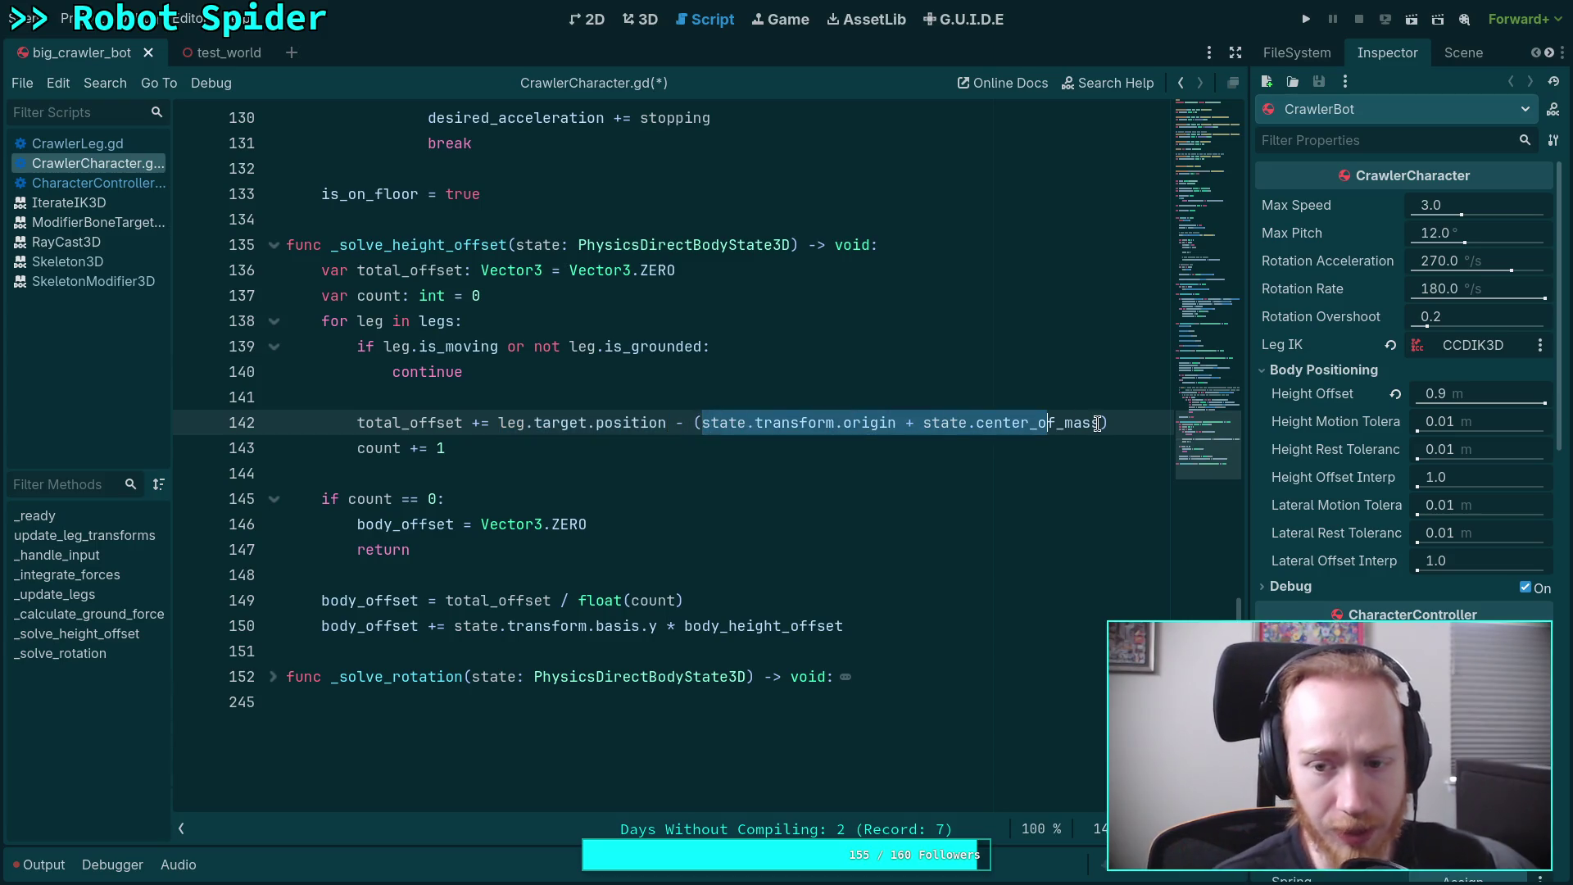
mouse_move(1097, 423)
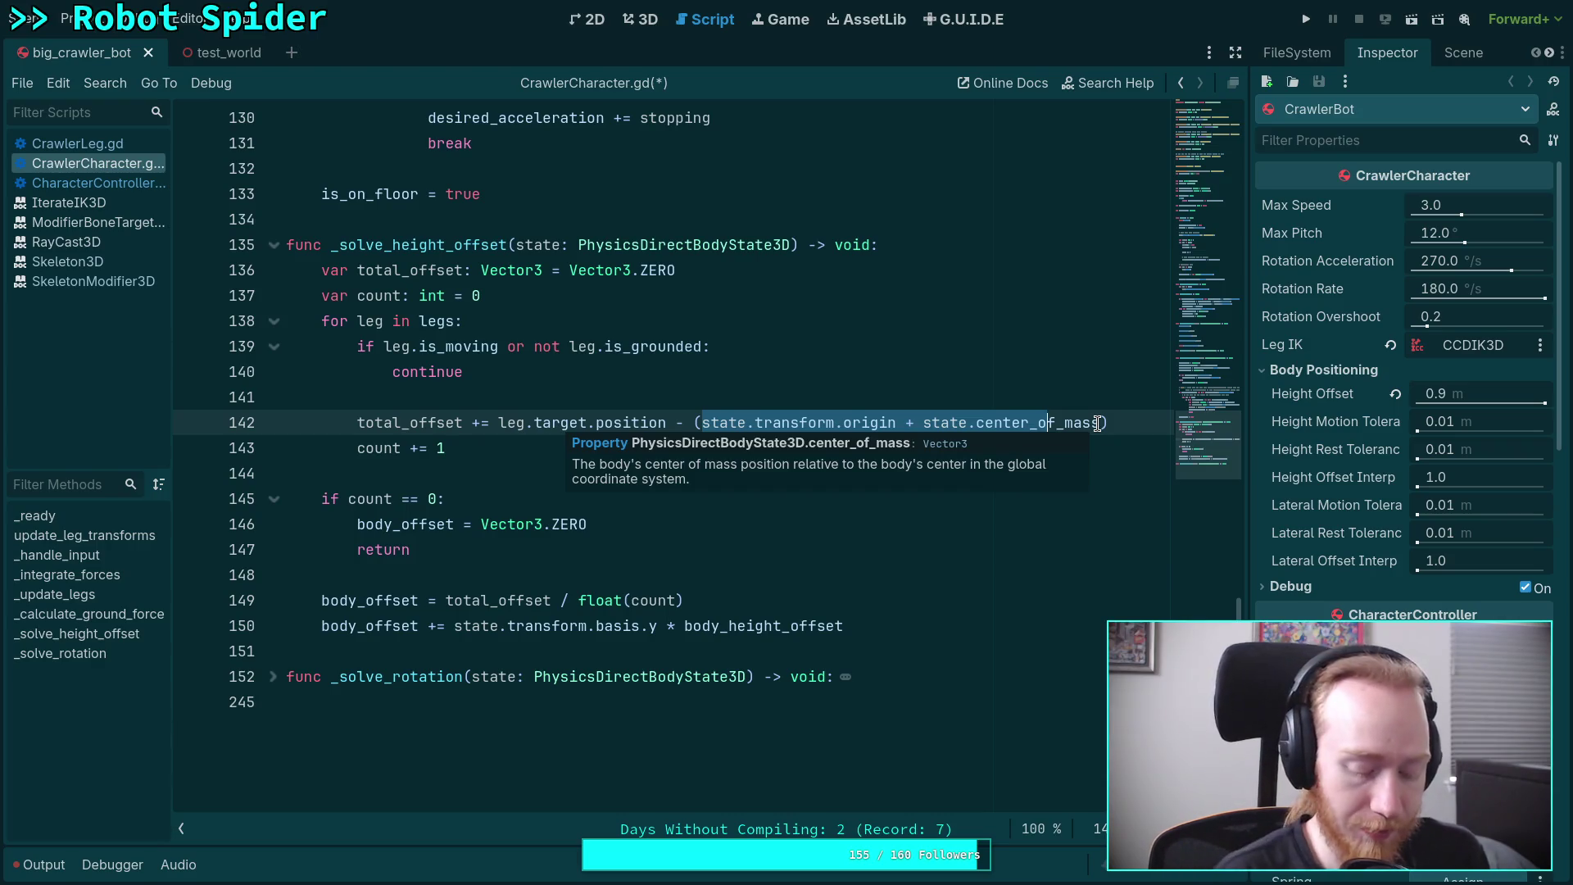
key(ctrl+z)
key(BackSpace)
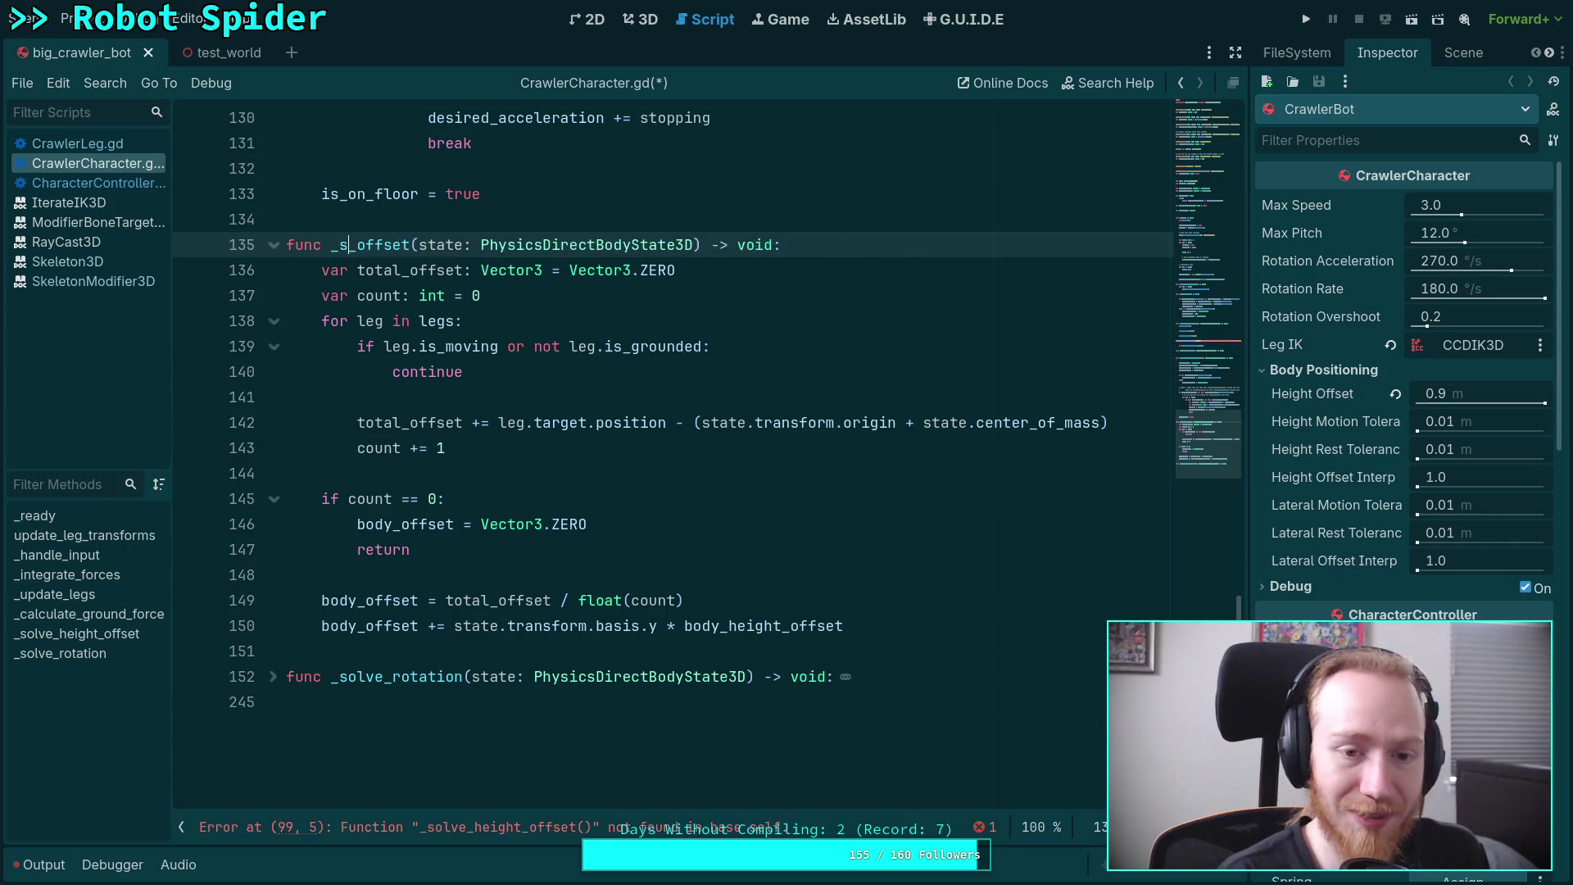
text(solve_height)
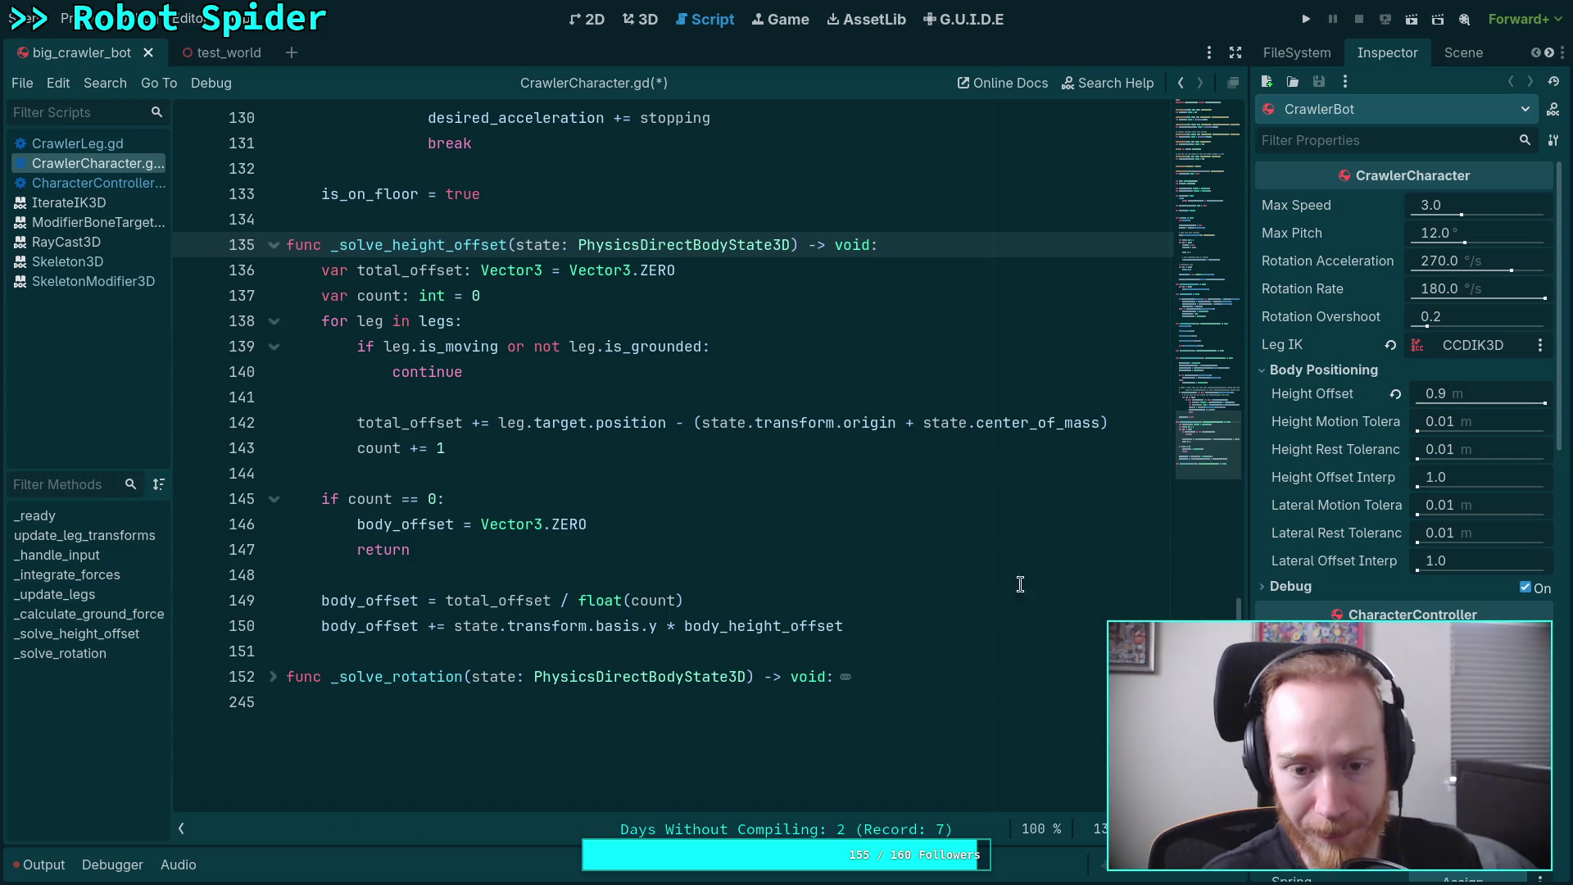
- Move 'leg.target.position' to the end of line 142 as ' - leg.target.position'
drag(498, 422, 702, 422)
key(ctrl+c)
key(BackSpace)
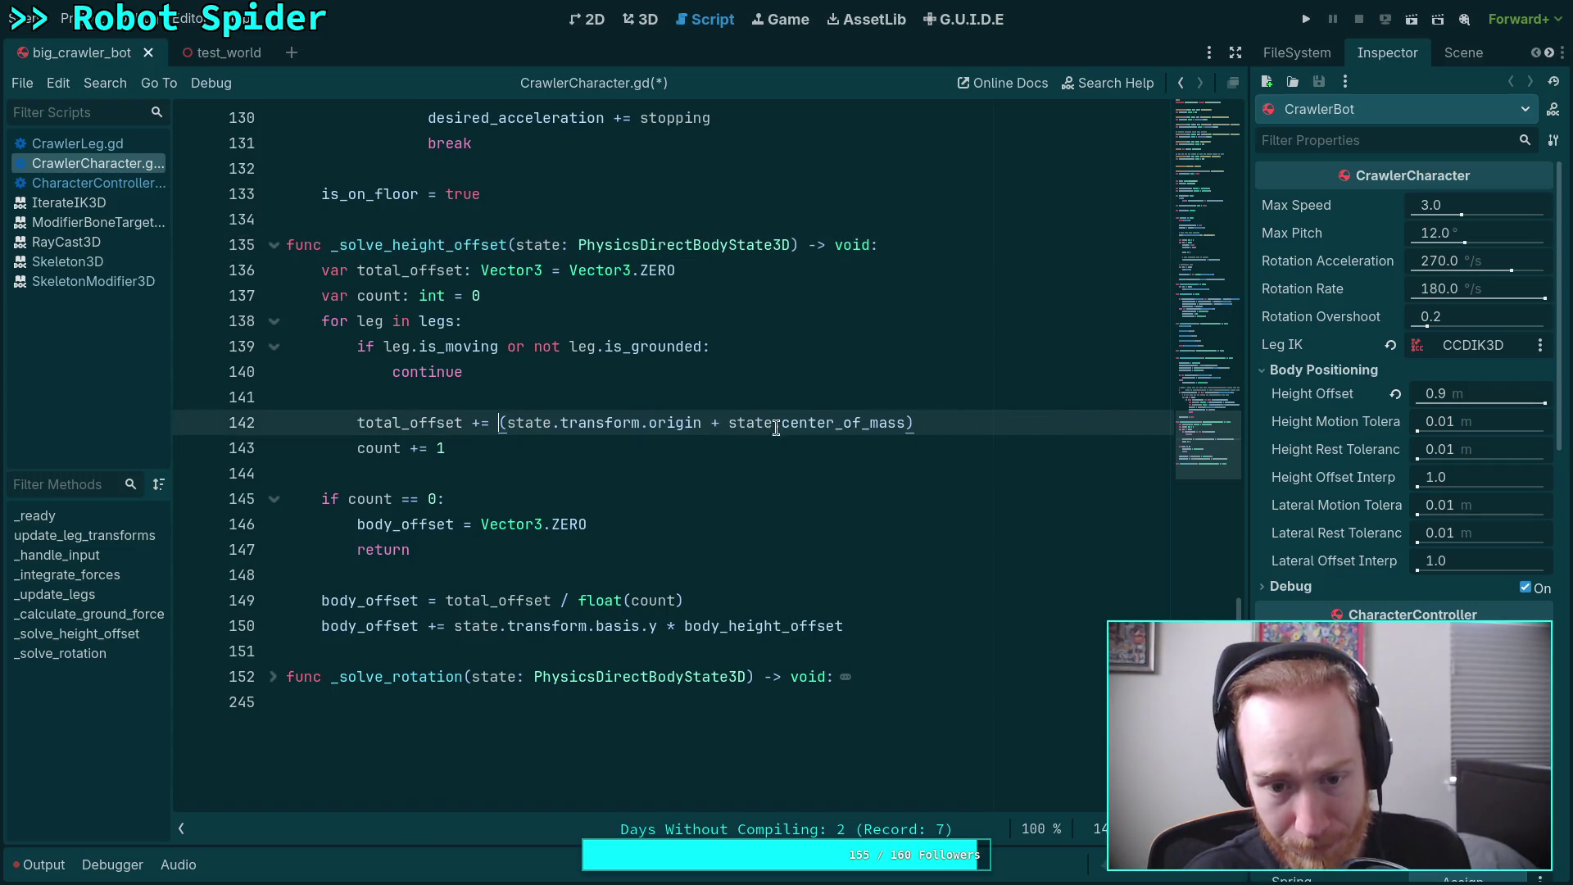
click(1032, 420)
text(leg.)
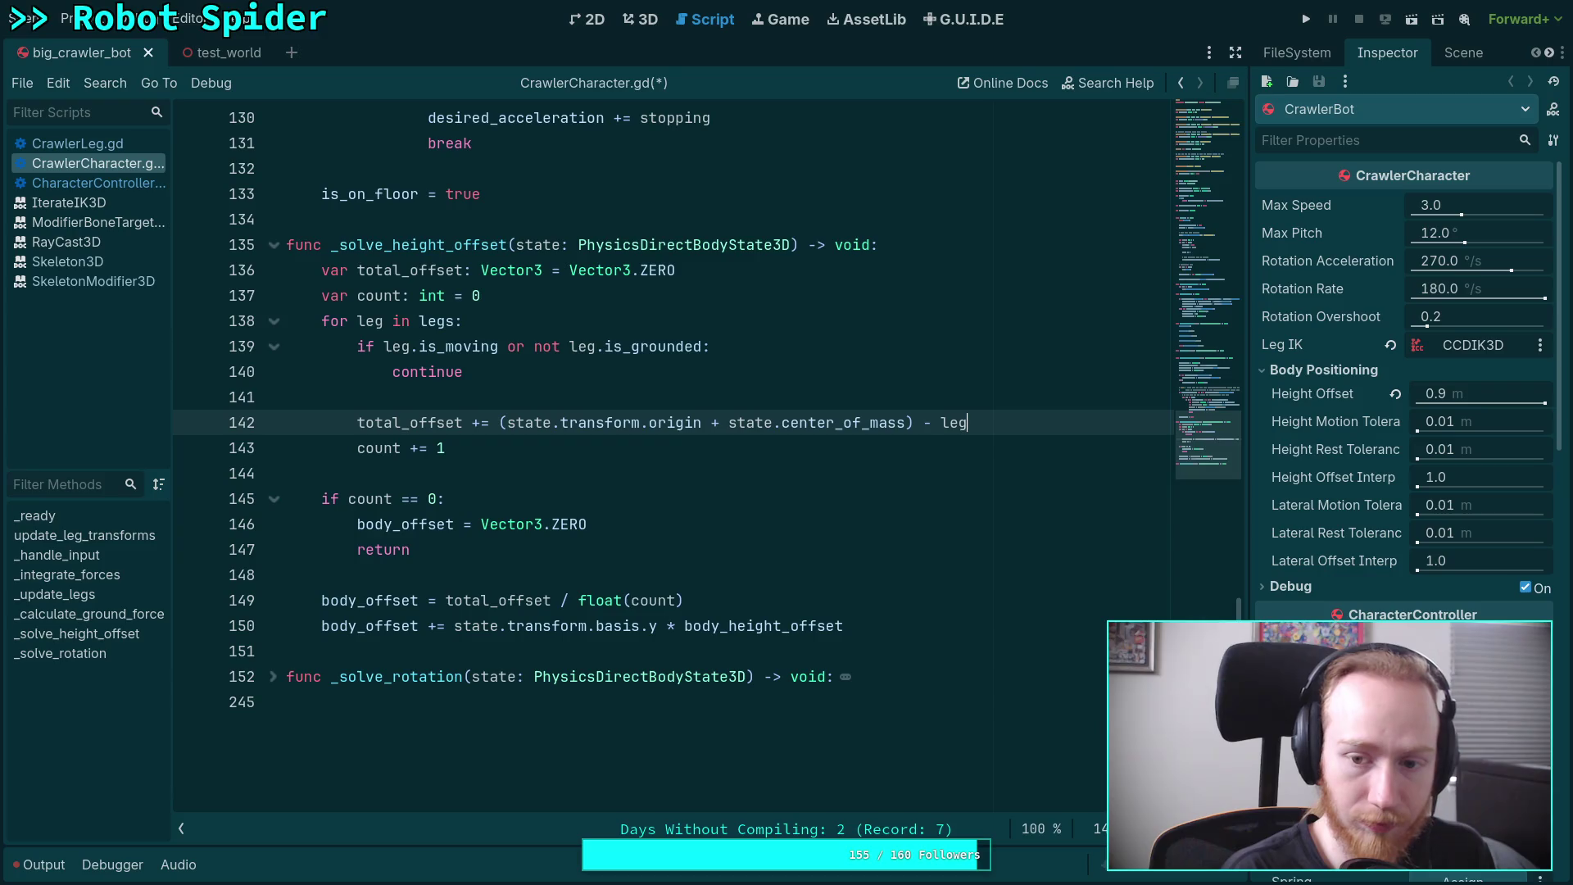
key(ctrl+z)
key(ctrl+z)
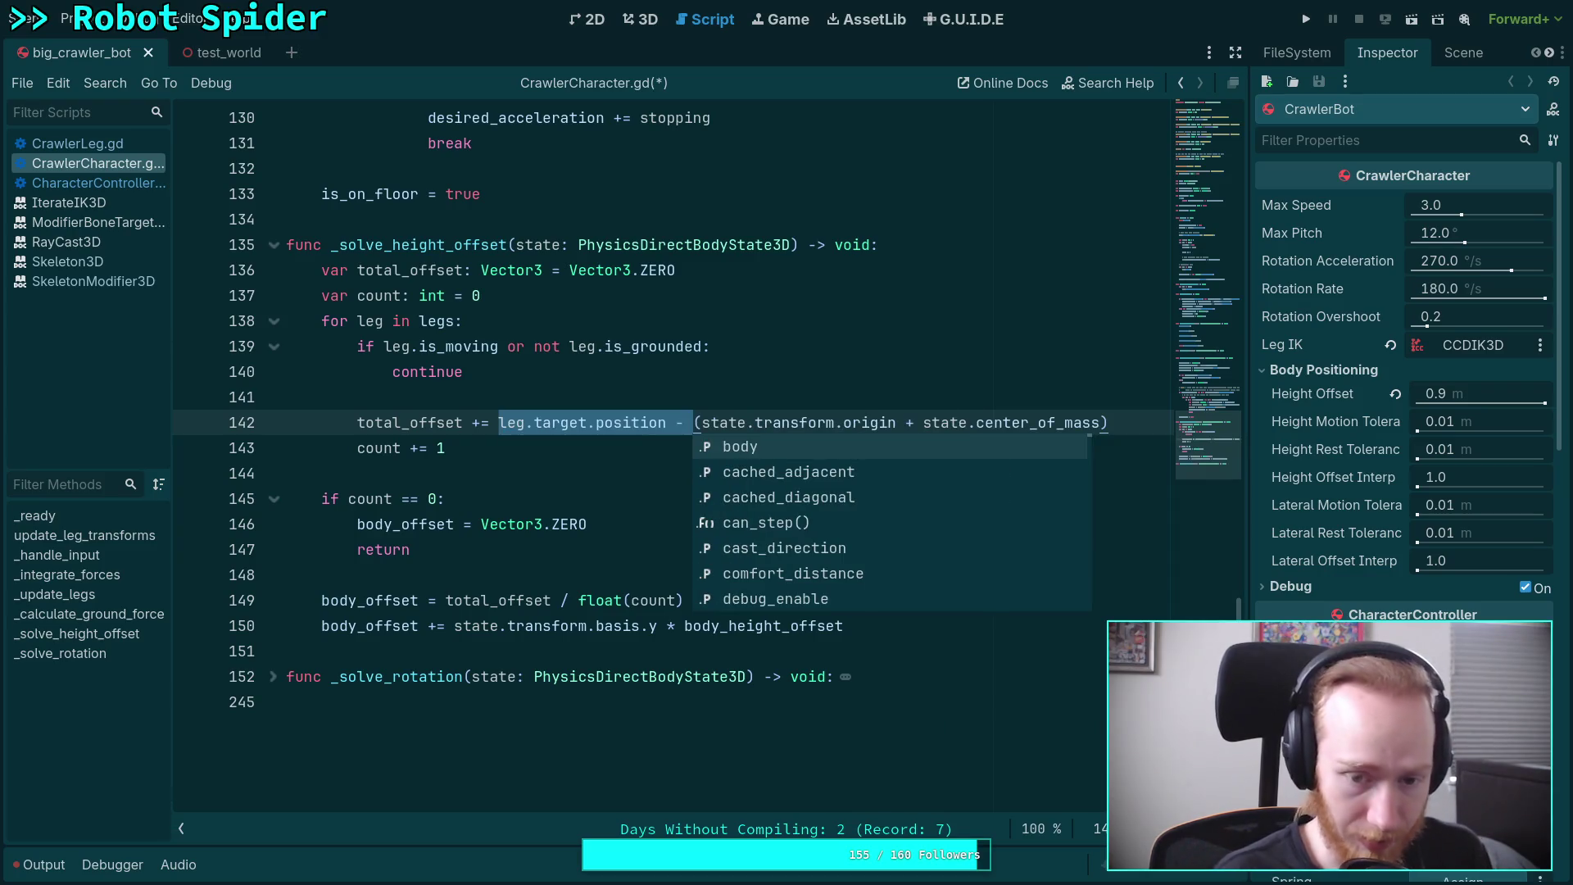
key(BackSpace)
click(983, 420)
text(-)
key(ctrl+v)
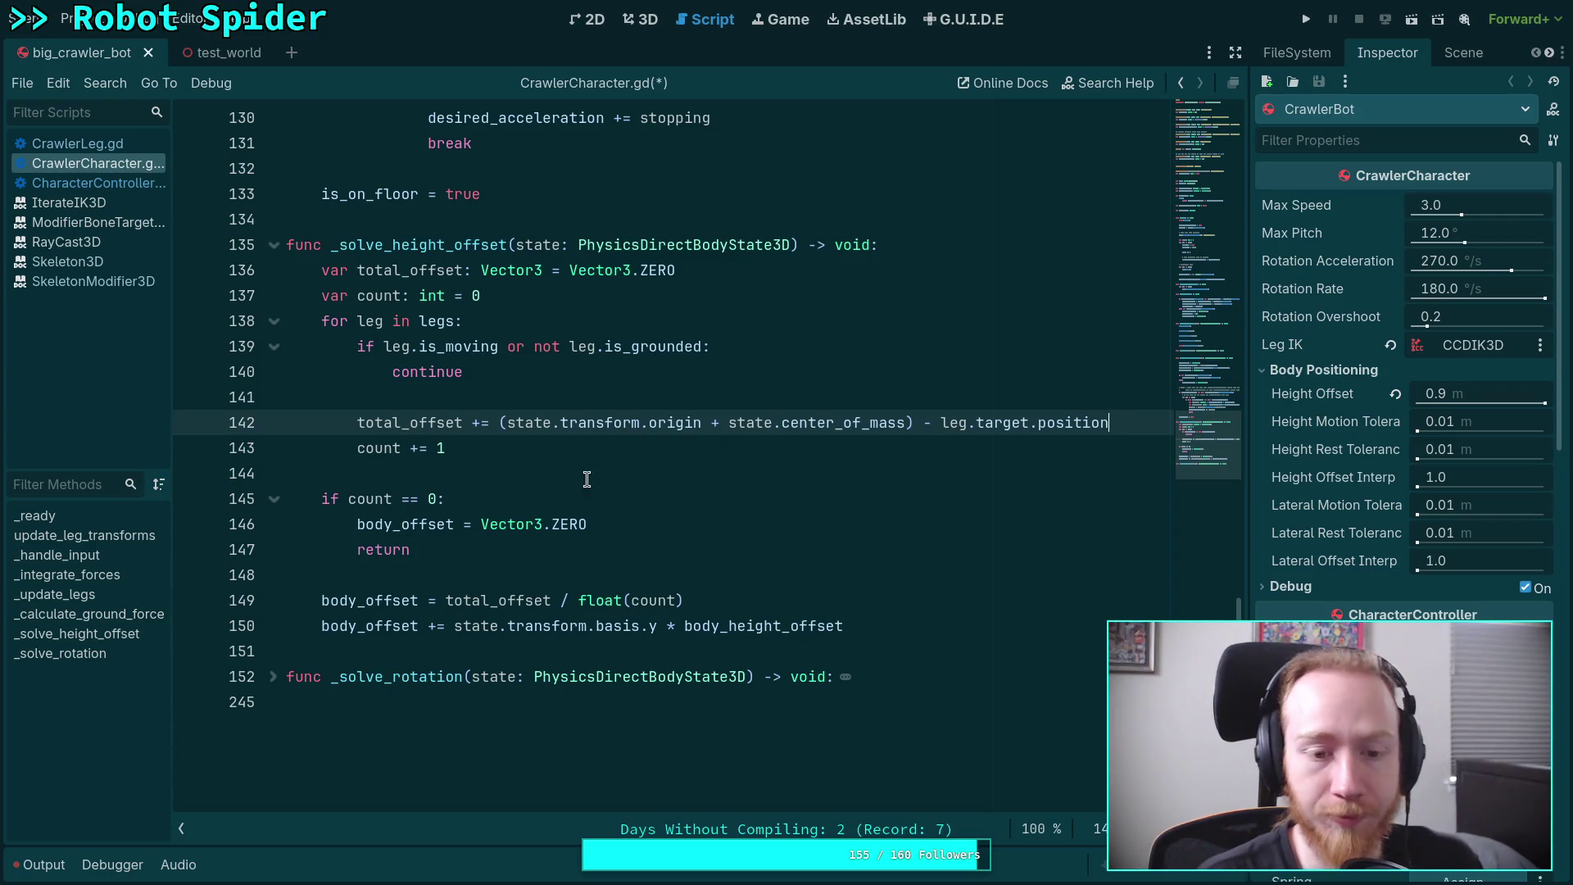
click(554, 500)
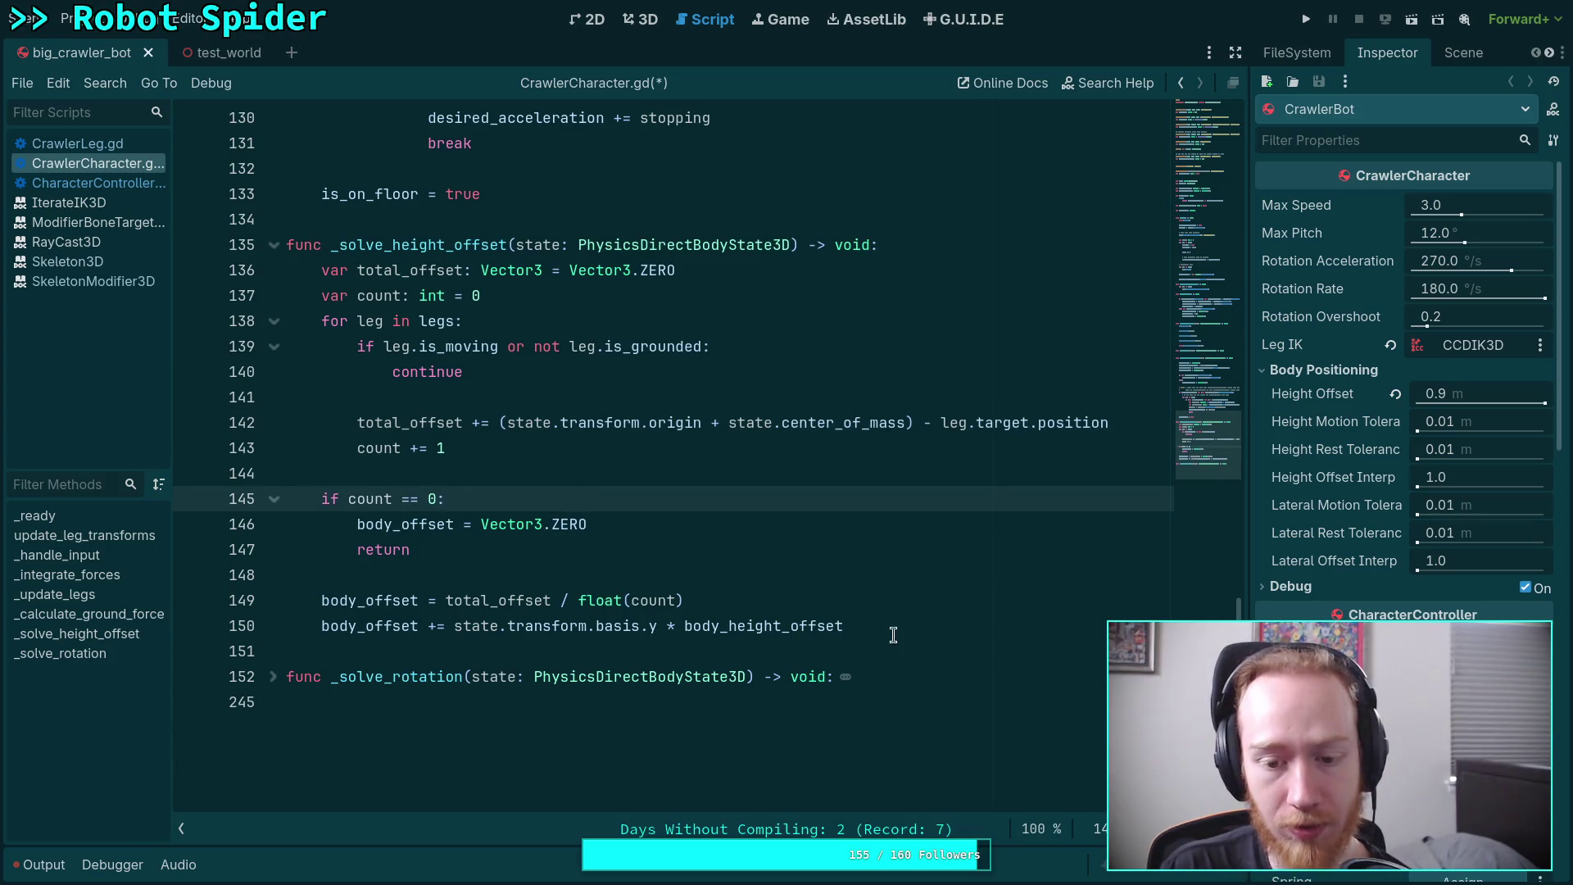
click(919, 629)
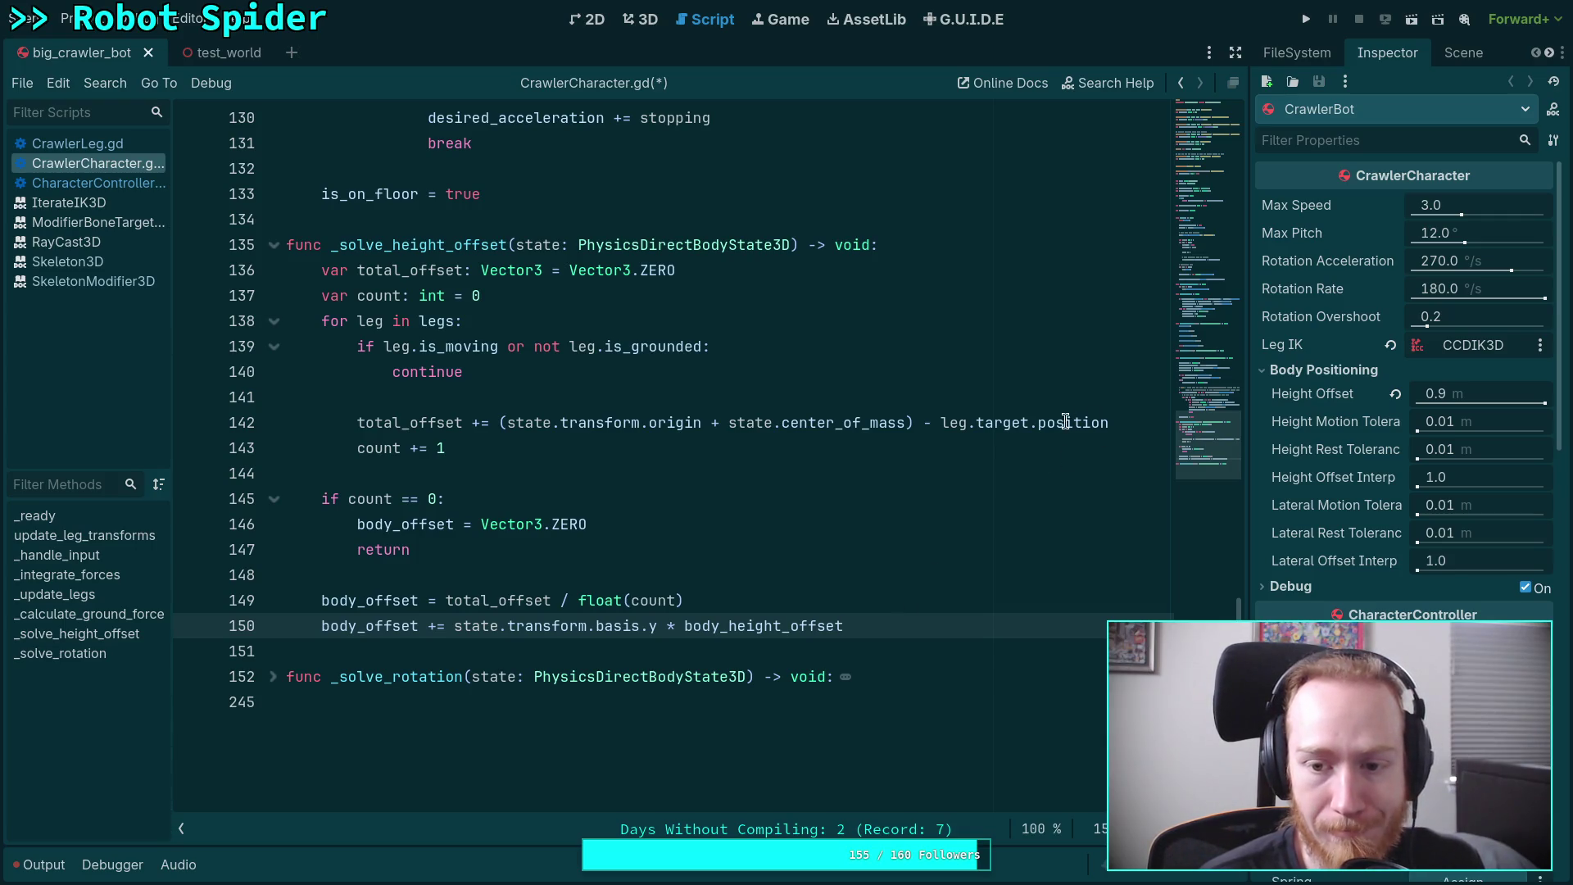
click(1130, 424)
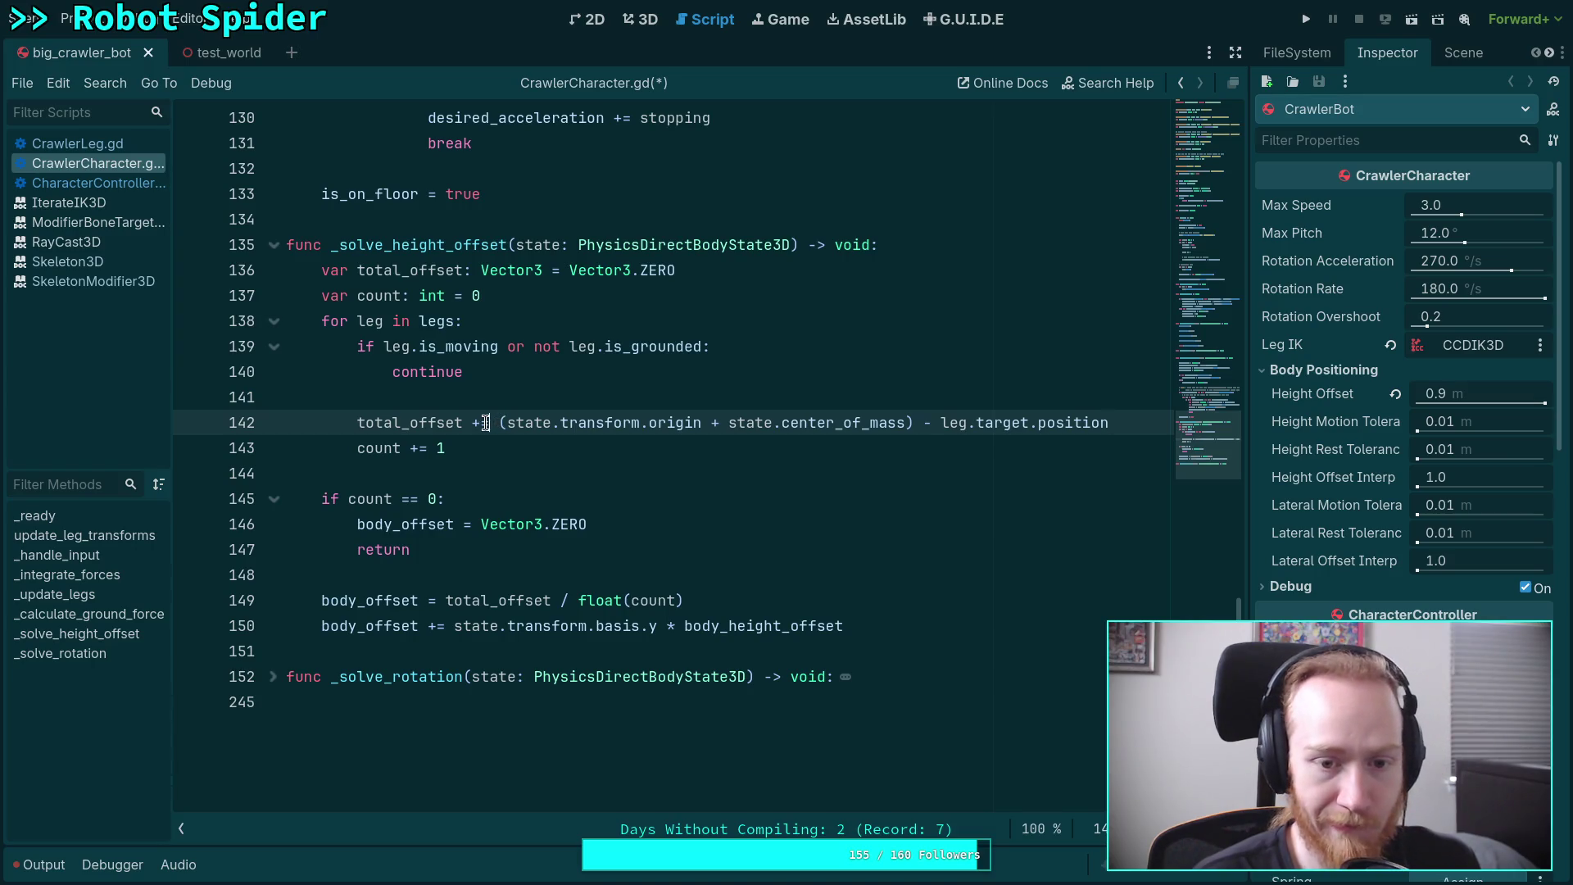
text(state.trans)
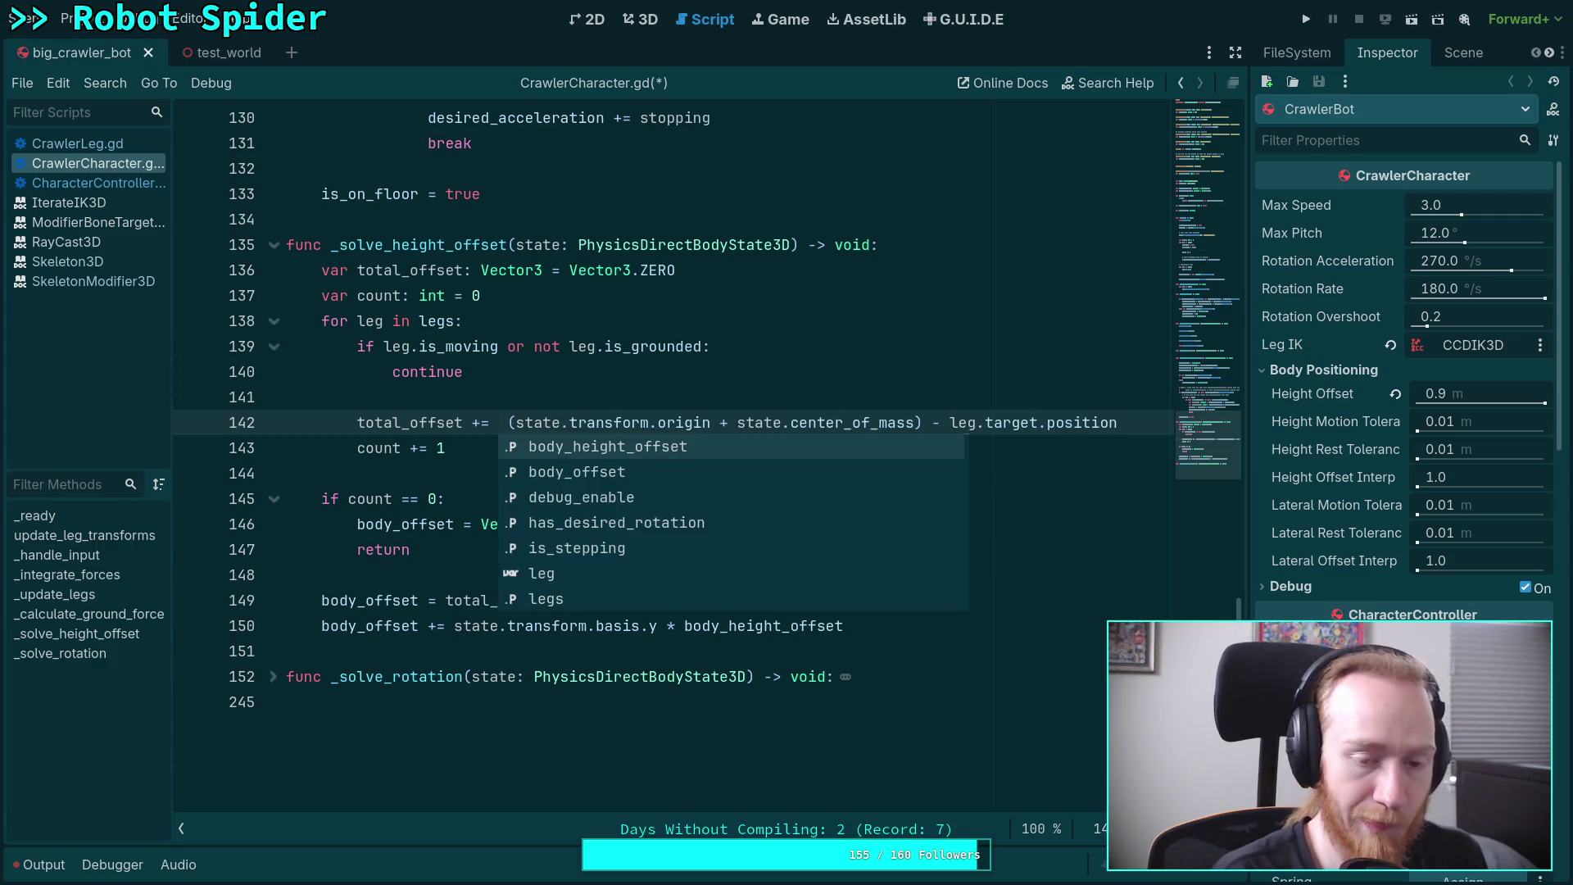
text(form.)
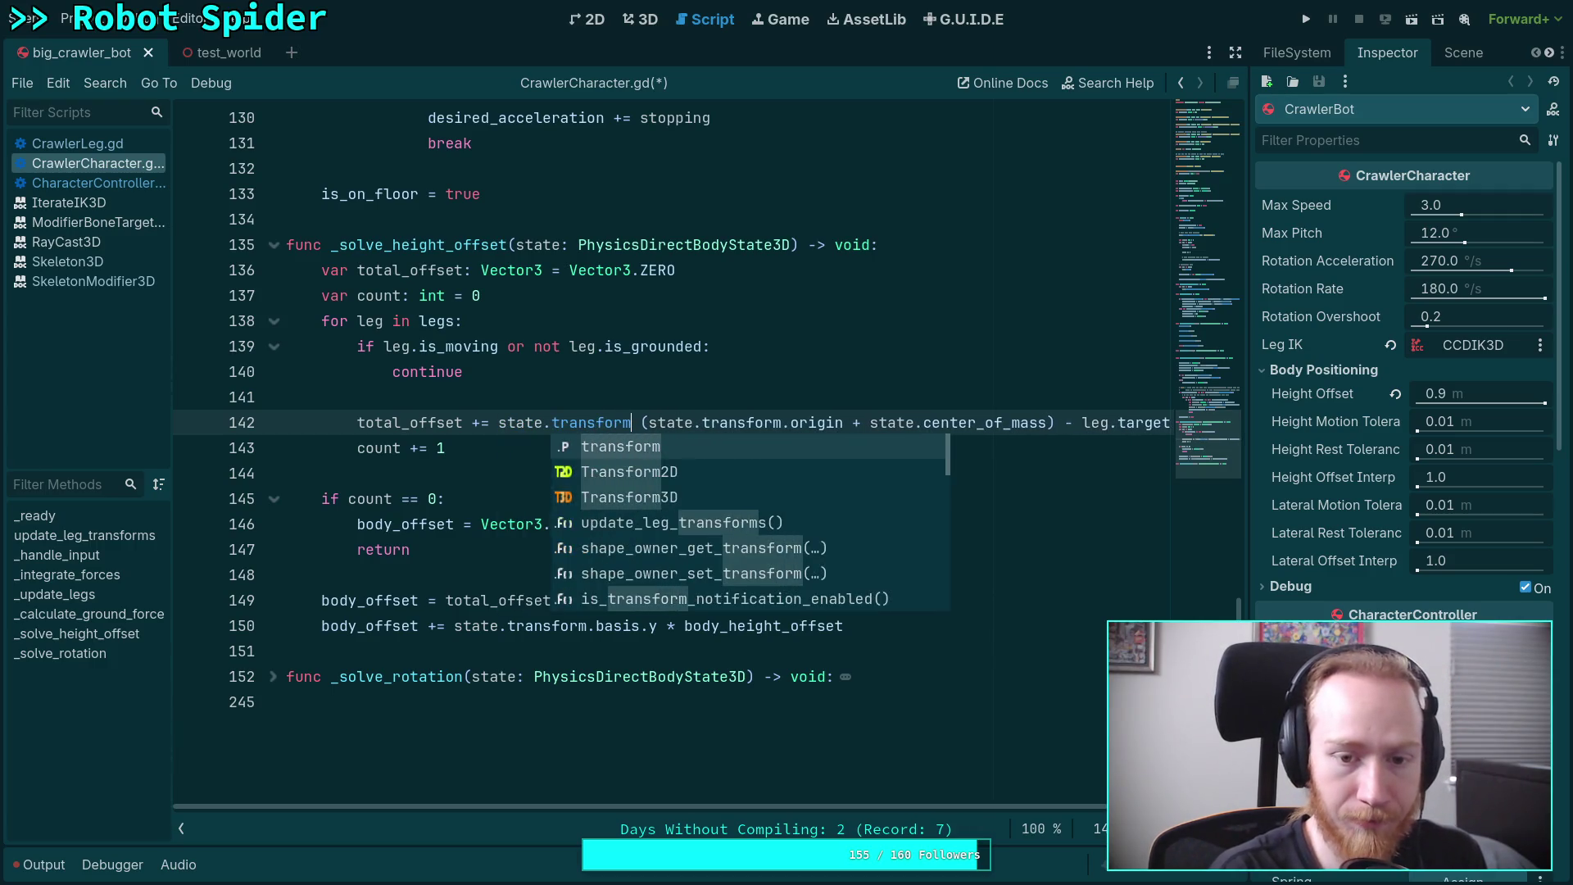
text(basis.y)
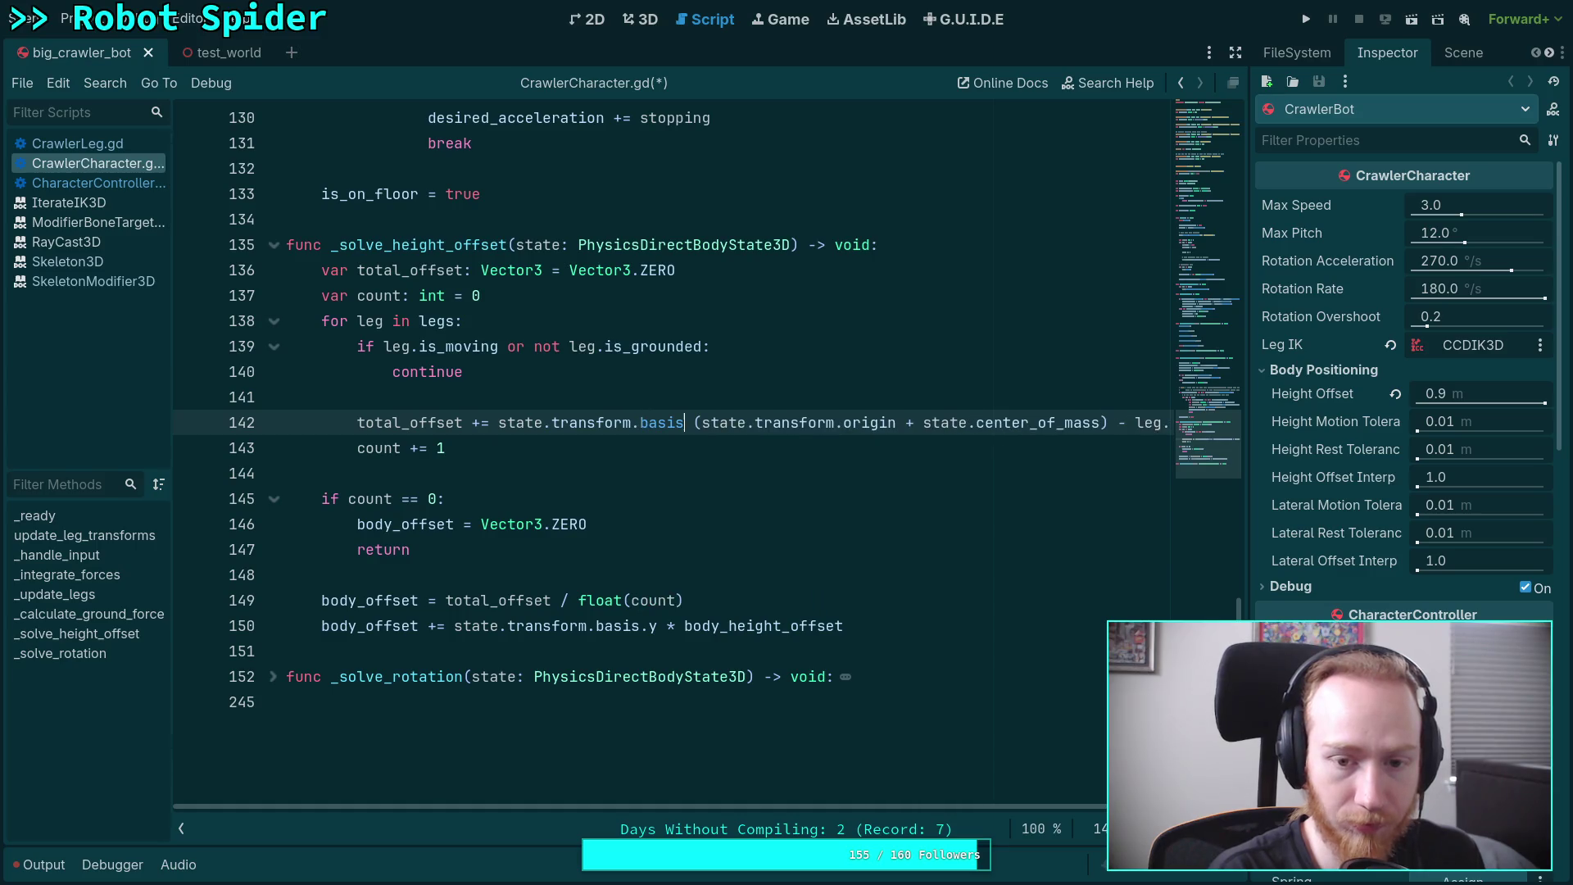
text( * sta)
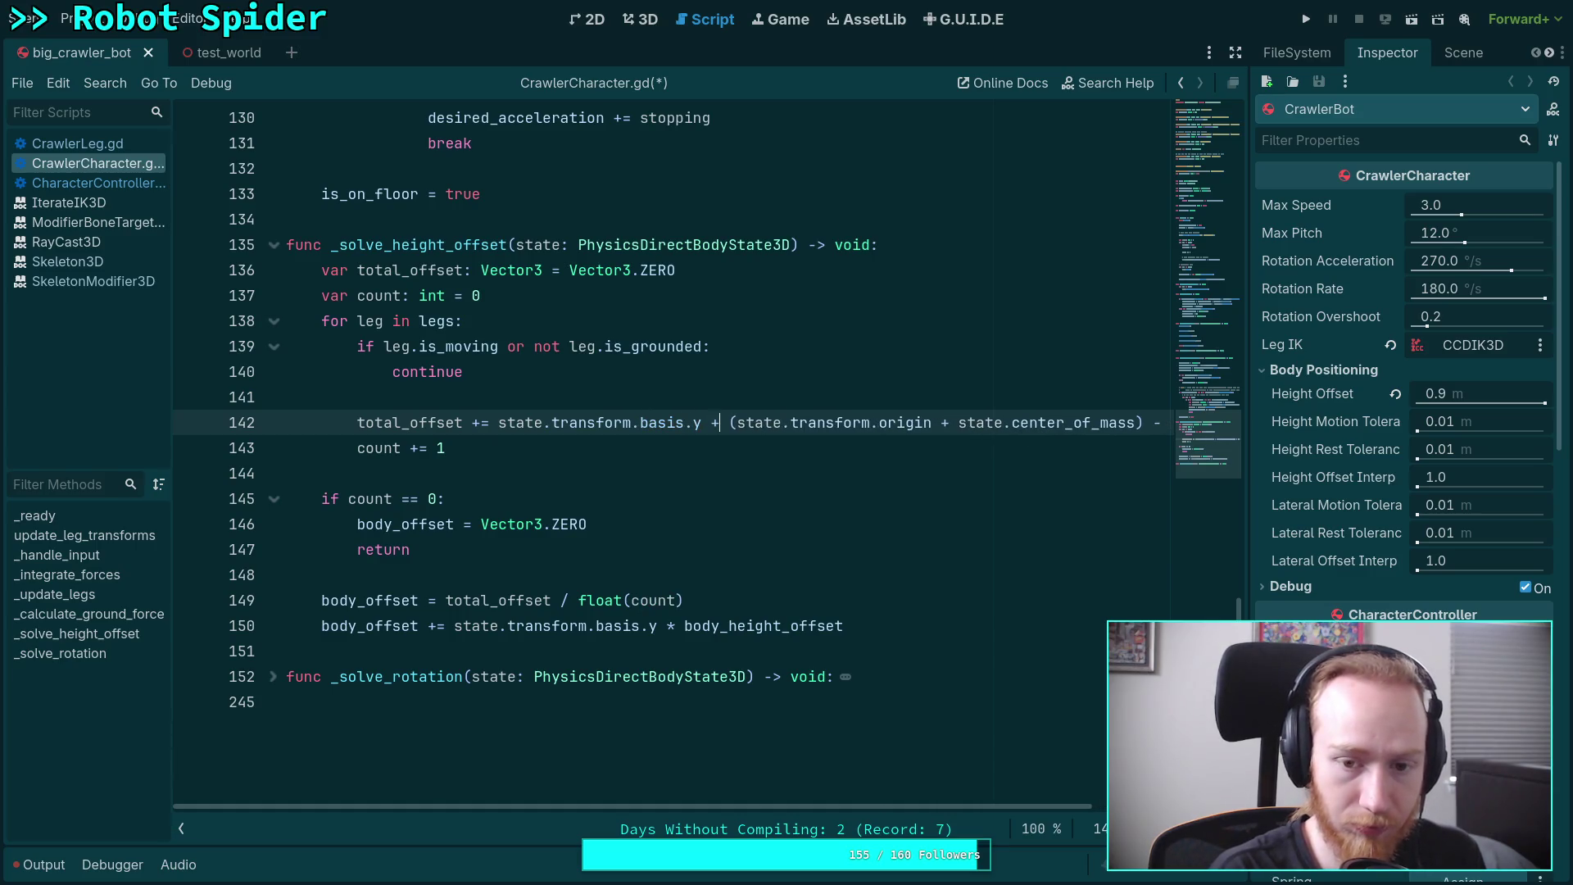
text(te.transform.)
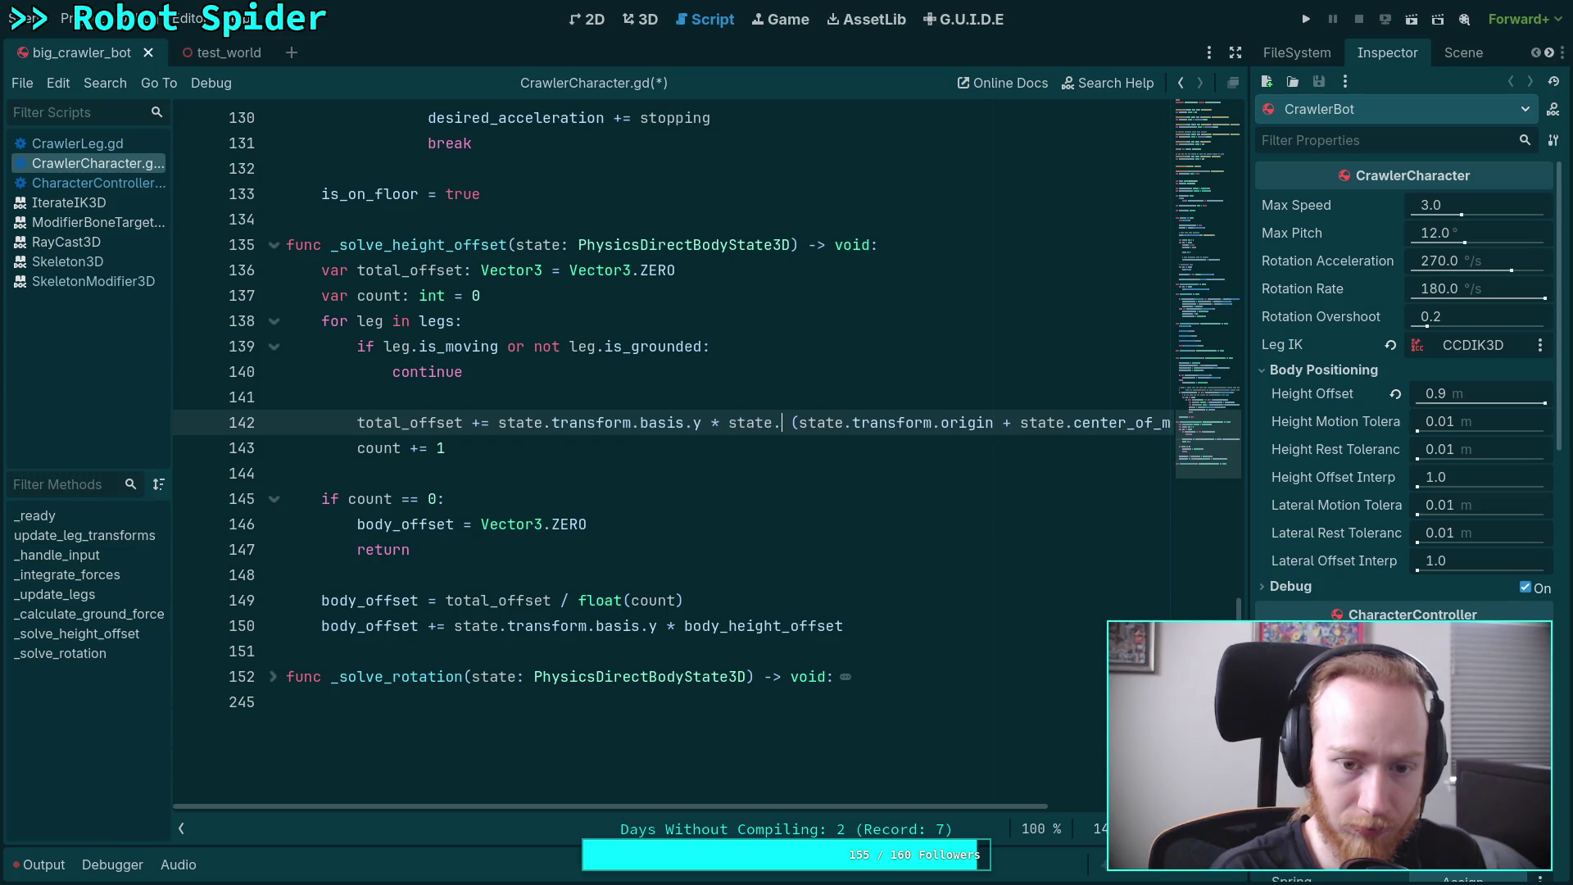
text(basis.)
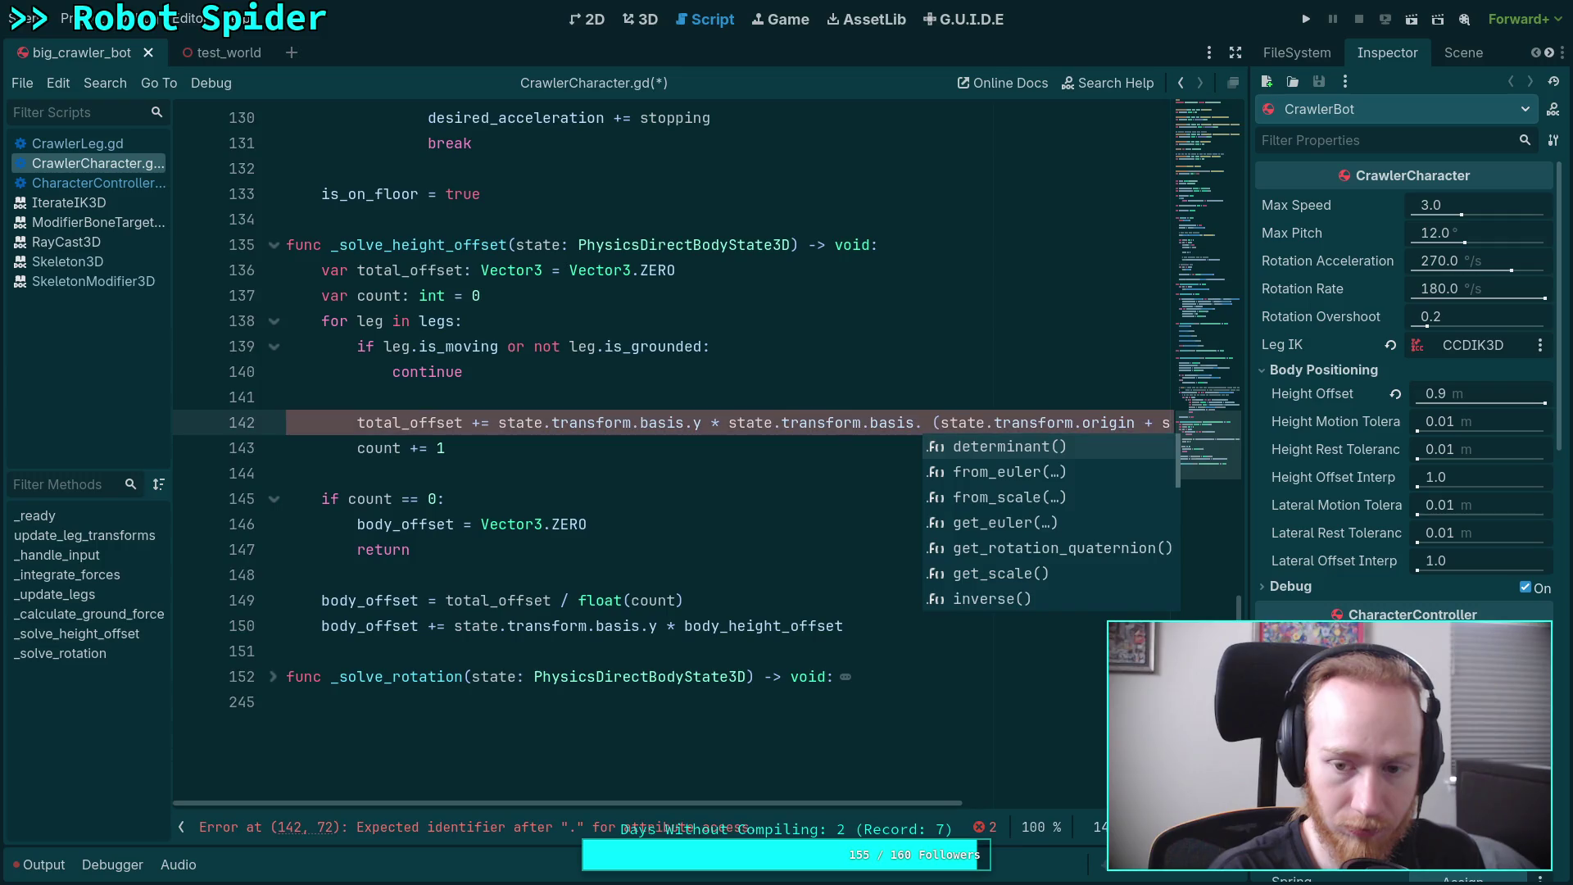
text(td)
- Accept the tdoty completion and add a closing ')' on line 142
key(Down)
key(Return)
key(Delete)
key(Delete)
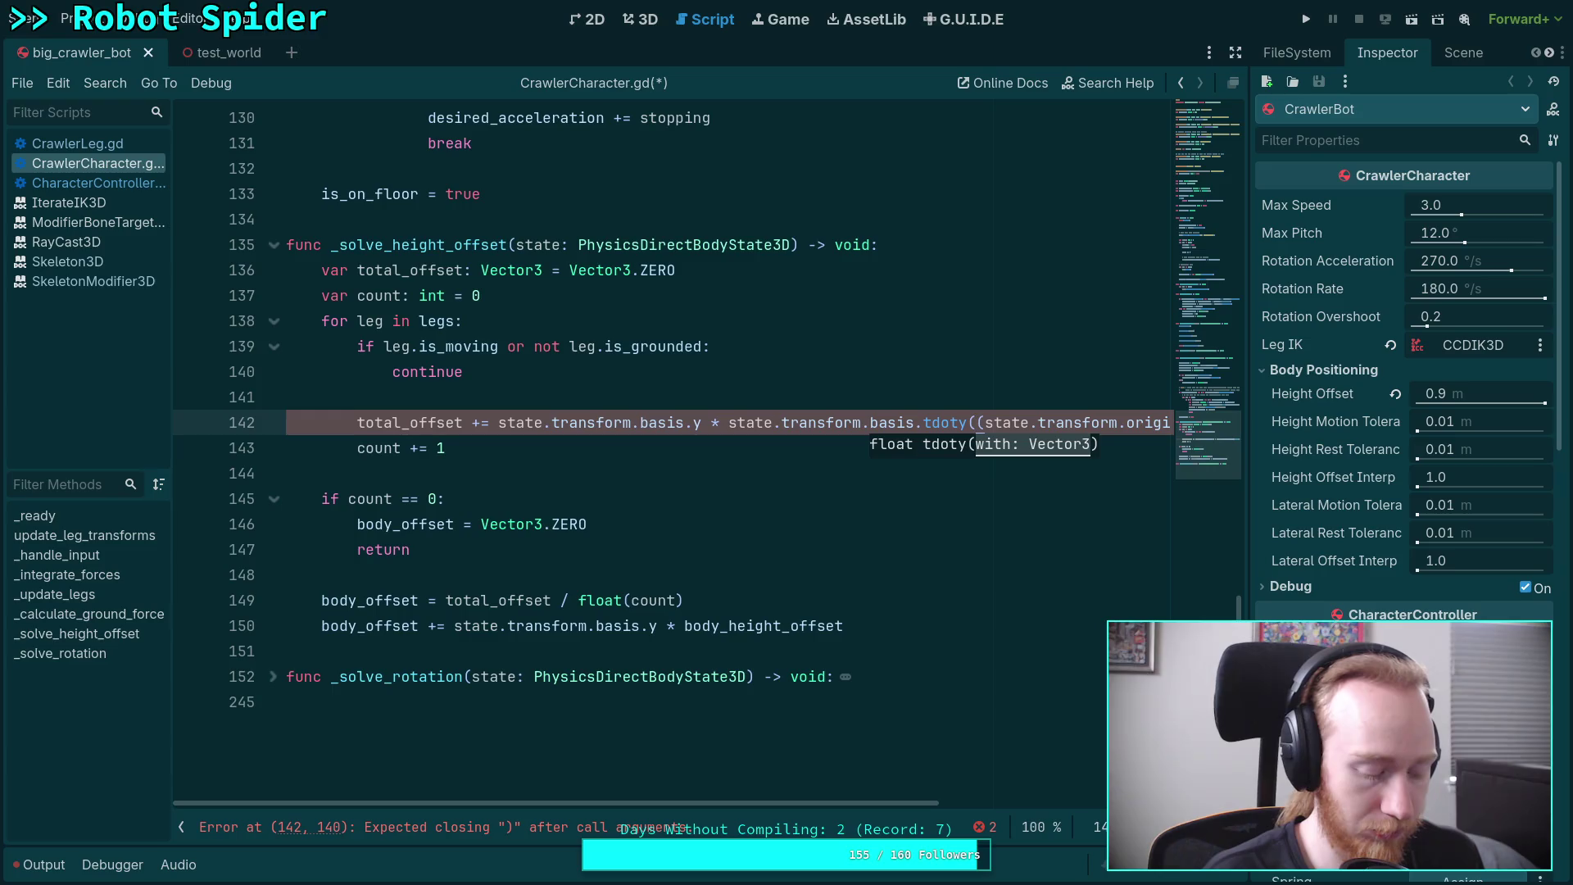
click(439, 447)
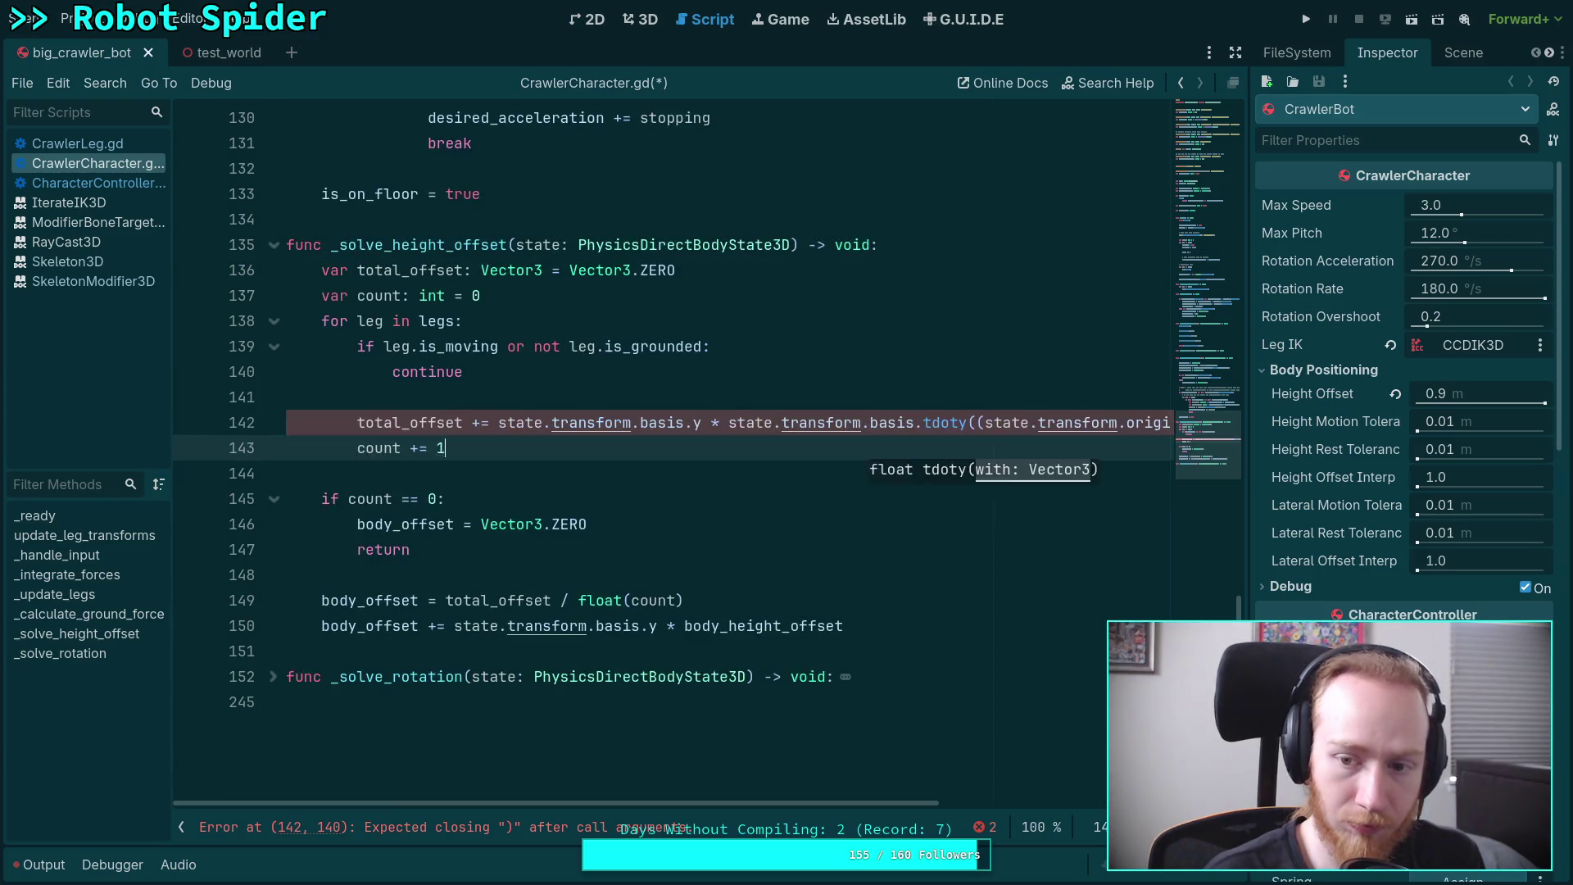
key(Left)
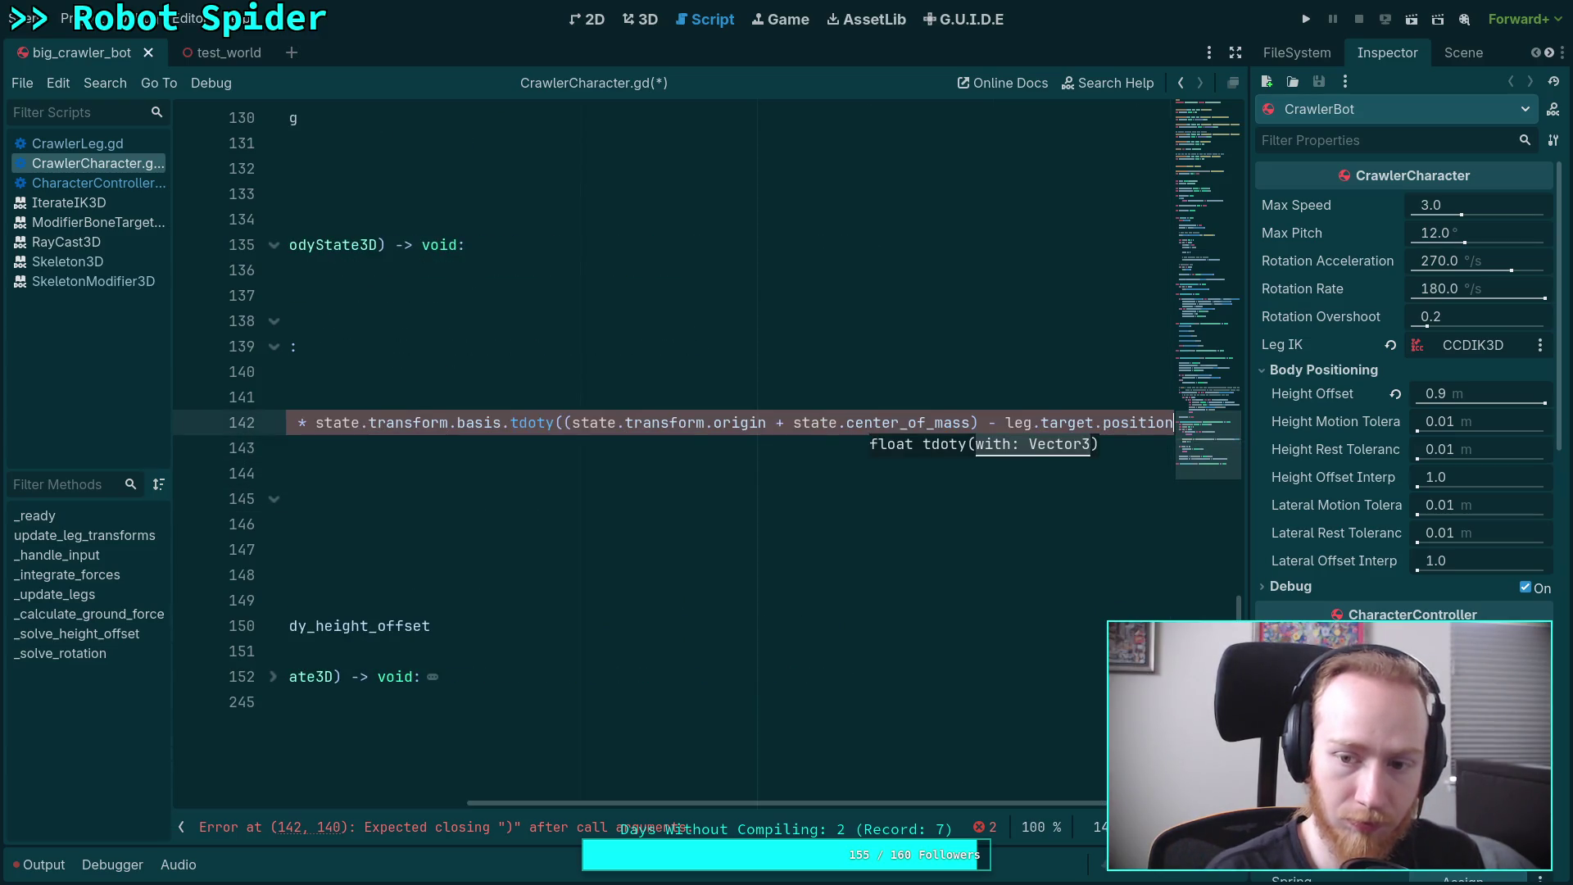
text())
drag(715, 808, 416, 809)
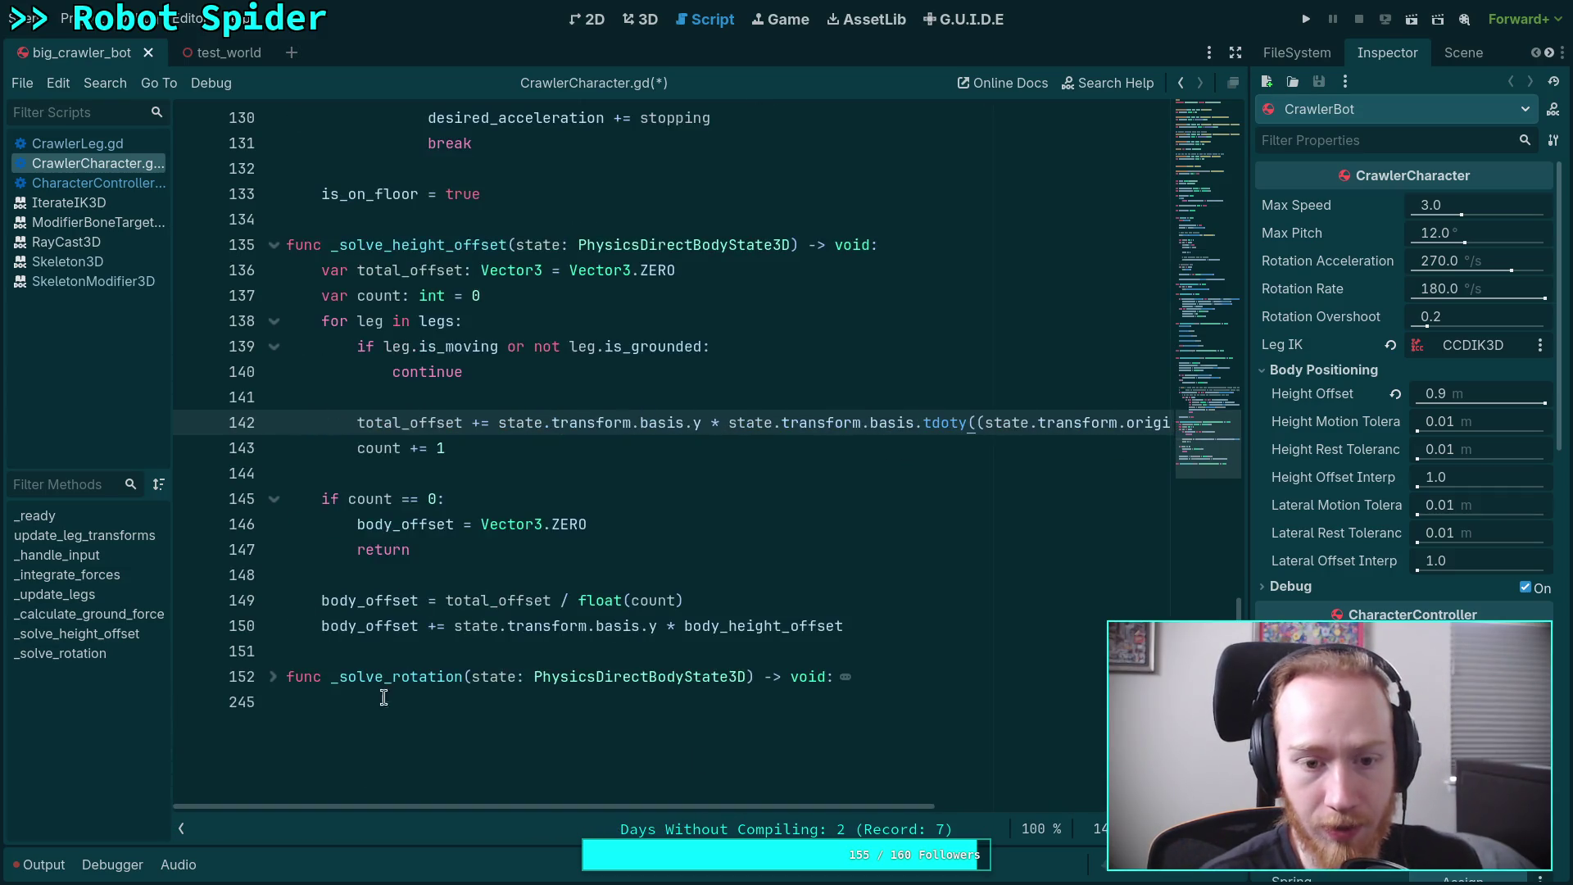
- Break the long expression after its opening parenthesis and indent the continuation one level
click(492, 496)
click(497, 420)
double_click(500, 422)
text((body_height_offset)
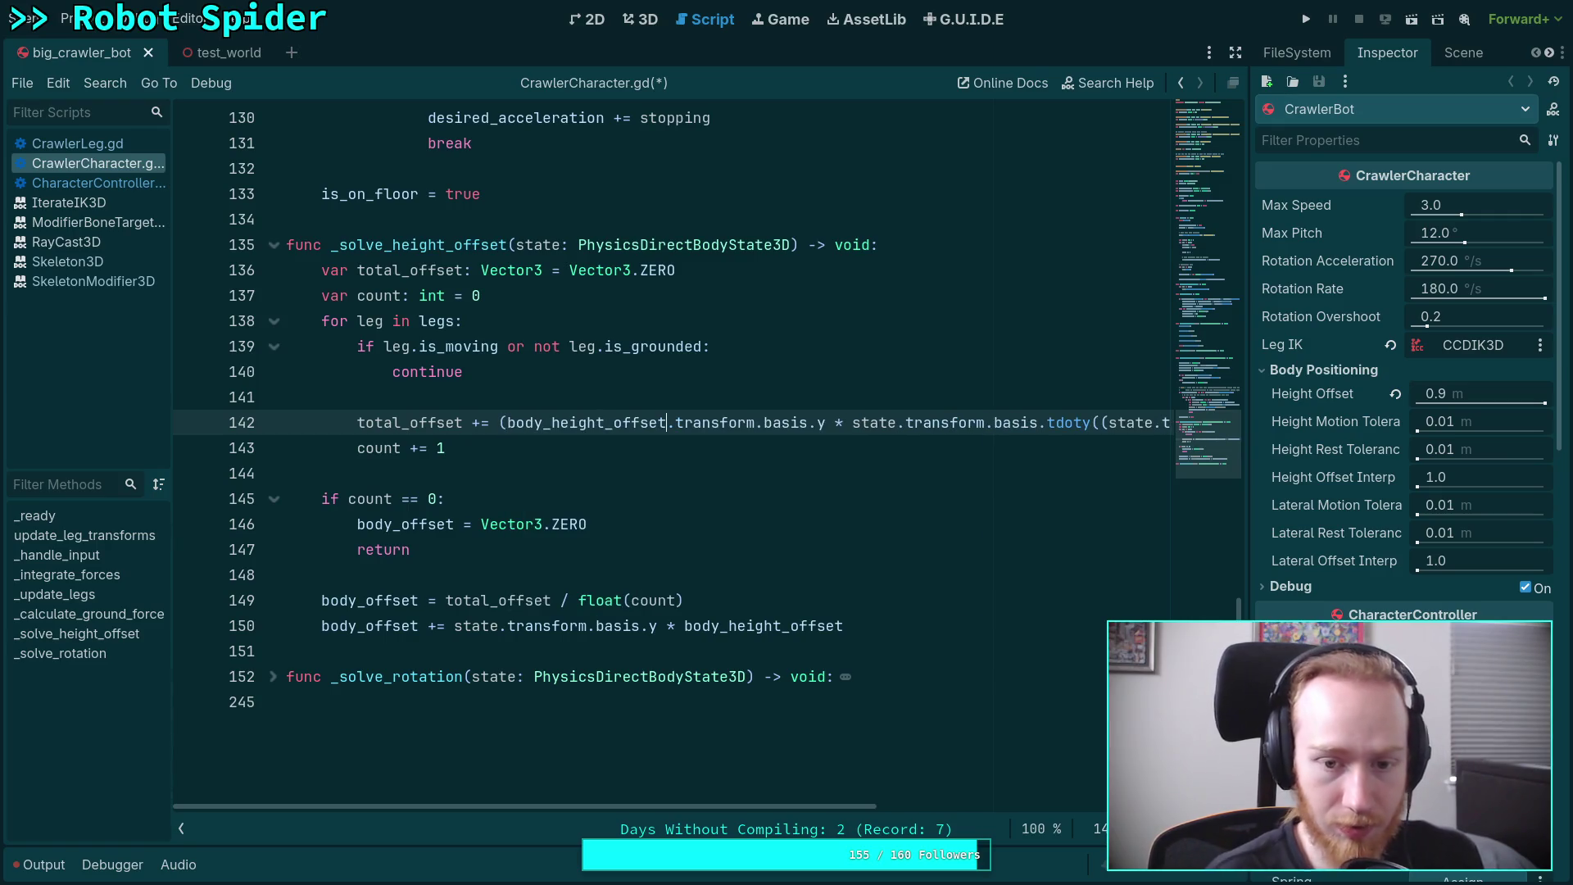
key(ctrl+z)
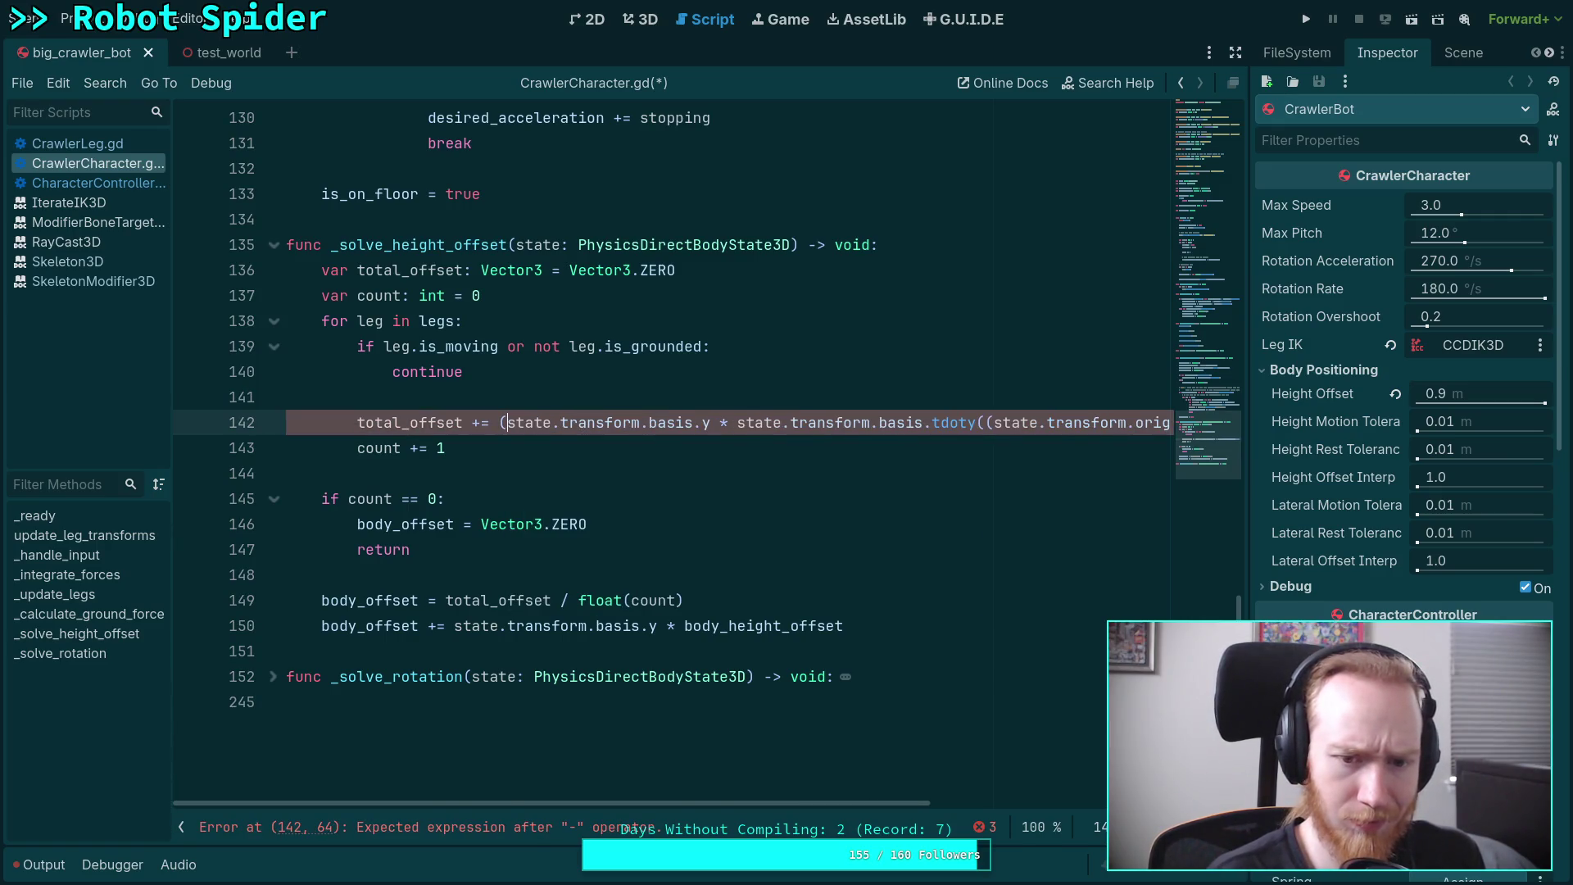
key(Return)
key(Tab)
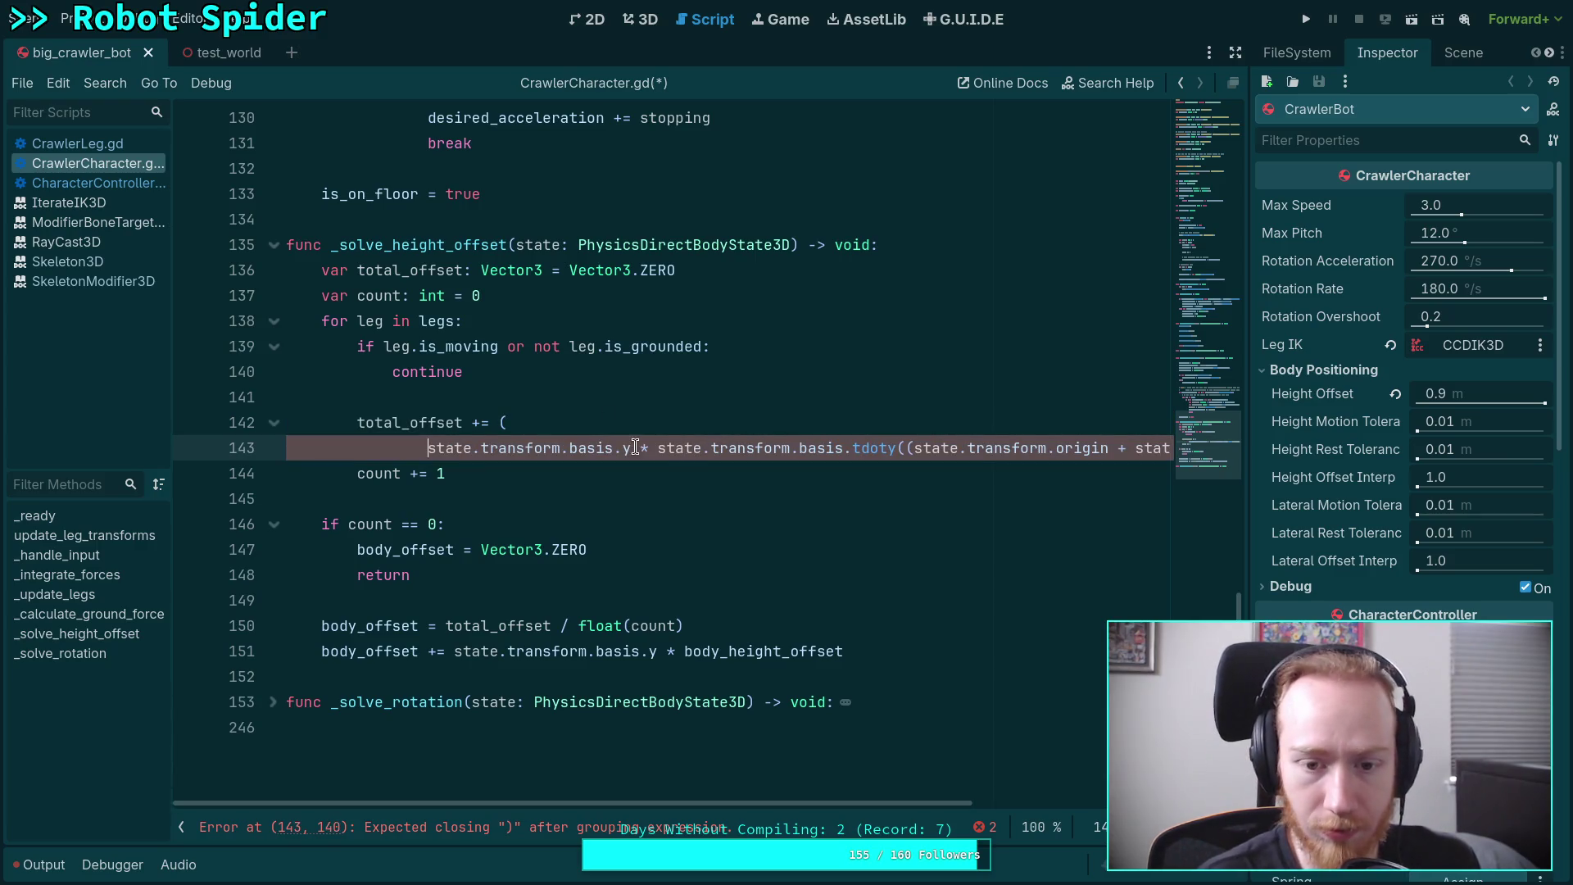
- Put the multiplication, tdoty argument and closing parenthesis on separate lines, then add ')' closing total_offset
click(639, 447)
key(Return)
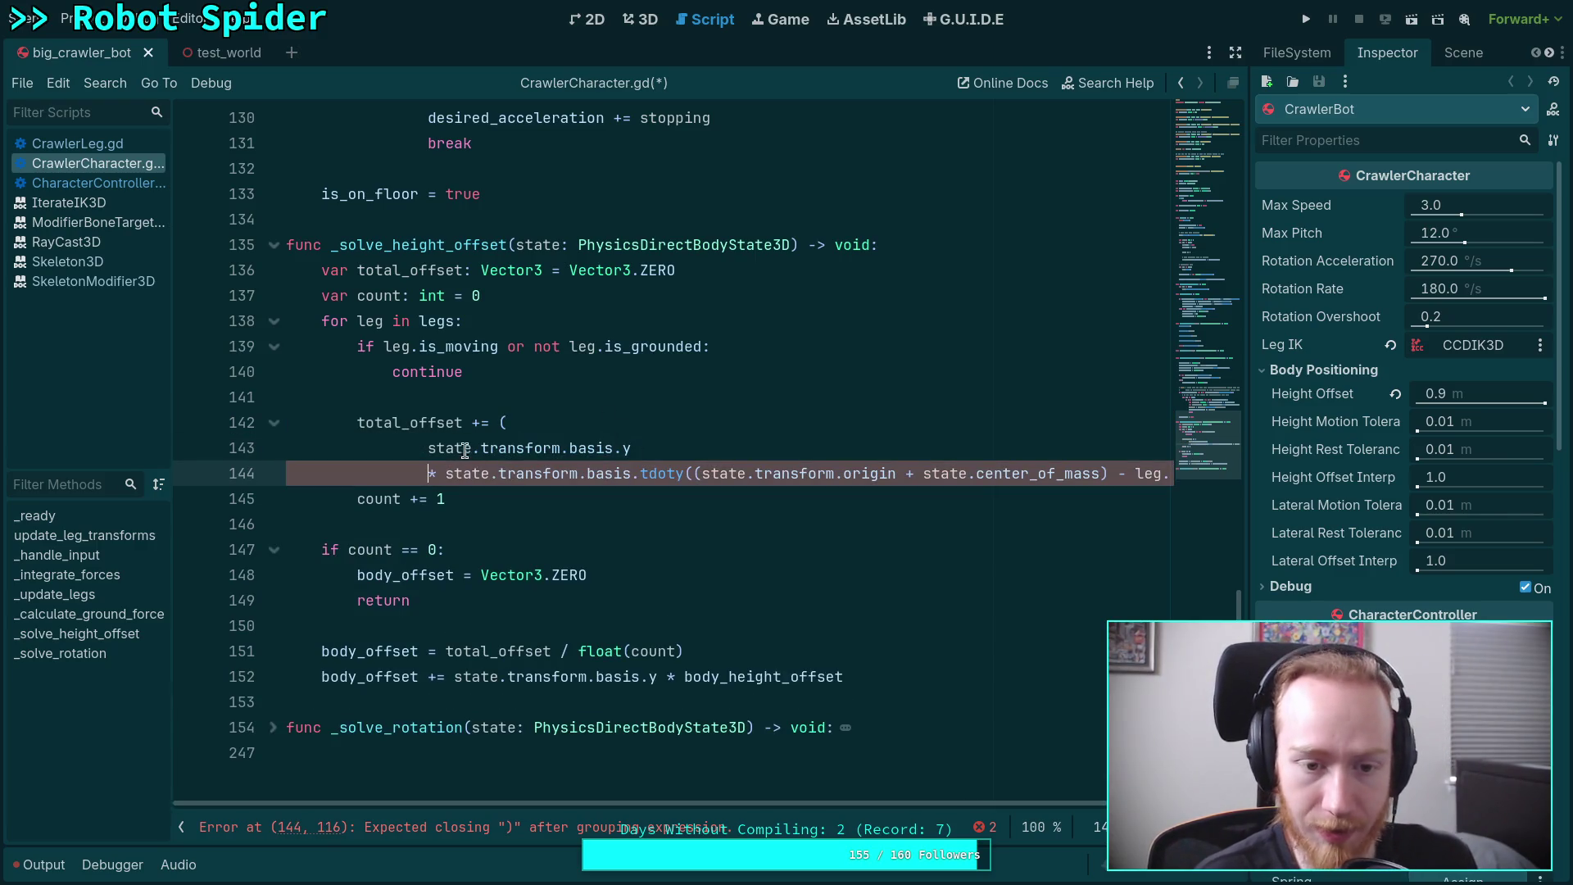
click(426, 449)
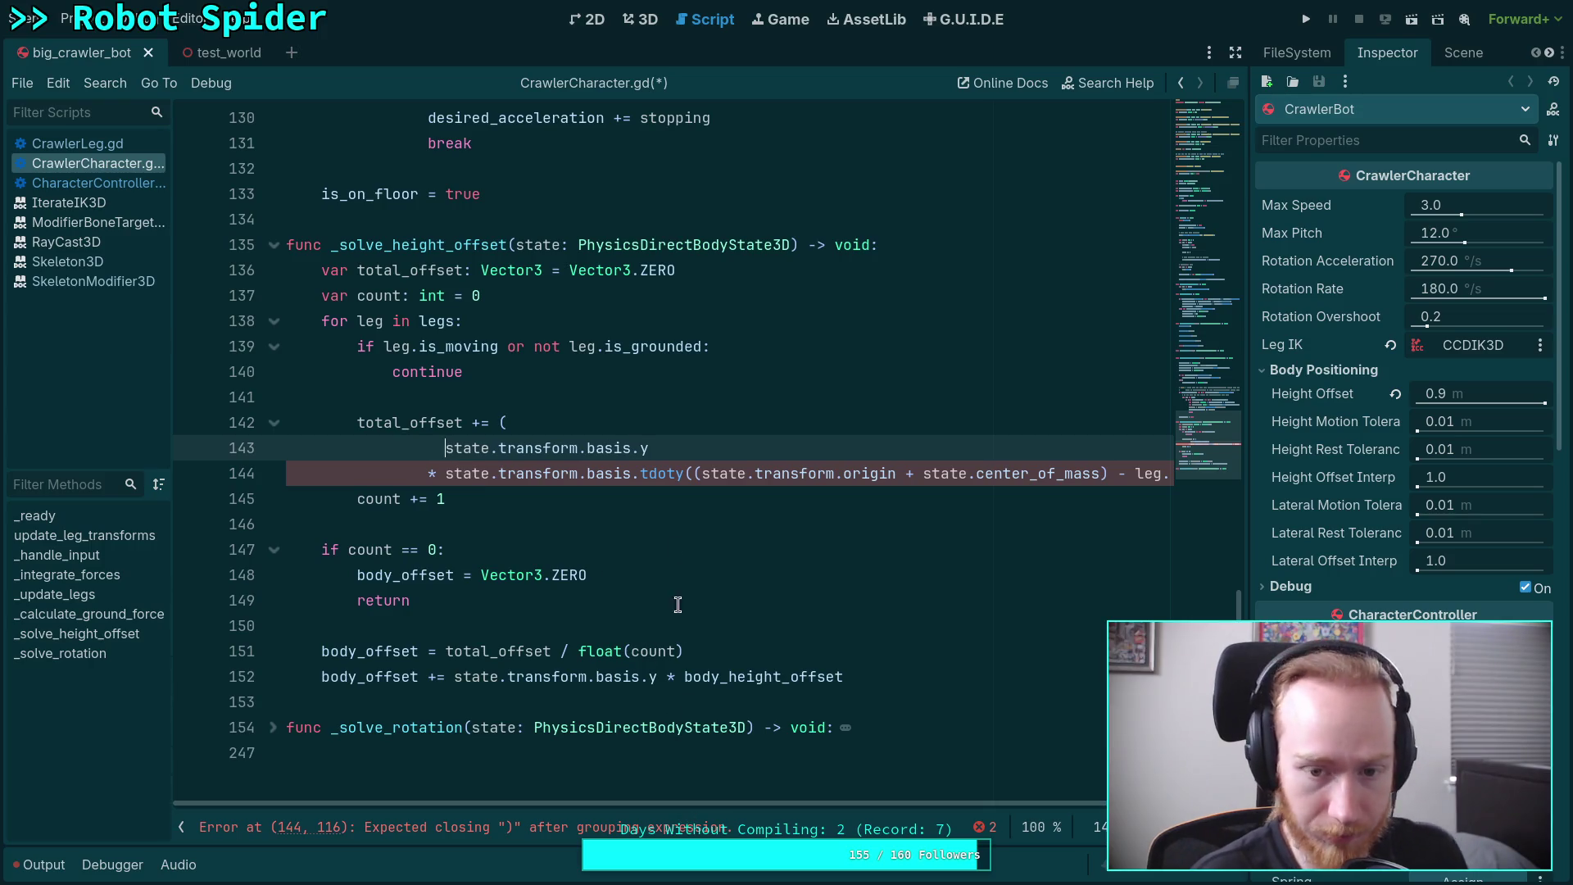
click(696, 475)
key(Return)
key(BackSpace)
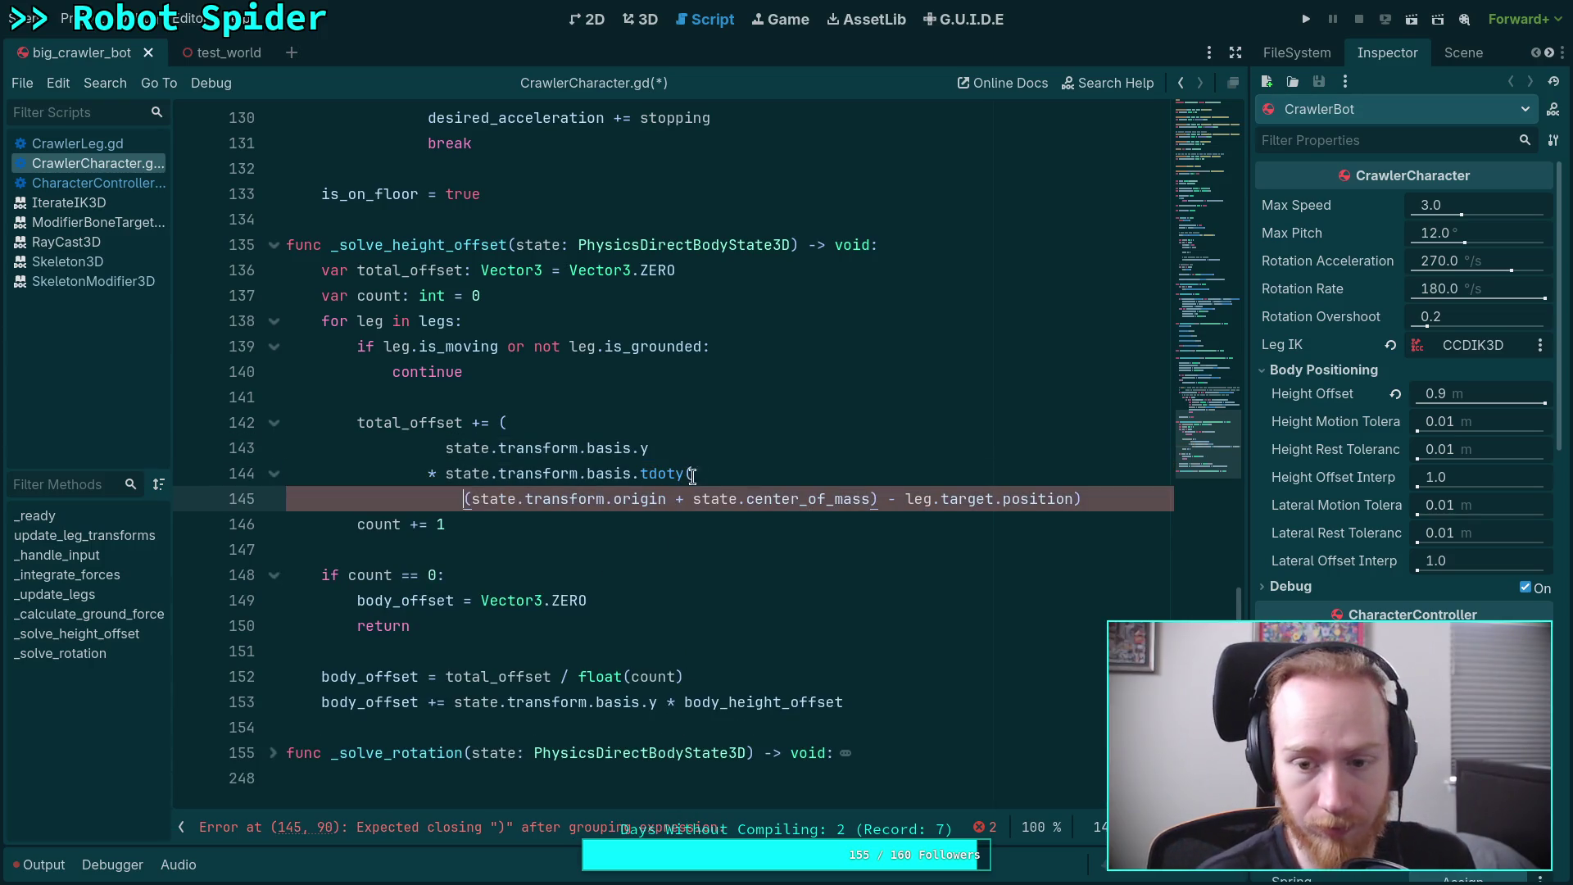
click(1074, 499)
key(Return)
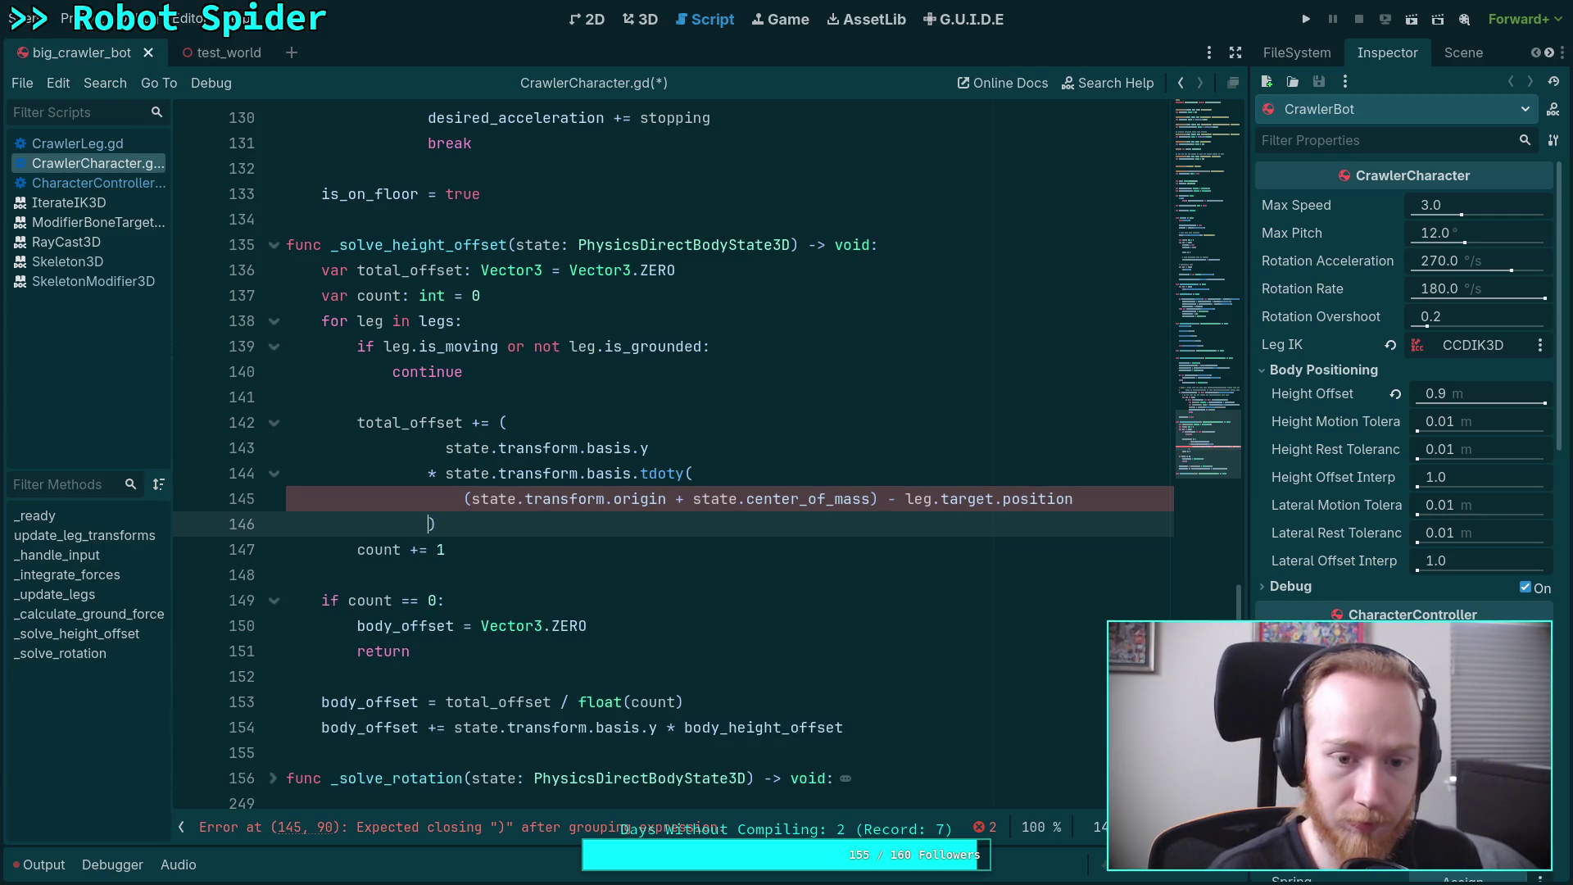
key(Return)
text())
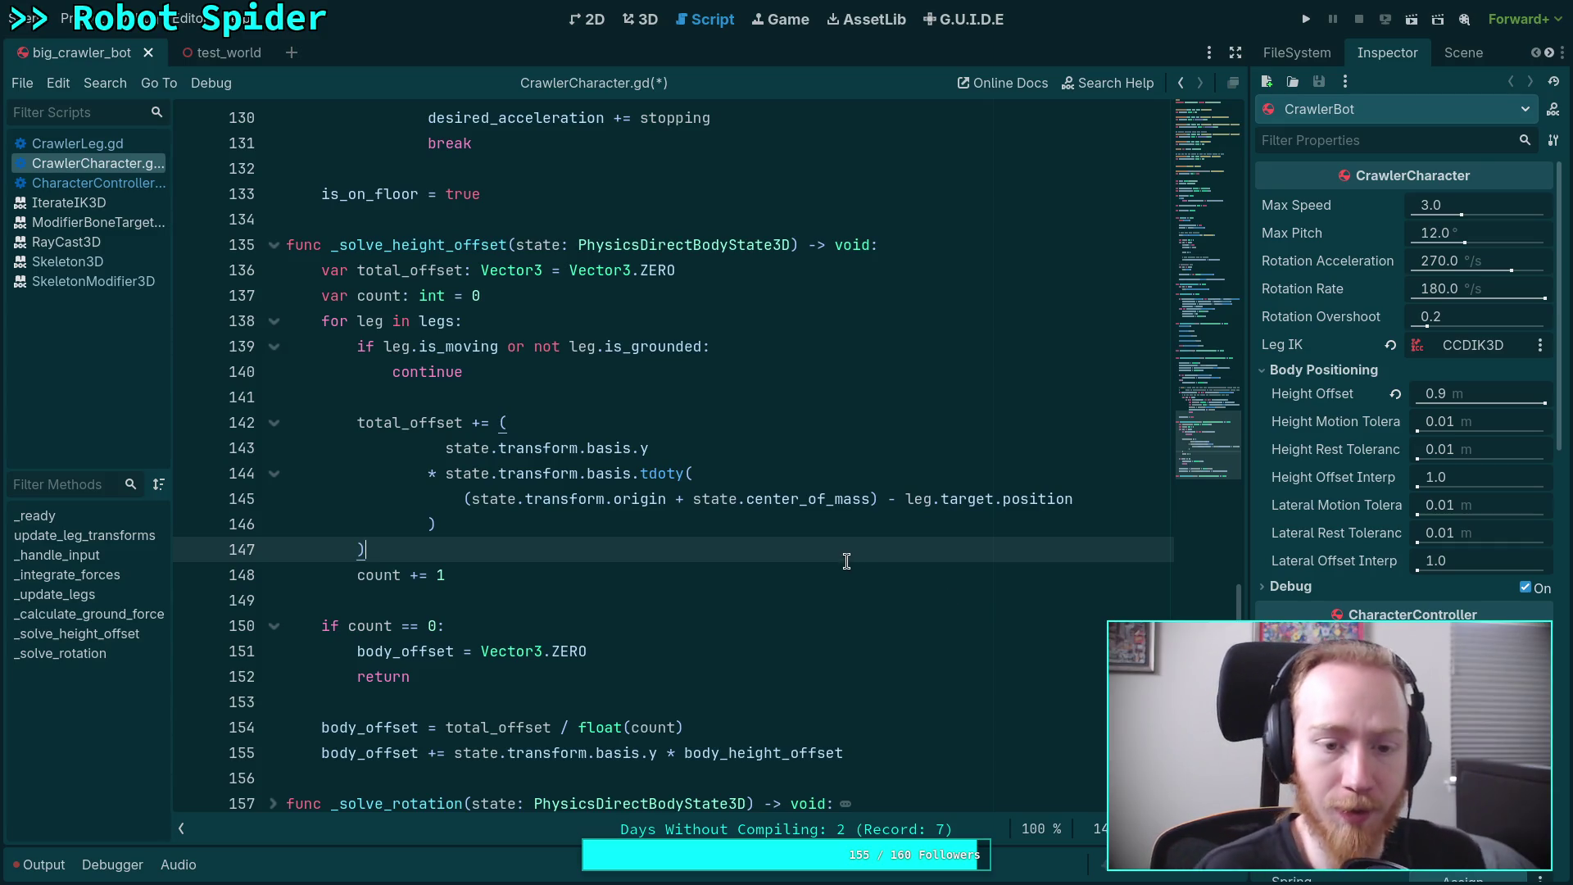
- Review the reformatted tdoty expression and the count += 1 lines in _solve_height_offset
mouse_move(434, 452)
mouse_down()
mouse_move(521, 496)
mouse_move(542, 533)
mouse_up()
click(460, 468)
click(542, 544)
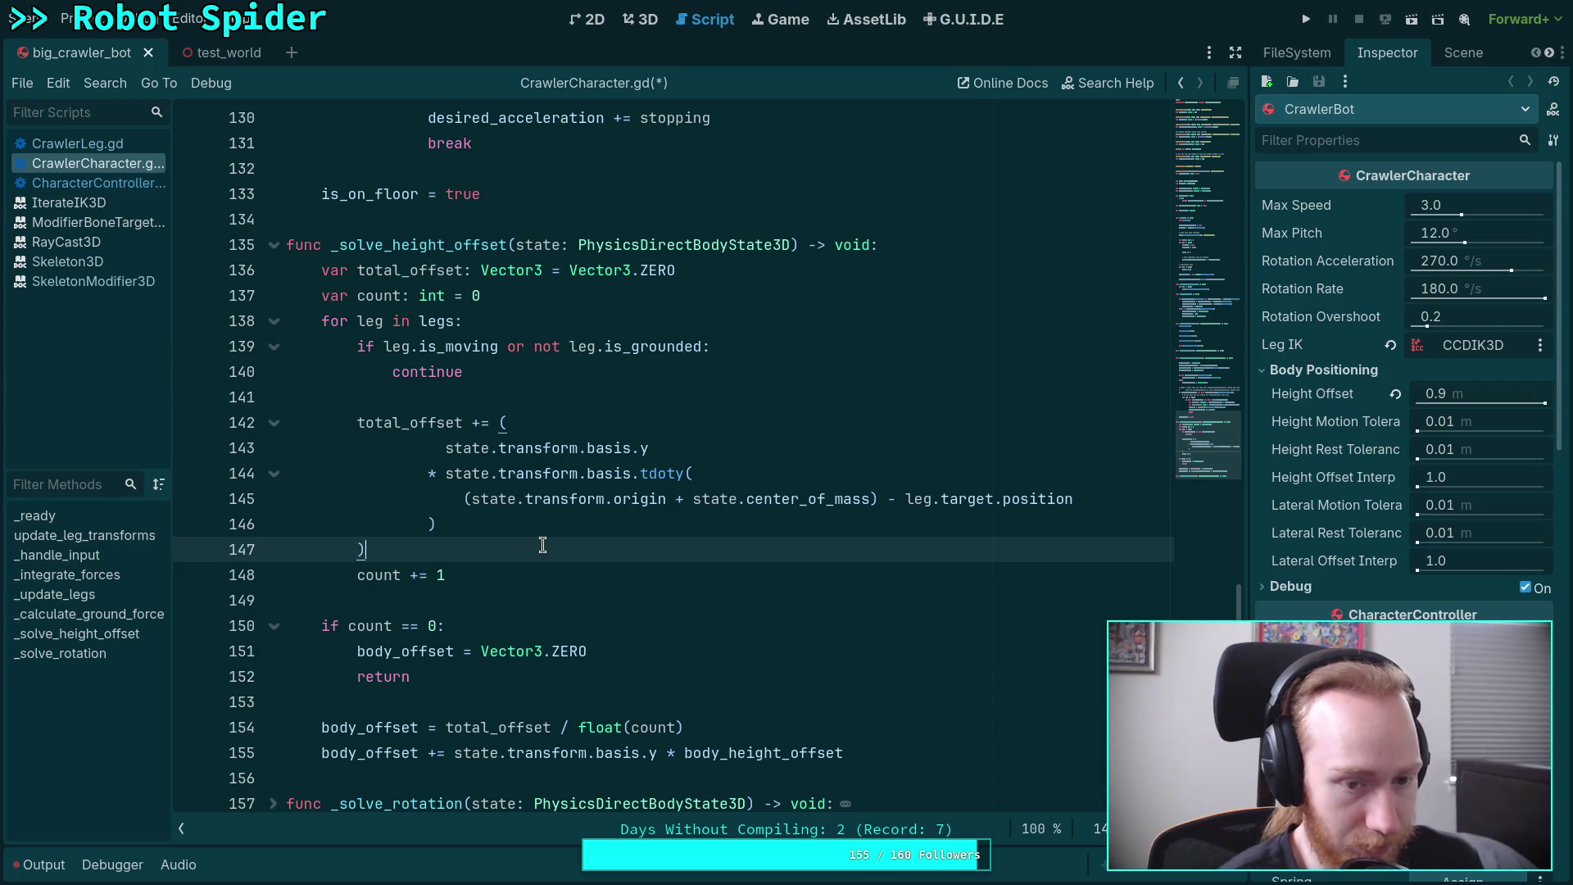
scroll(542, 546, down, 1)
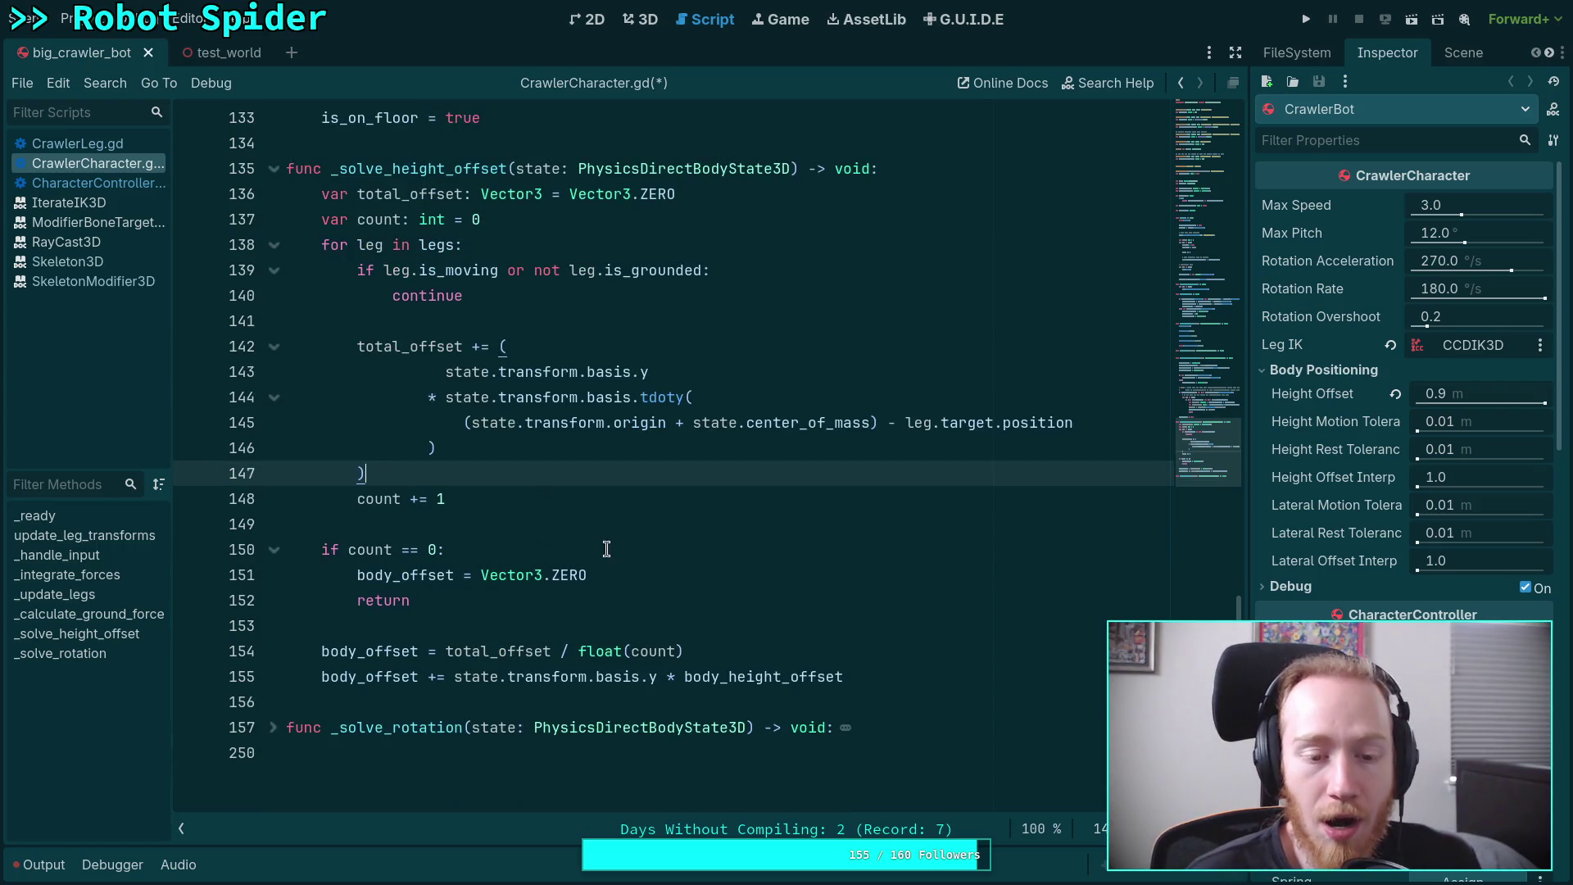
click(641, 516)
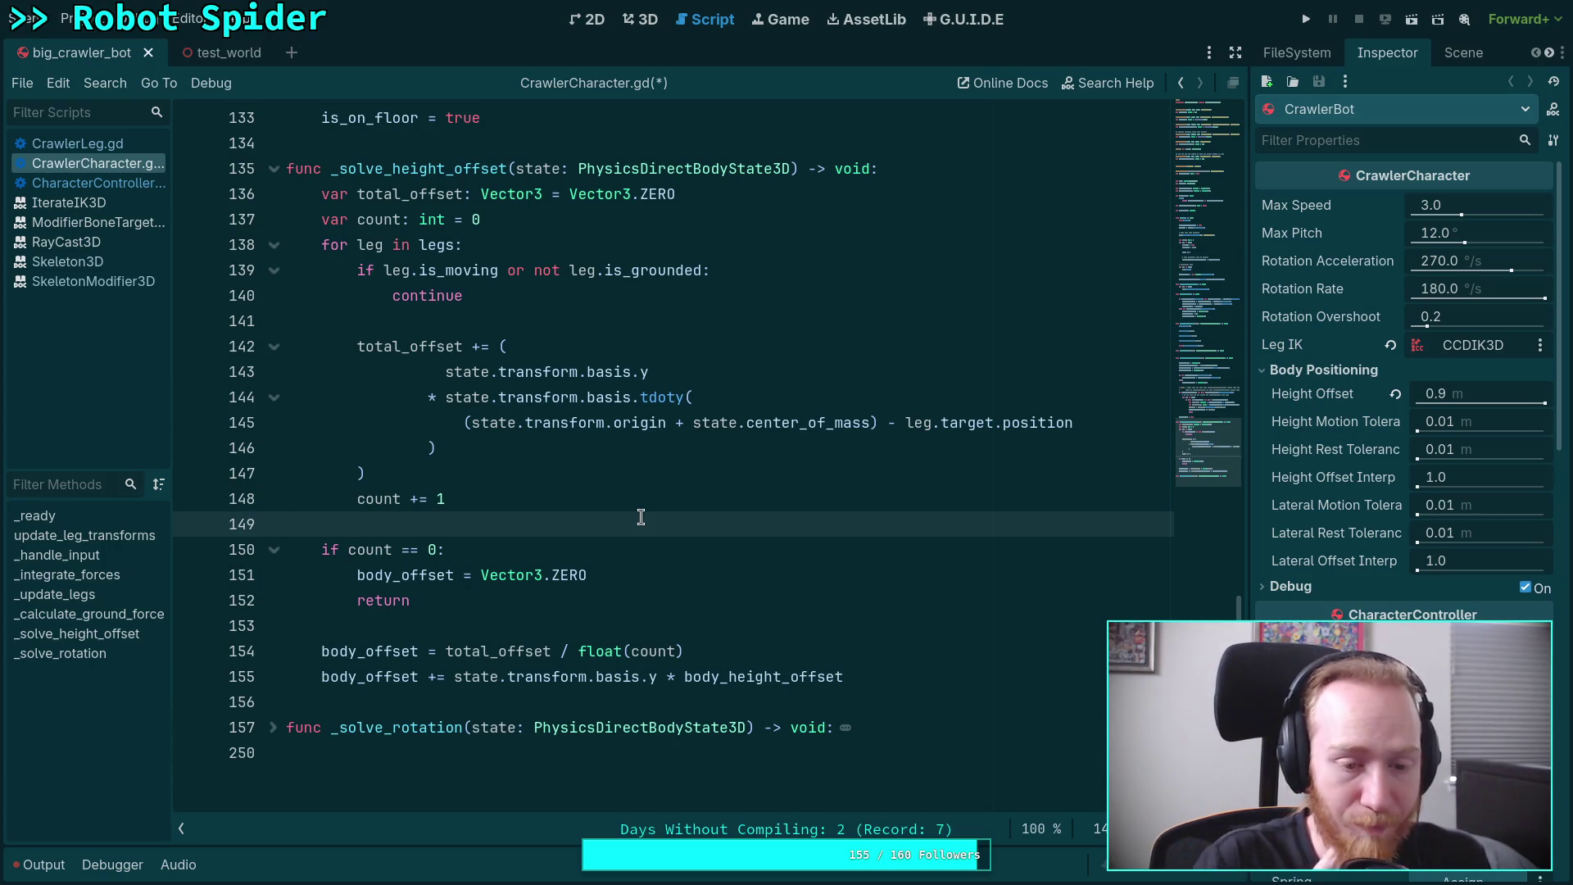
- Check the body_height_offset term added to body_offset, then jump up to the member variable declarations
mouse_move(935, 676)
mouse_down()
mouse_move(438, 672)
mouse_move(453, 676)
mouse_up()
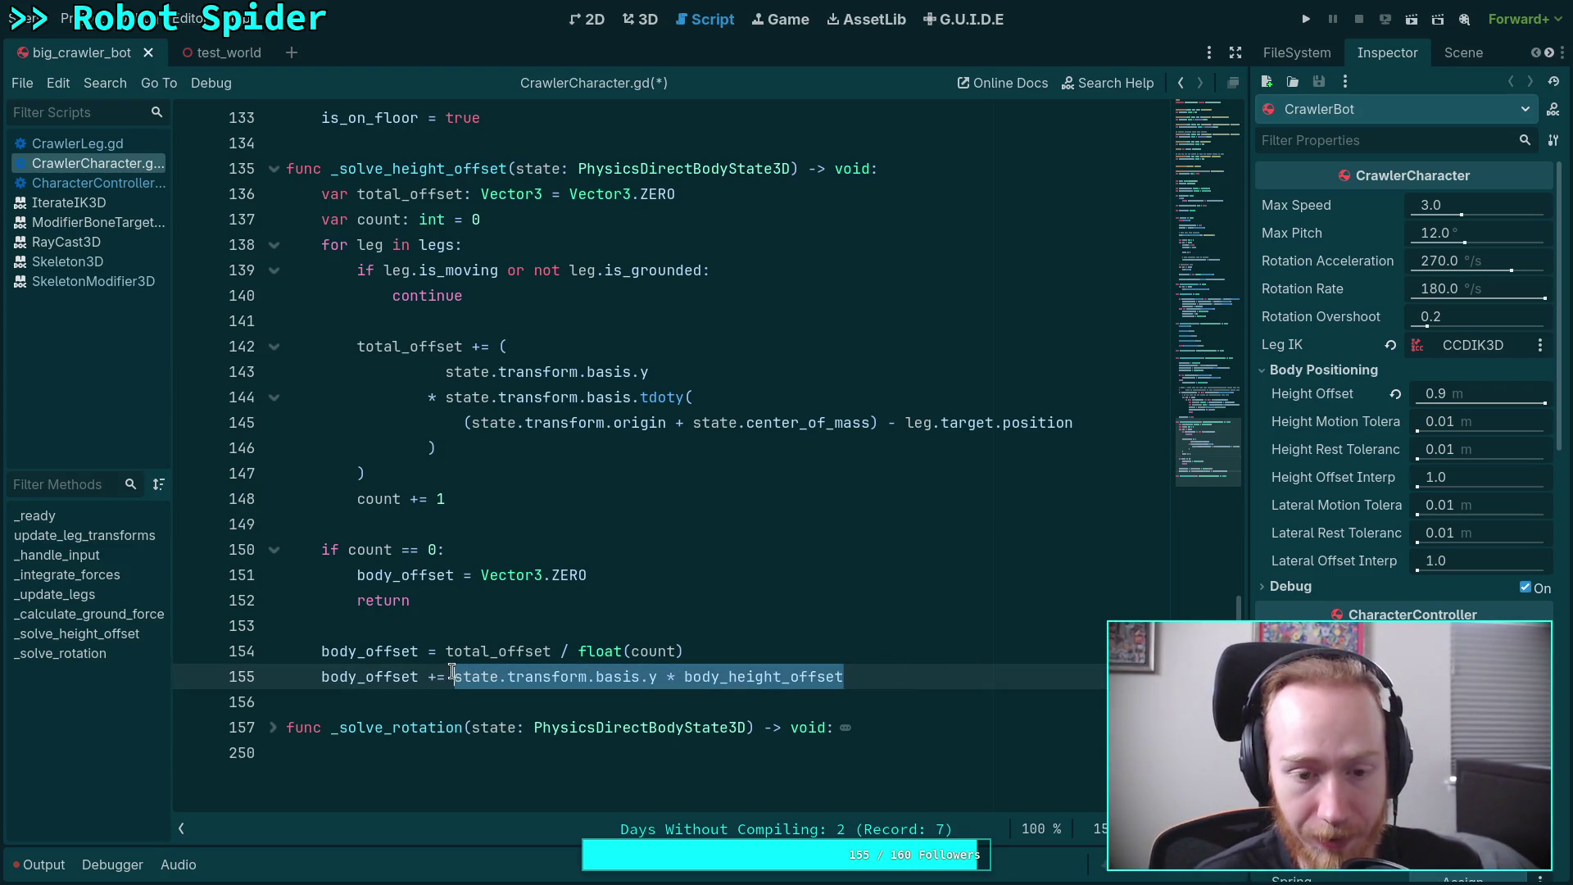
click(966, 678)
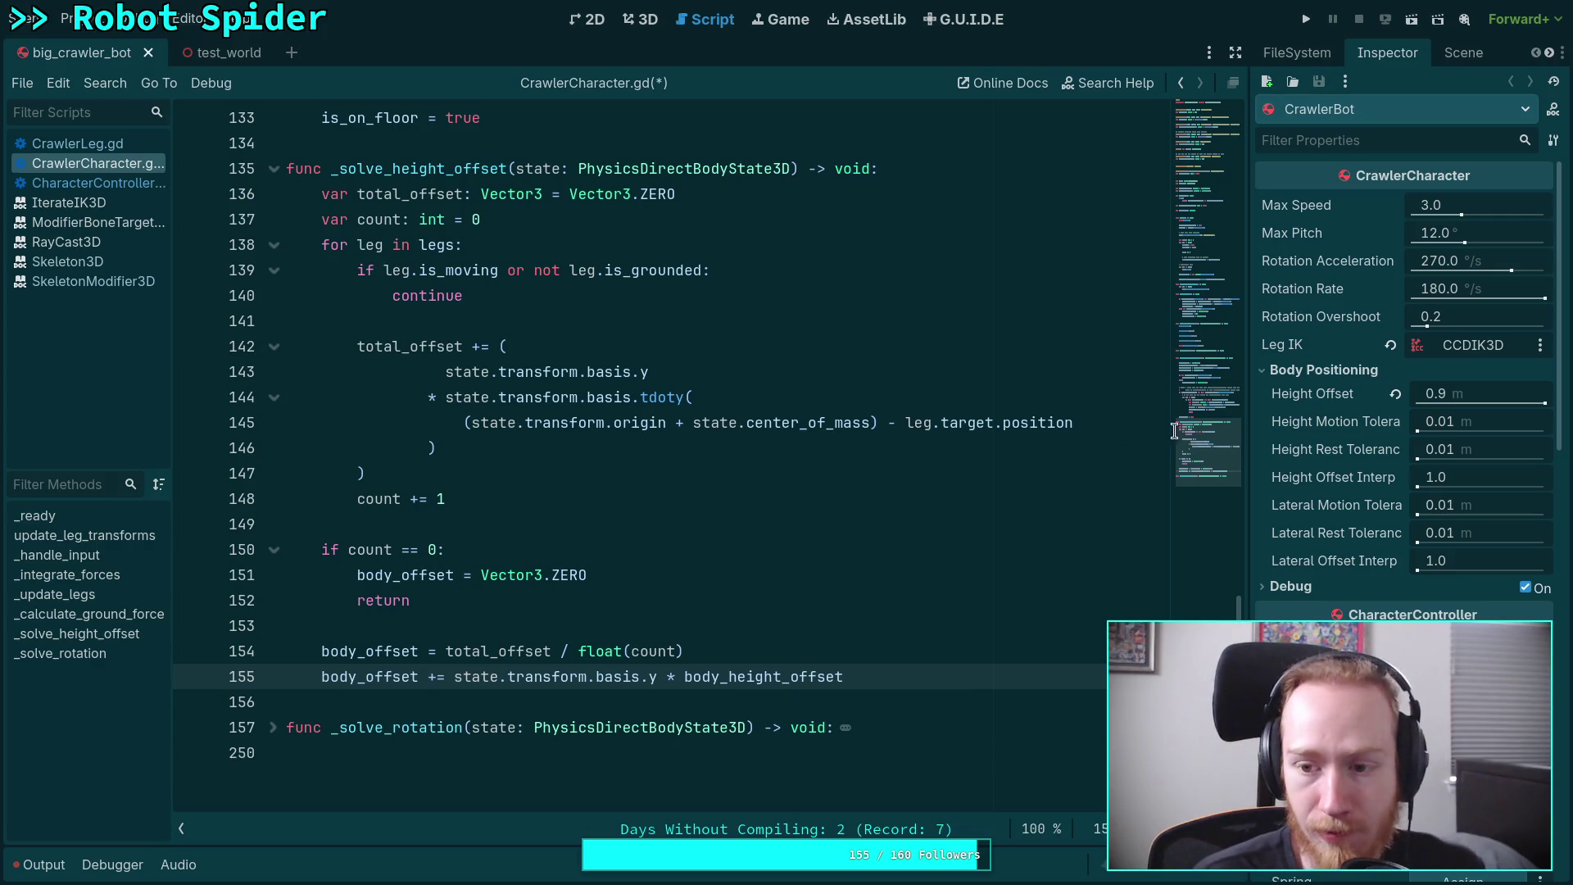
click(1208, 216)
scroll(1229, 181, up, 6)
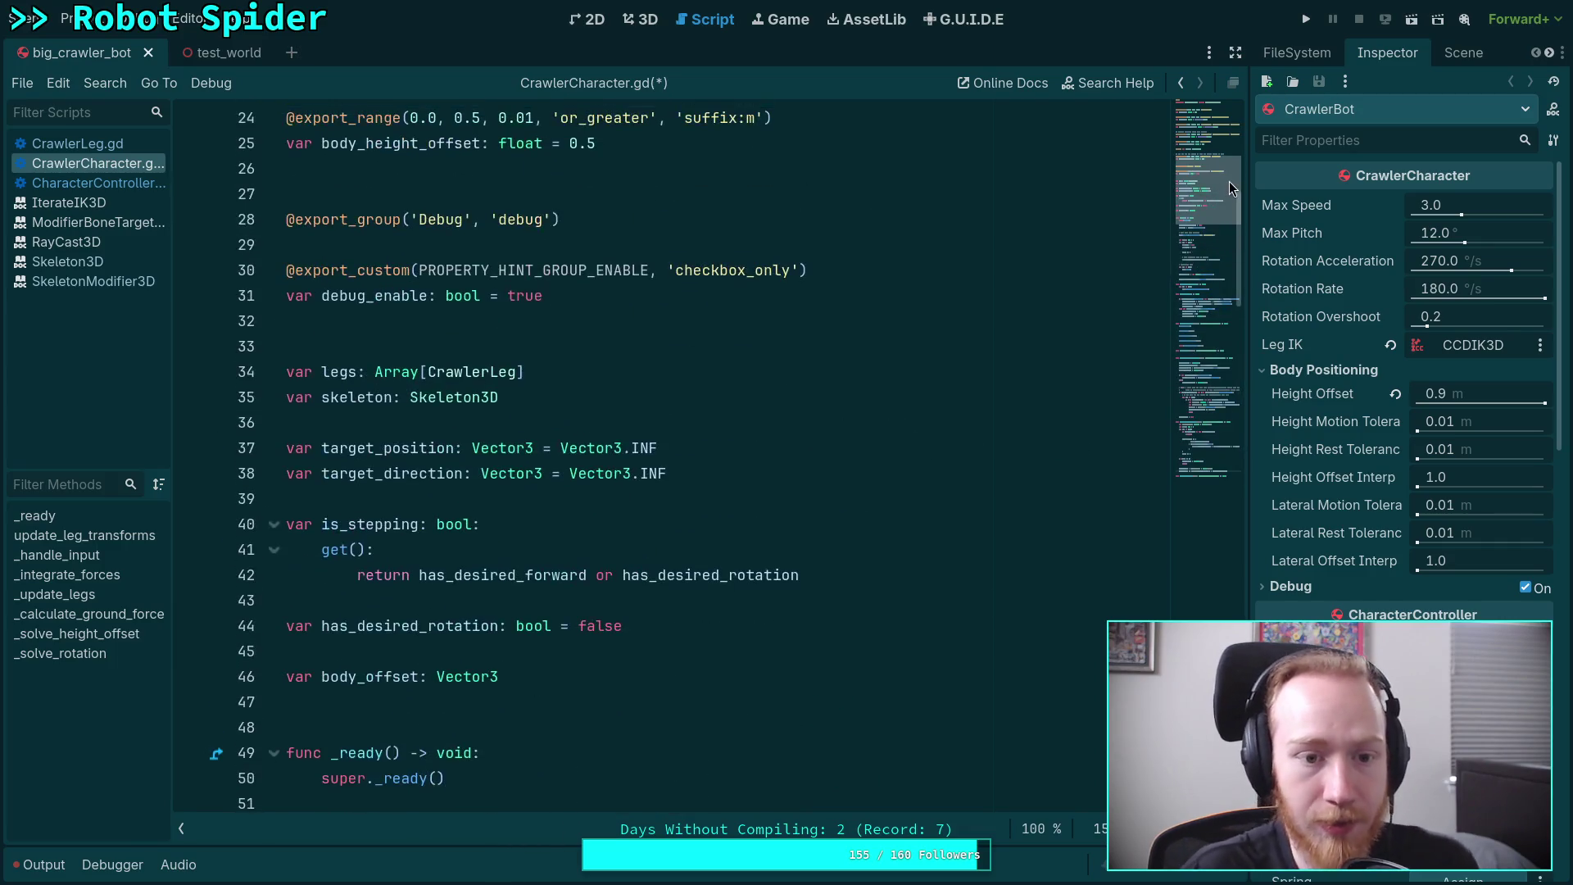
- Delete the body_offset member declaration and the body_offset = Vector3.ZERO reset in the no-legs branch
scroll(923, 417, down, 2)
drag(590, 625, 603, 597)
key(BackSpace)
click(1196, 402)
drag(1196, 402, 1216, 431)
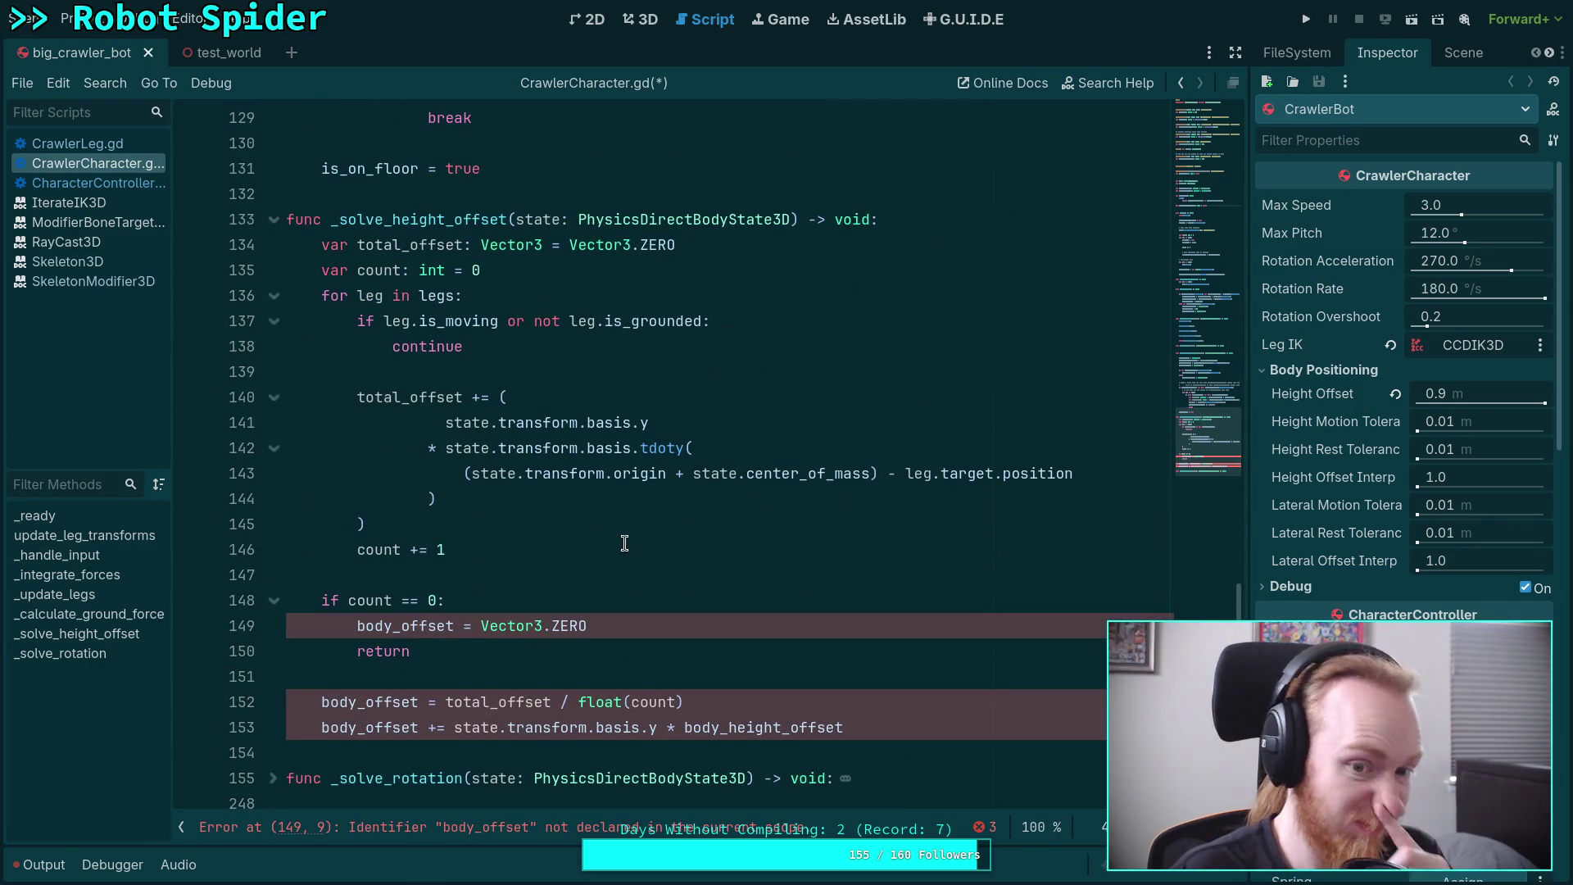
click(647, 624)
drag(630, 623, 633, 607)
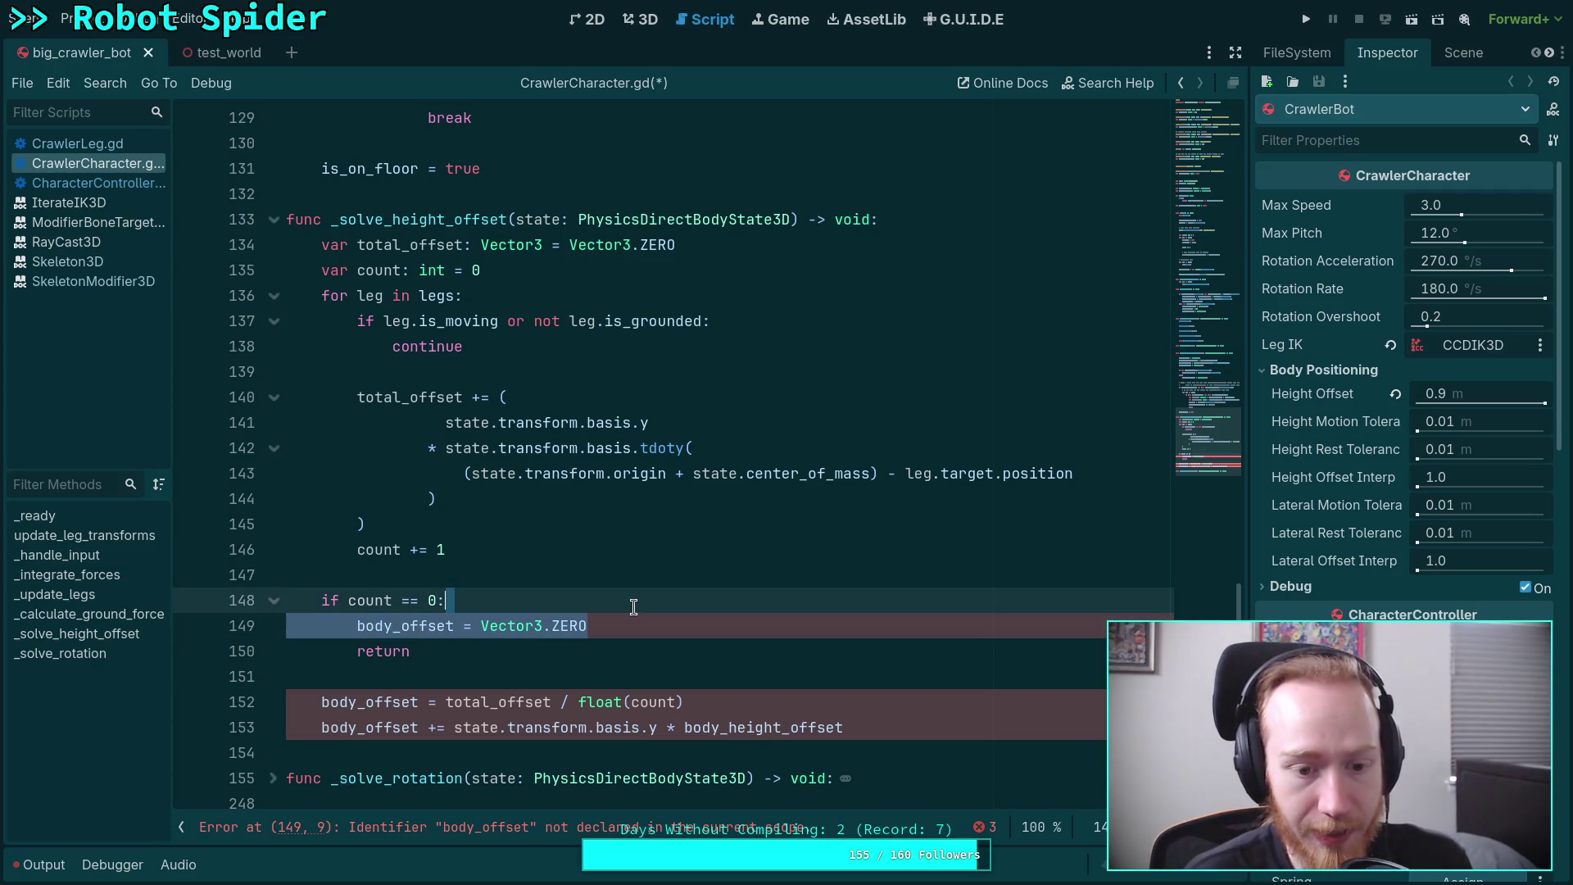
key(BackSpace)
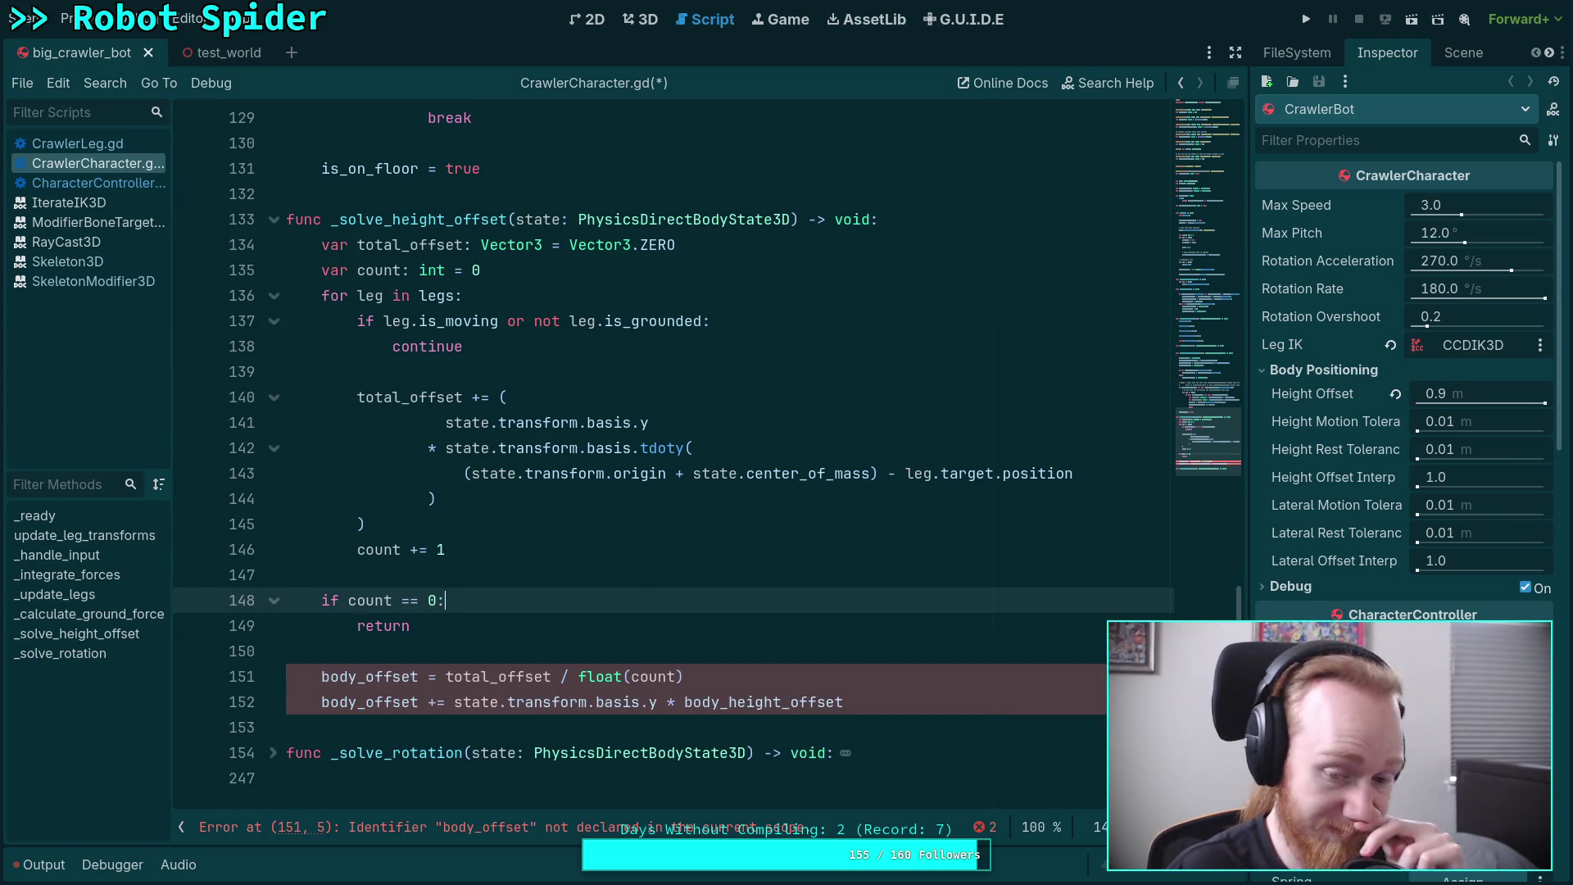
- Declare a local 'var avg_offset: Vector3' on the averaging line
click(580, 644)
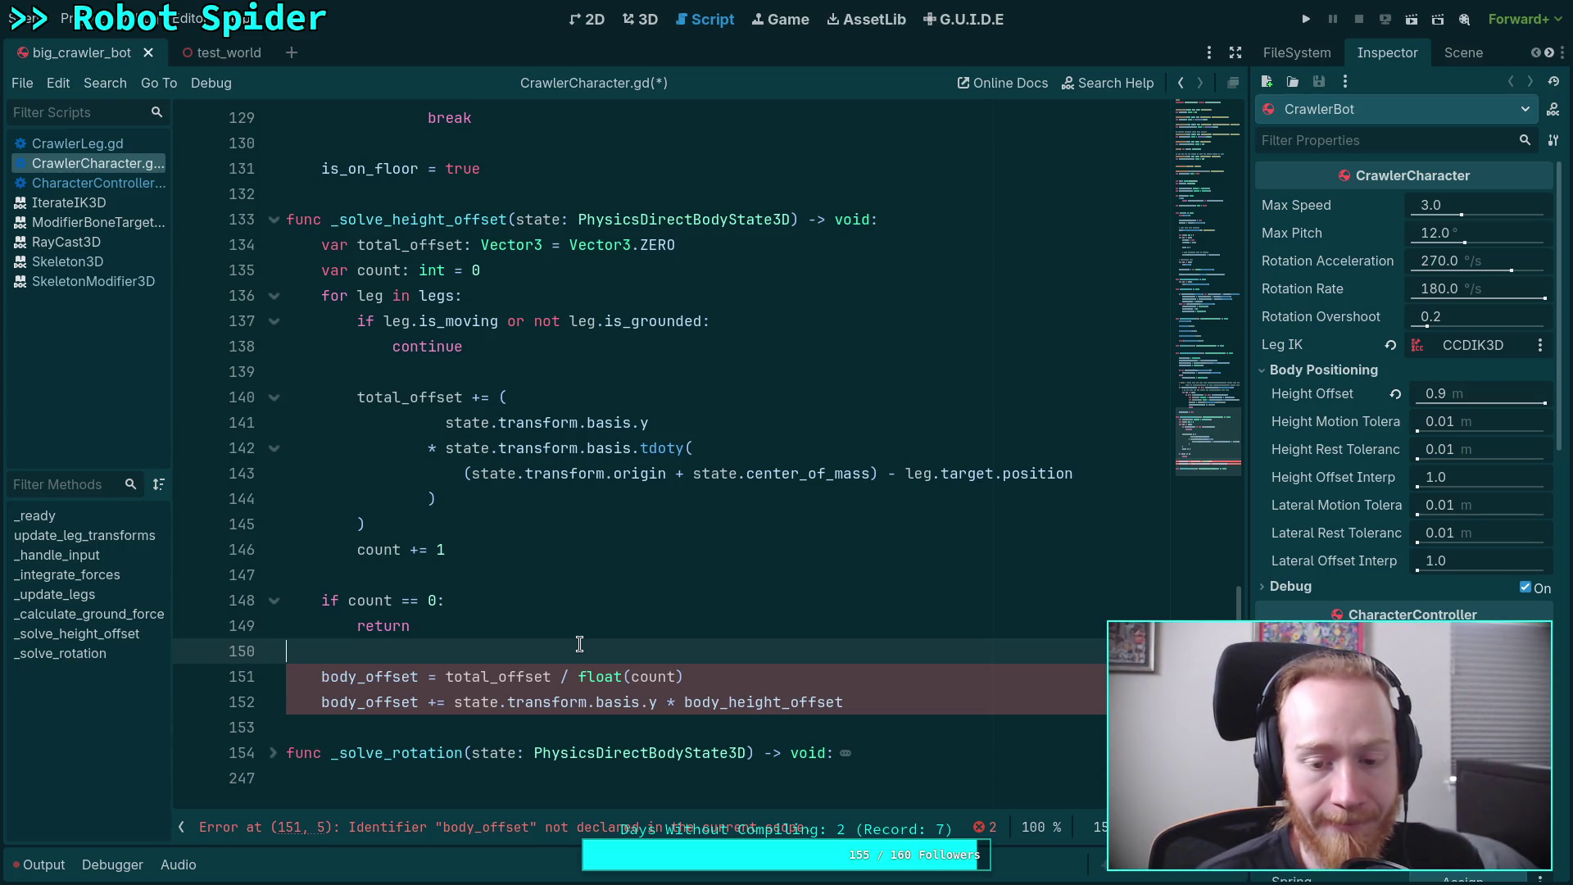
scroll(579, 644, down, 1)
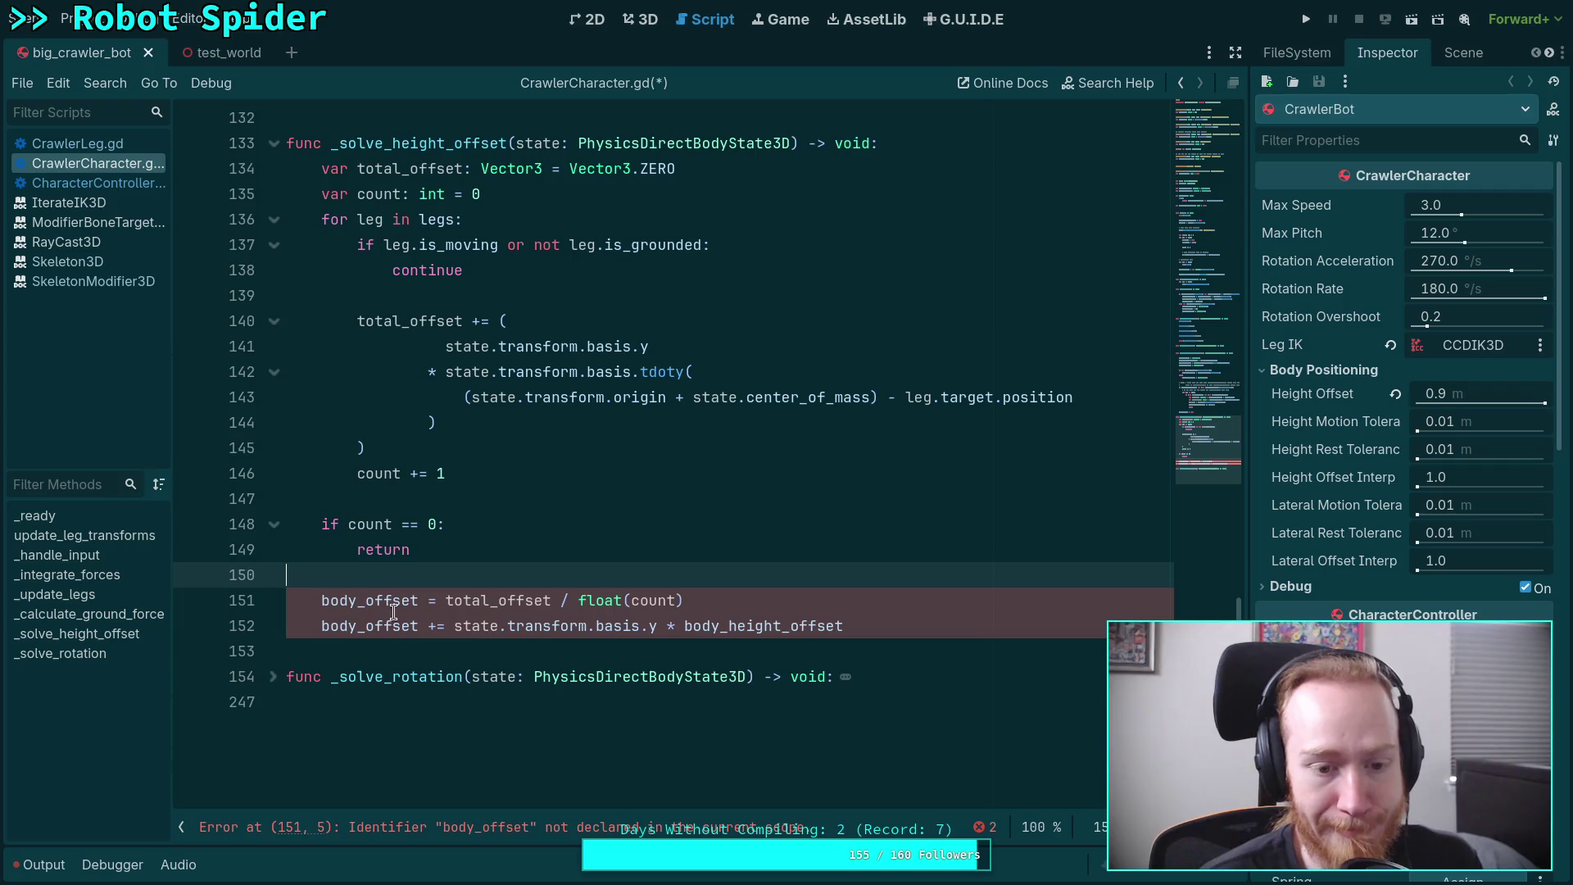
click(322, 602)
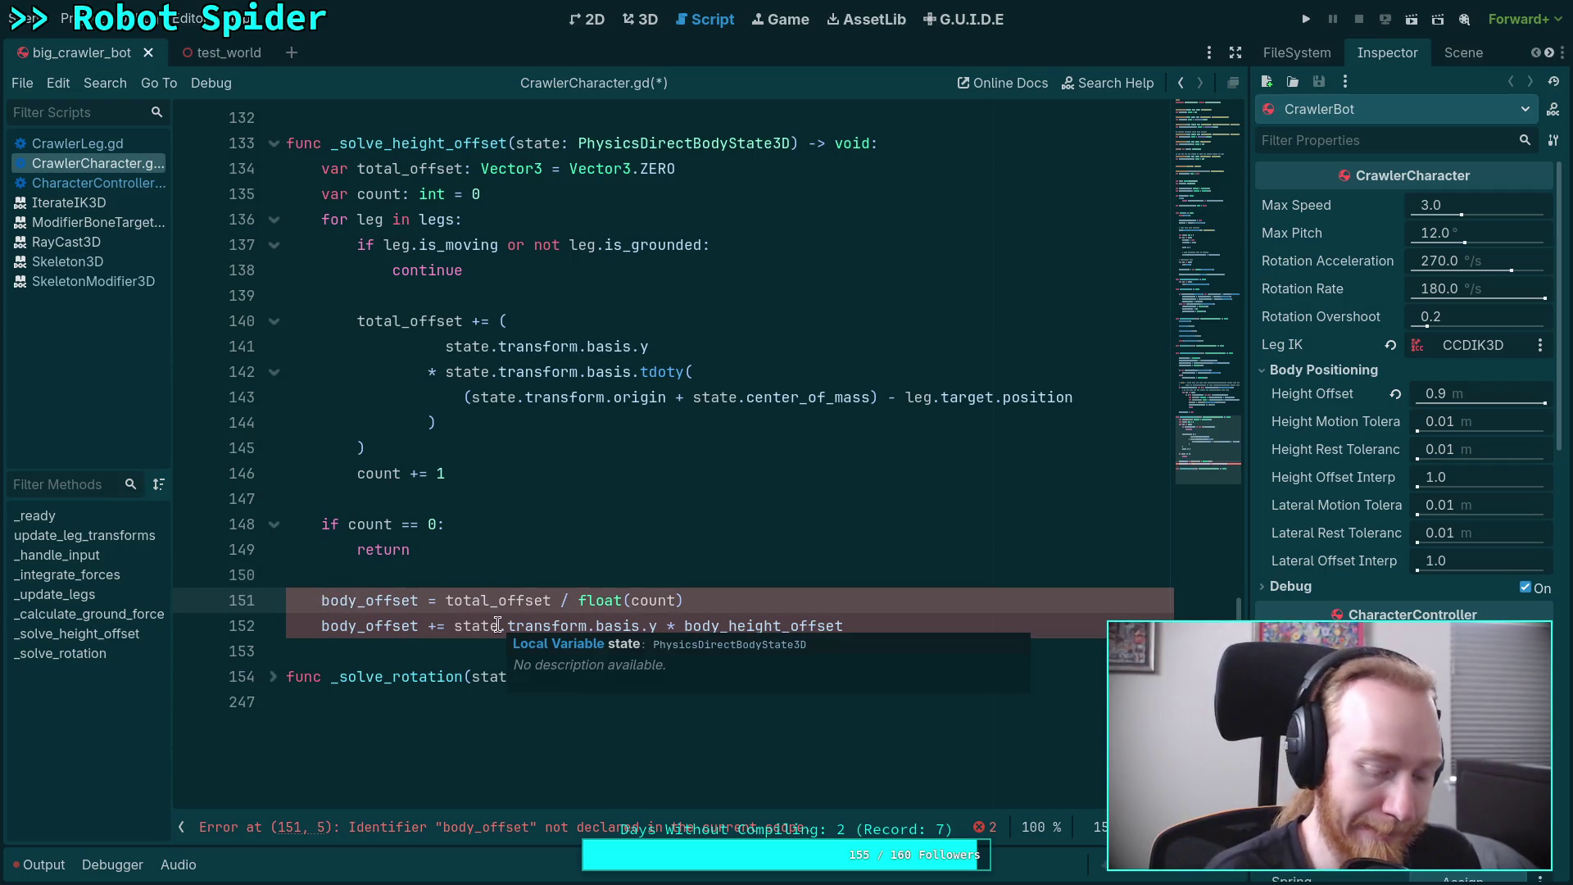
text(var body_offset)
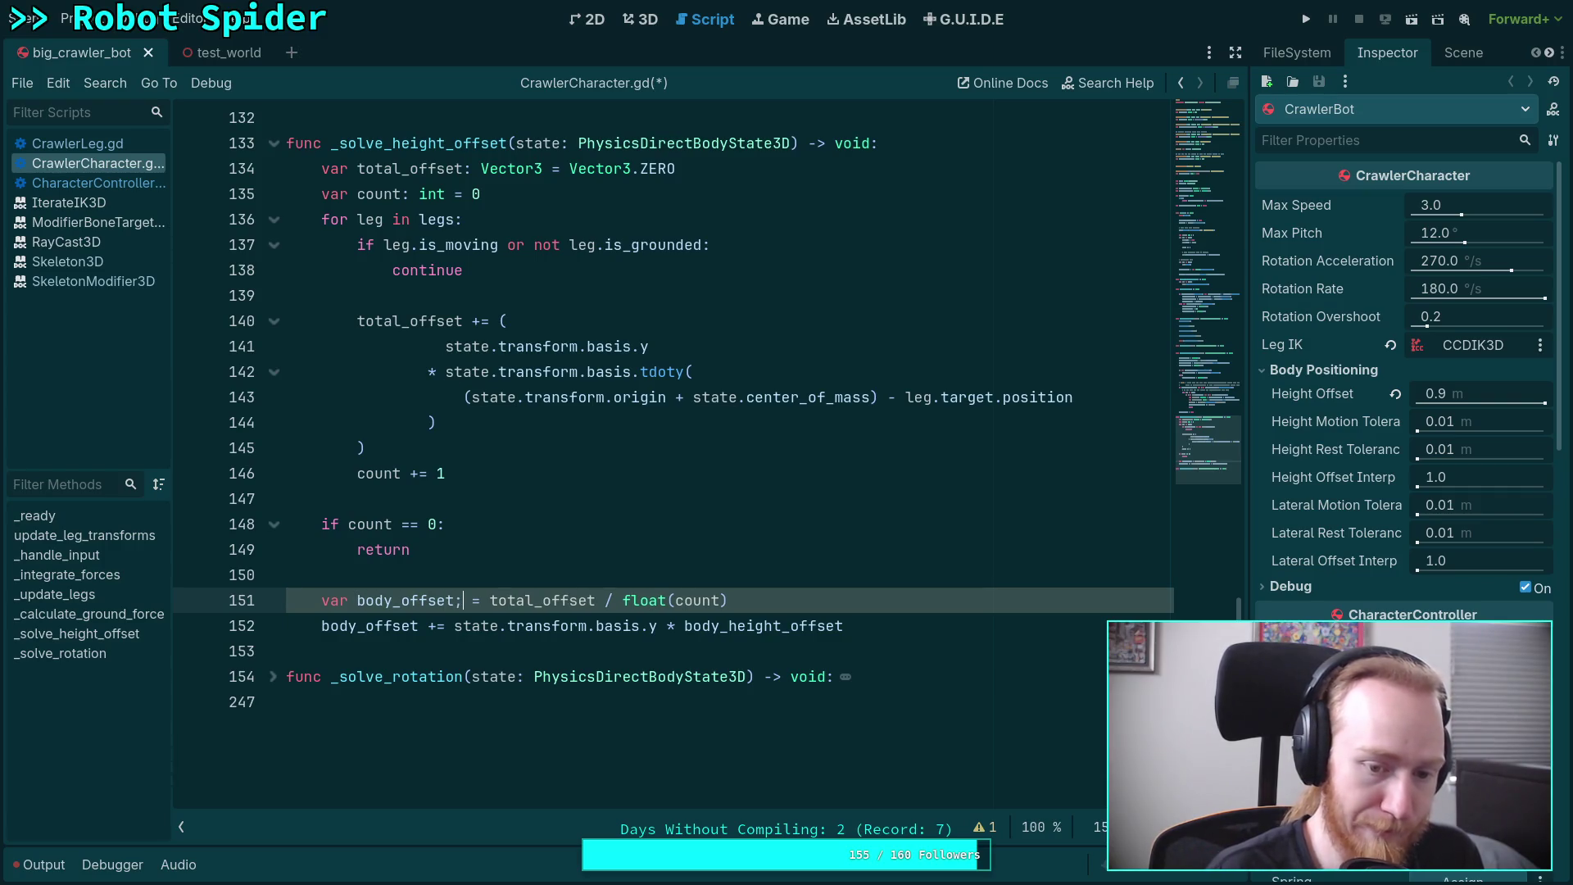
text(: V)
text(ector3)
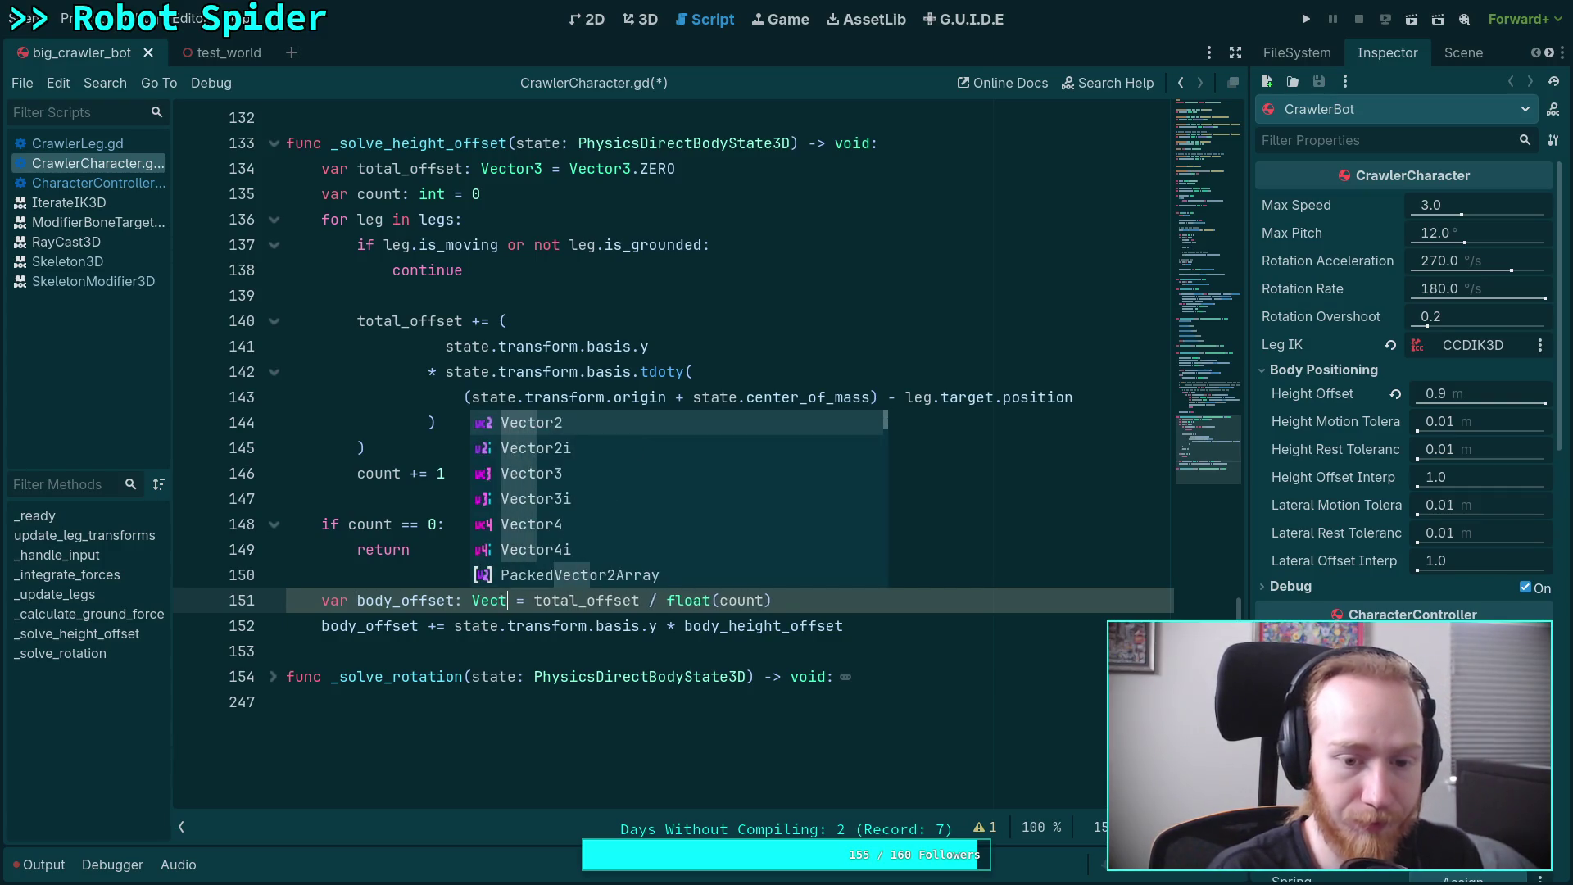
click(344, 607)
key(ctrl+shift+Right)
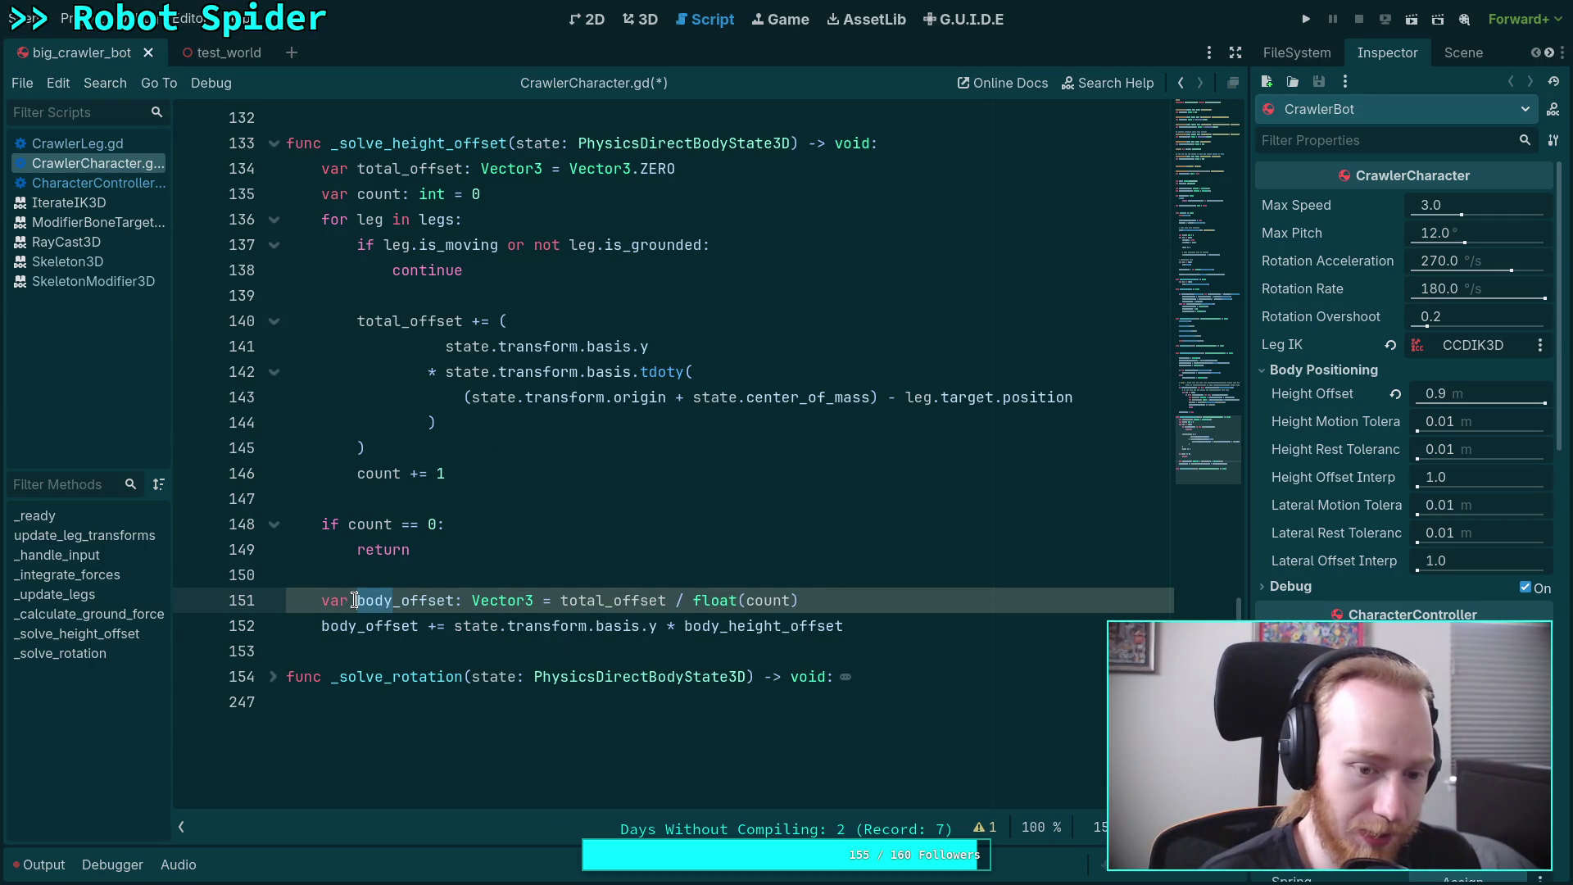
text(avf)
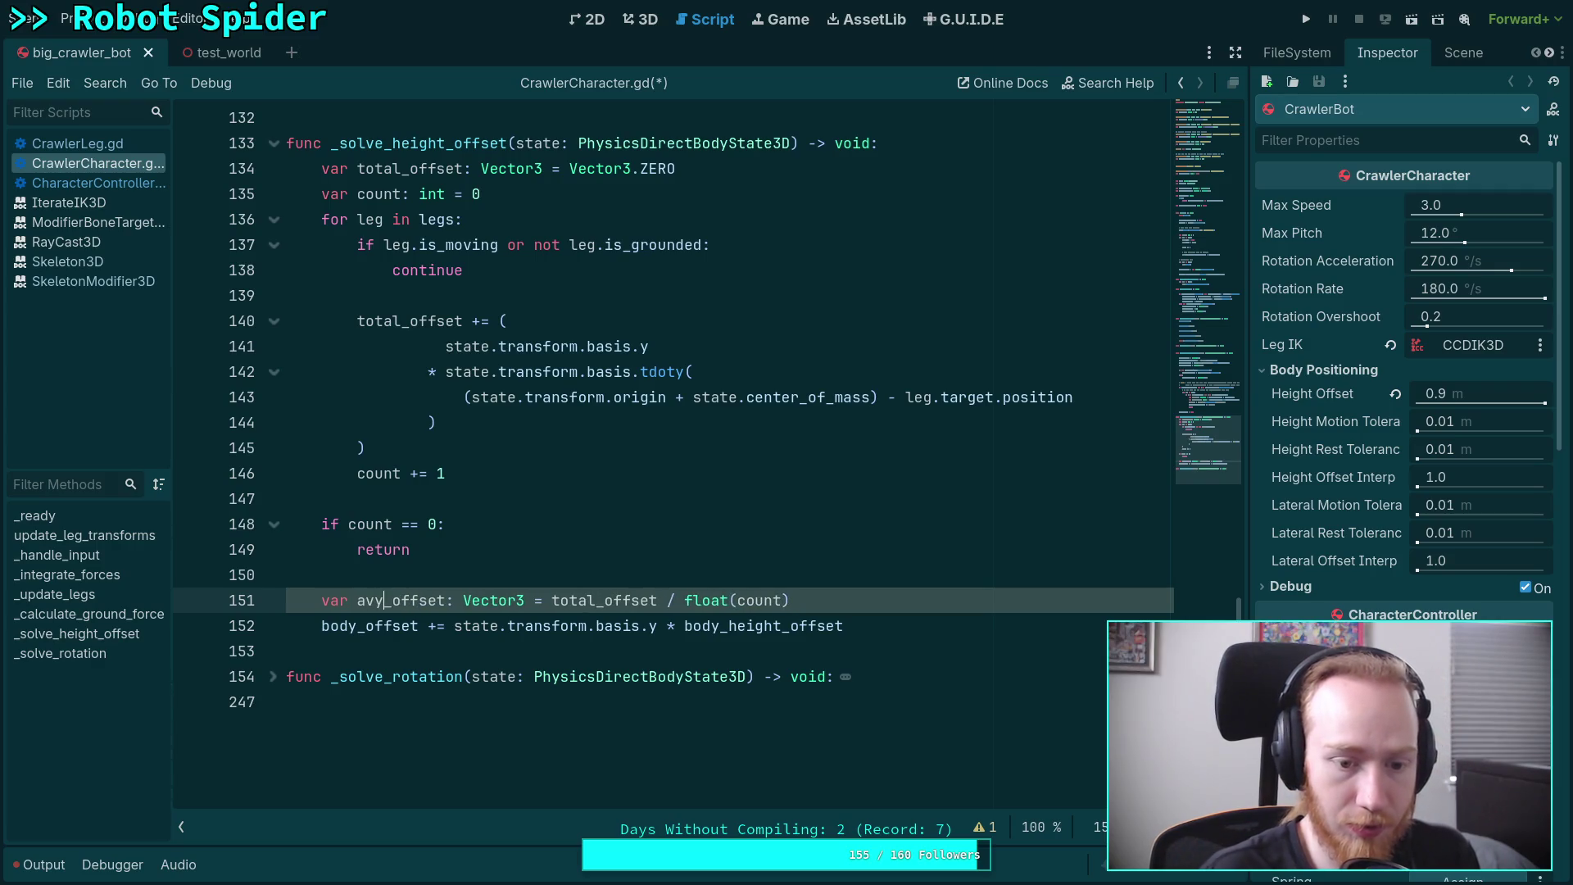
key(BackSpace)
text(g)
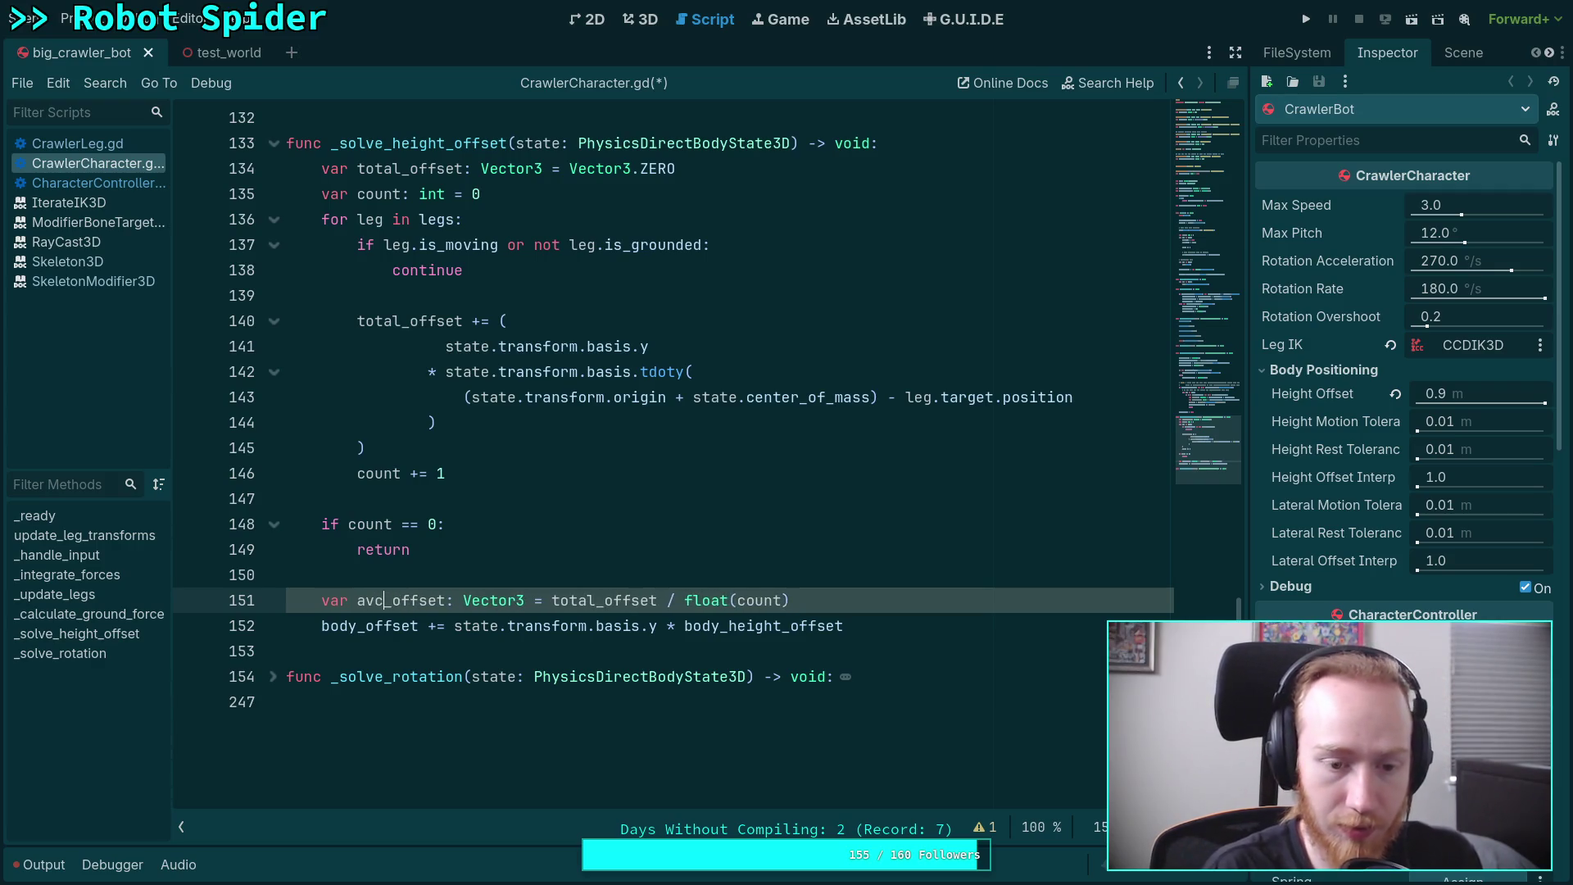
- Replace body_offset with avg_offset on the next line and add a blank line for the spring code
double_click(393, 601)
right_click(398, 600)
click(455, 642)
double_click(363, 628)
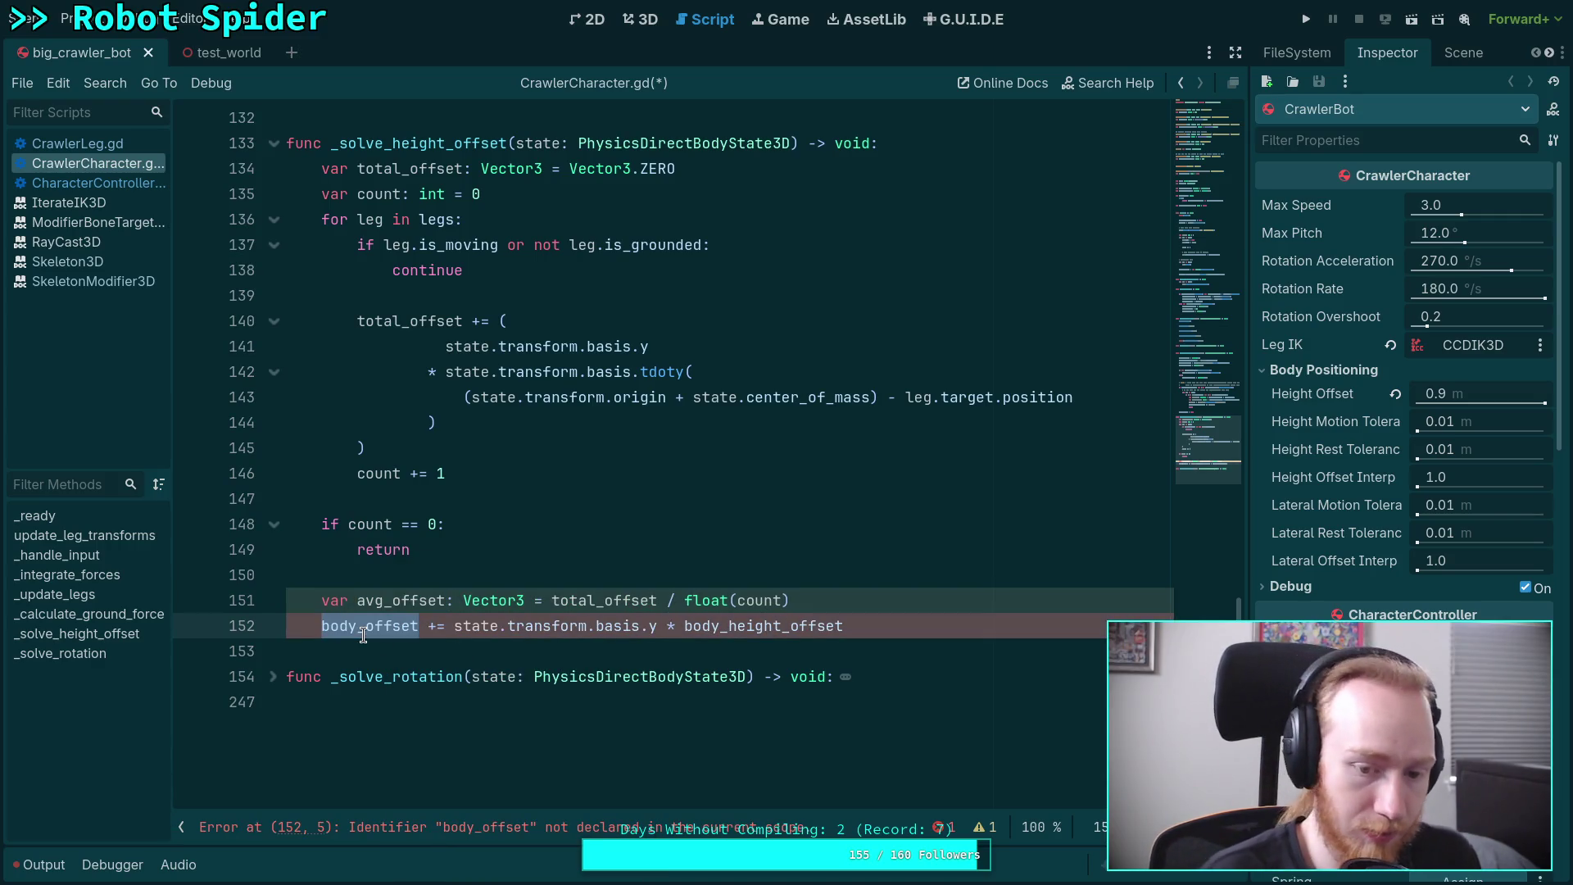
key(ctrl+v)
key(End)
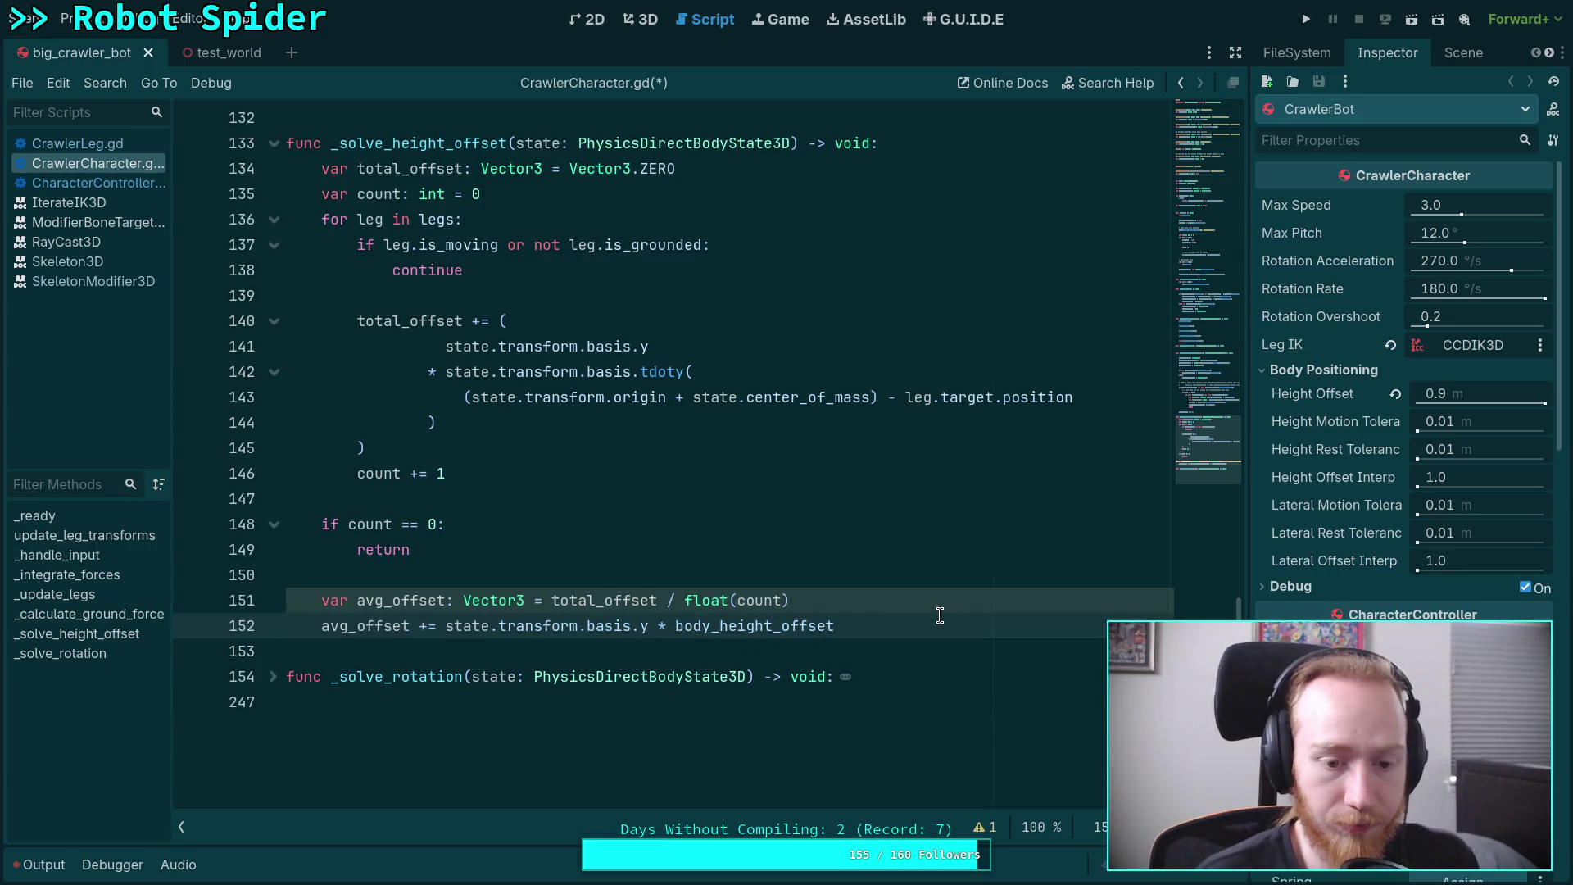
key(Return)
key(Return)
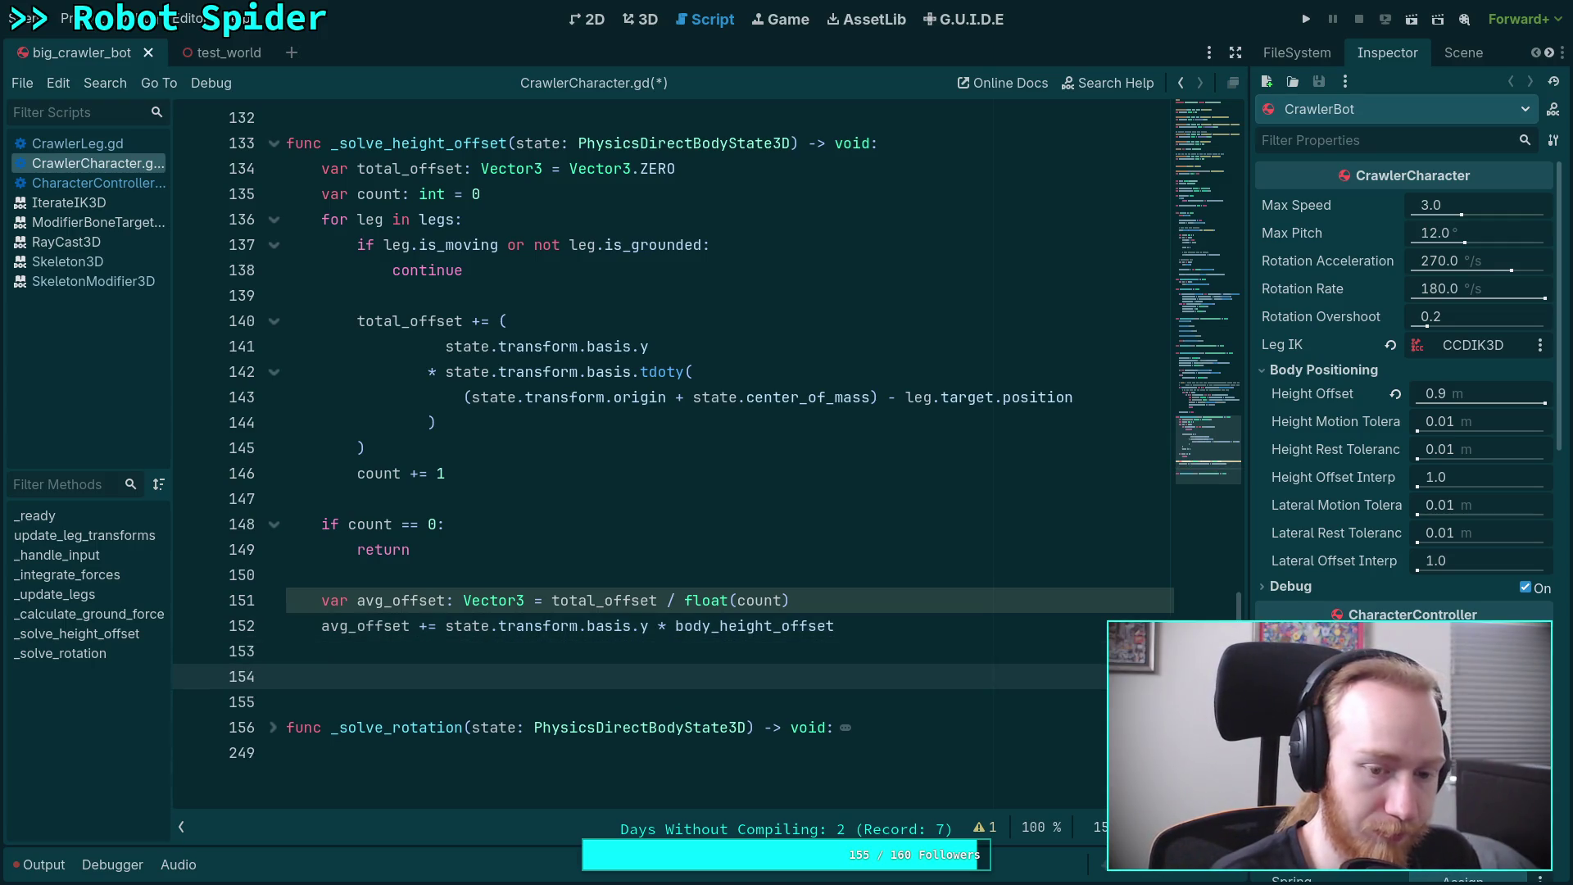
- Declare var offset: float as avg_offset's length in _solve_height_offset
text(var of)
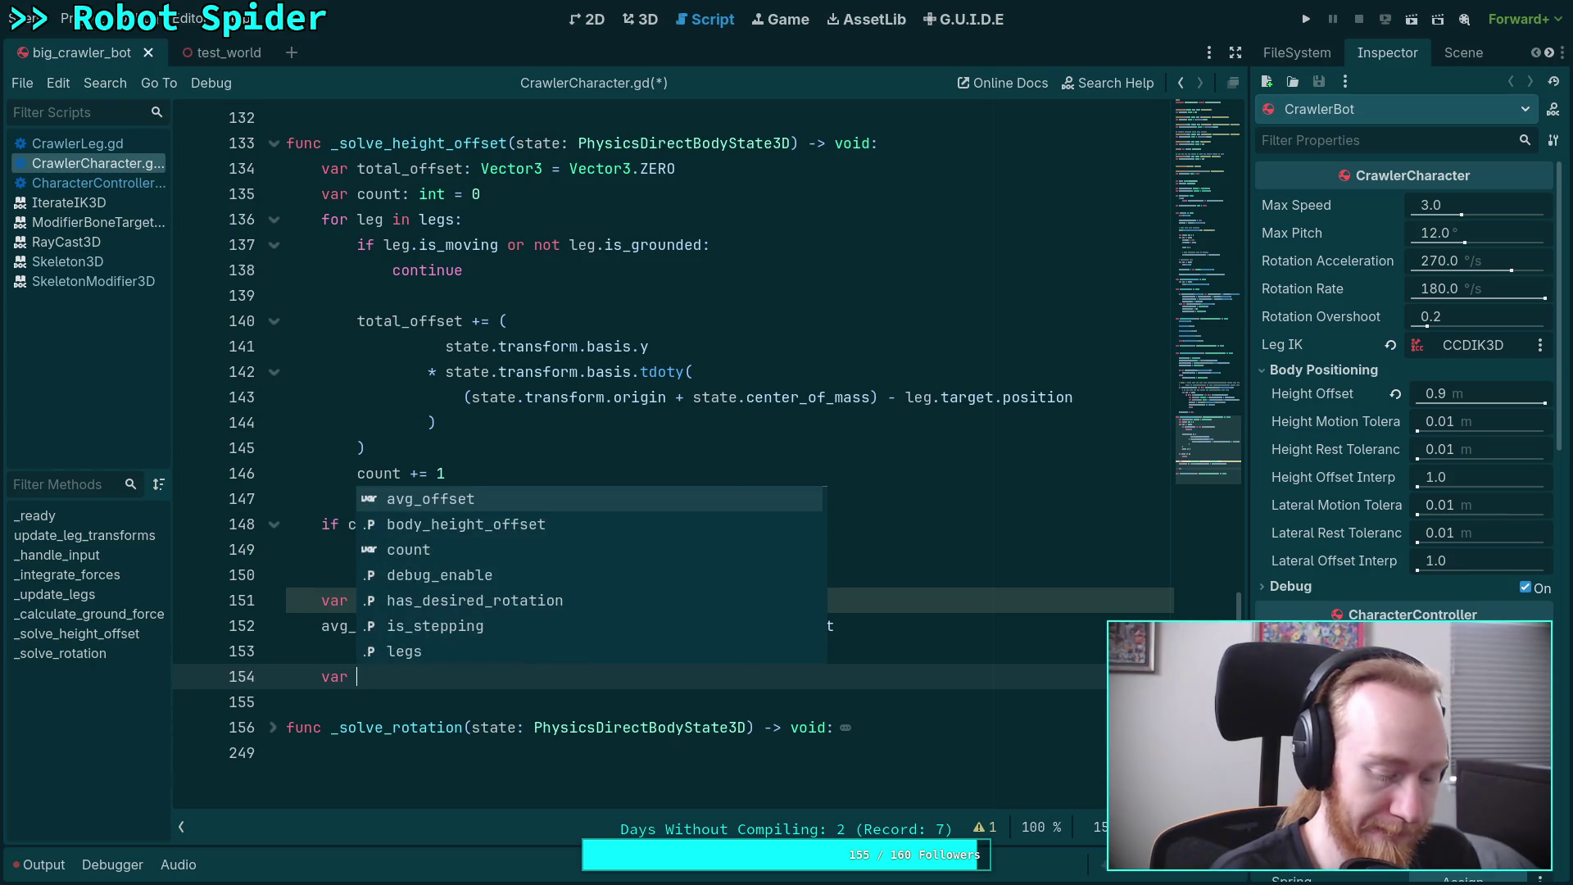
text(fset: float = av)
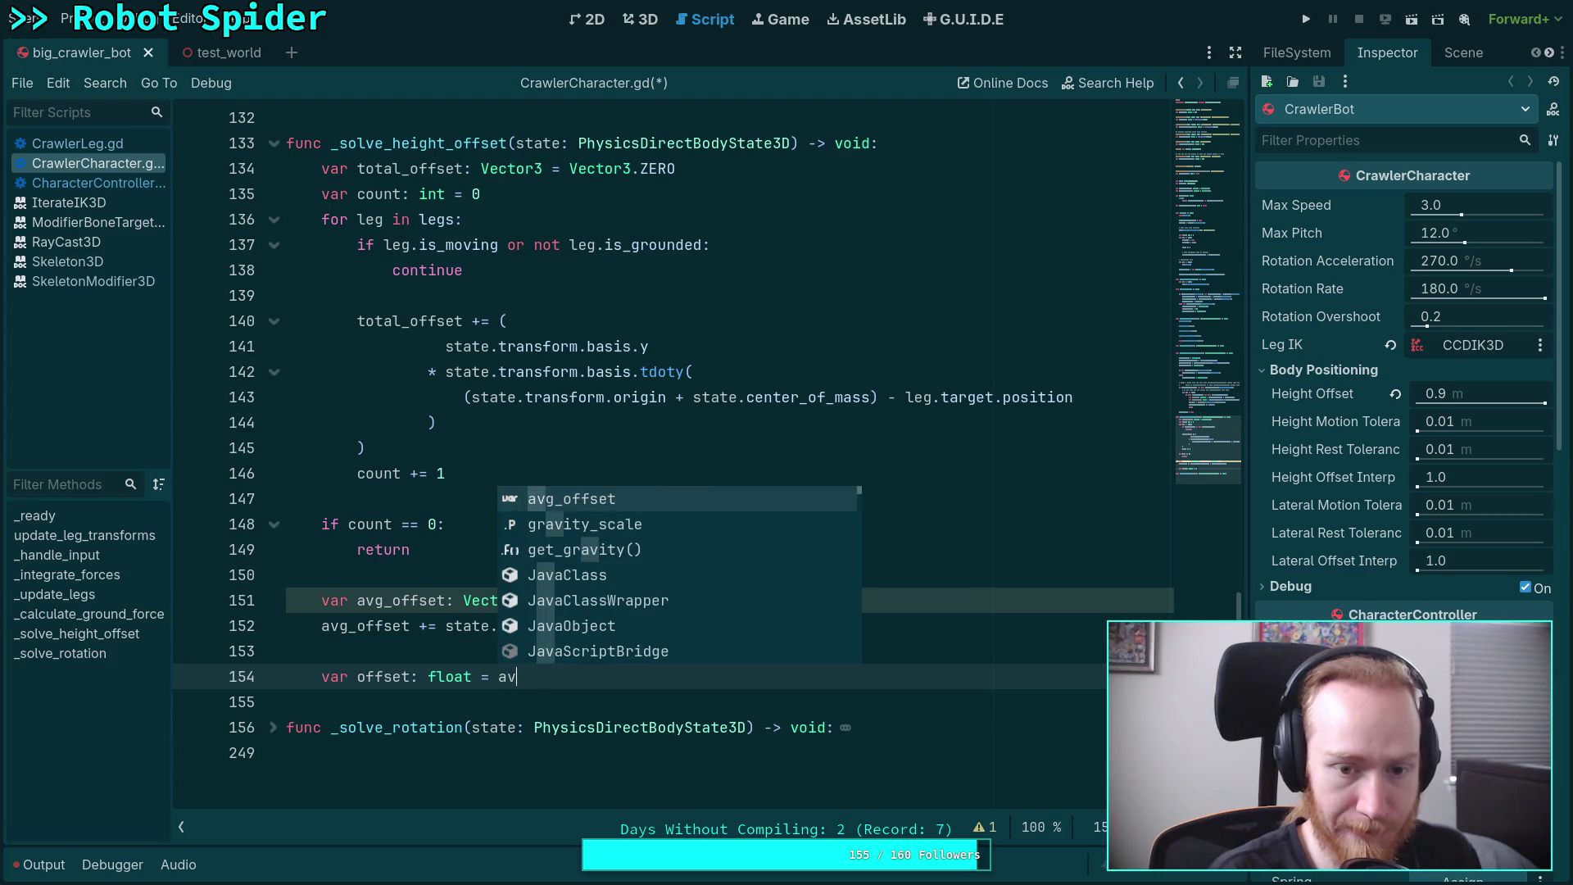
key(Return)
text(.l)
- Draft a spring_direction: Vector3 variable set from avg_offset on a new line
key(Return)
key(Return)
text(var off)
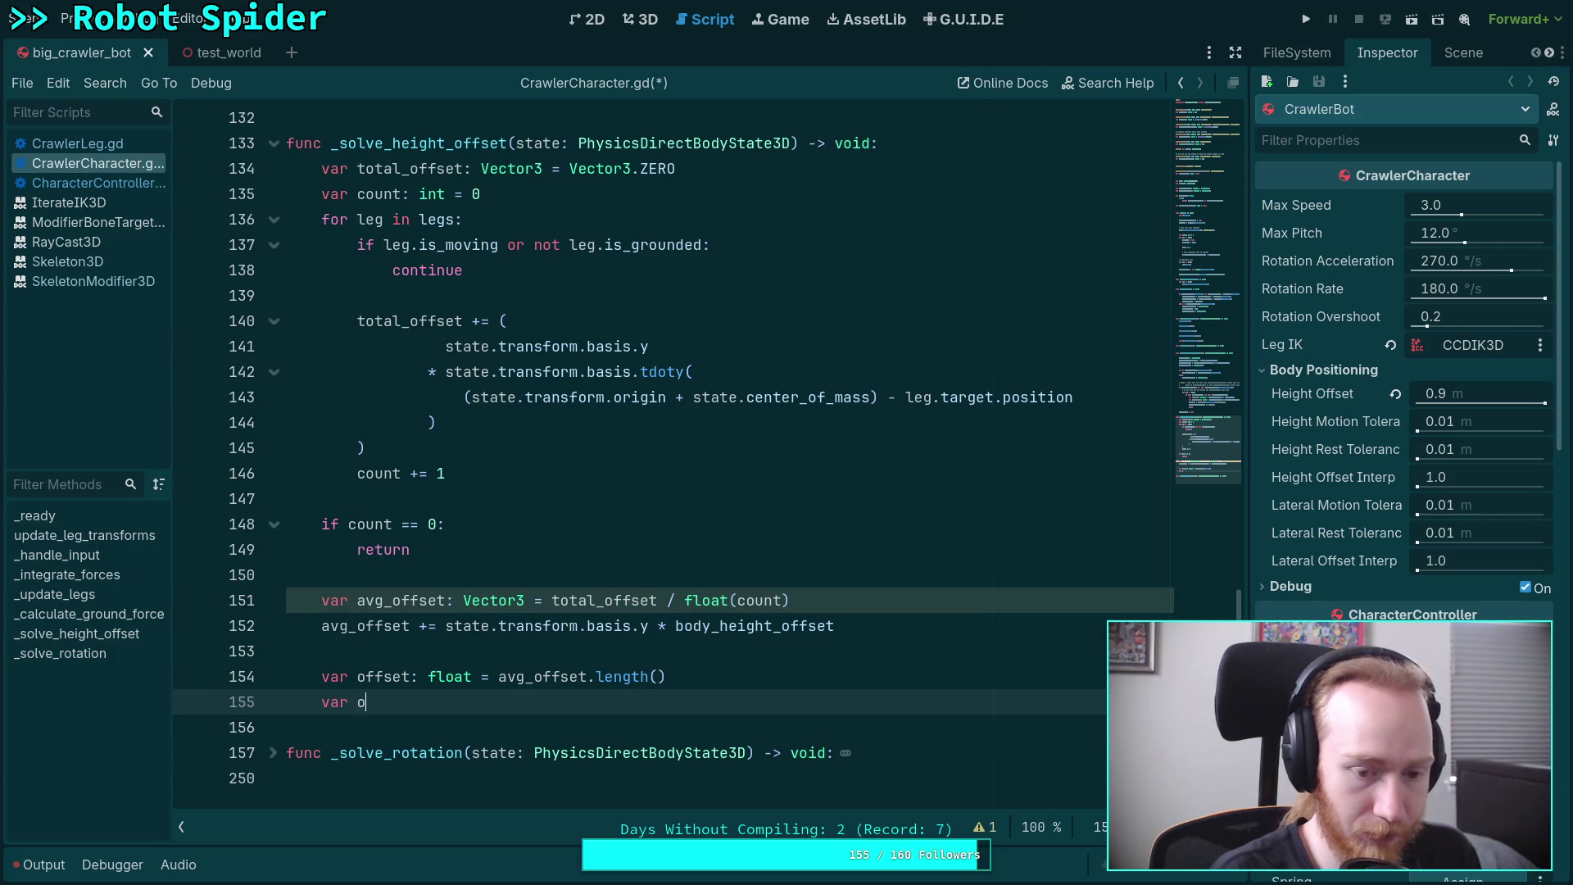
key(BackSpace)
key(BackSpace)
text(direction)
key(BackSpace)
key(BackSpace)
key(BackSpace)
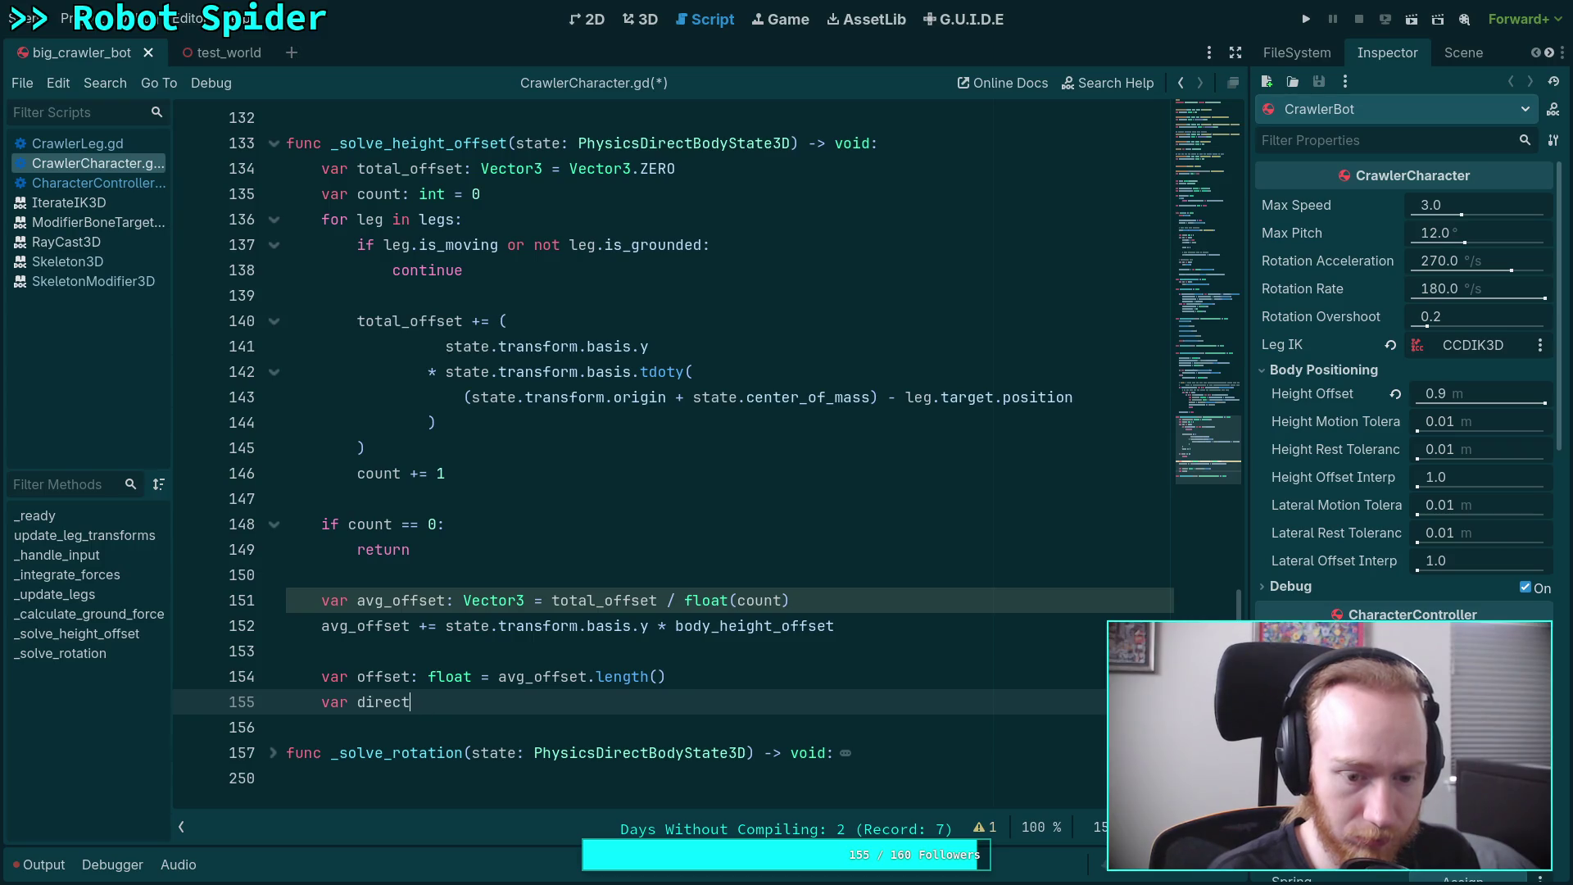
text(ion)
key(BackSpace)
key(BackSpace)
key(BackSpace)
text(spring_)
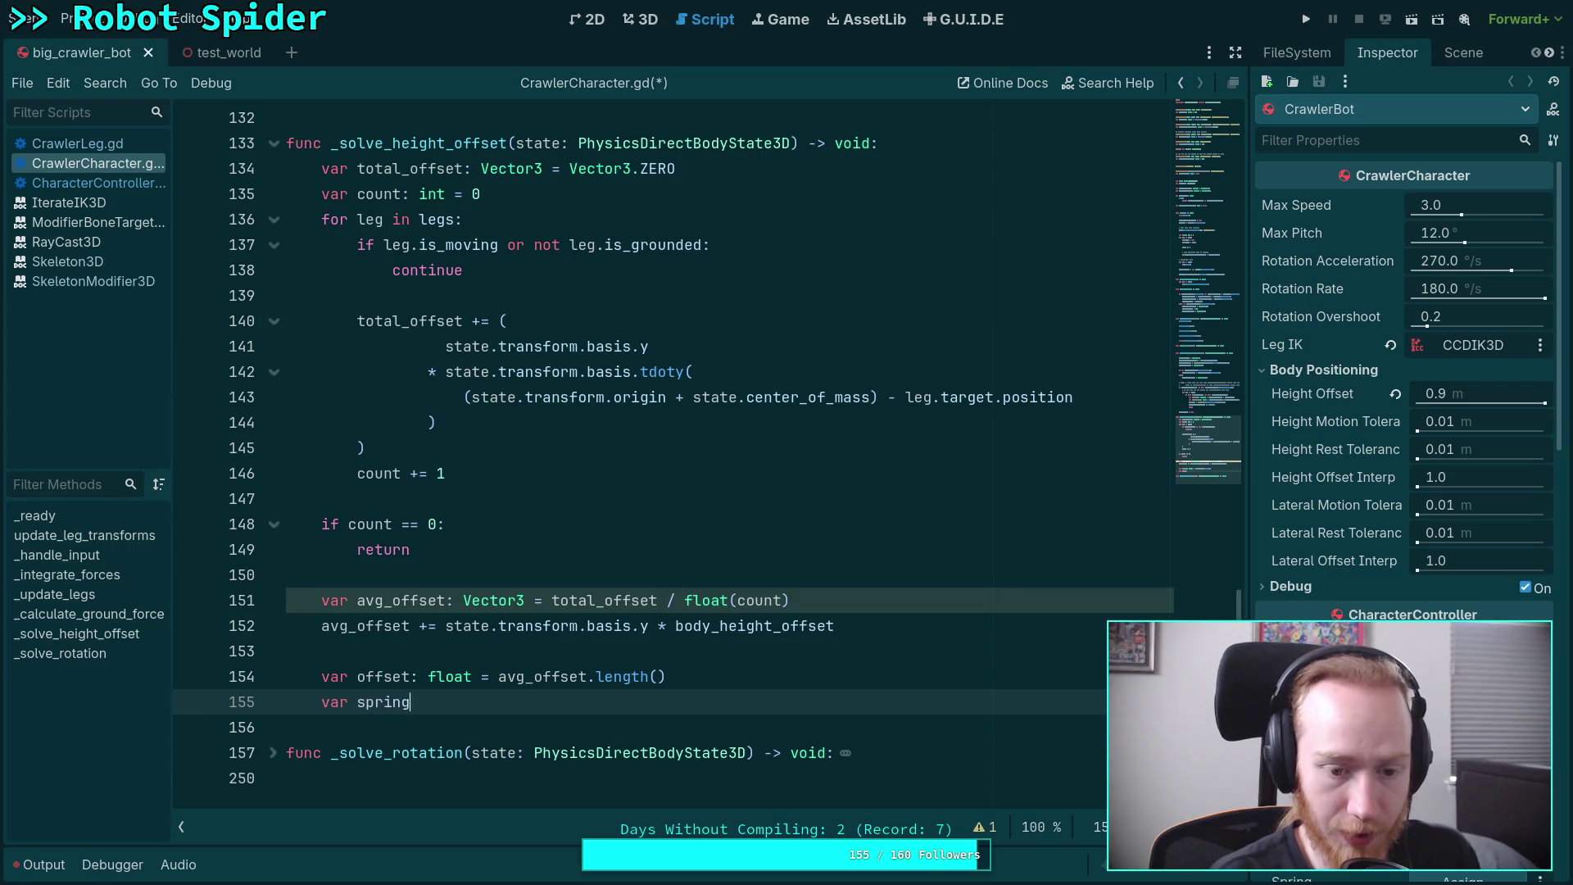
text(direction:)
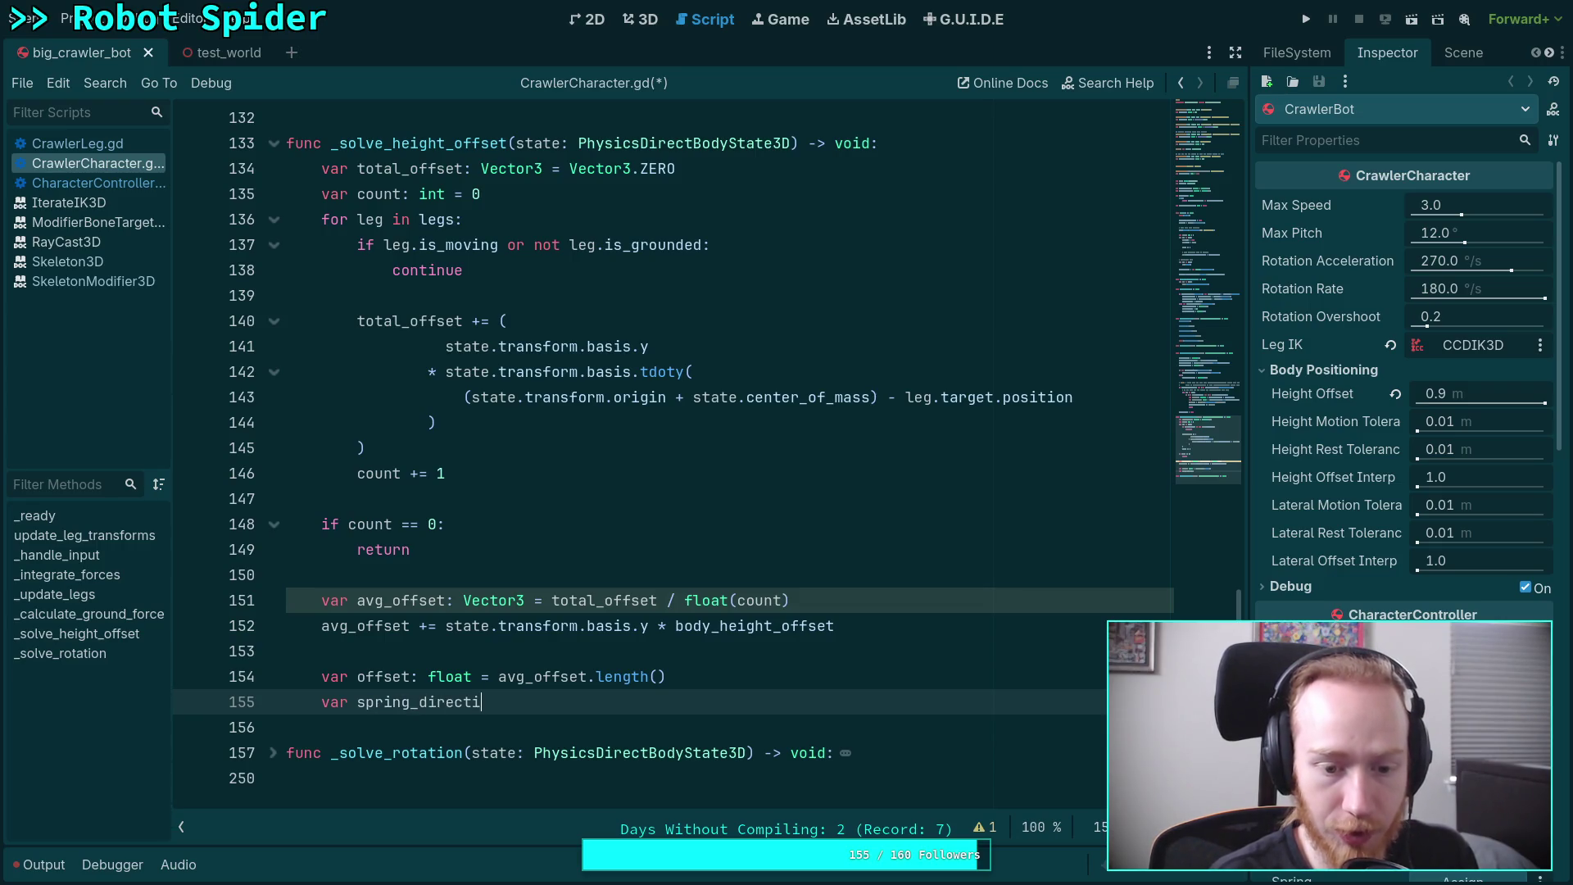
text( float =)
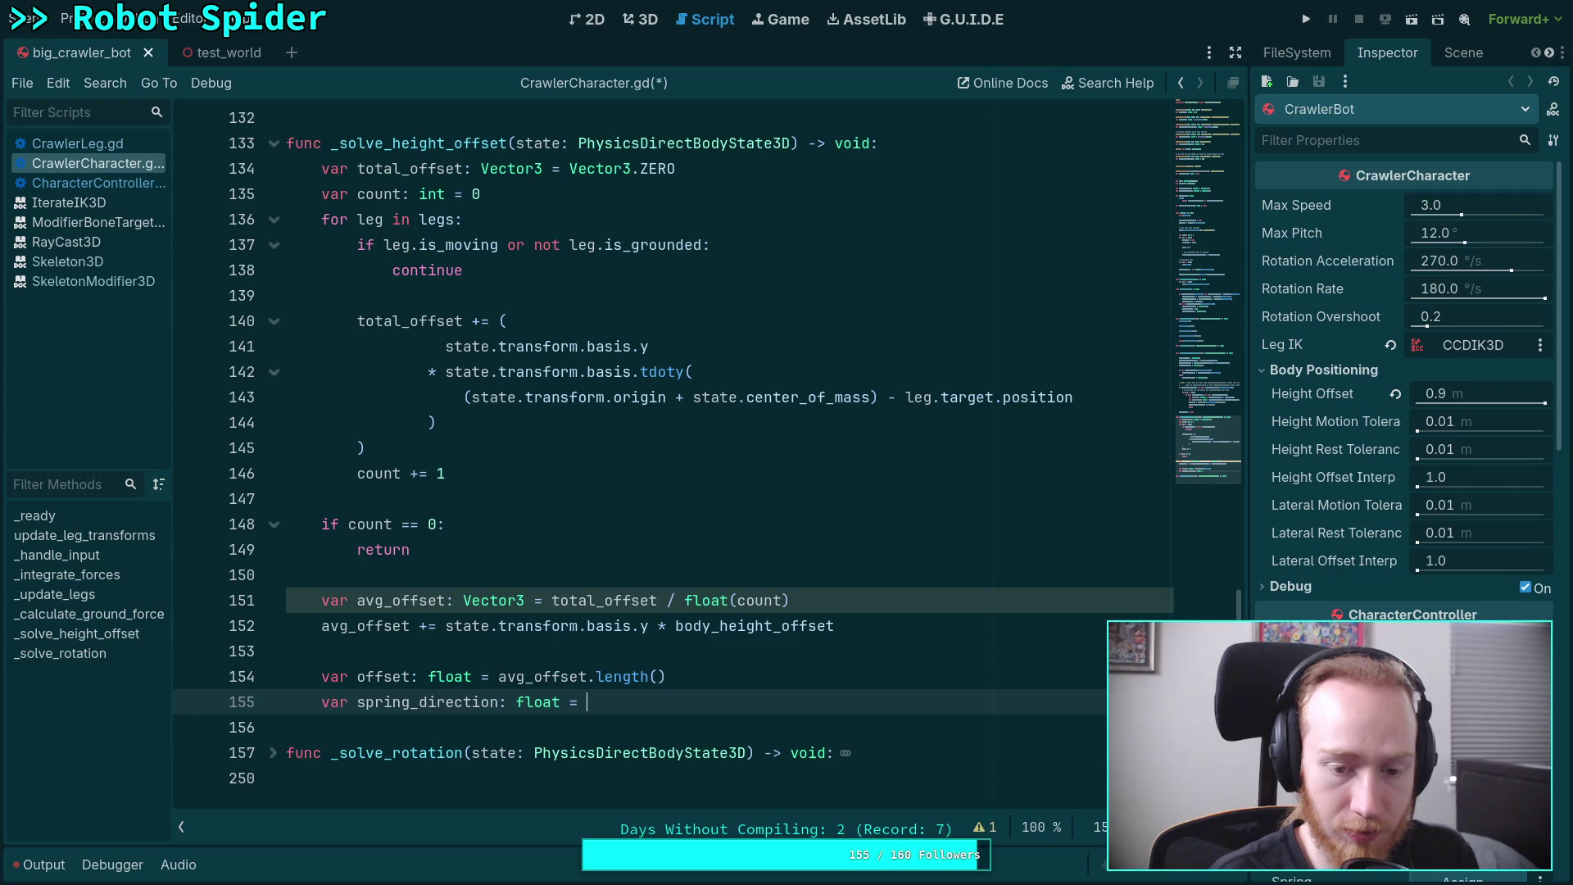
key(BackSpace)
key(BackSpace)
key(BackSpace)
text(Vecc)
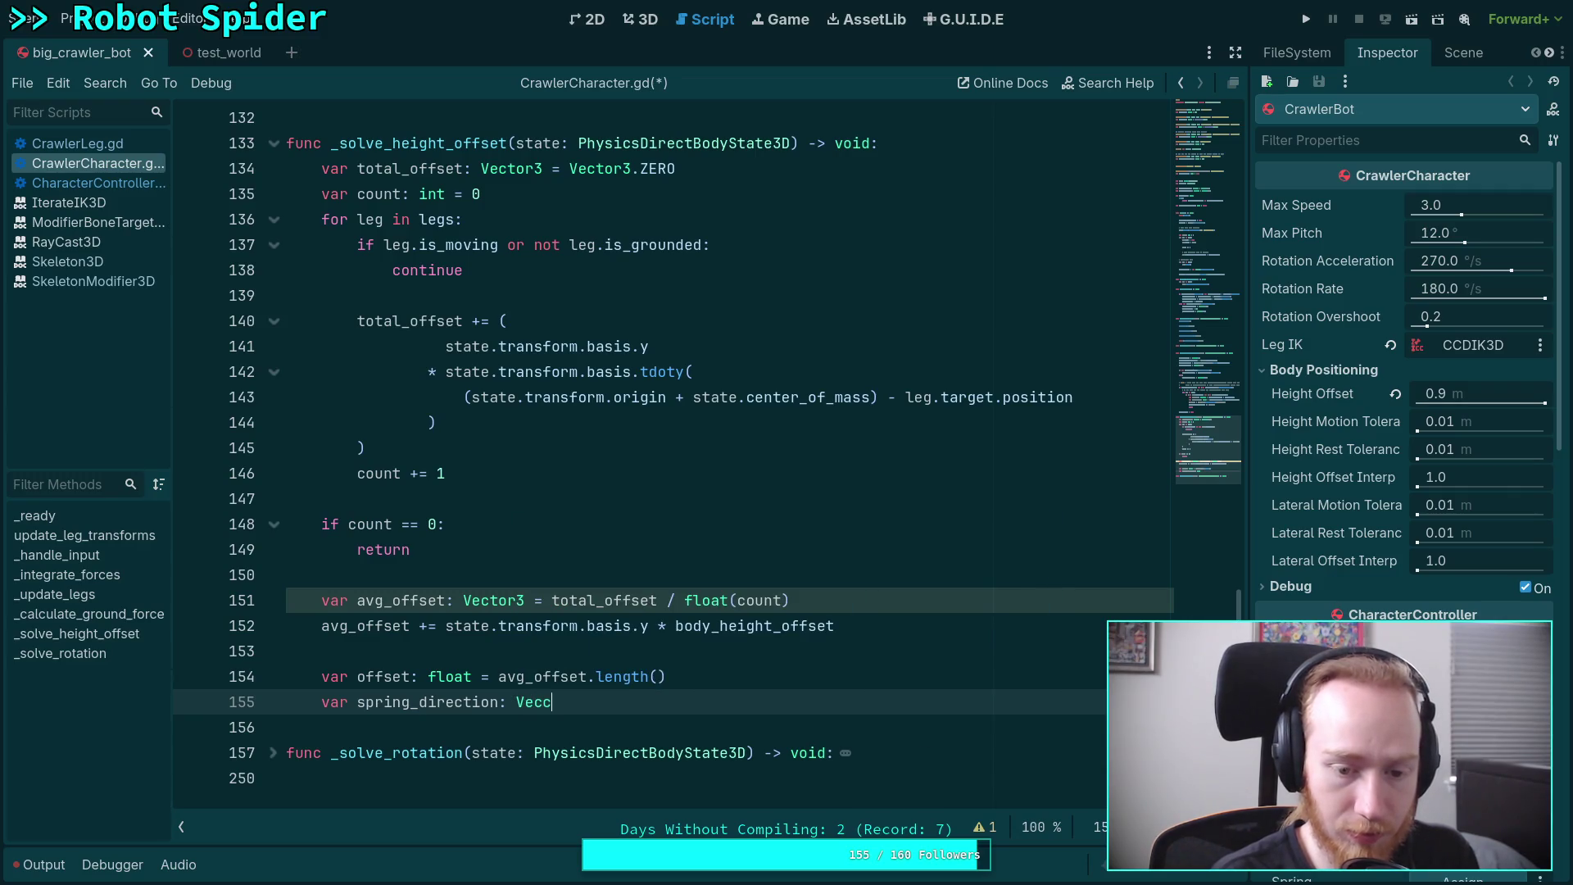
key(BackSpace)
text(tor3 = avg)
key(Return)
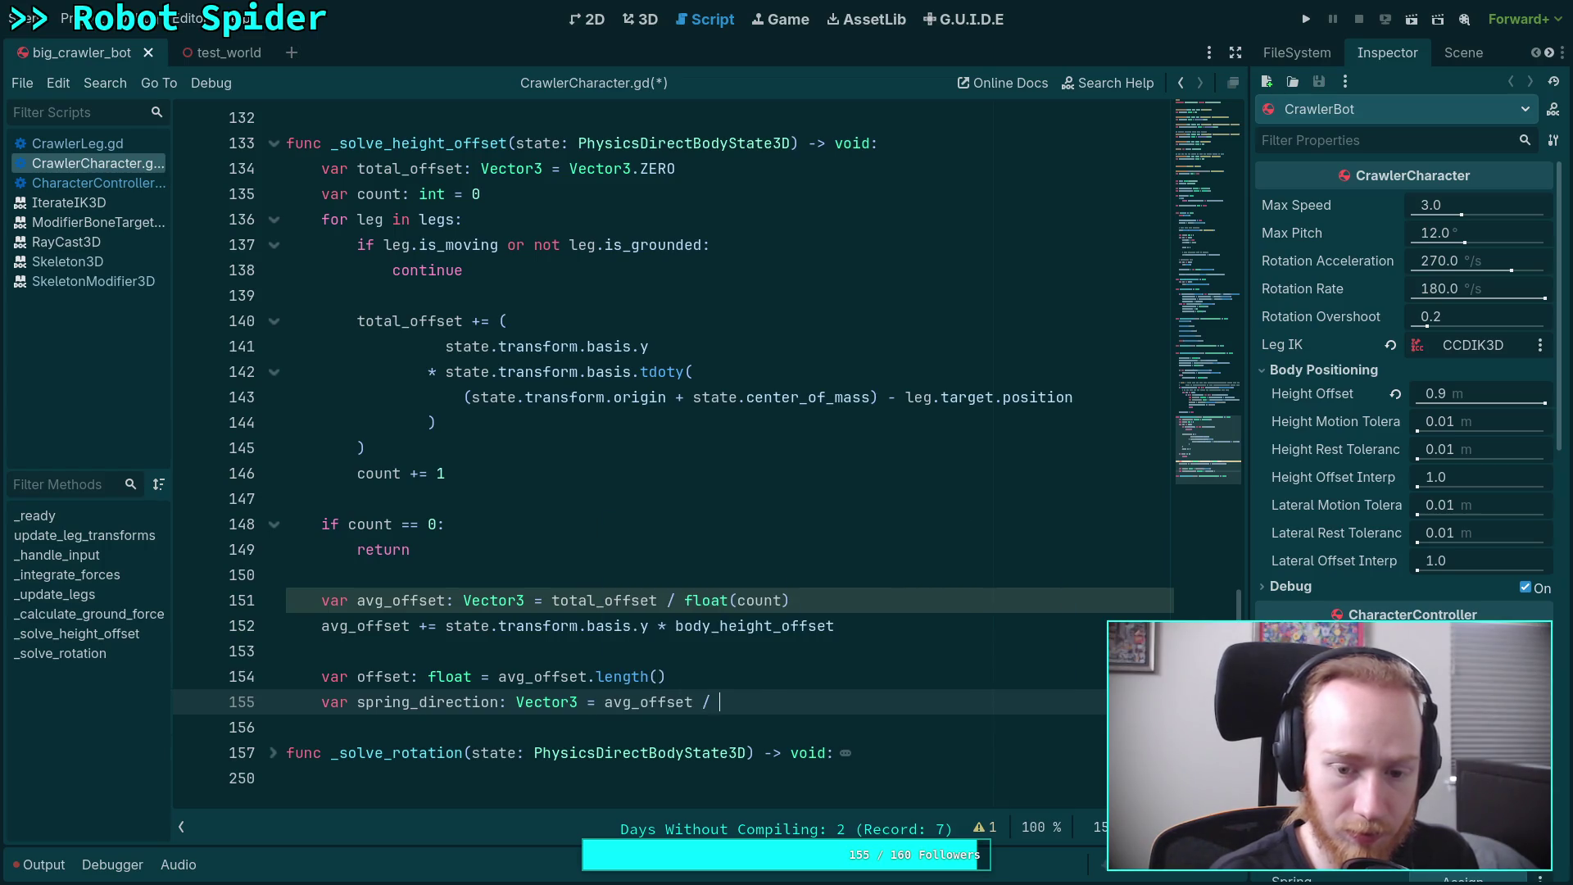
text(offset)
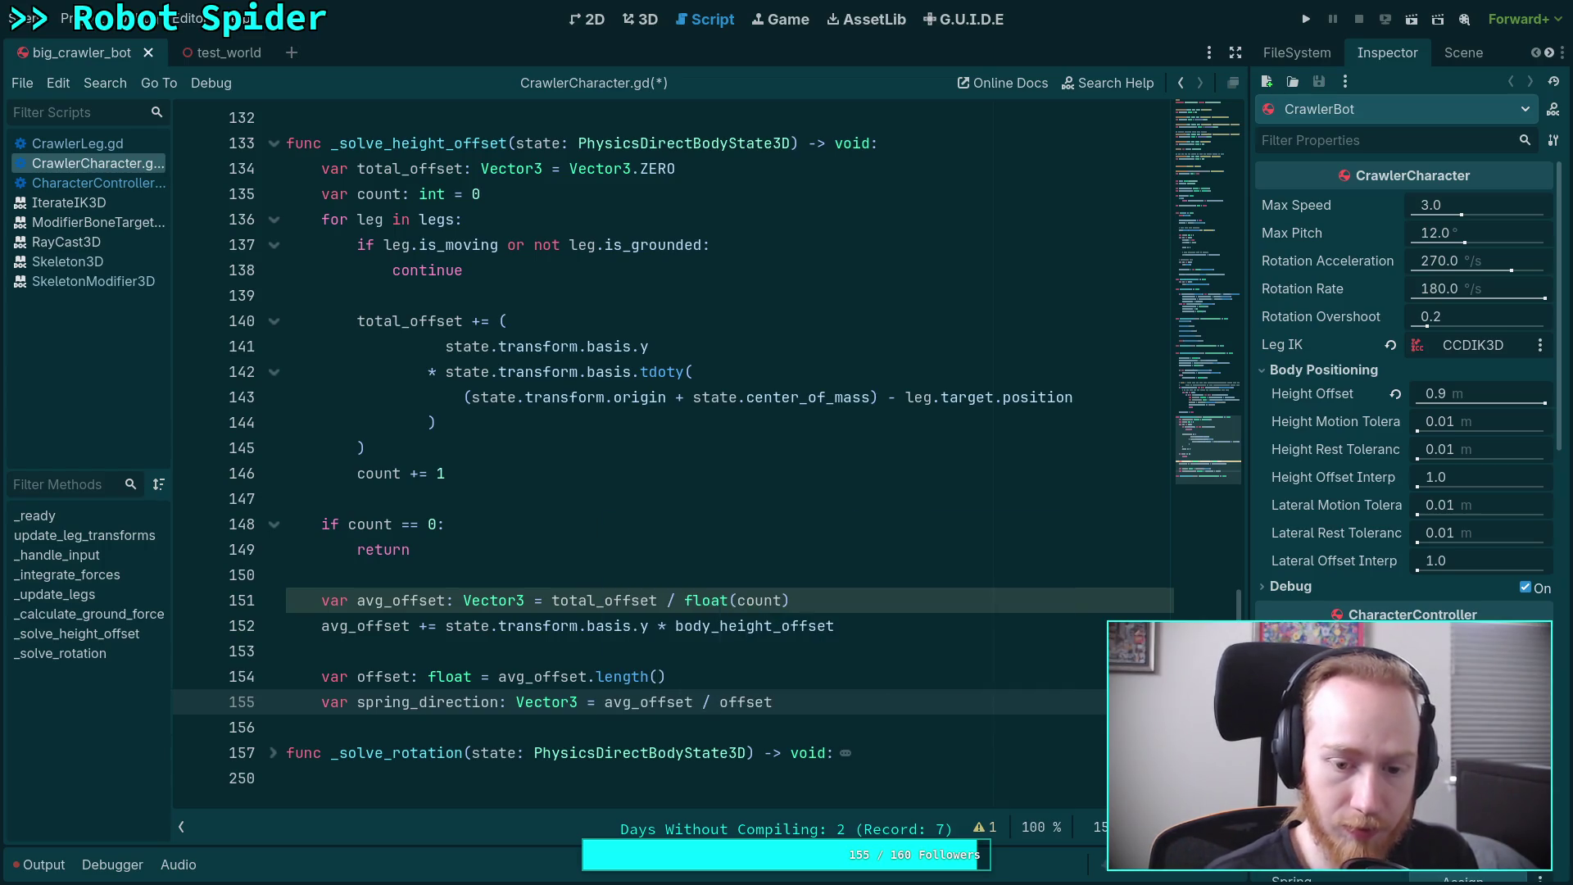
- Add an if is_zero_approx(offset) check above the spring_direction line
key(ctrl+shift+Return)
text(if i)
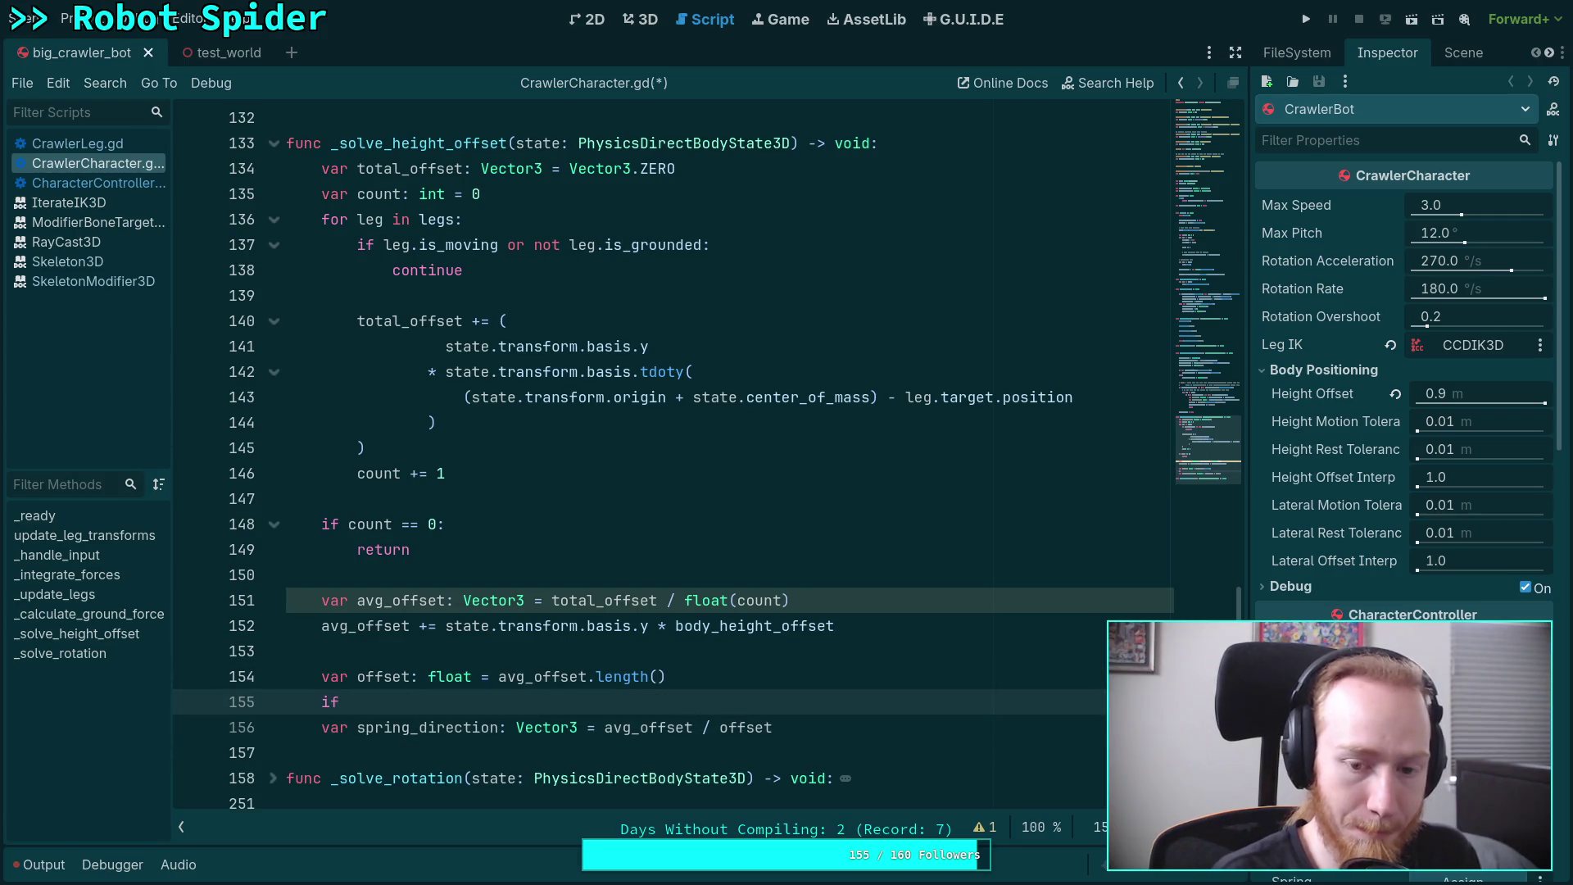
text(s_ze)
key(Return)
text(oyy)
key(BackSpace)
key(BackSpace)
text(ff)
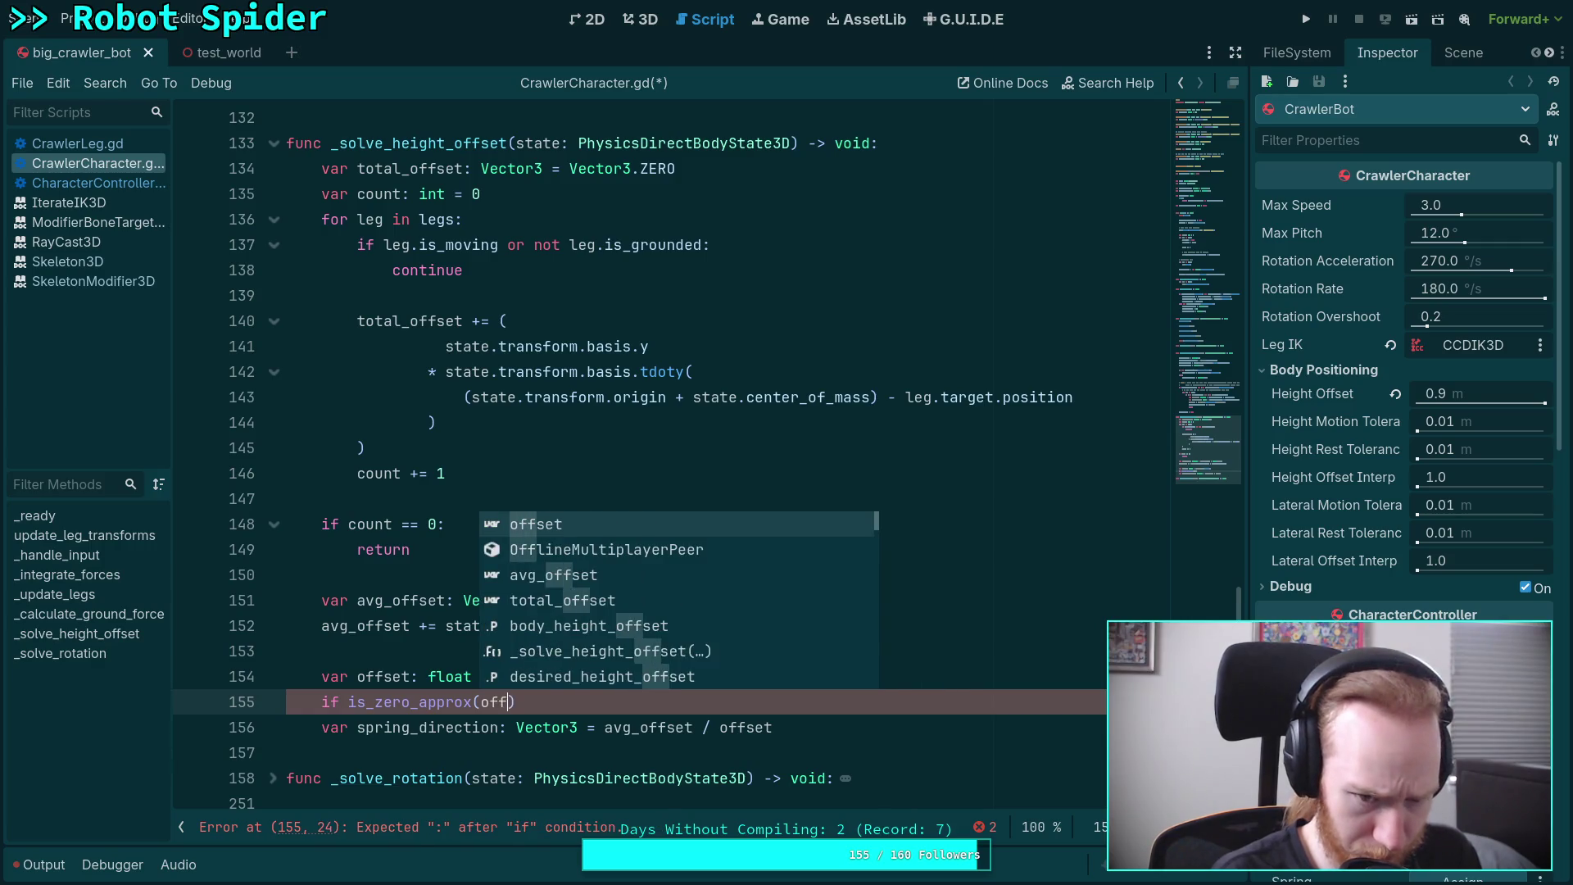
text(set))
key(Return)
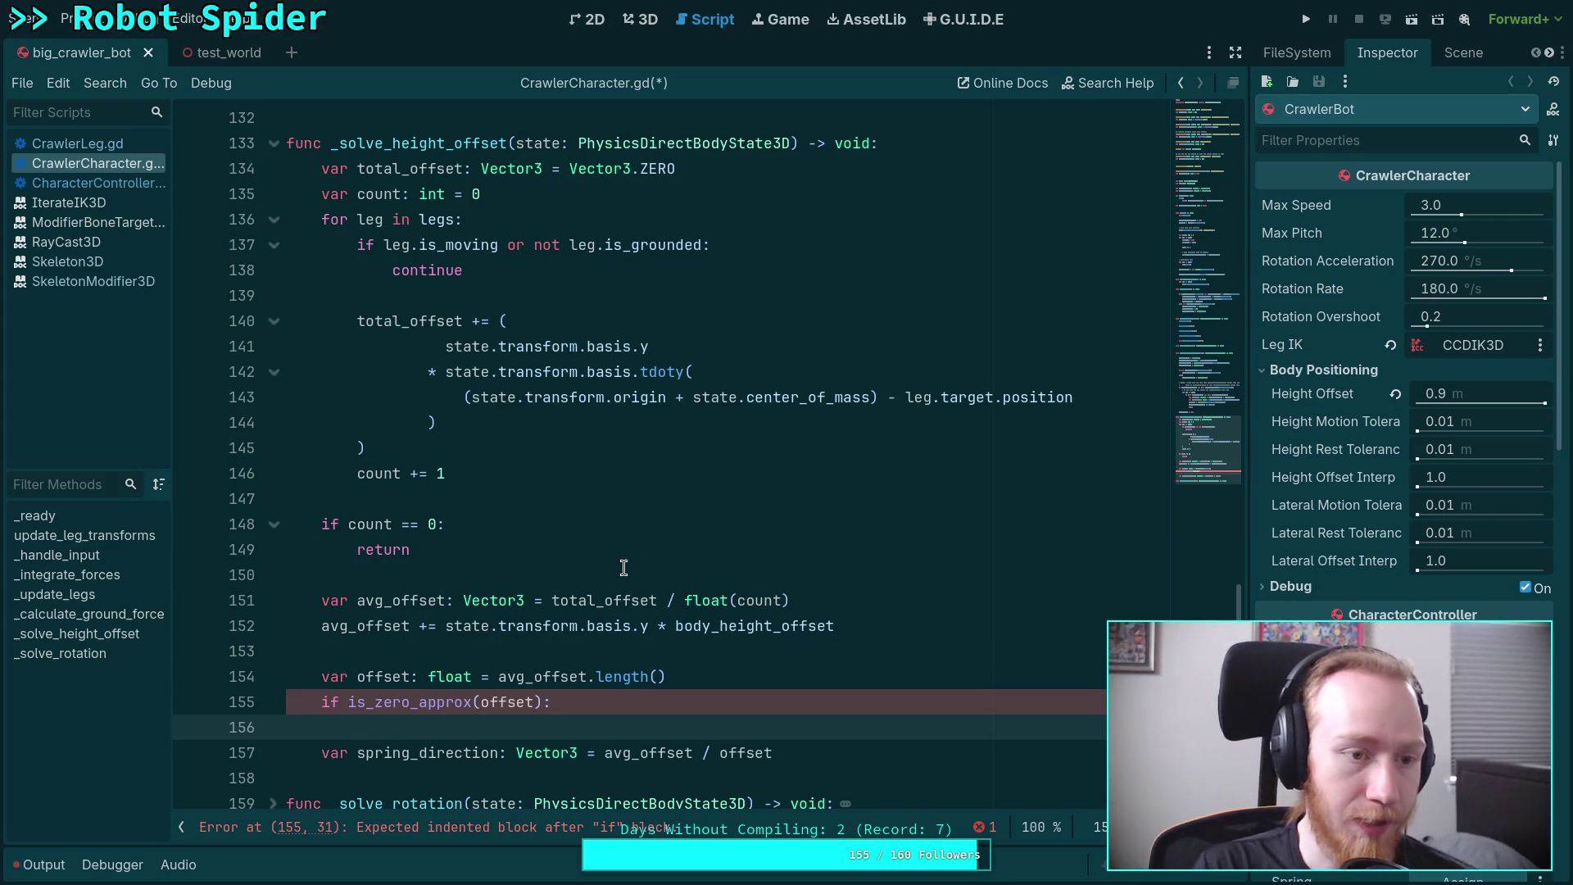
- Move spring_direction above the zero check, then delete both draft lines, leaving line 155 empty
scroll(591, 564, down, 1)
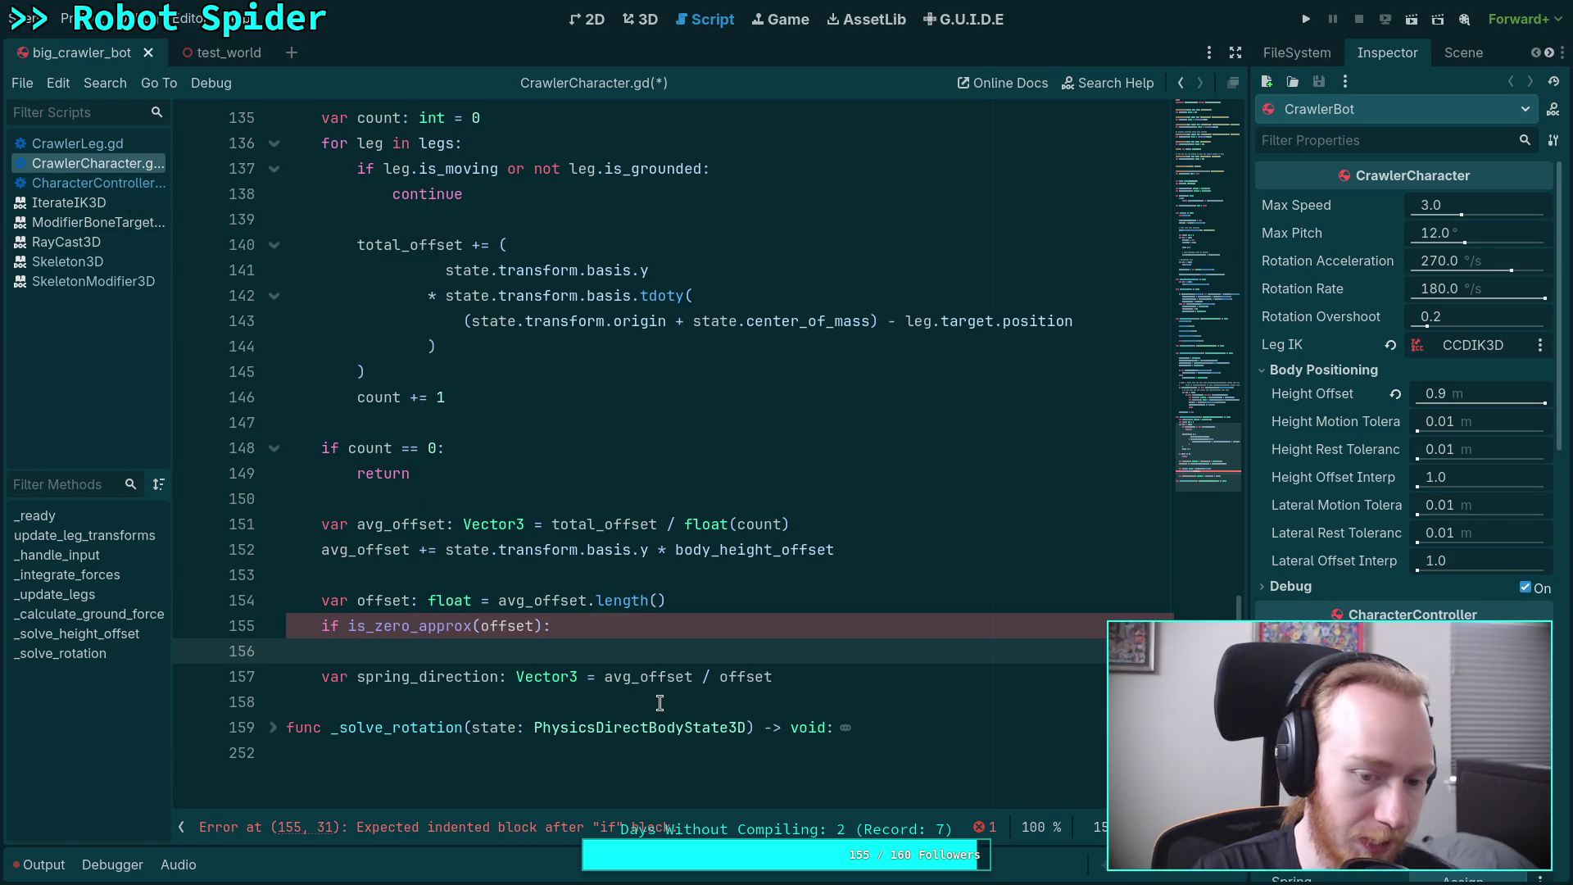
key(Down)
key(alt+Up)
key(alt+Up)
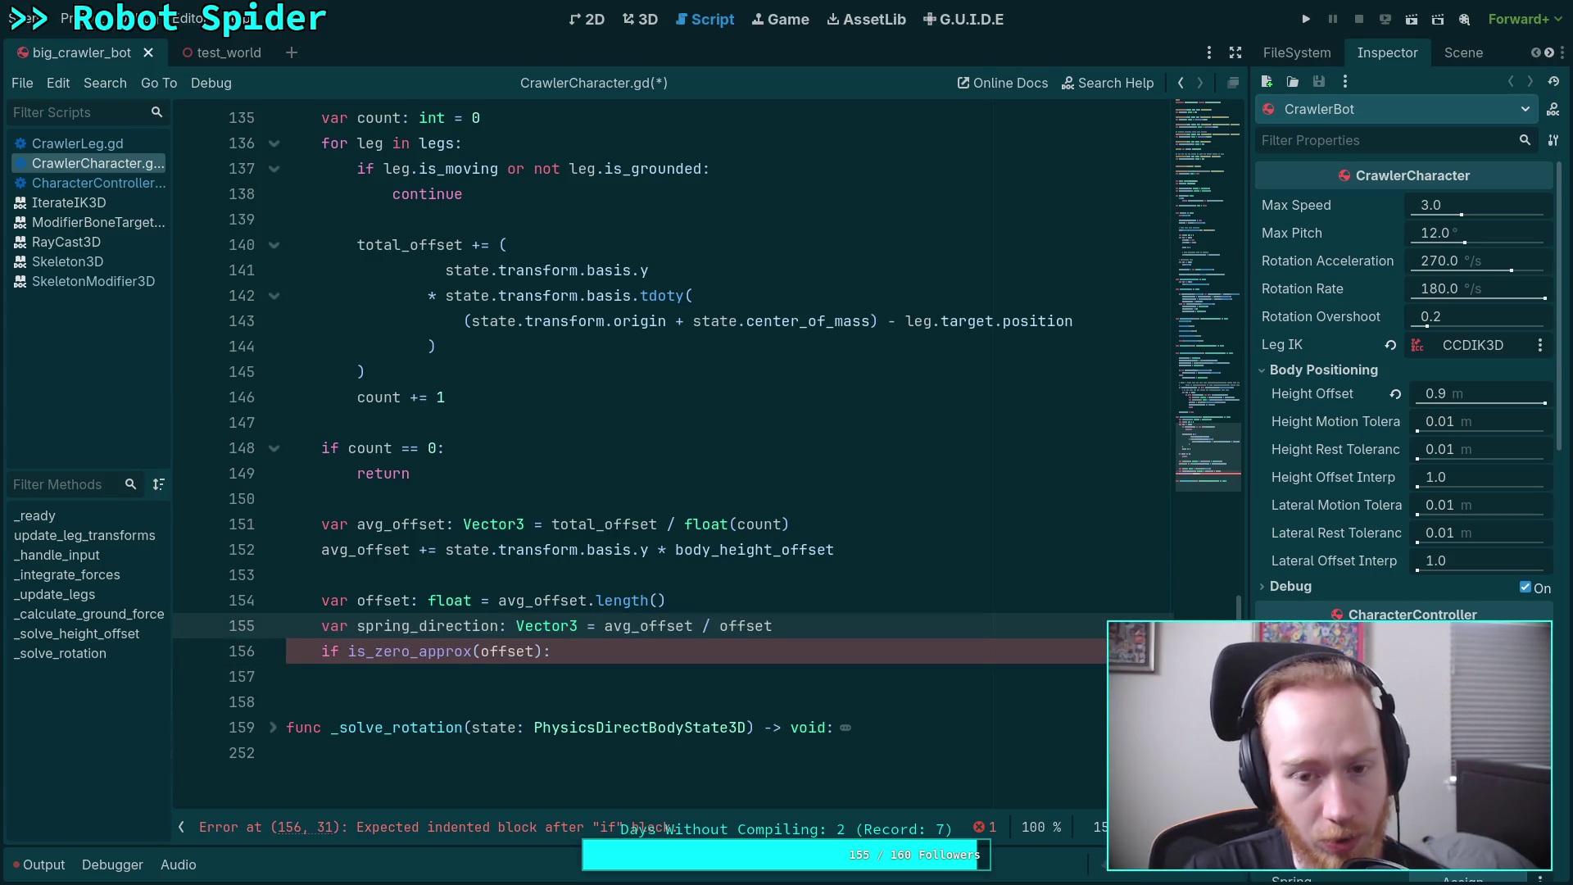
drag(446, 271, 649, 270)
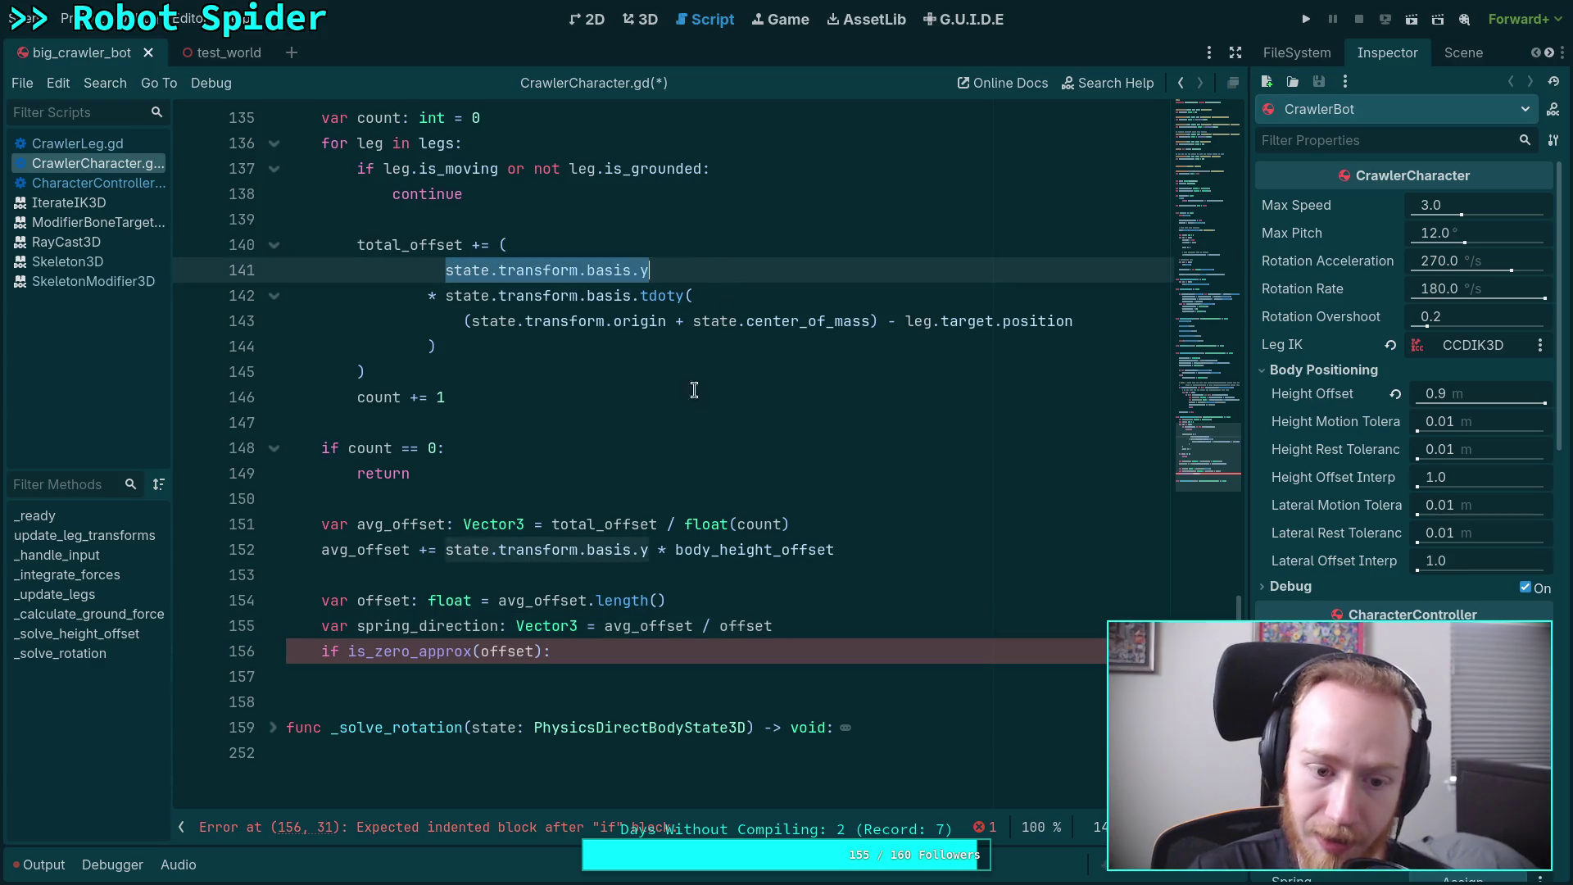
drag(832, 626, 836, 605)
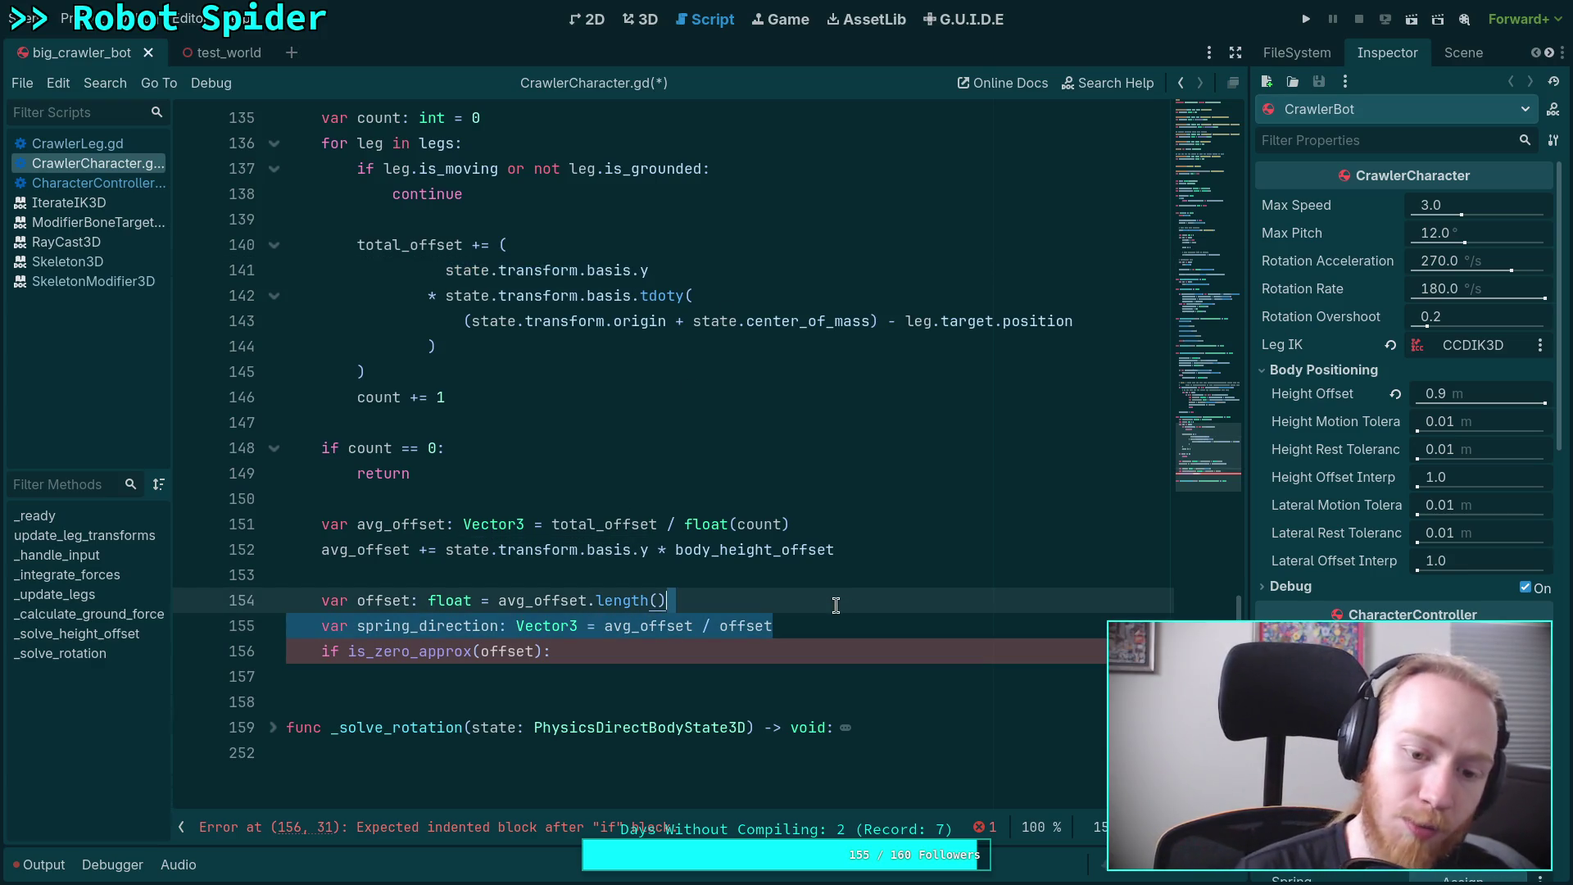
key(BackSpace)
drag(551, 626, 321, 626)
key(BackSpace)
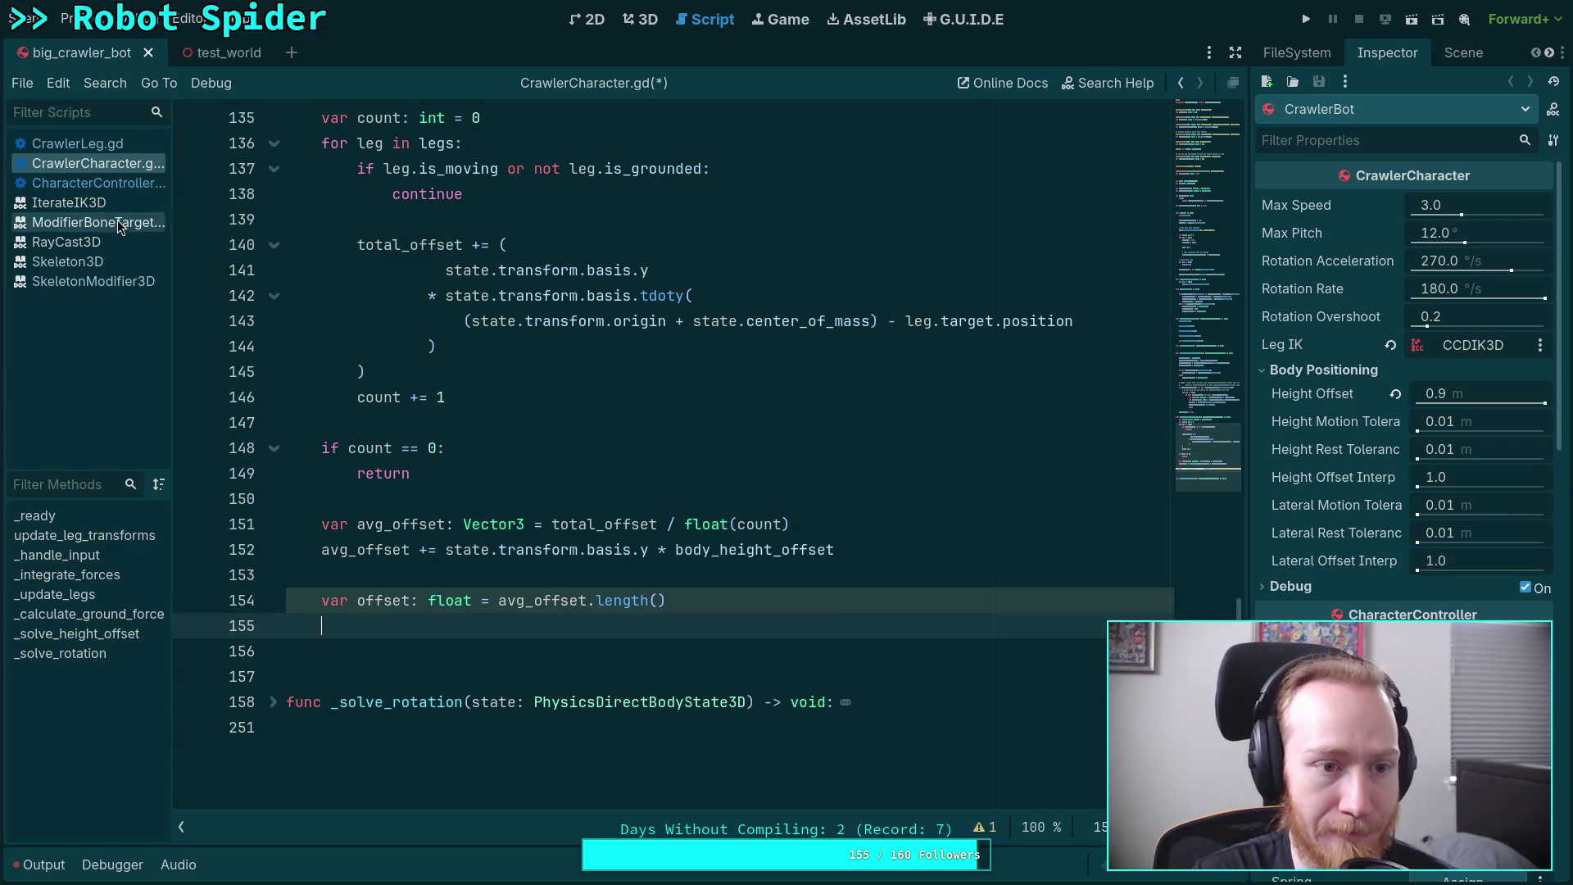
- Check CrawlerCharacter's CharacterController base class, then open SpringCast.gd from the FileSystem dock
key(ctrl+Home)
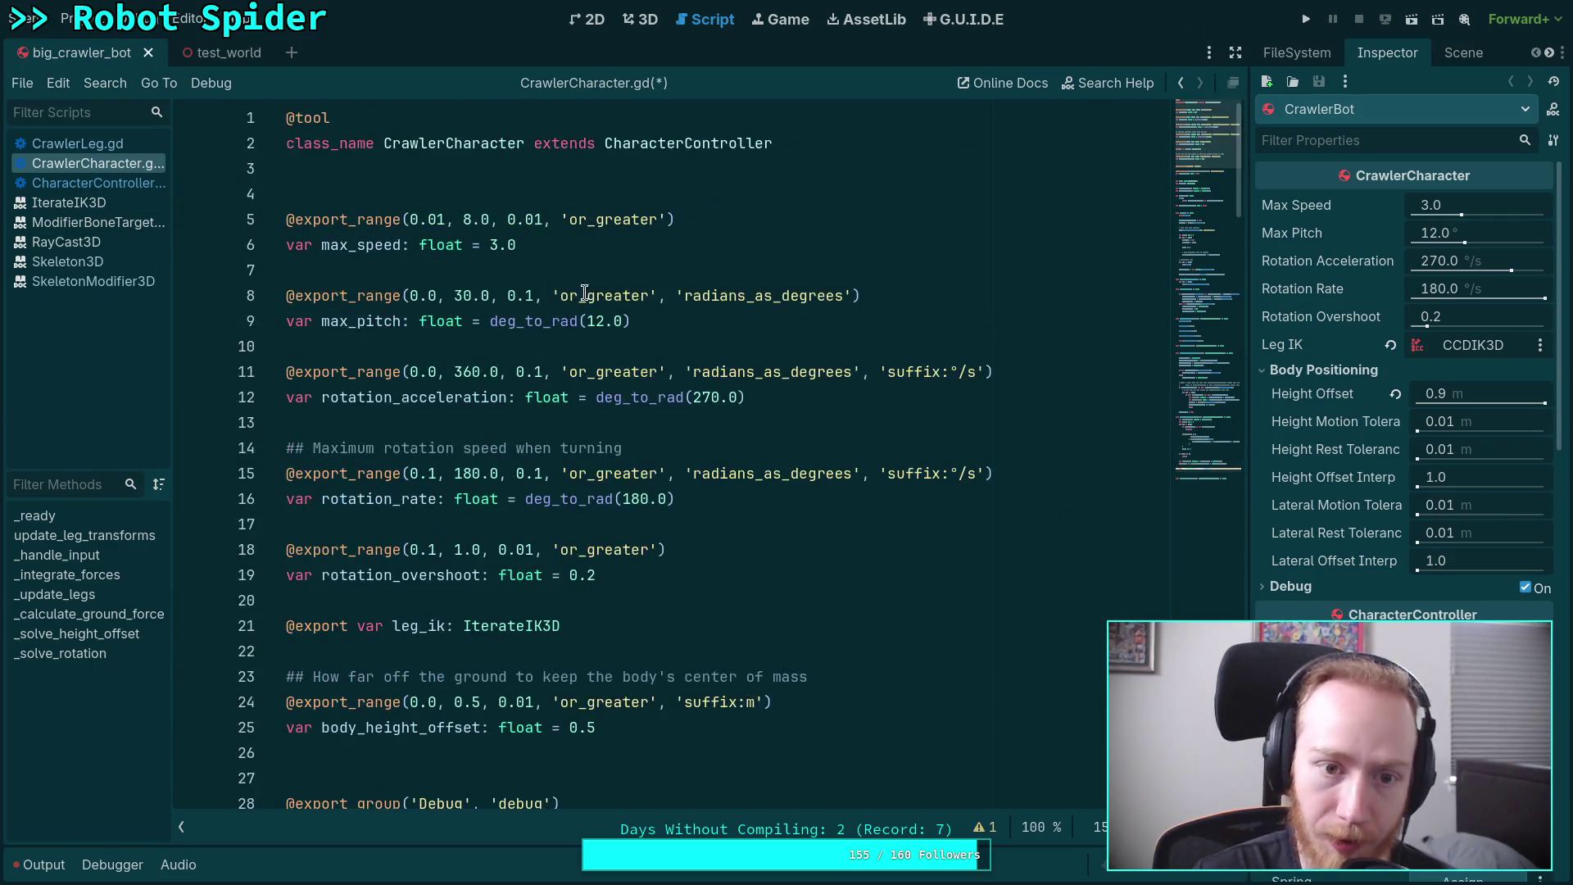
click(677, 143)
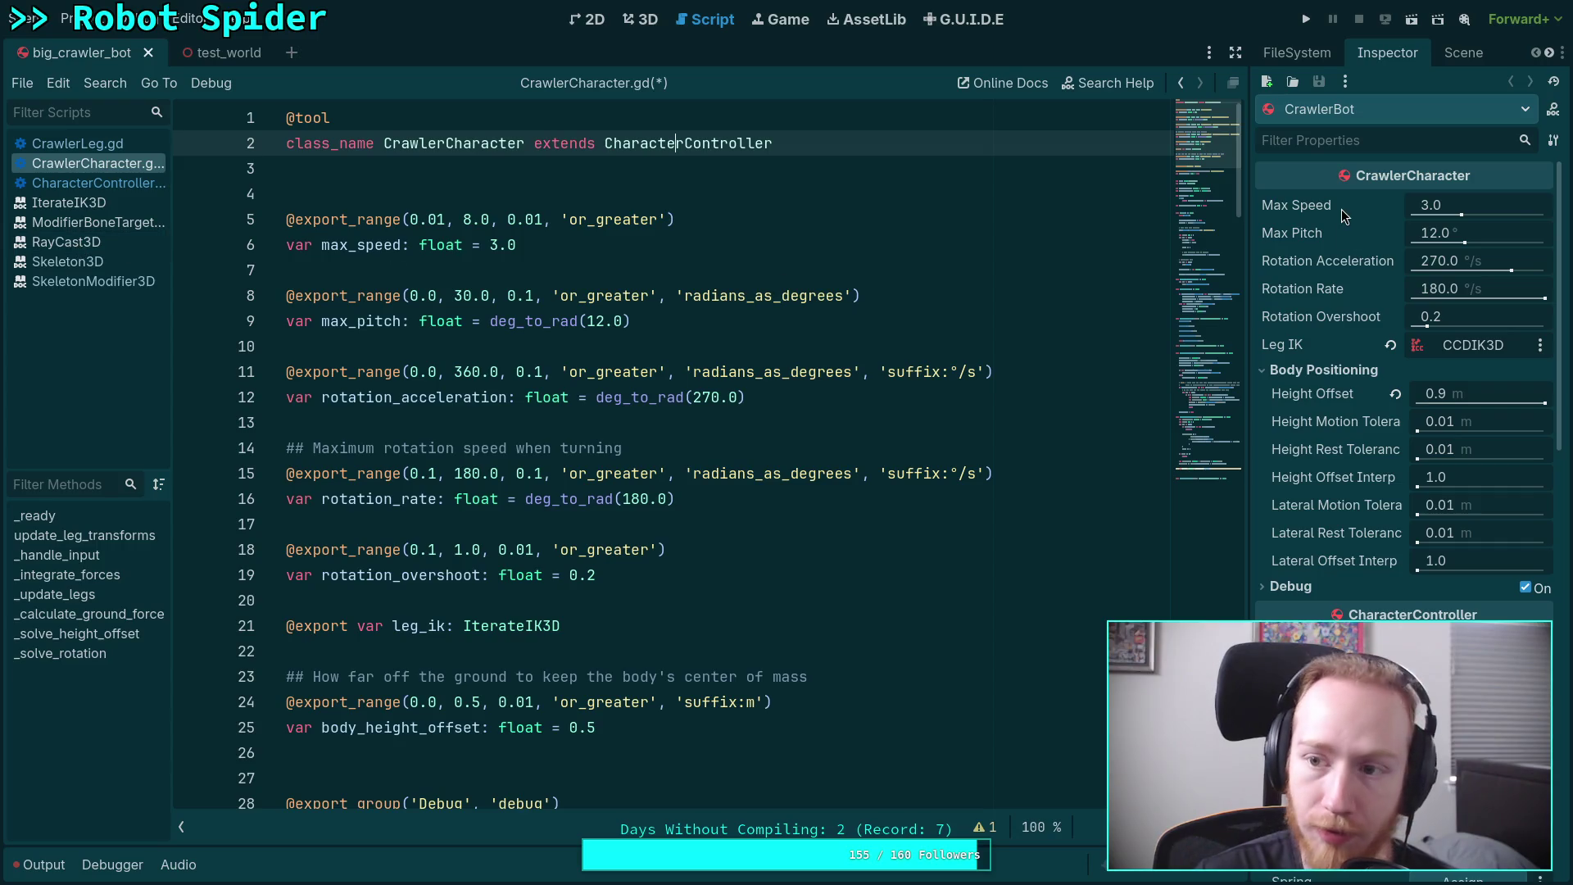
click(1297, 52)
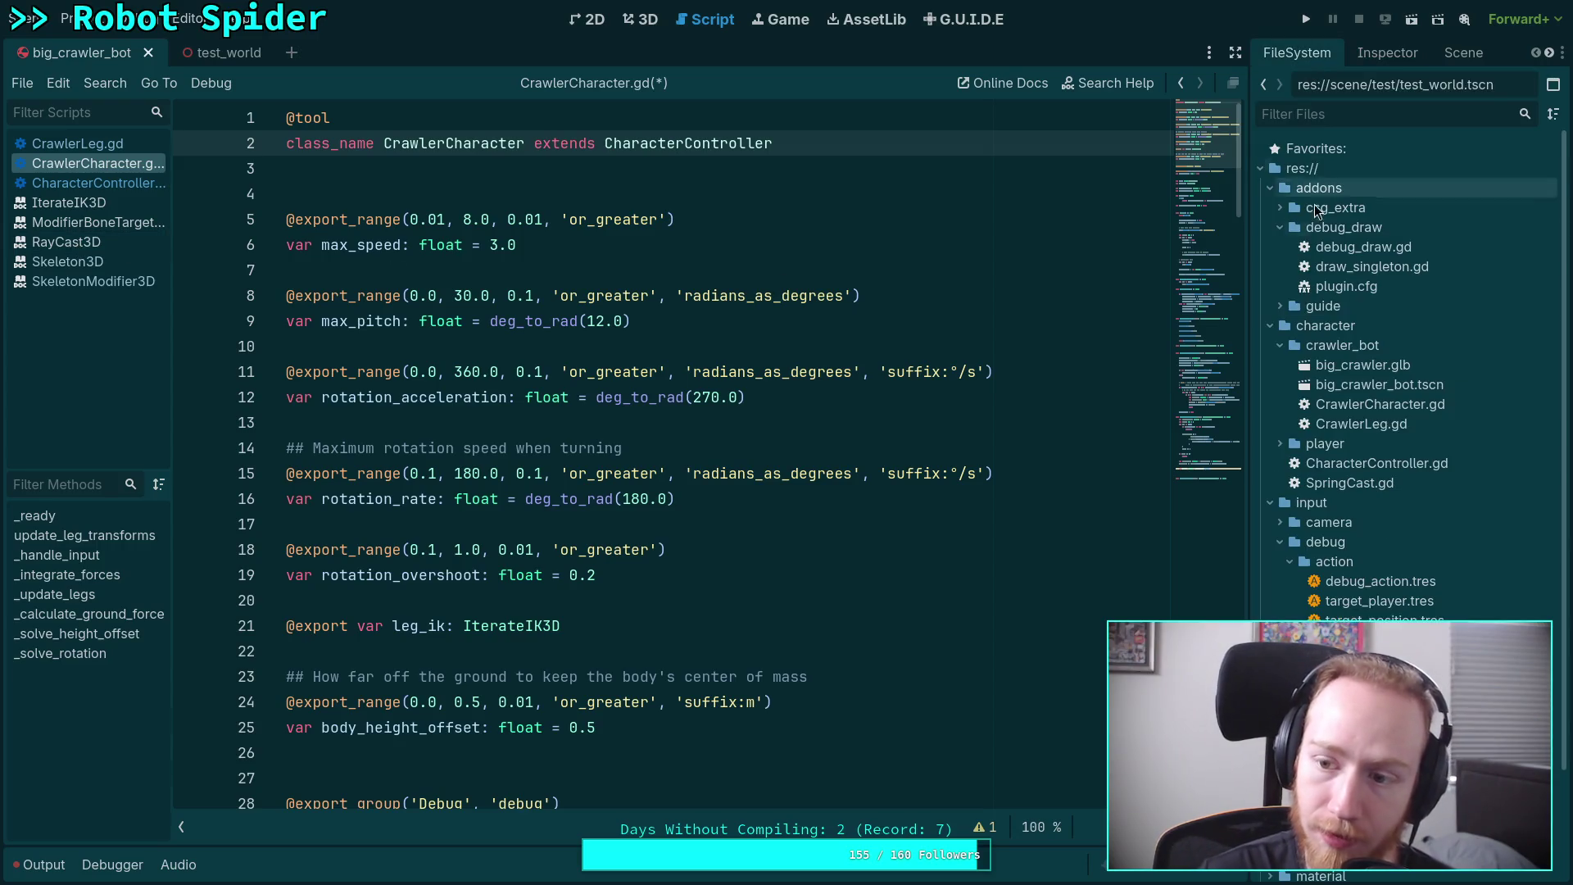
double_click(1352, 483)
- Review SpringCast.gd, highlighting every use of length and normal
scroll(1016, 526, down, 6)
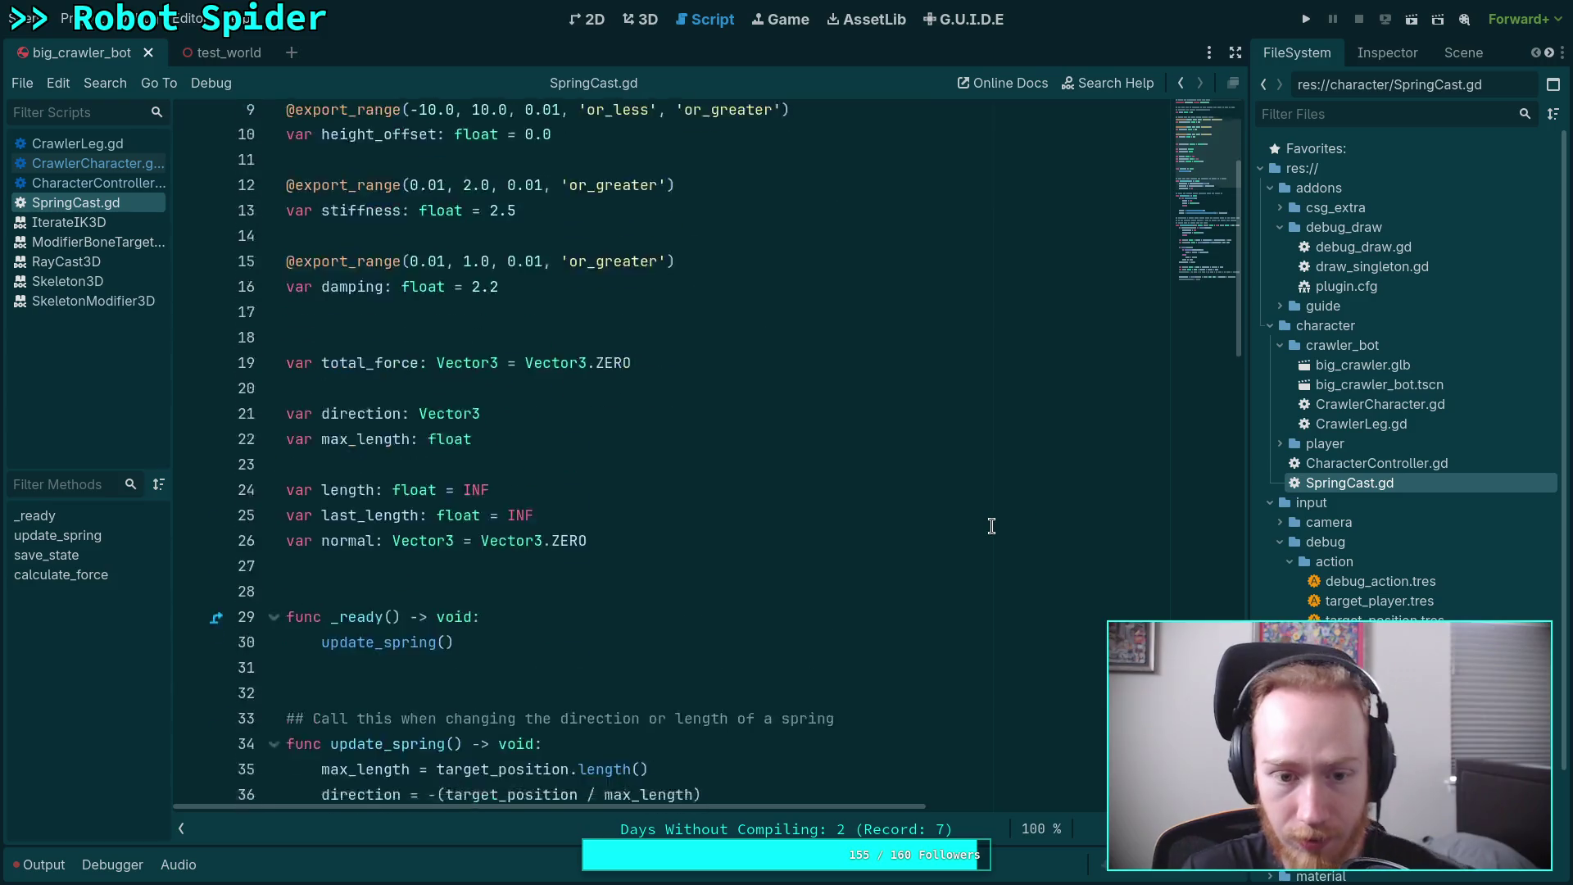
scroll(992, 525, down, 10)
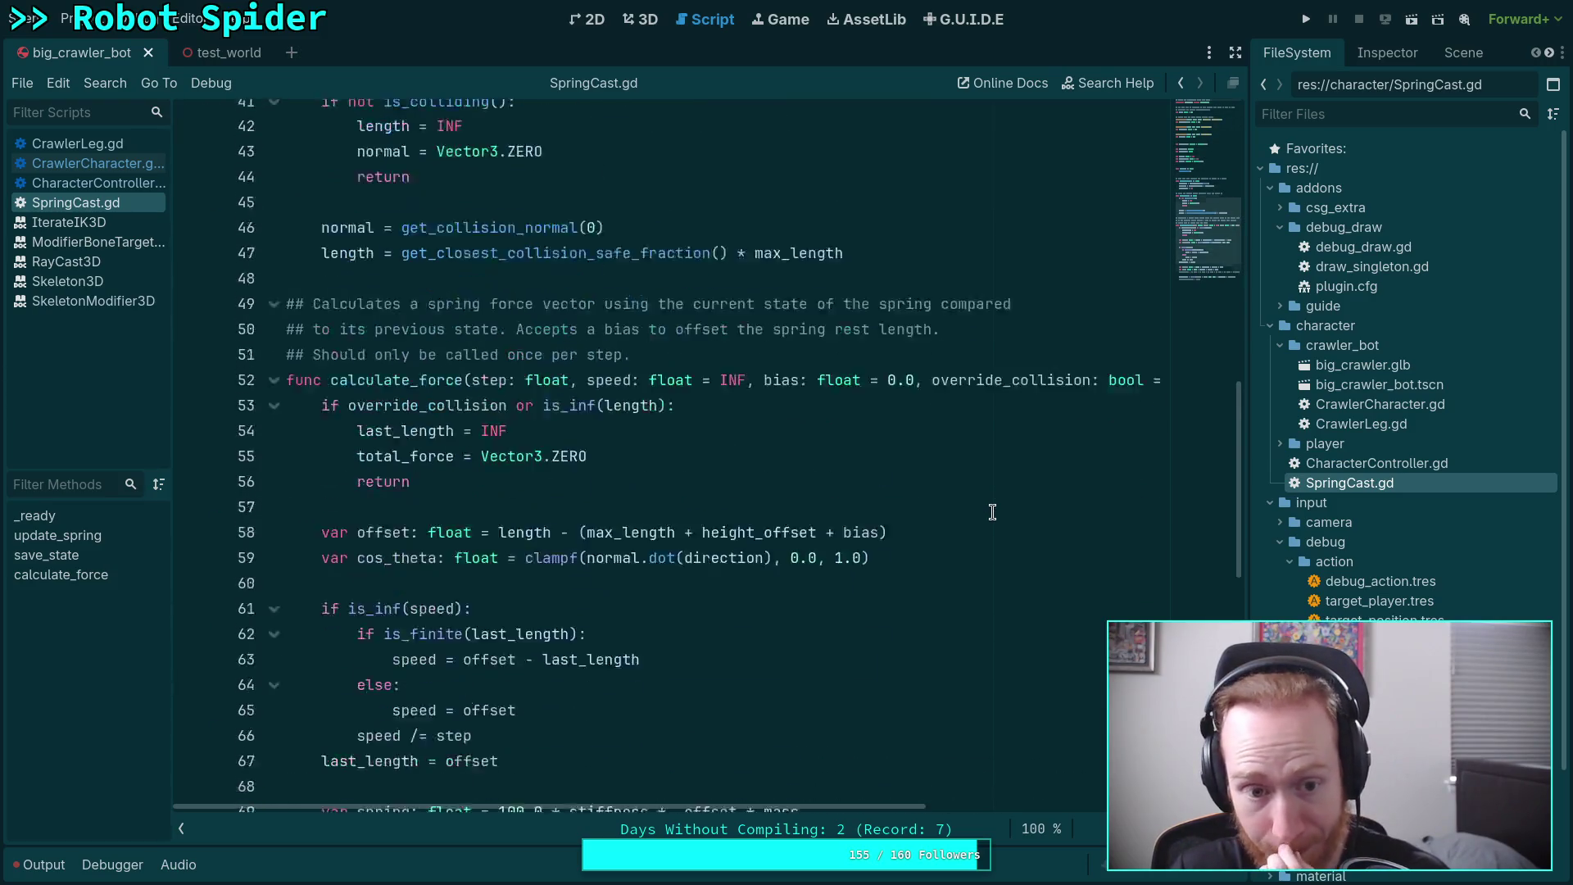
scroll(992, 513, up, 7)
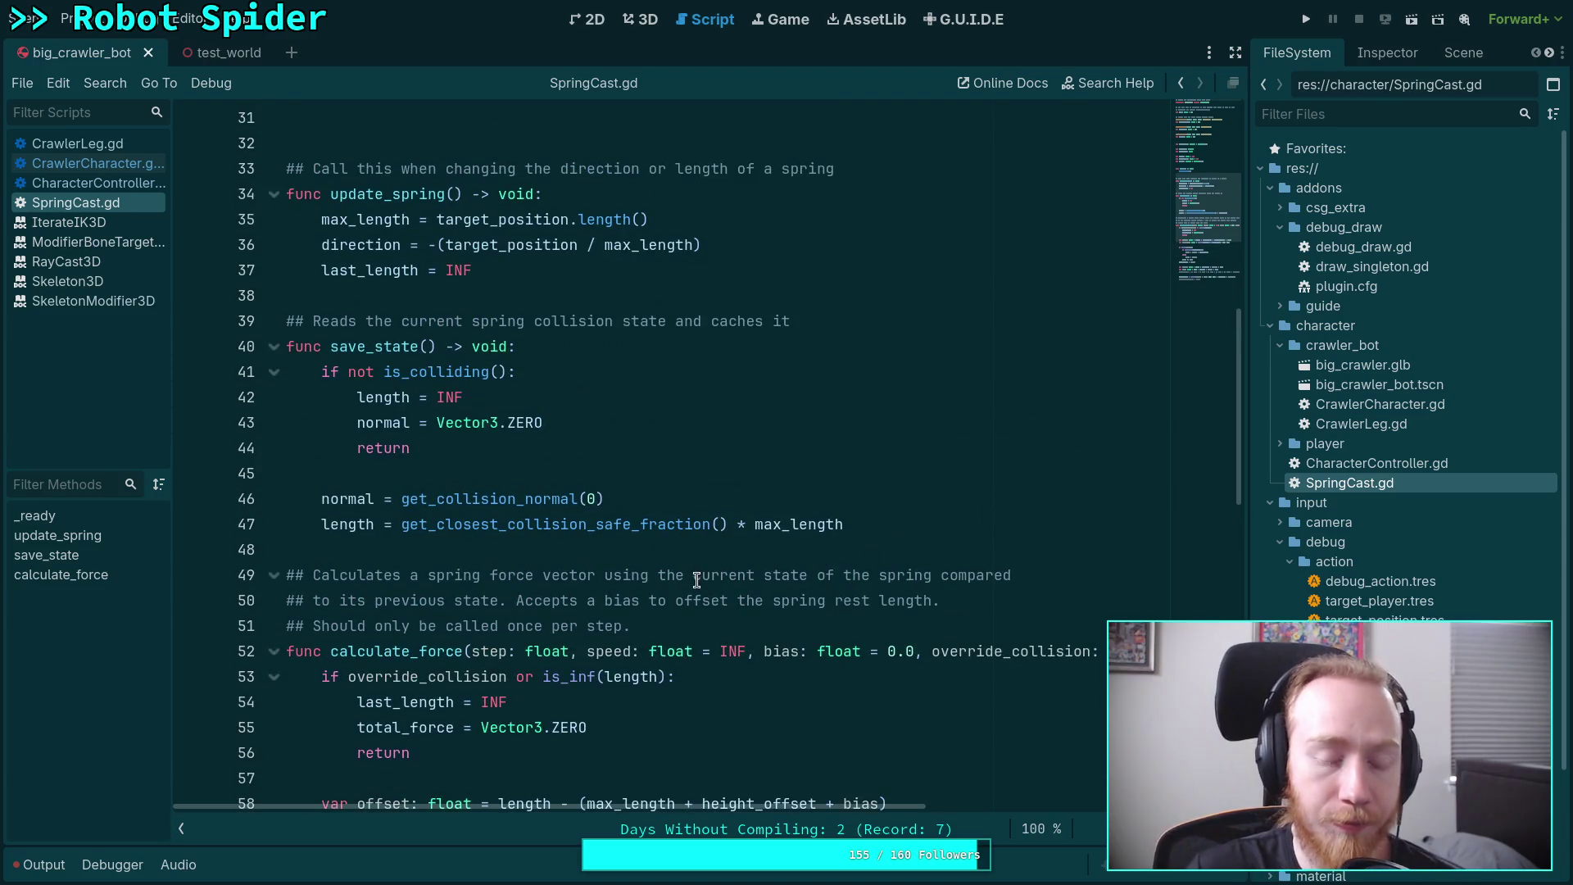
double_click(360, 527)
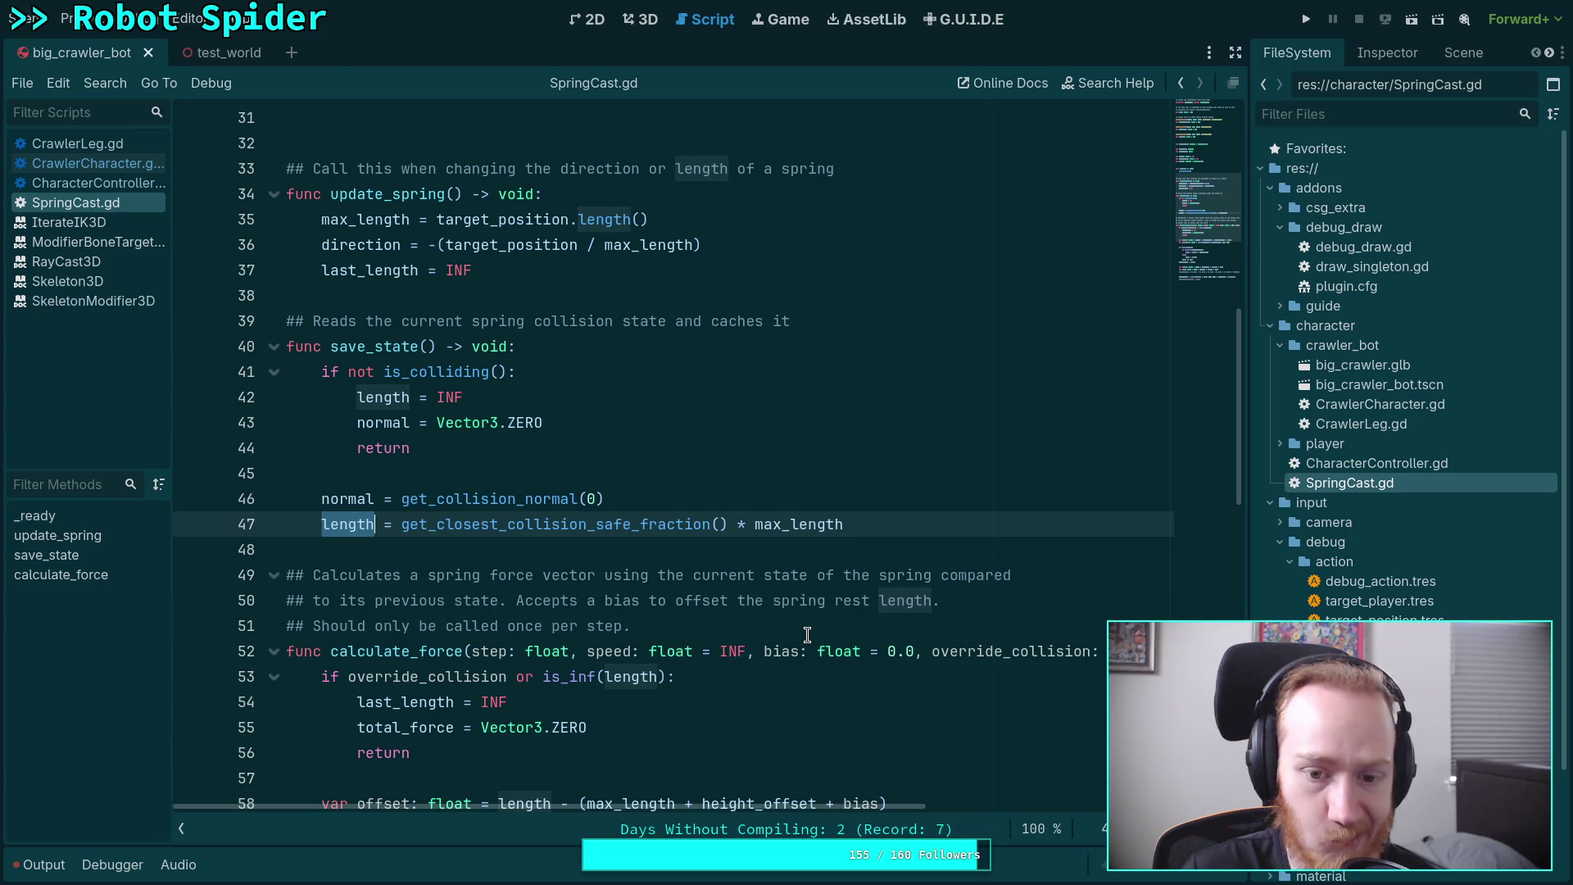
scroll(807, 635, down, 7)
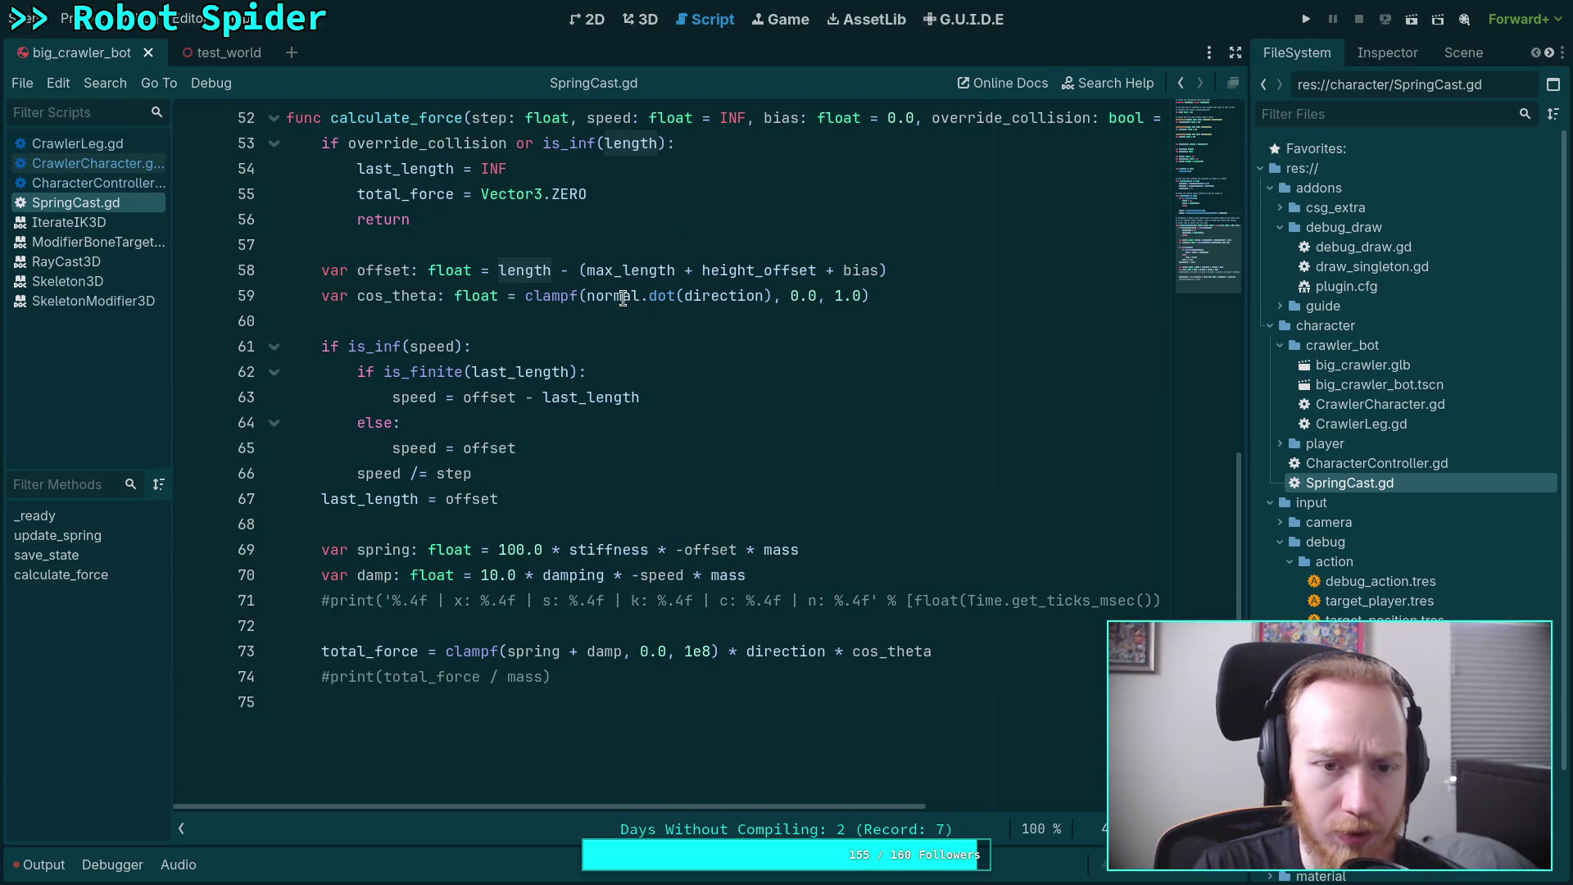
double_click(622, 298)
scroll(664, 454, up, 6)
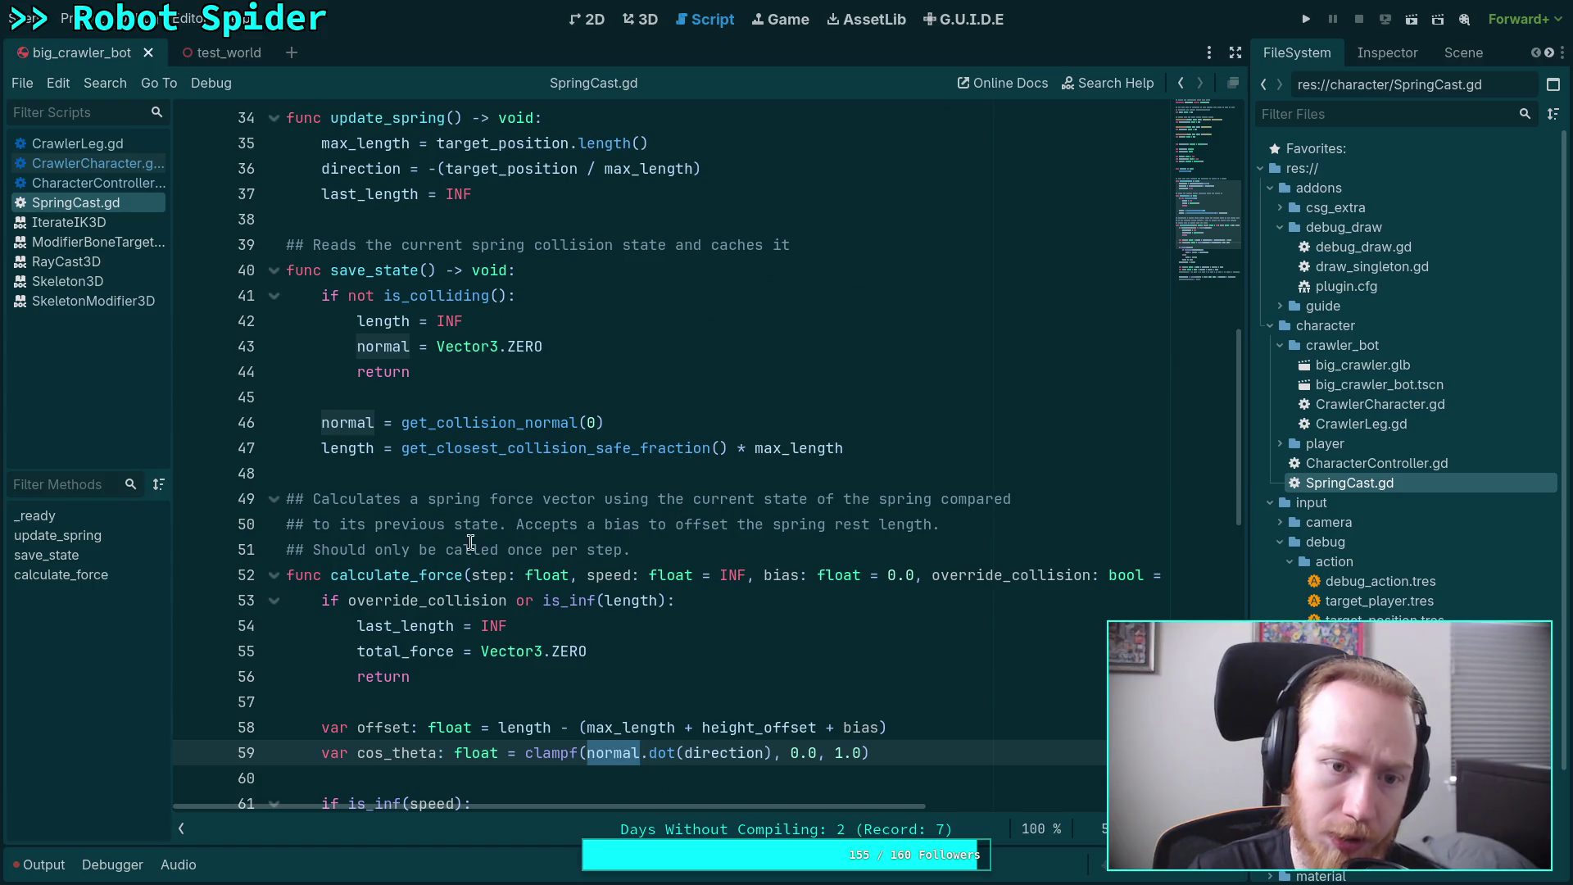
scroll(608, 568, down, 2)
mouse_move(628, 583)
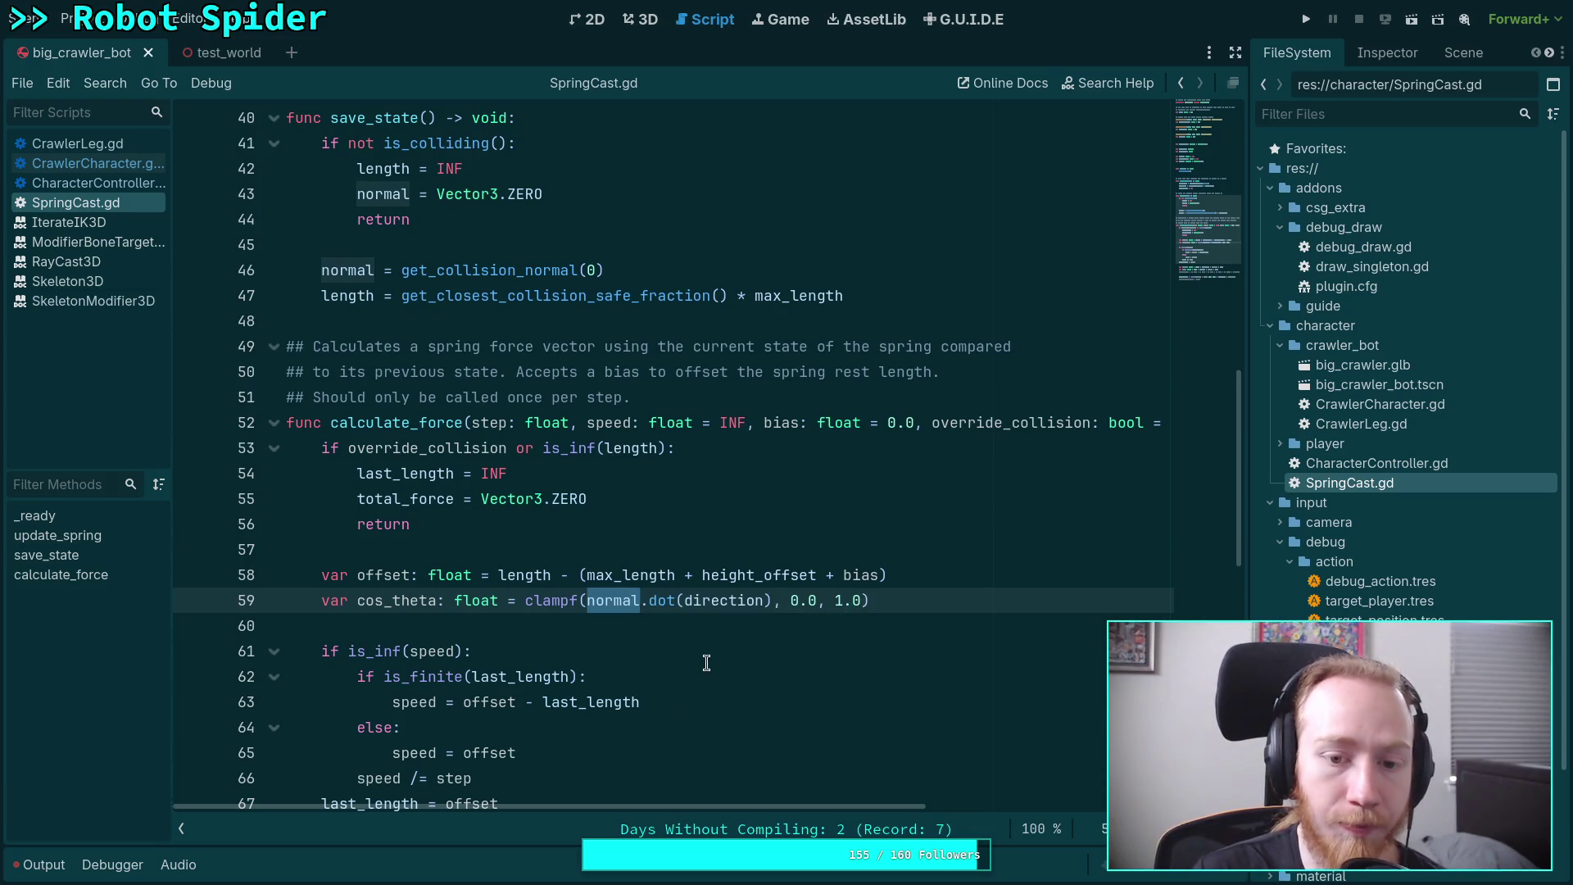
scroll(706, 663, down, 1)
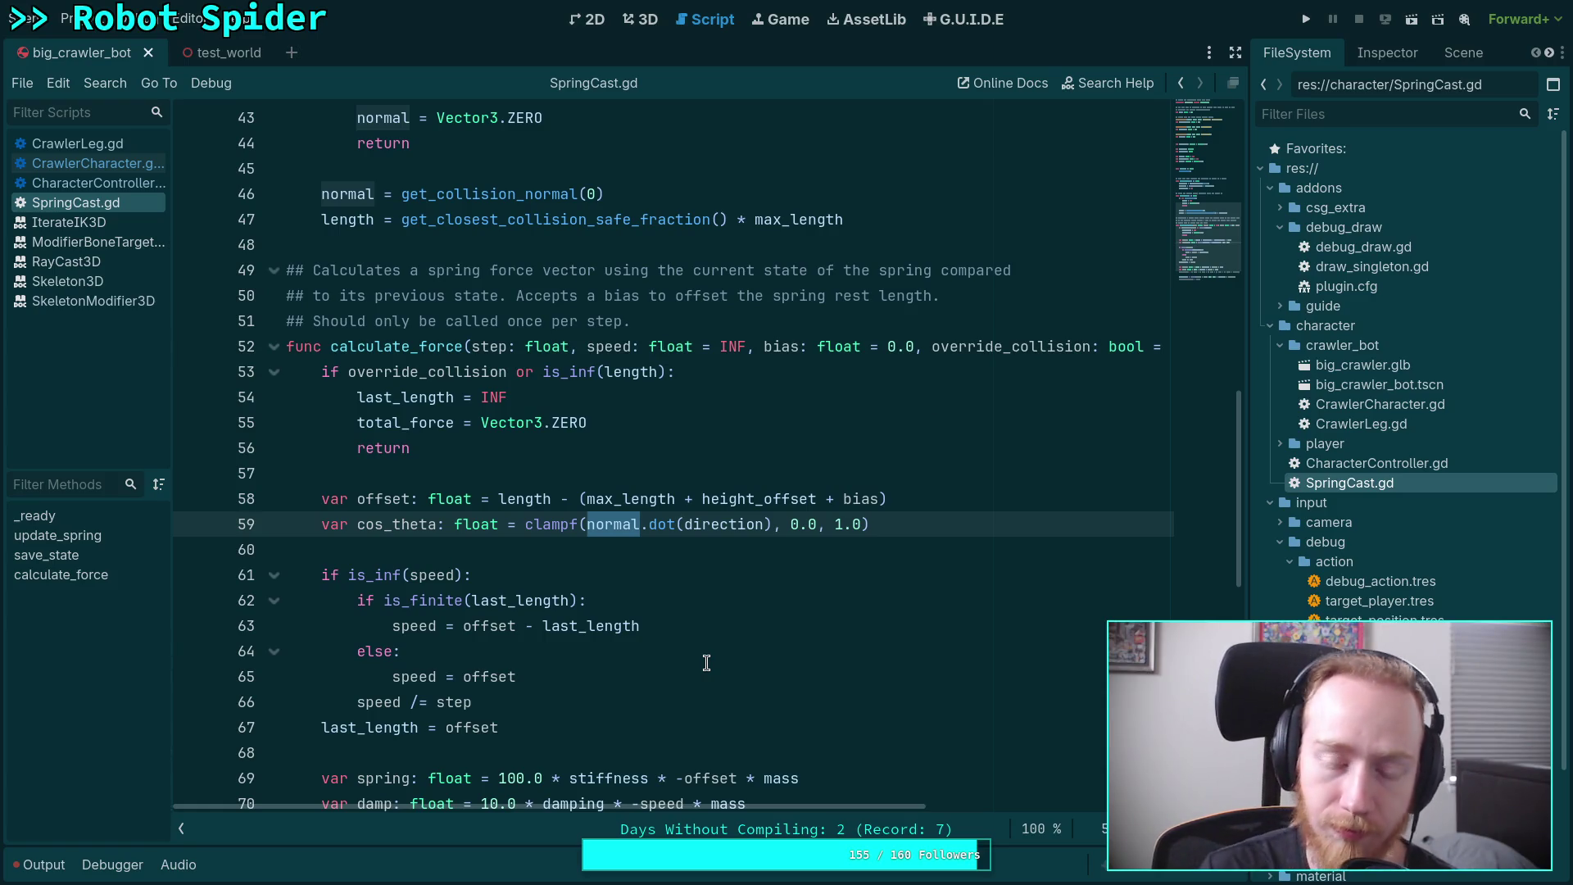
scroll(626, 578, down, 2)
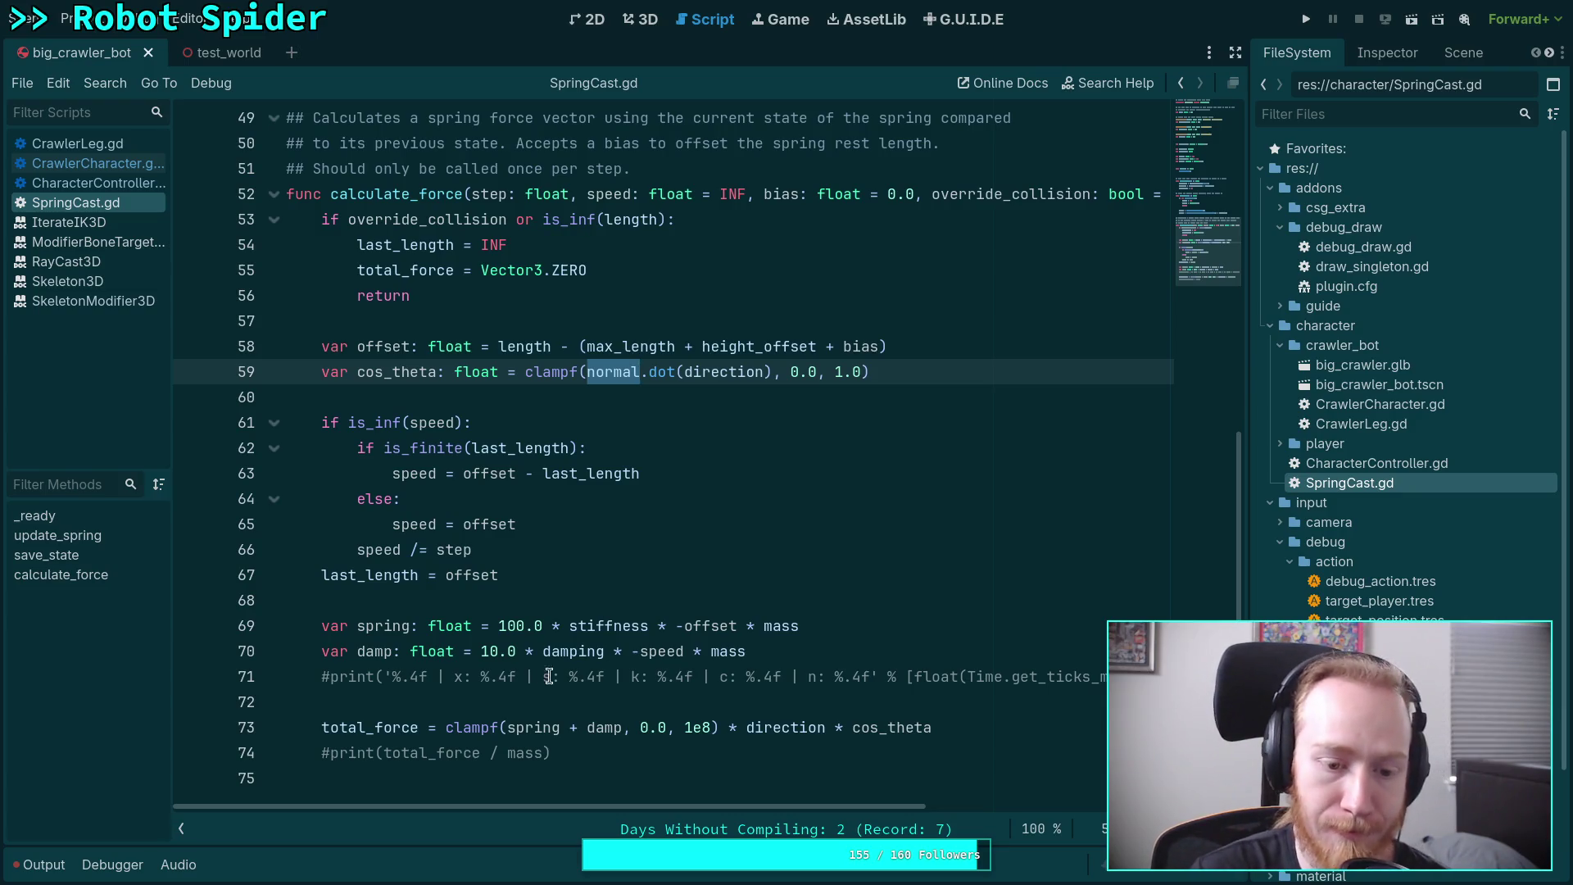
- Copy calculate_force's lines 58–74 and switch back to CrawlerCharacter.gd
mouse_move(584, 752)
mouse_down()
mouse_move(430, 573)
mouse_move(327, 502)
mouse_move(324, 431)
mouse_up()
key(ctrl+c)
scroll(377, 533, up, 1)
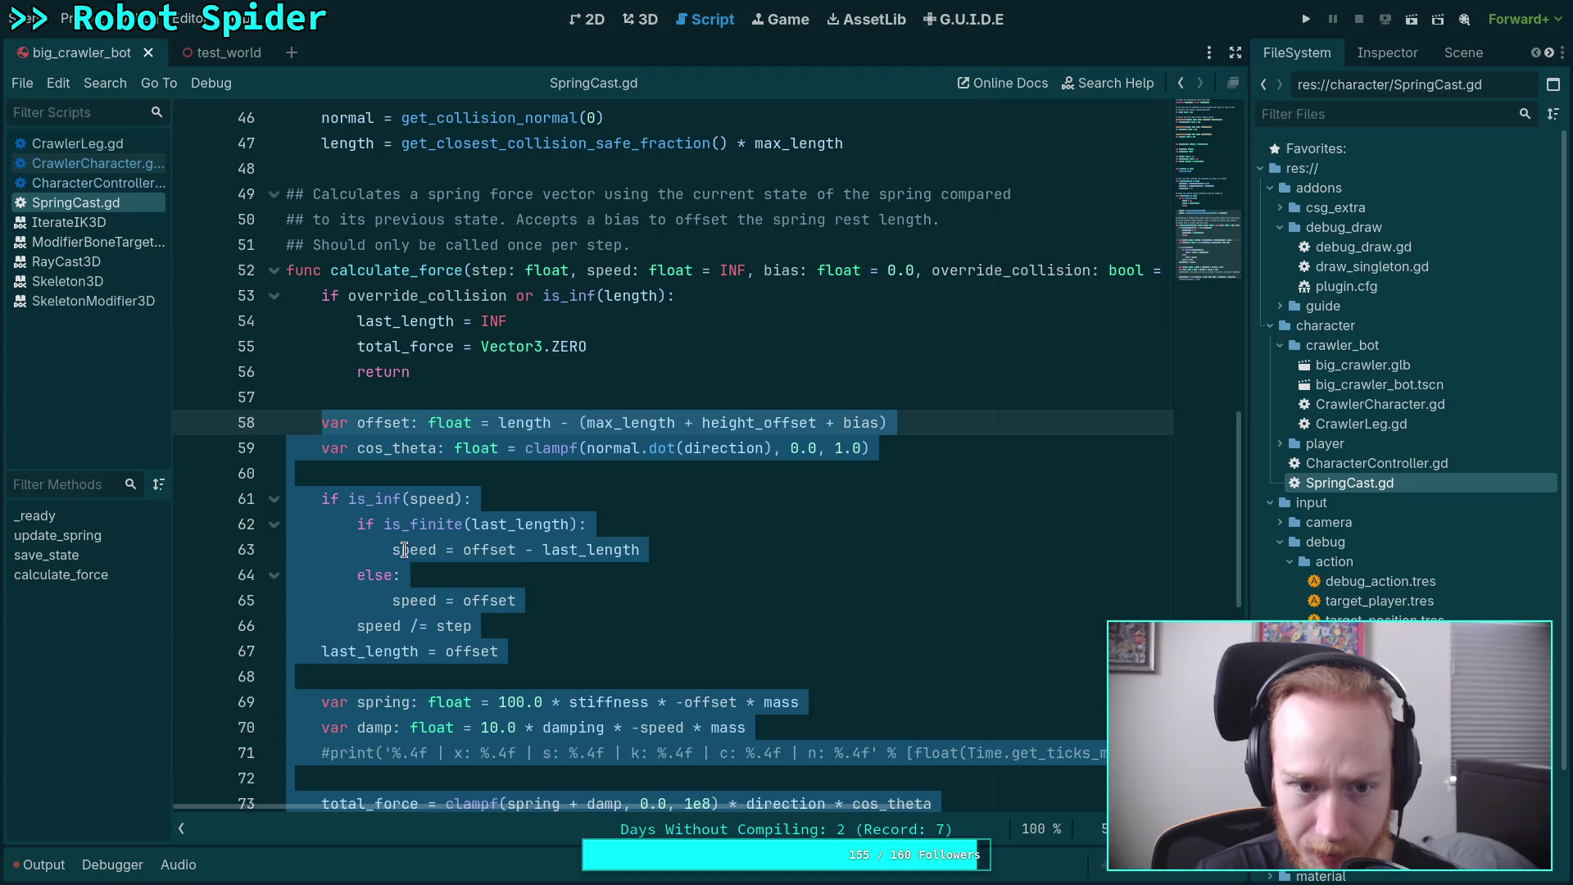
right_click(404, 549)
click(475, 614)
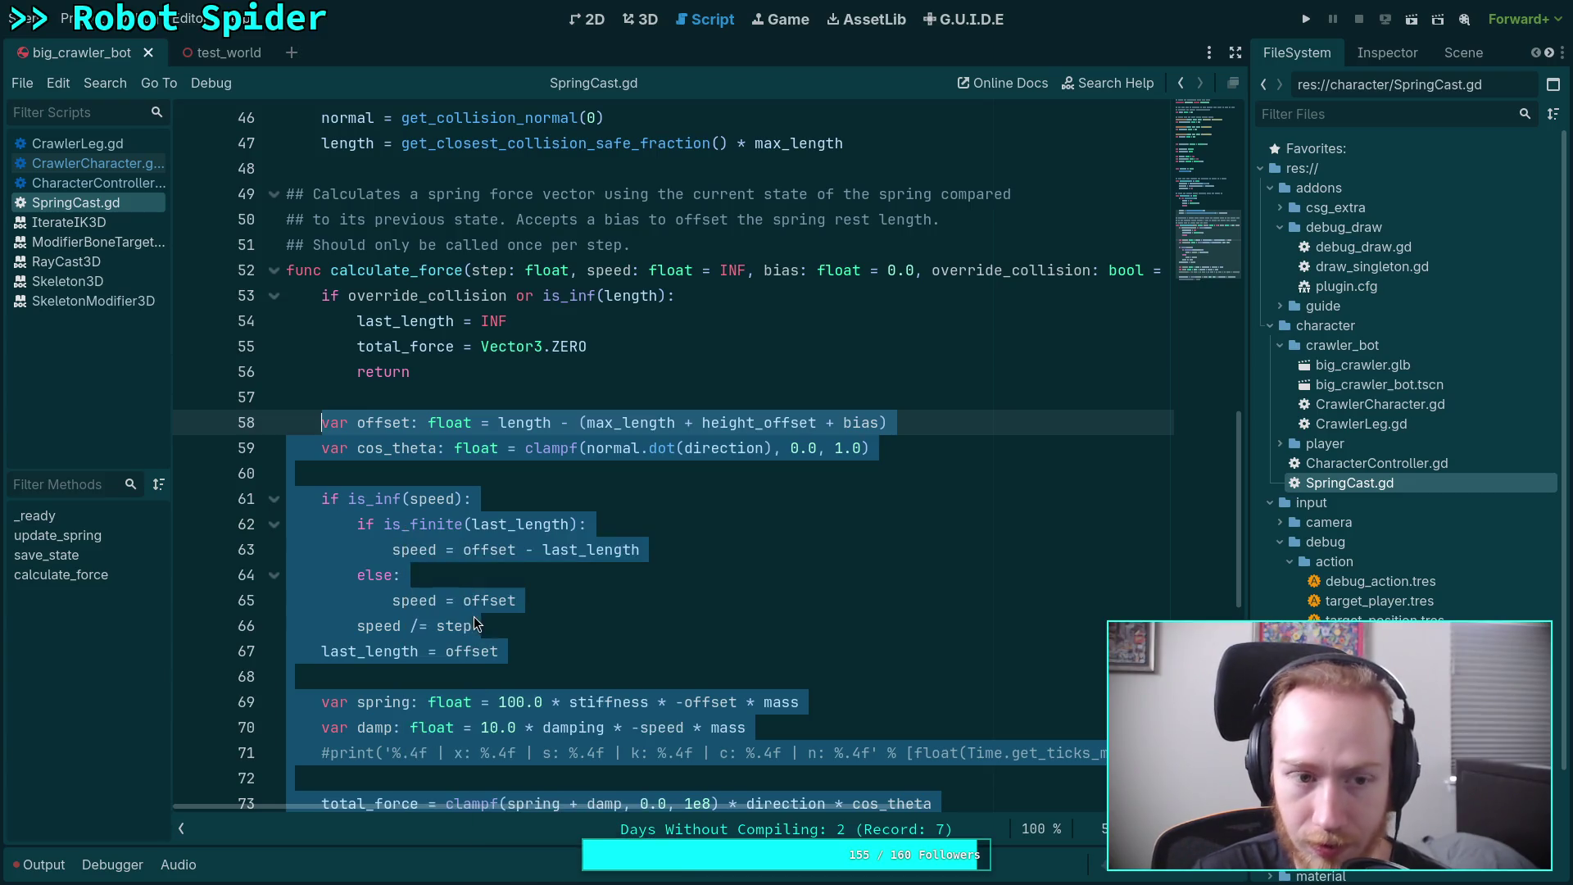
key(ctrl+shift+comma)
key(ctrl+shift+comma)
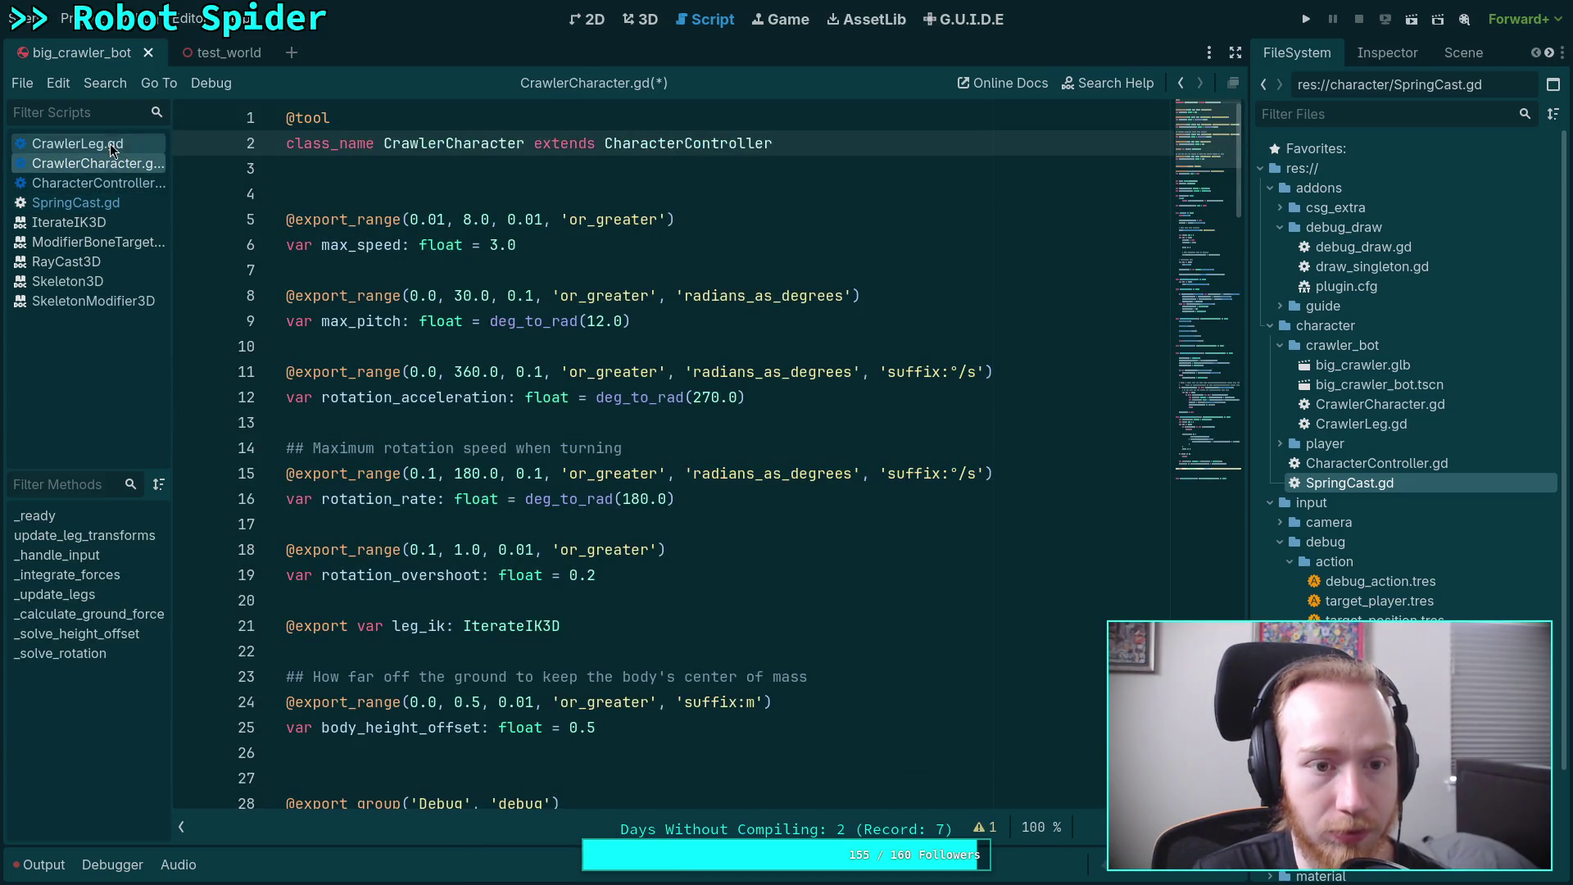
- Paste SpringCast's force code below a ### marker after line 155 and inspect the offset variable
scroll(533, 435, down, 7)
scroll(585, 434, down, 6)
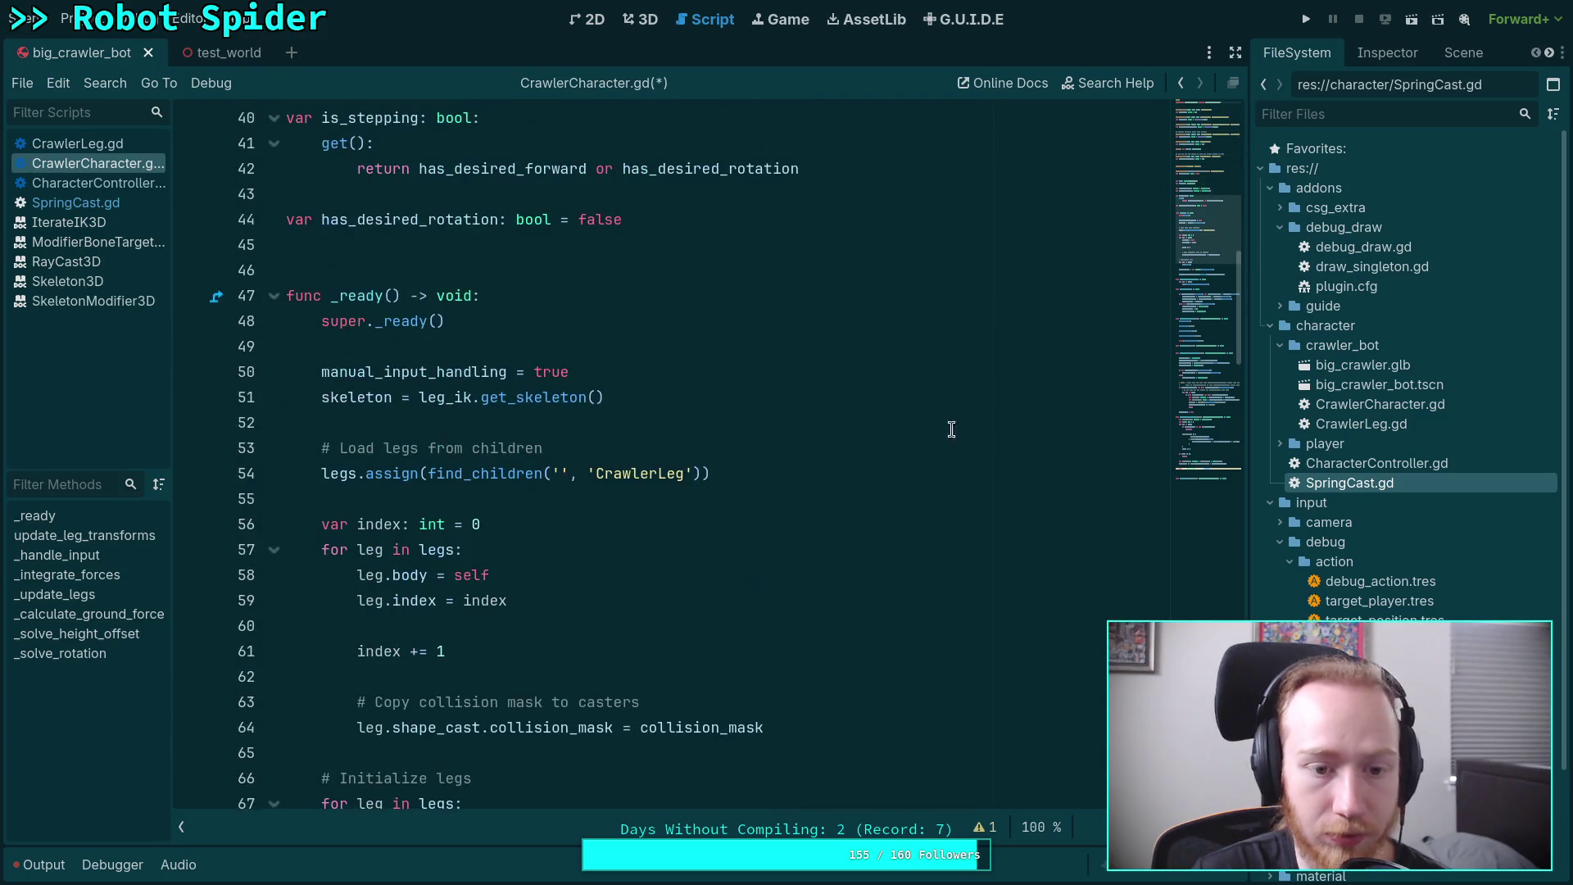
mouse_move(1179, 246)
mouse_down()
mouse_move(1226, 520)
mouse_move(1231, 487)
mouse_up()
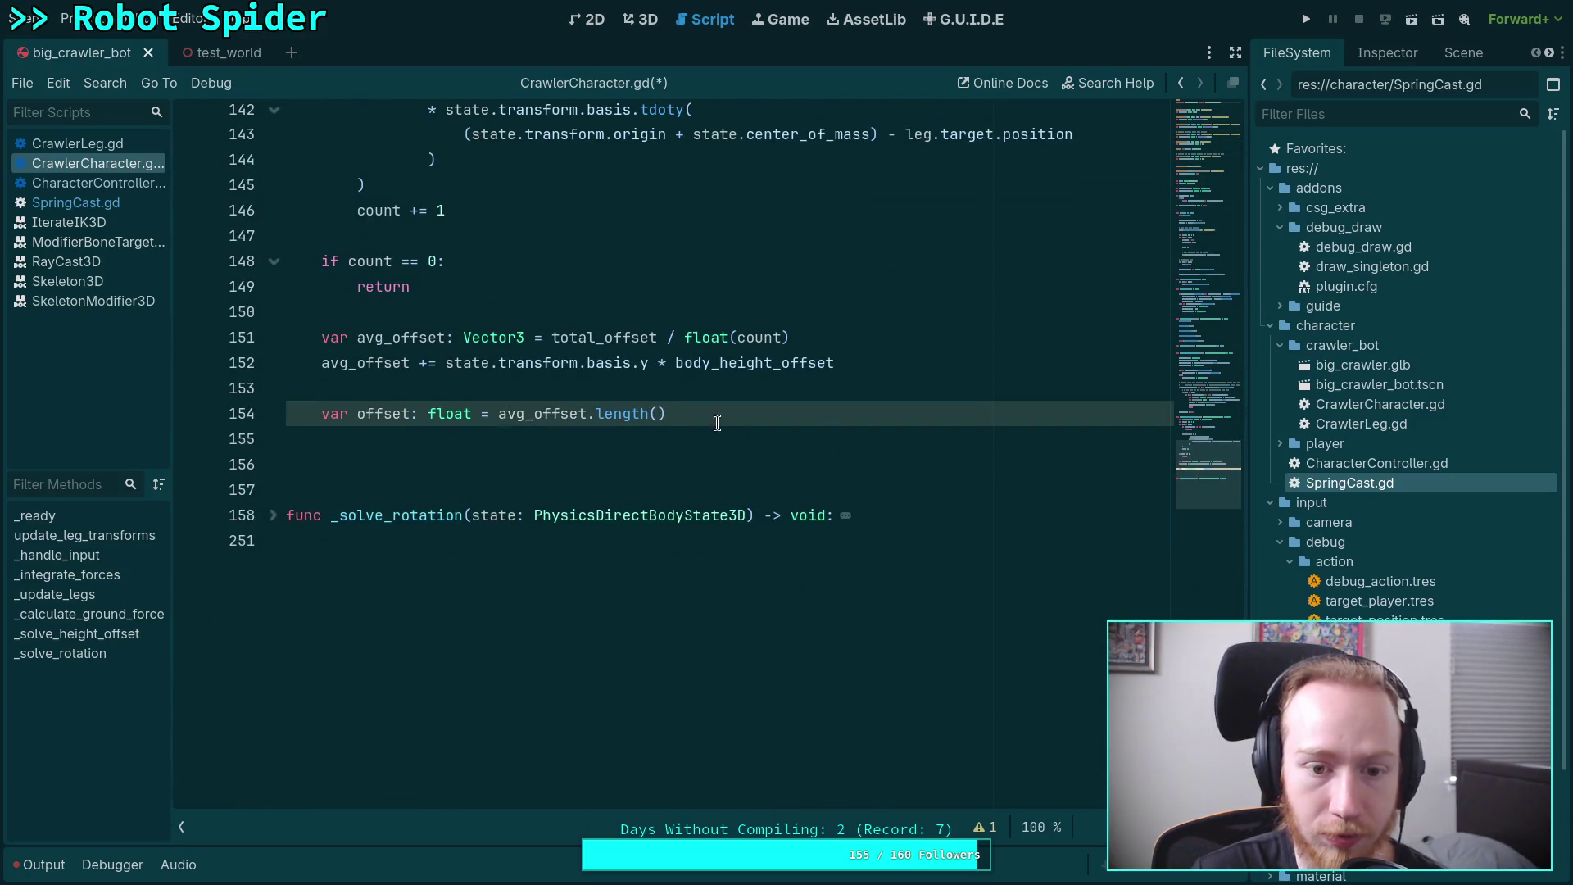
click(680, 441)
key(Return)
text(###)
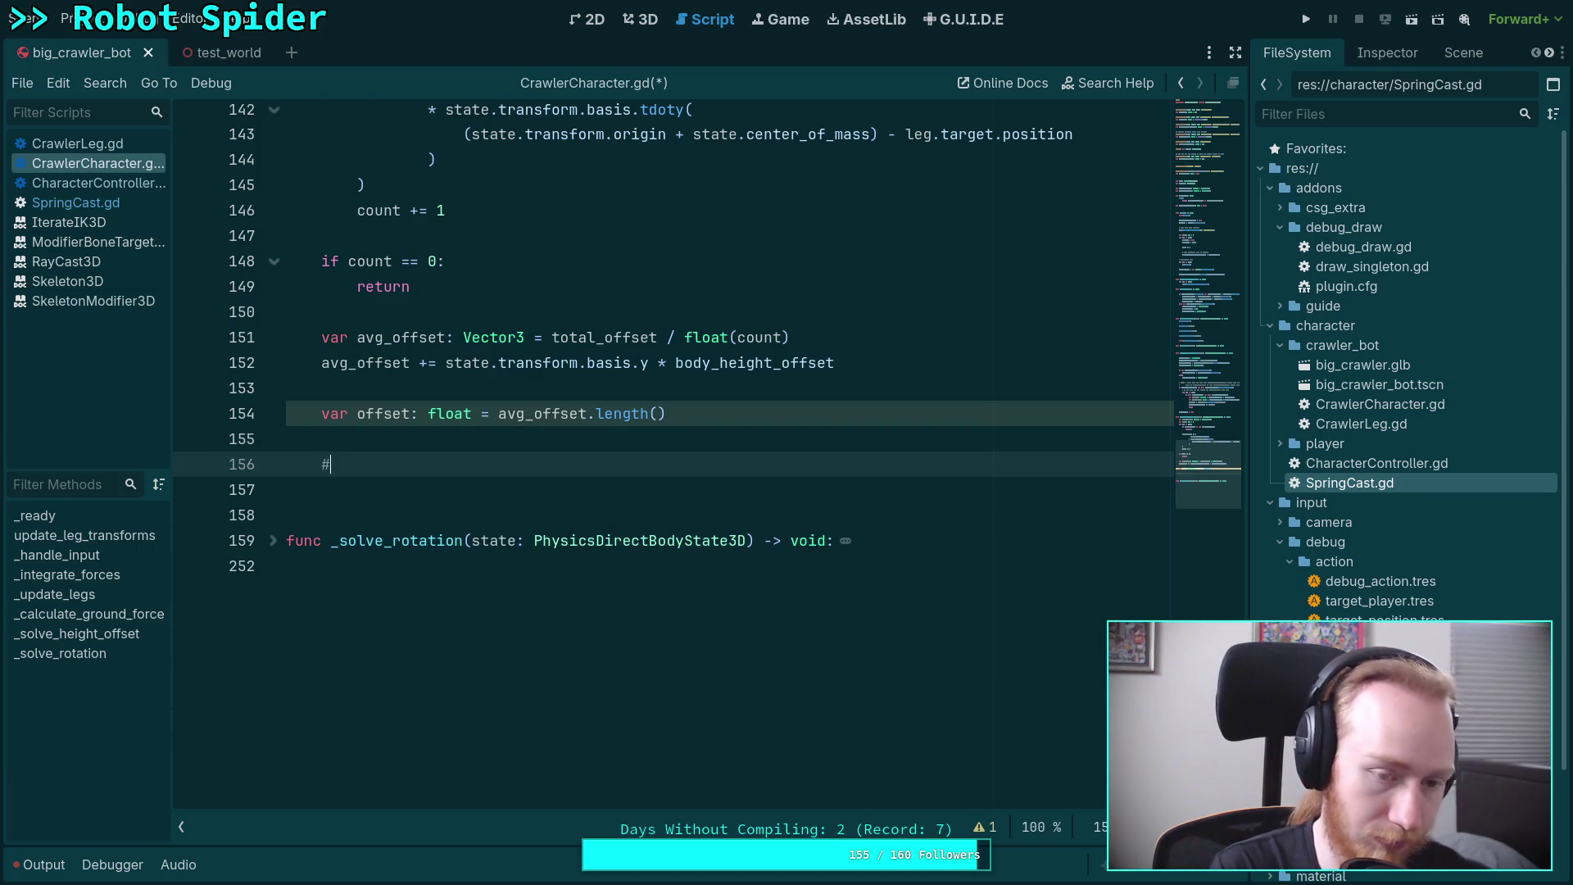
key(ctrl+w)
key(Escape)
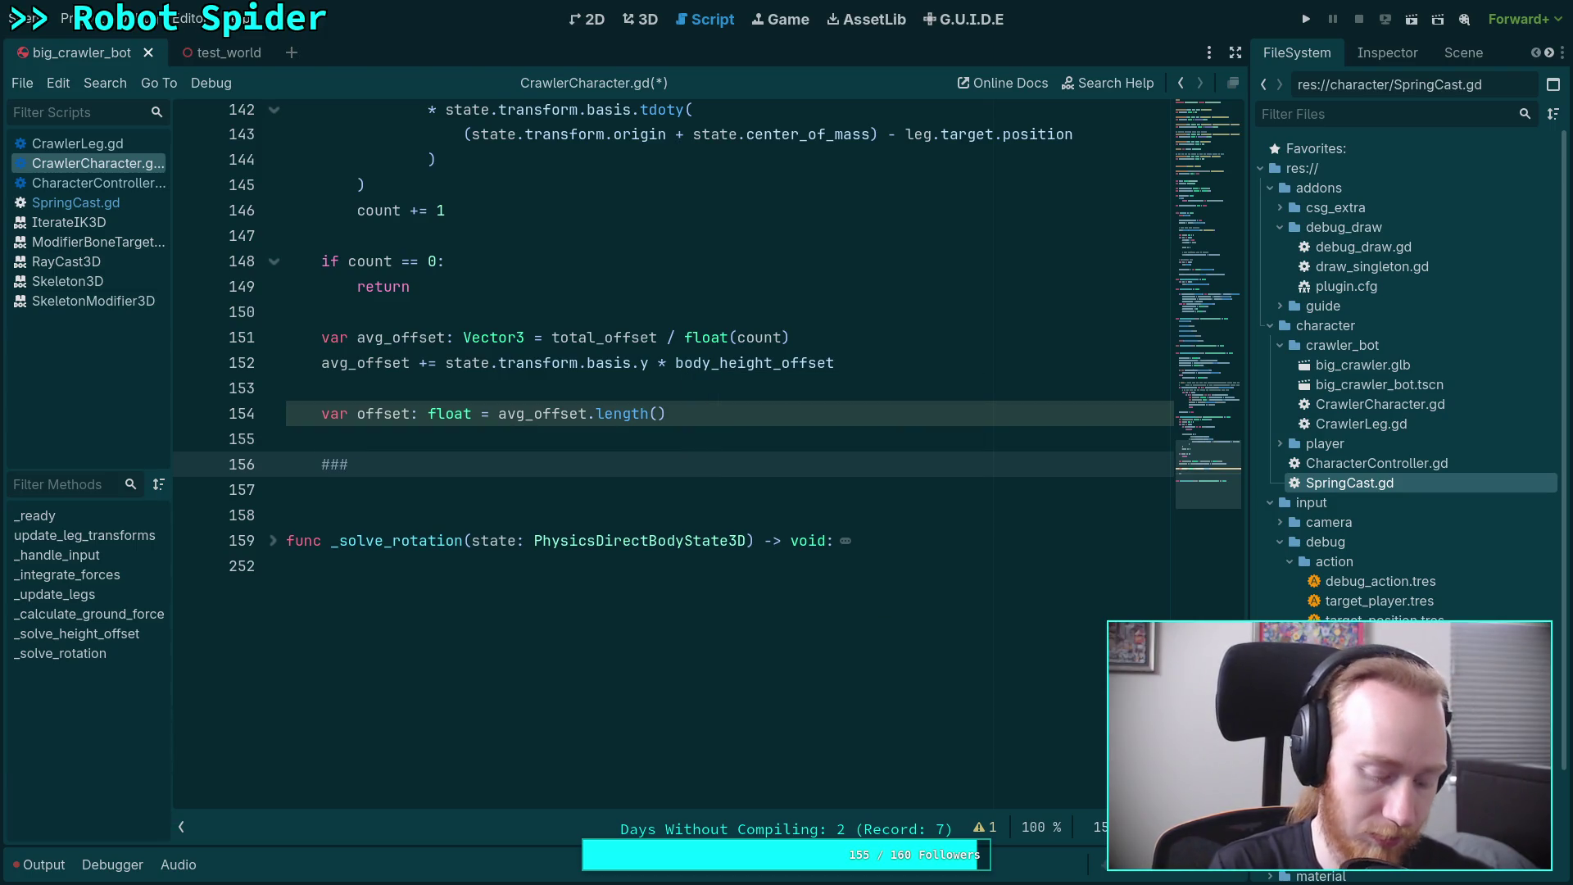
key(ctrl+v)
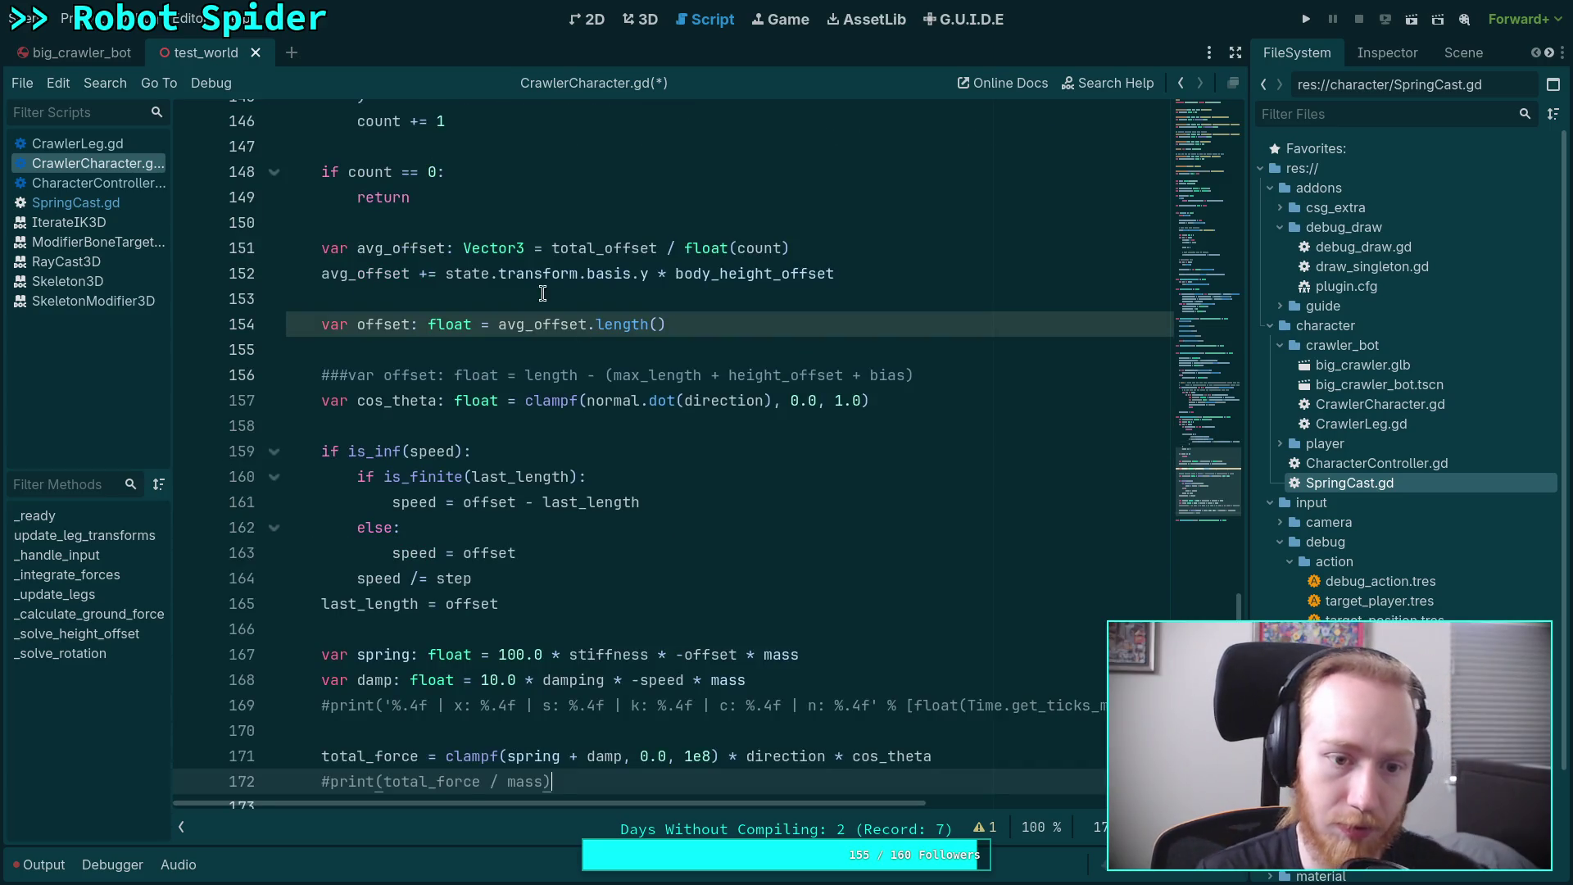
click(345, 374)
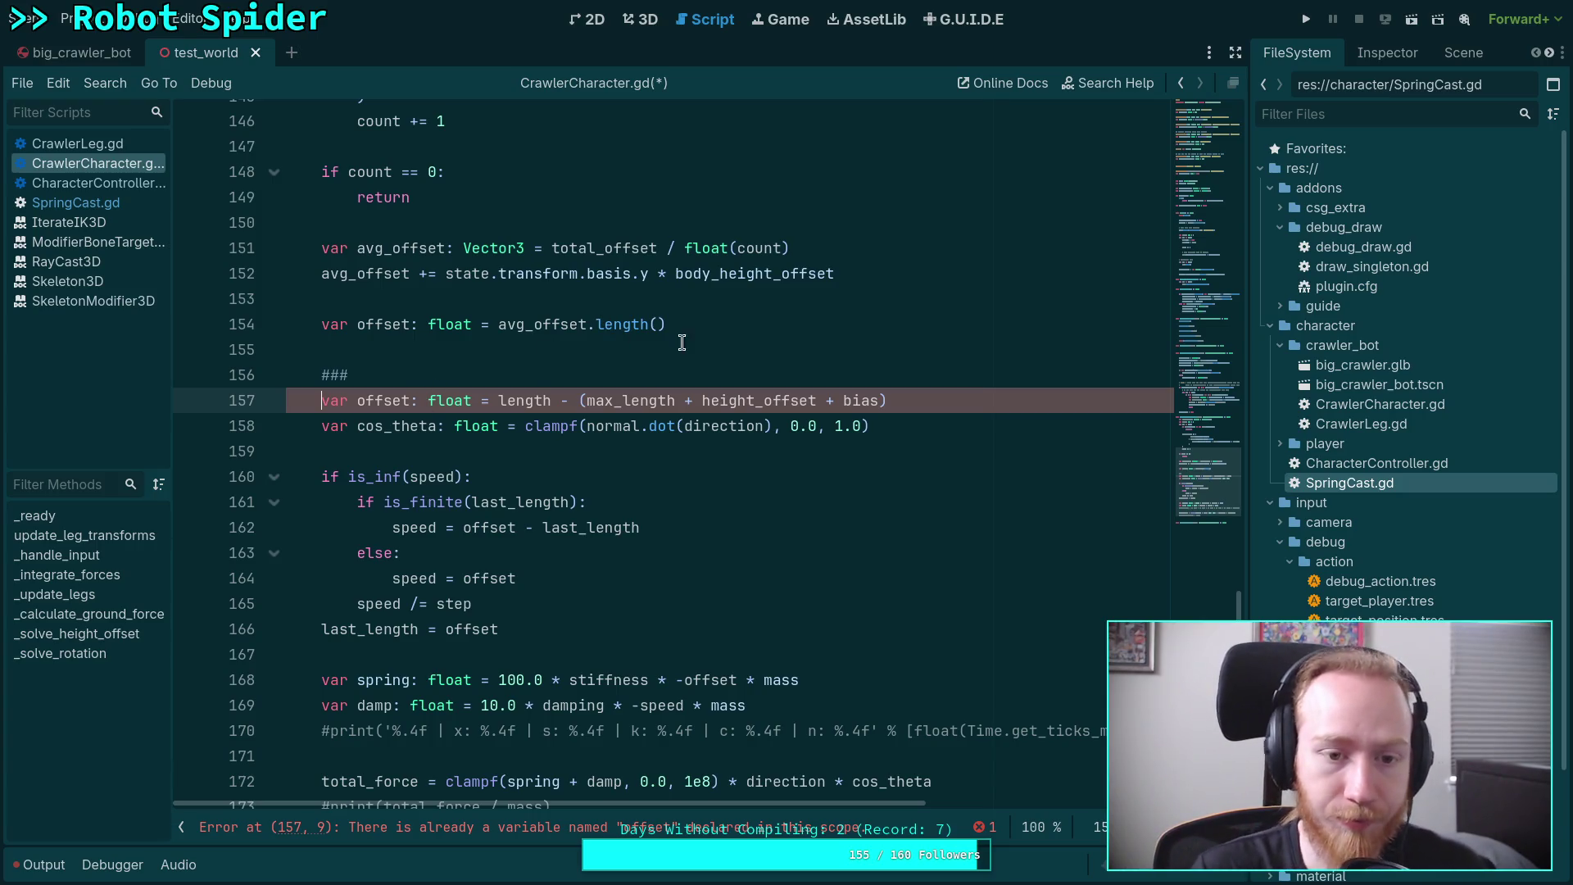
double_click(383, 325)
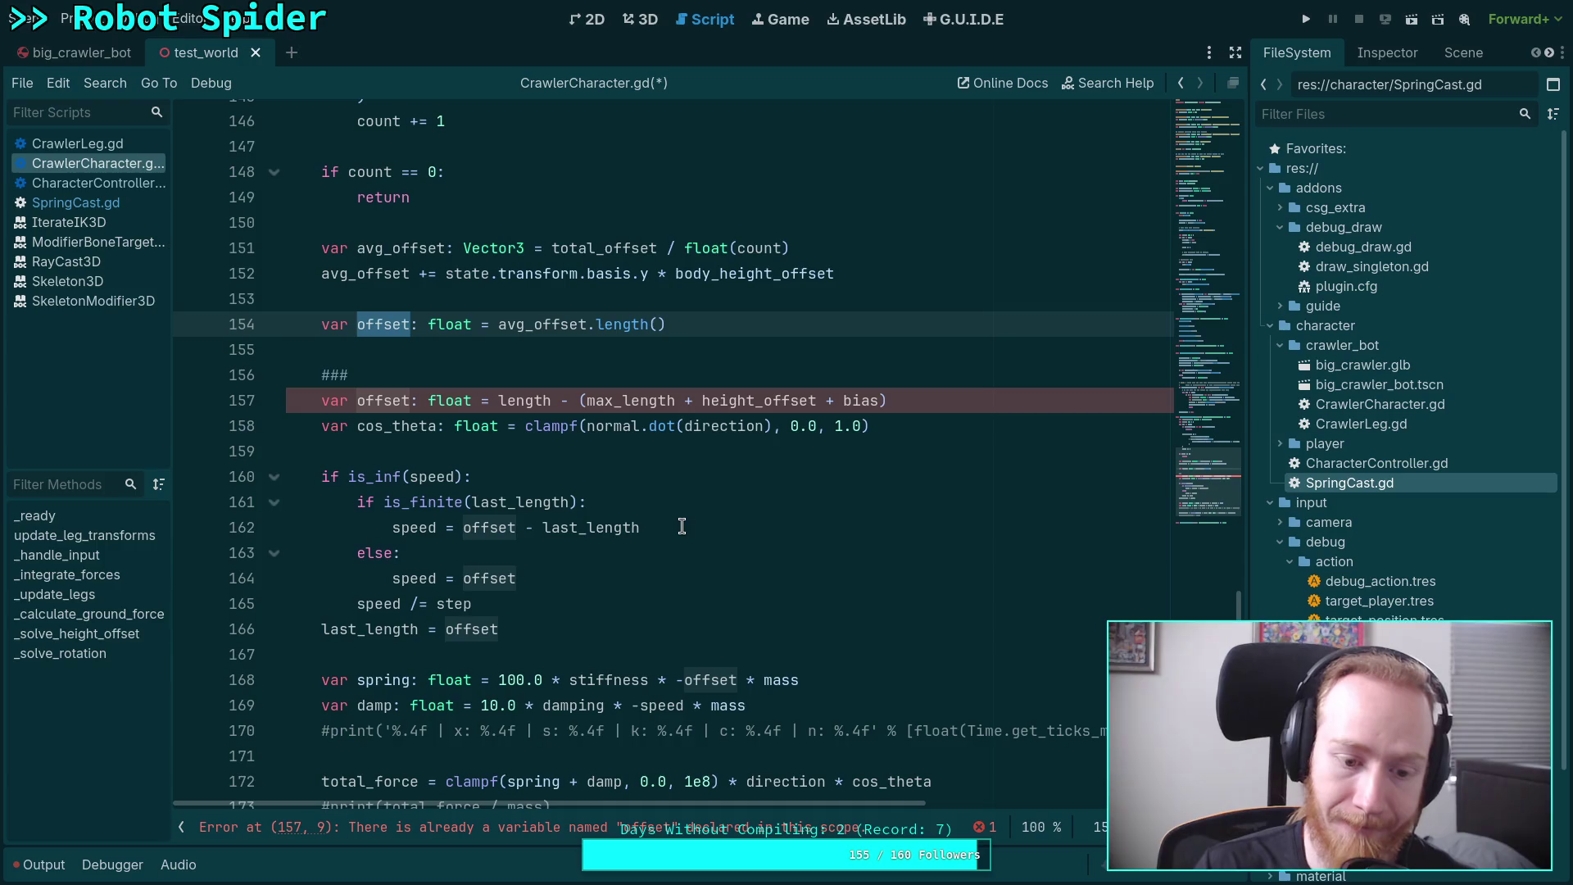
scroll(682, 526, down, 2)
scroll(696, 541, up, 2)
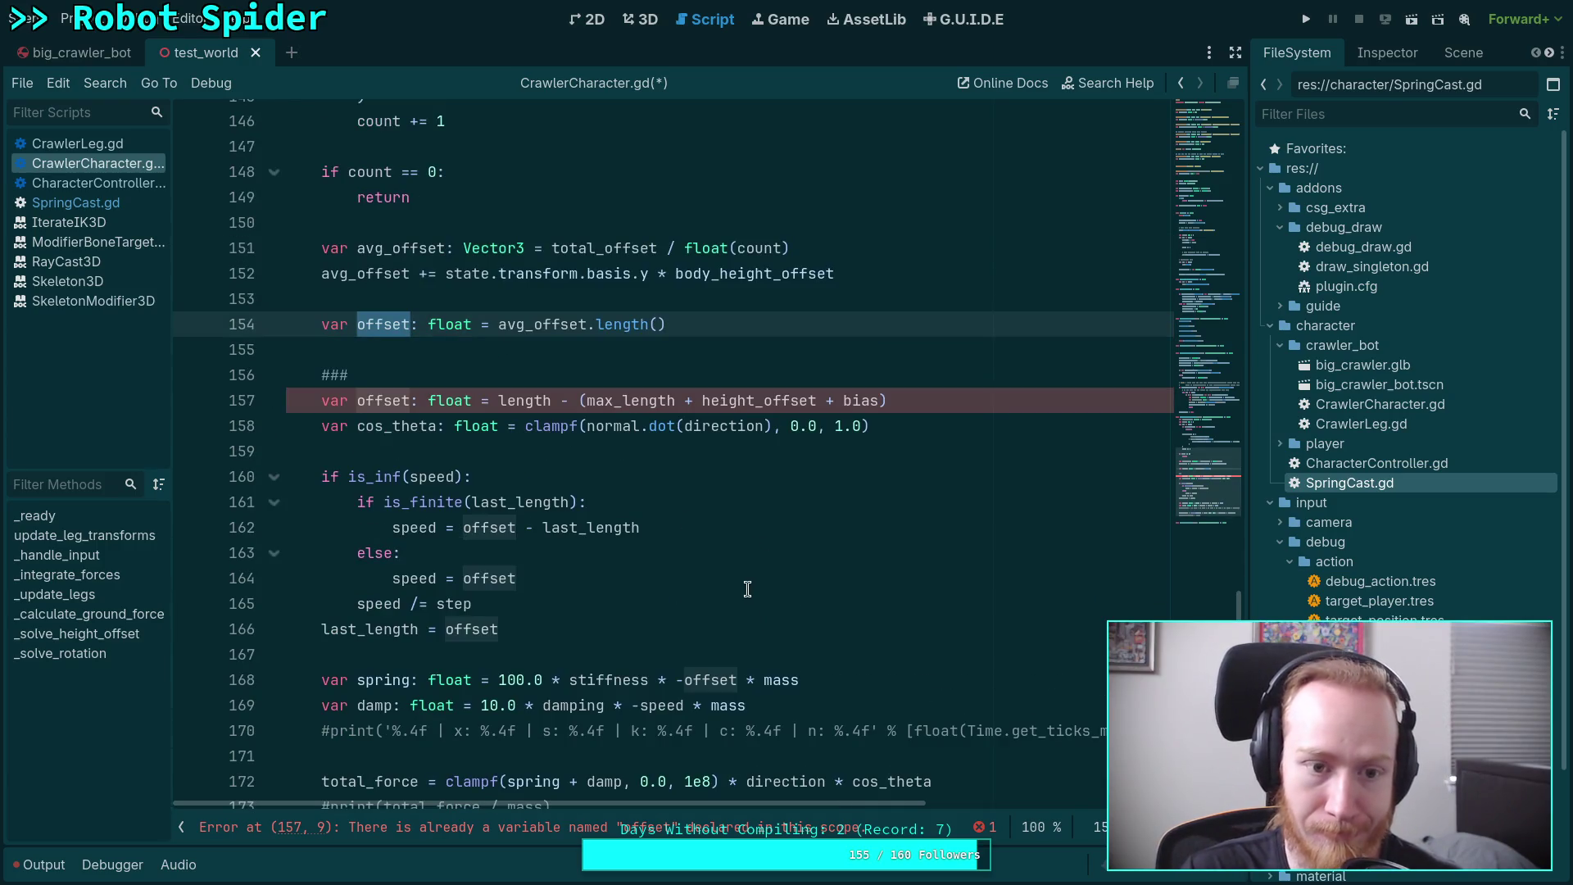
click(770, 328)
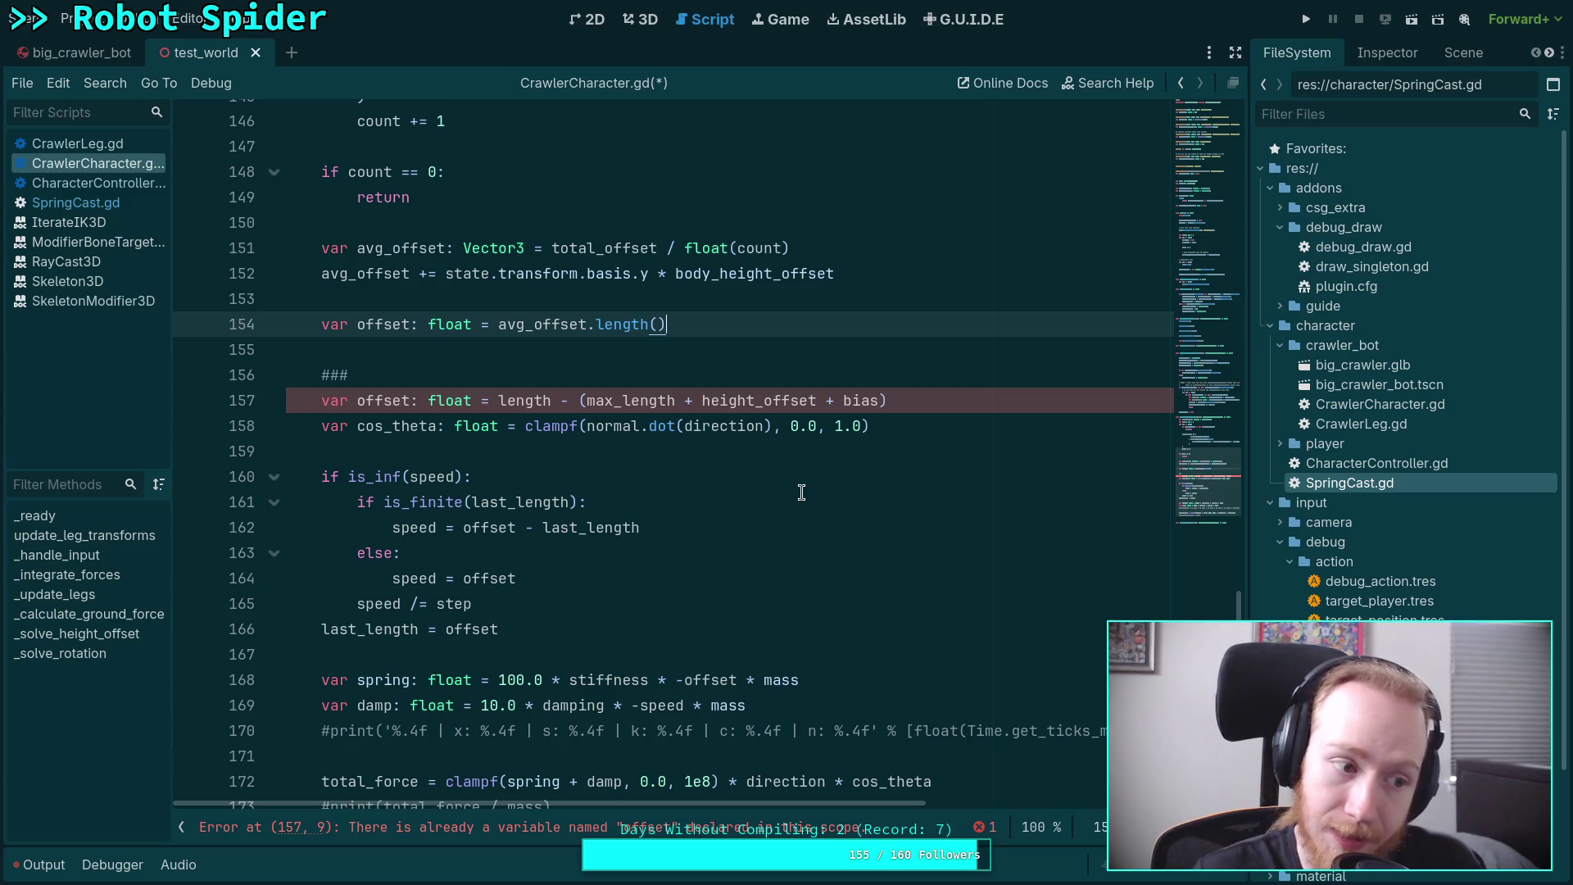
drag(446, 273, 648, 268)
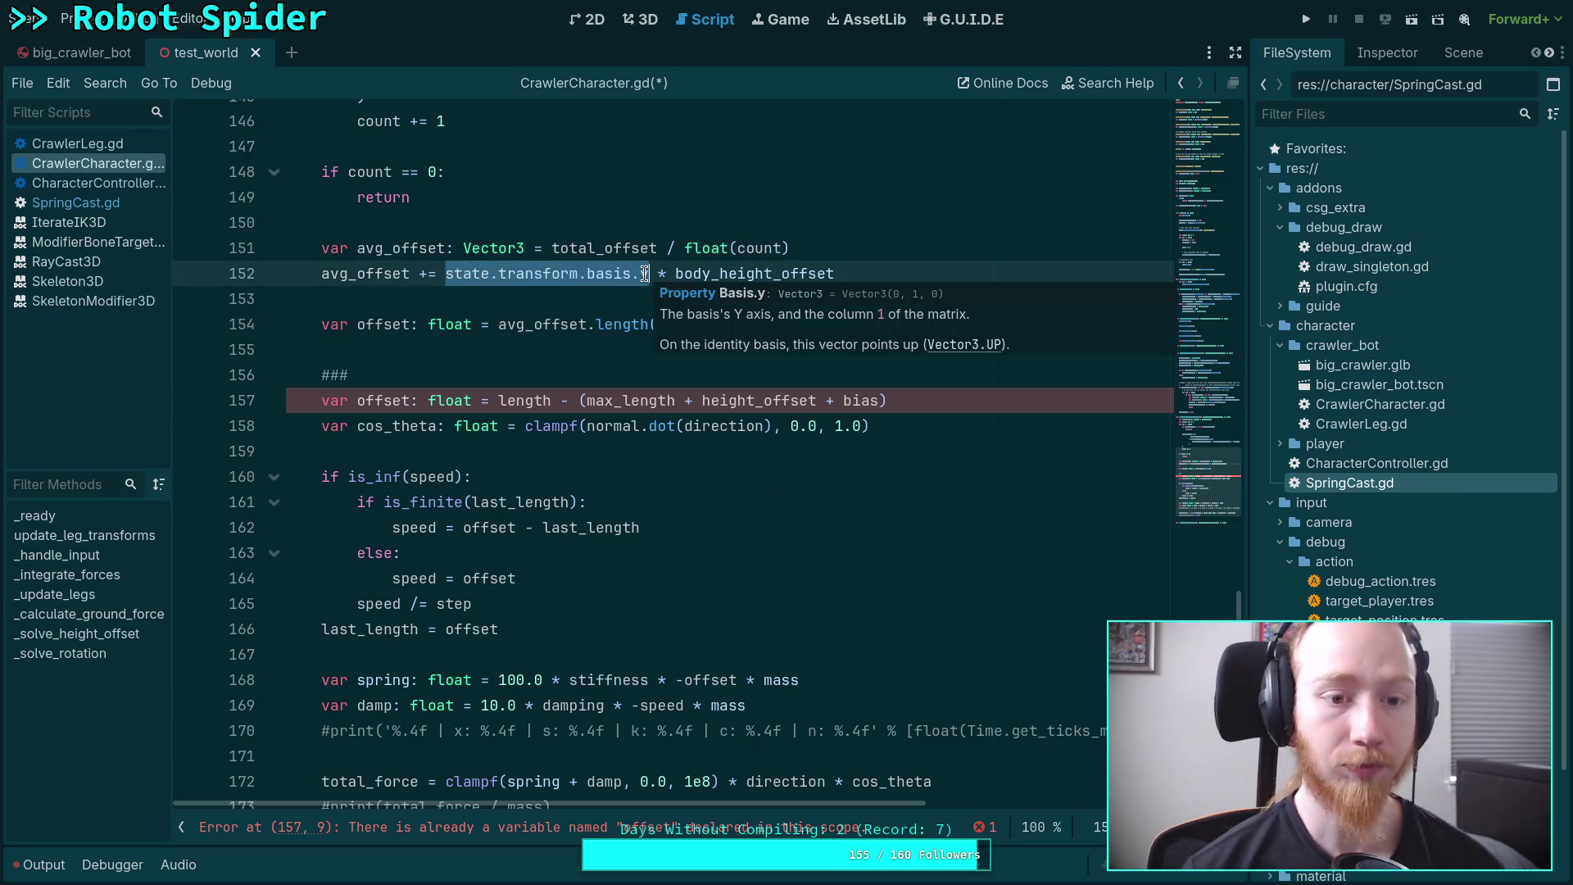
click(515, 366)
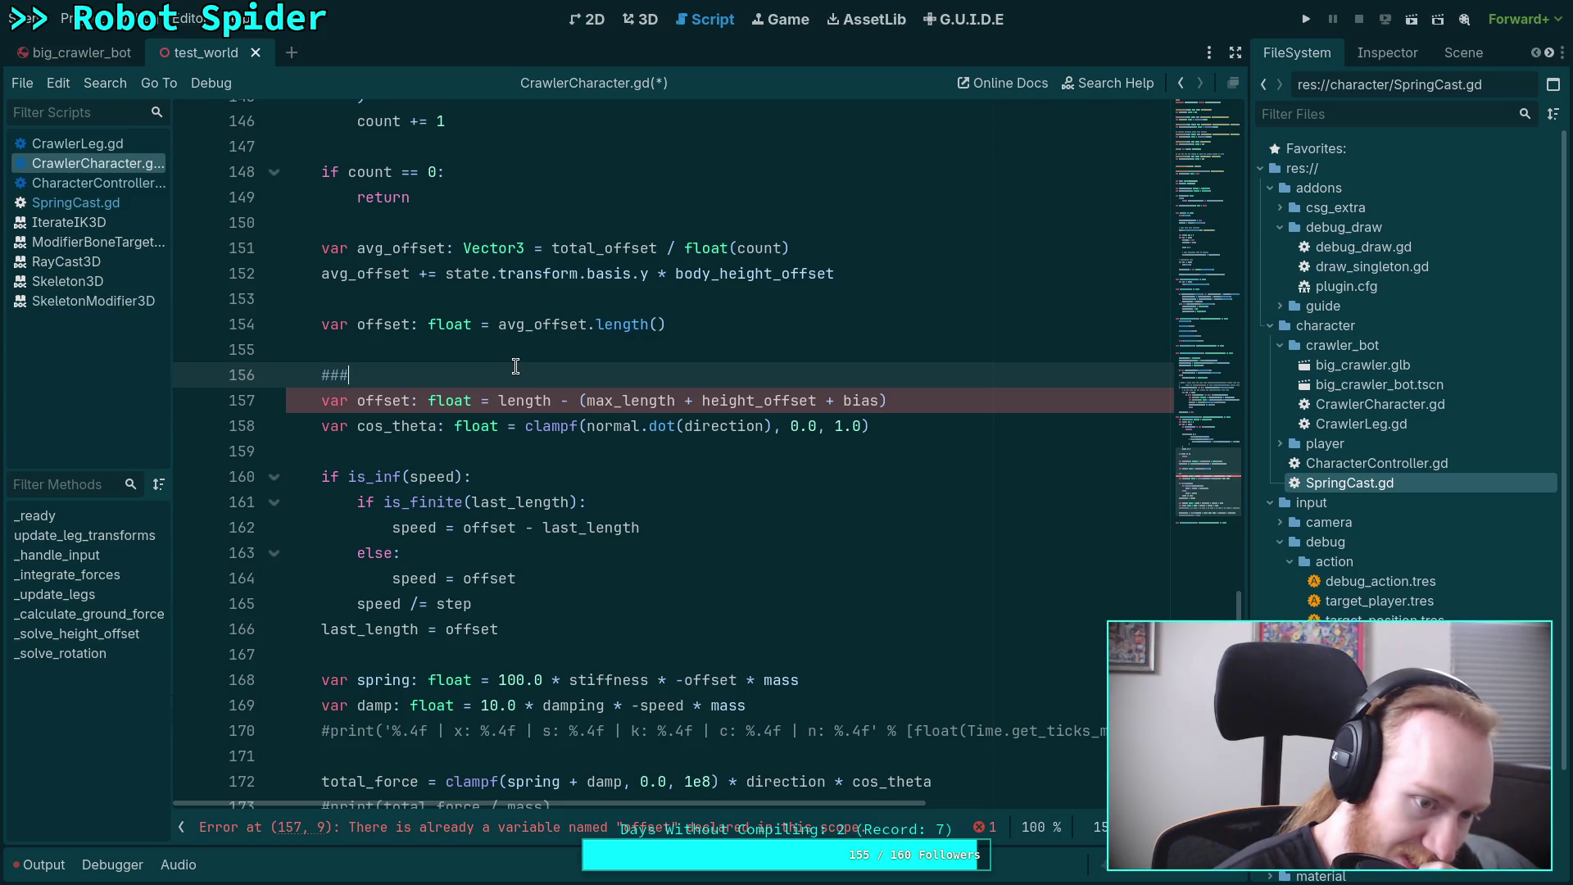
scroll(515, 366, up, 15)
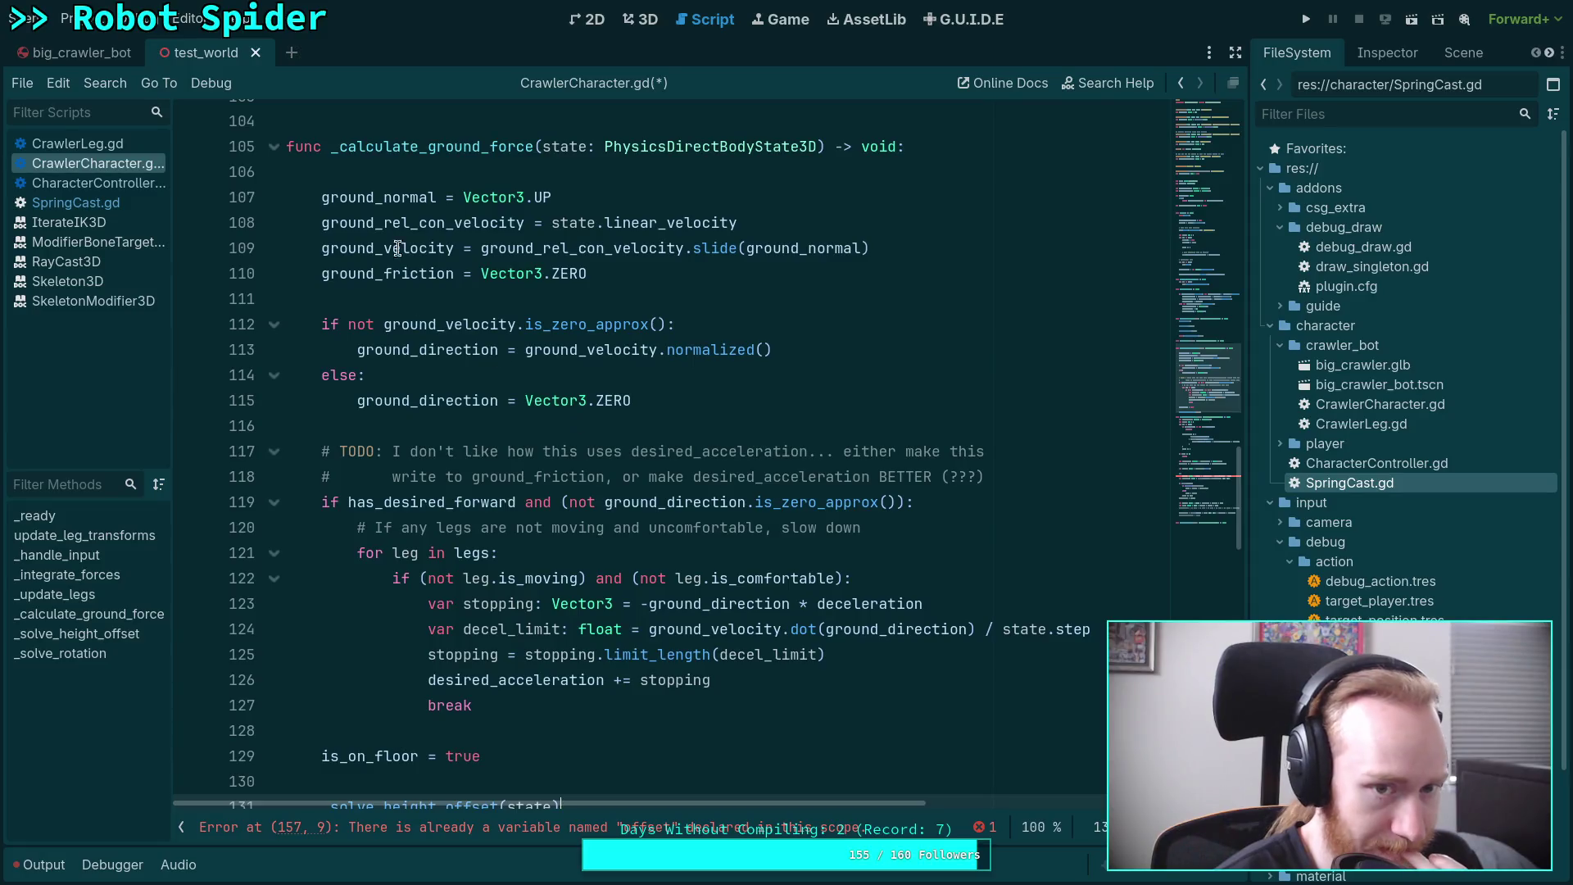
- Highlight ground_normal on line 107, then switch to CharacterController.gd from the script list
double_click(414, 196)
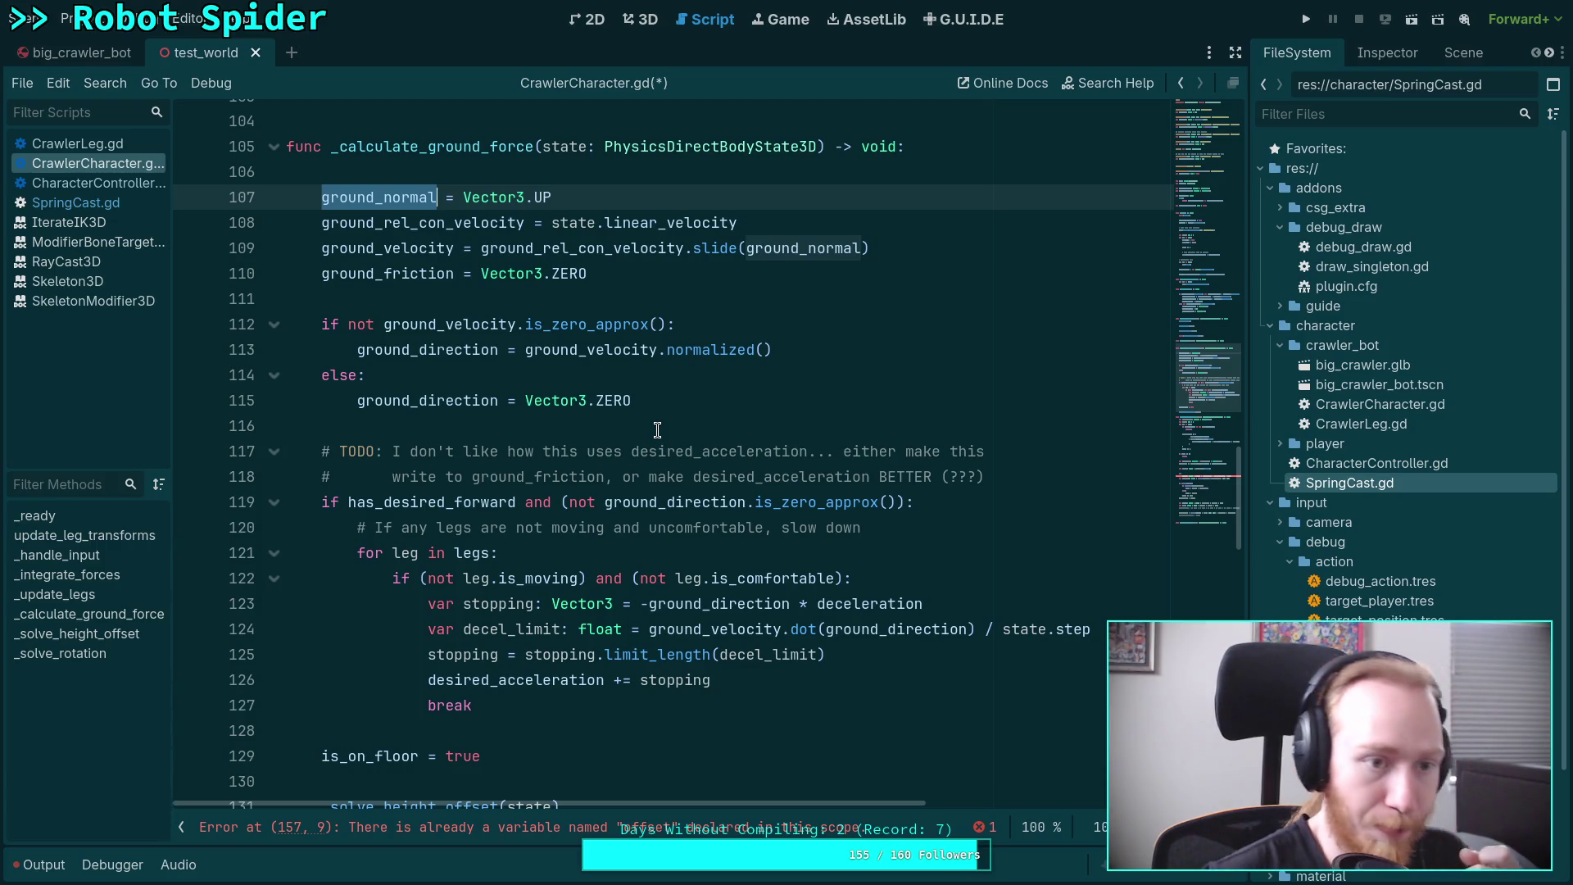
click(140, 187)
scroll(950, 417, down, 7)
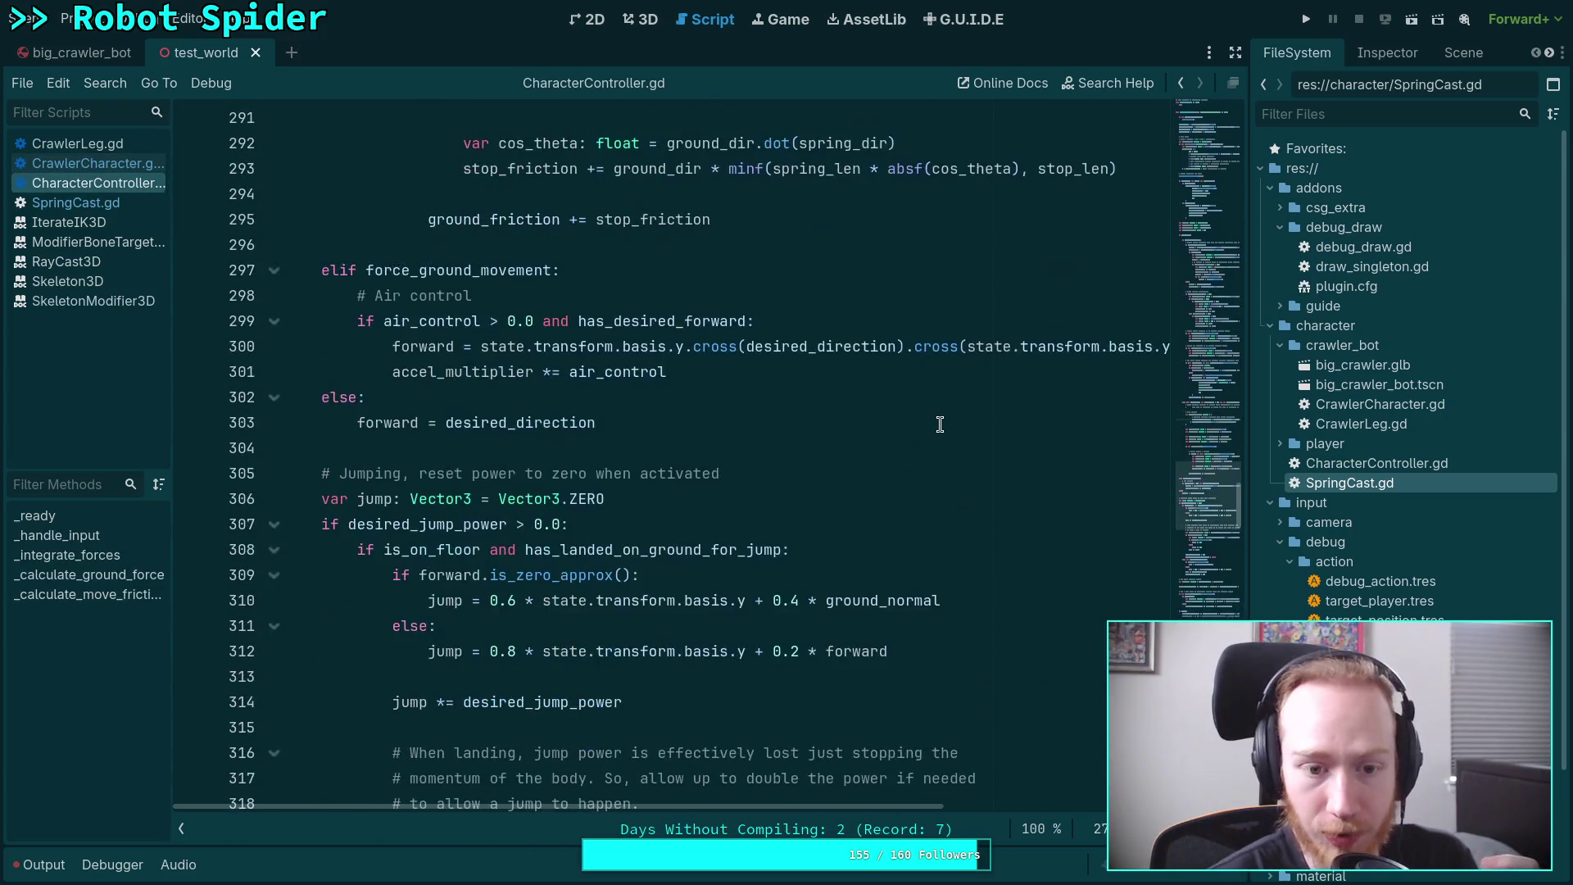
- Scroll through CharacterController.gd and SpringCast.gd, highlighting spring and clearing the calculate_force selection
scroll(929, 451, down, 20)
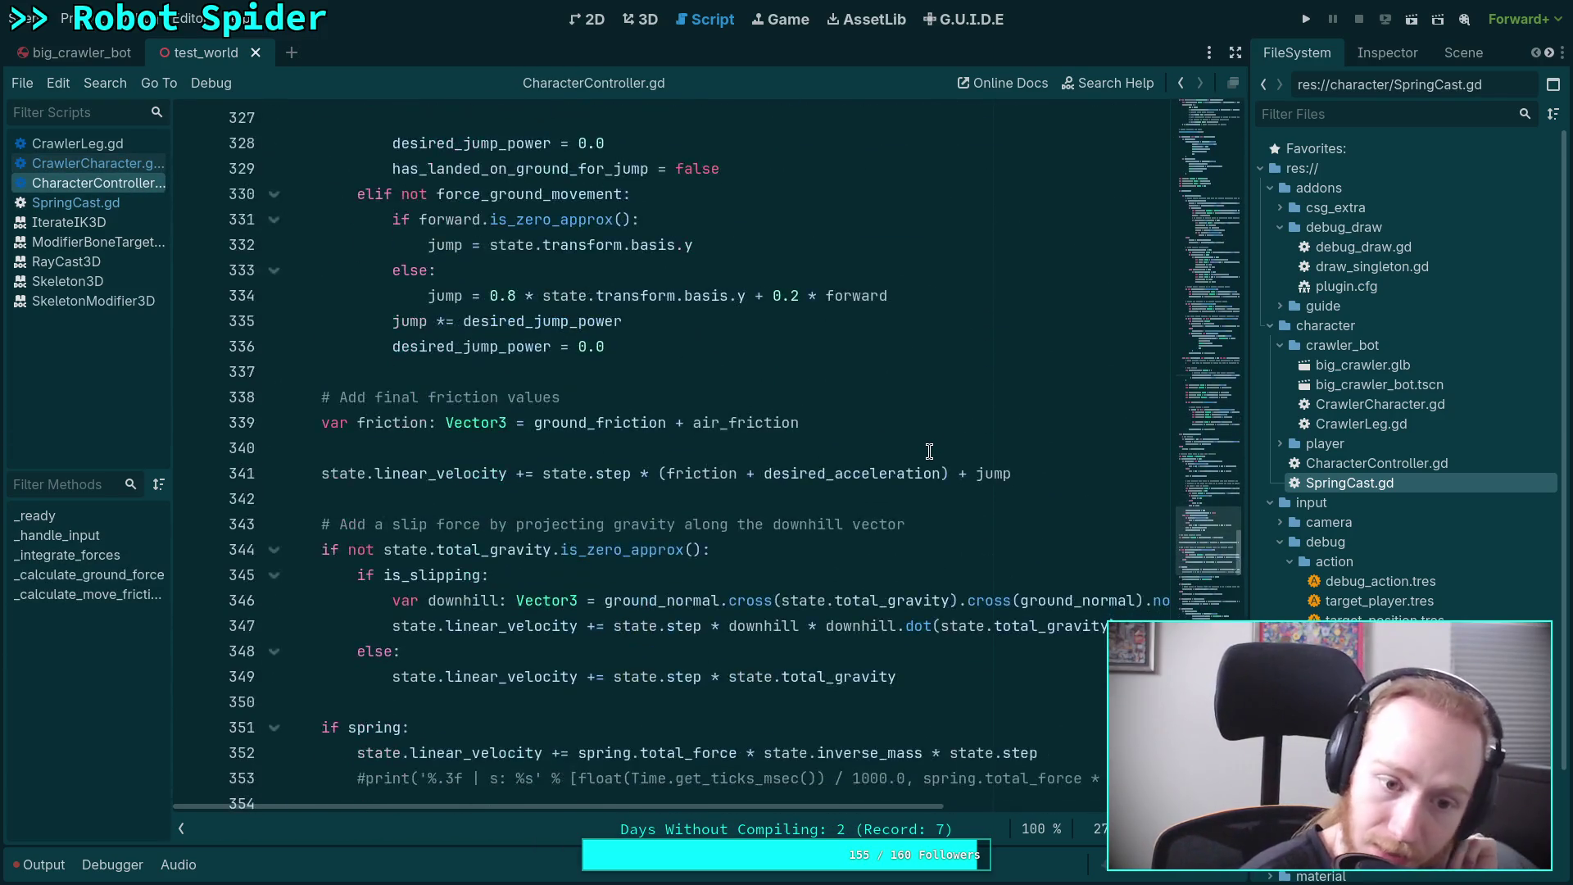
scroll(929, 451, down, 13)
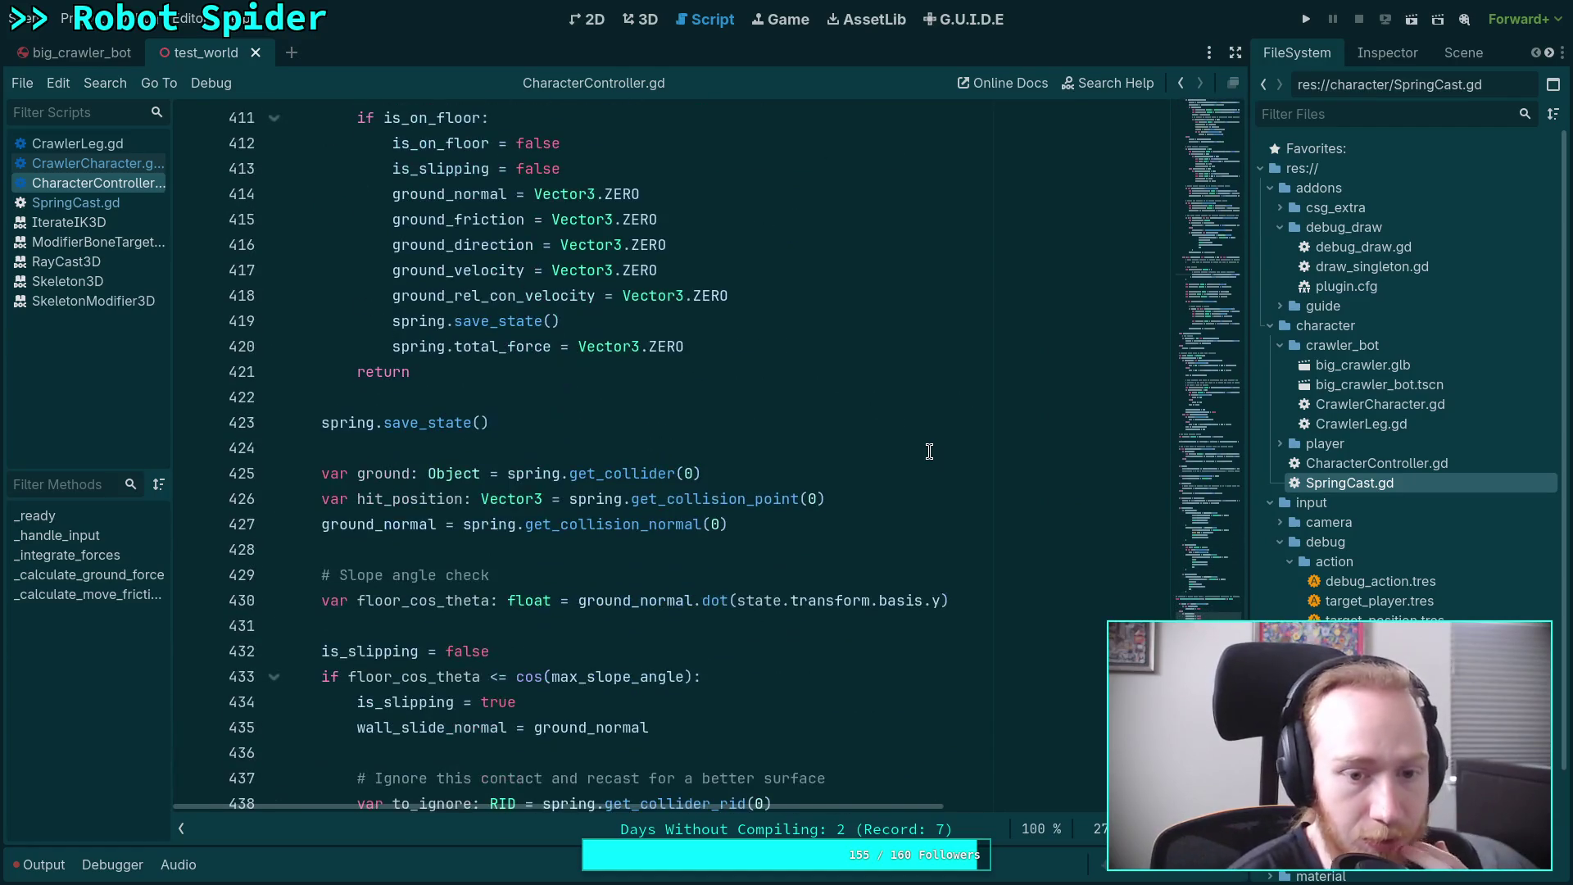
scroll(825, 541, down, 3)
double_click(385, 601)
scroll(737, 593, down, 1)
scroll(736, 594, down, 4)
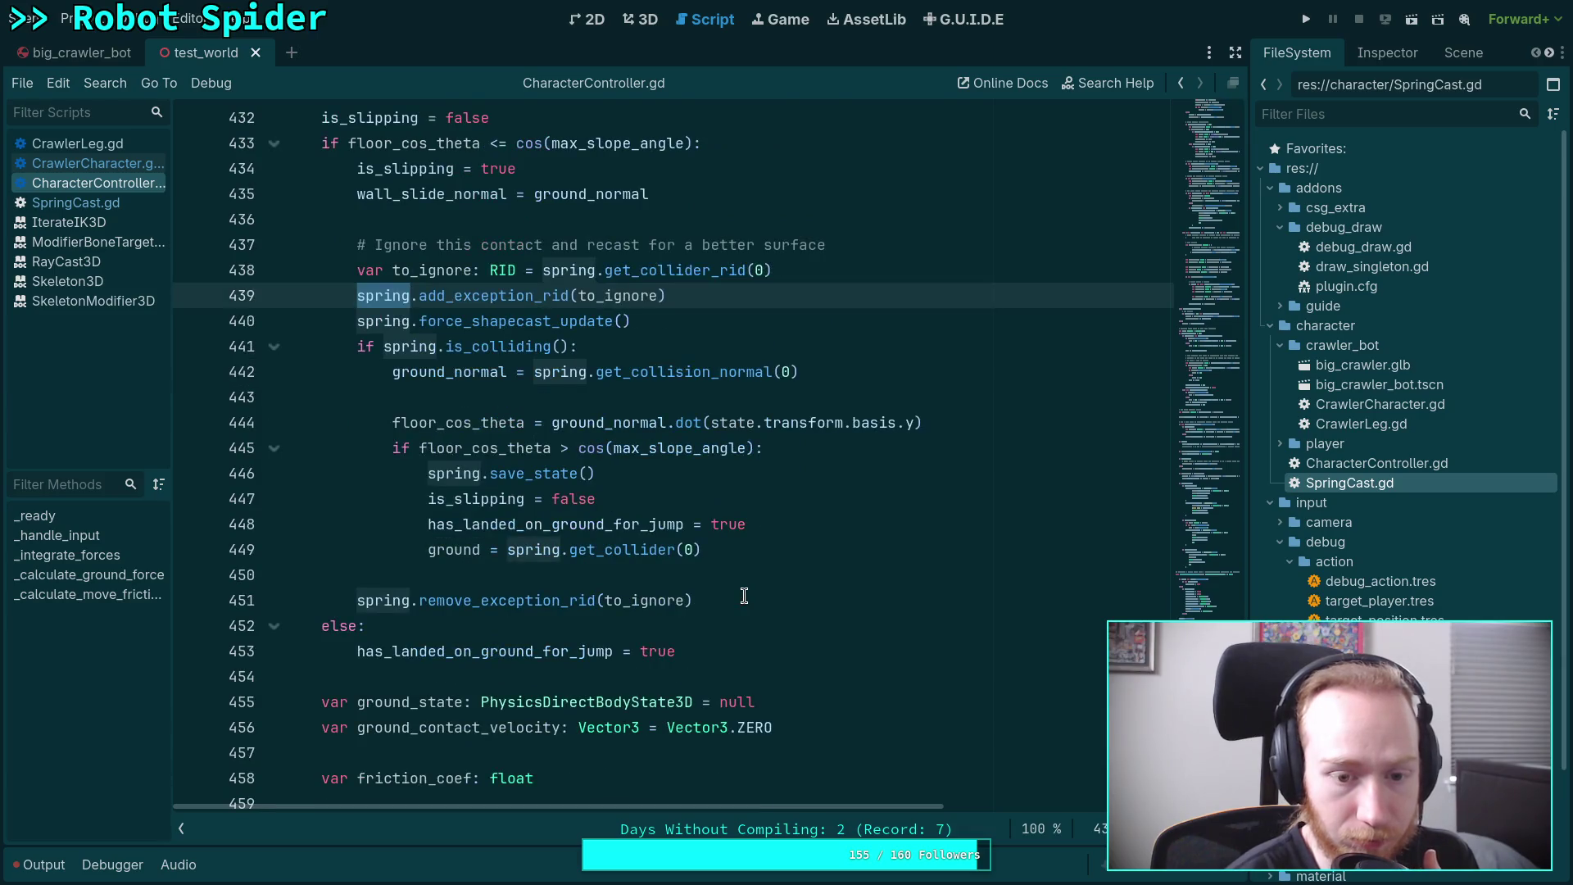
scroll(744, 596, down, 11)
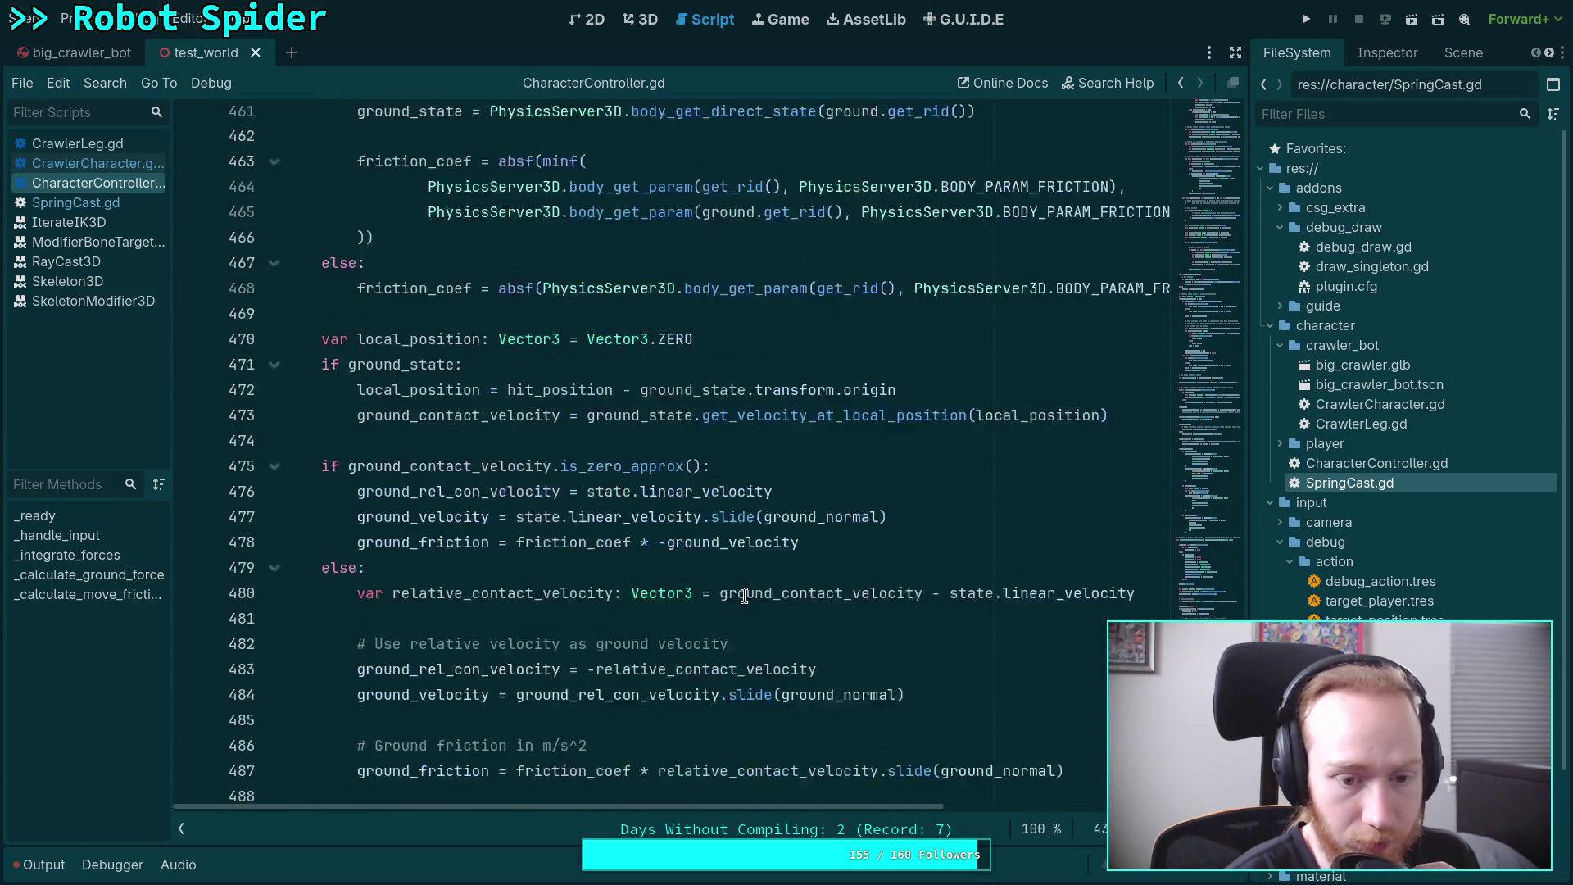
scroll(744, 596, down, 4)
scroll(803, 696, up, 1)
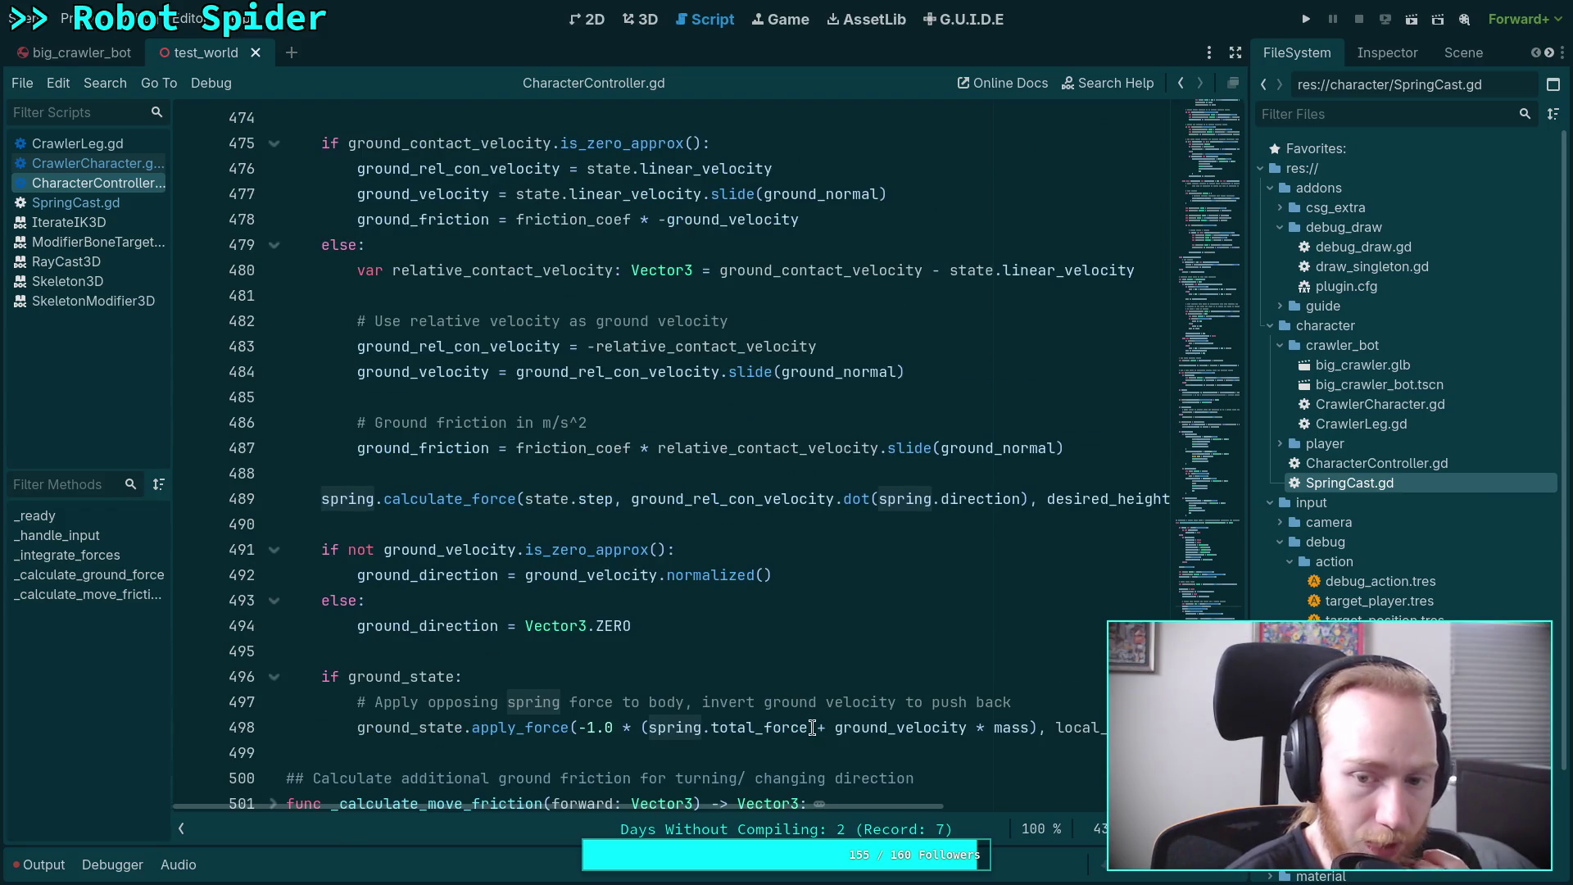
drag(829, 809, 850, 809)
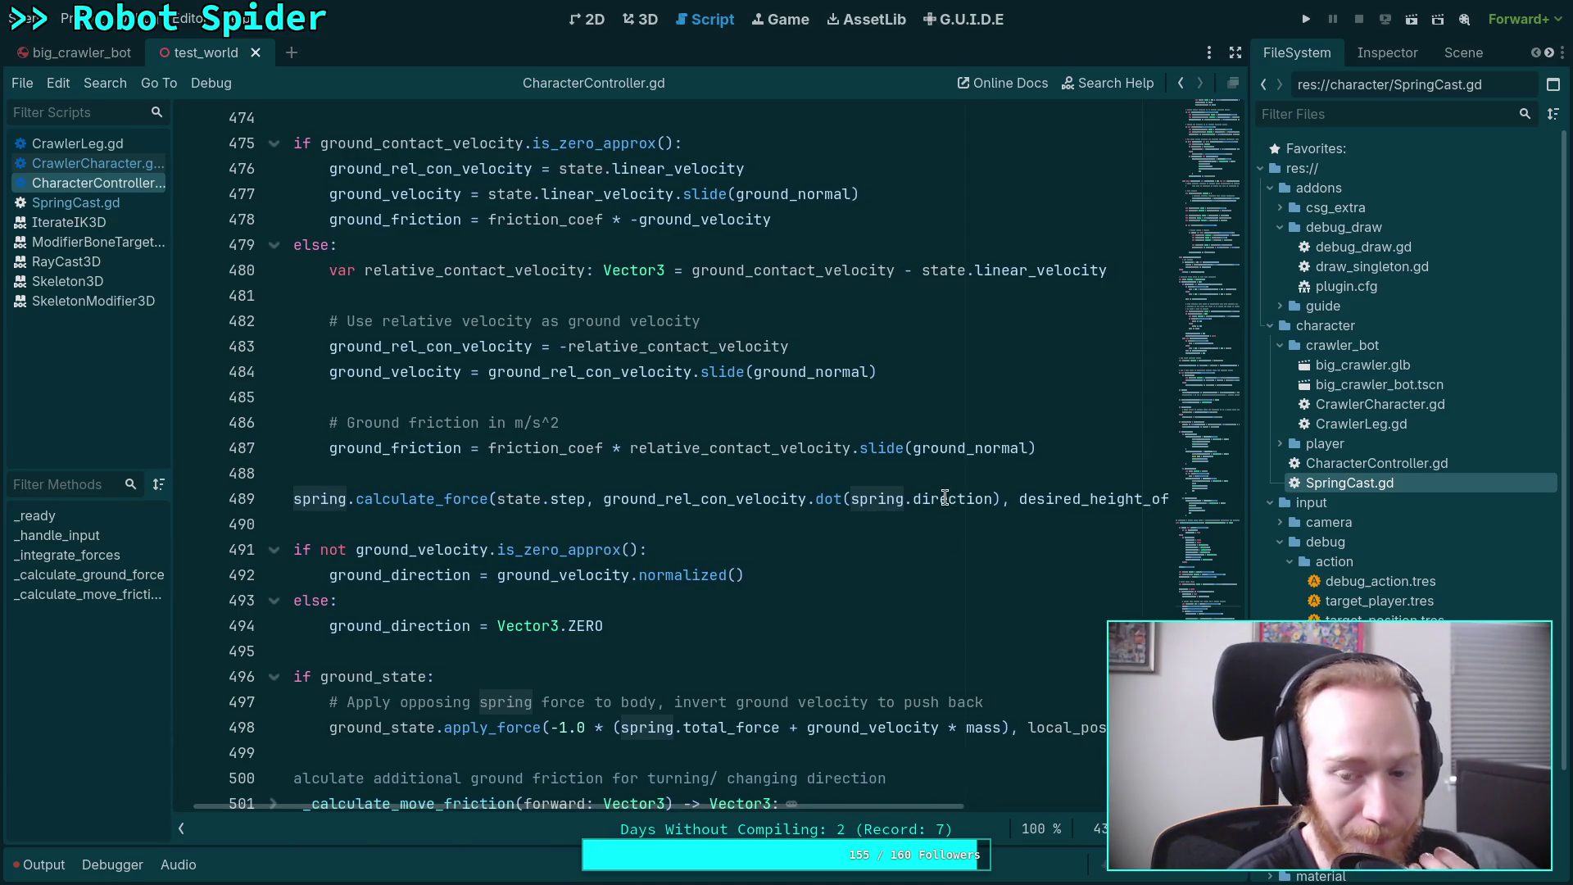
mouse_move(945, 498)
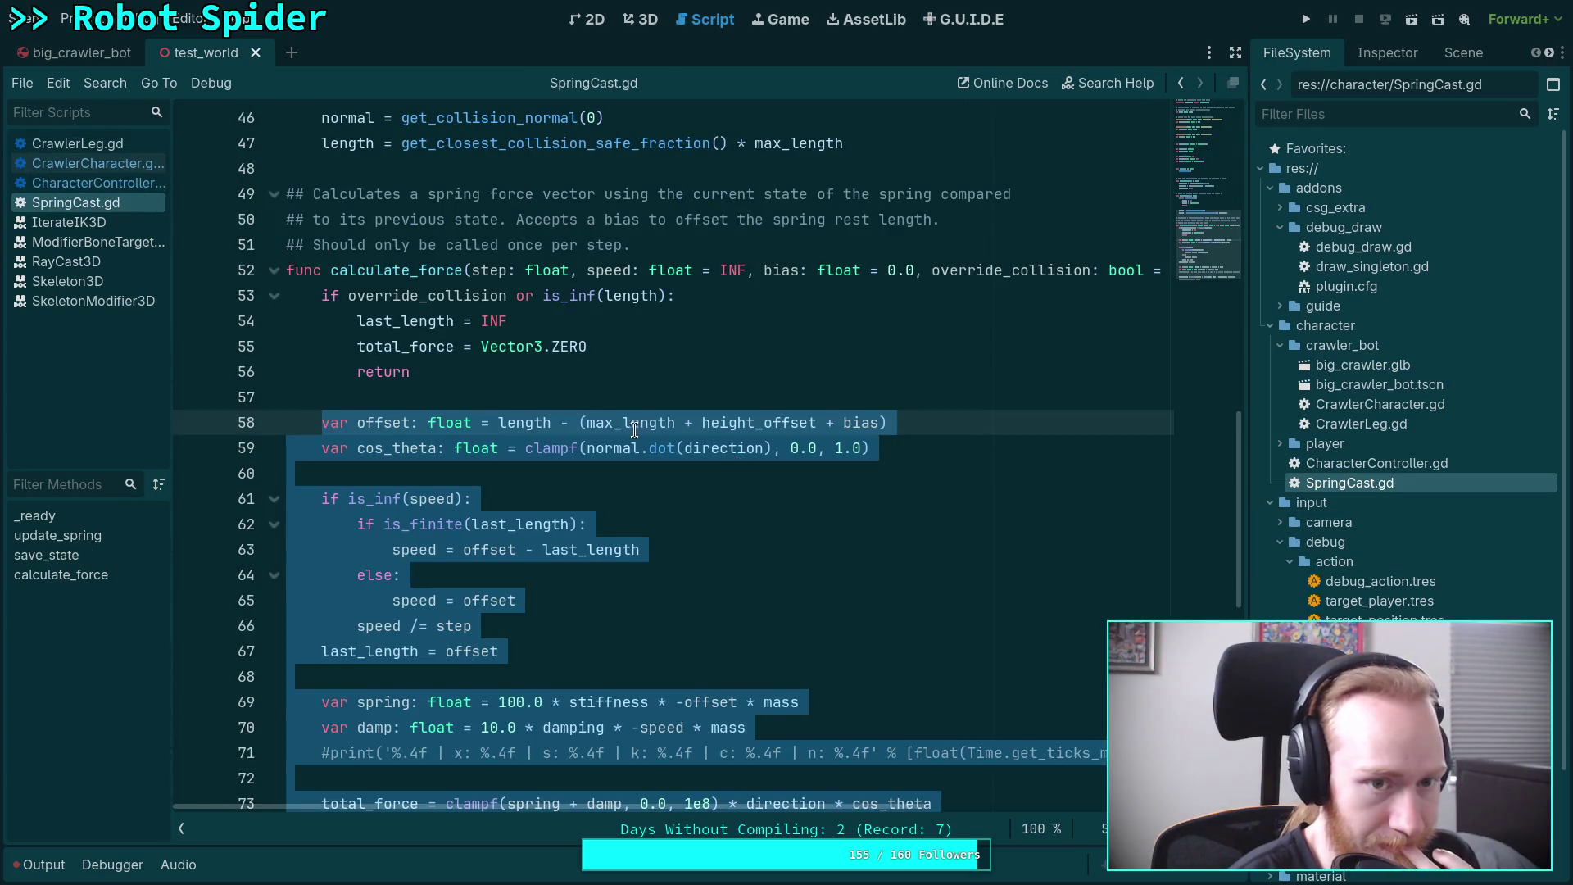
click(632, 431)
scroll(607, 418, up, 6)
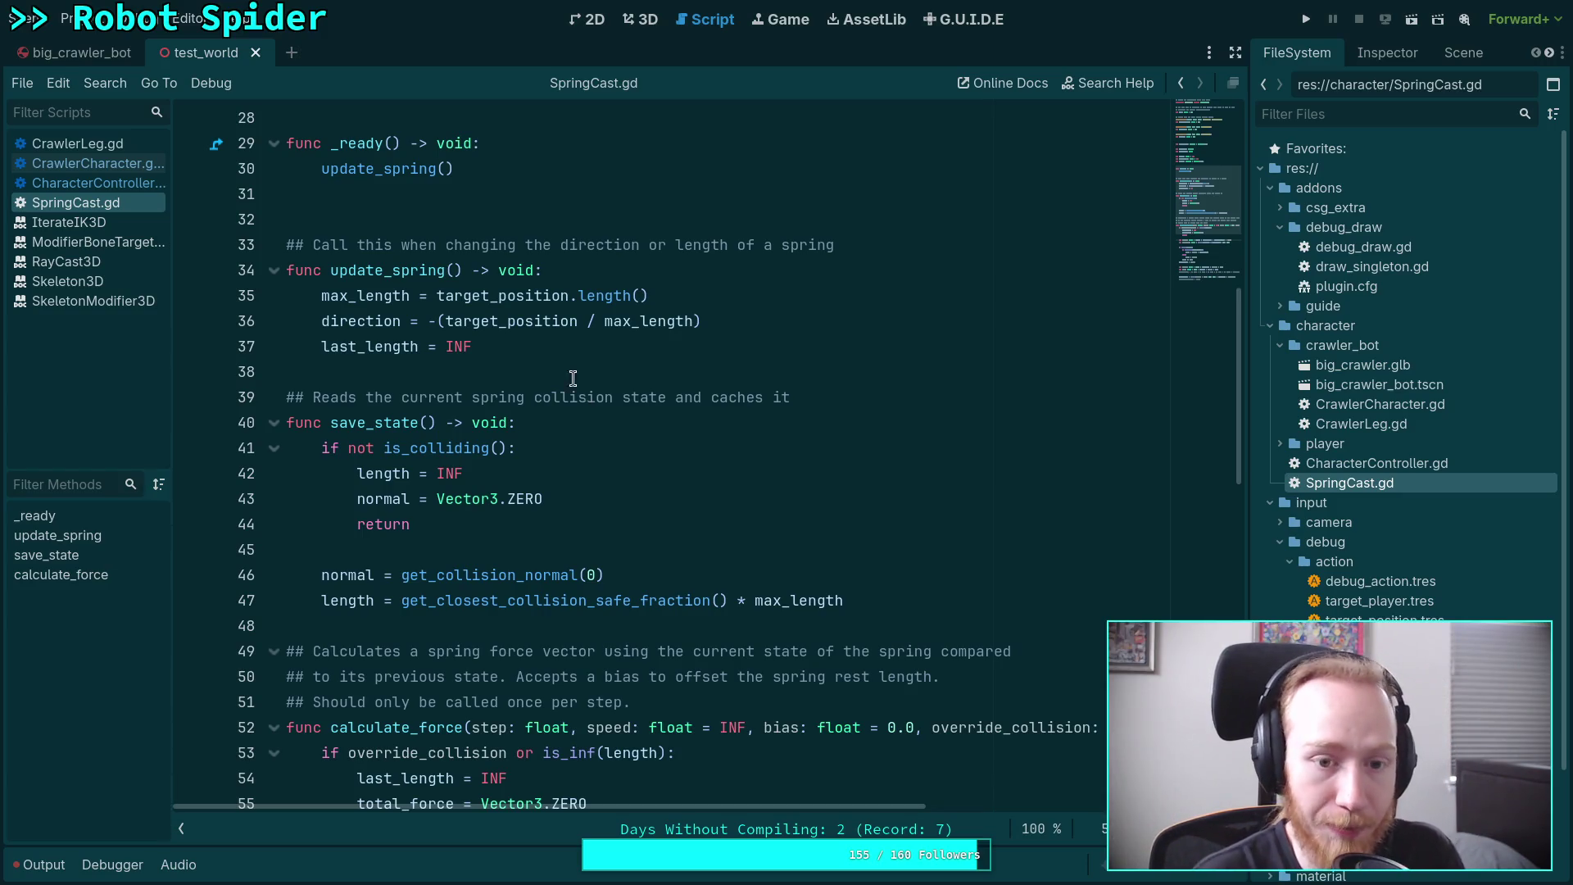
- Select spring.direction in CharacterController's calculate_force call, then return to CrawlerCharacter.gd
click(112, 189)
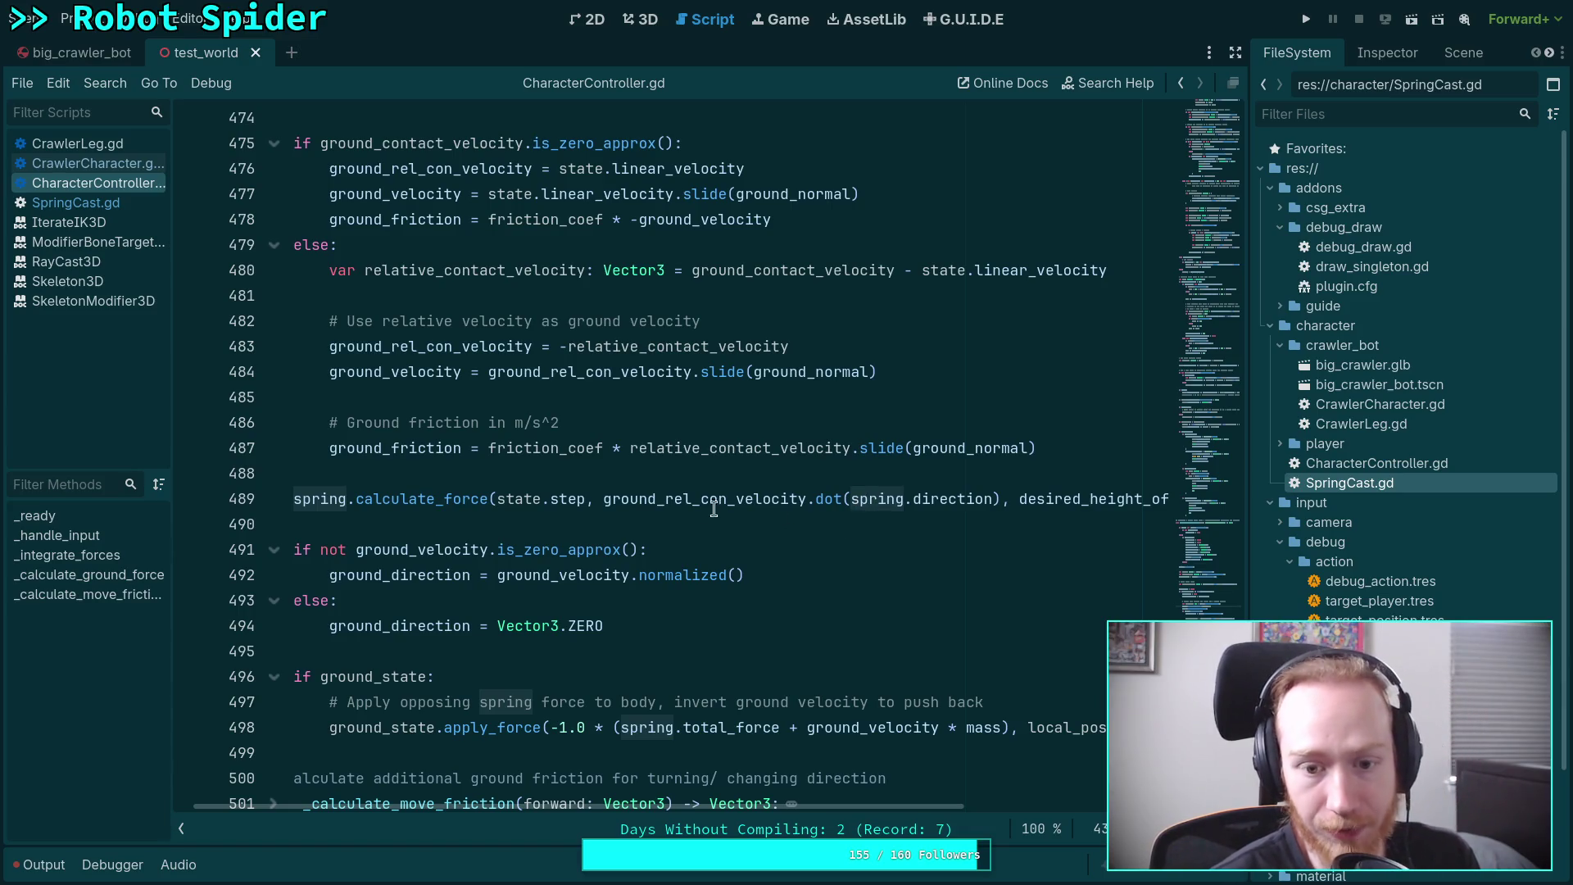
drag(850, 498, 998, 498)
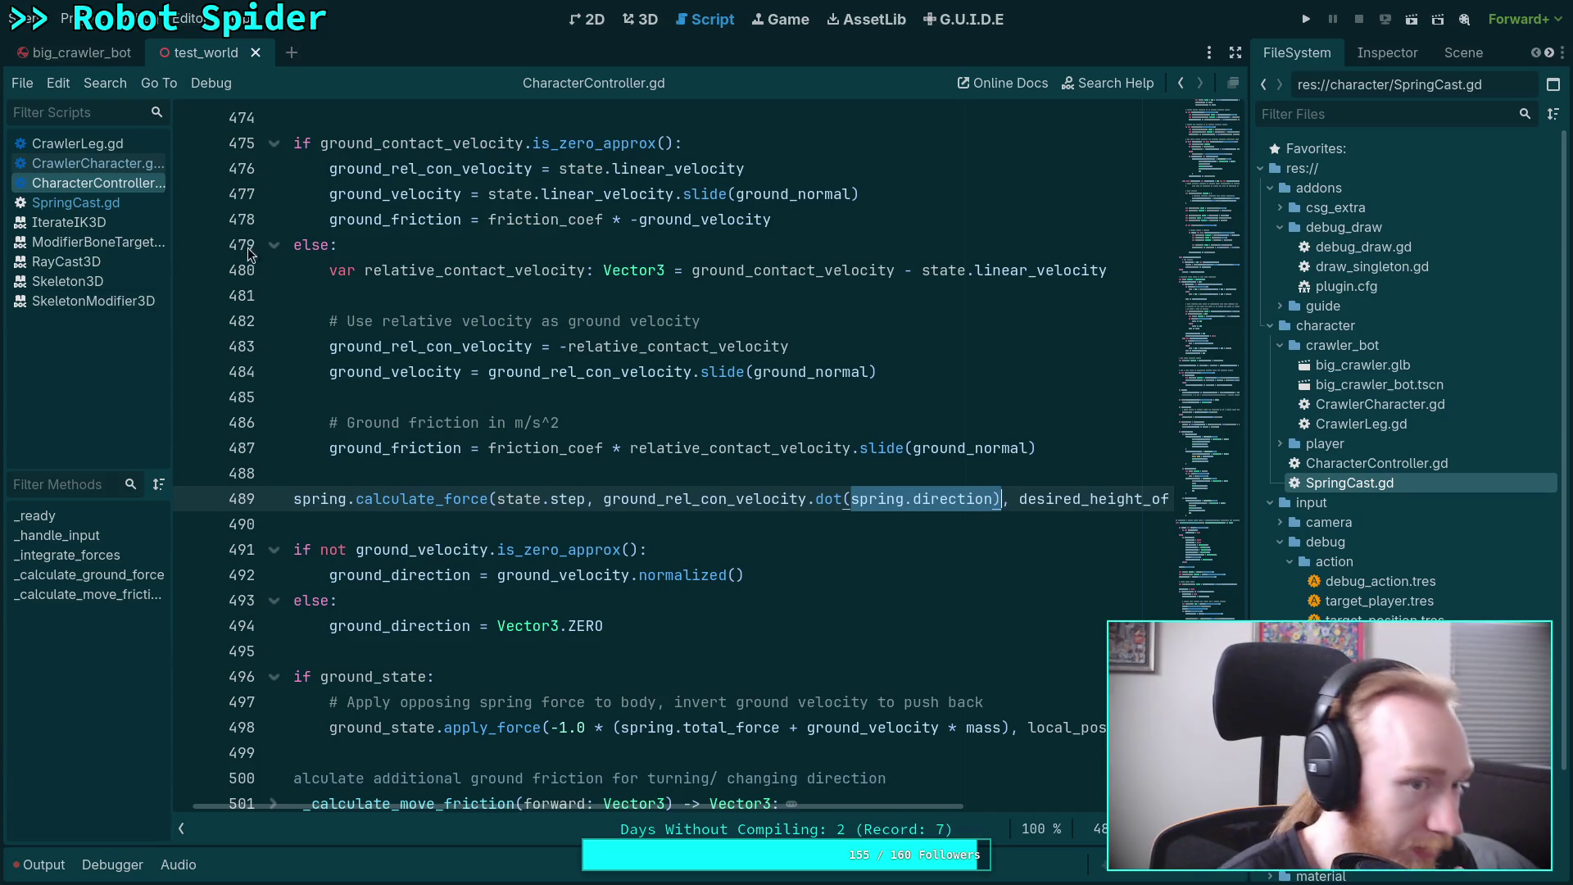
click(107, 156)
scroll(737, 402, down, 5)
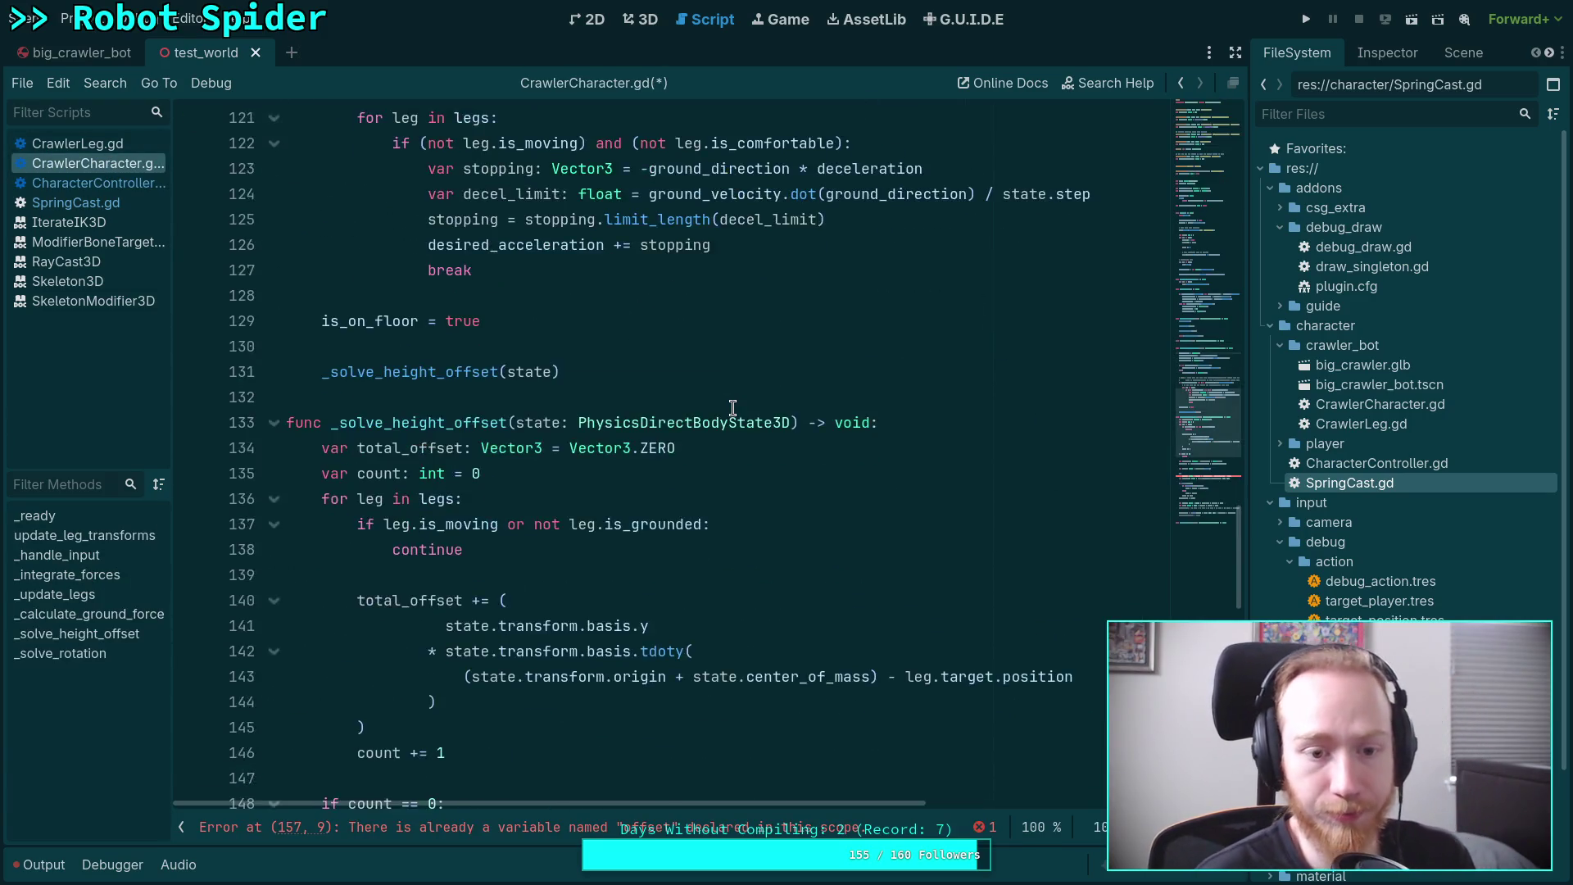
- Add var speed: float = ground_rel_con_velocity.dot(ground_normal) above the old speed block
scroll(737, 402, down, 6)
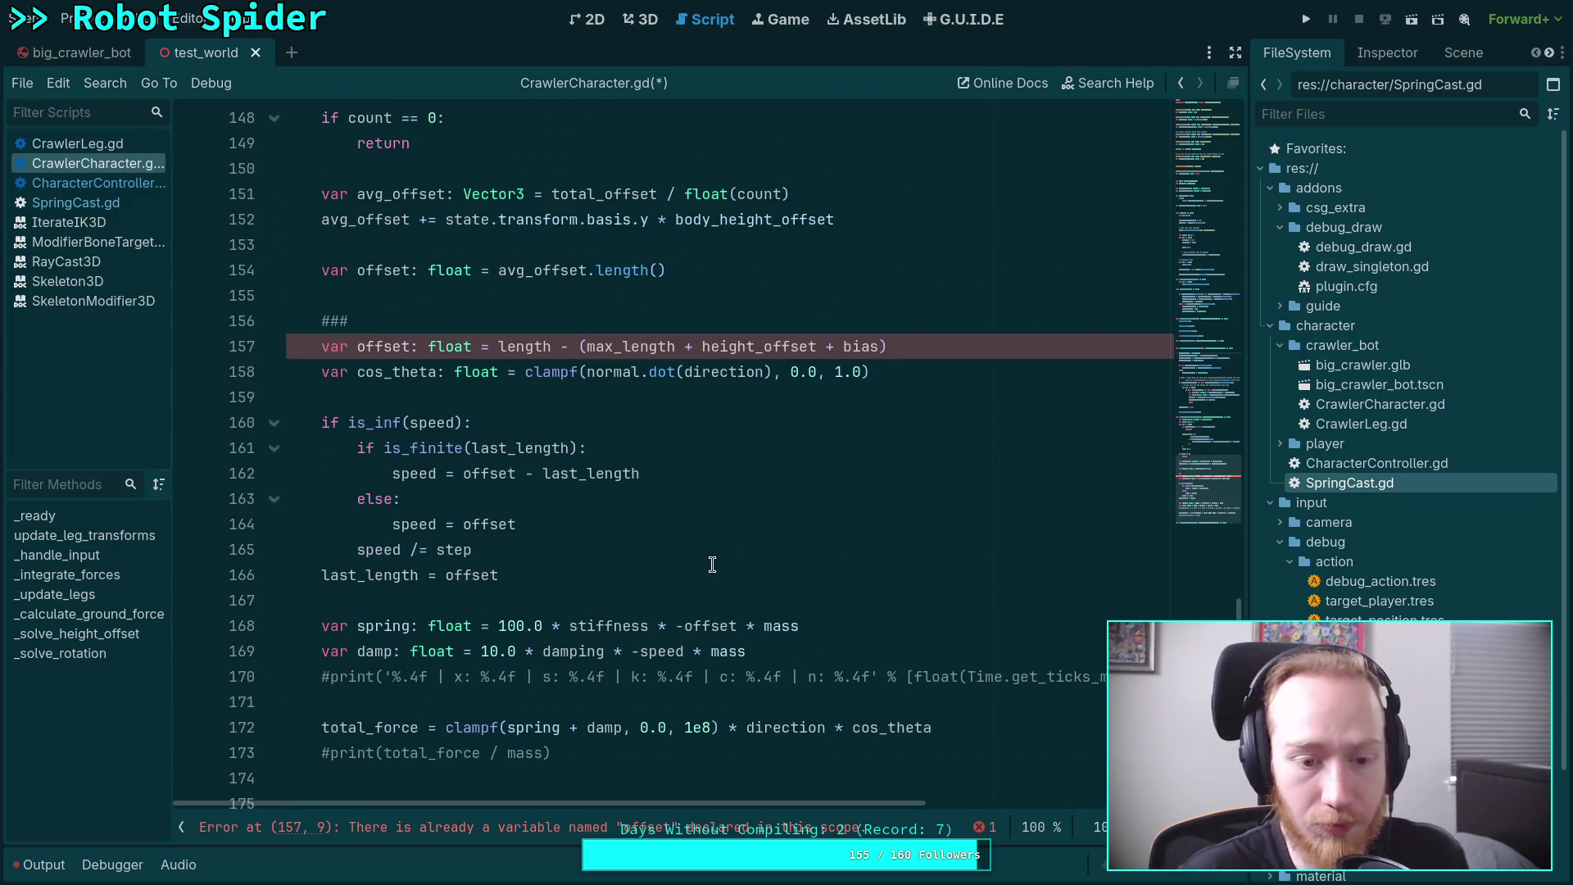
click(589, 394)
key(Return)
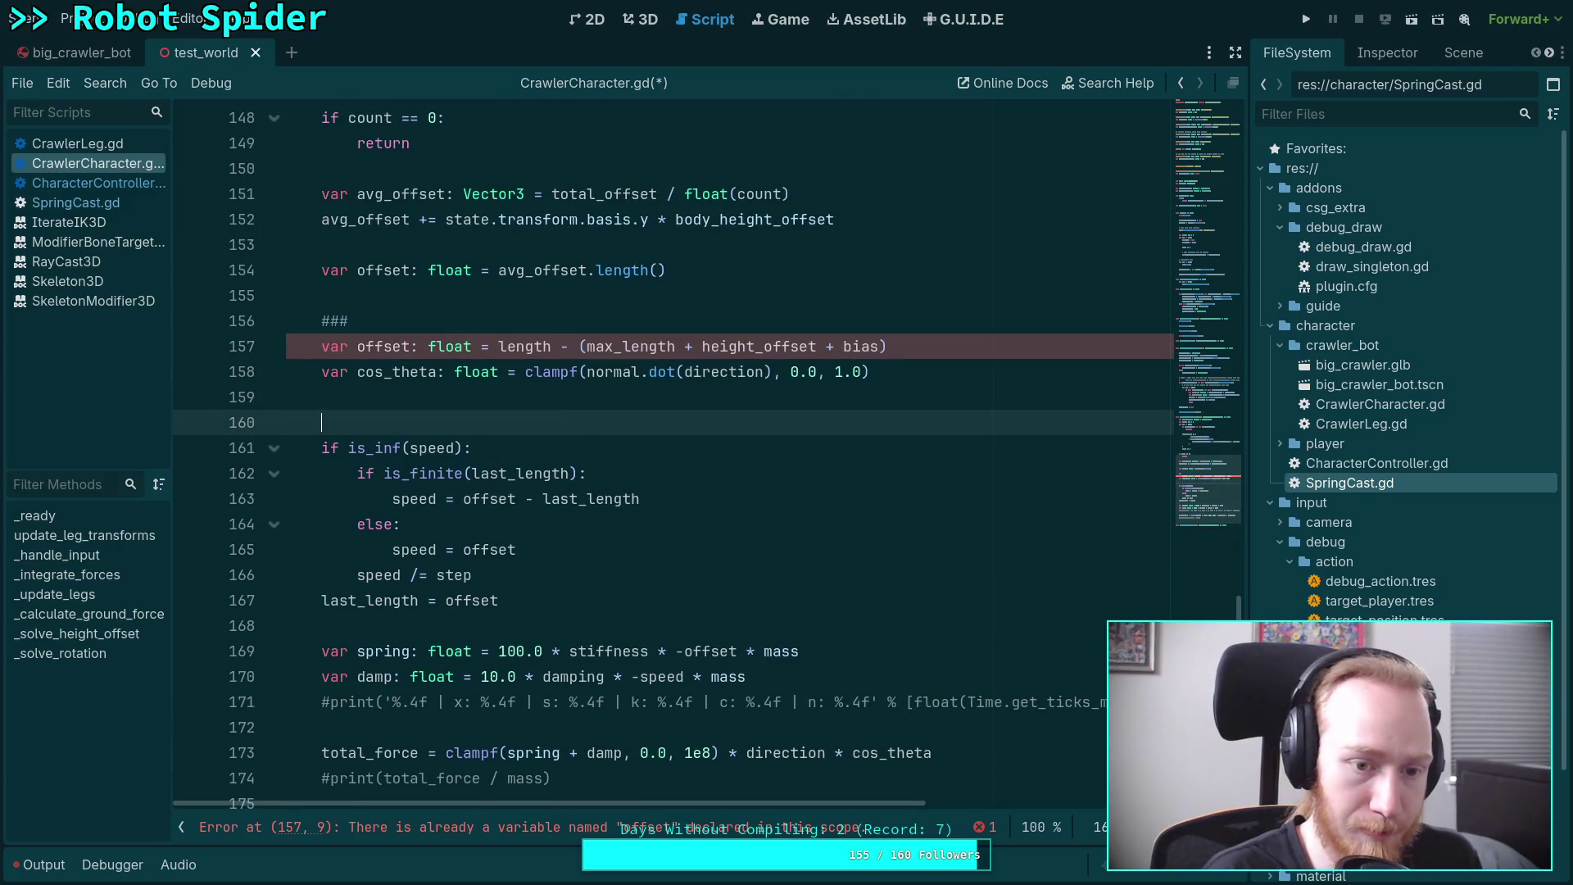
text(ar speed: )
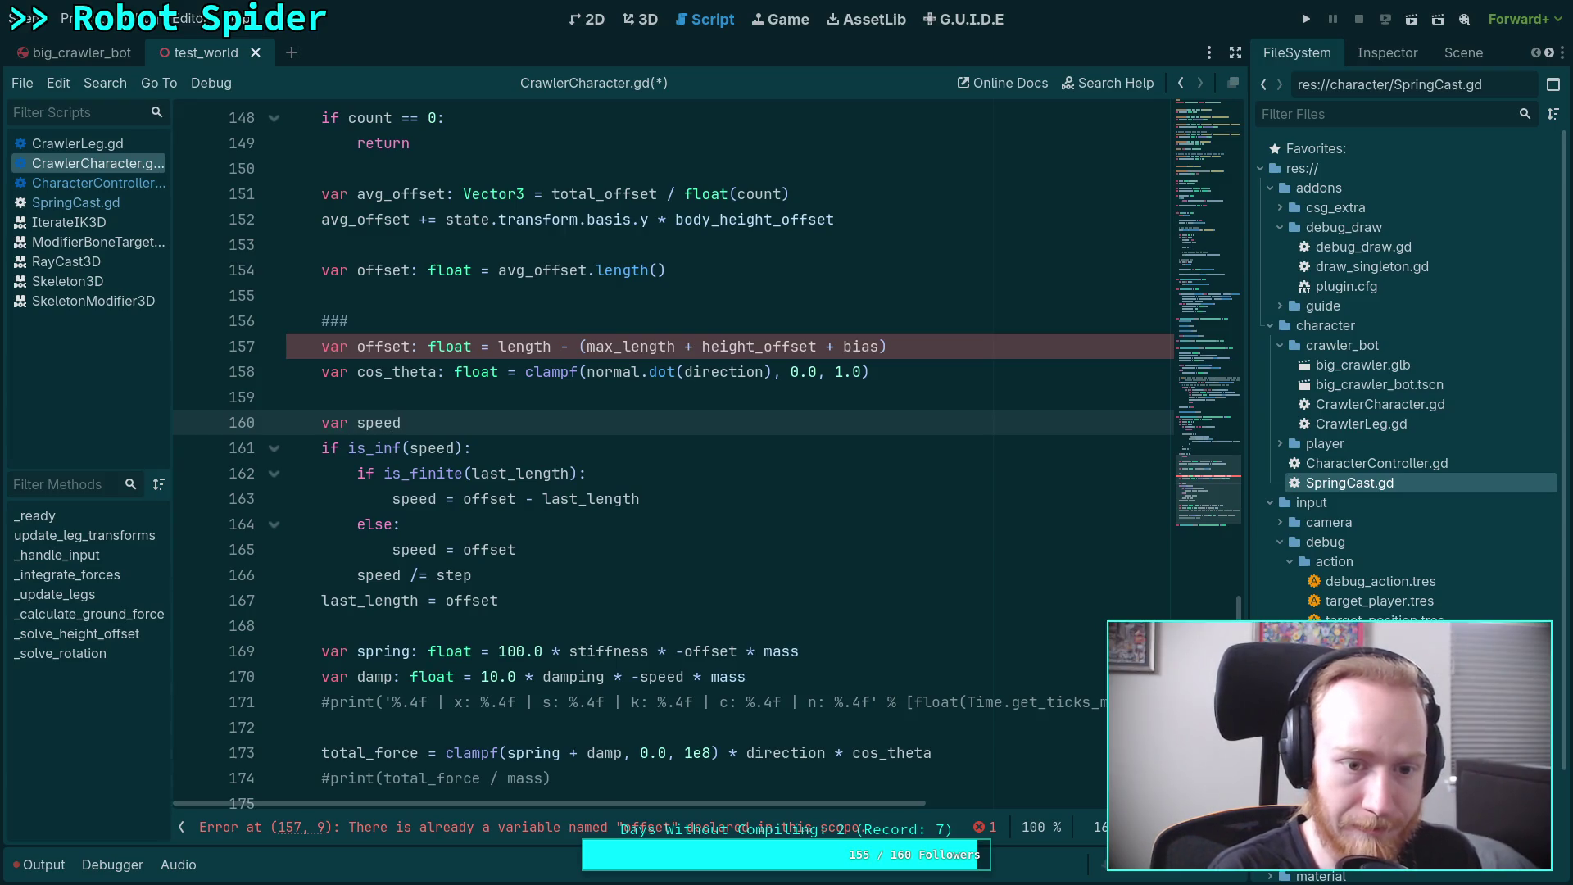
text(float = ground_re)
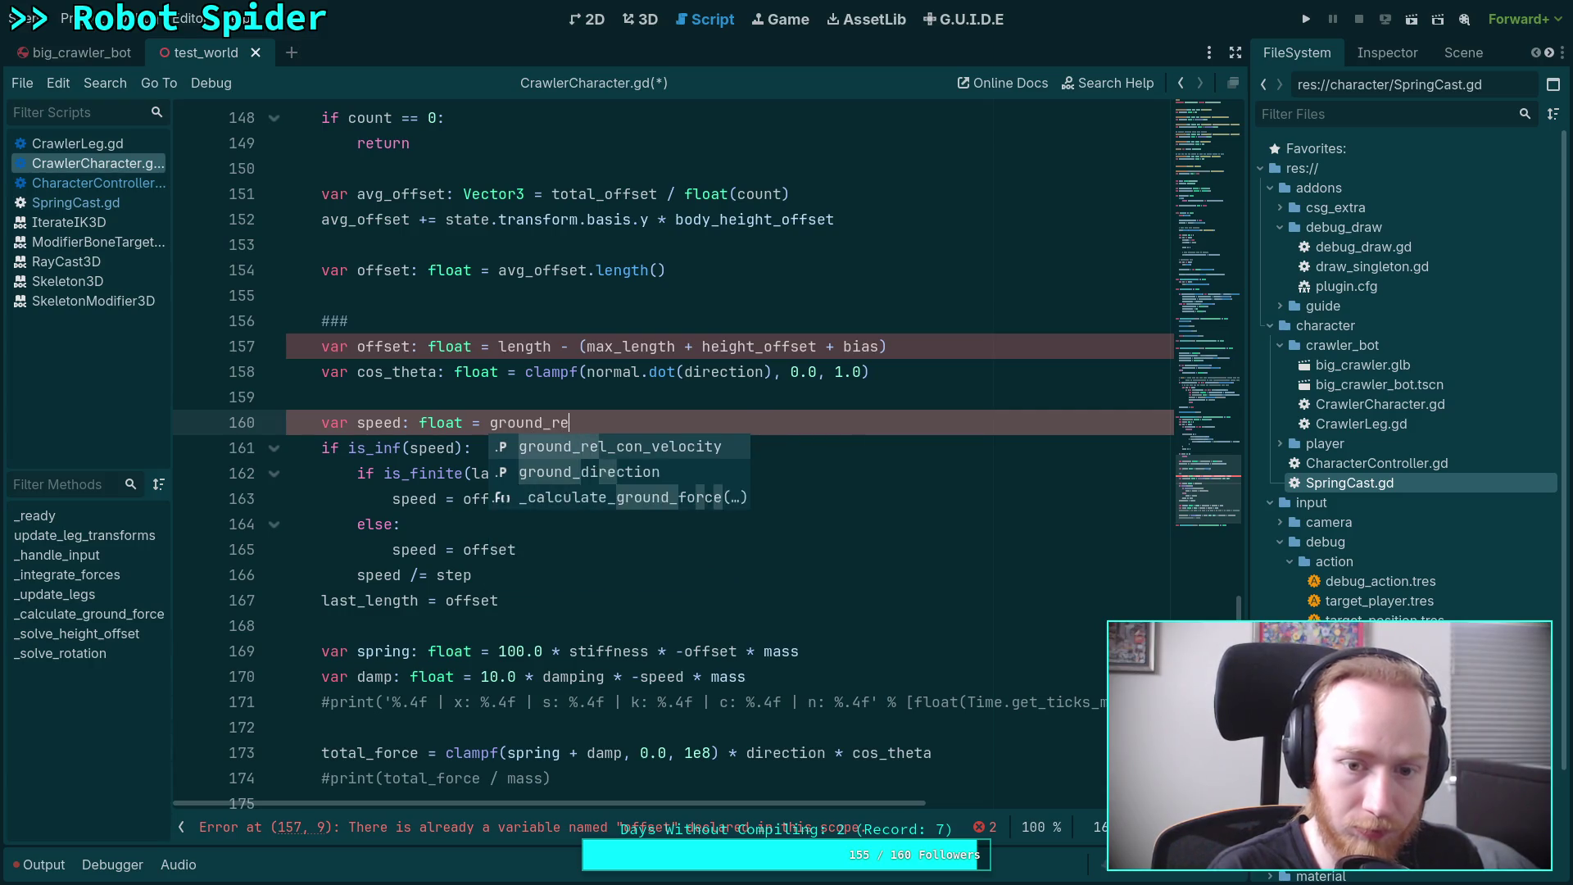
key(Return)
text(.do)
key(Return)
text(ground_normal))
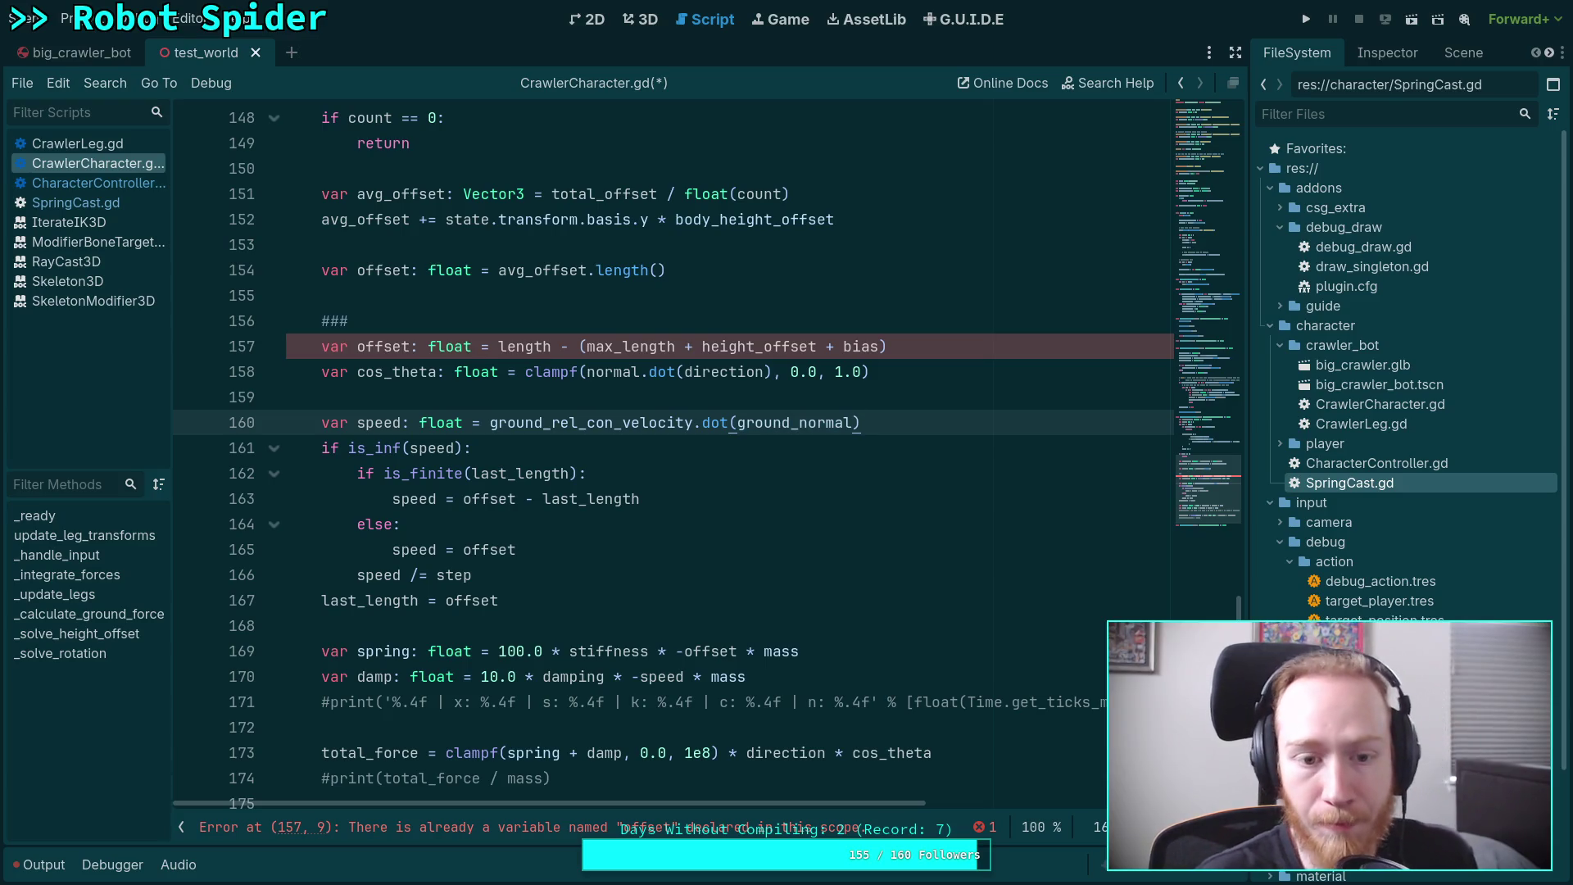
- Delete the old is_inf speed block and the last_length = offset line
click(809, 513)
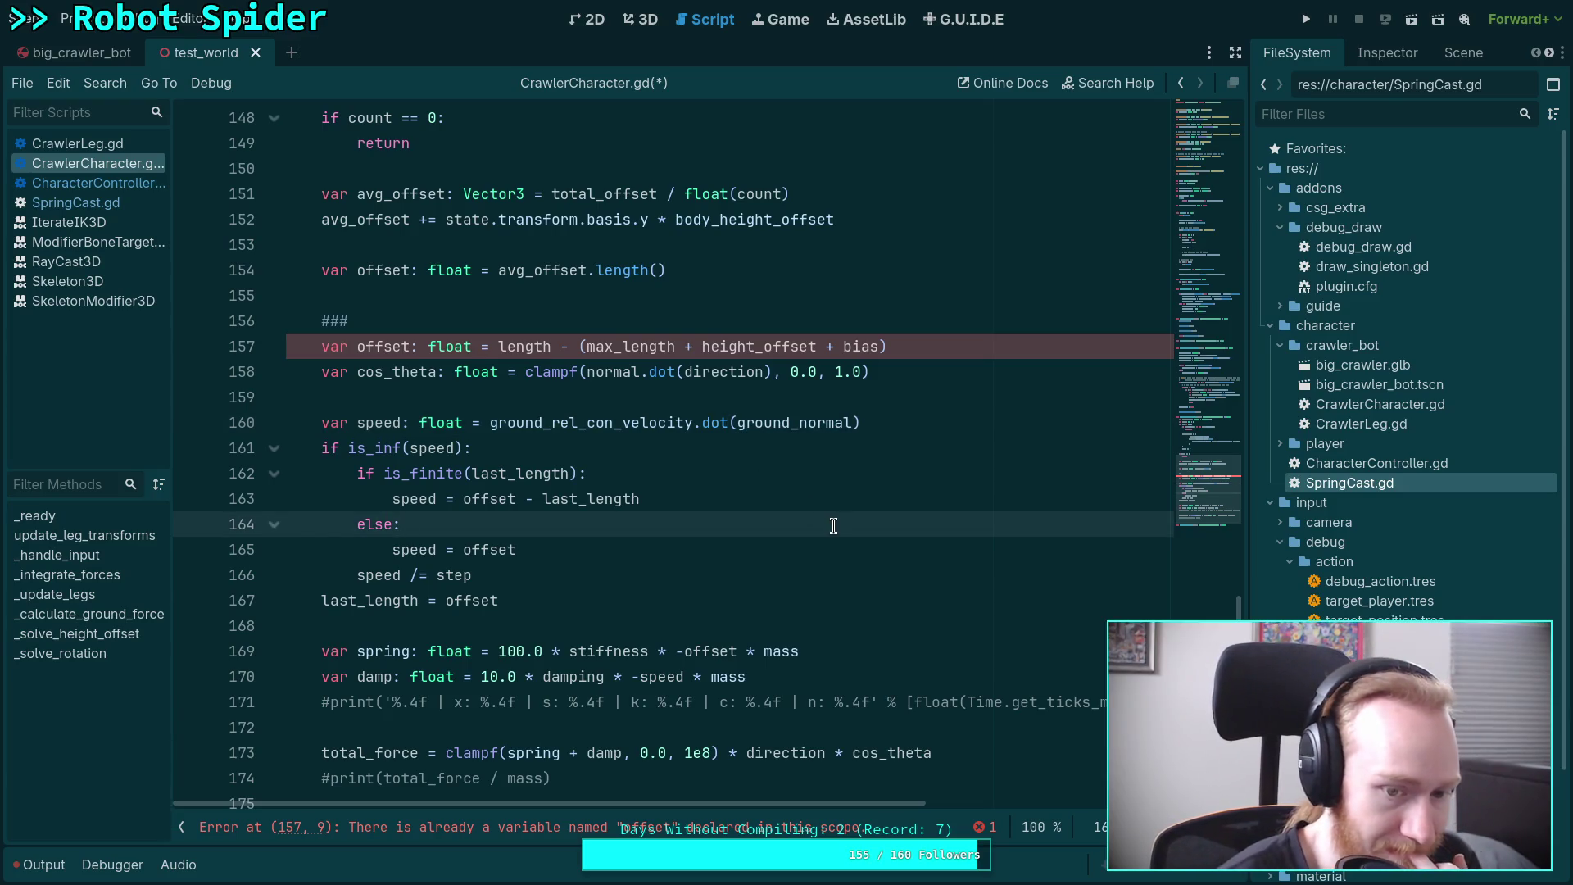
click(795, 424)
mouse_move(795, 429)
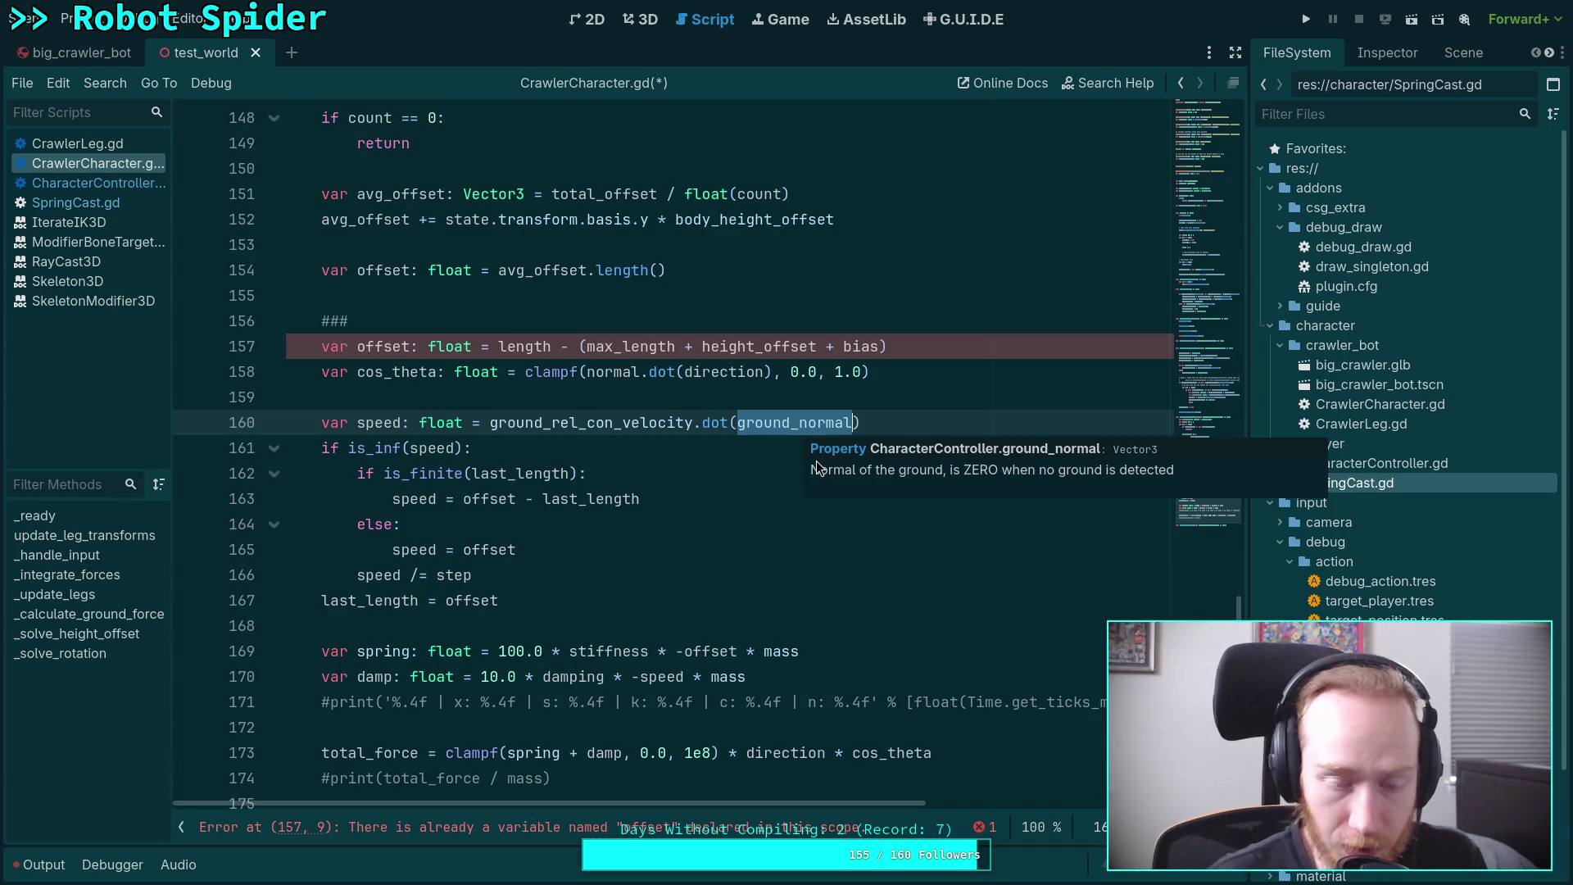
click(596, 582)
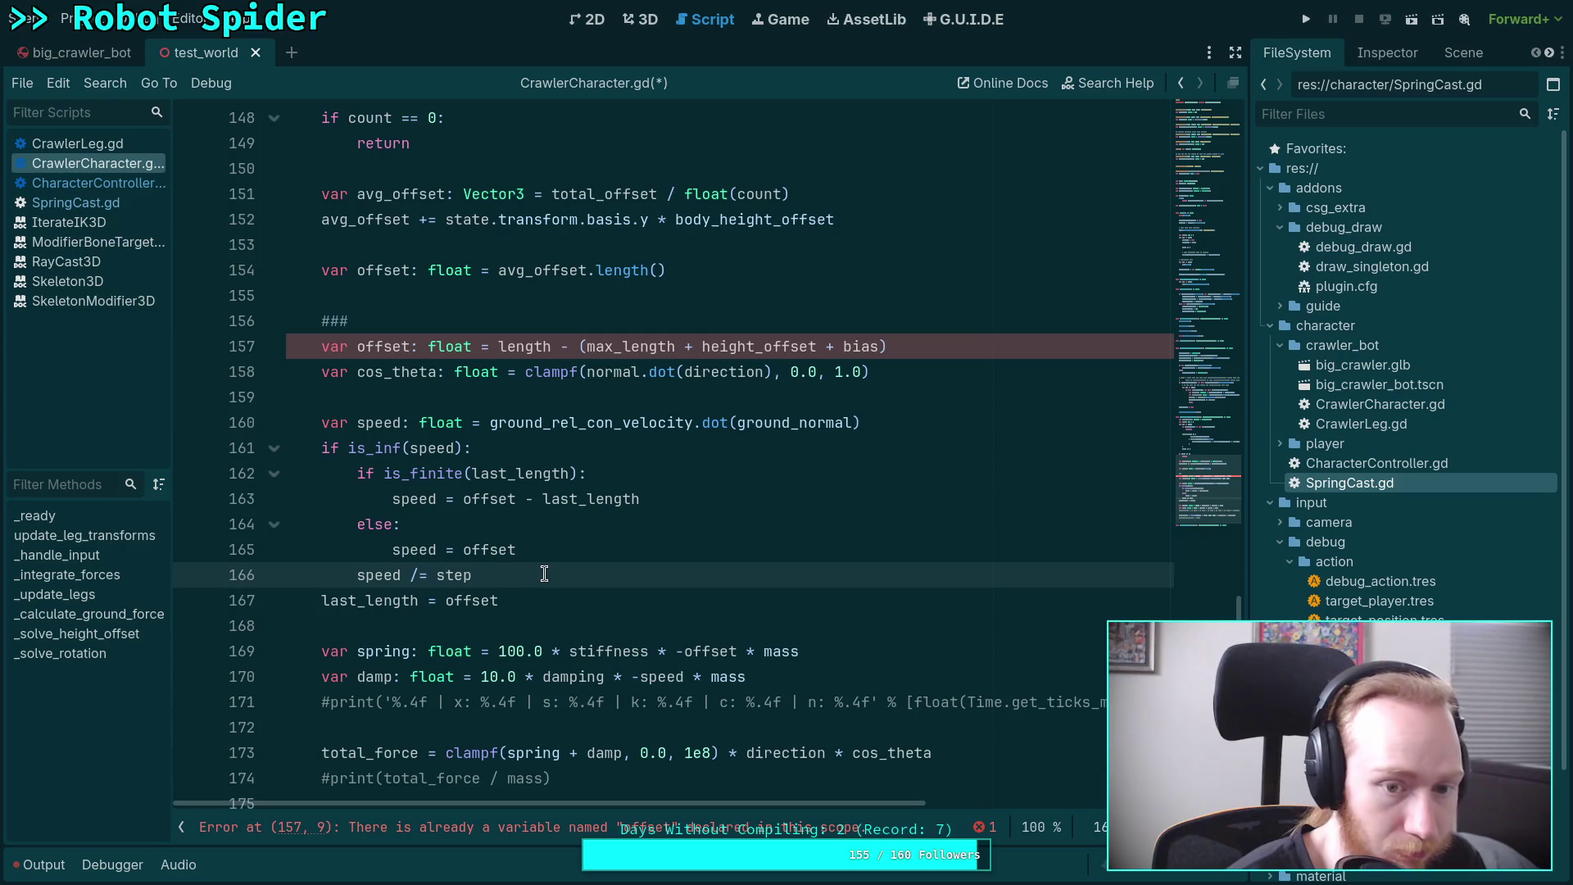
drag(544, 574, 287, 447)
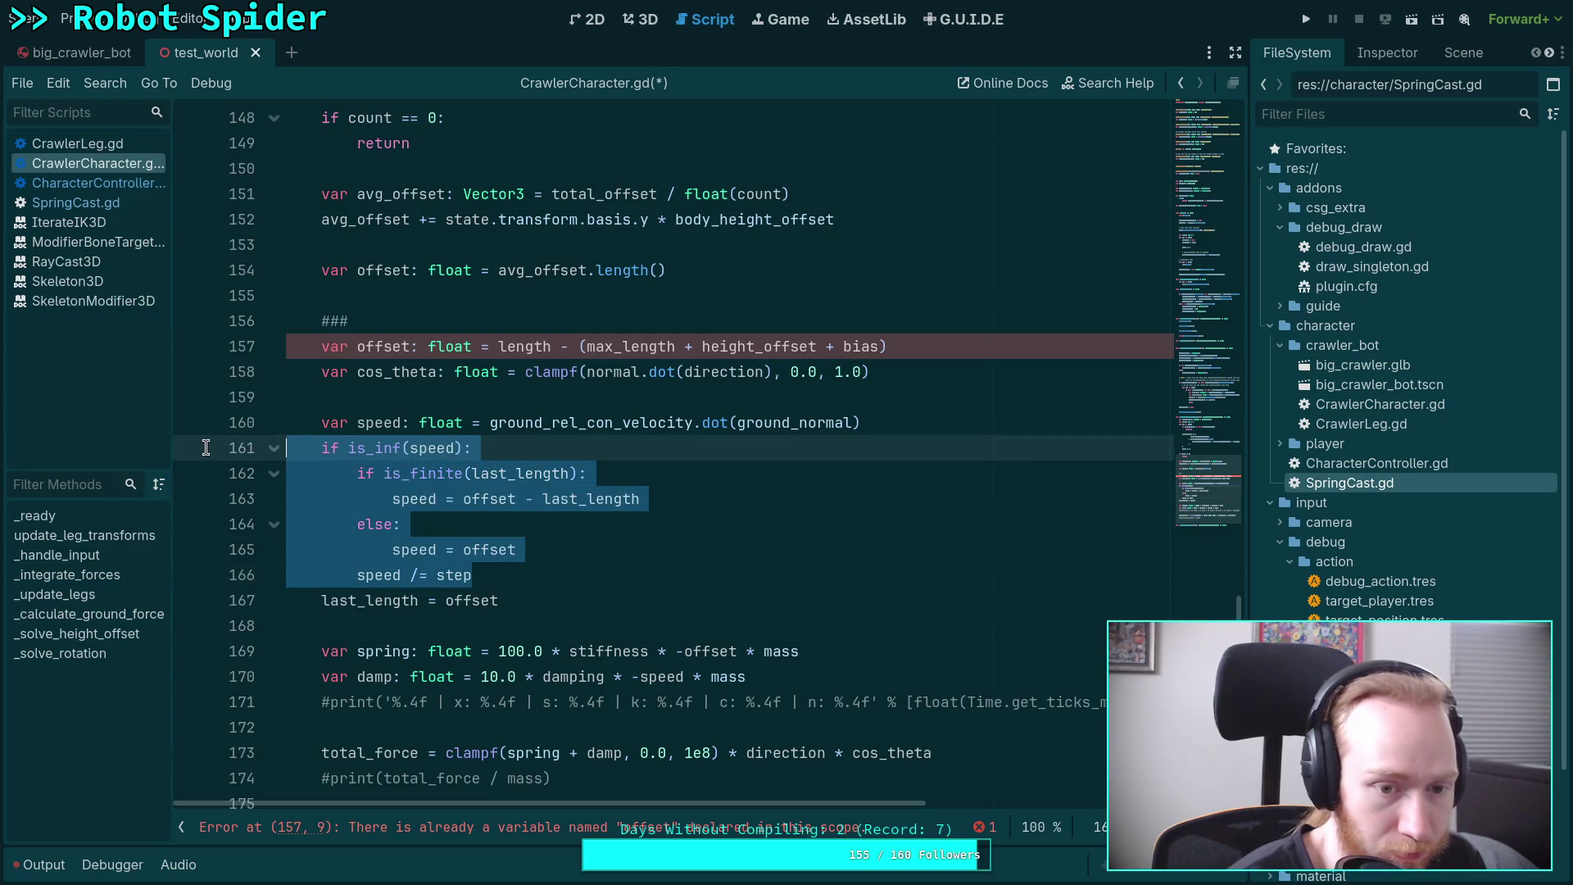
key(BackSpace)
key(BackSpace)
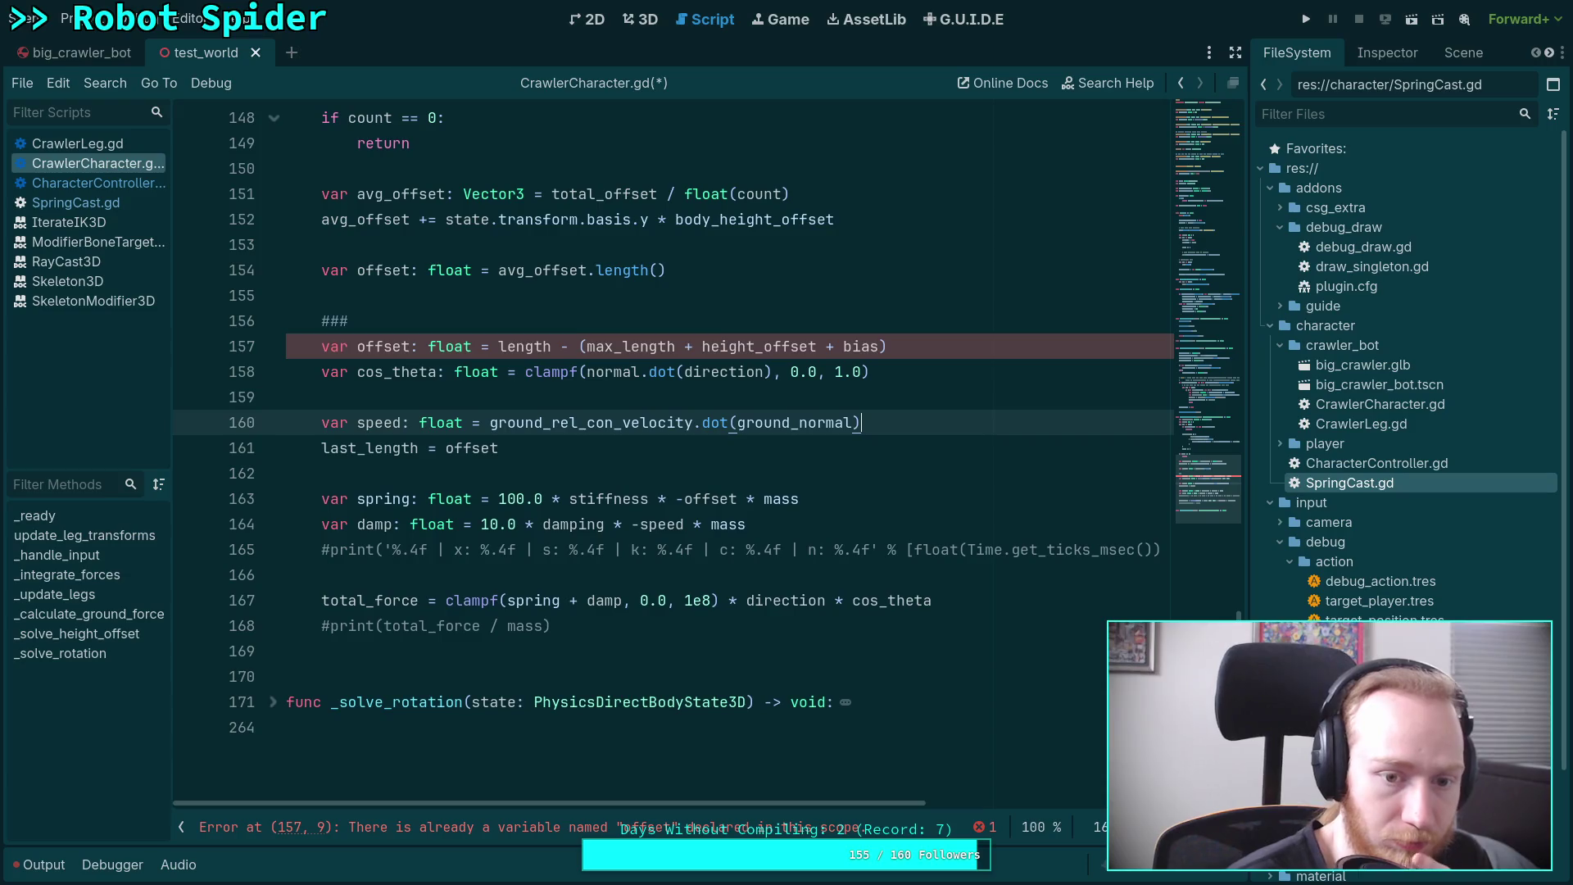
drag(499, 447, 288, 447)
key(BackSpace)
key(BackSpace)
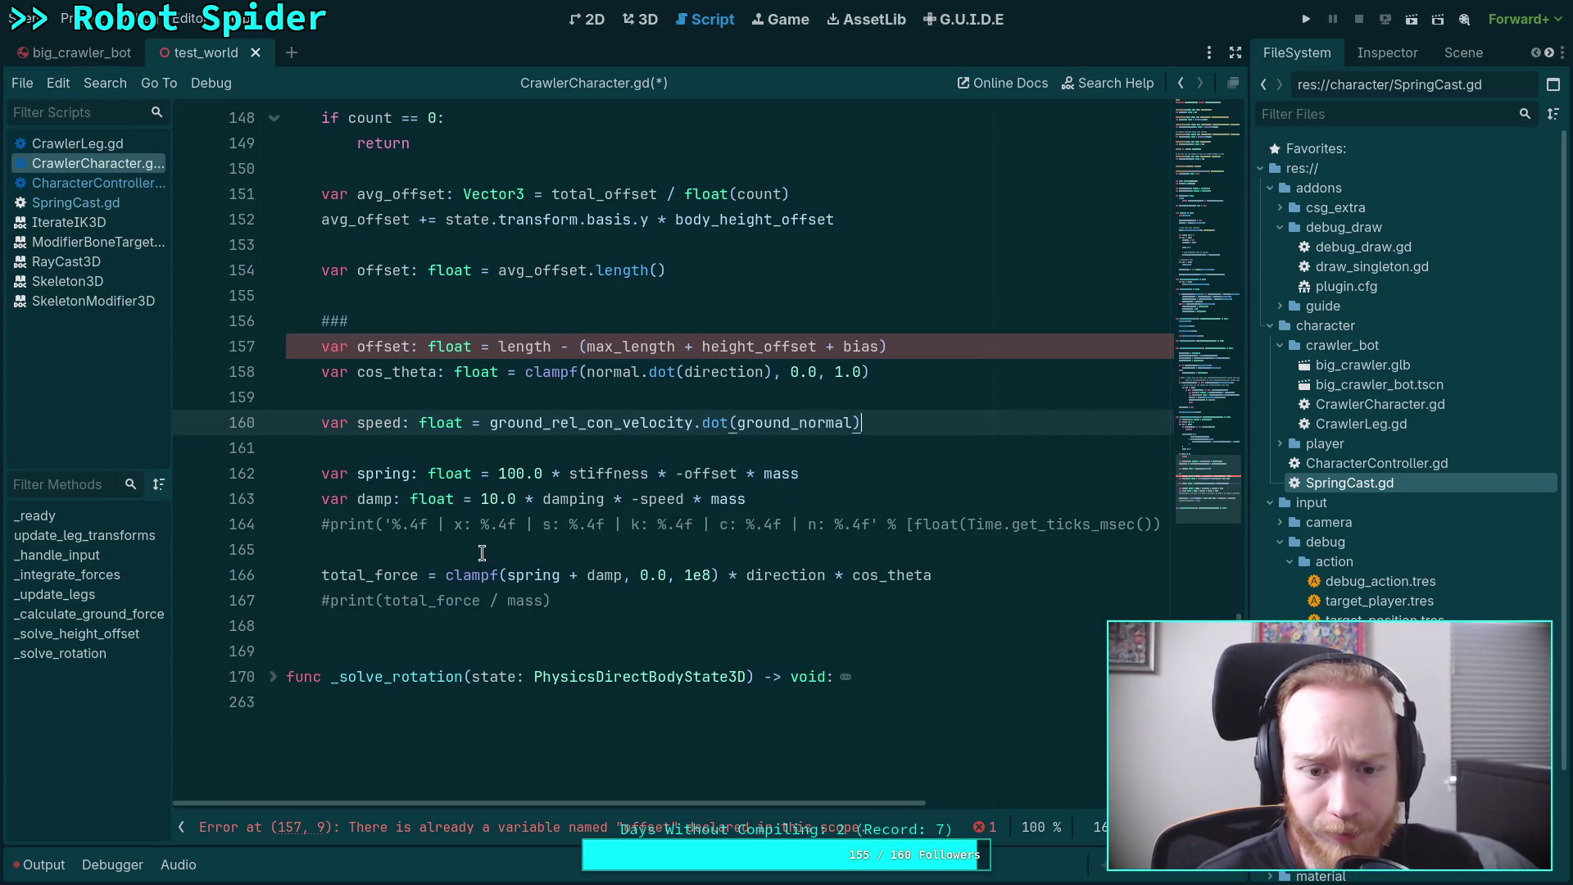
- Rename spring and damp on lines 162–163 to spring_force and damp_force
scroll(482, 553, up, 1)
double_click(382, 549)
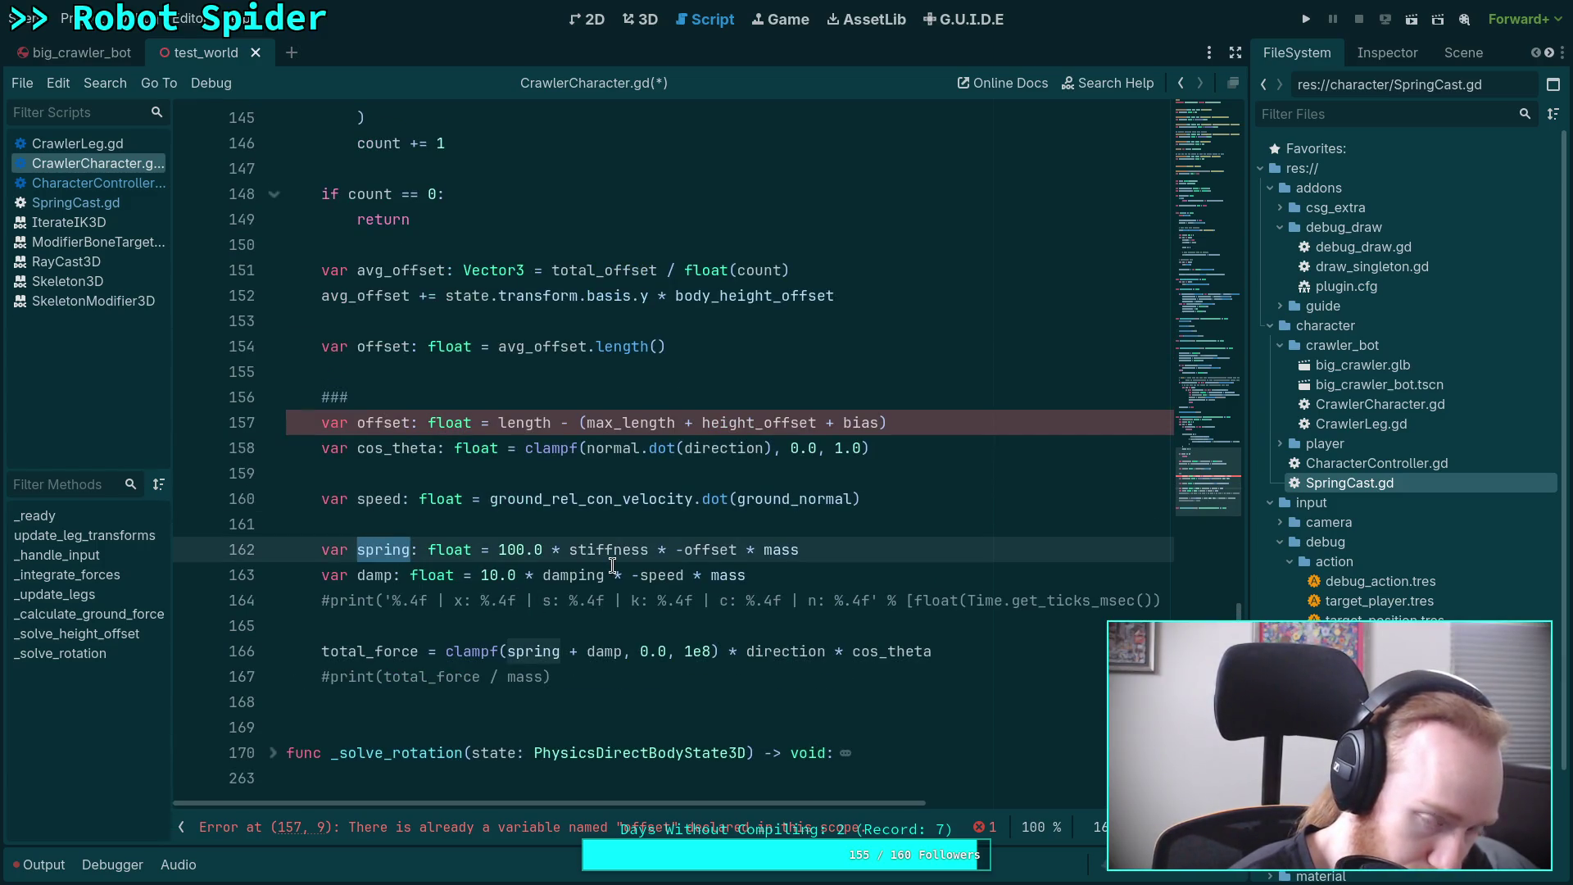
click(412, 547)
text(_force)
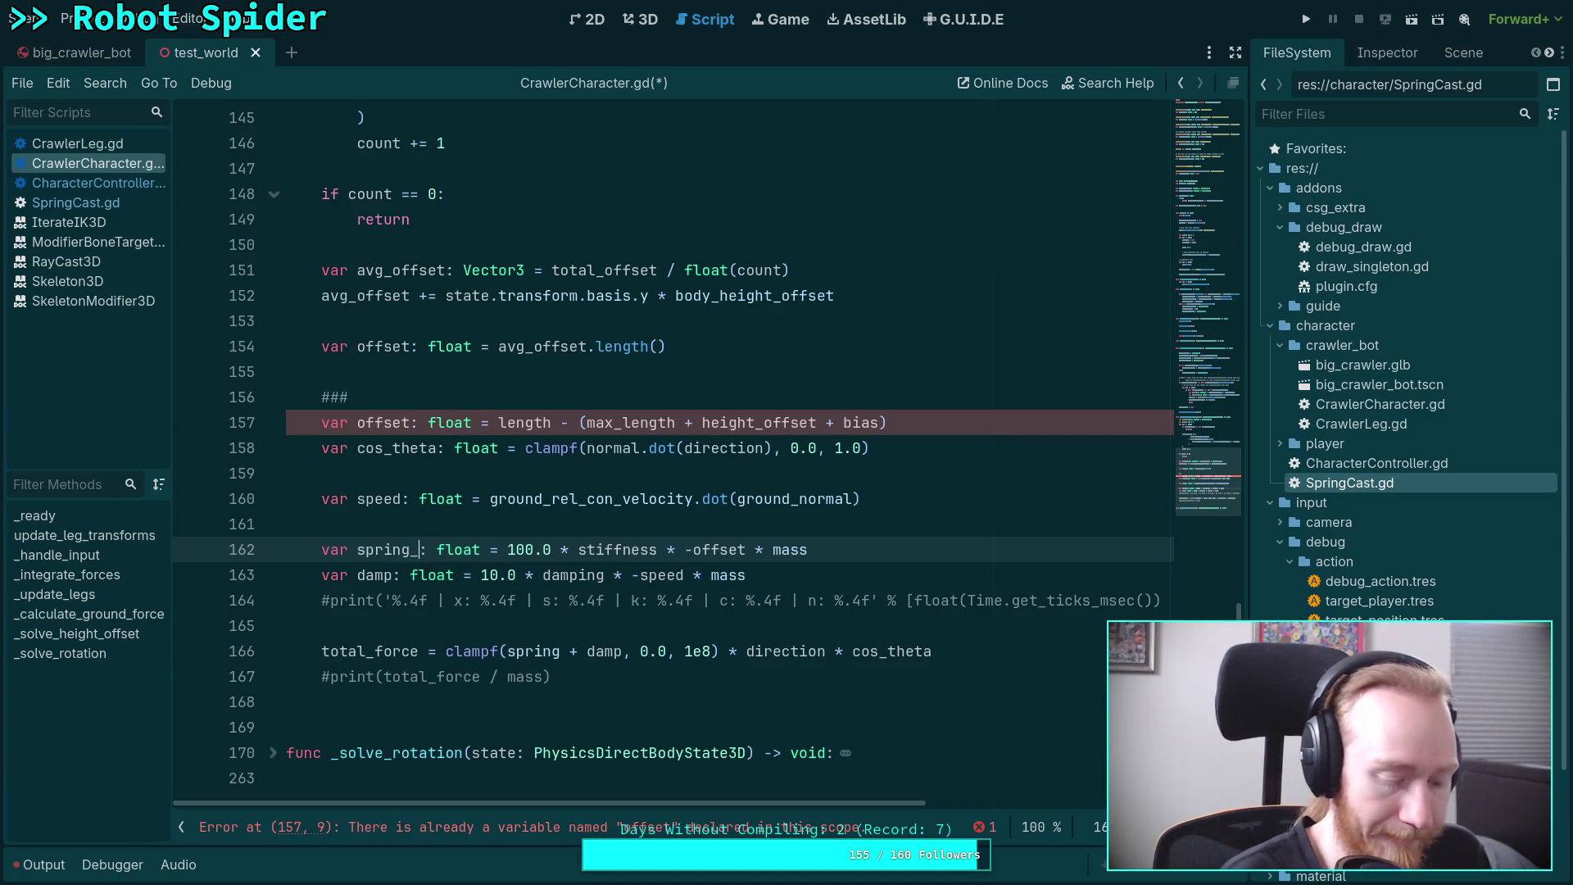
click(394, 575)
text(_force)
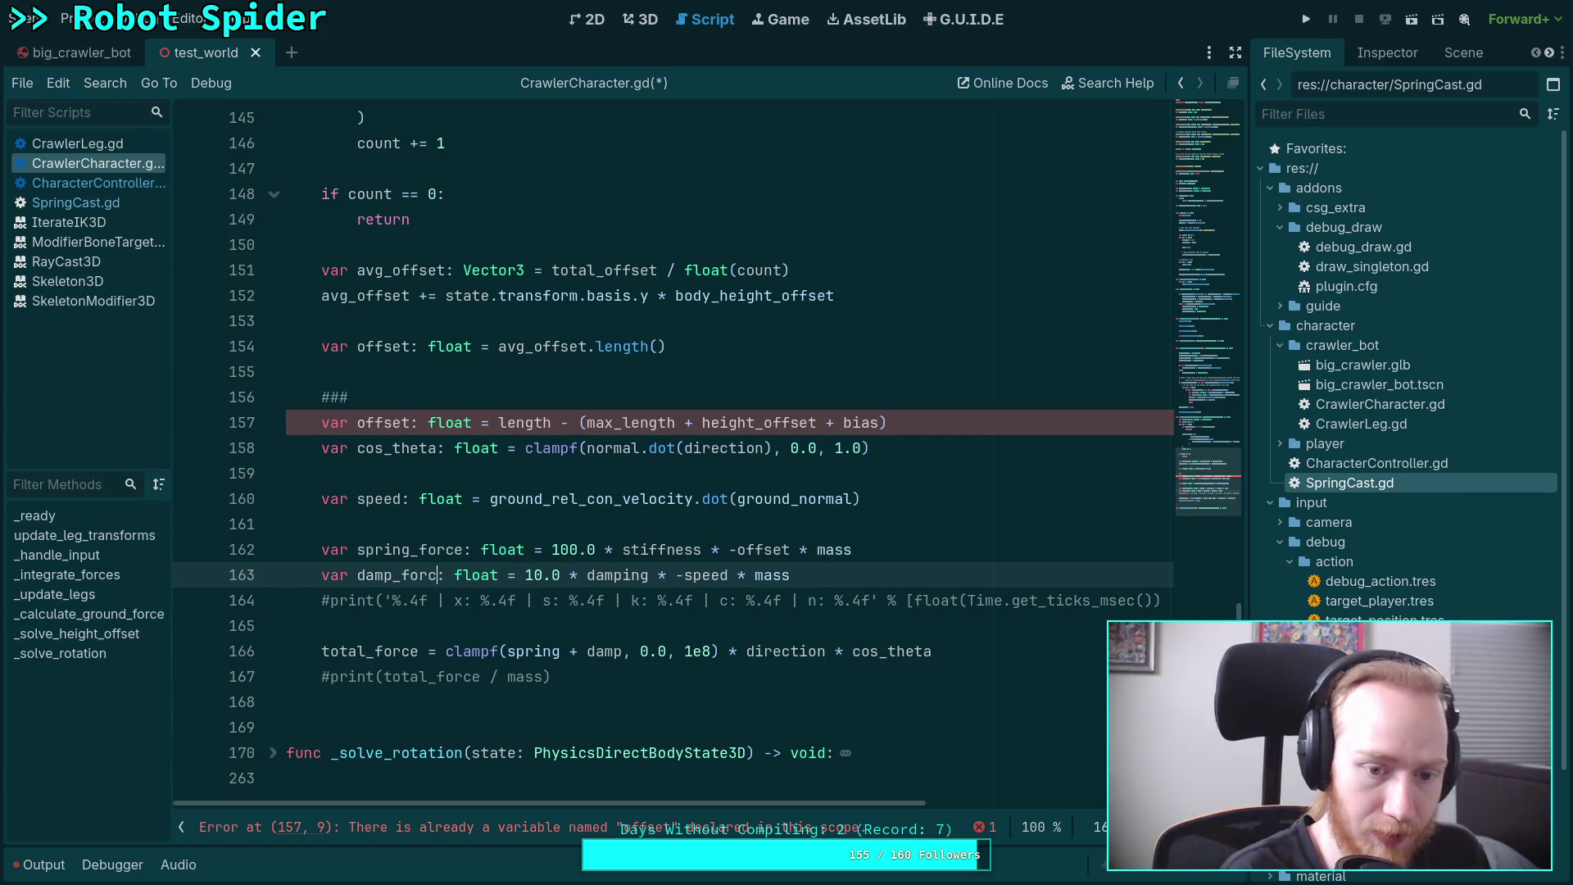
- Use spring_force and damp_force in place of spring and damp in total_force's clampf call
double_click(430, 550)
right_click(434, 557)
click(461, 640)
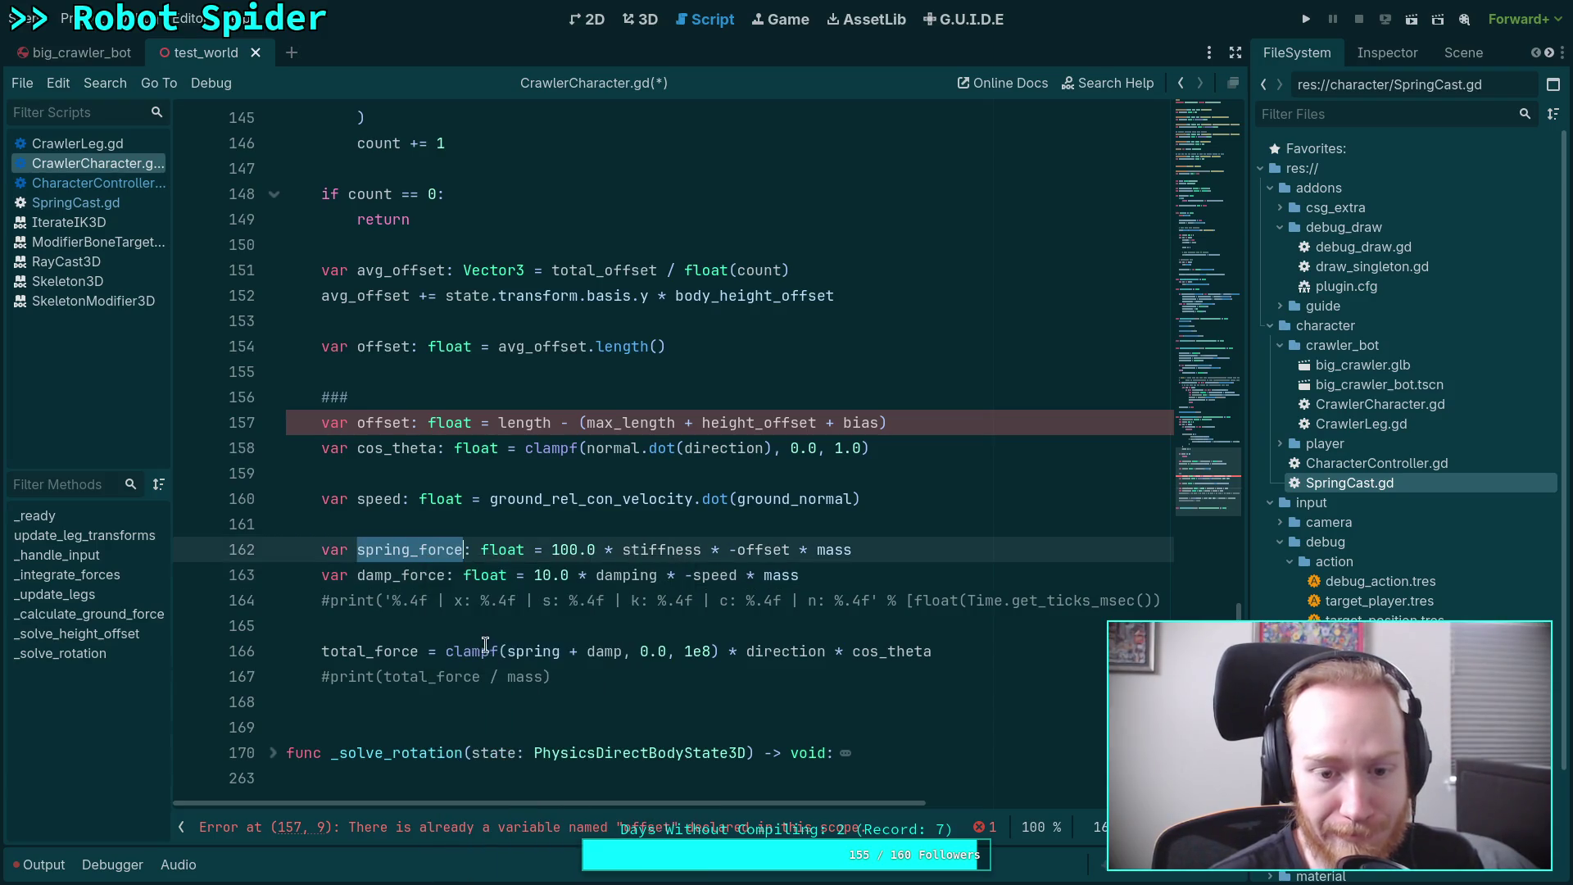
double_click(525, 650)
key(ctrl+v)
double_click(382, 575)
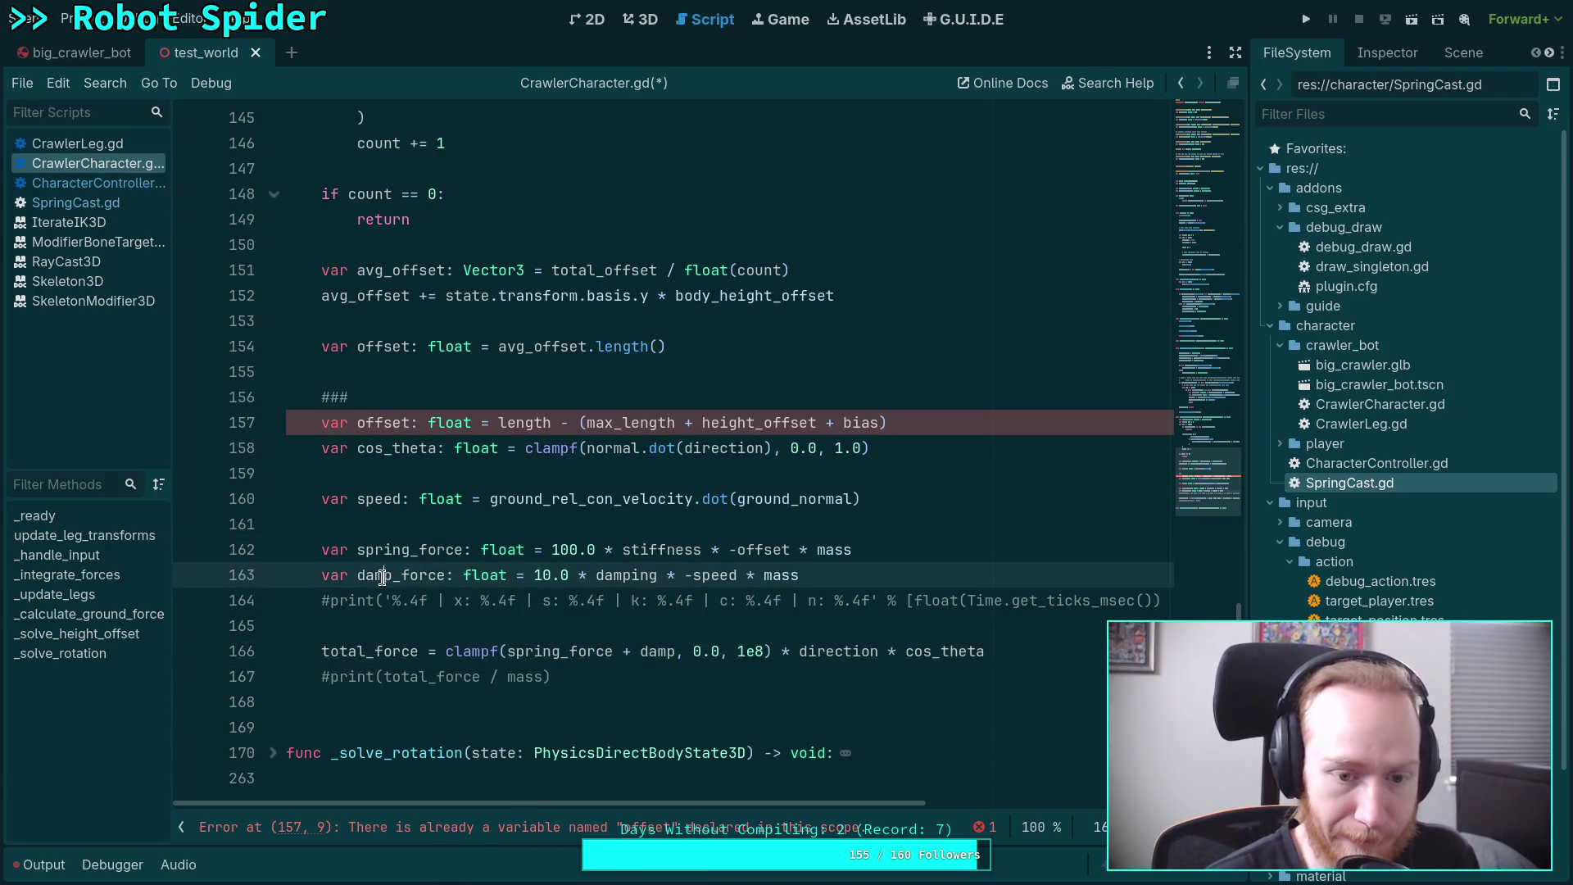
key(ctrl+c)
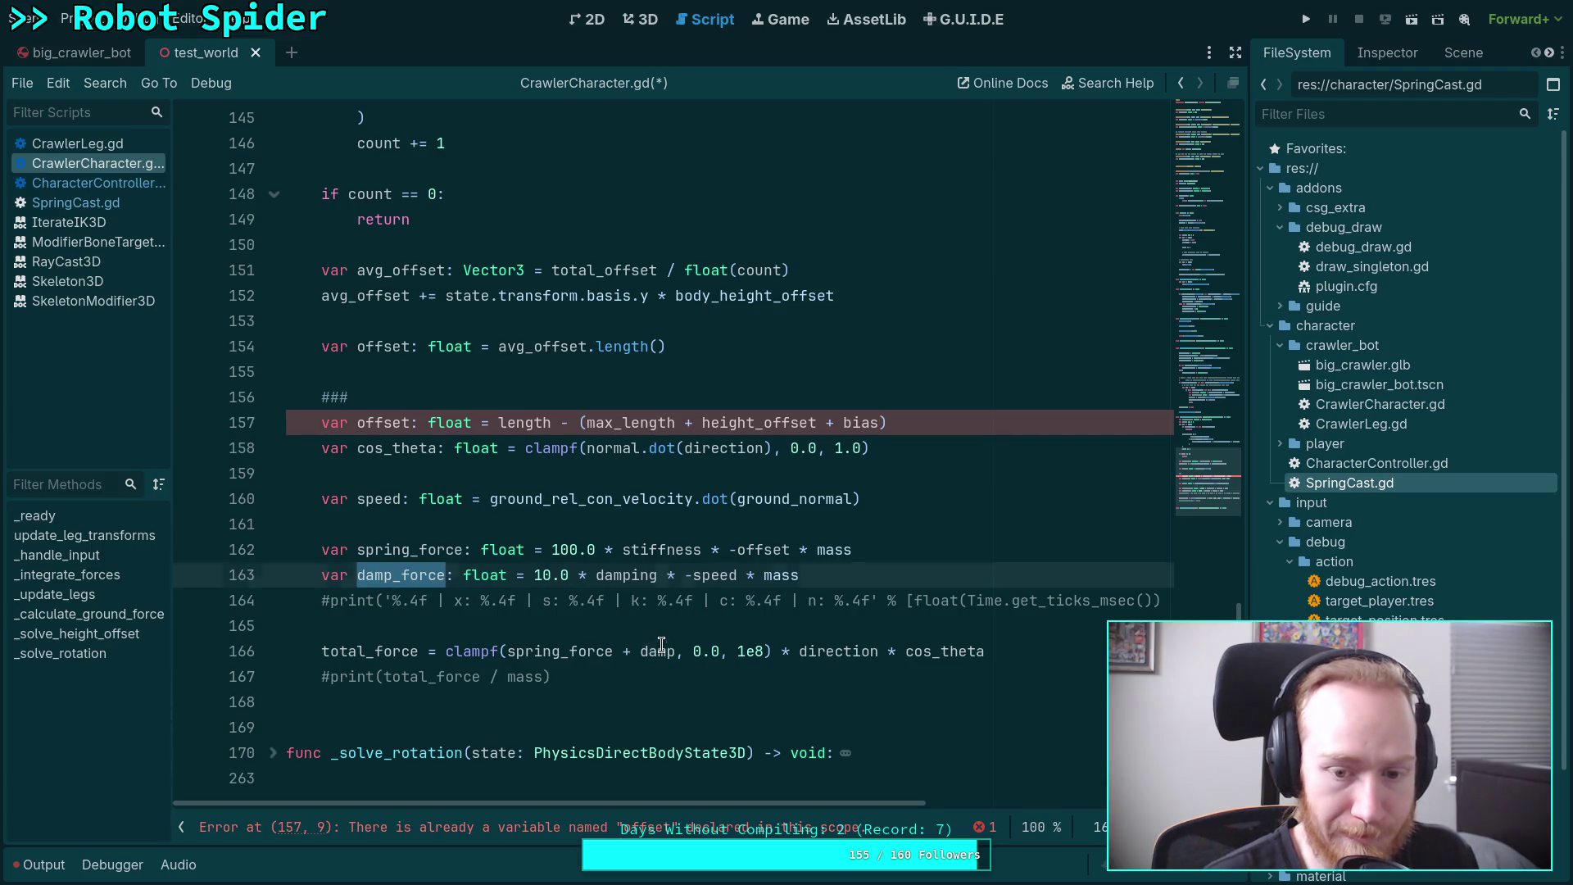
double_click(661, 650)
key(ctrl+v)
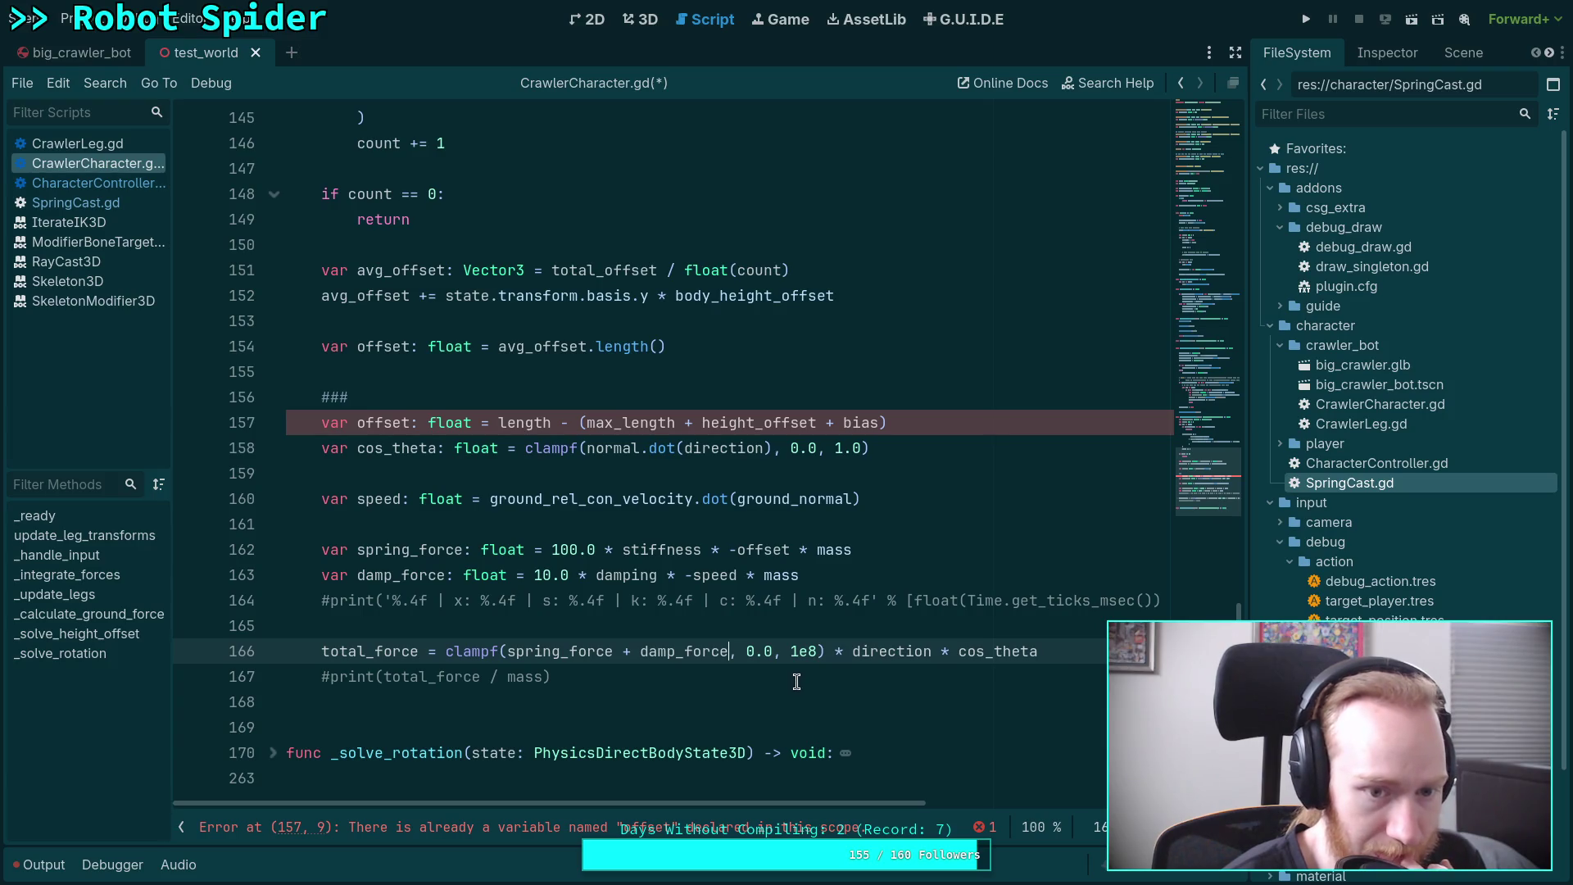
- Highlight the direction and normal variables to review where they're used
double_click(856, 650)
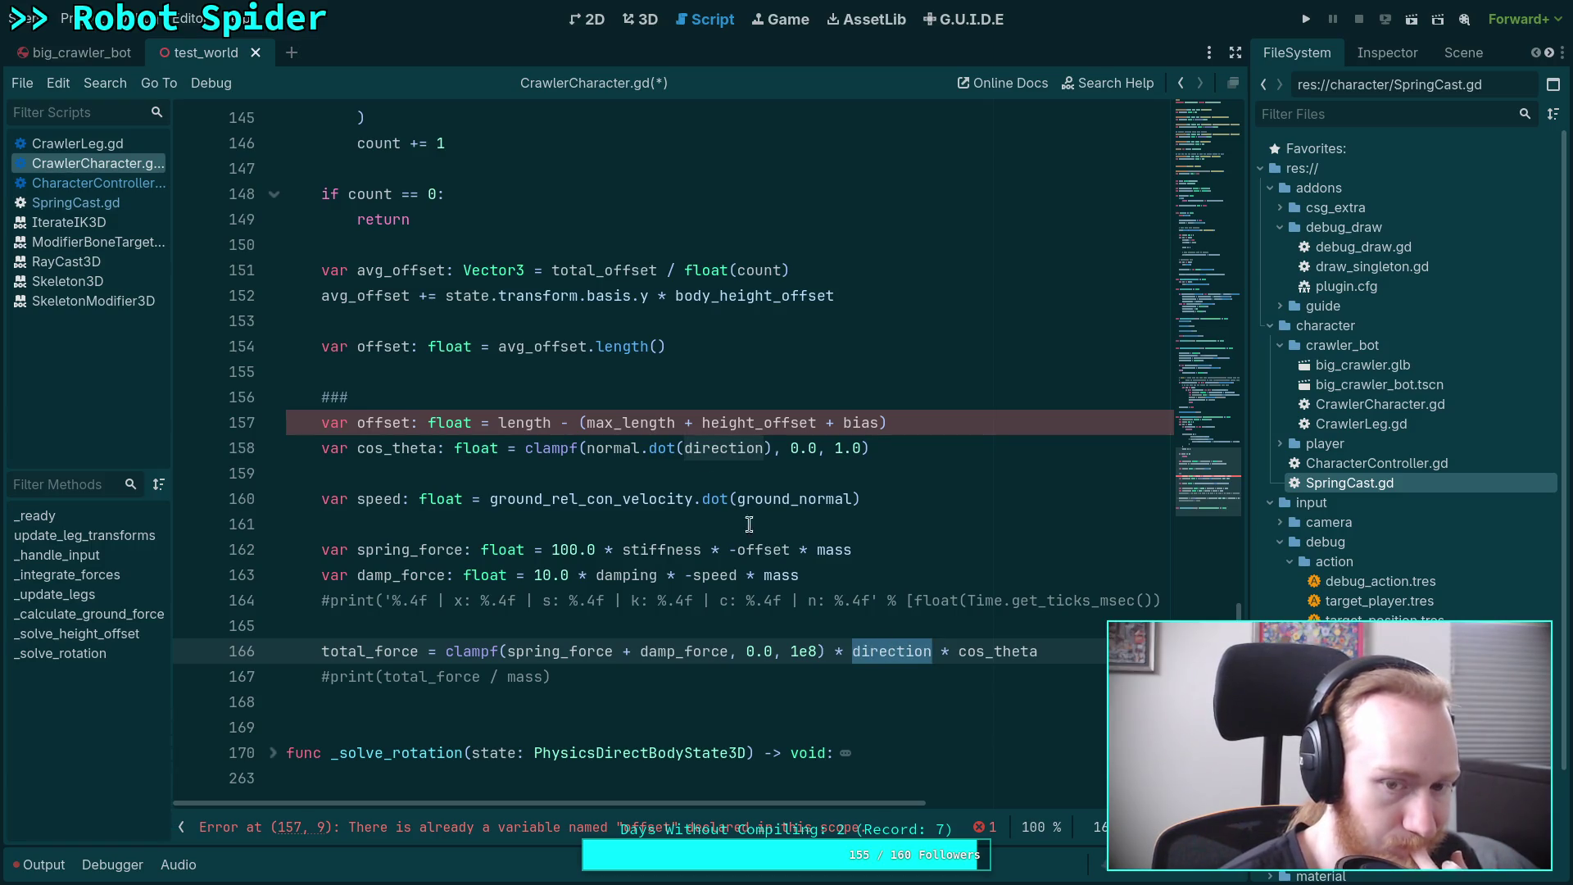
double_click(612, 448)
scroll(742, 543, up, 2)
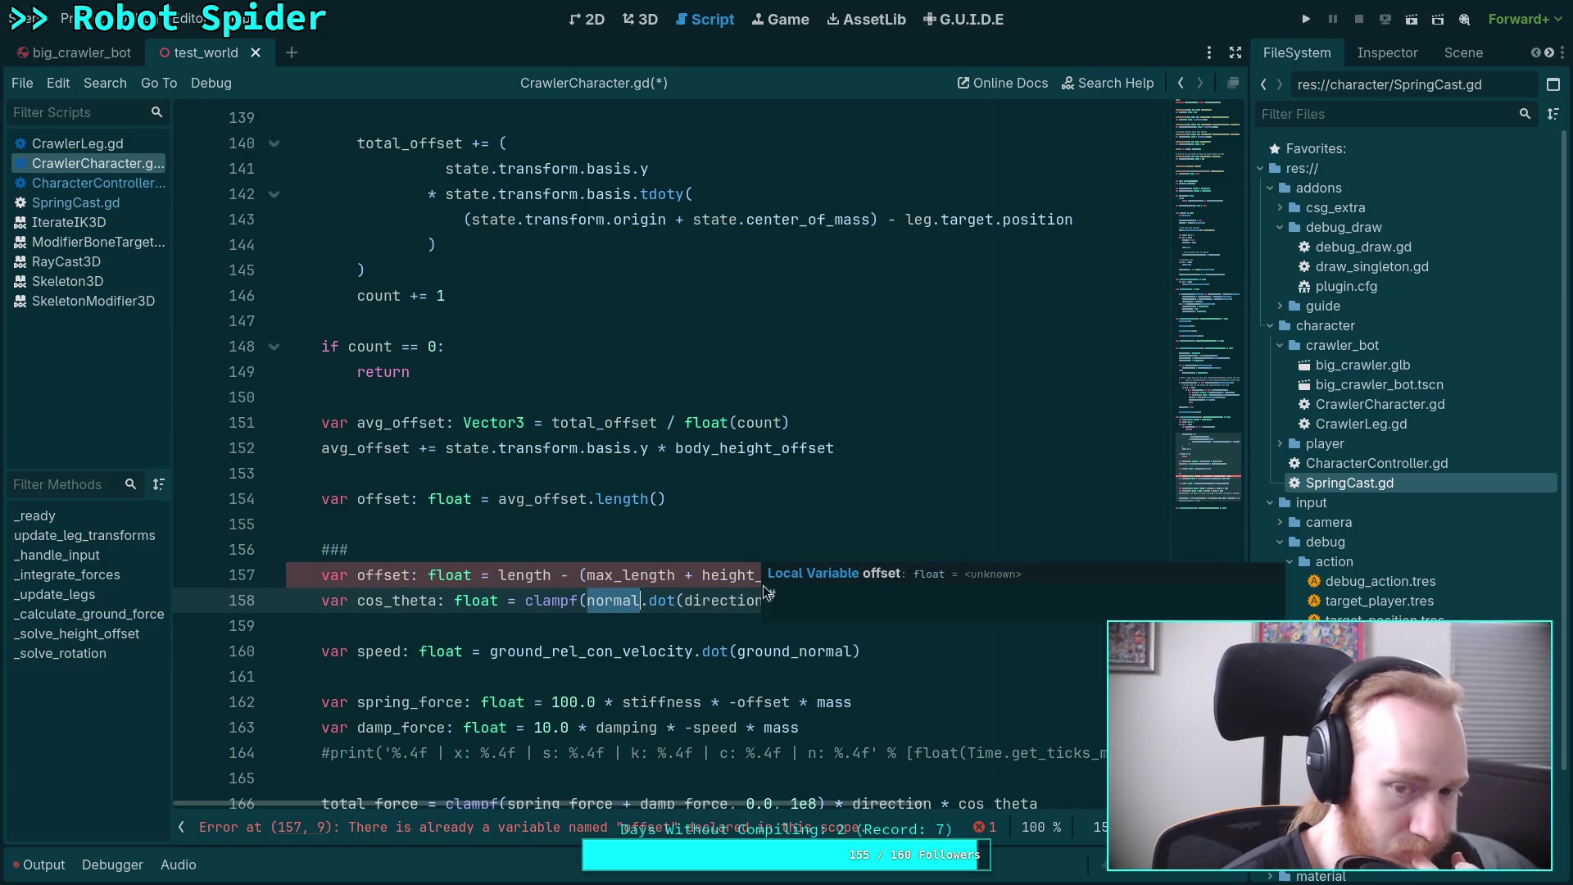
- Compare CharacterController's spring call with where normal is assigned in SpringCast.gd's save_state
click(98, 183)
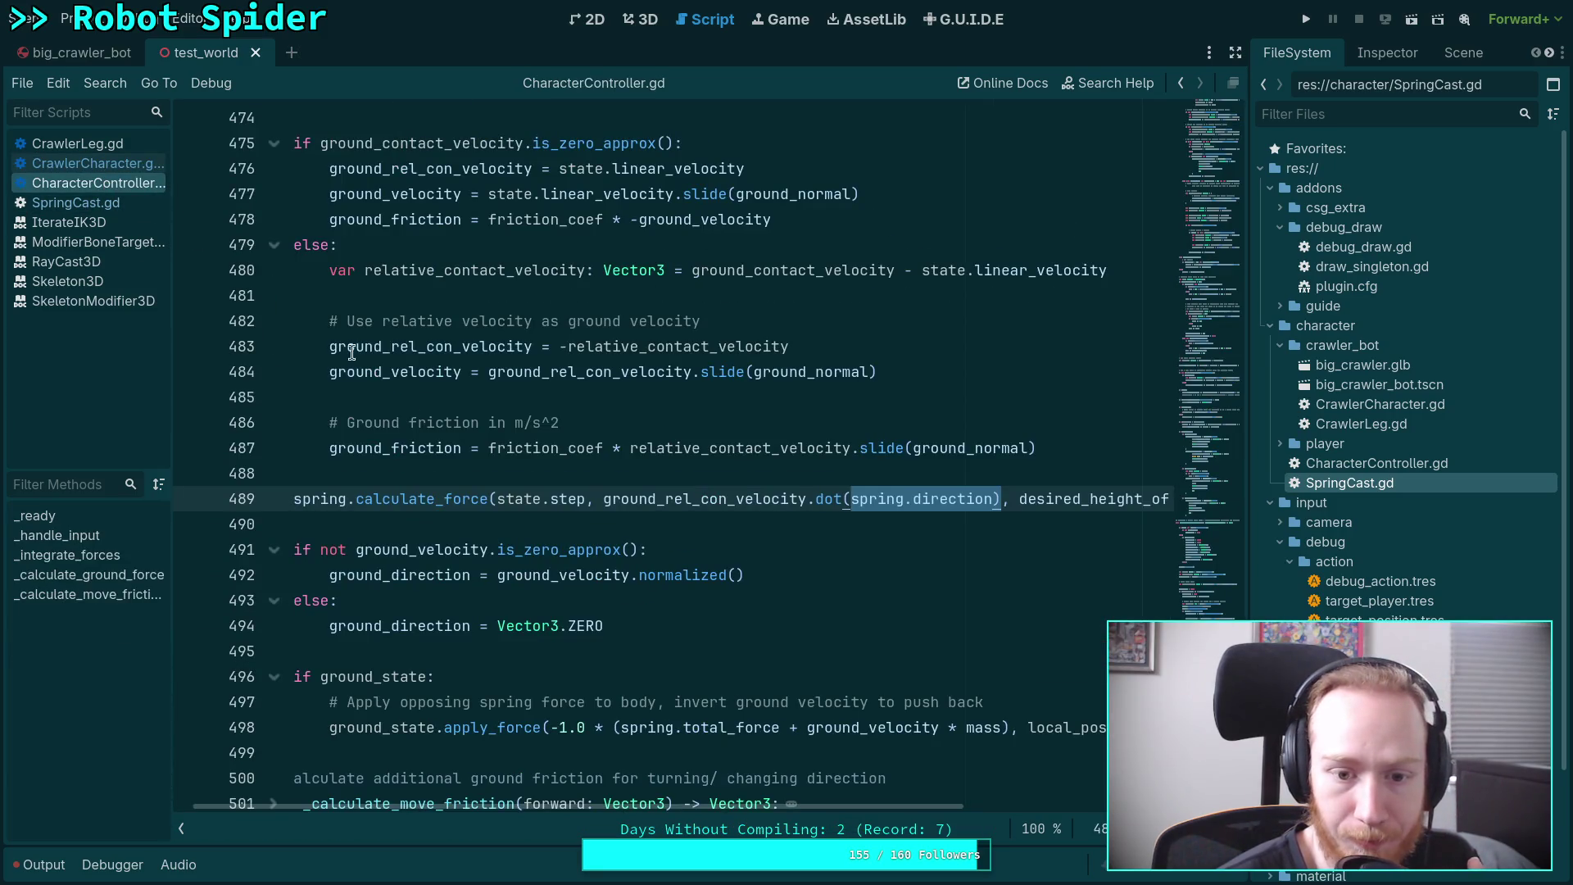
mouse_move(875, 803)
mouse_down()
mouse_move(1145, 803)
mouse_move(819, 737)
mouse_up()
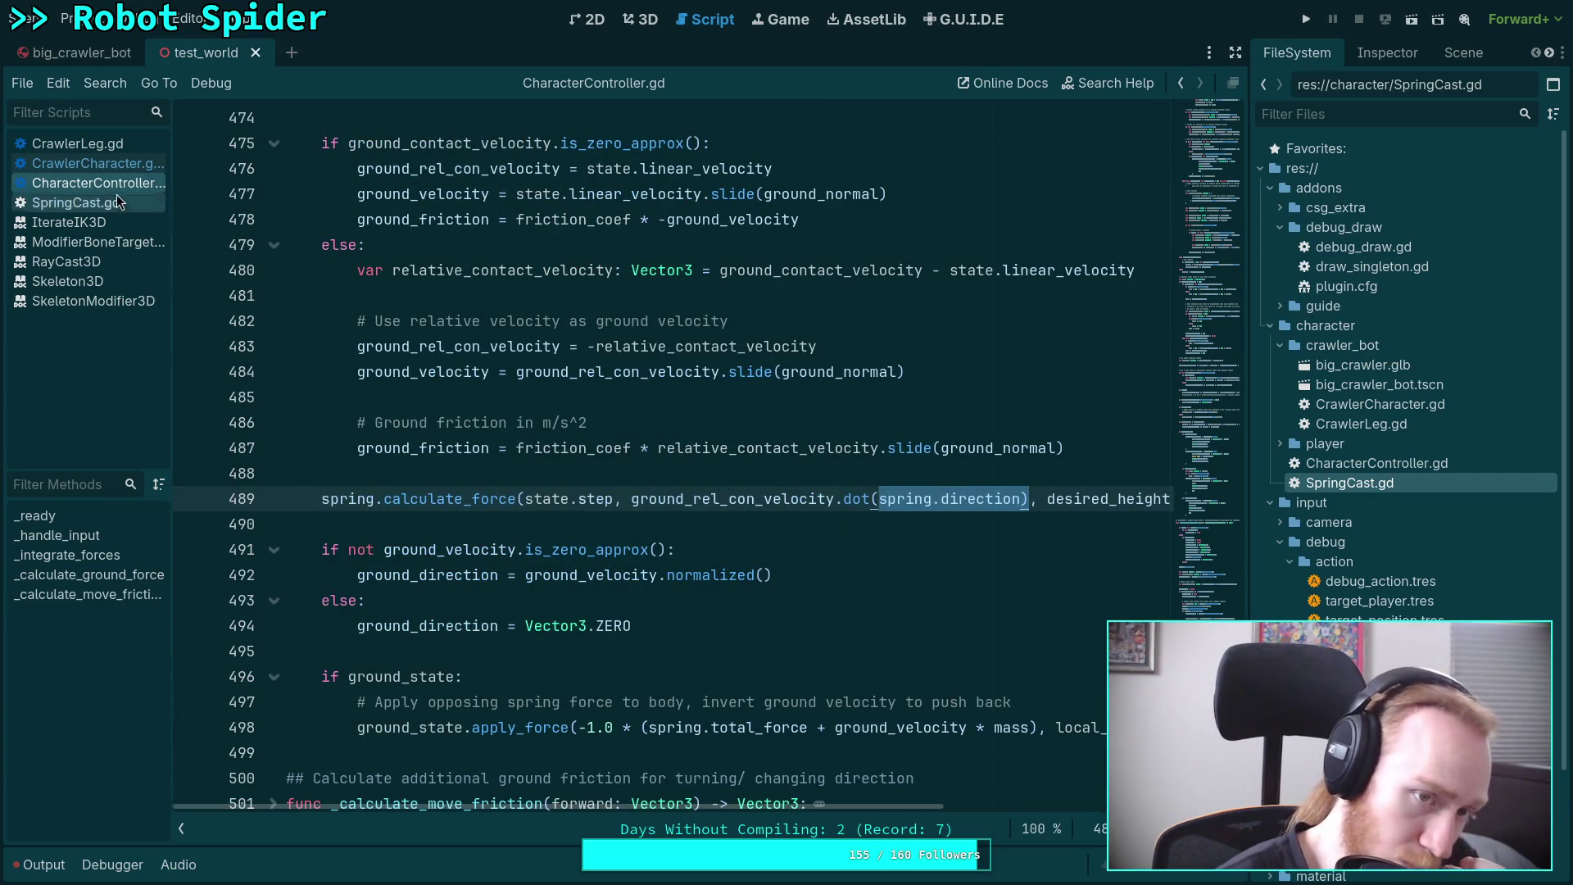
click(90, 145)
click(119, 161)
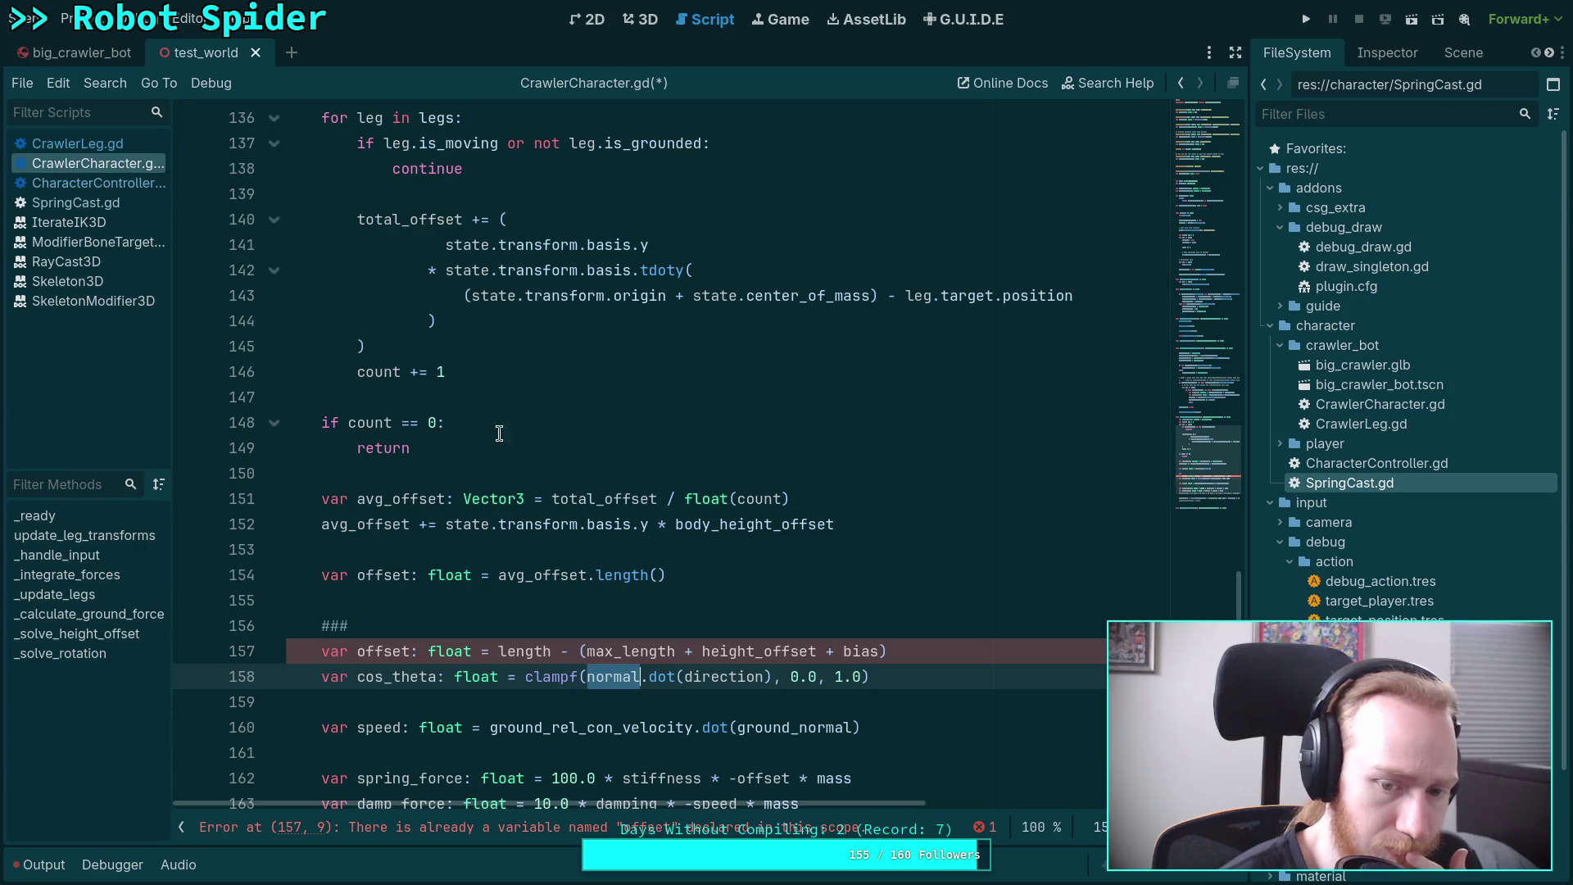
click(107, 203)
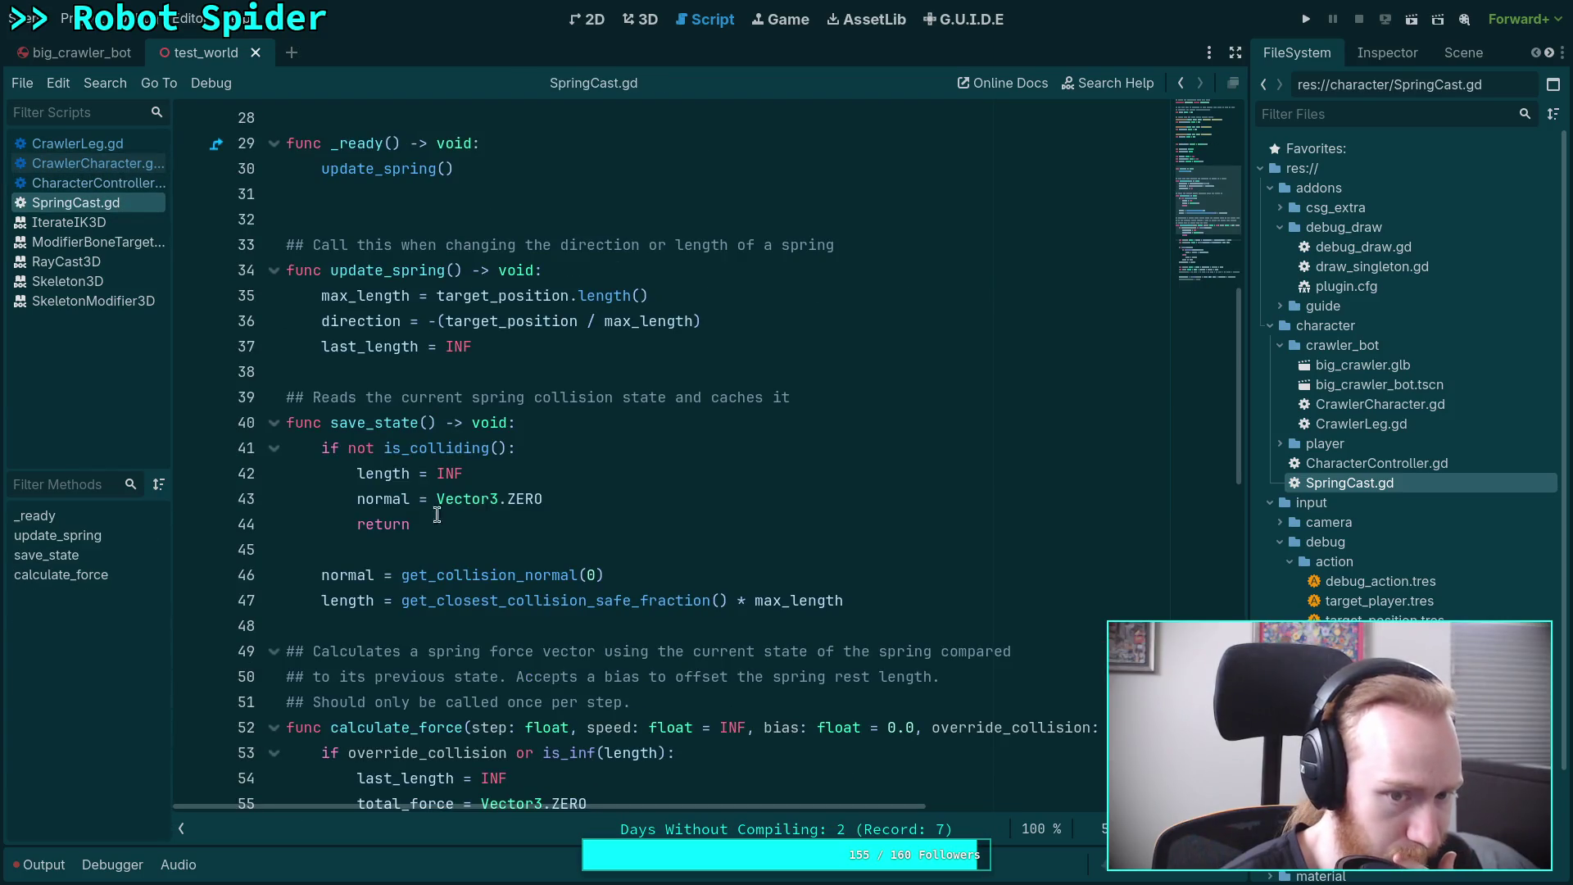
double_click(363, 497)
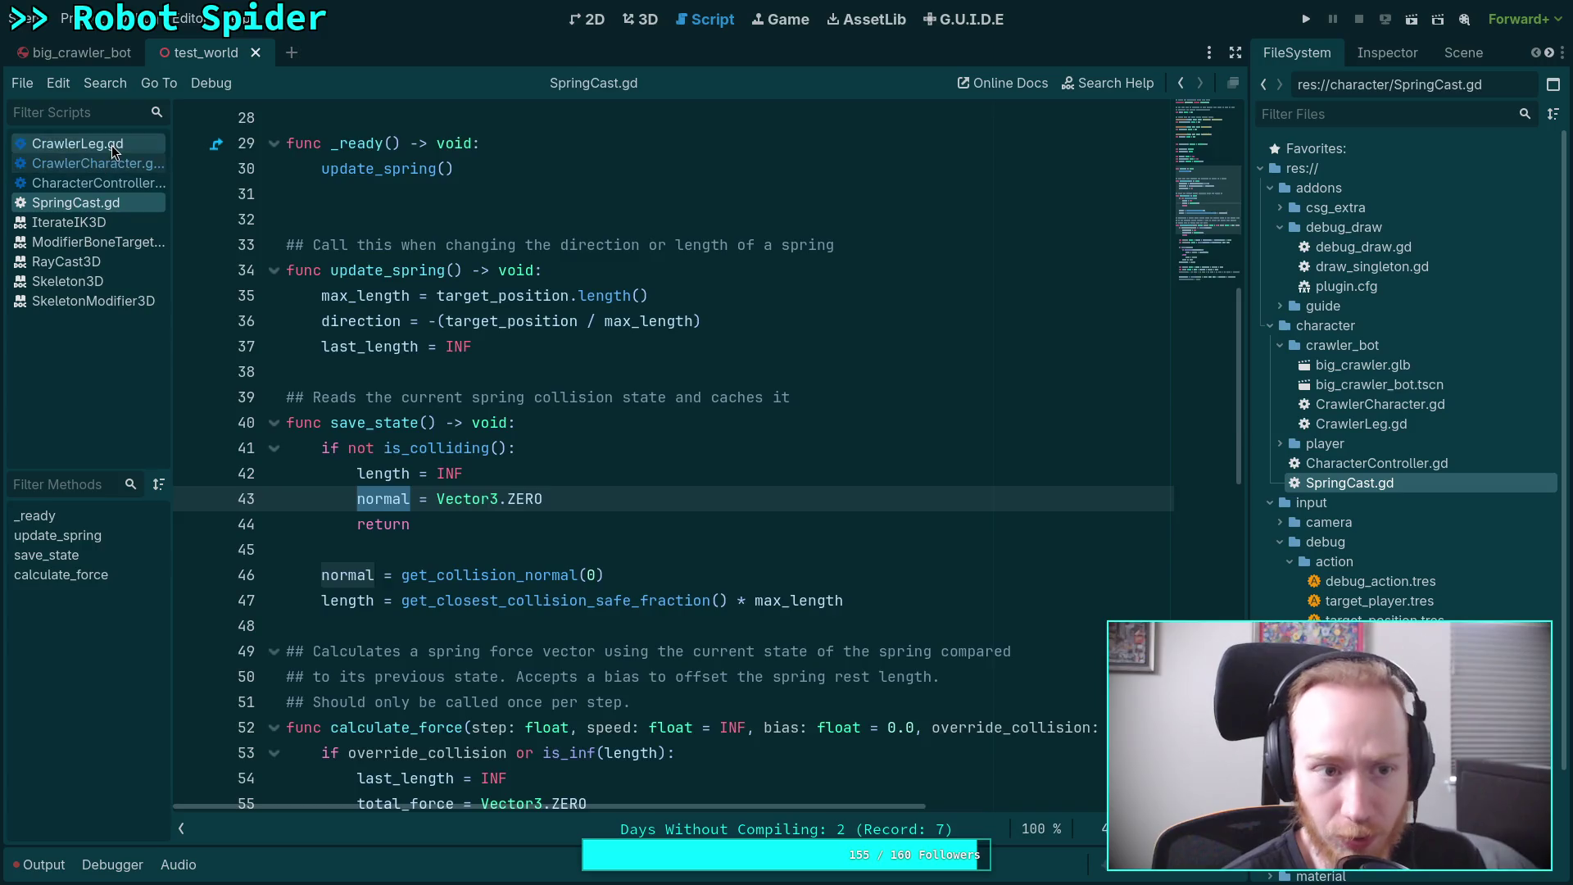
click(112, 146)
click(98, 182)
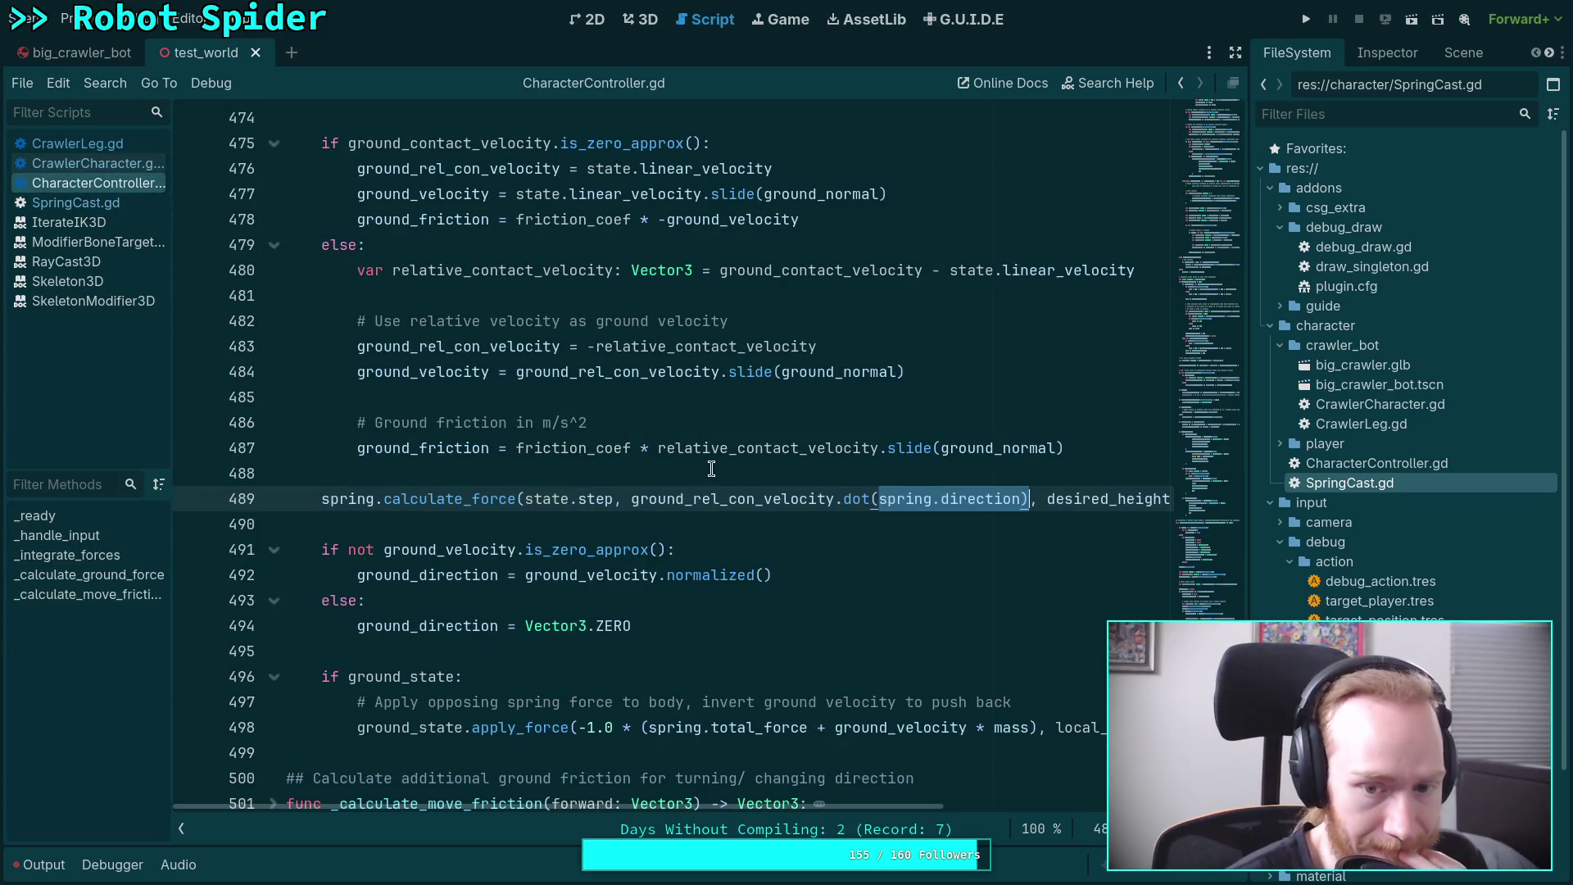
click(104, 148)
click(115, 168)
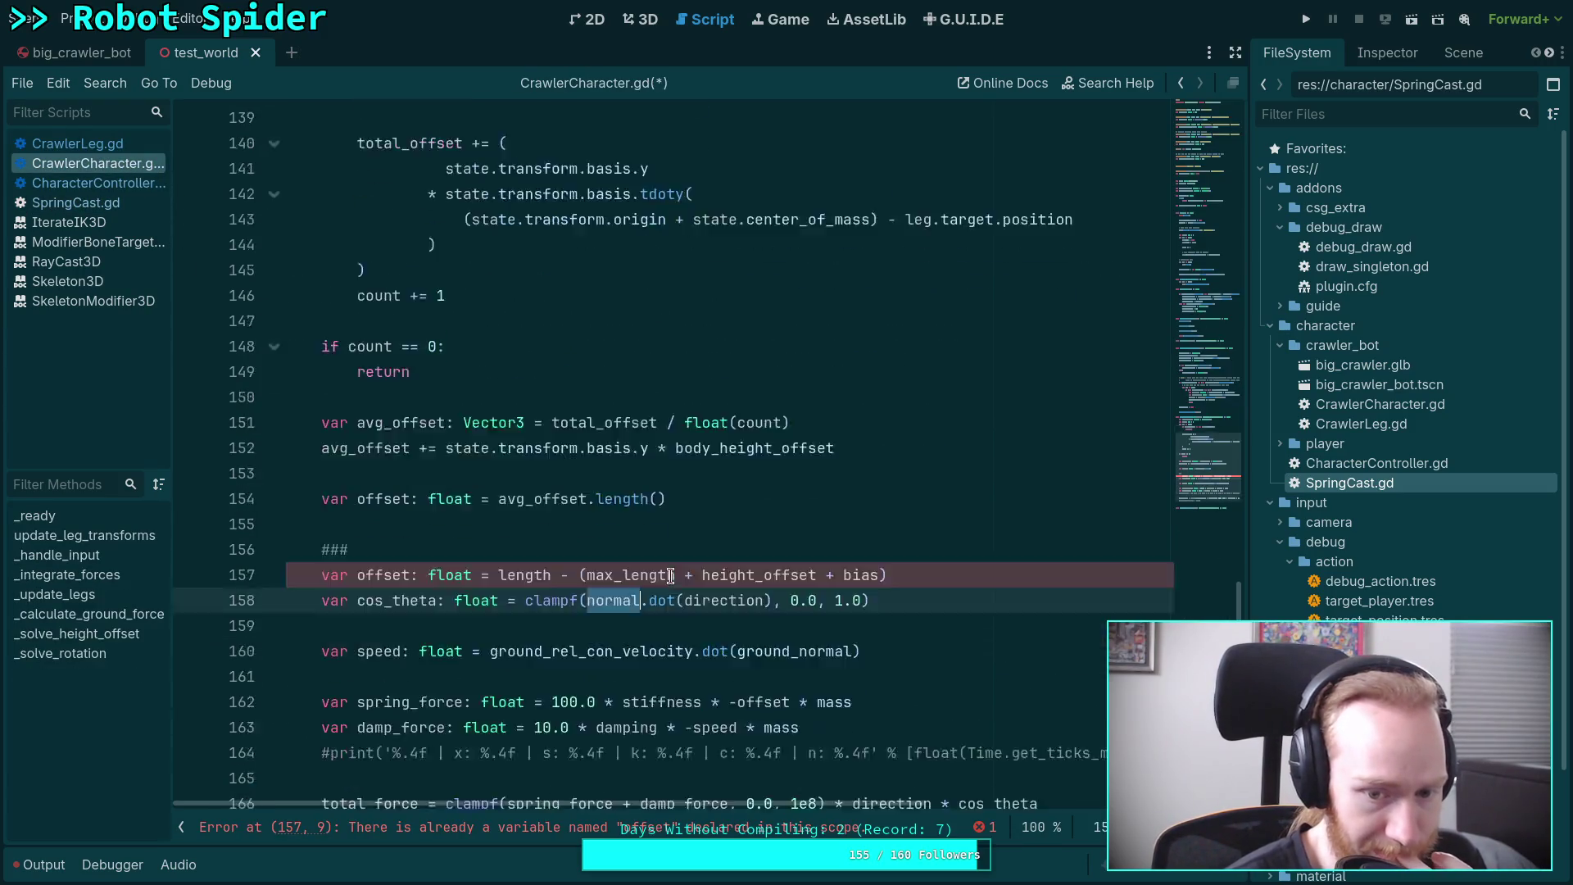
- Change normal to ground_normal in line 158's cos_theta dot product
scroll(670, 576, down, 3)
key(Left)
text(ground_)
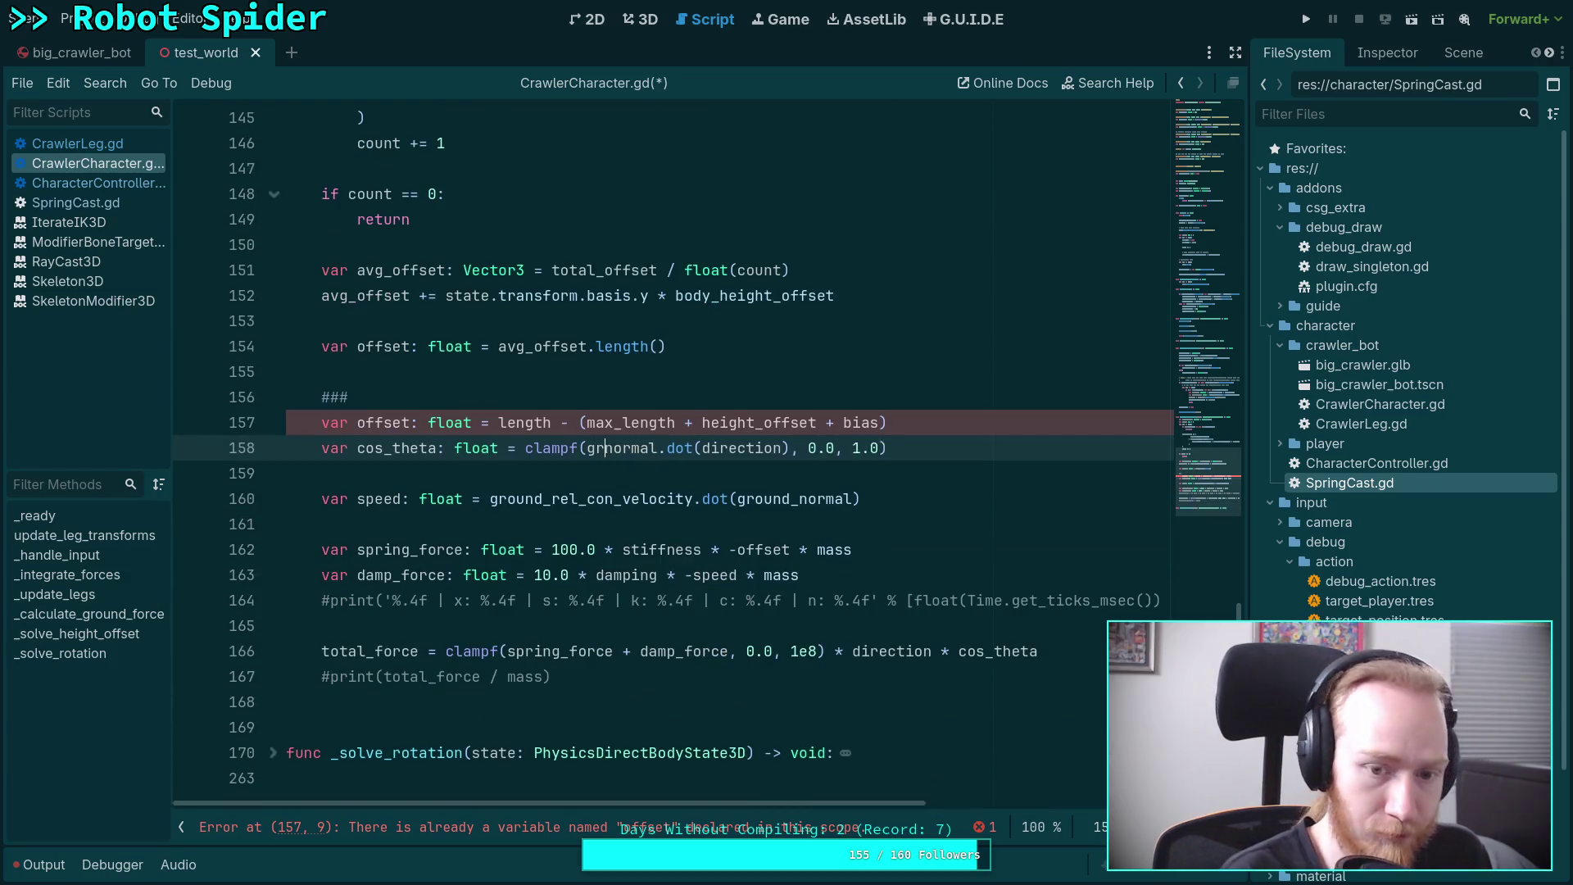
click(610, 422)
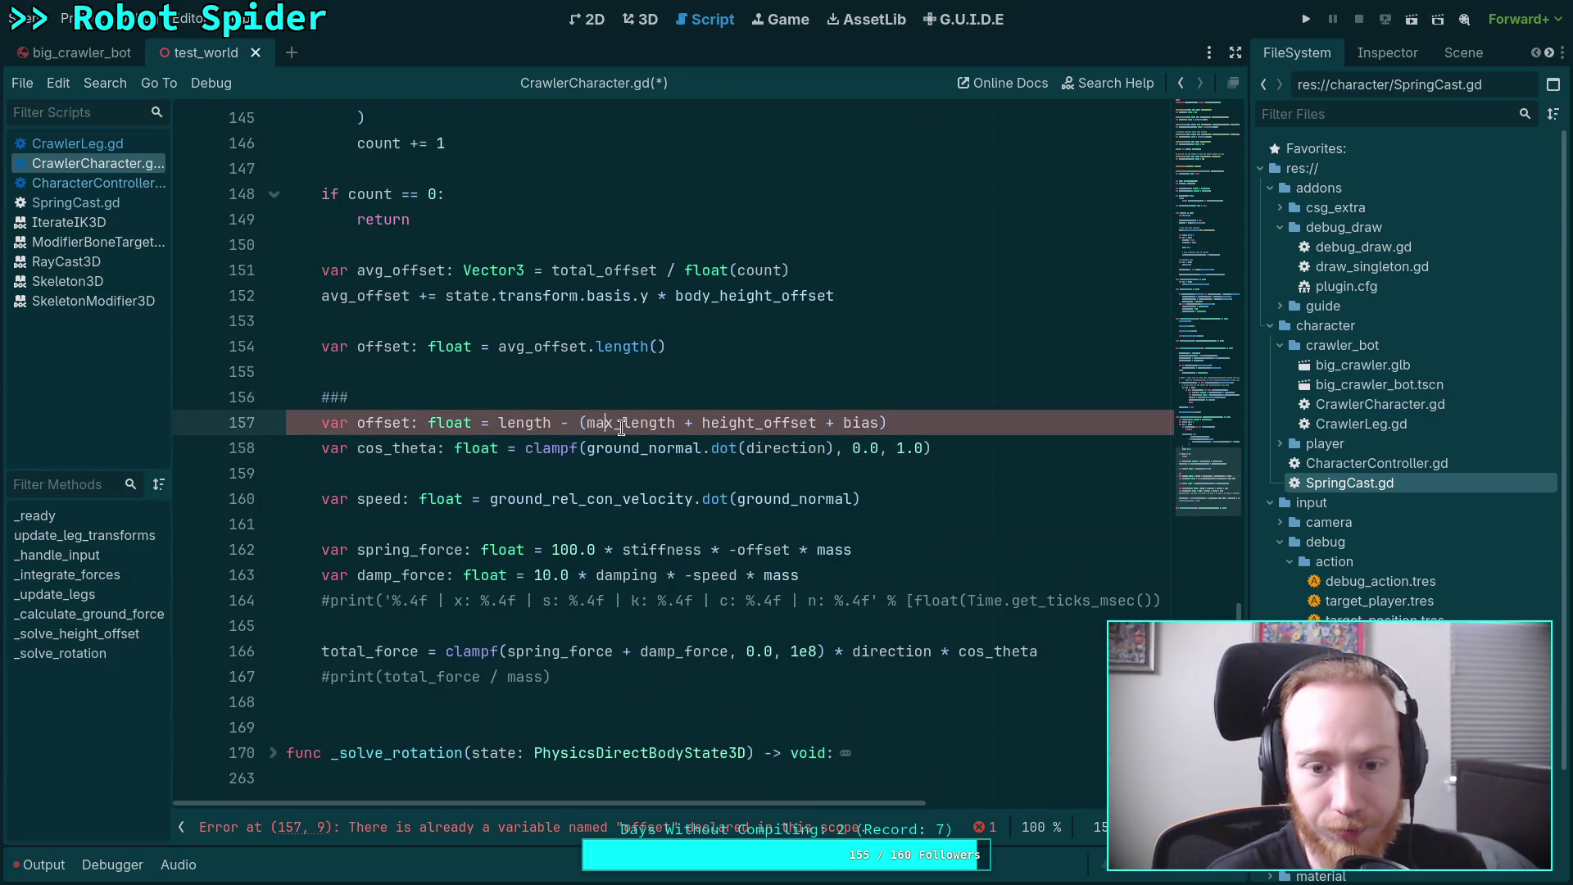
scroll(748, 566, up, 2)
- Recheck direction and ground_normal on line 158 against SpringCast.gd and CharacterController.gd
double_click(781, 601)
scroll(781, 594, down, 2)
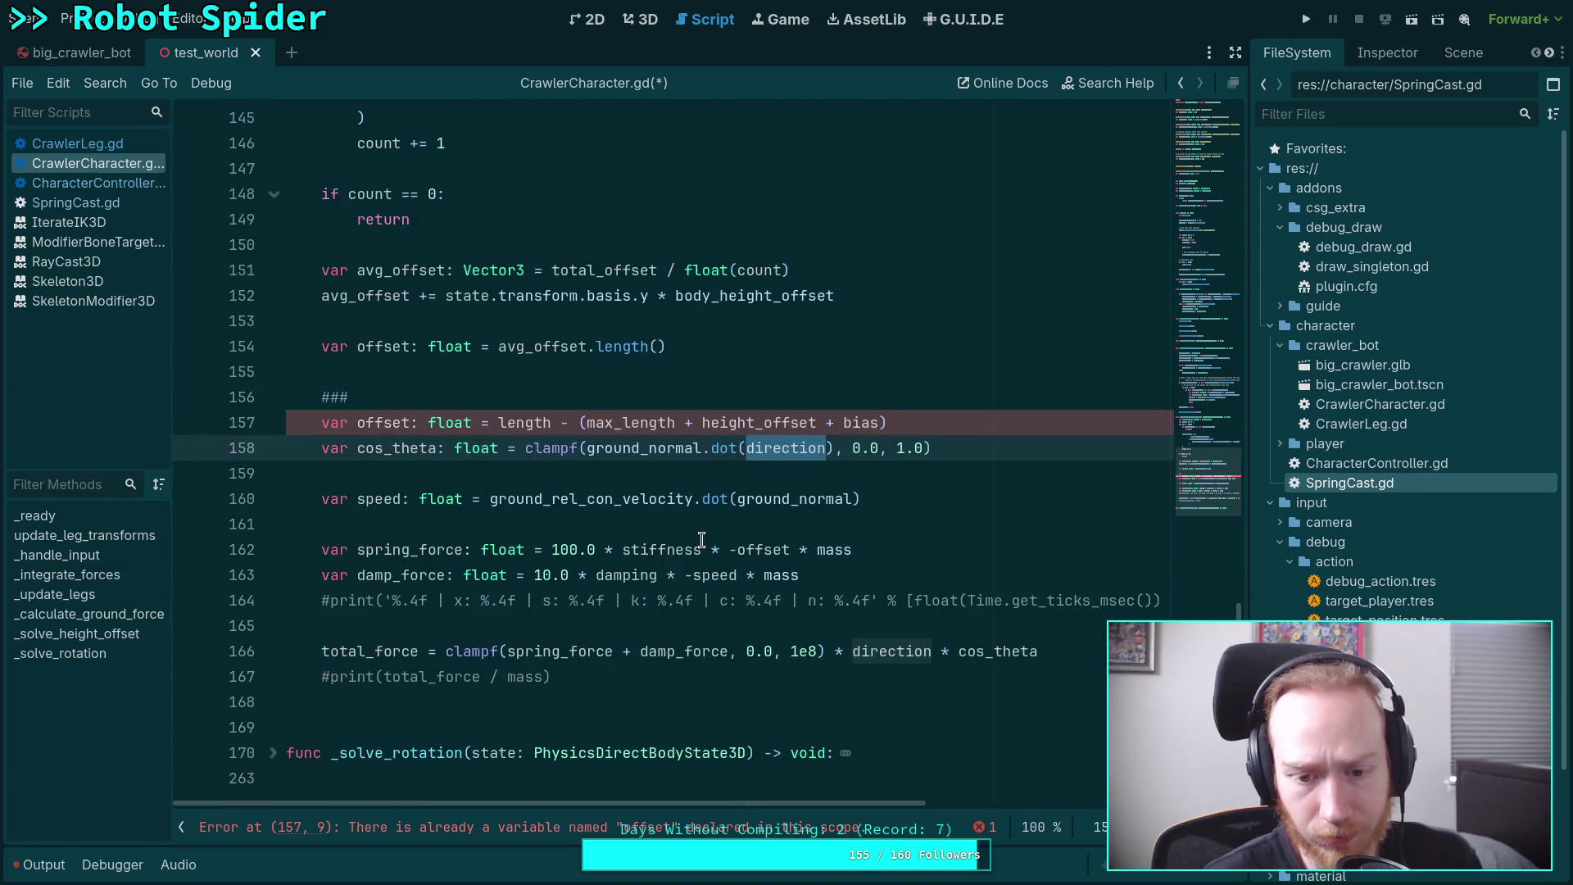
click(110, 206)
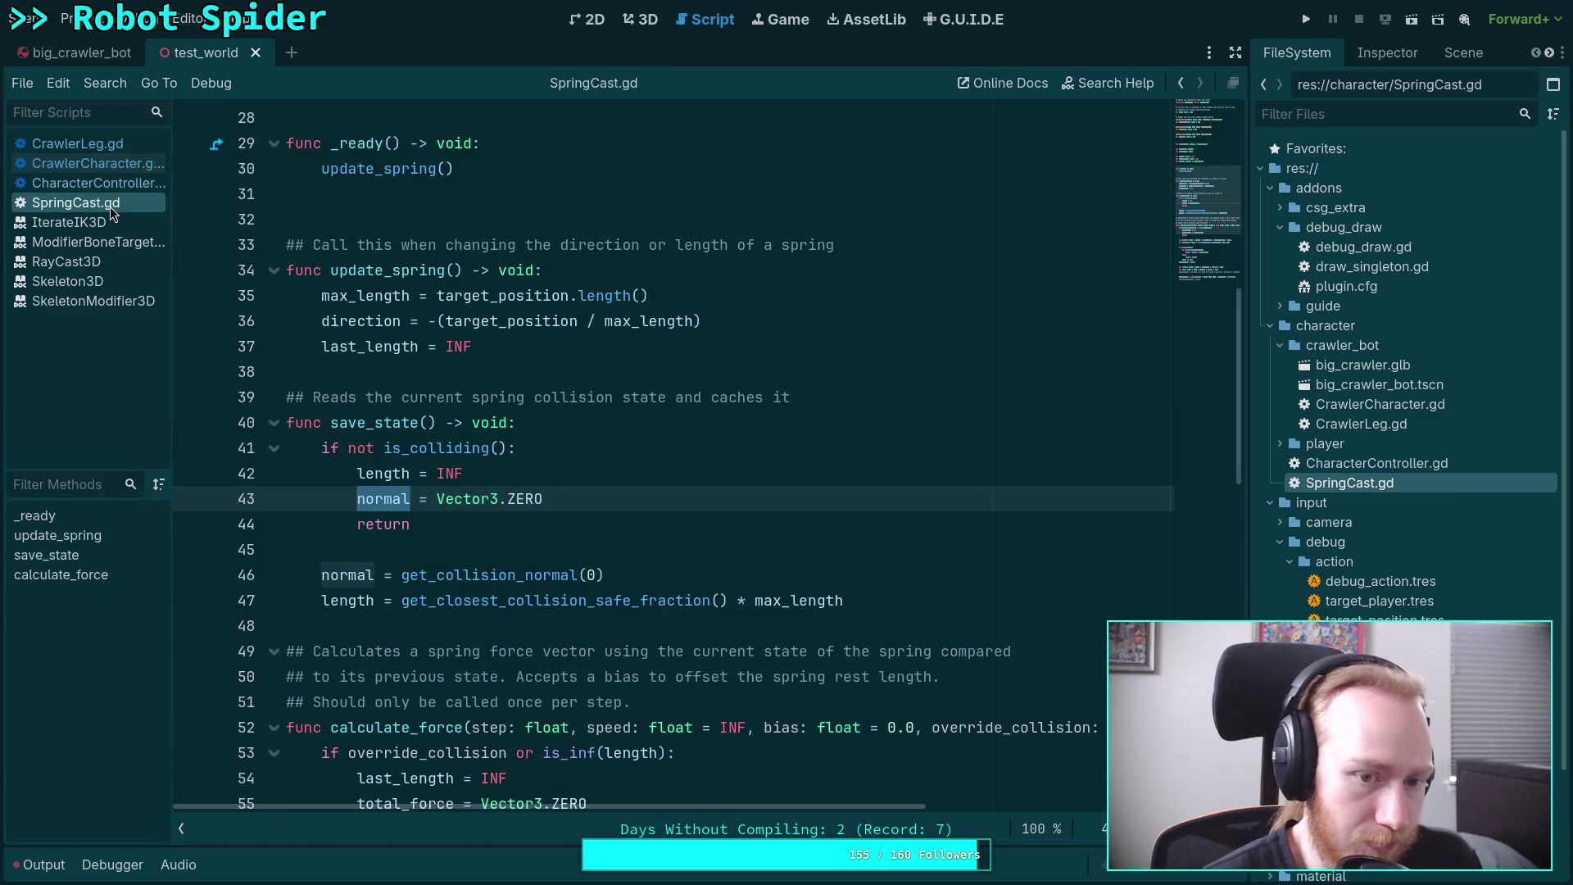
click(90, 182)
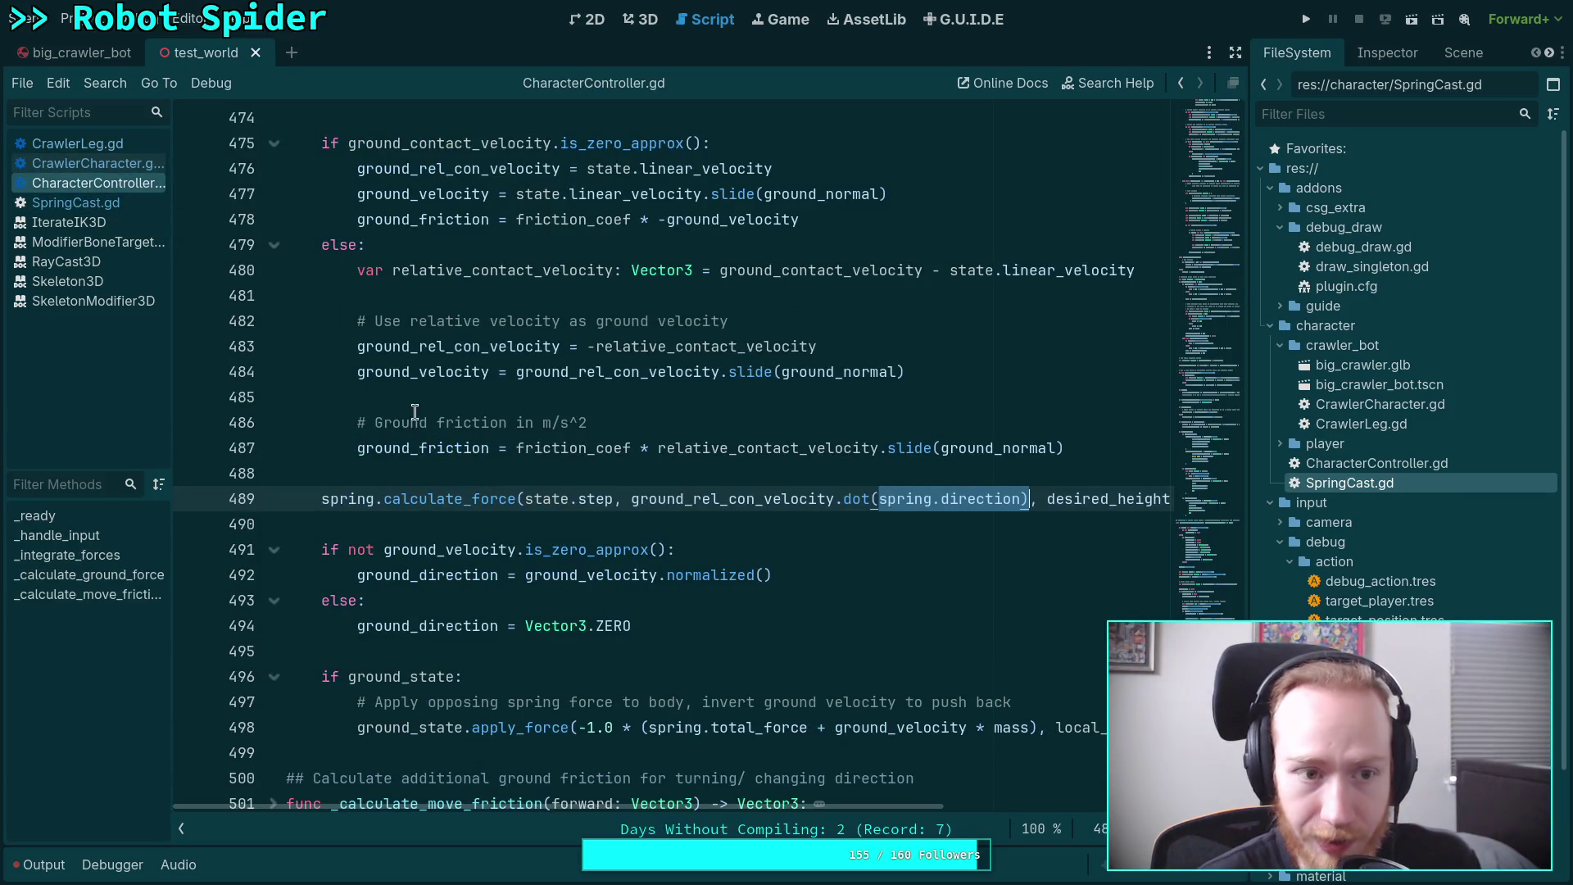
click(118, 164)
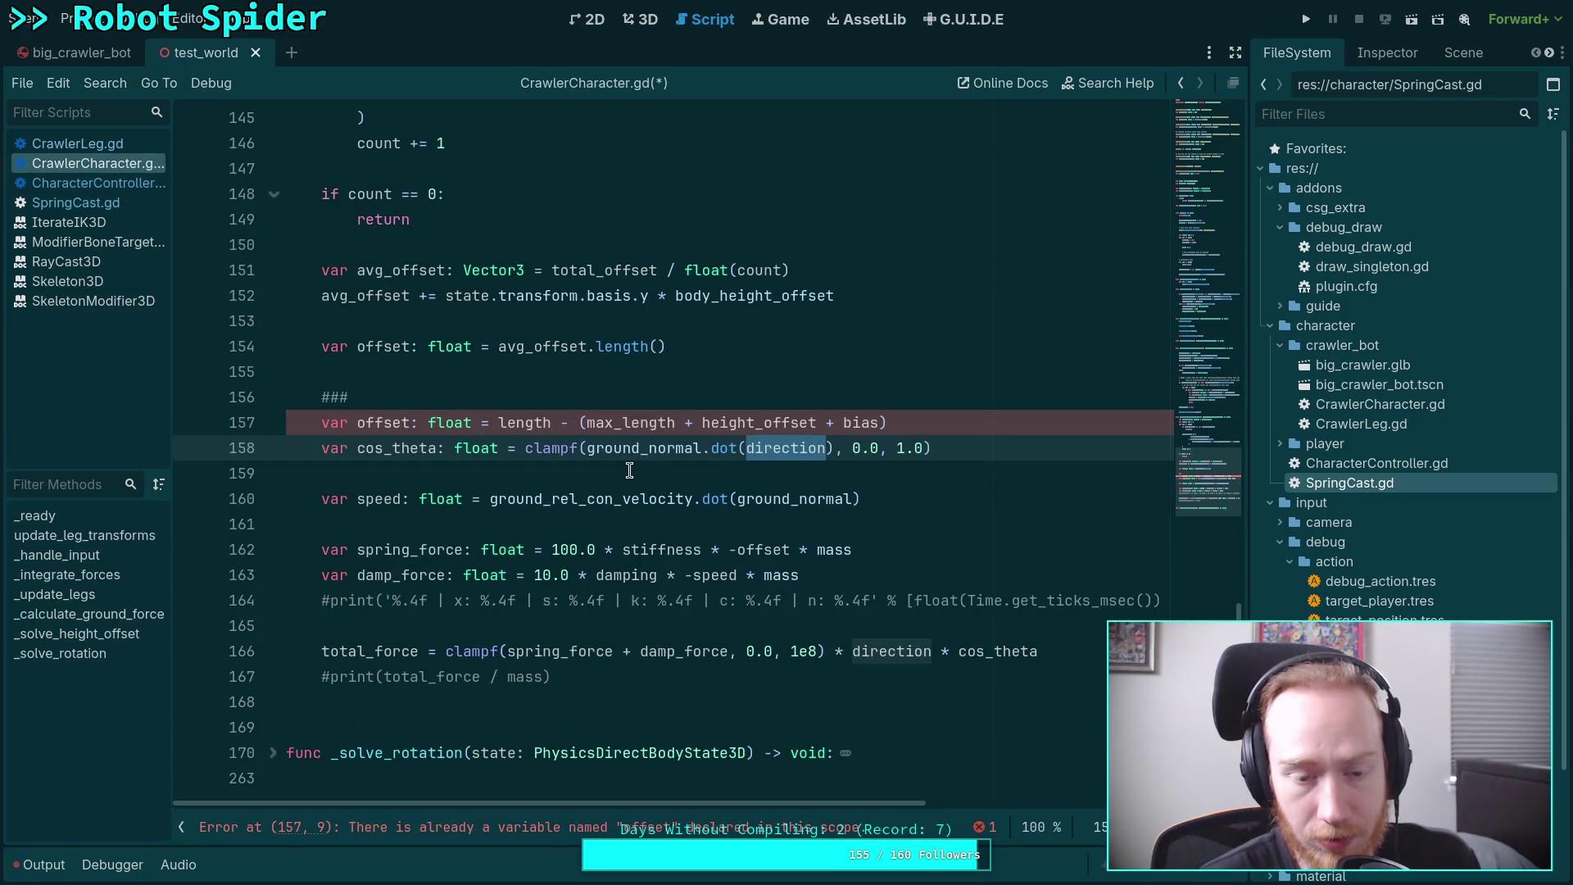
double_click(612, 448)
mouse_move(714, 495)
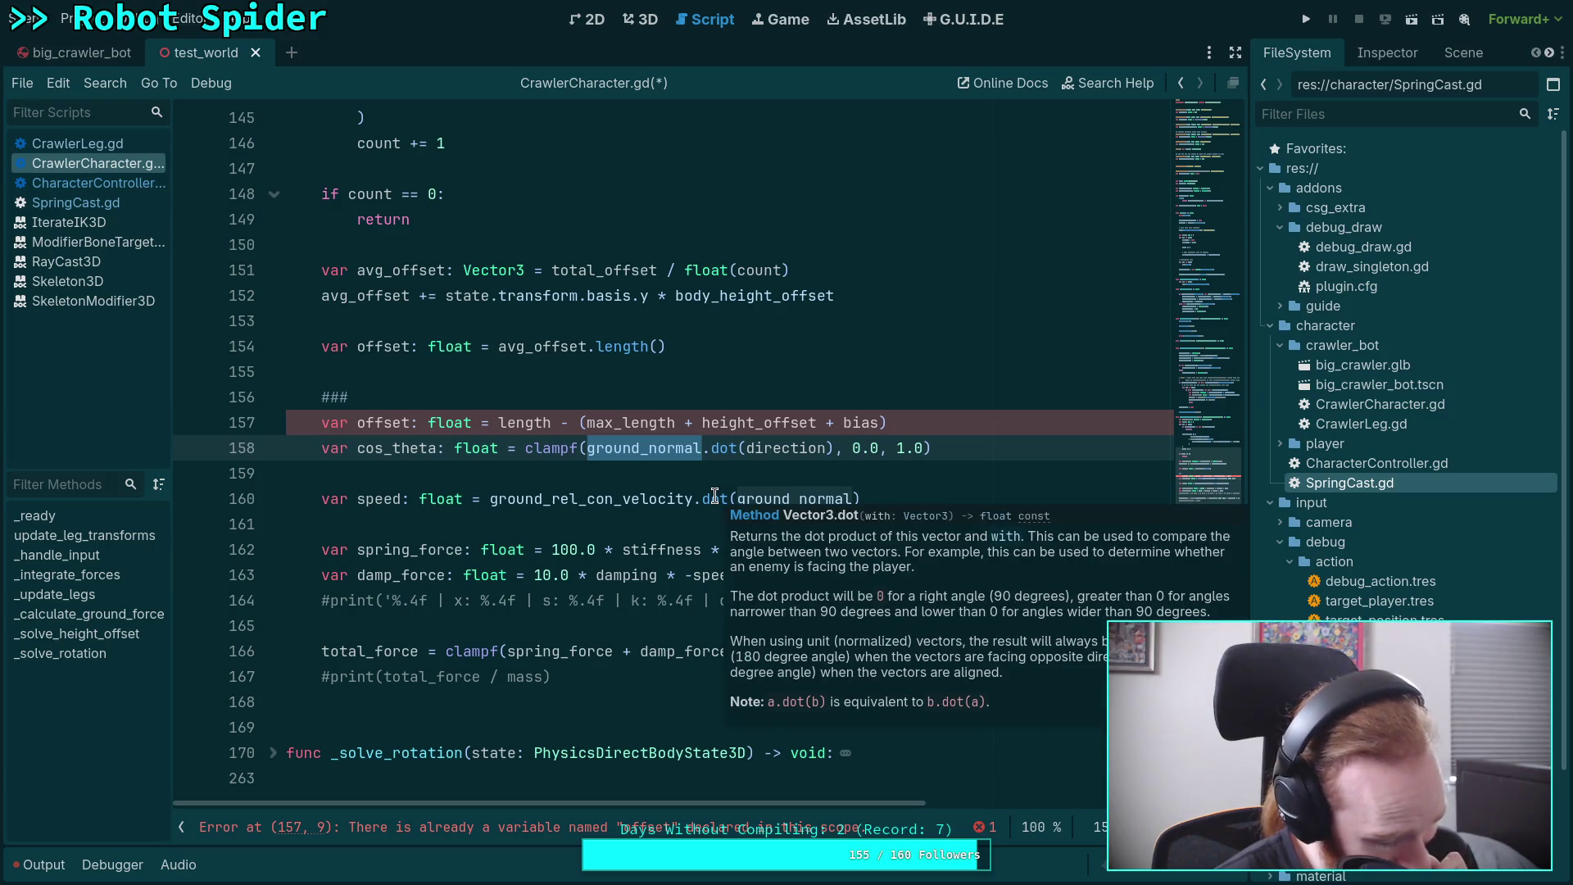
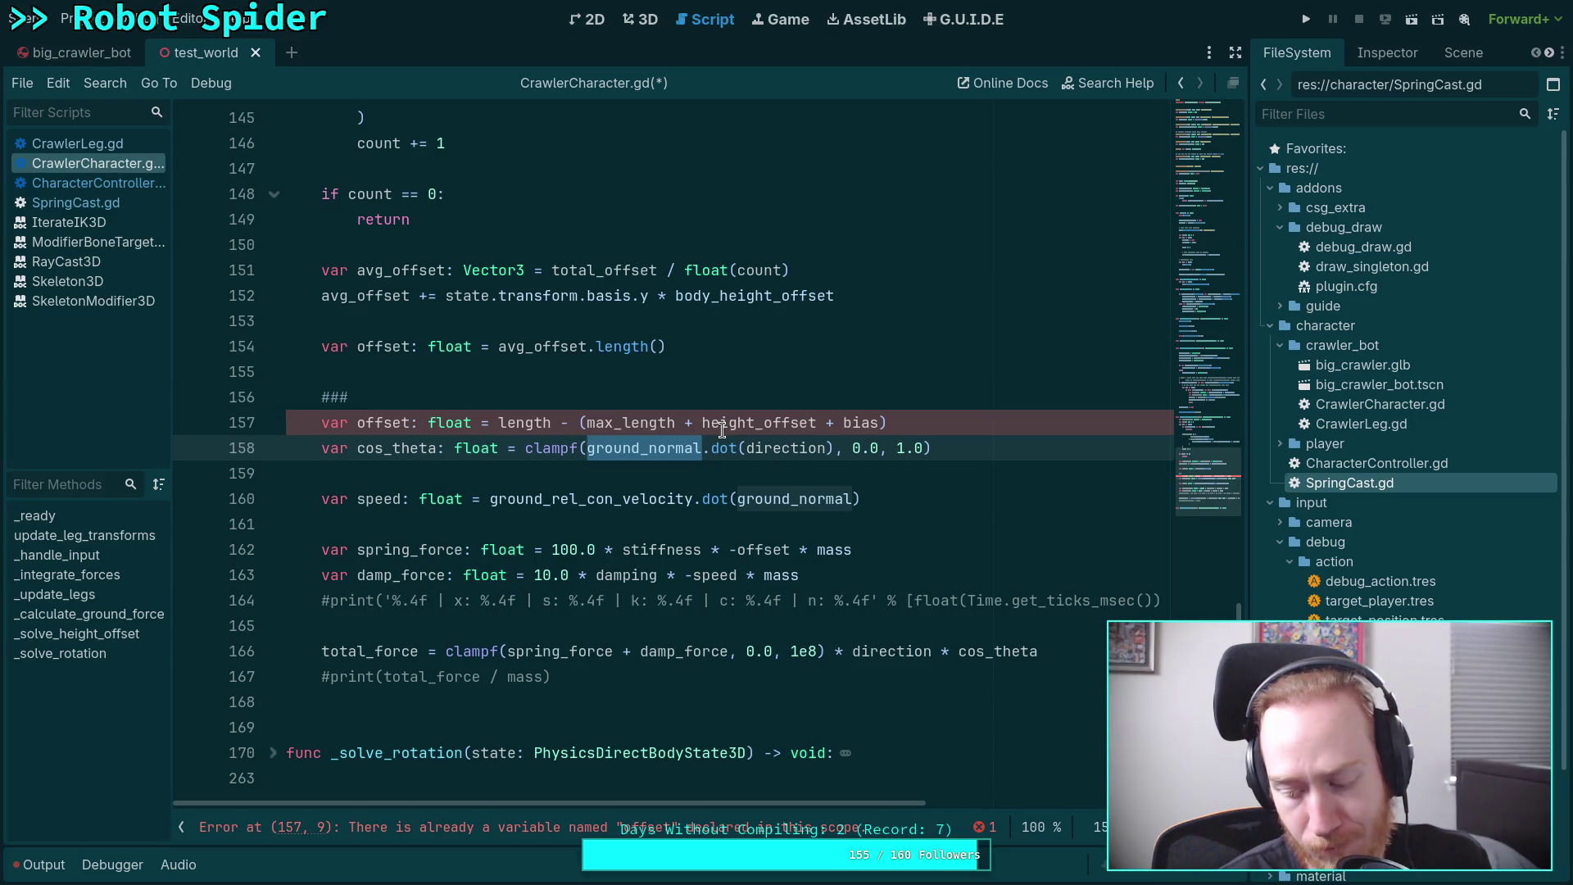
- Delete the cos_theta declaration and drop the ' * cos_theta' factor from the total_force line
double_click(383, 450)
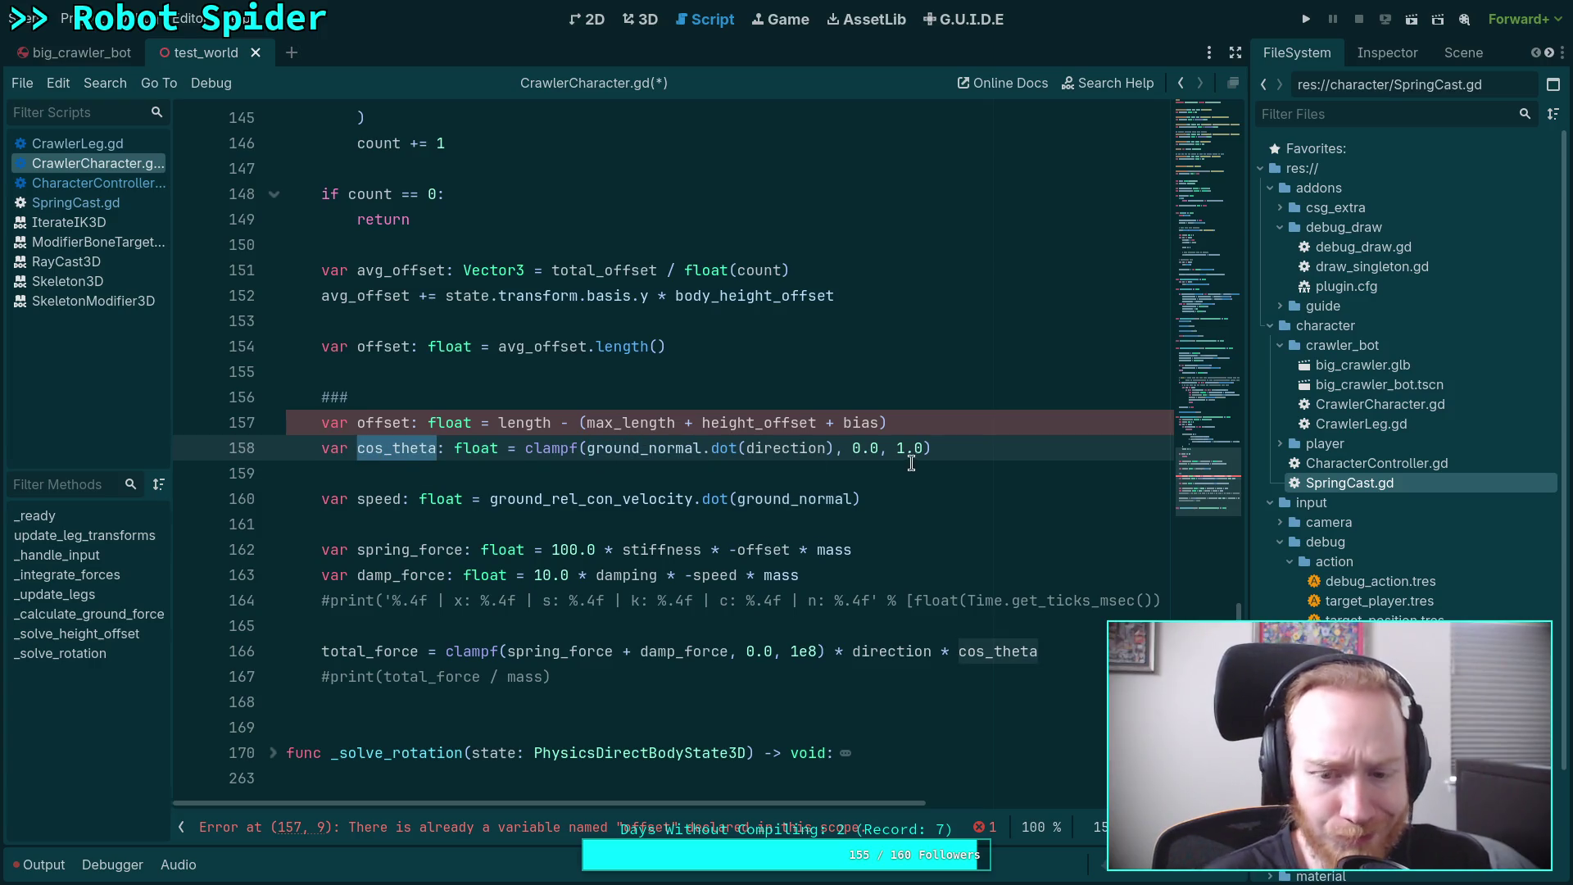
drag(957, 447, 961, 432)
key(BackSpace)
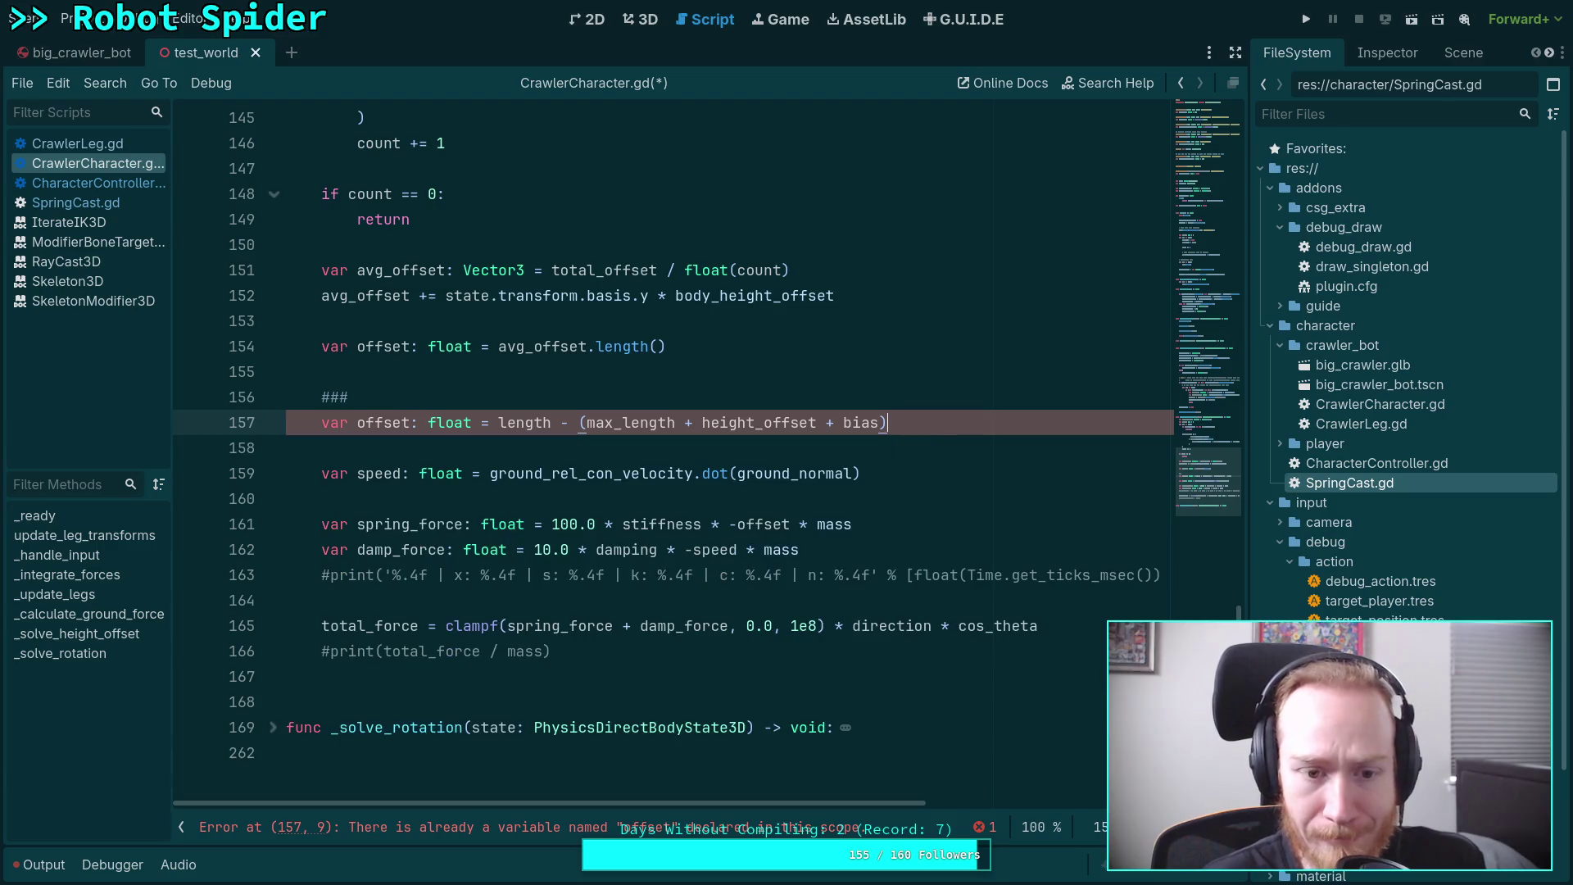
drag(936, 629, 1104, 624)
key(BackSpace)
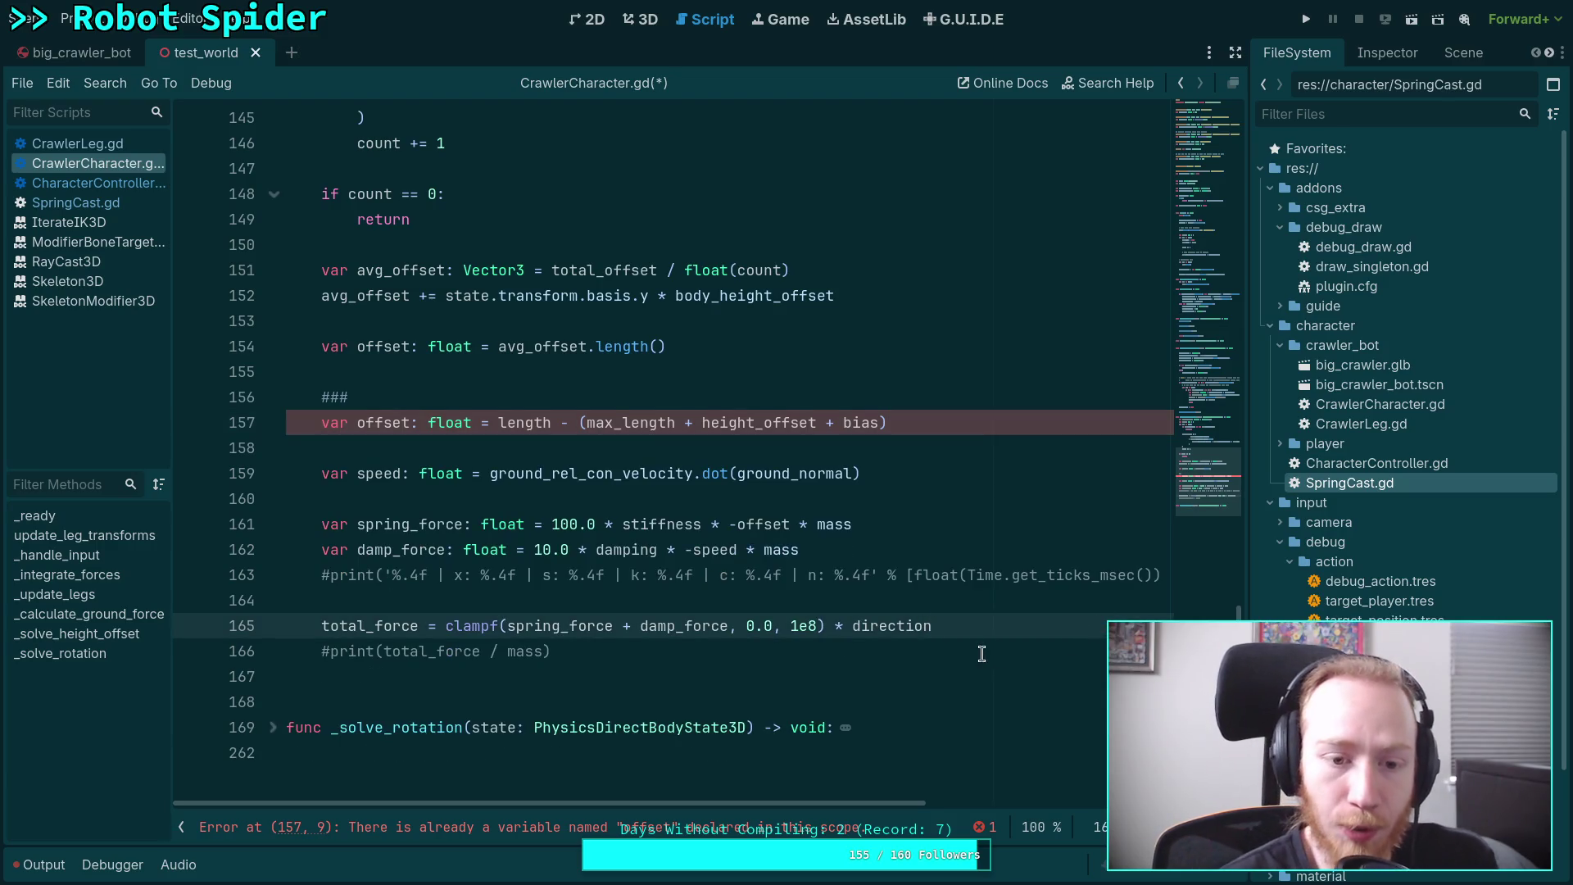
click(800, 446)
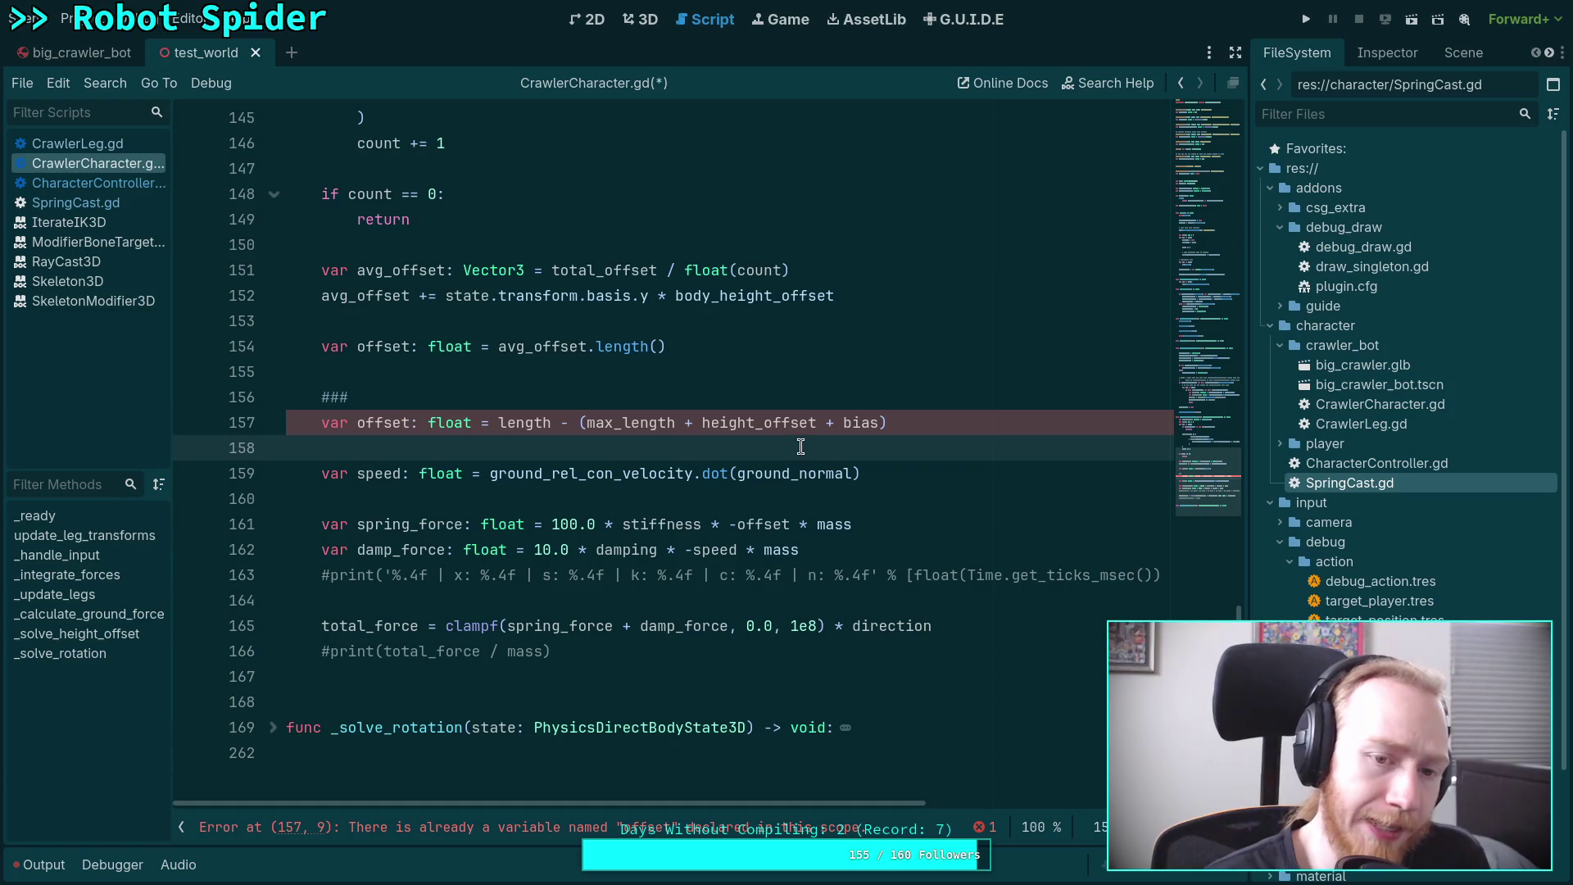
scroll(801, 455, up, 2)
scroll(732, 527, up, 4)
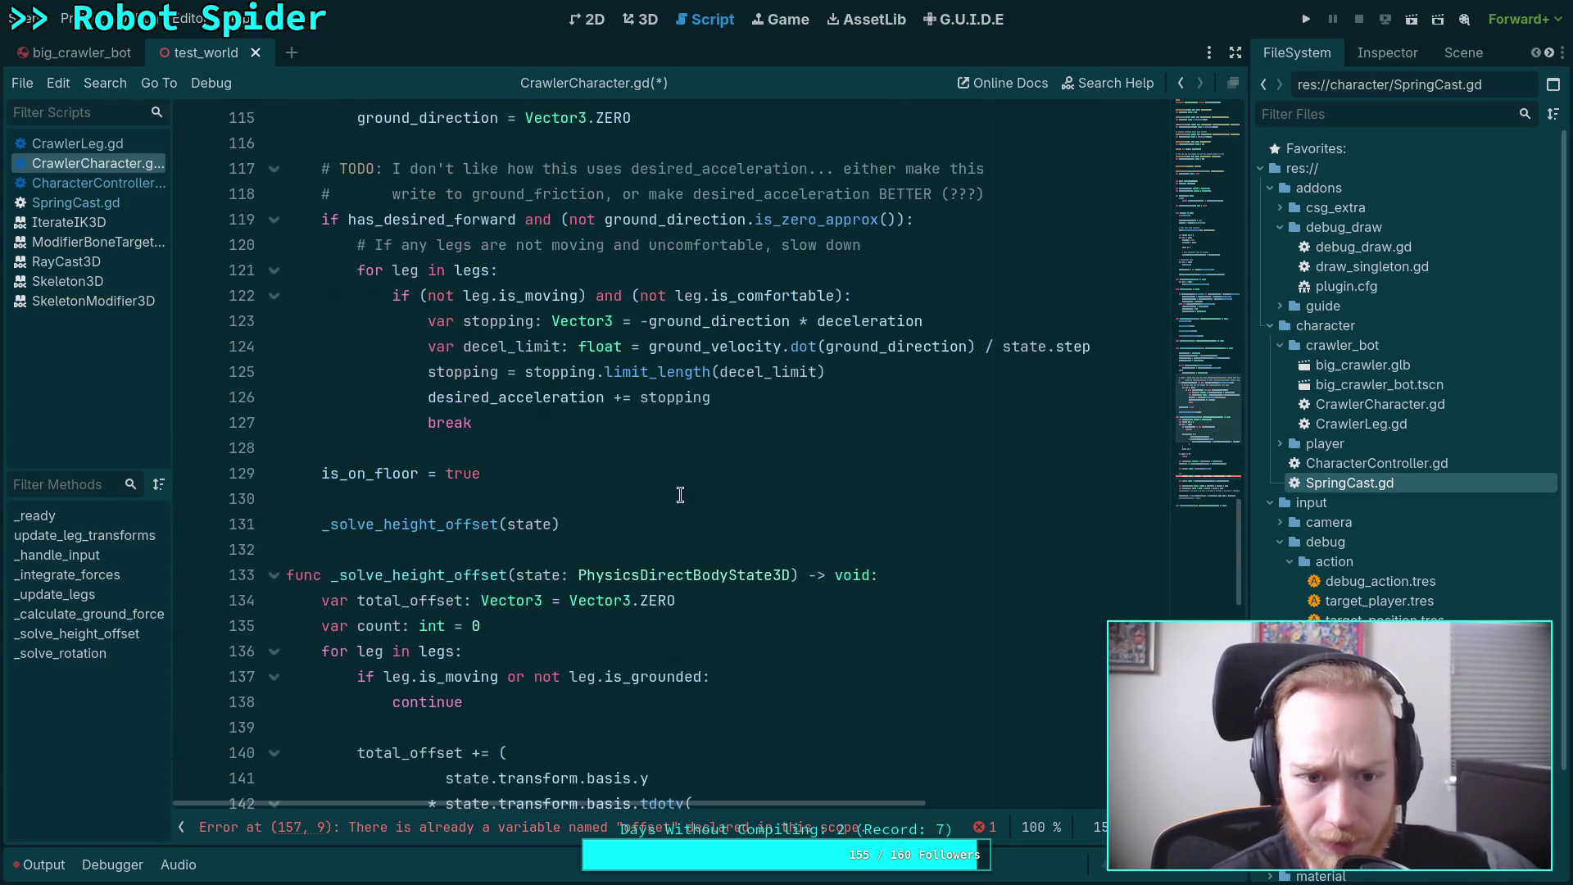
click(75, 202)
double_click(553, 611)
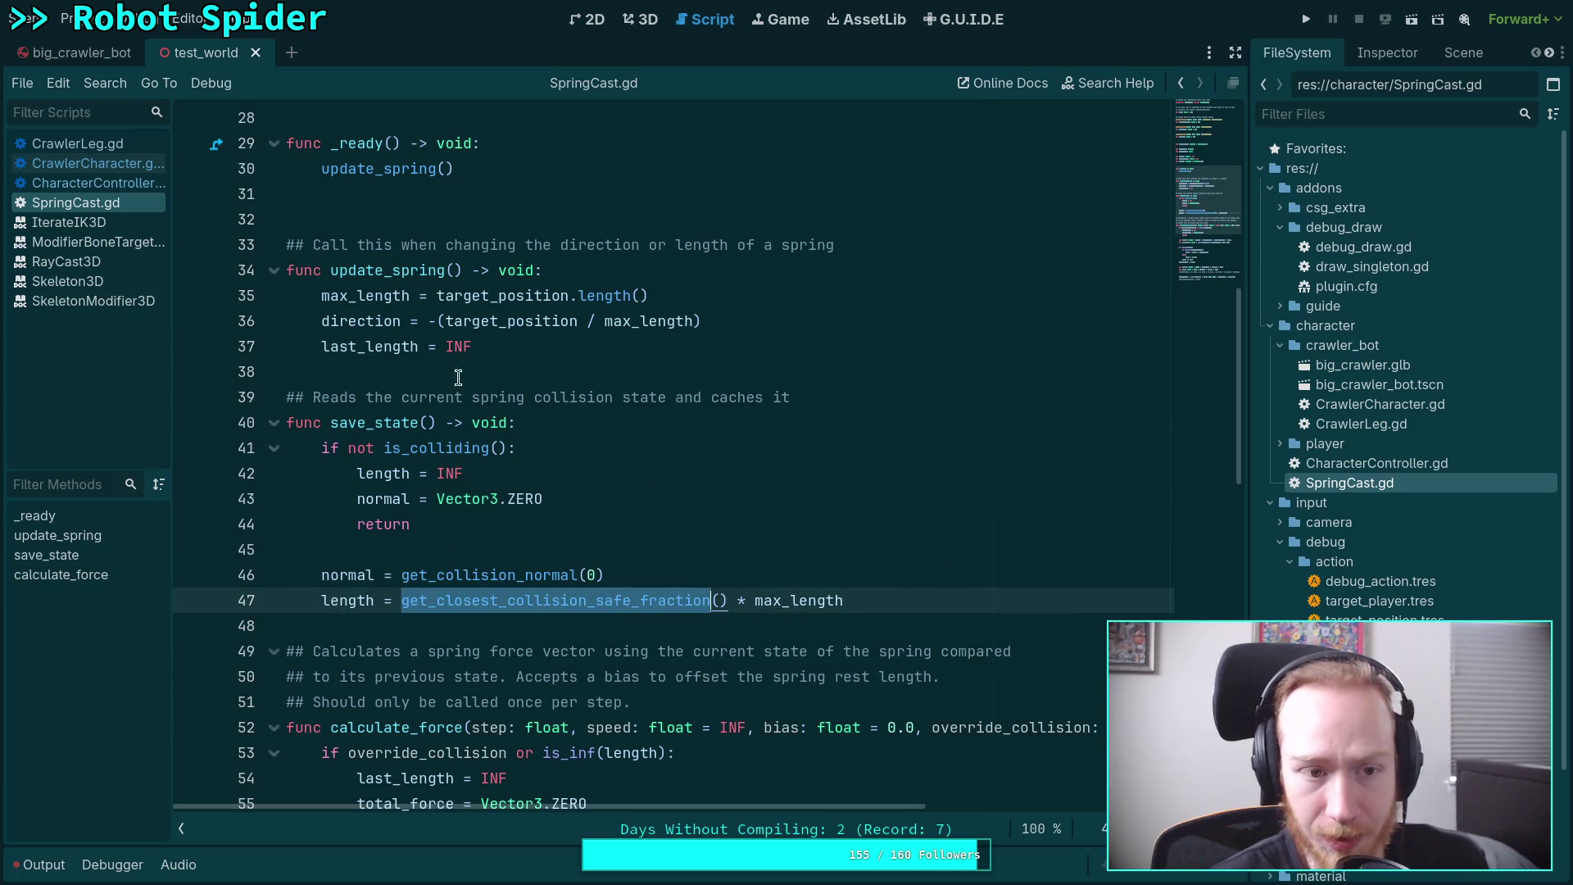
click(123, 166)
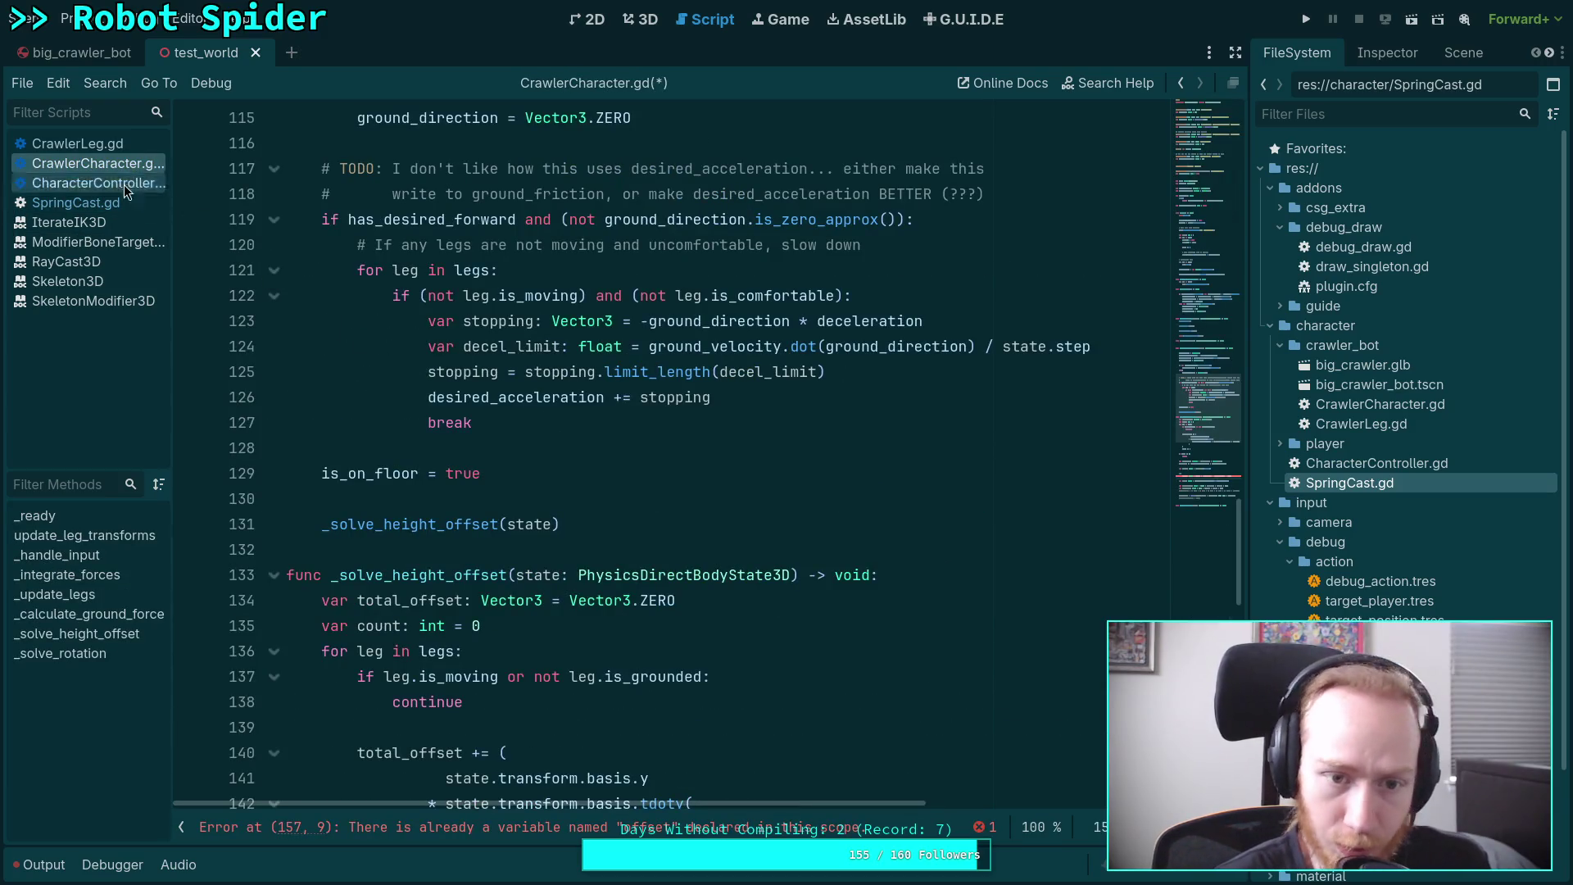
click(90, 145)
click(116, 182)
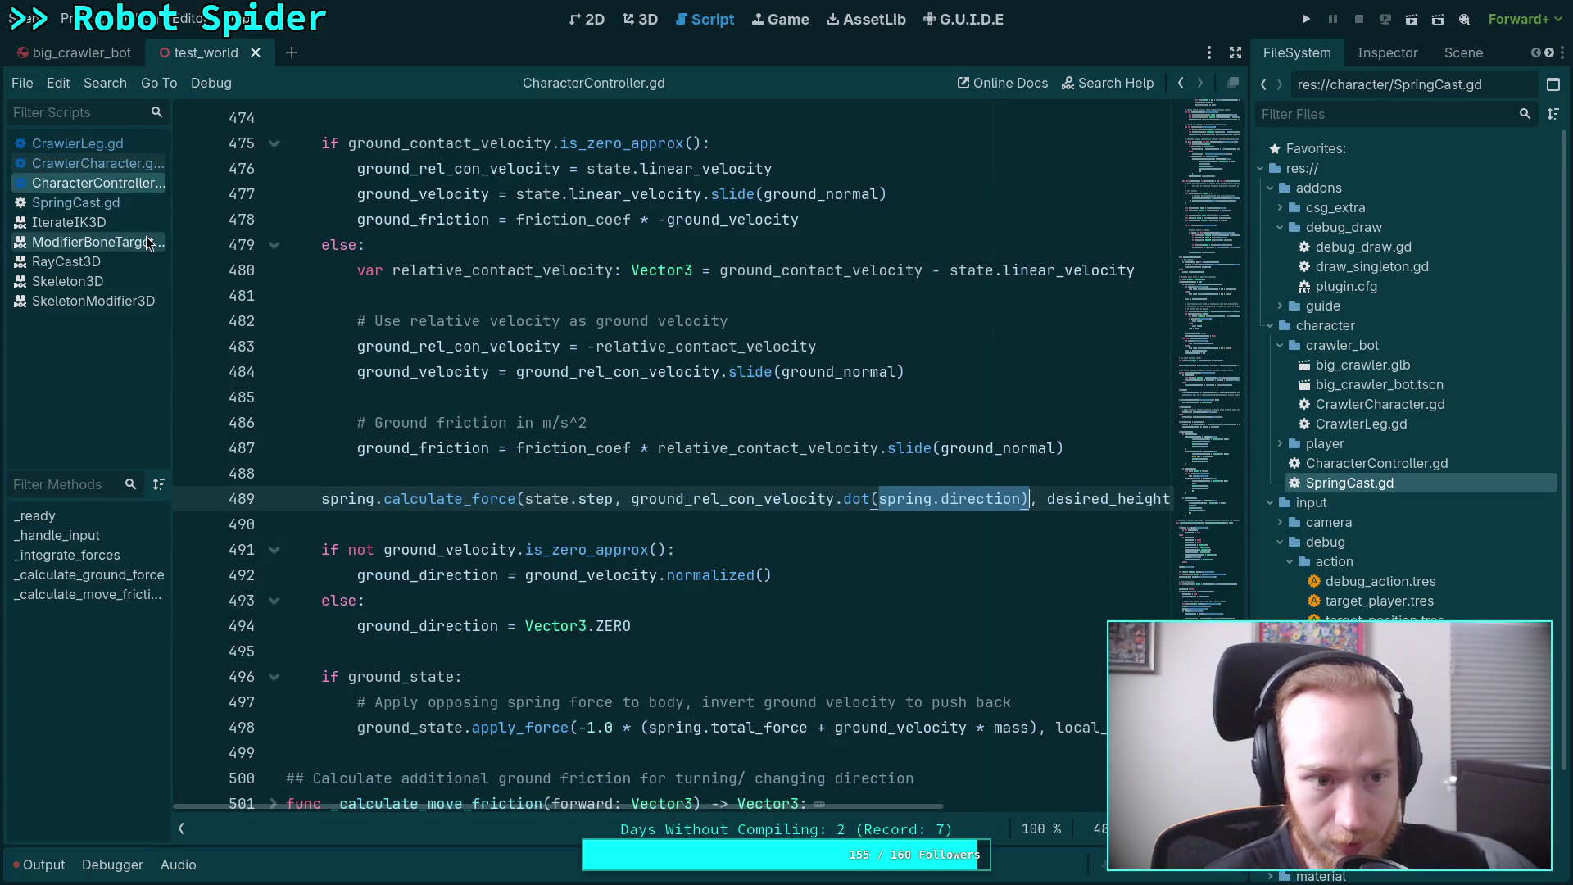
click(74, 202)
click(90, 163)
scroll(557, 451, down, 8)
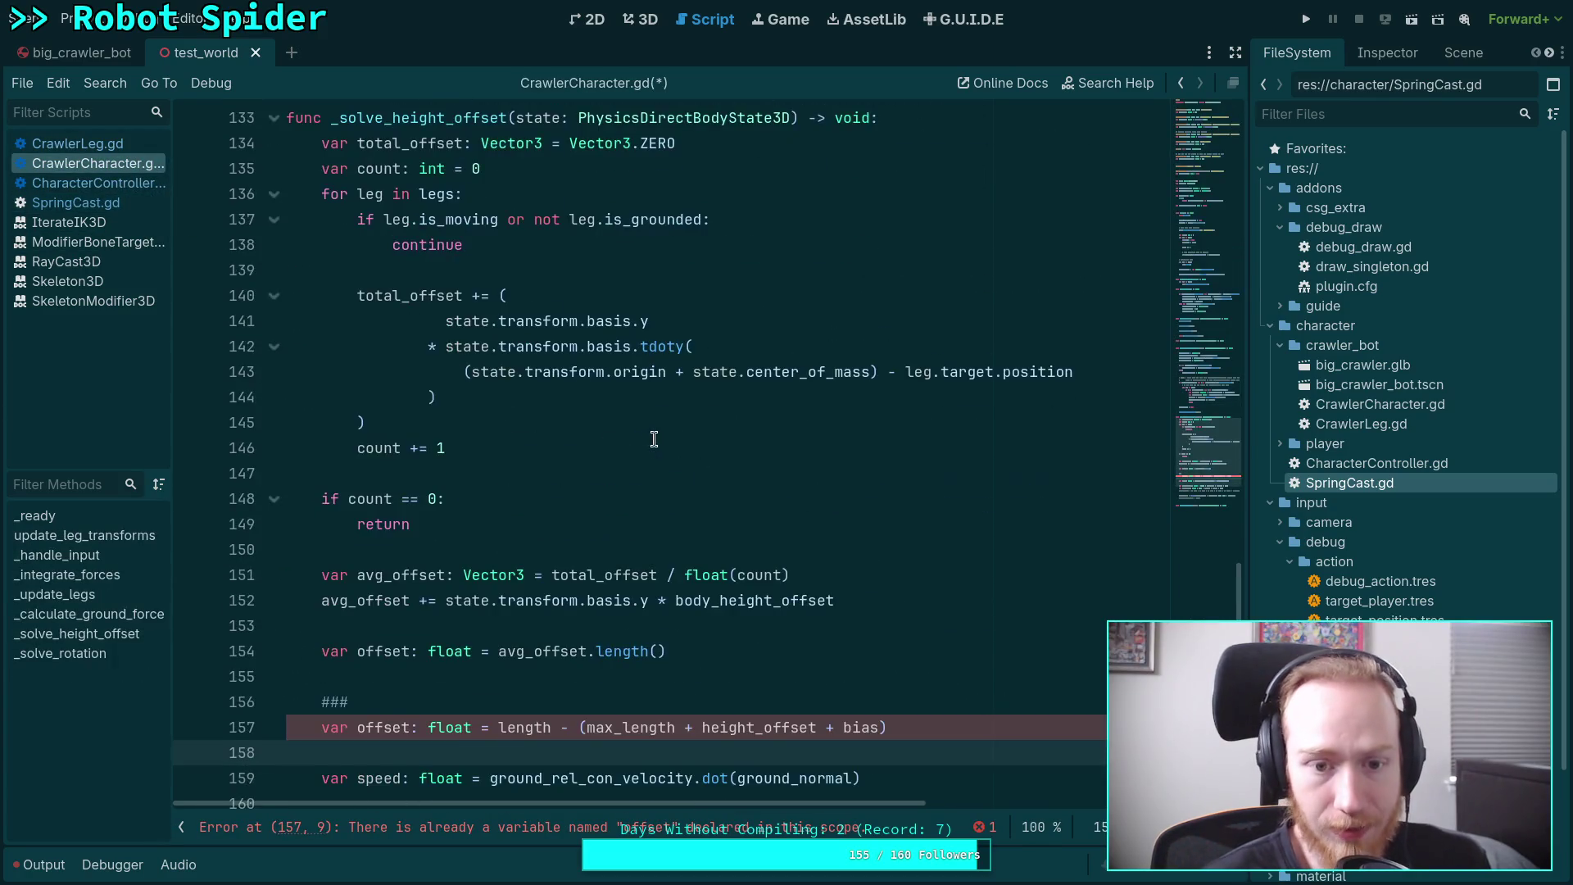
scroll(597, 509, down, 1)
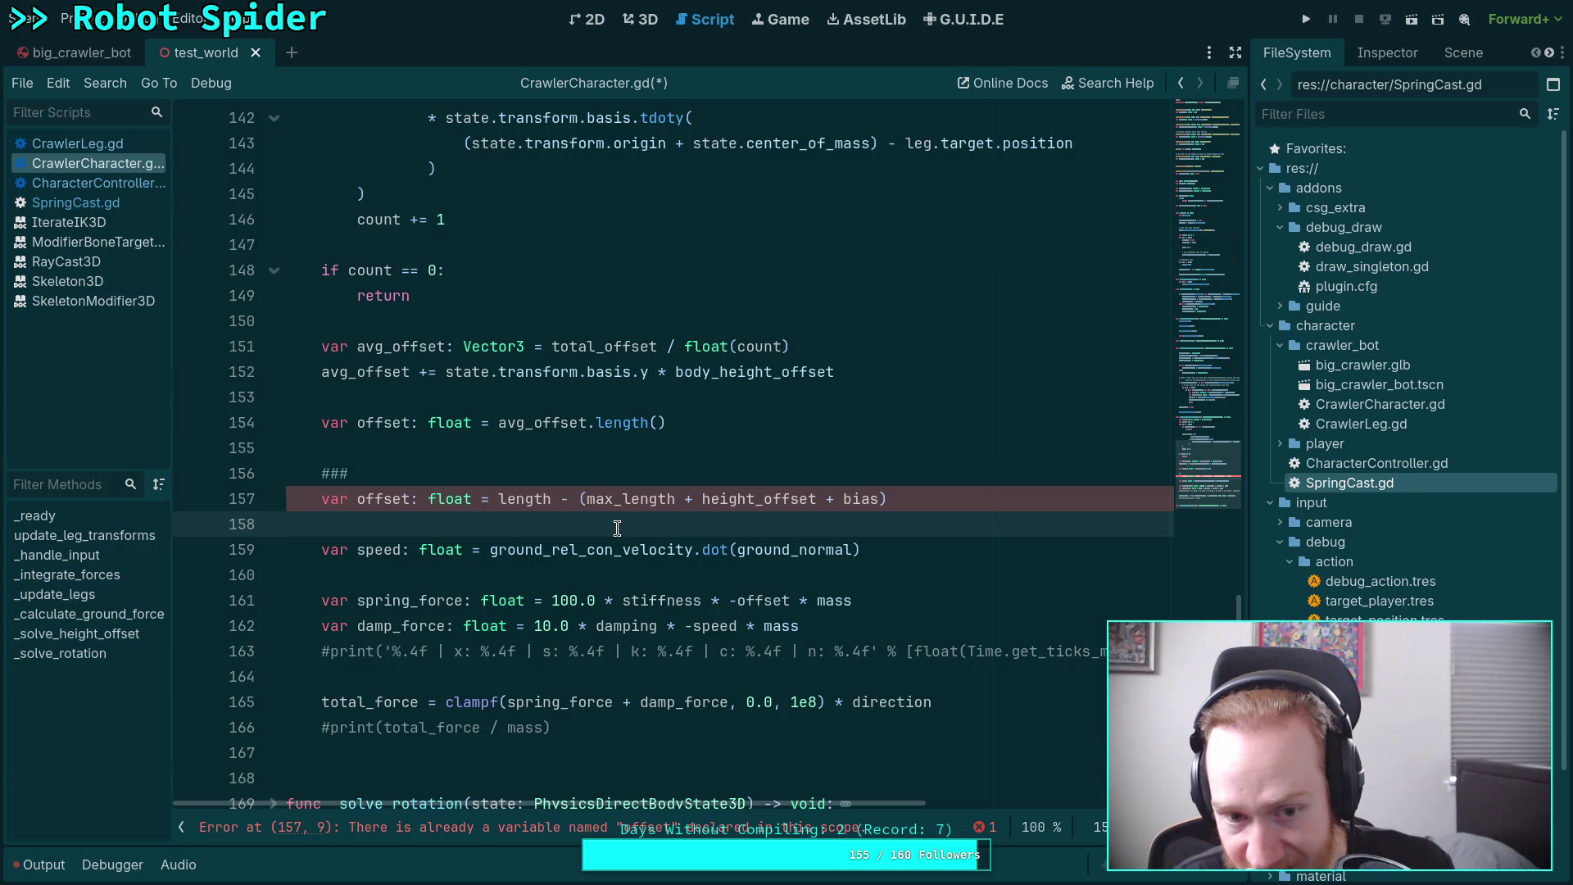
click(726, 413)
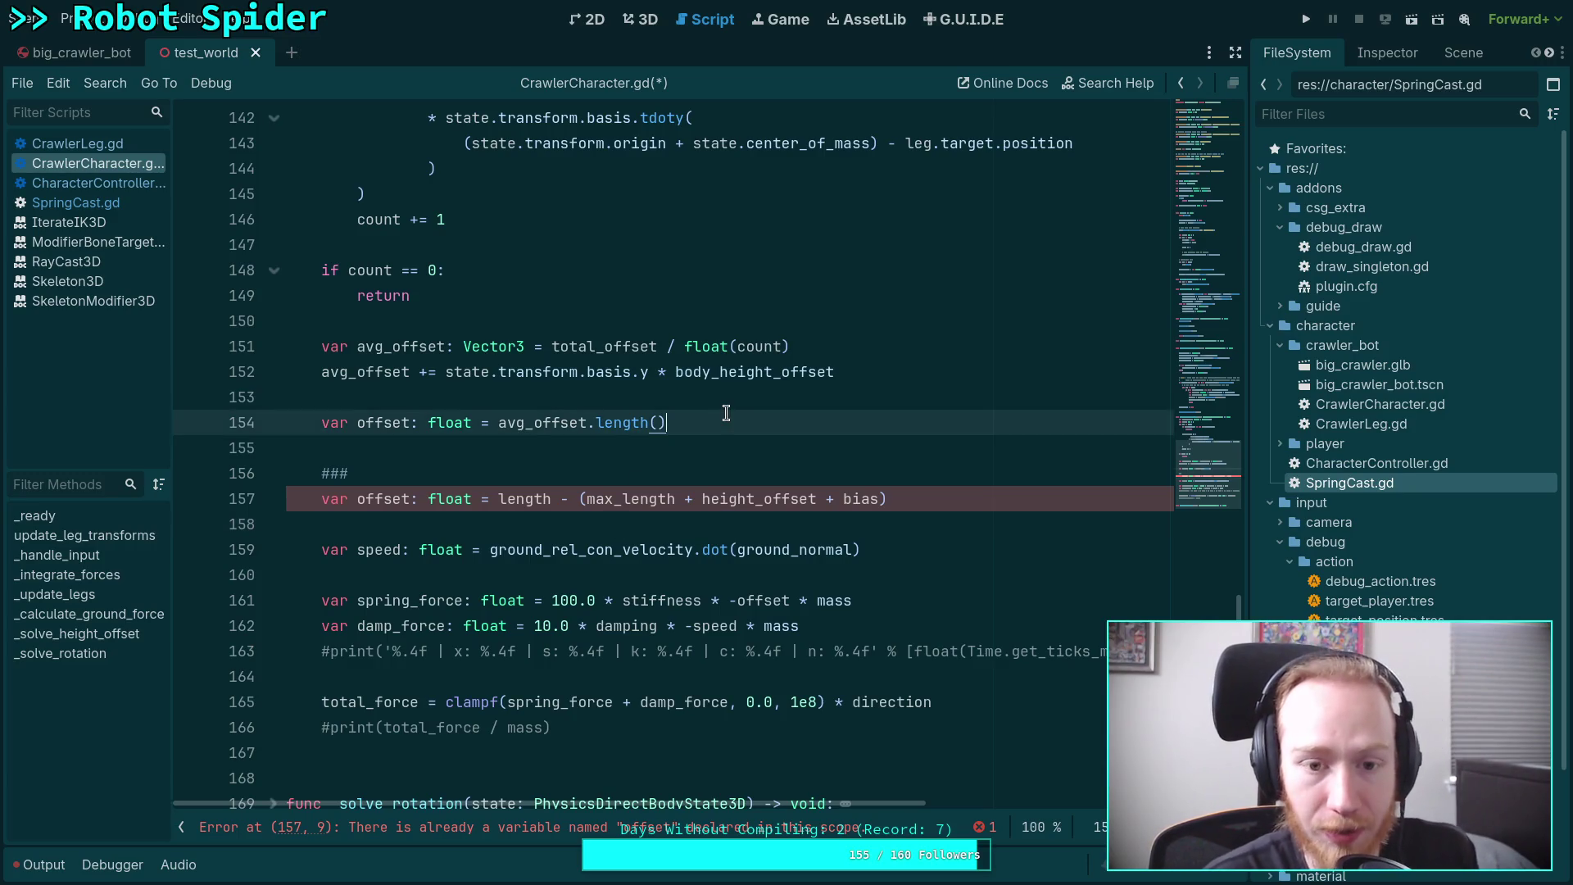
- Move the offset line up, append ' - body_height_offset', and delete the 'avg_offset +=' line
key(alt+Up)
key(alt+Up)
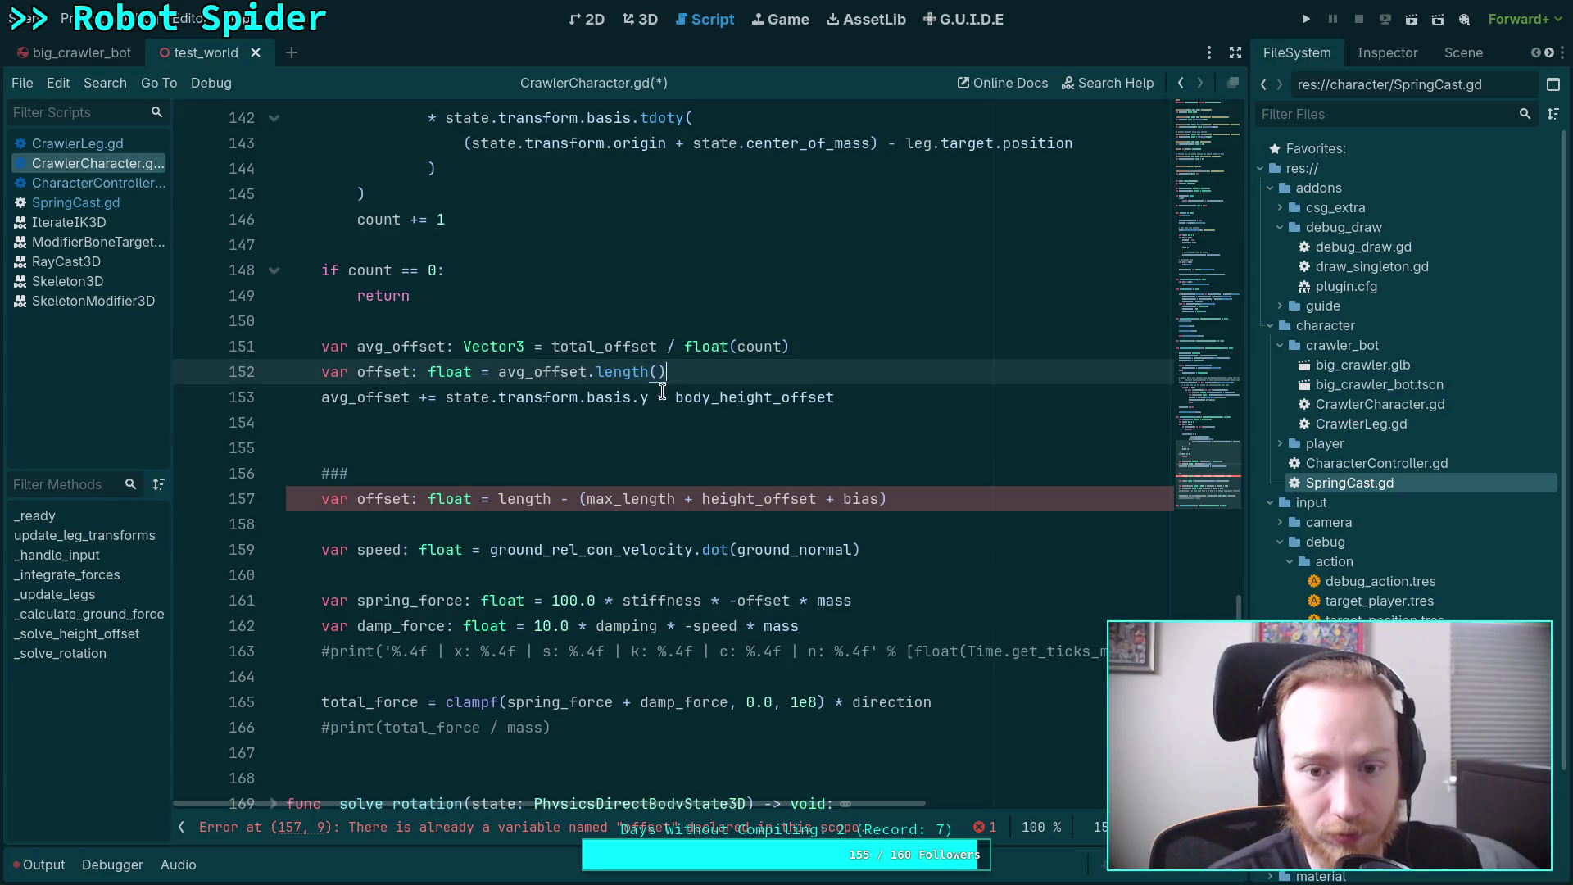
scroll(662, 390, up, 1)
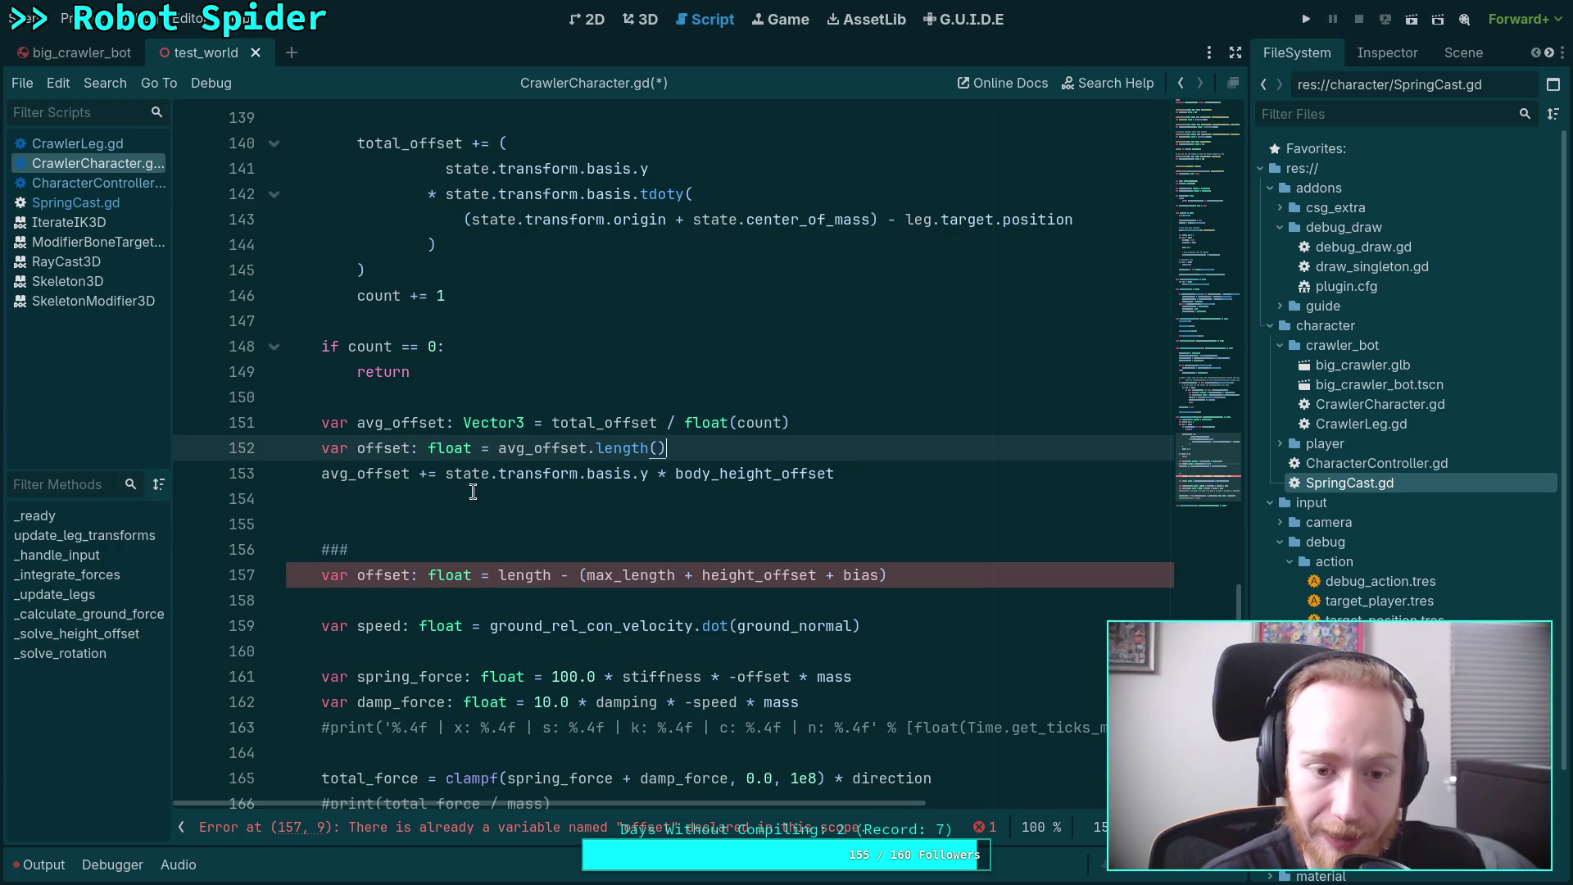
click(324, 474)
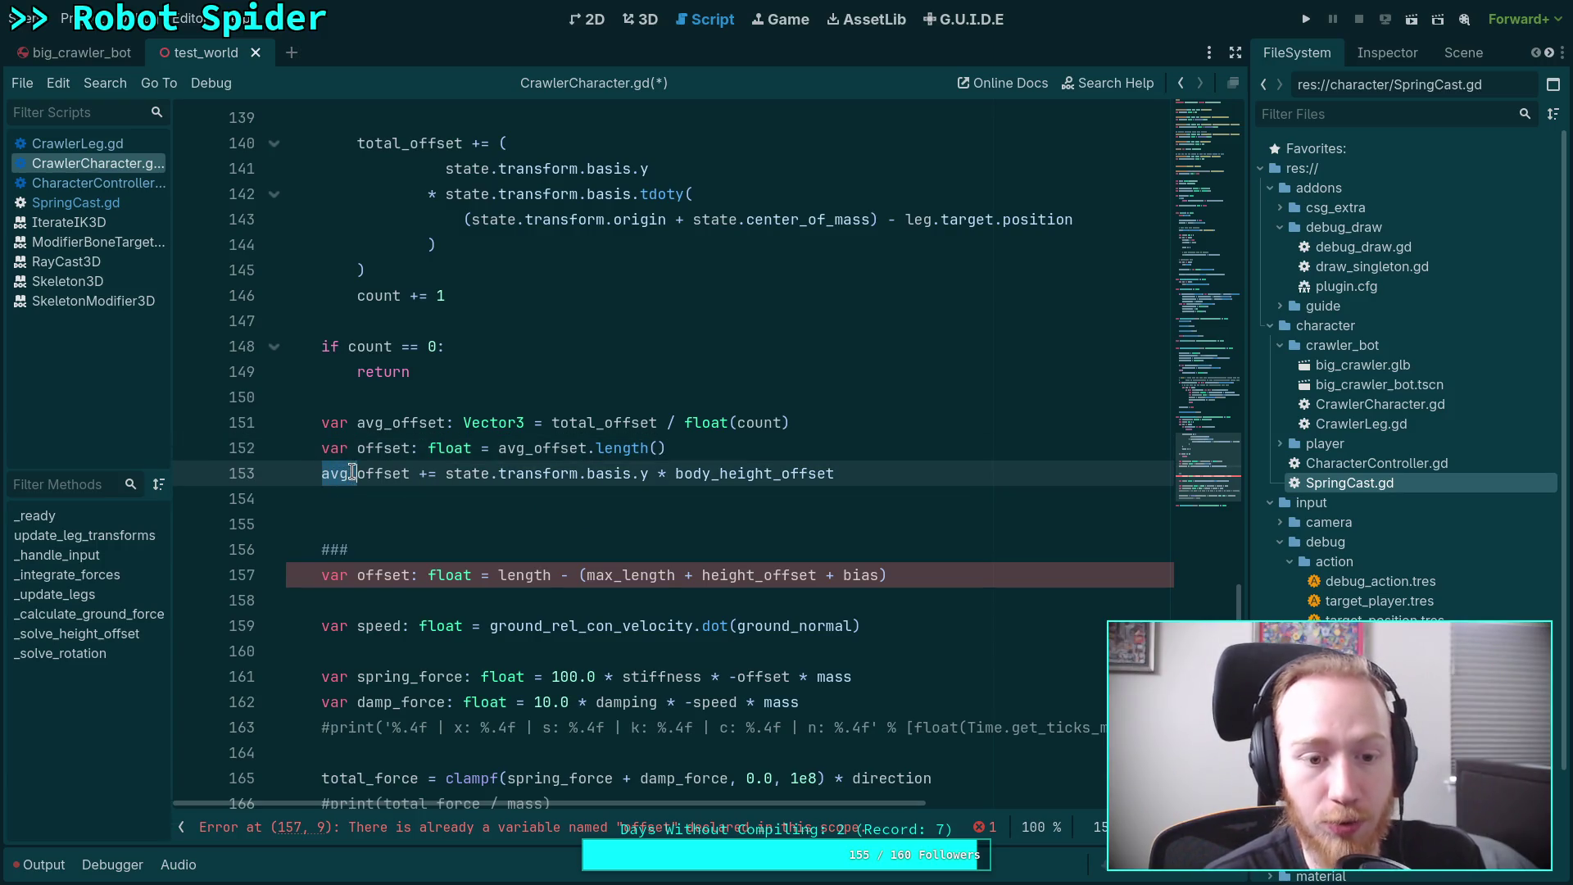
click(717, 456)
mouse_move(811, 480)
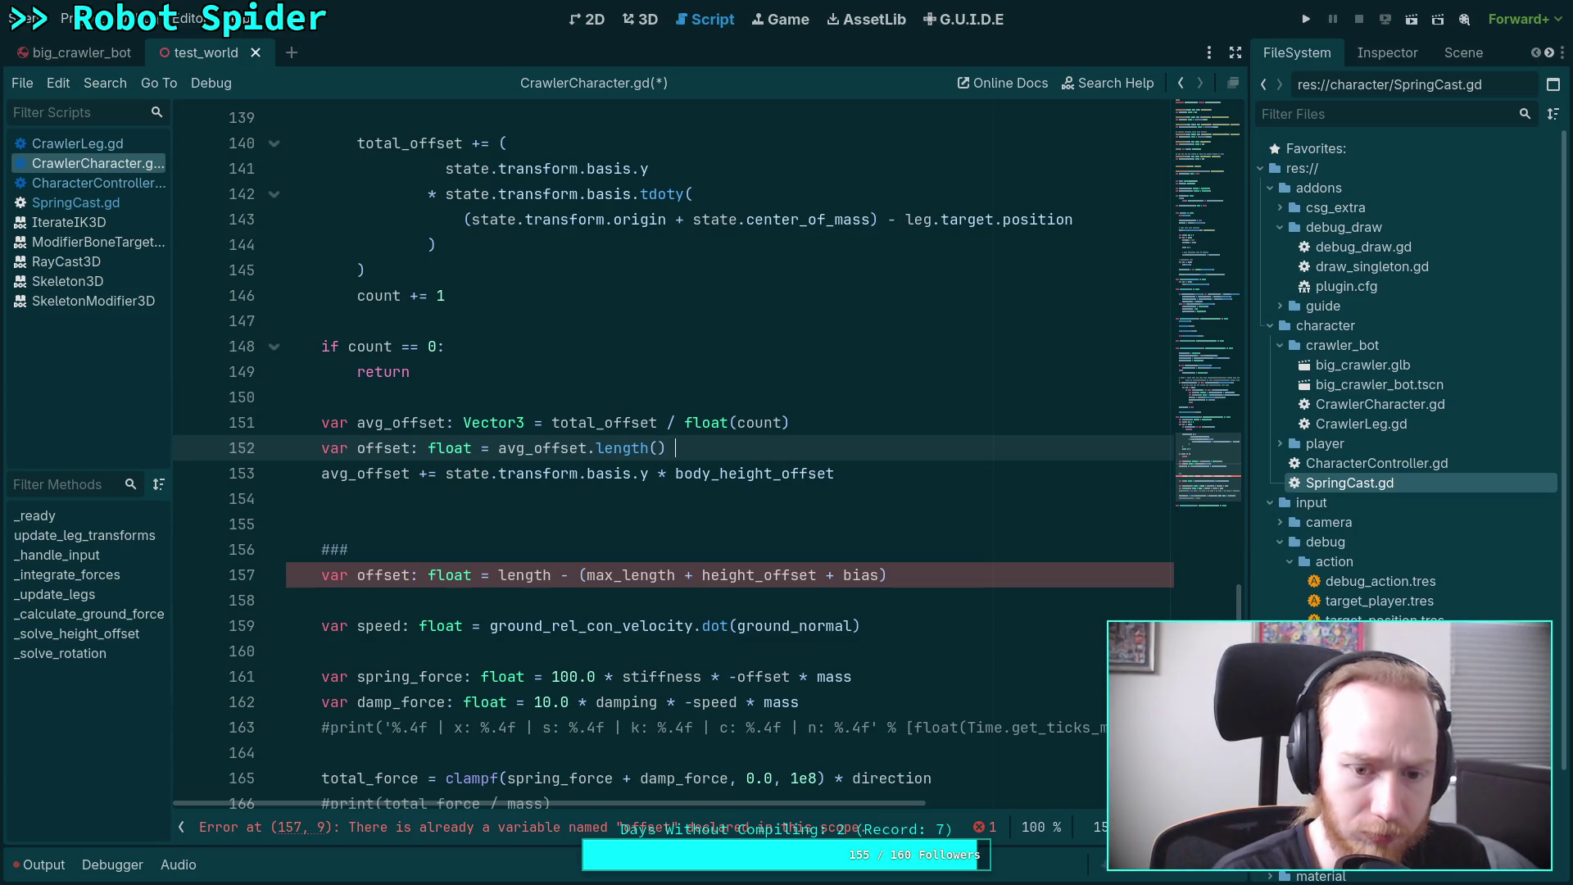
text(body)
key(Return)
key(shift+Down)
key(BackSpace)
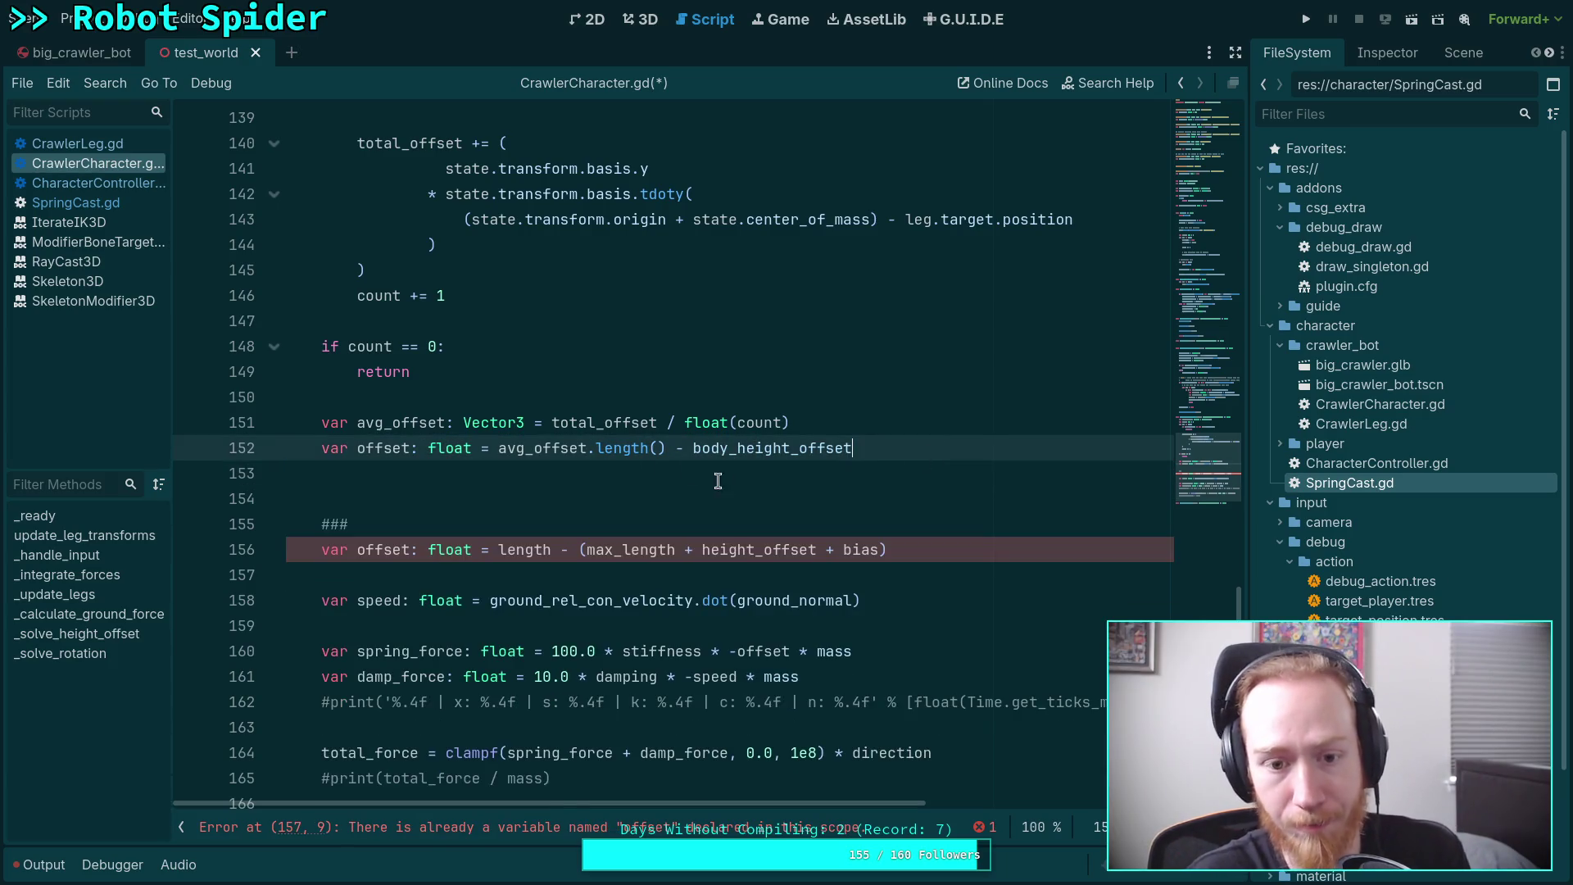
- Highlight the uses of avg_offset and total_offset, ending on the total_offset declaration
double_click(544, 447)
scroll(643, 445, up, 3)
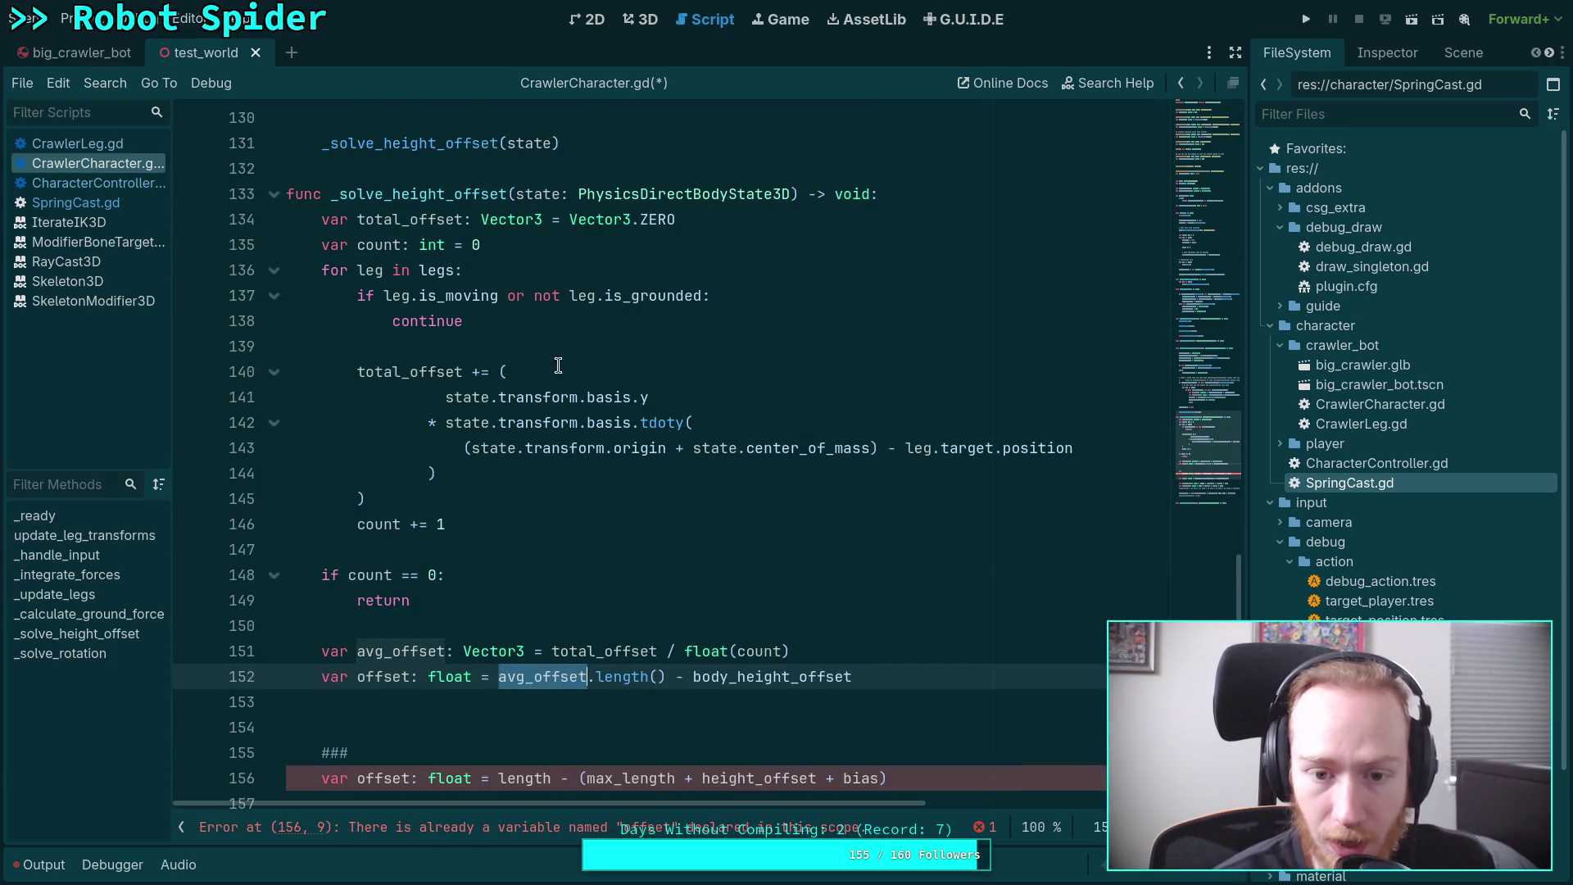
drag(440, 397, 563, 480)
key(Left)
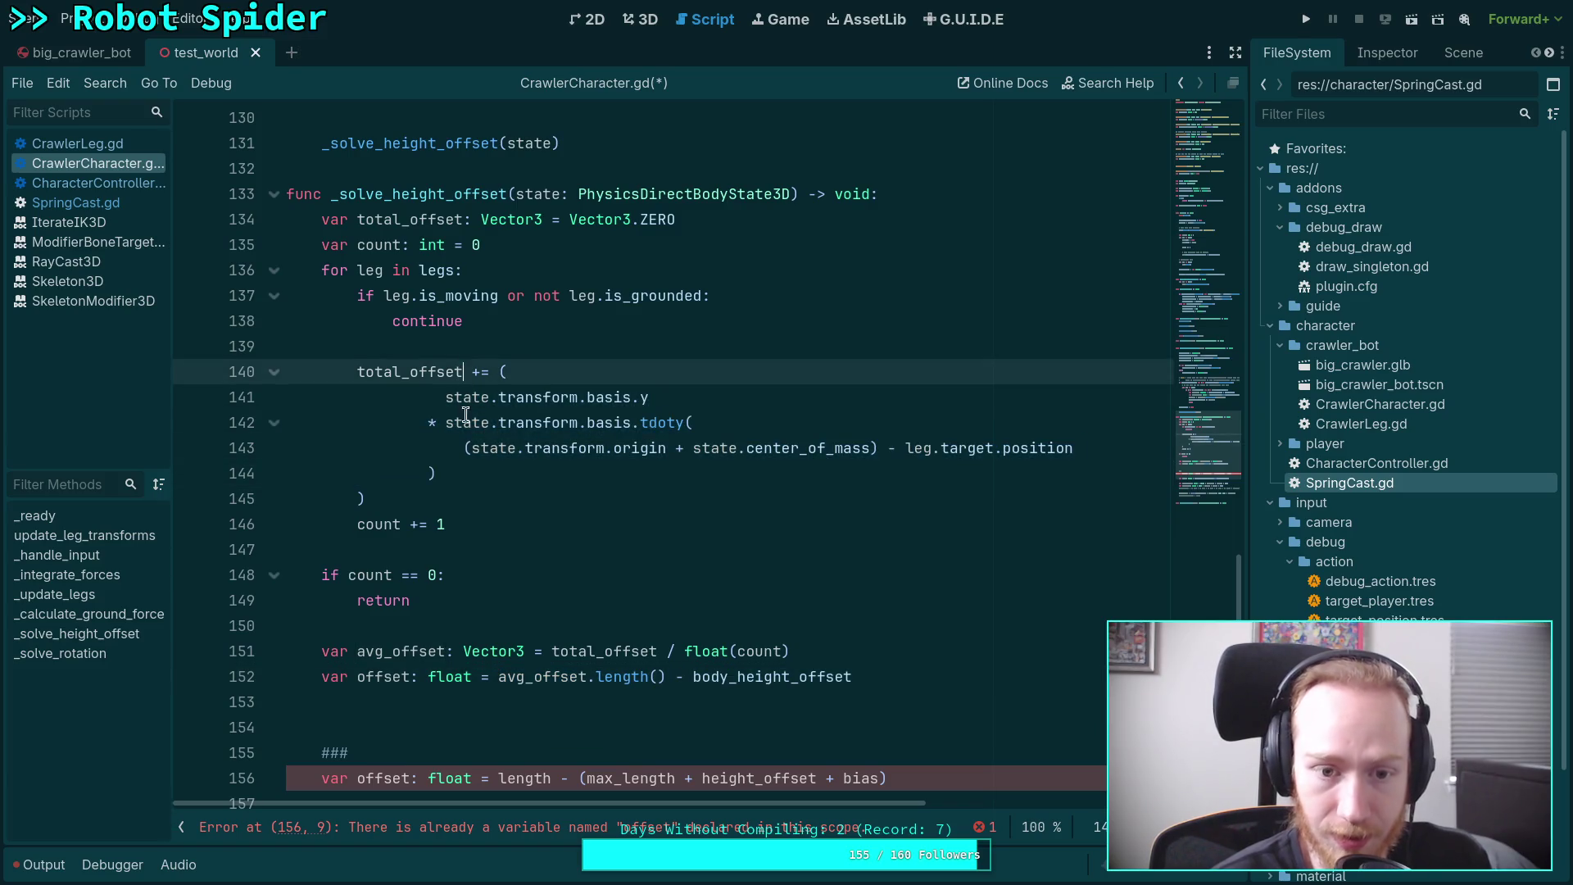
scroll(553, 475, down, 2)
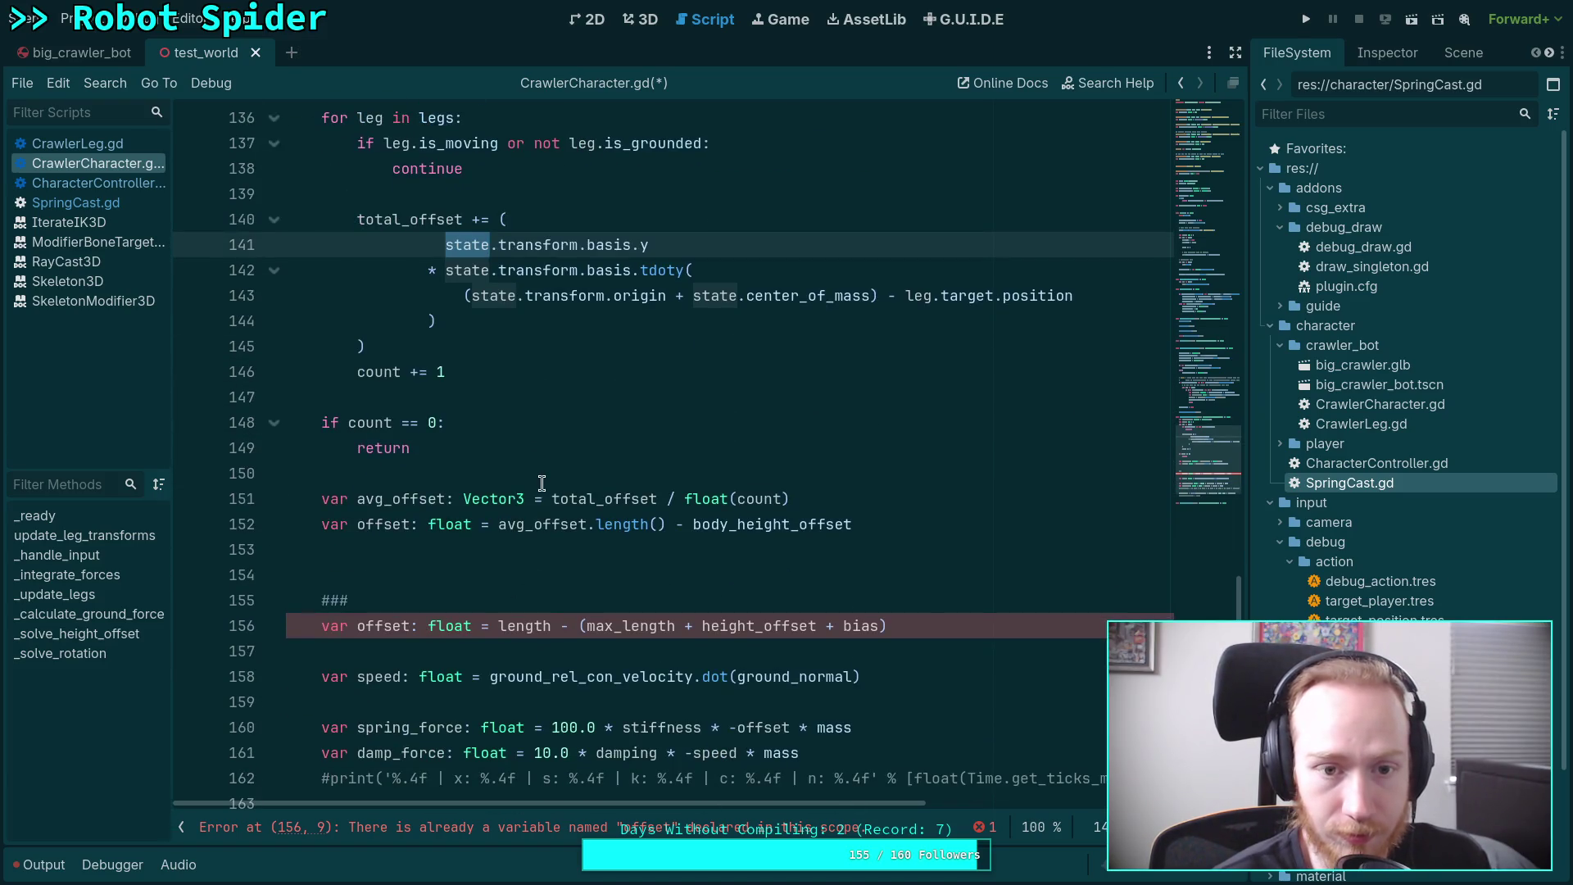
scroll(540, 484, up, 1)
double_click(397, 299)
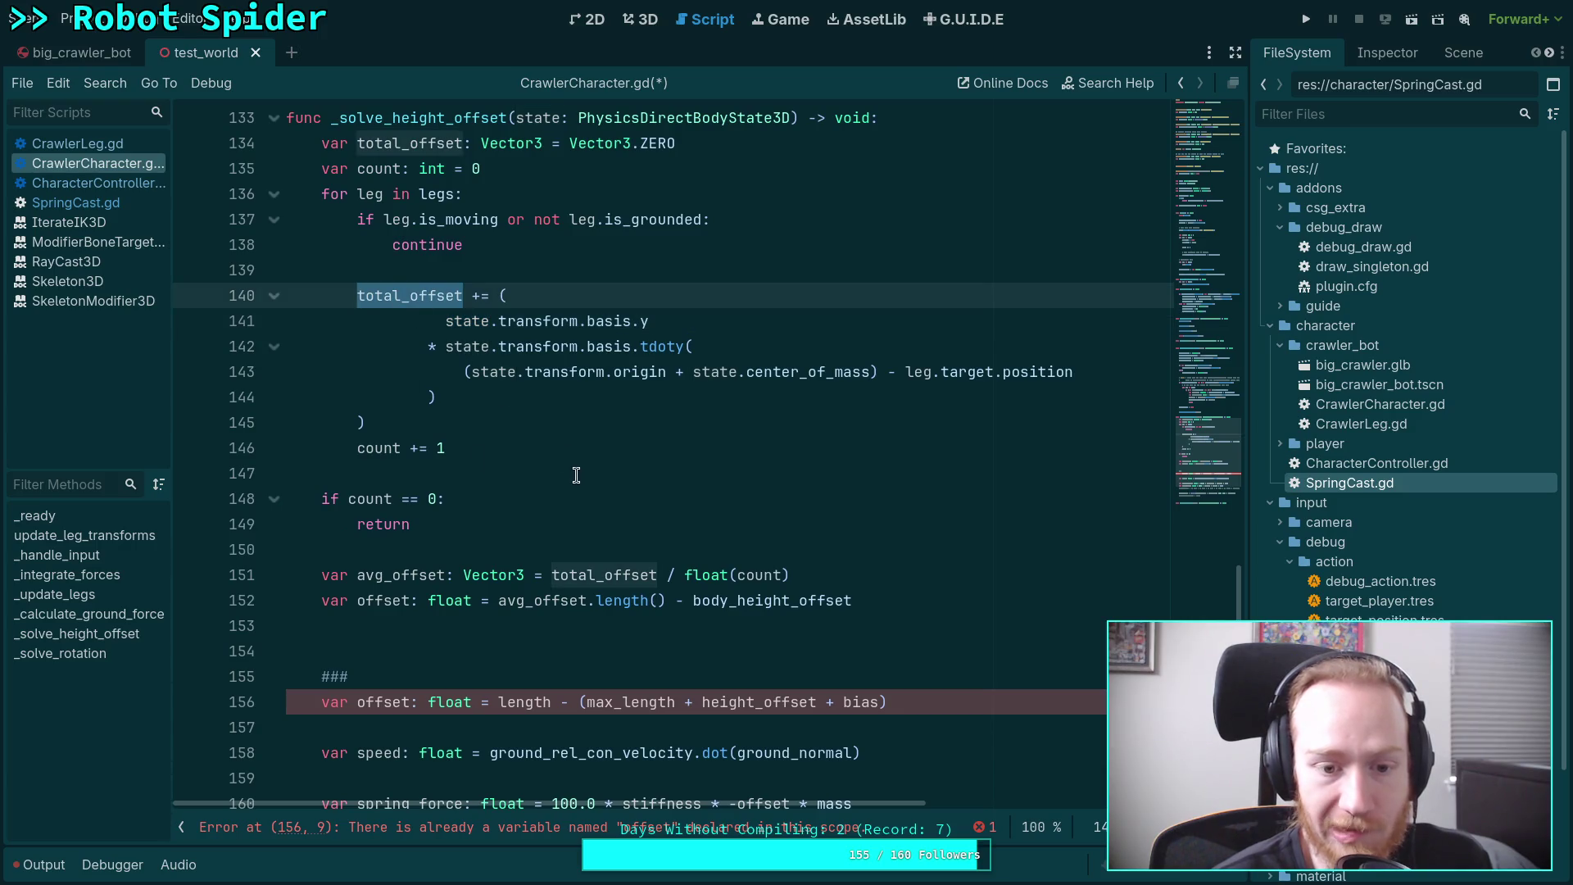
double_click(498, 143)
double_click(366, 143)
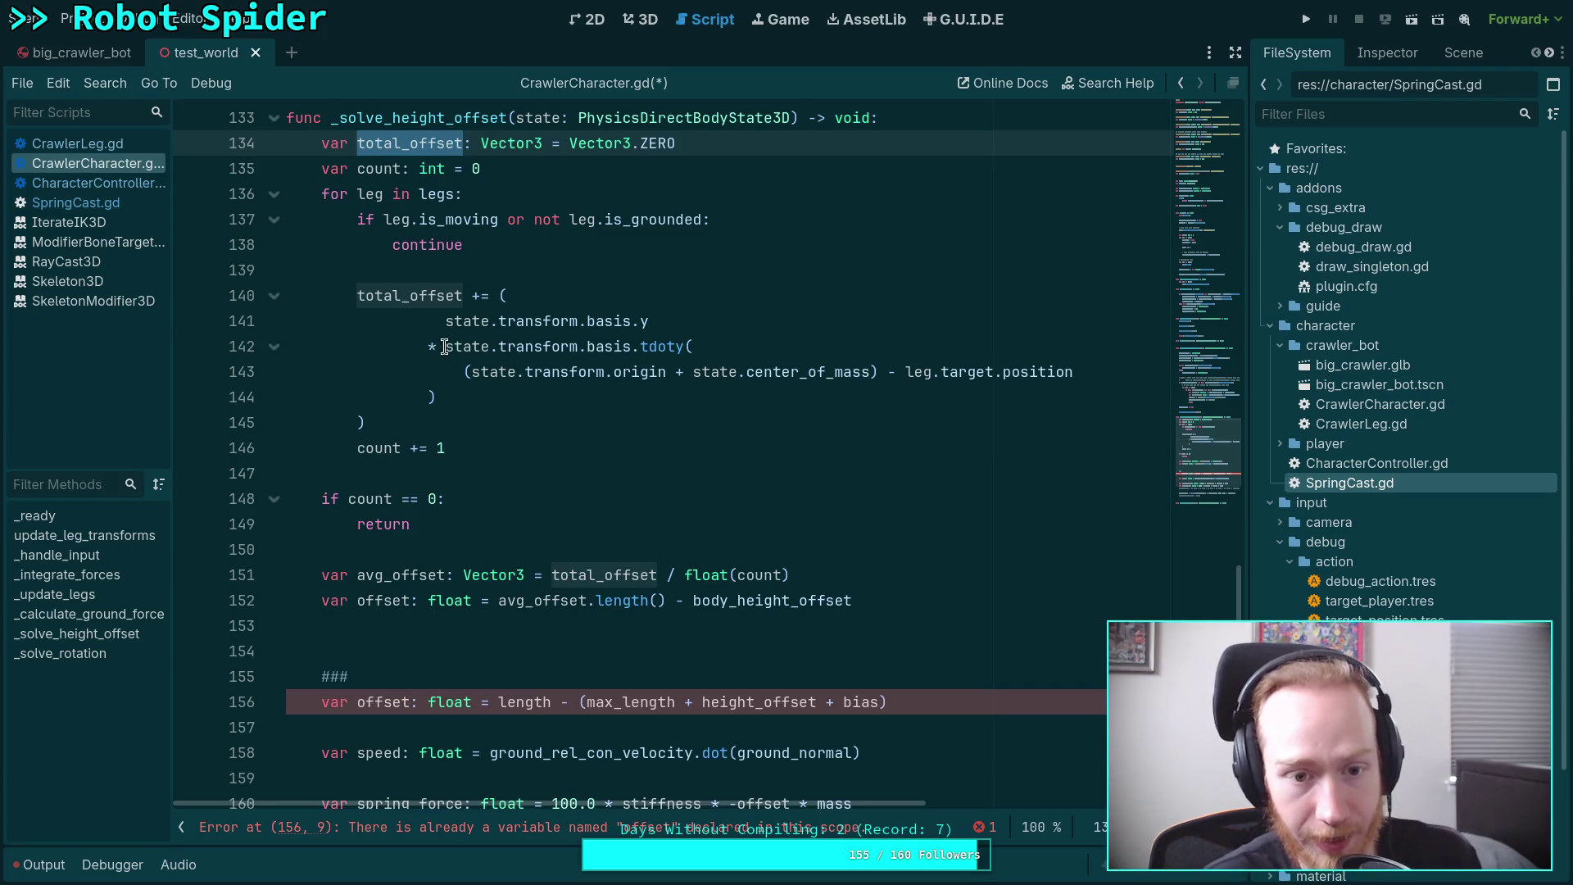
- Remove the basis.y multiplier from the total_offset sum and tidy the tdoty call's lines
drag(443, 347, 446, 321)
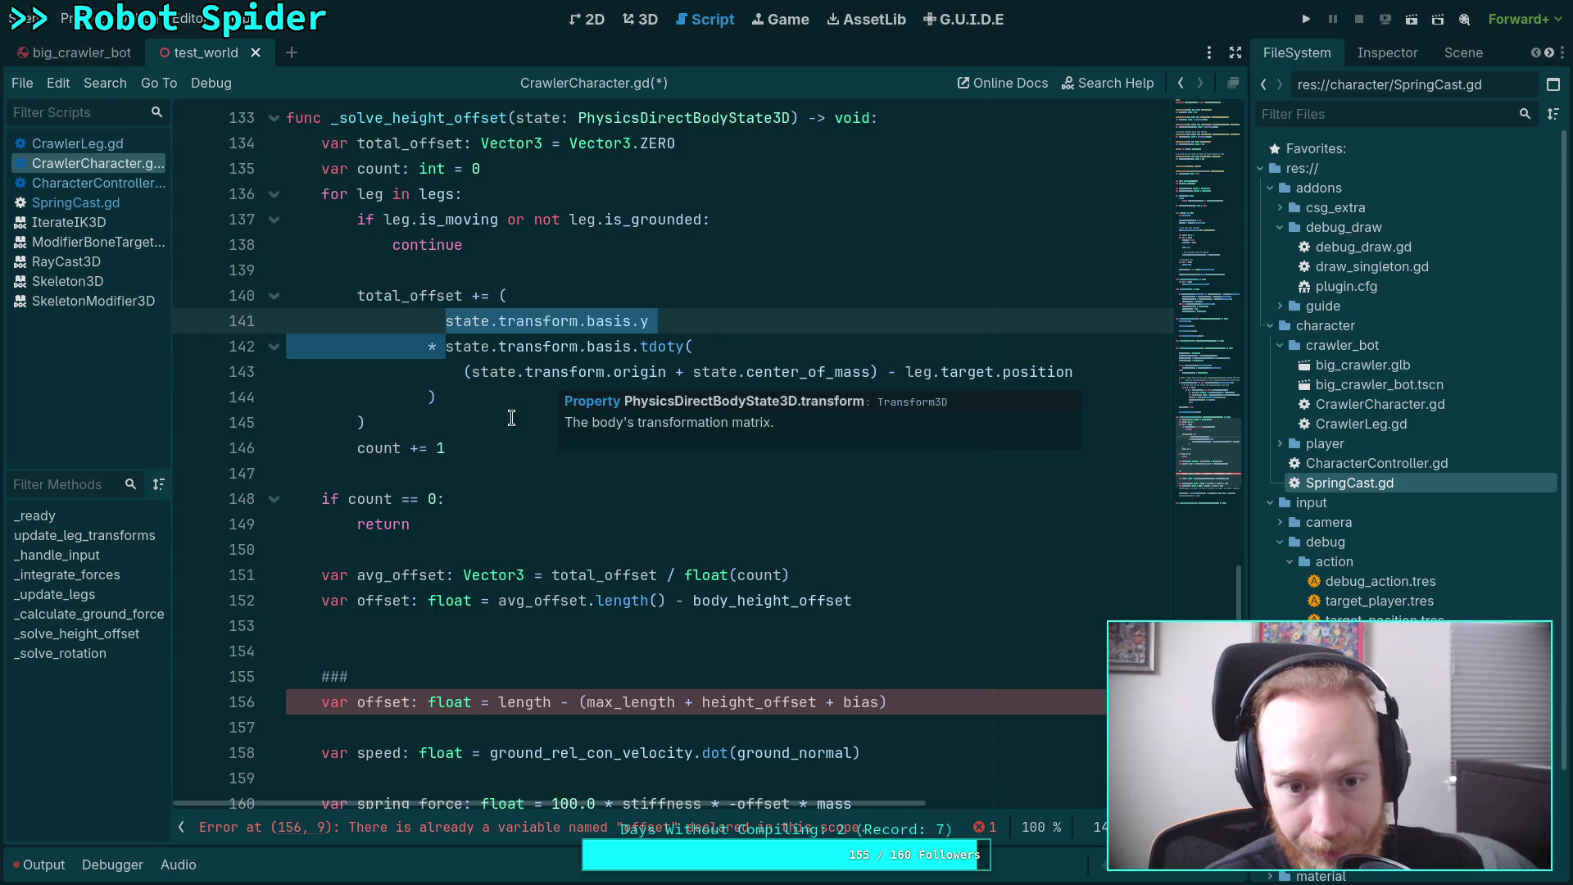
key(BackSpace)
key(BackSpace)
key(BackSpace)
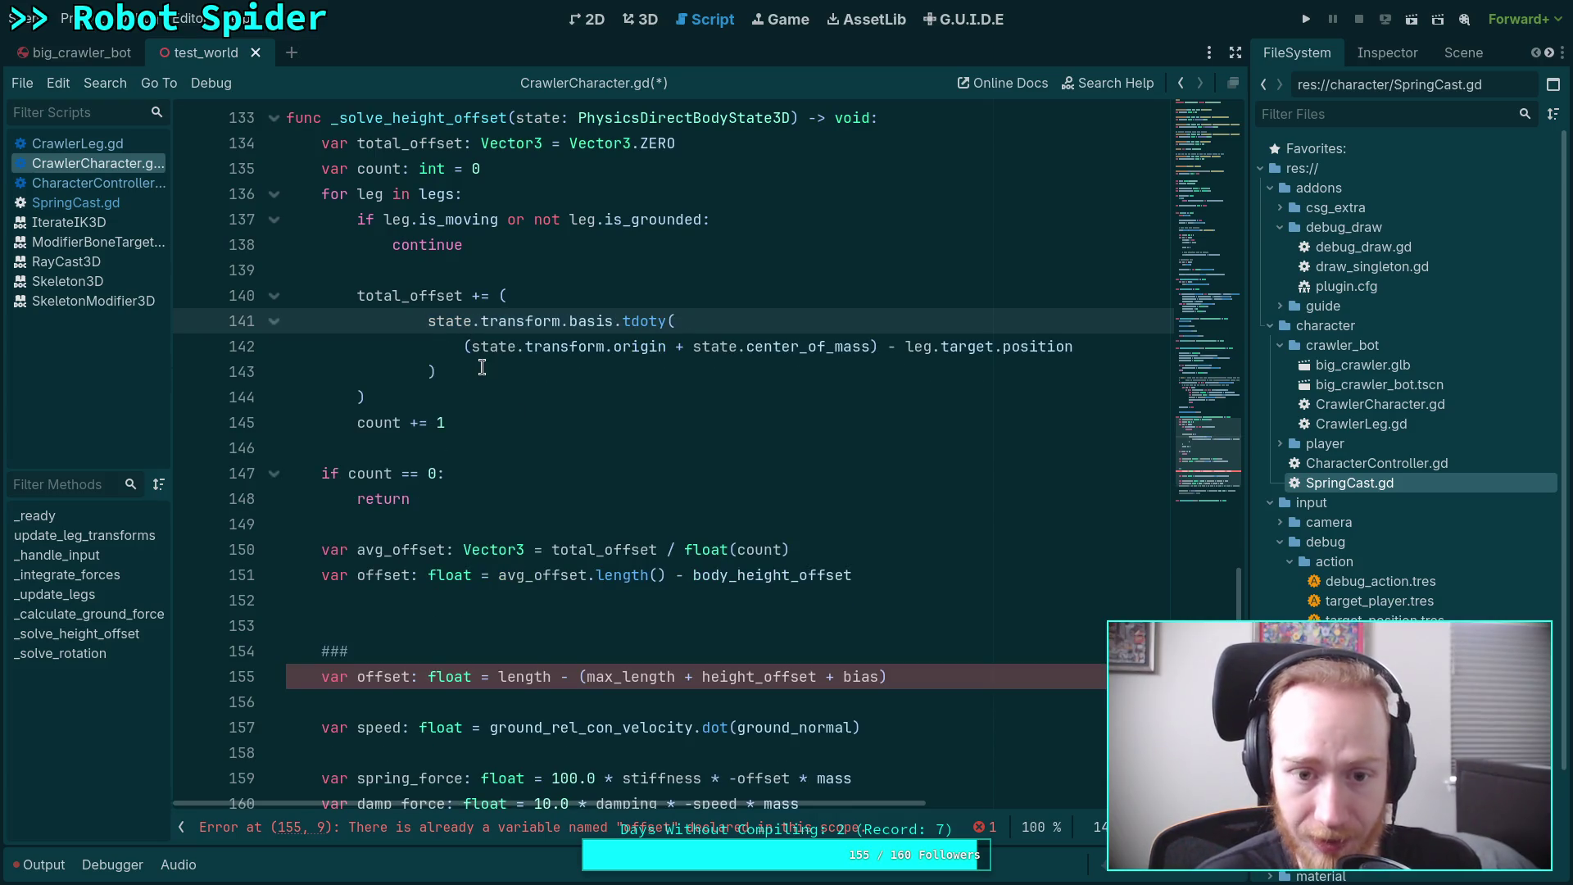
key(ctrl+shift+Left)
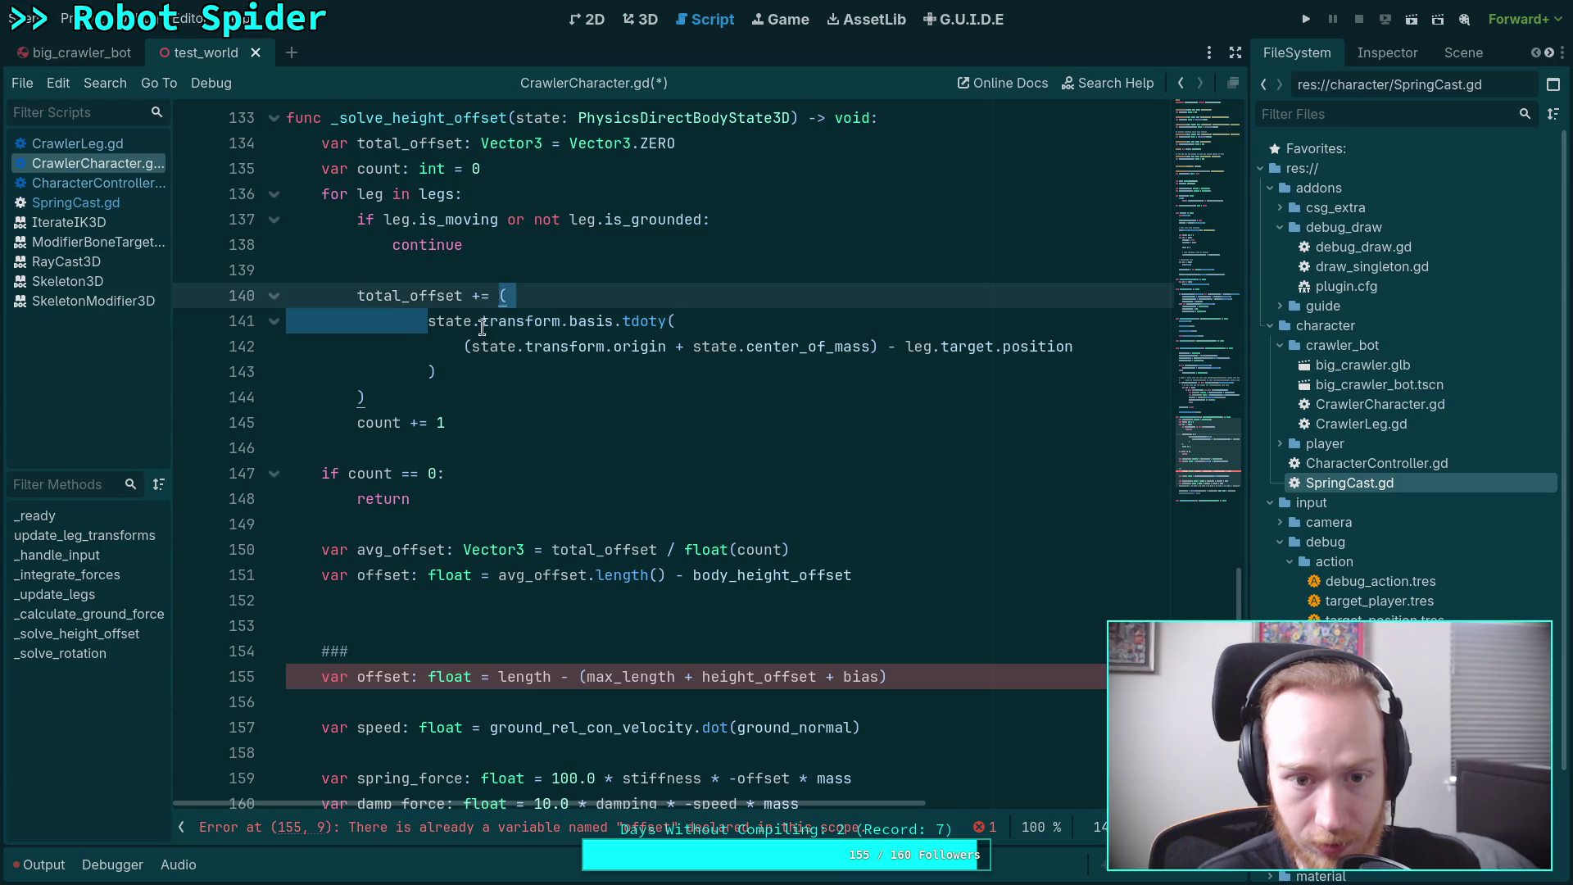
key(BackSpace)
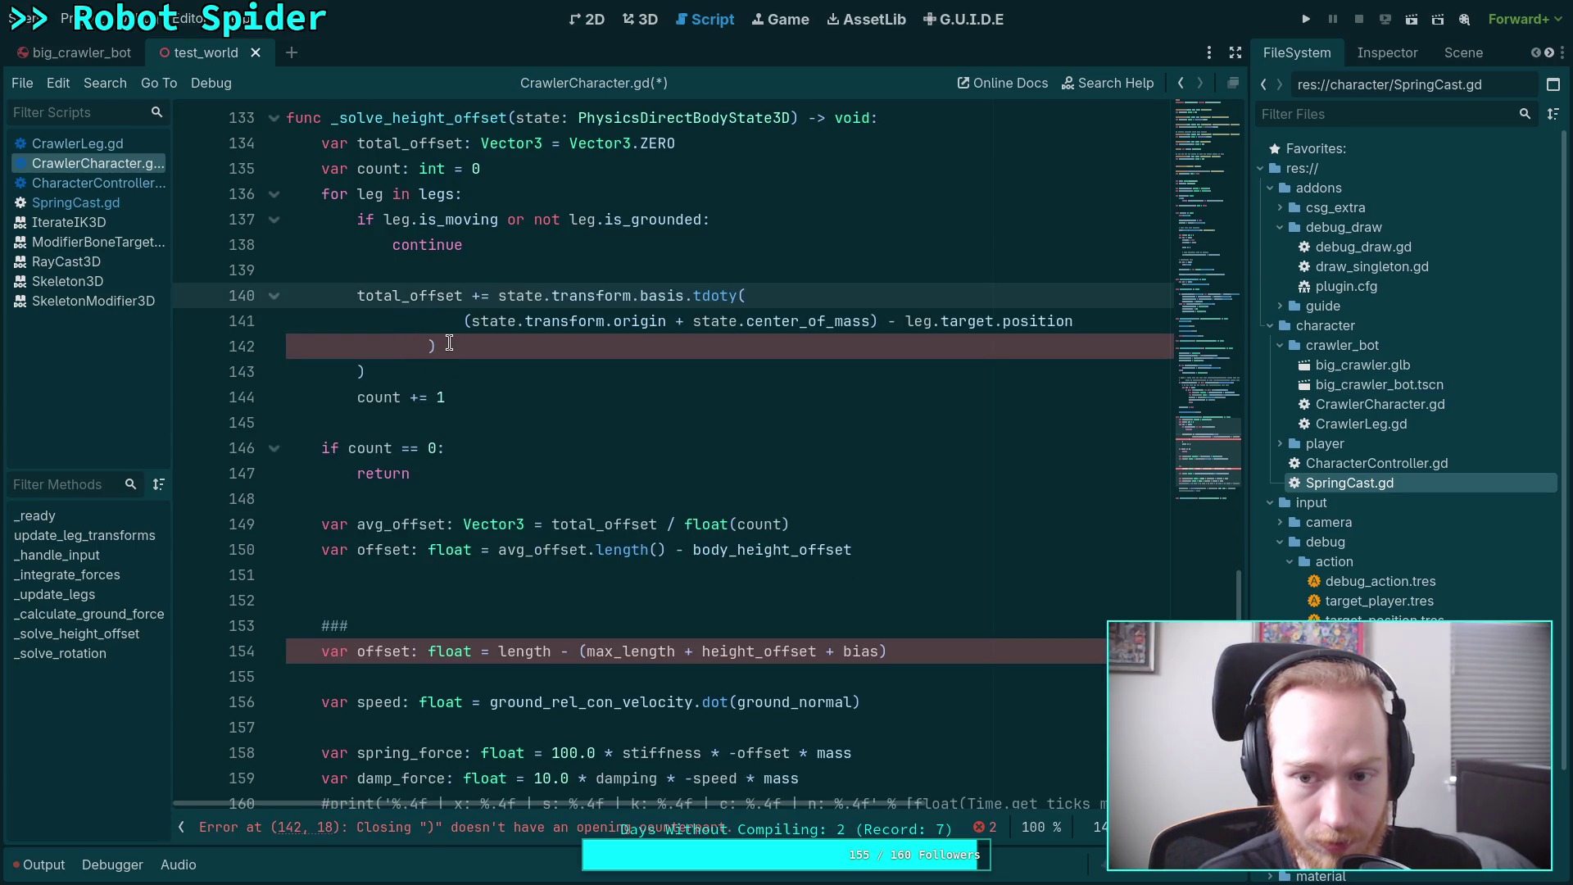
click(449, 345)
key(shift+Down)
key(BackSpace)
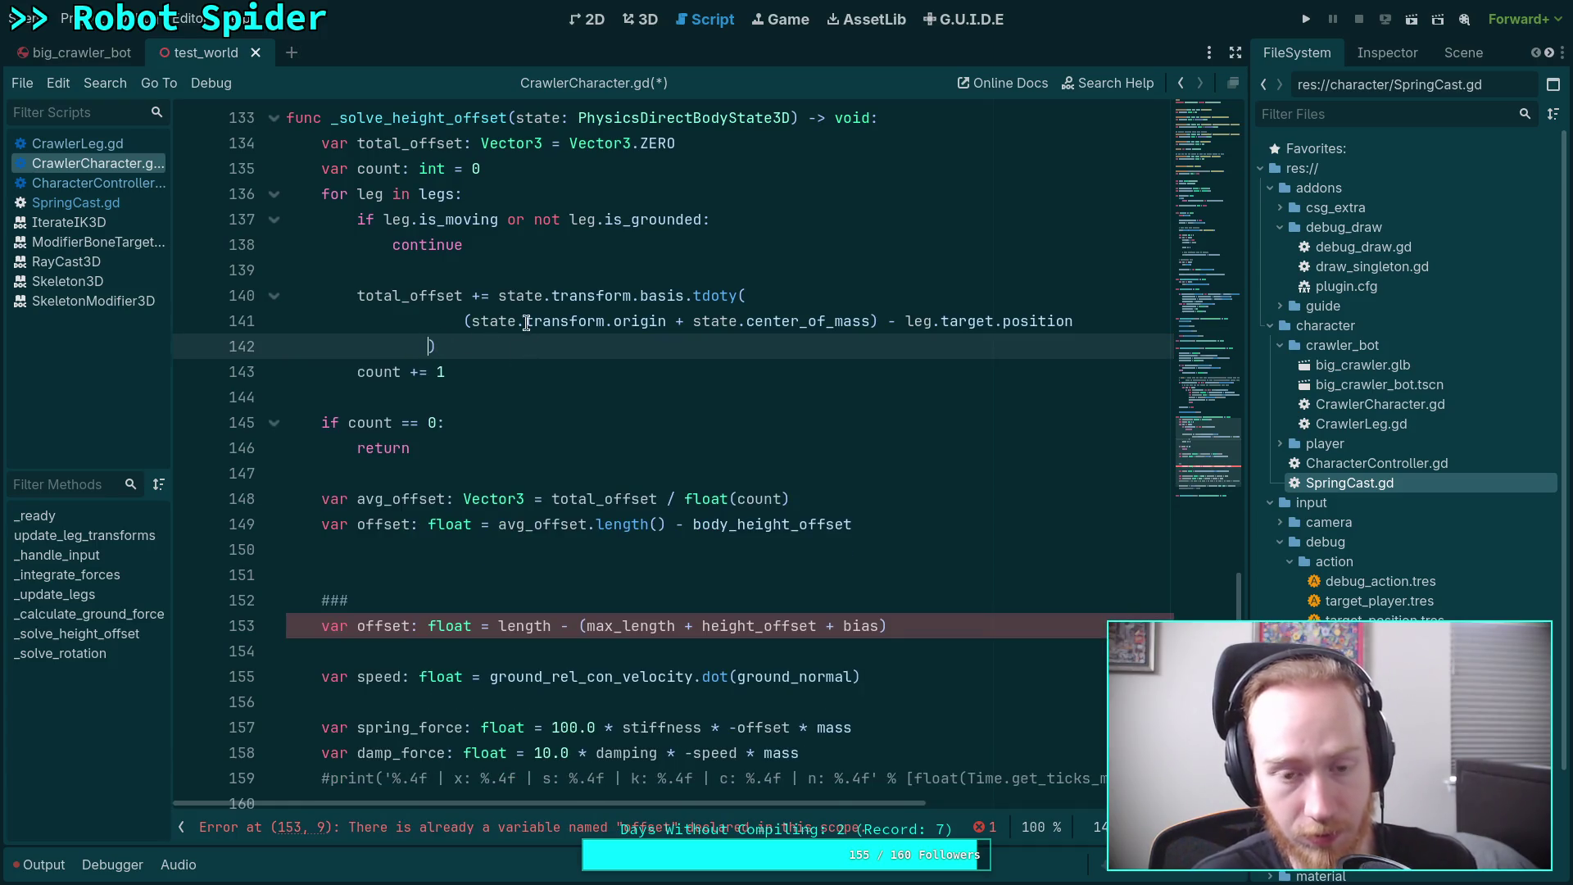
drag(457, 320, 484, 352)
key(Tab)
key(Tab)
click(649, 354)
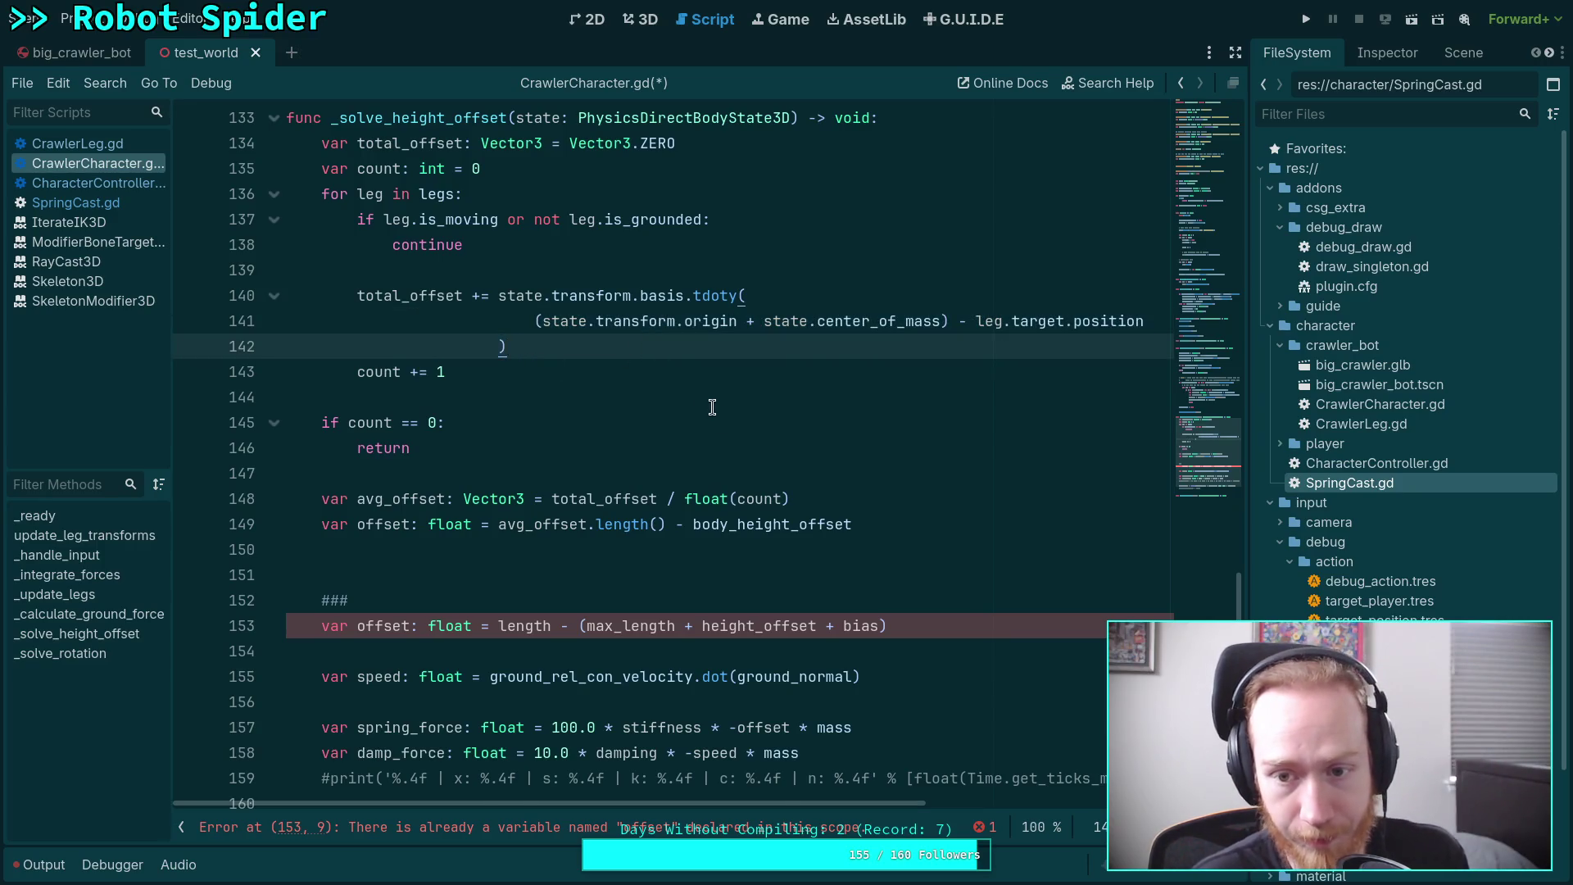
scroll(710, 406, up, 2)
scroll(678, 436, down, 1)
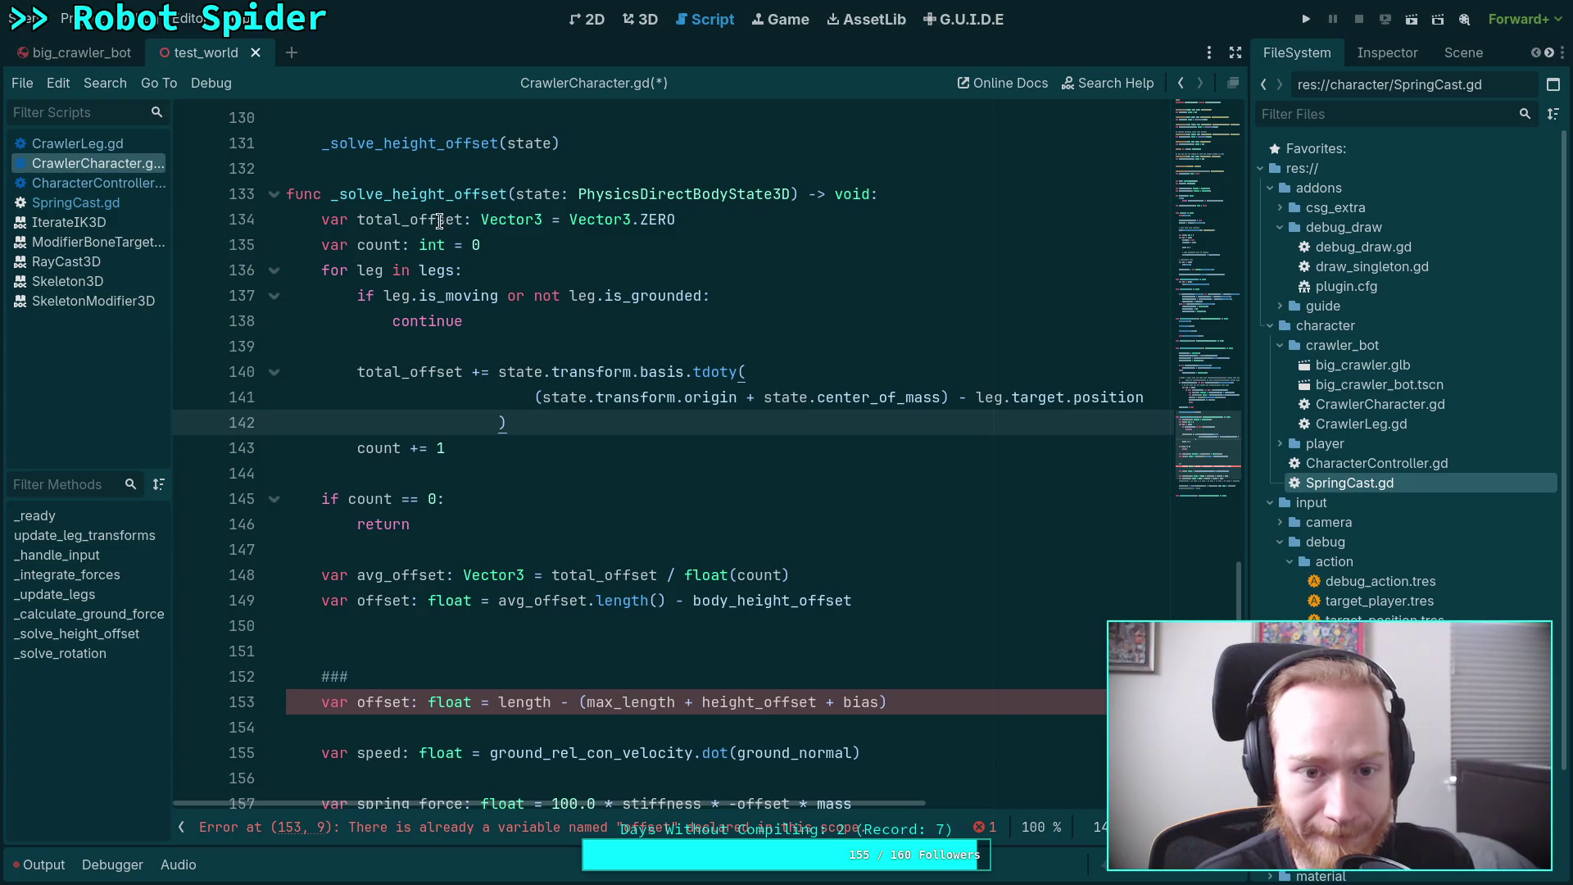
- Declare total_offset as a float initialised to 0.0 instead of Vector3.ZERO
double_click(510, 220)
text(float)
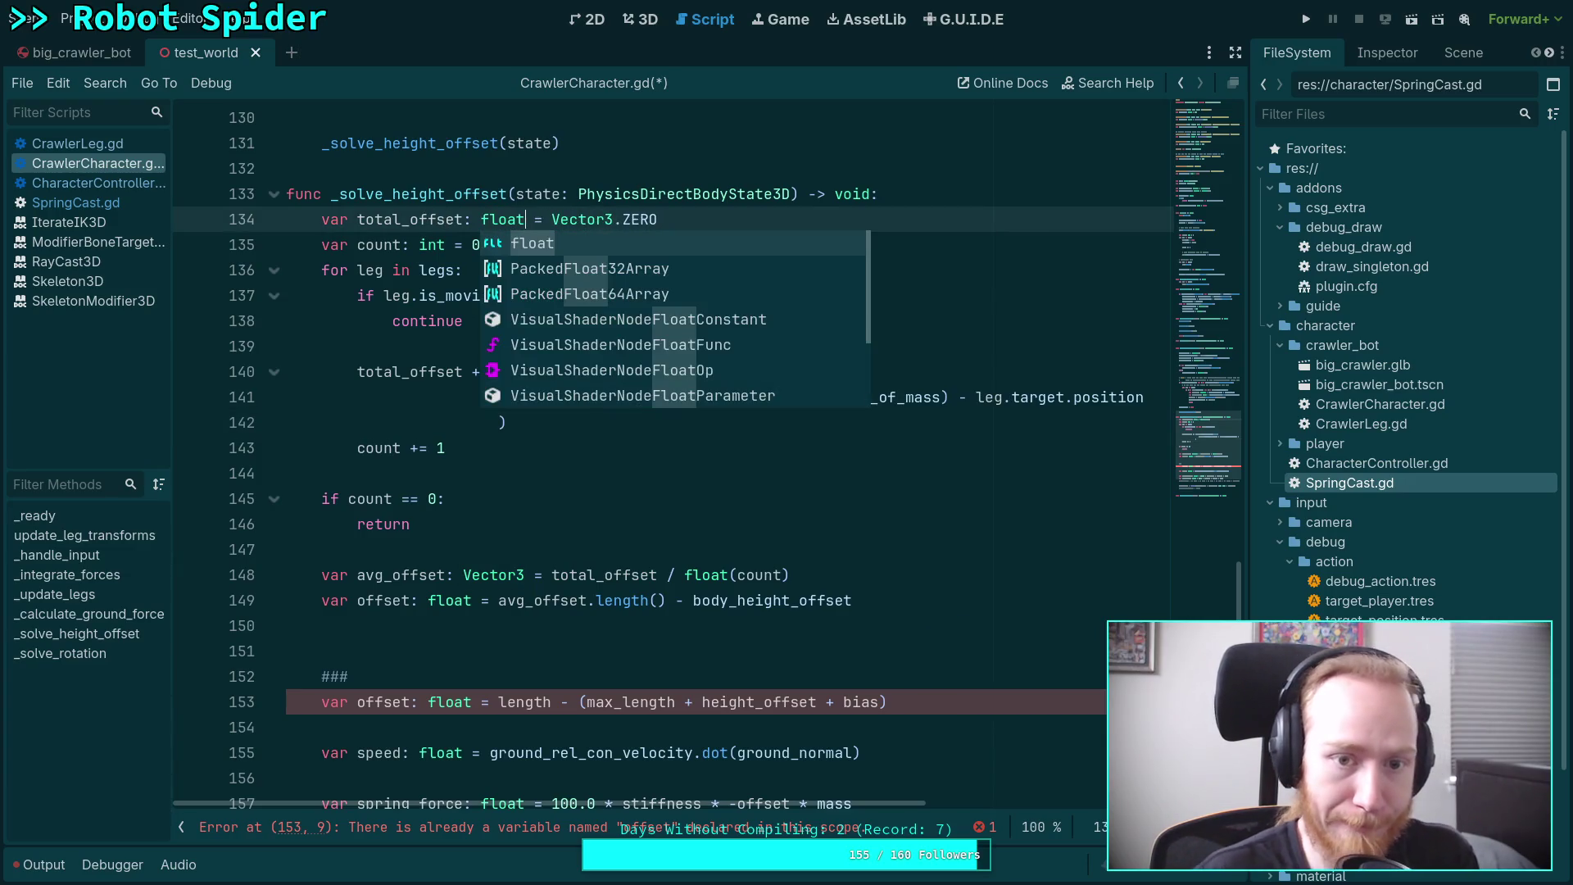
drag(551, 220, 657, 220)
text(0.0)
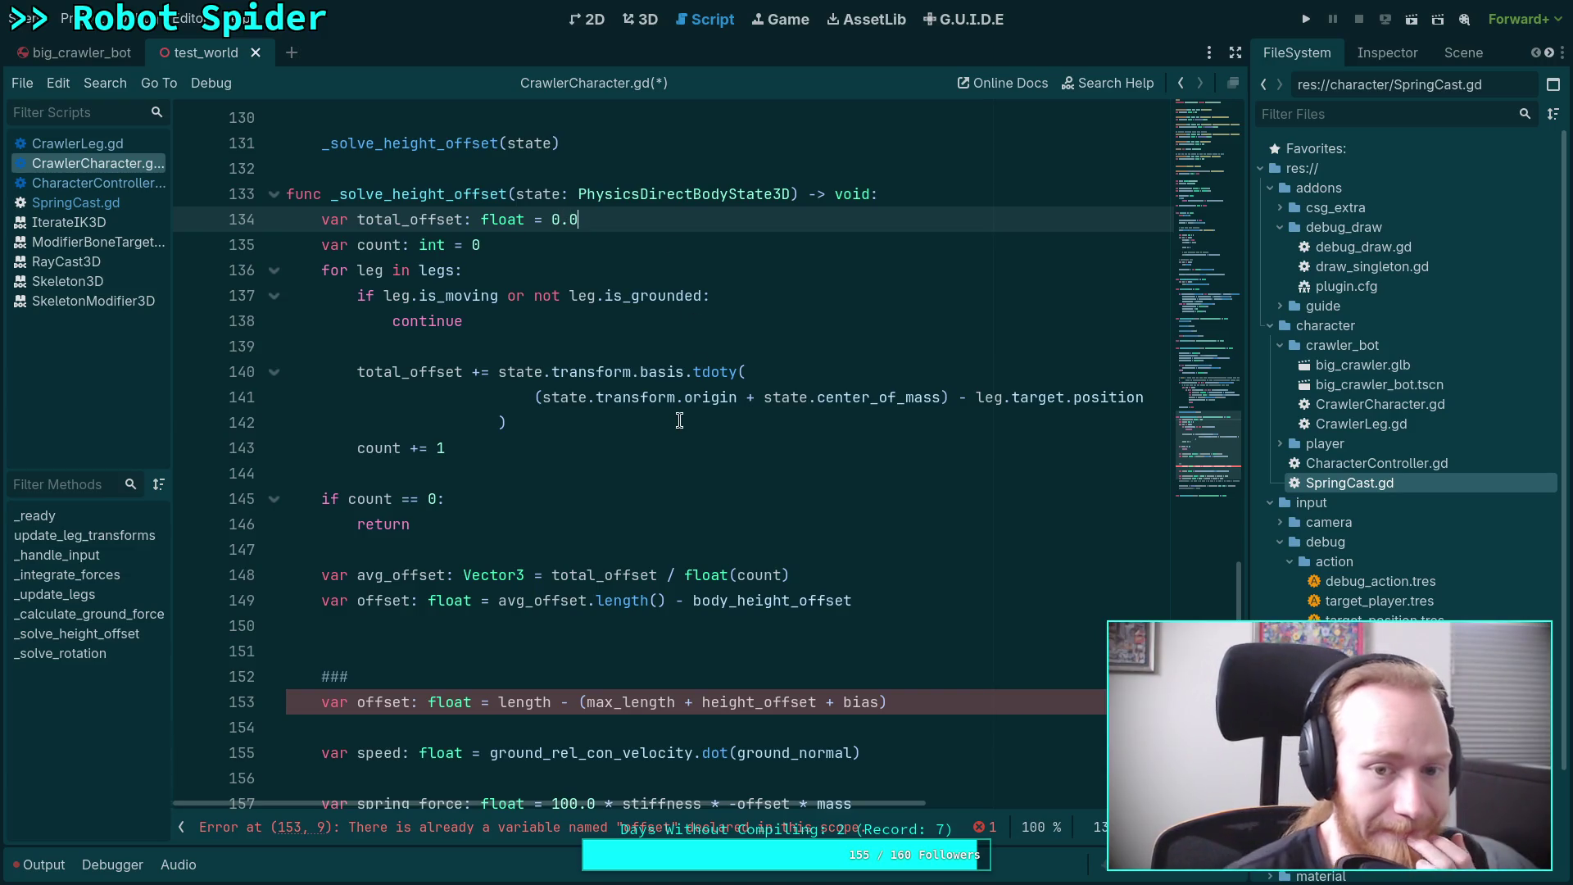
click(670, 437)
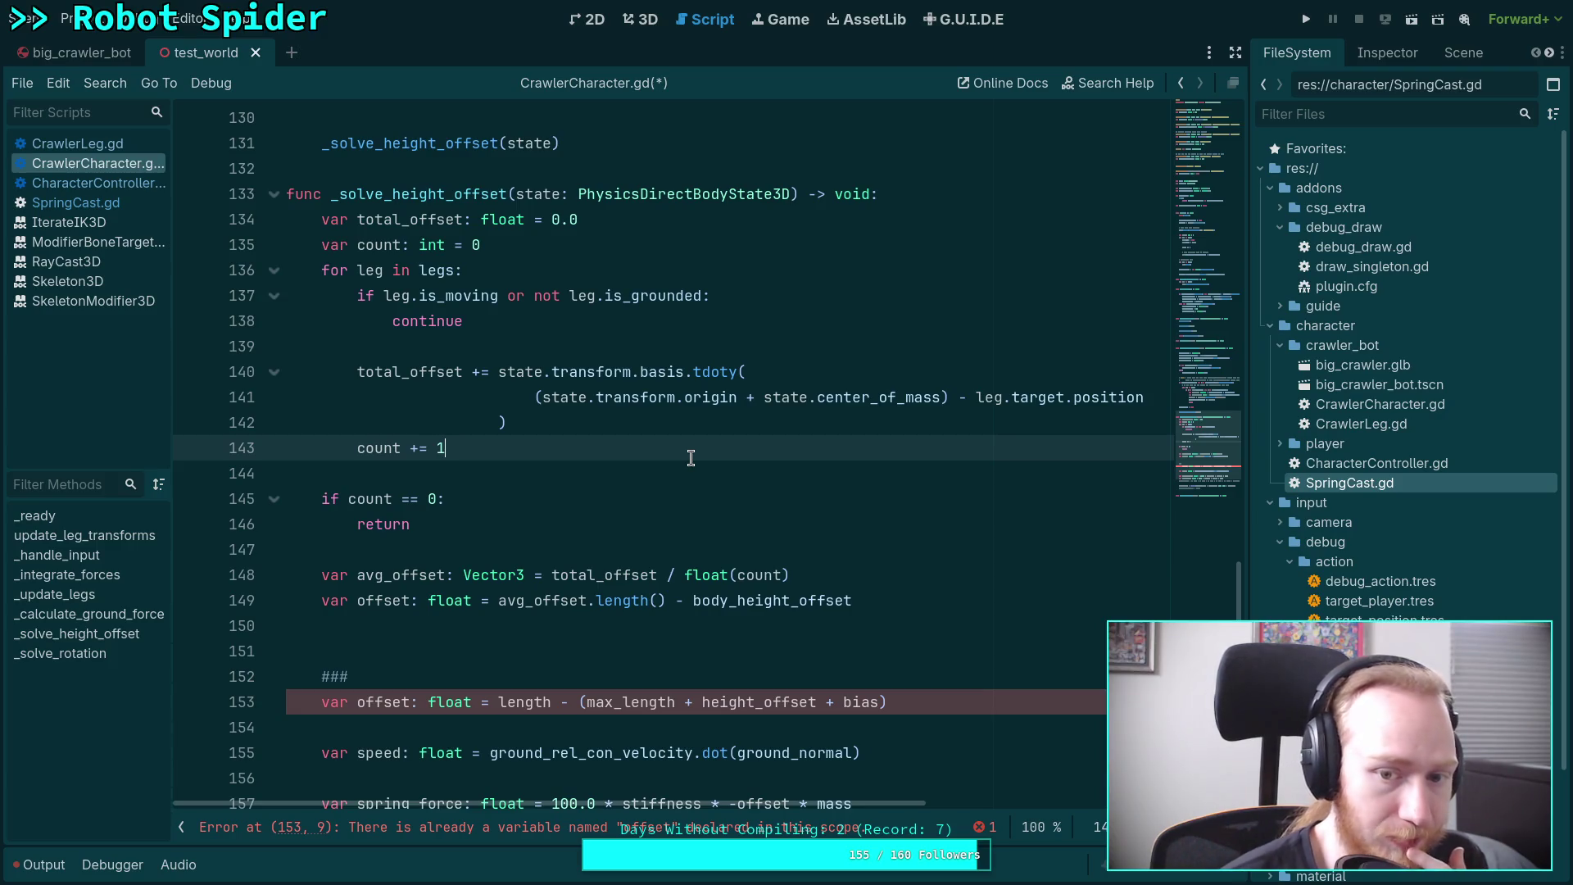
drag(540, 424, 498, 371)
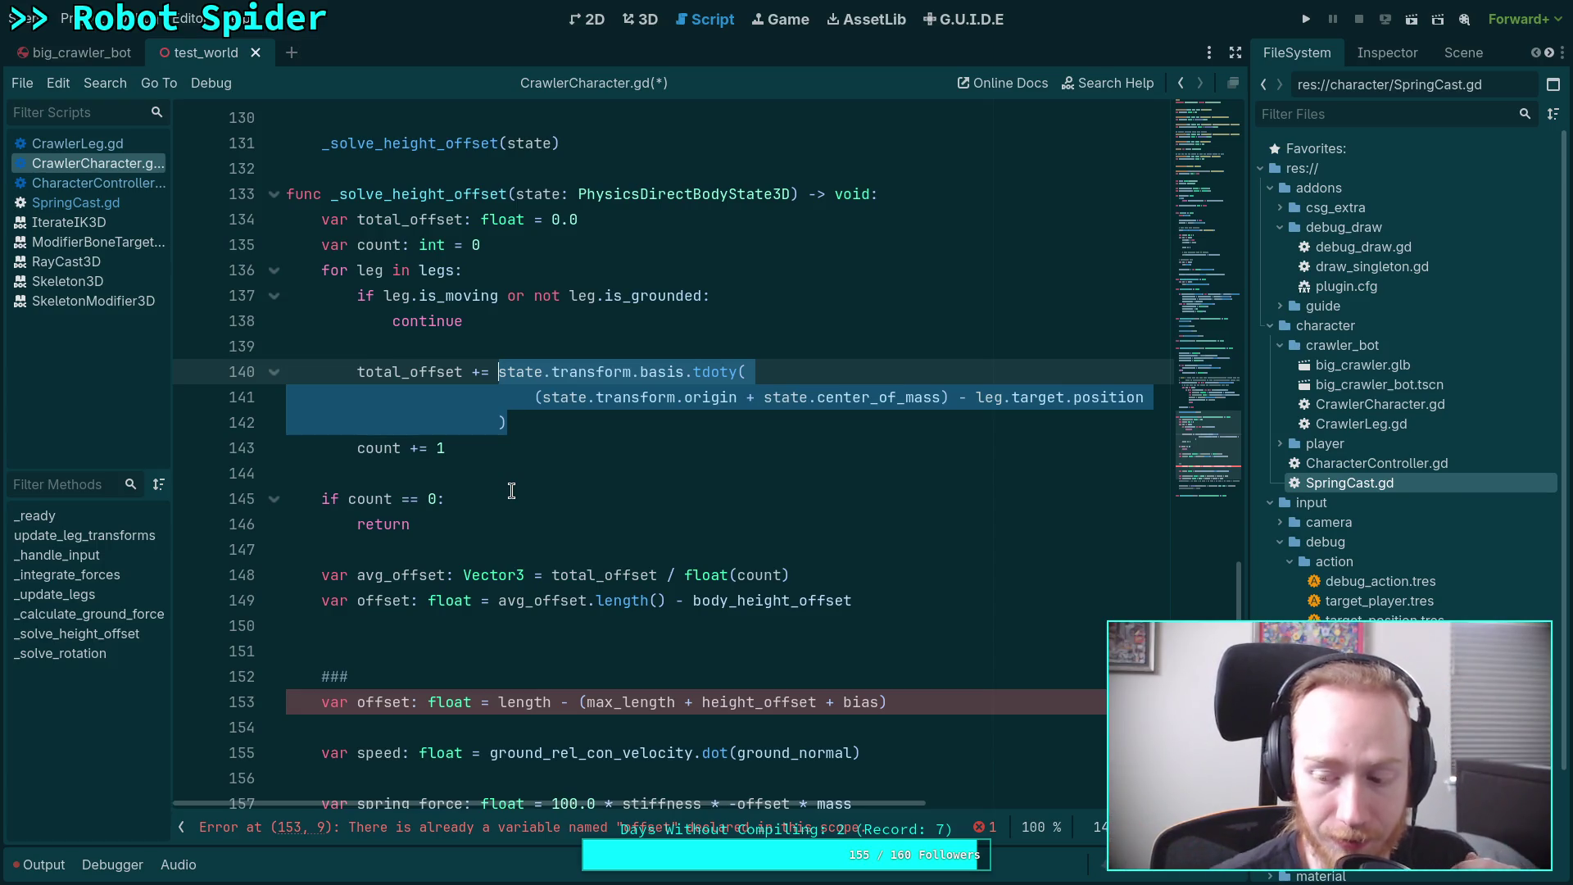
scroll(511, 490, down, 1)
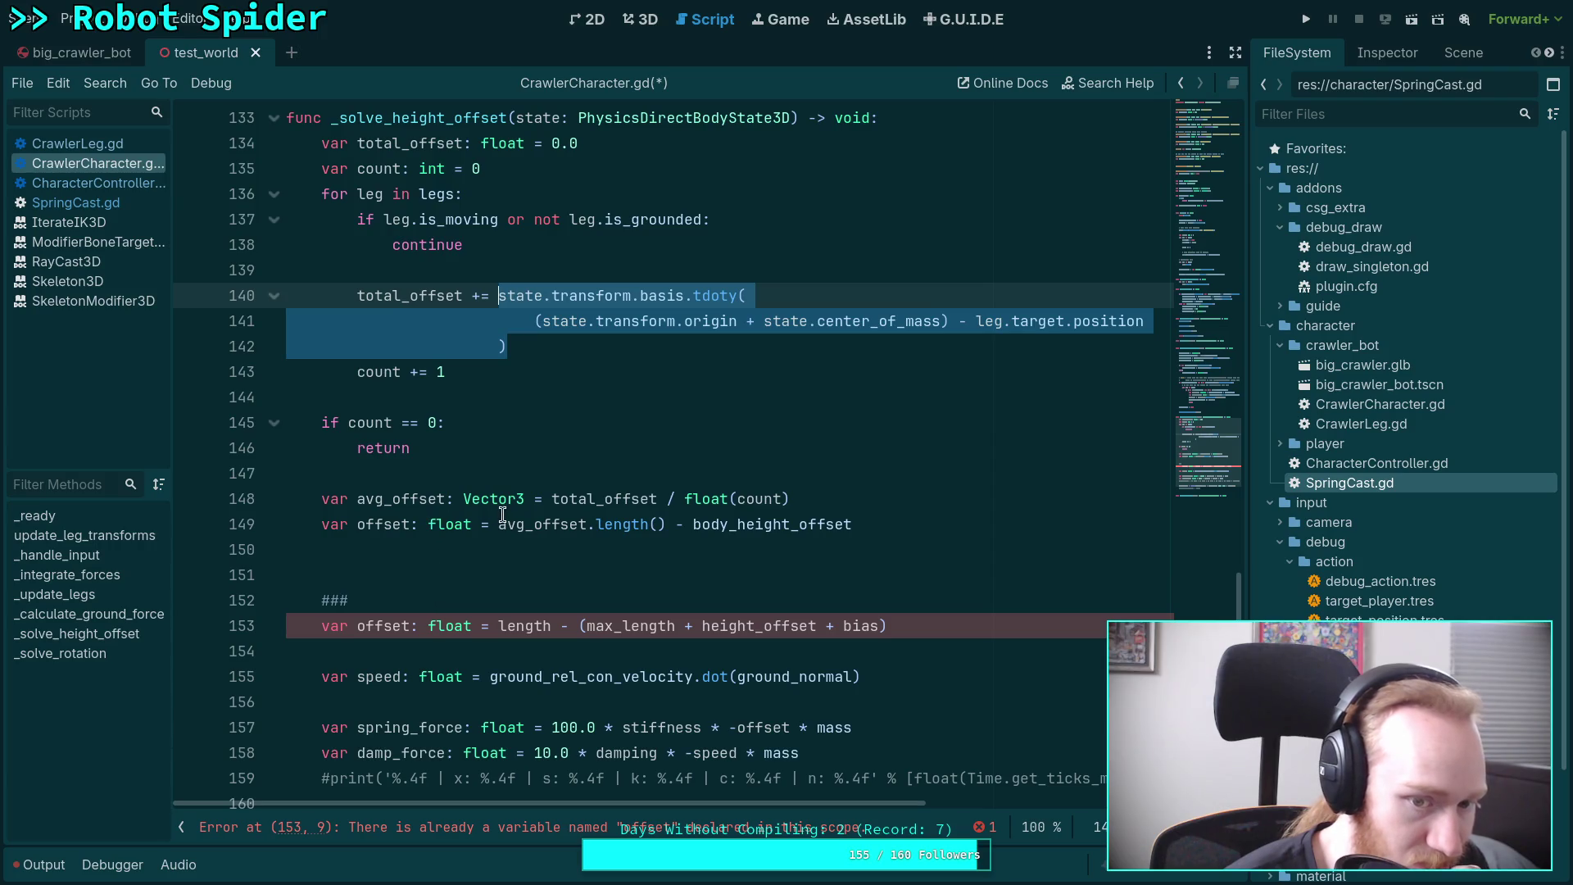
- Rename avg_offset and total_offset to length, typing line 148's variable as float
drag(357, 498, 447, 498)
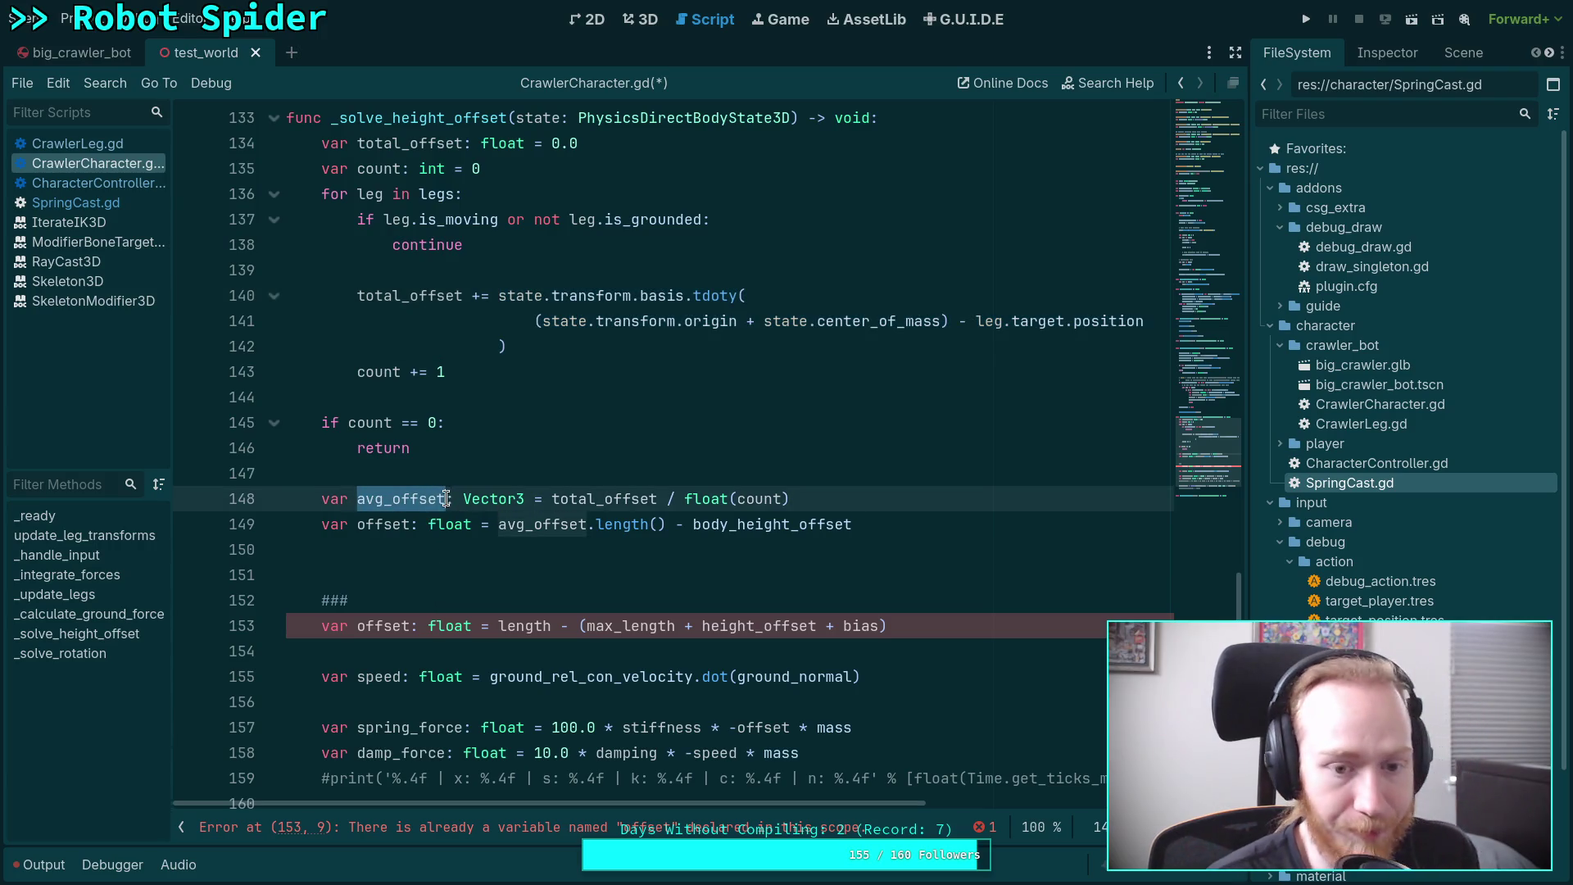
text(length)
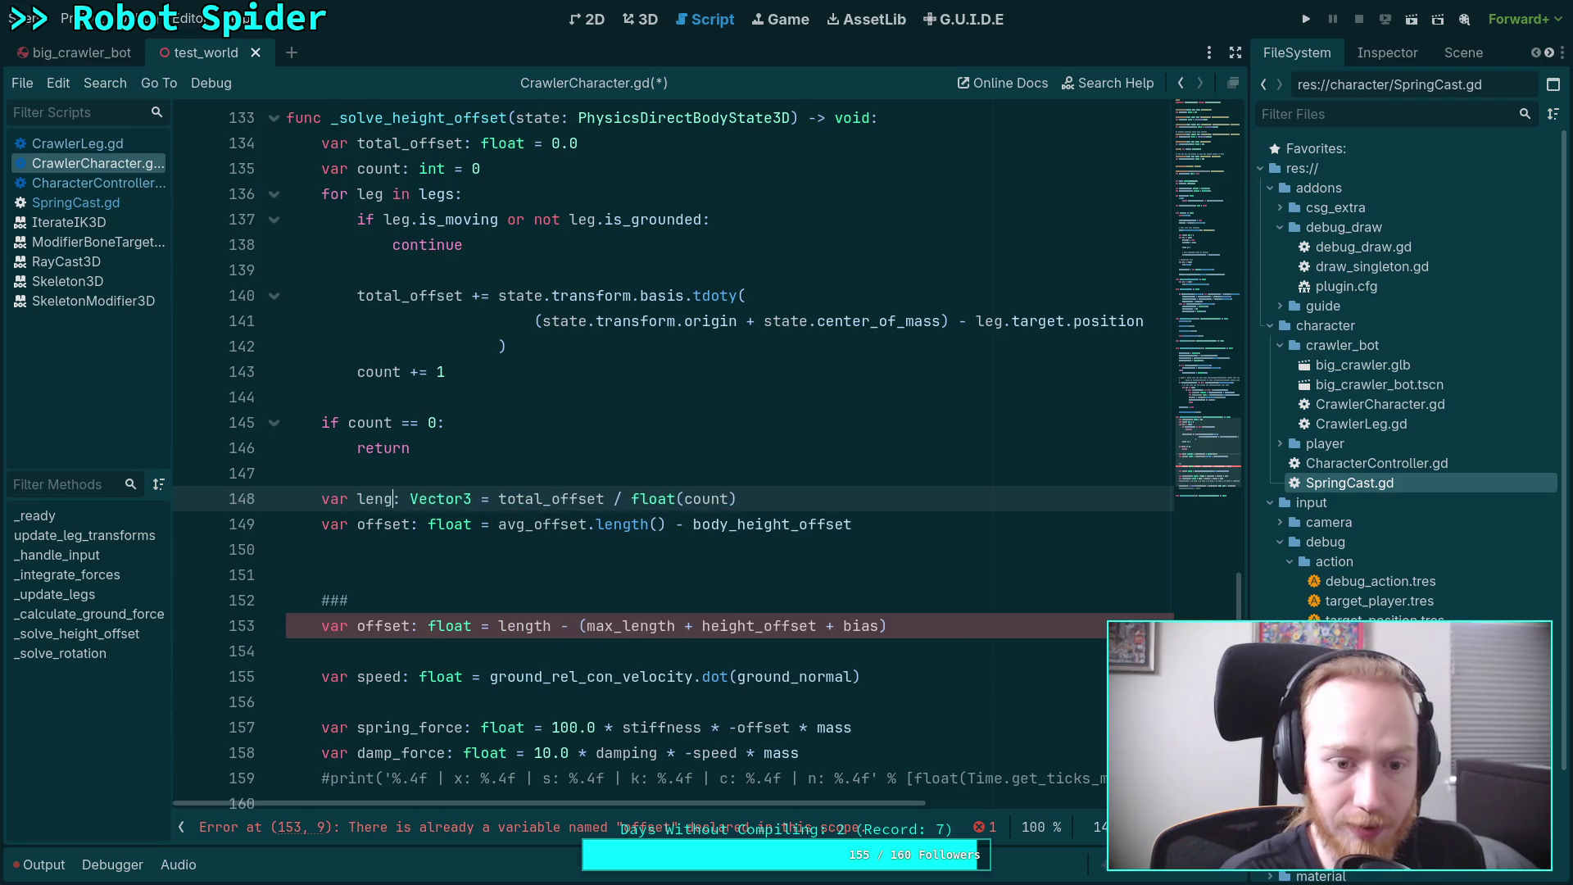
double_click(429, 492)
text(float)
click(482, 446)
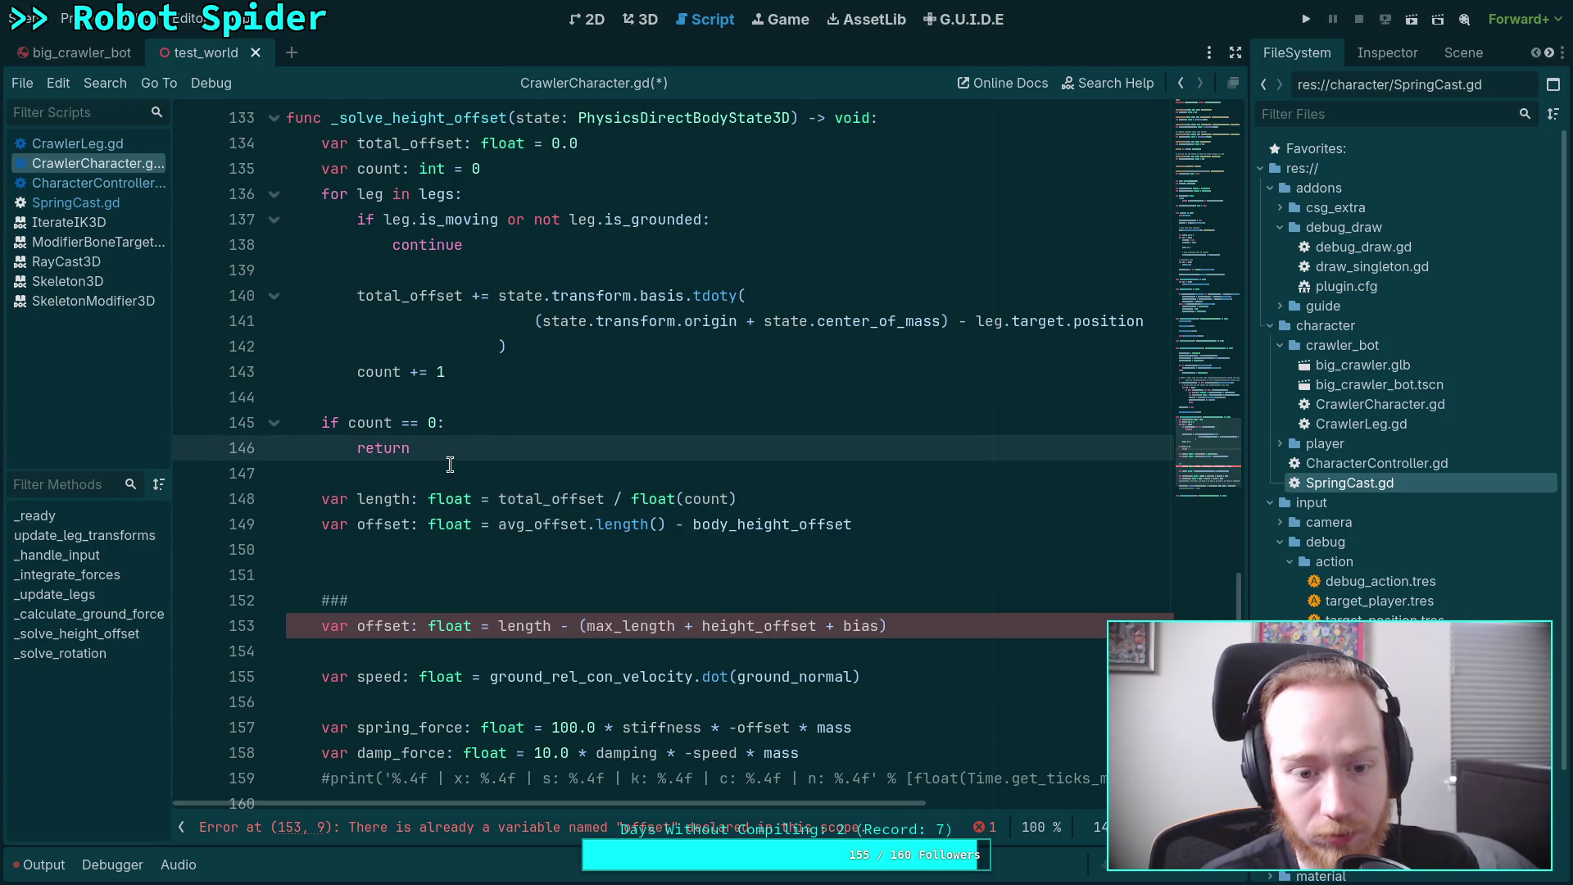
double_click(417, 146)
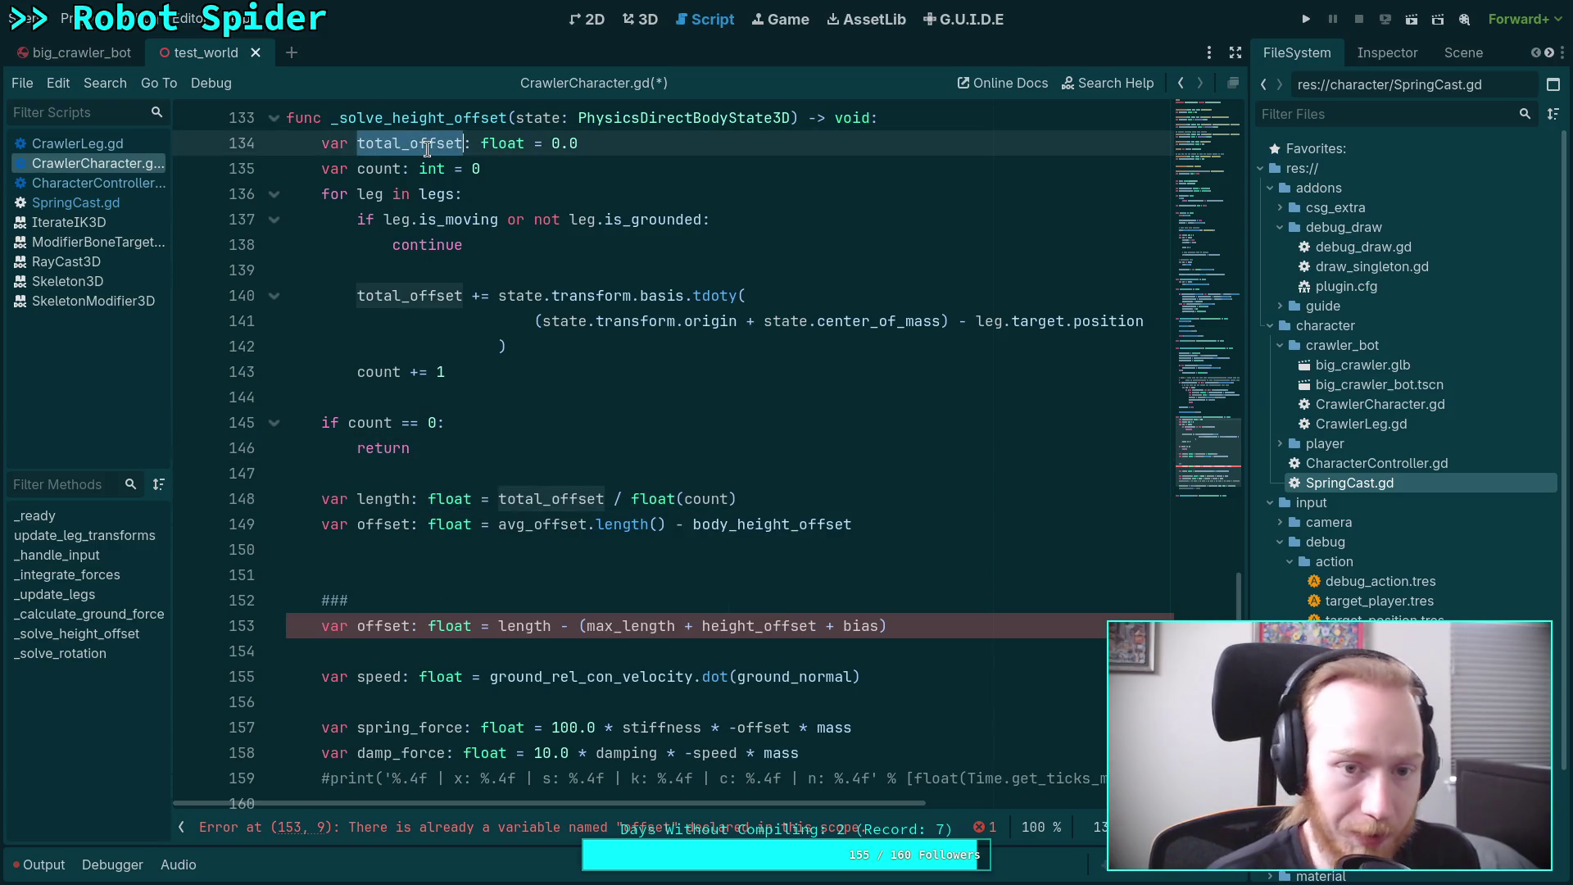
text(lofg)
key(BackSpace)
key(BackSpace)
key(BackSpace)
text(ength)
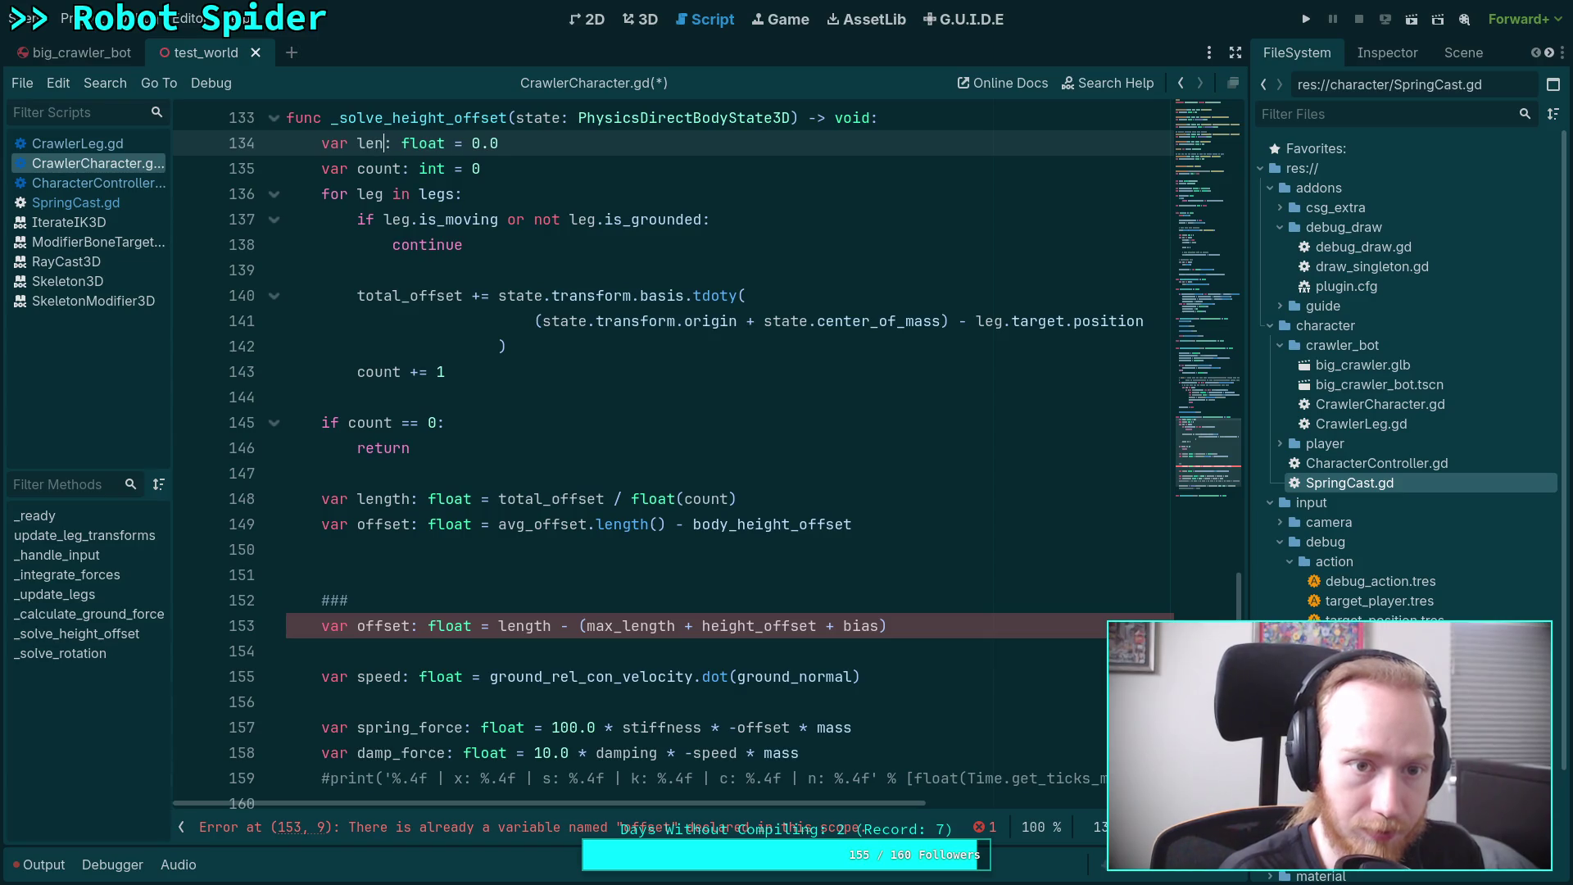
double_click(434, 299)
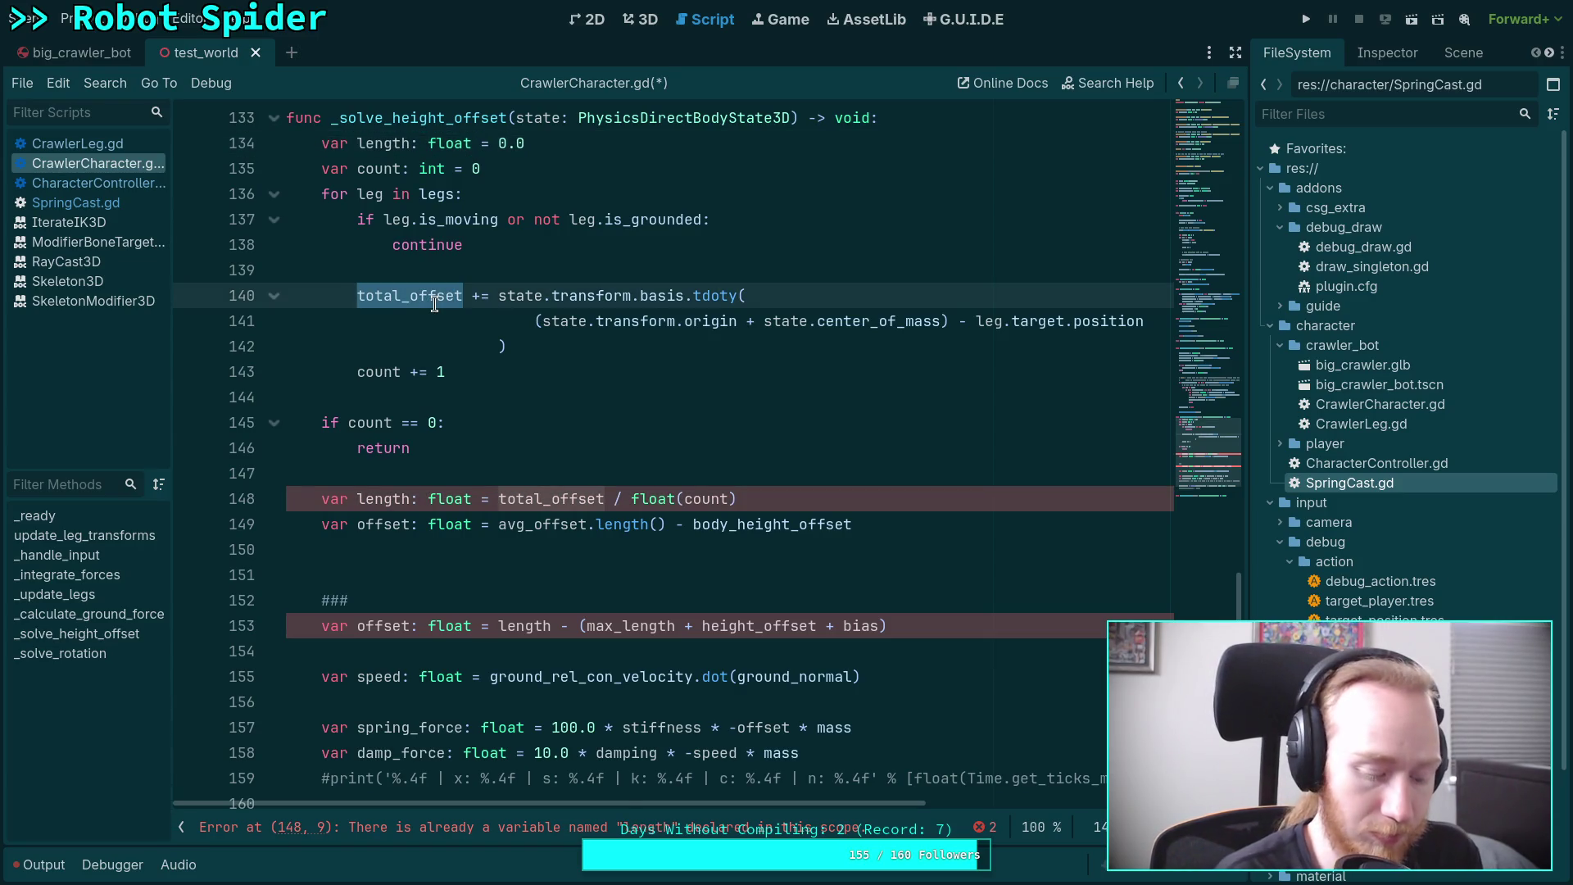
text(length)
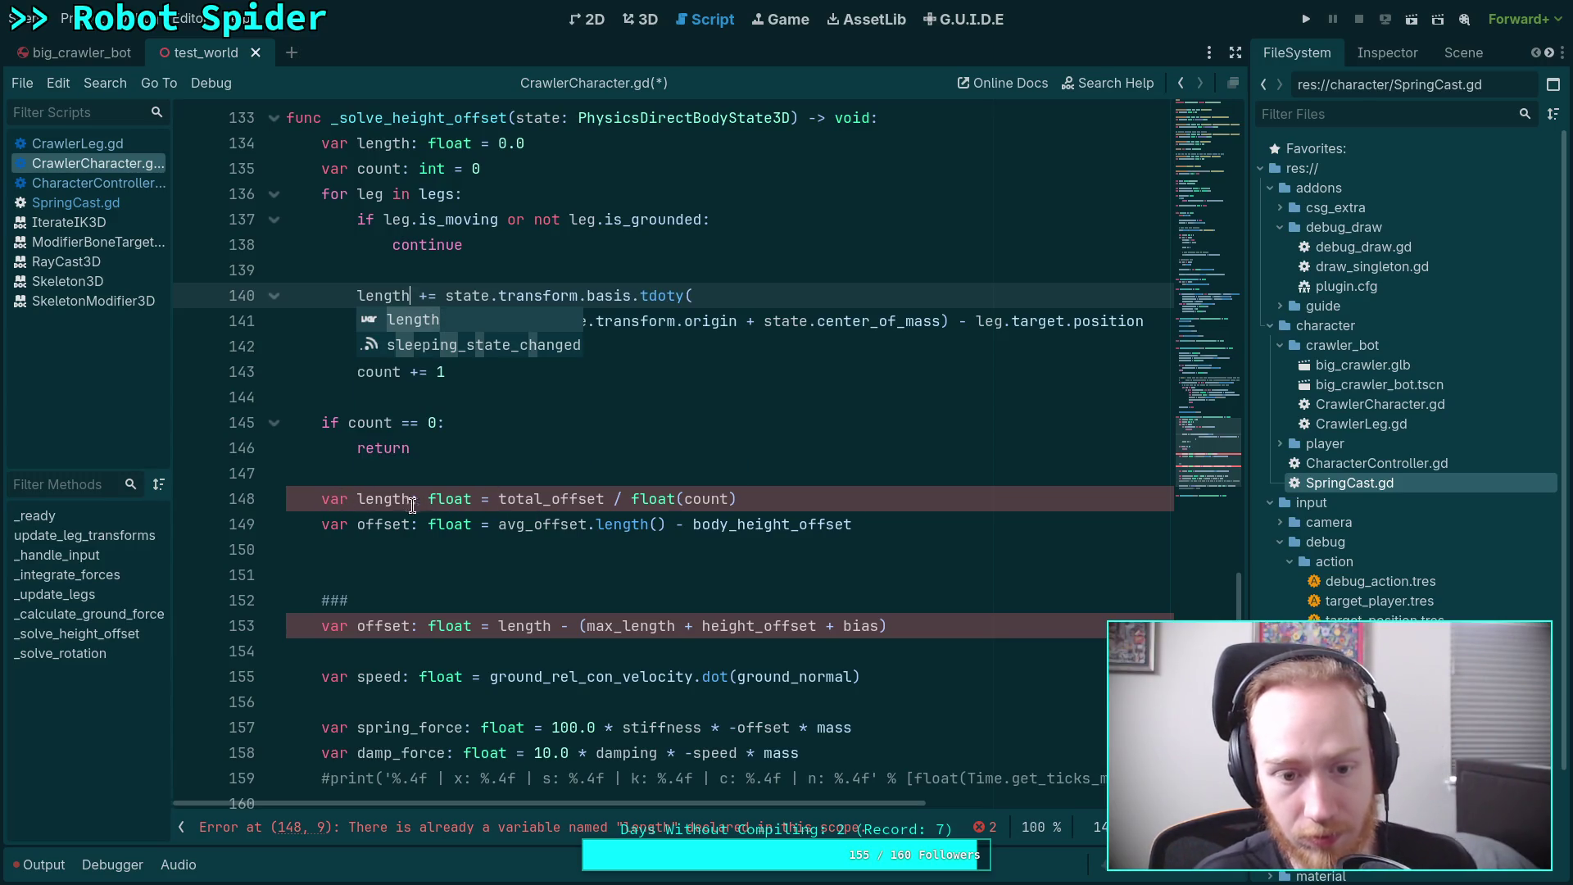
- Make line 148 'length /= float(count)' and compute offset from length instead of avg_offset.length()
mouse_move(366, 501)
mouse_down()
mouse_move(323, 501)
mouse_move(543, 499)
mouse_up()
key(BackSpace)
text(/=)
key(BackSpace)
click(619, 468)
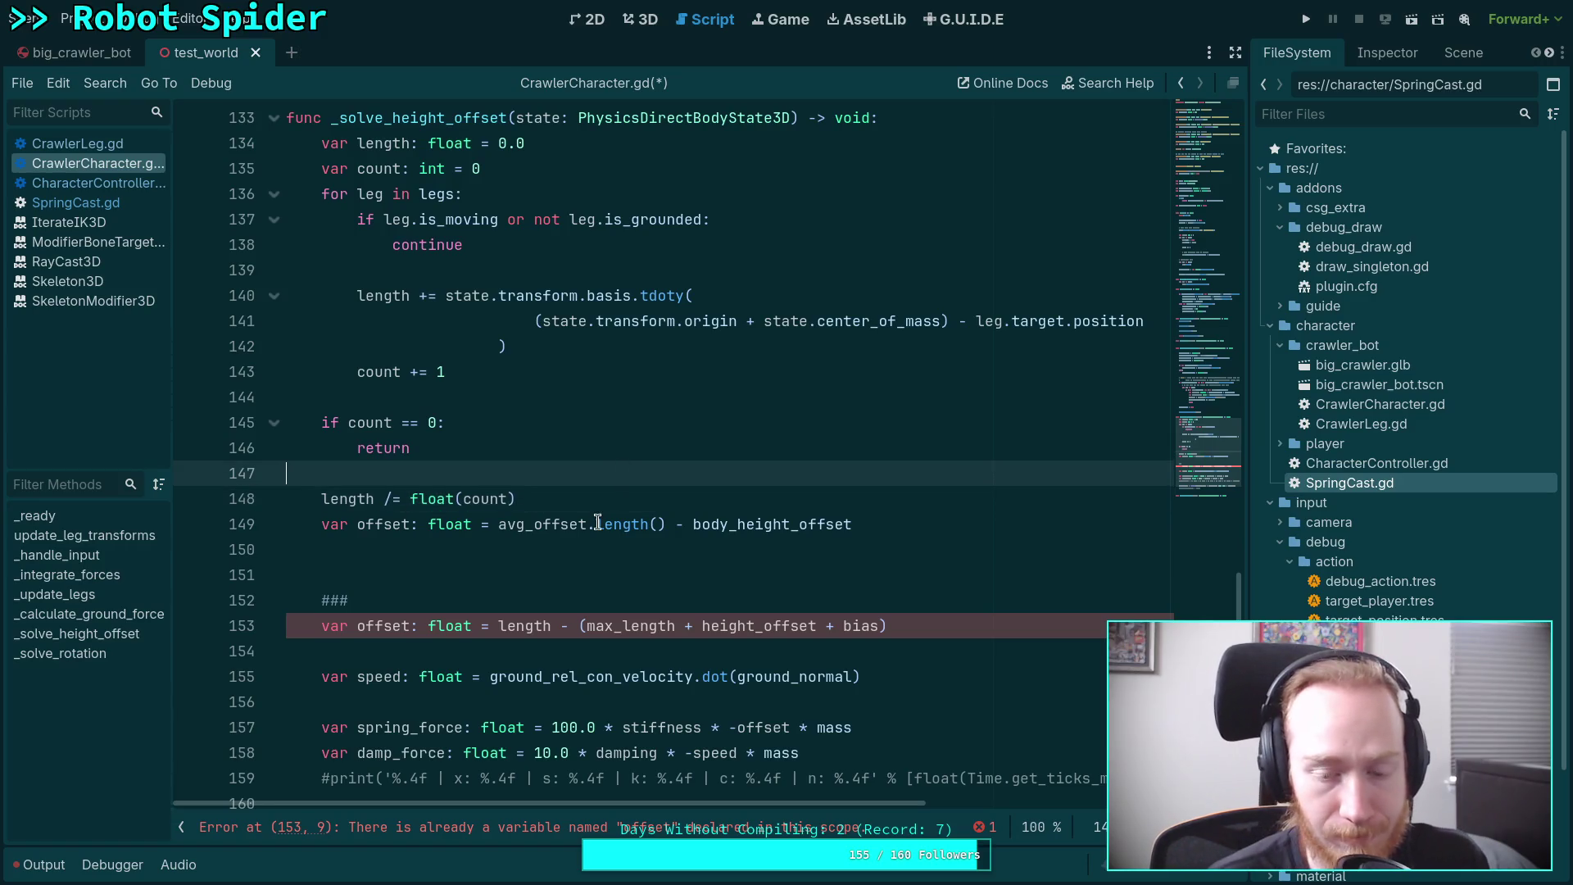
drag(497, 525, 666, 516)
text(length)
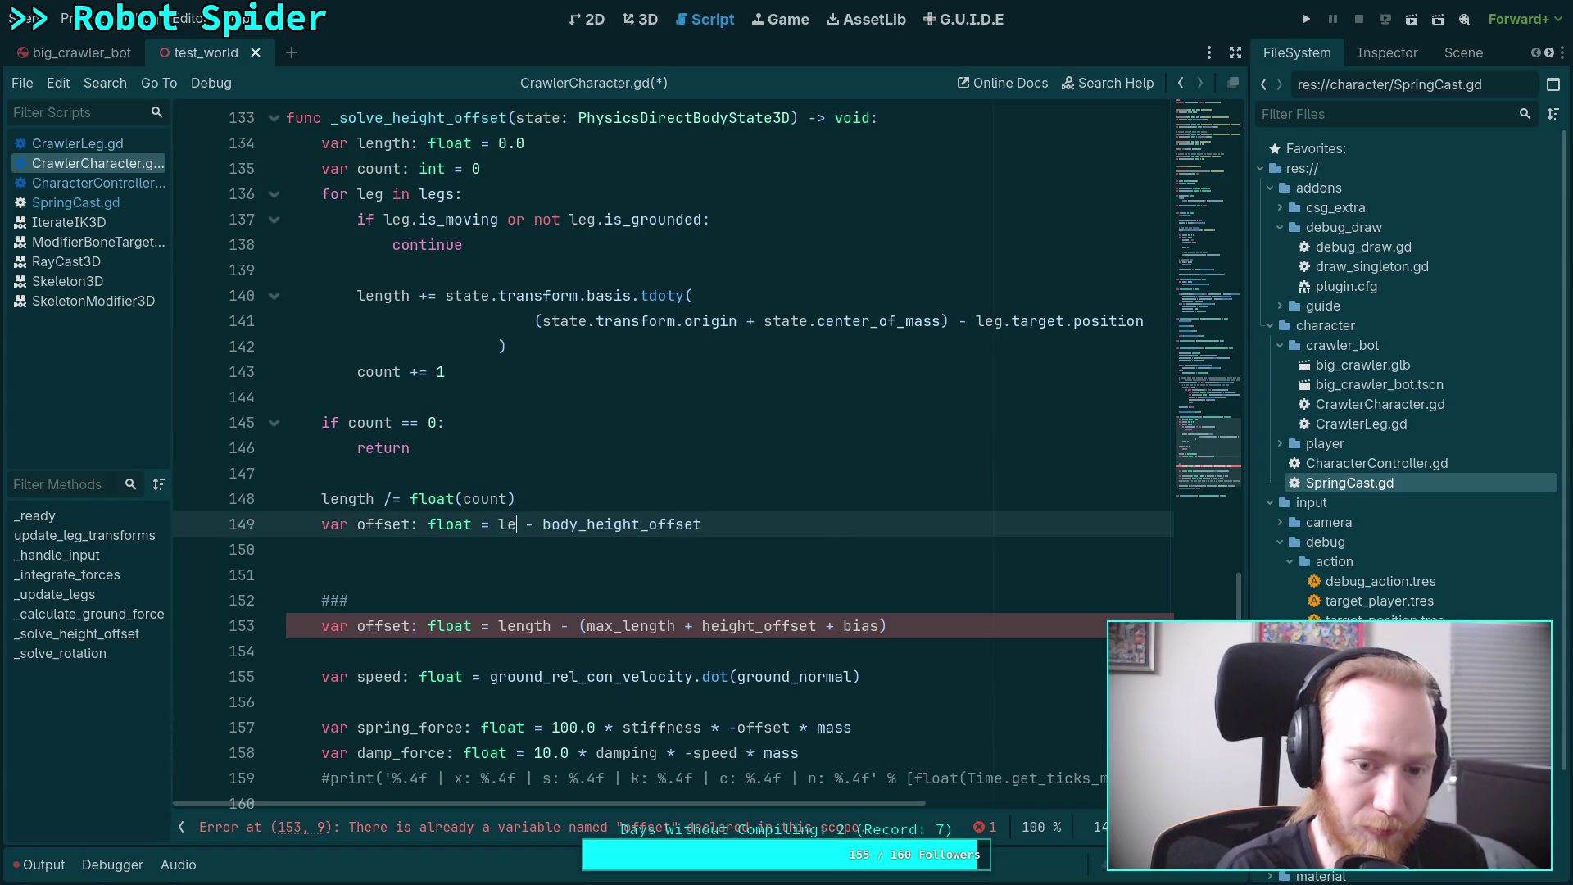
- Delete the ### marker lines and the duplicate offset declaration
drag(399, 590, 421, 569)
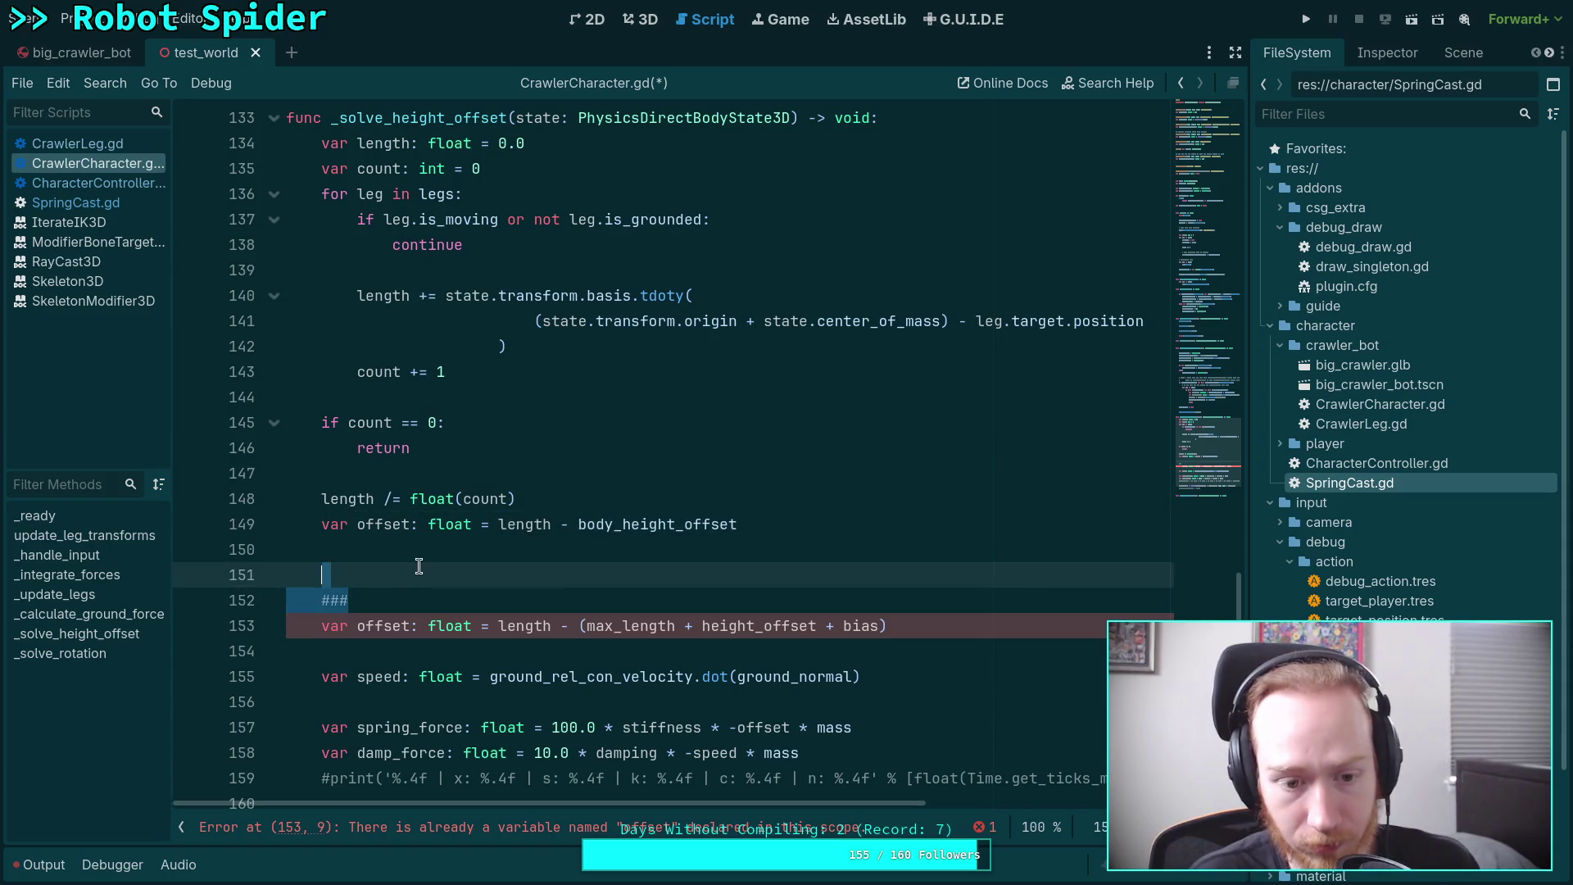
key(BackSpace)
key(shift+Down)
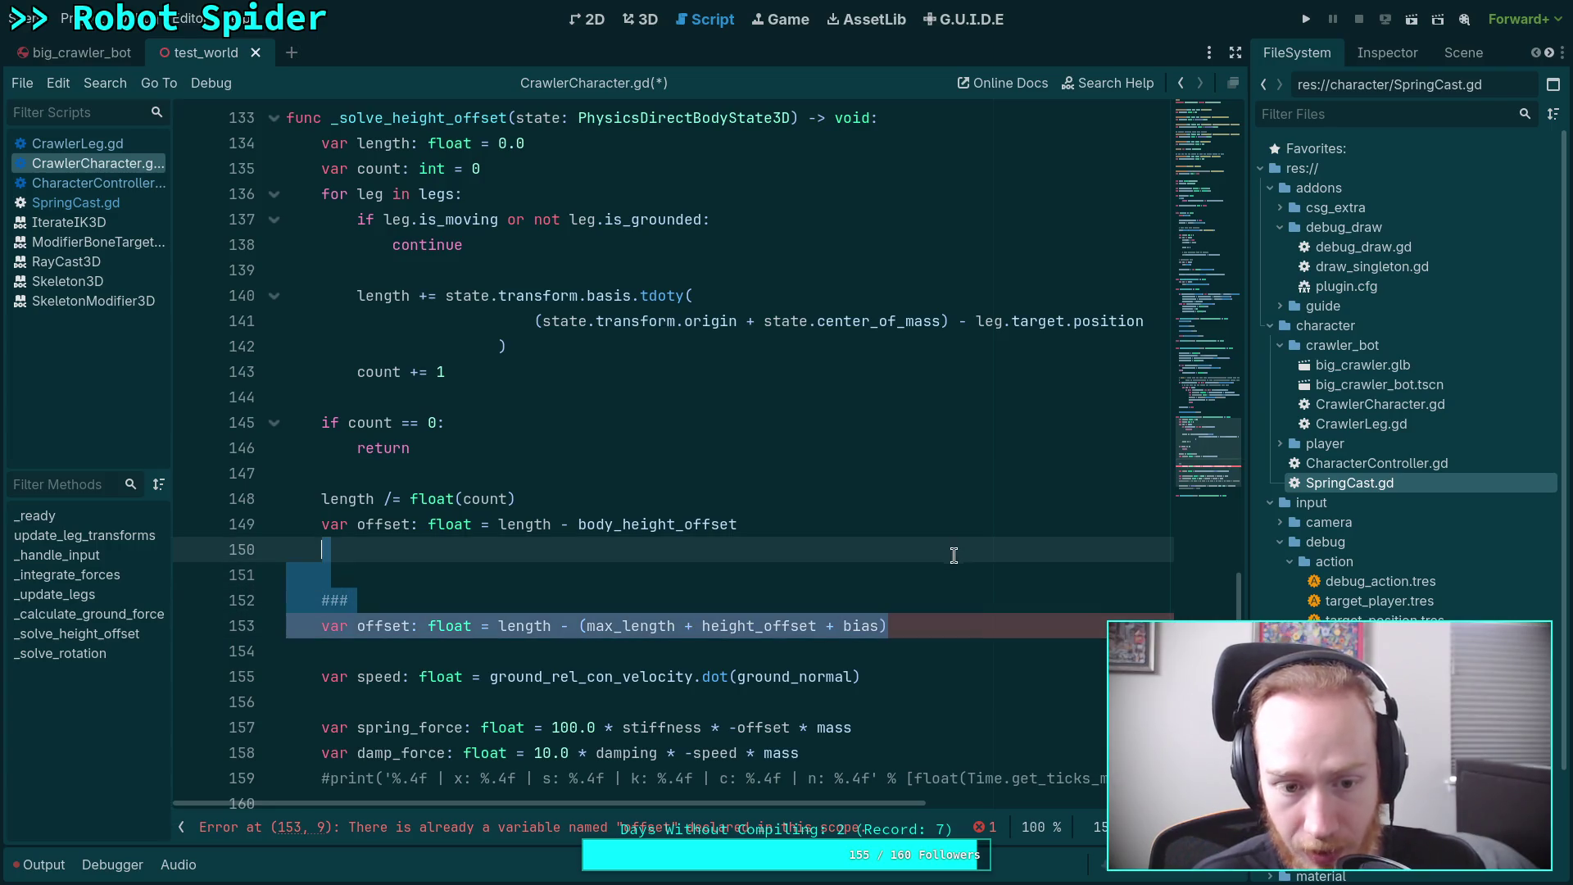
key(BackSpace)
key(BackSpace)
key(BackSpace)
key(BackSpace)
text(n)
key(BackSpace)
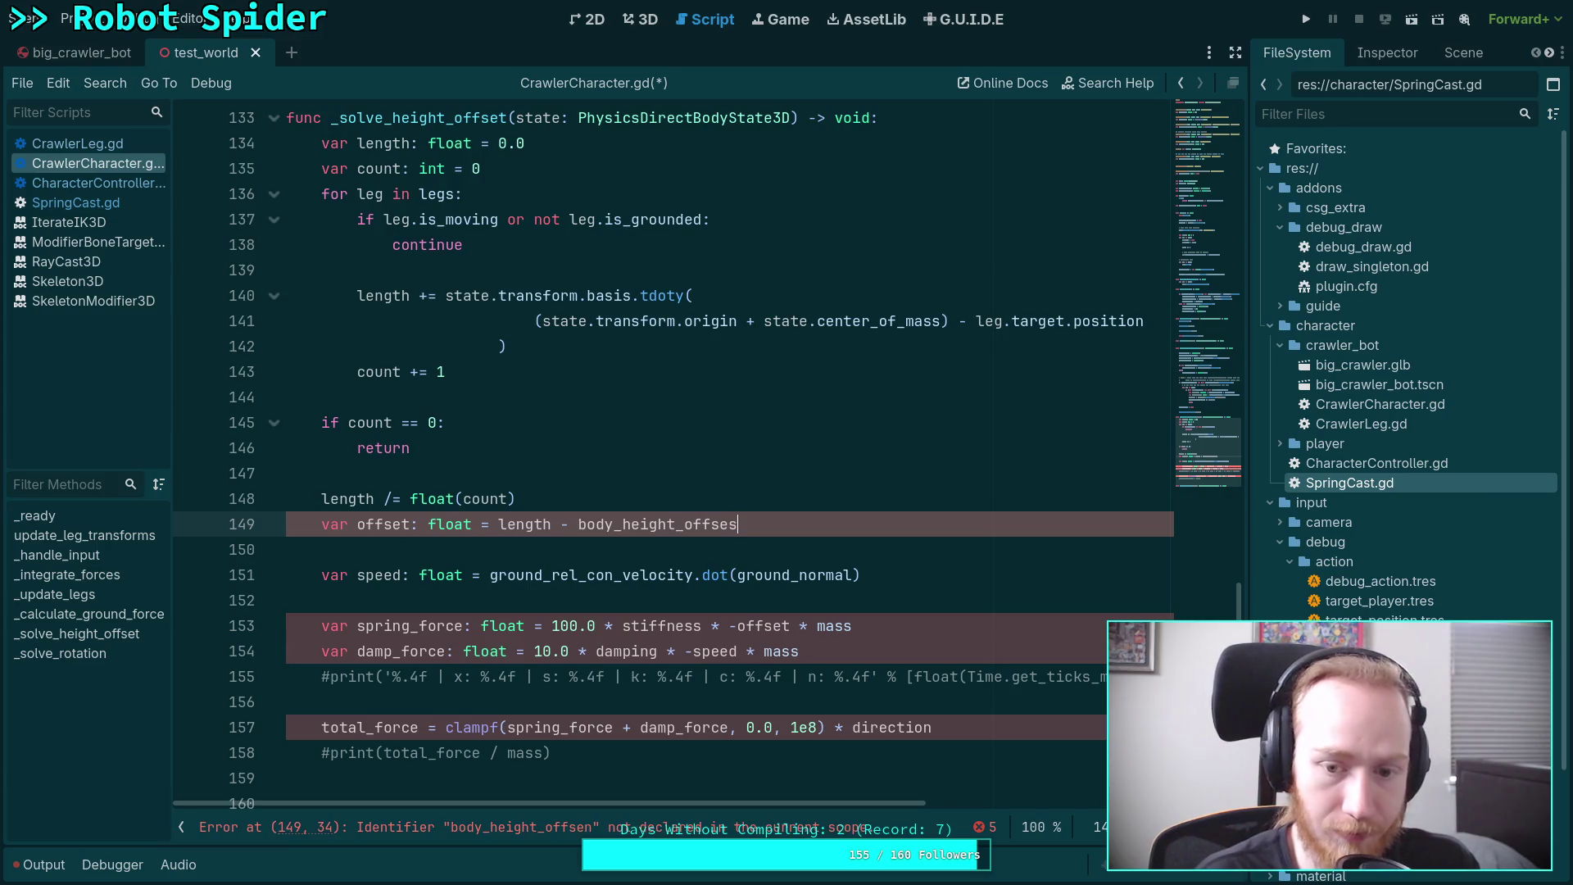
- Add a blank line after the averaging line and check the undeclared stiffness and damping identifiers
click(516, 498)
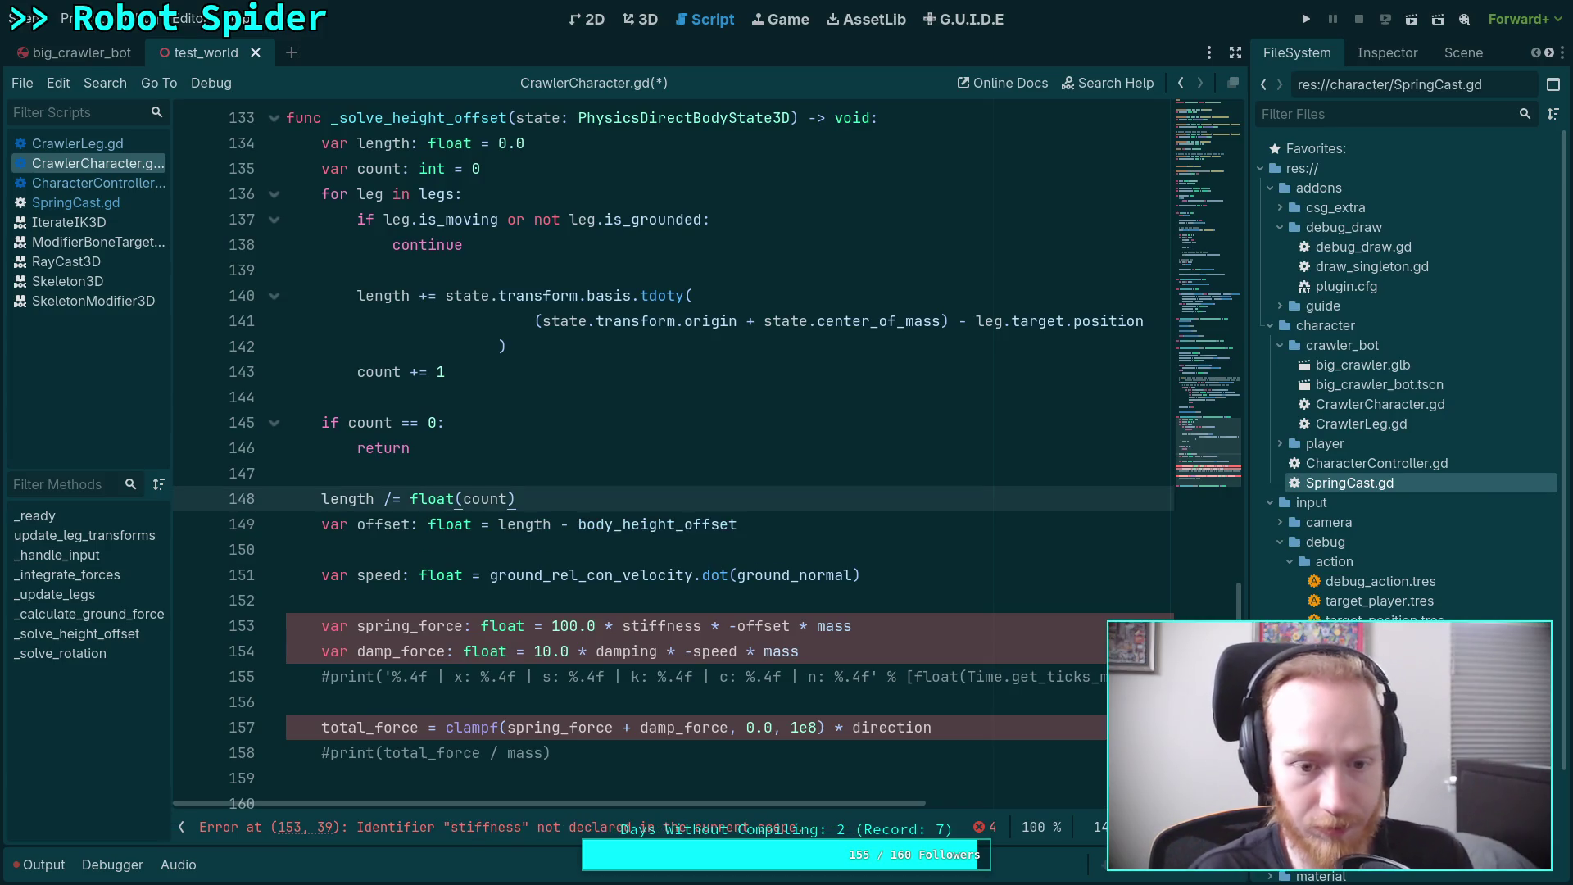
key(Return)
key(Down)
key(End)
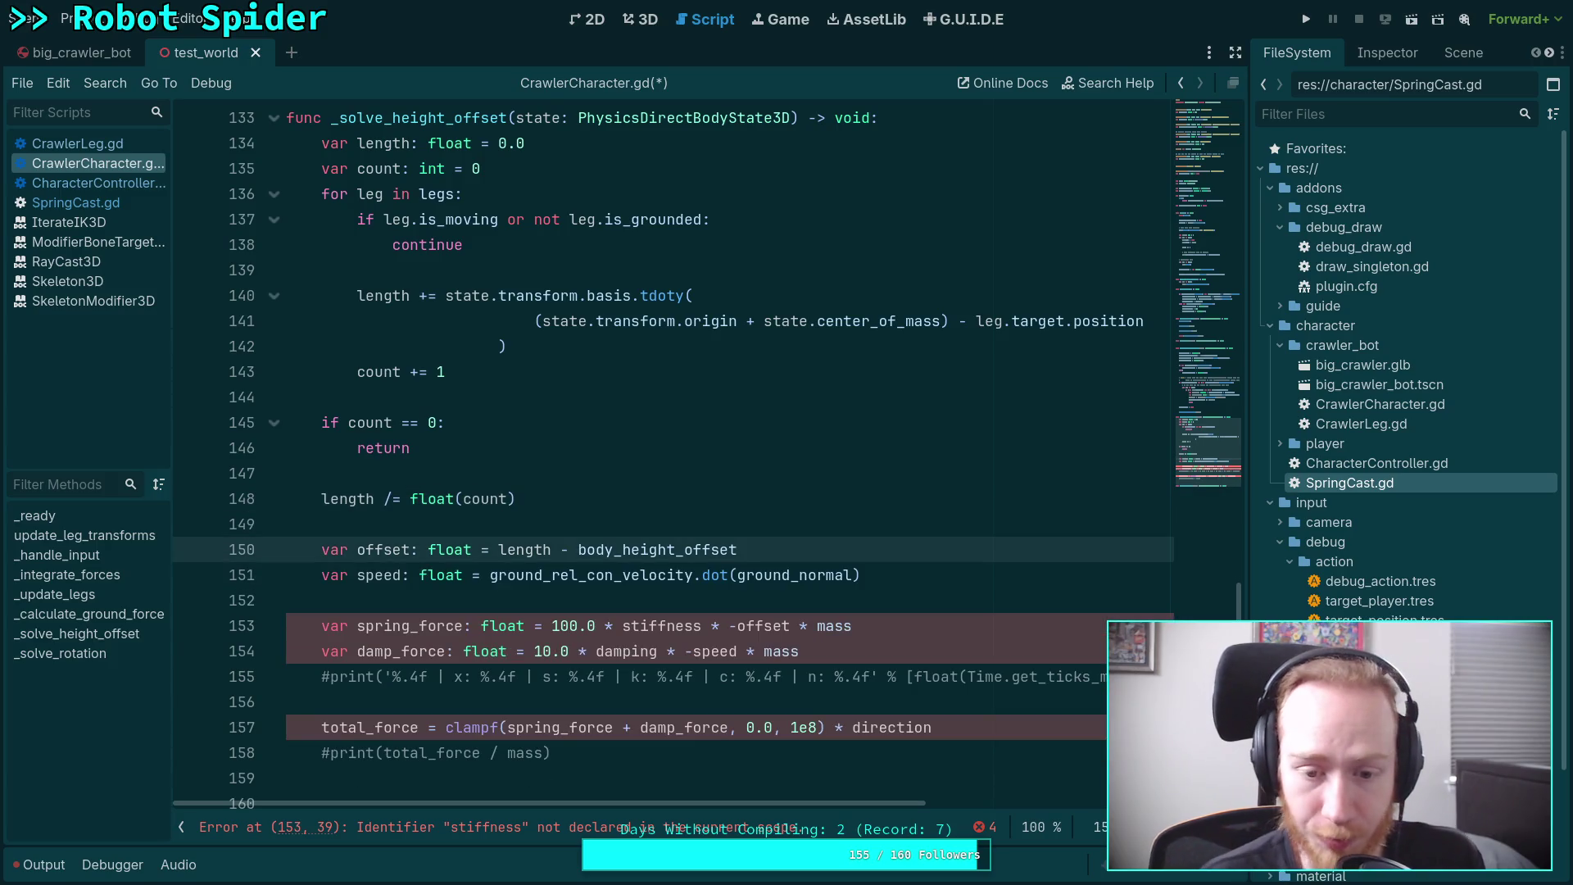
scroll(819, 617, down, 1)
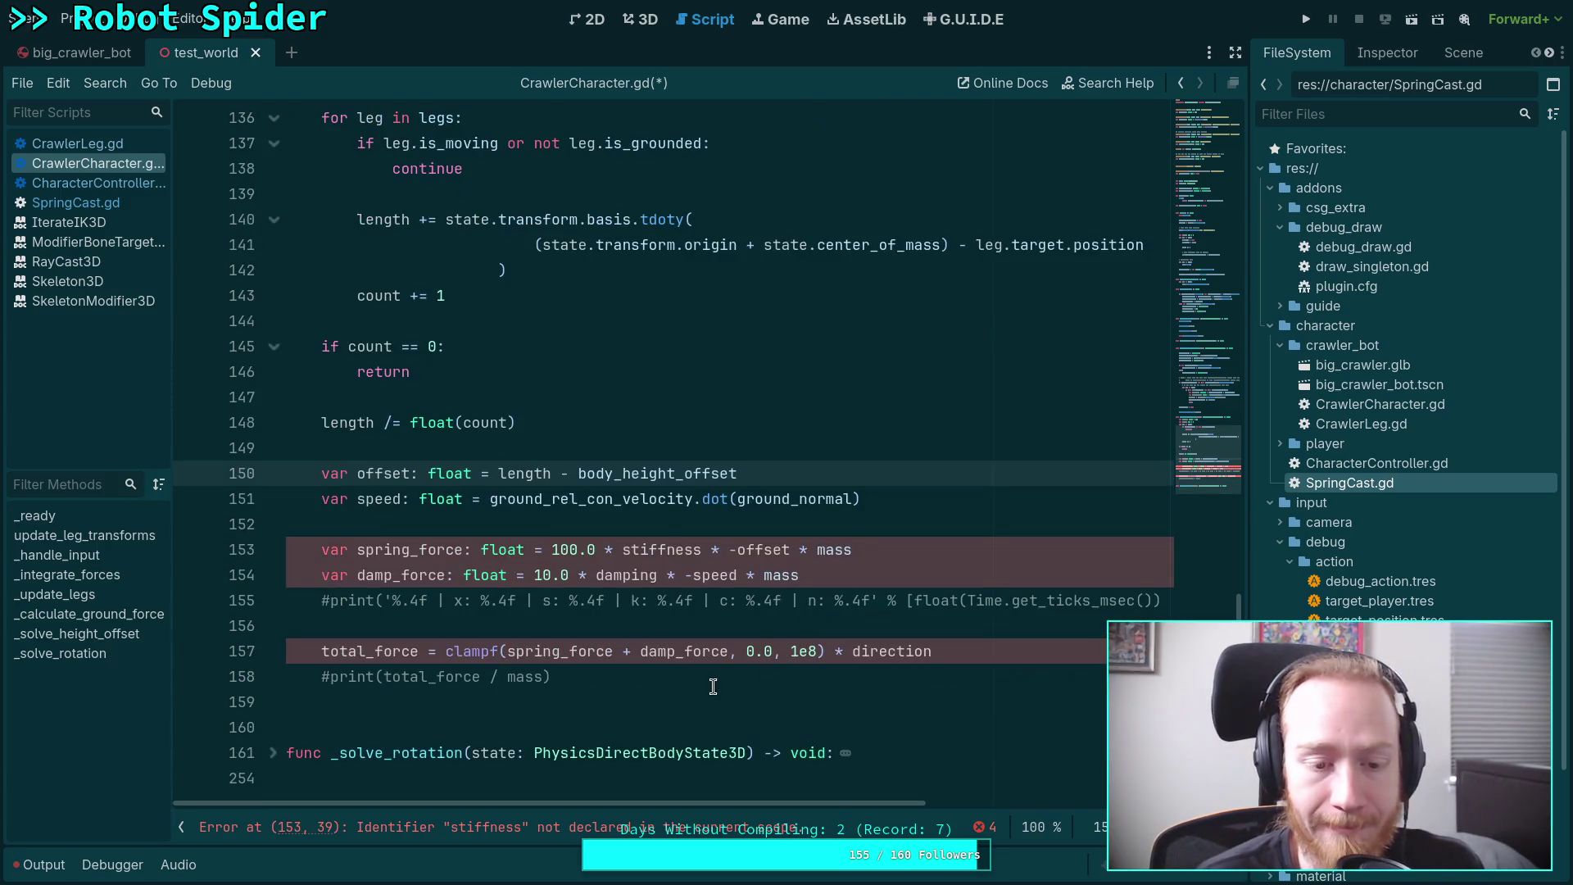
double_click(650, 551)
double_click(628, 575)
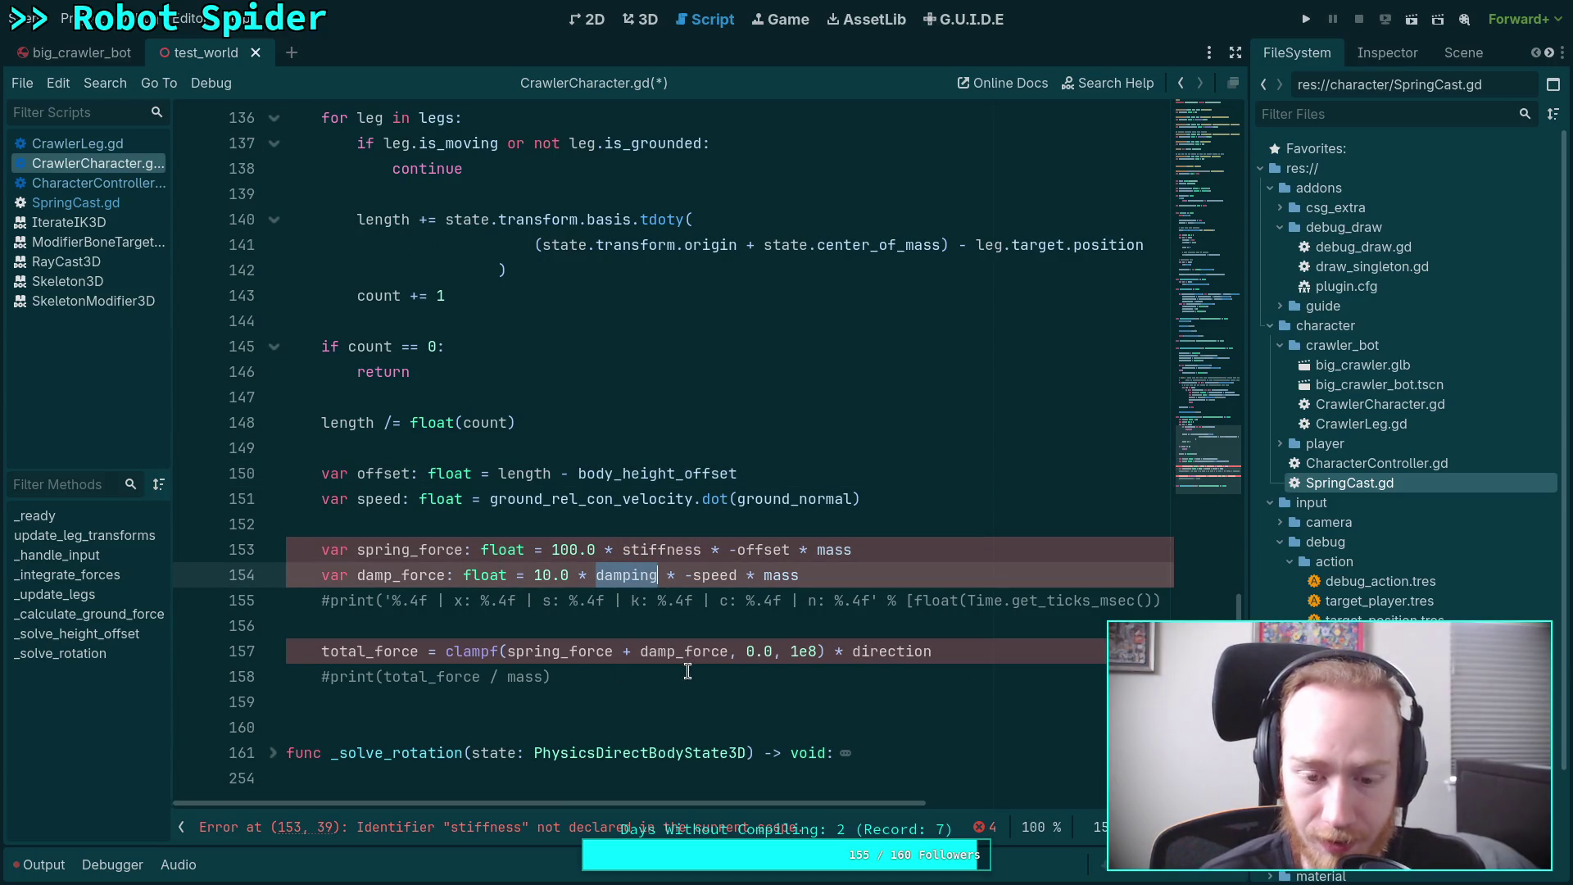
scroll(688, 668, up, 20)
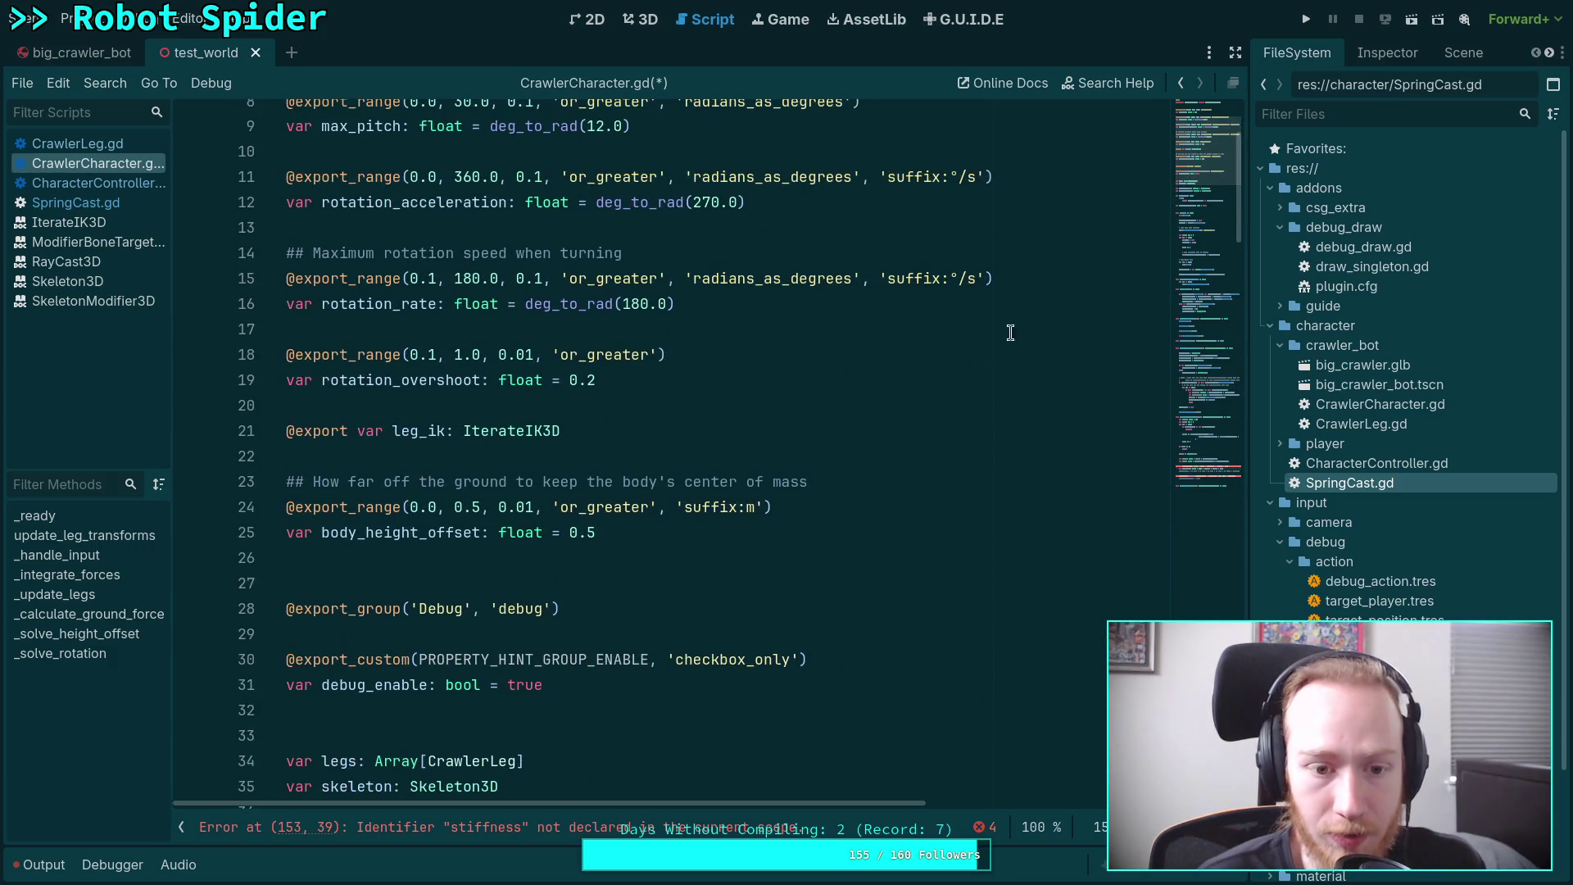
click(866, 527)
click(685, 460)
key(Return)
key(Return)
key(Return)
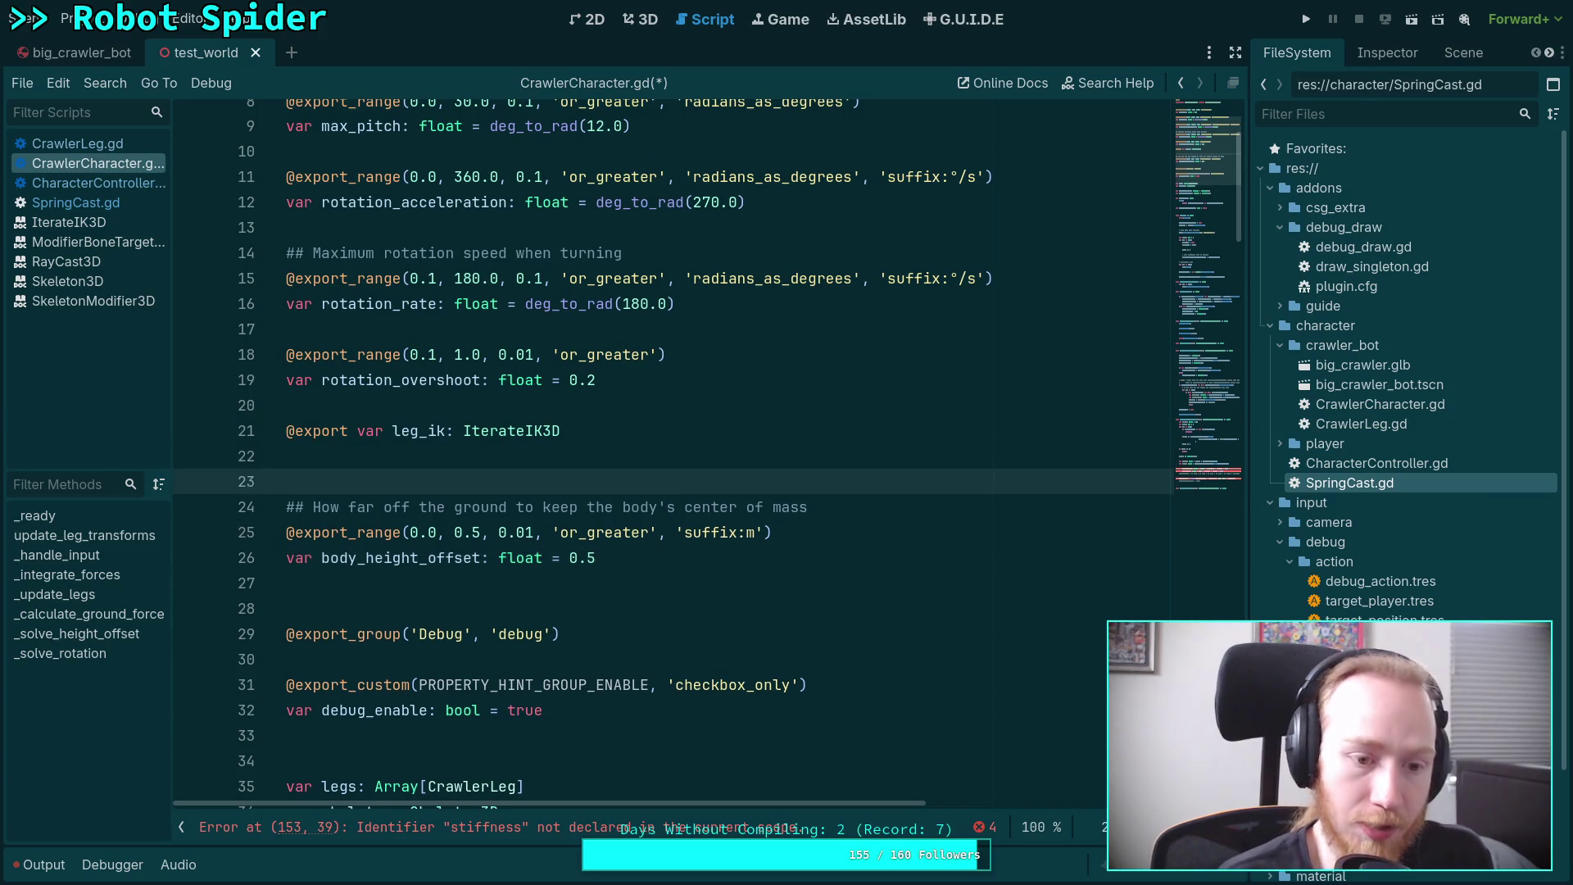
key(Up)
text(@export_group)
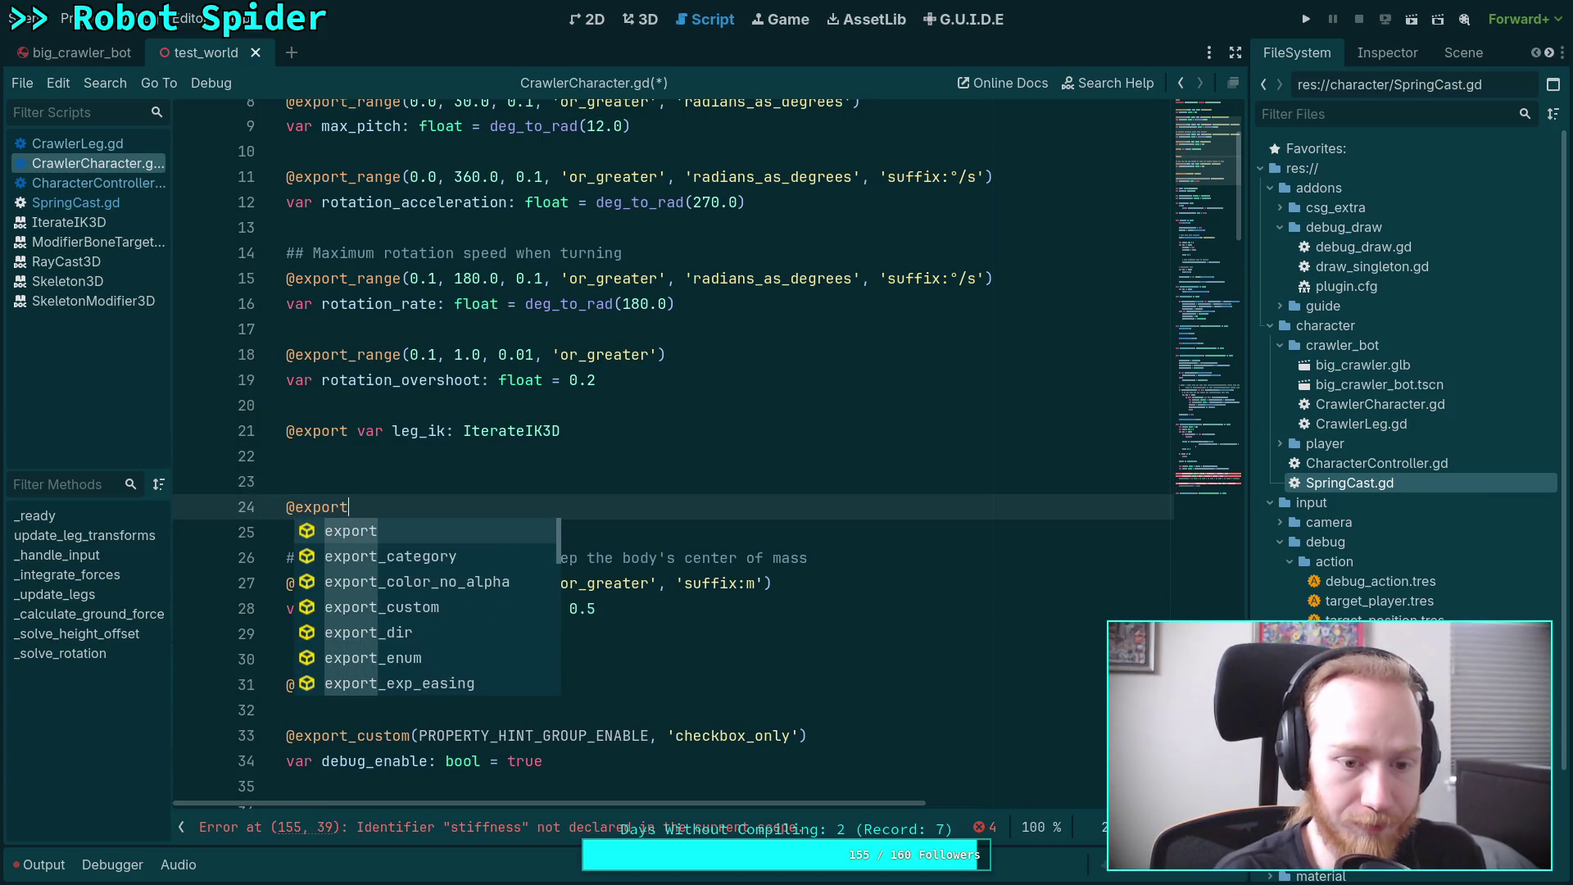
key(Return)
text('He)
key(BackSpace)
key(BackSpace)
text(Height Offs)
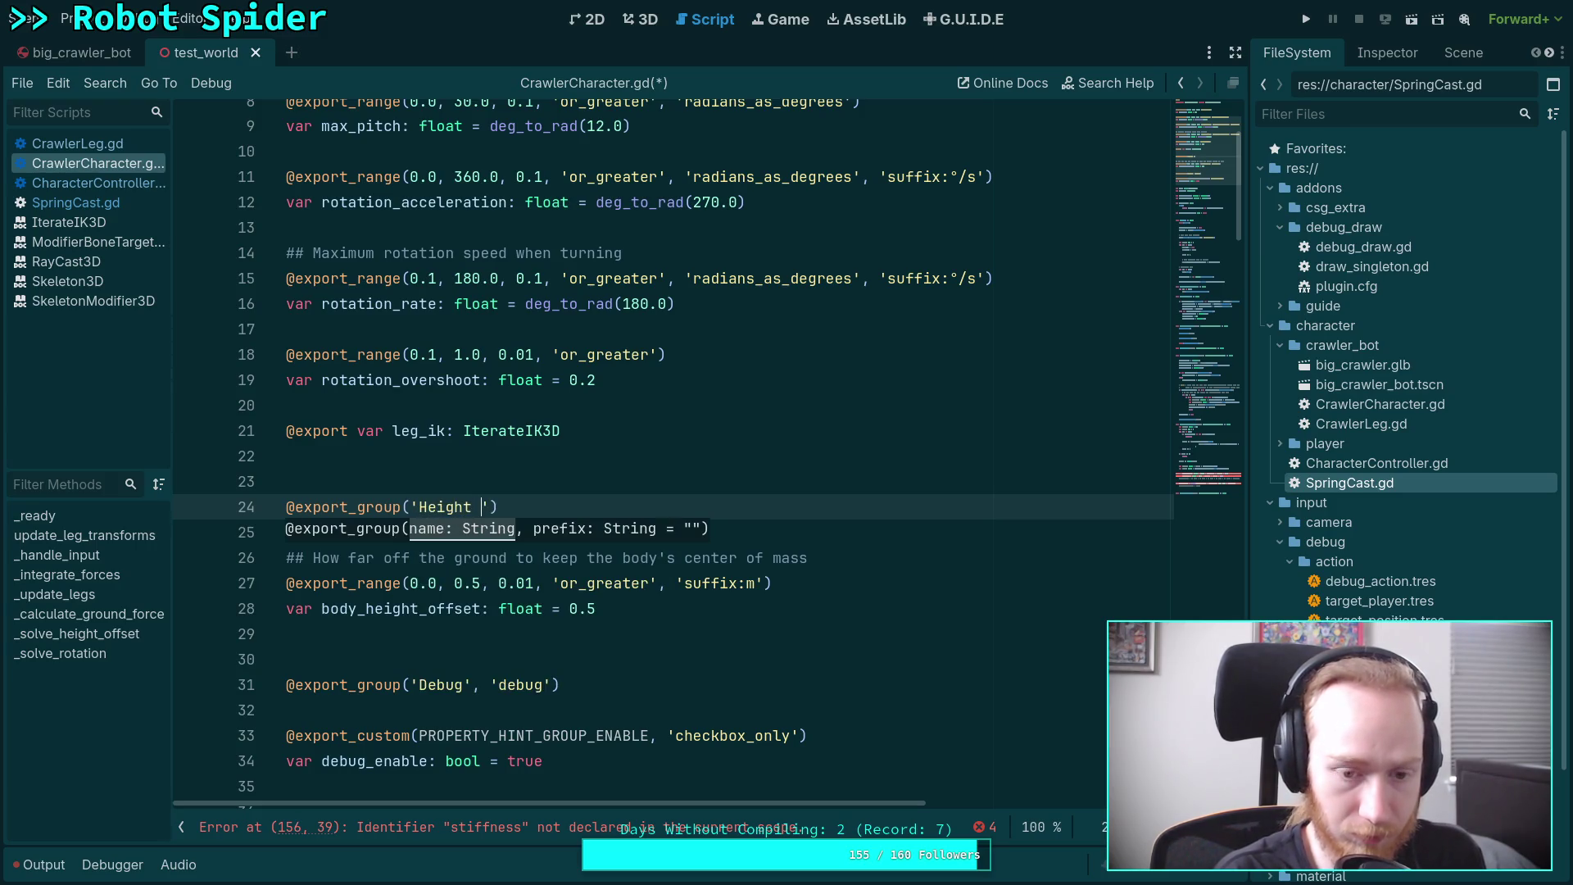
text(et', 'b)
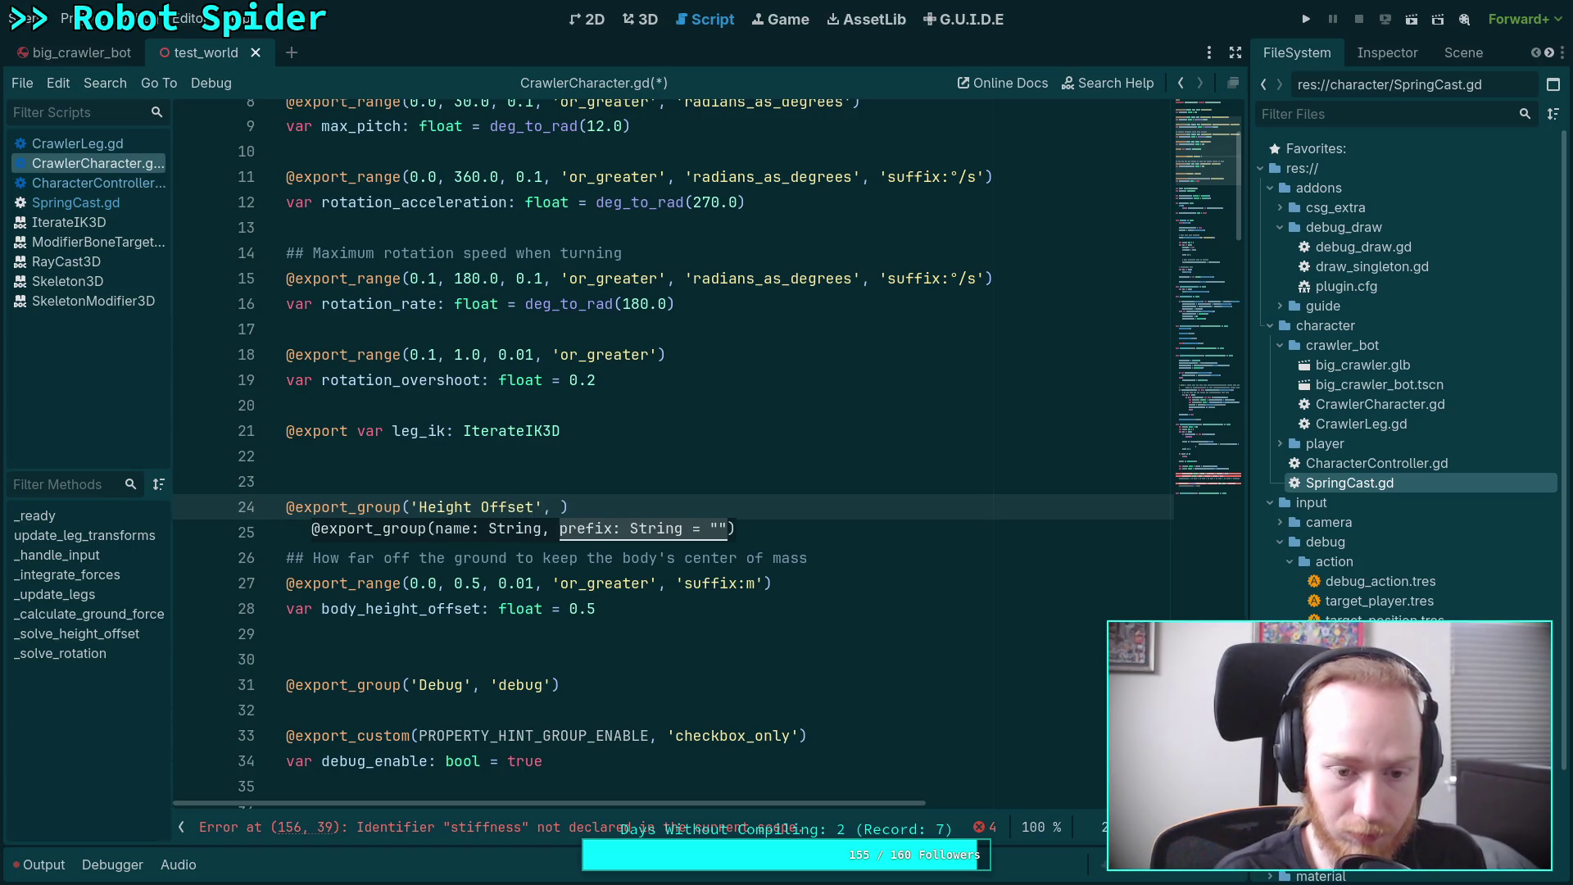
text(ody_height)
key(Down)
key(Down)
key(Down)
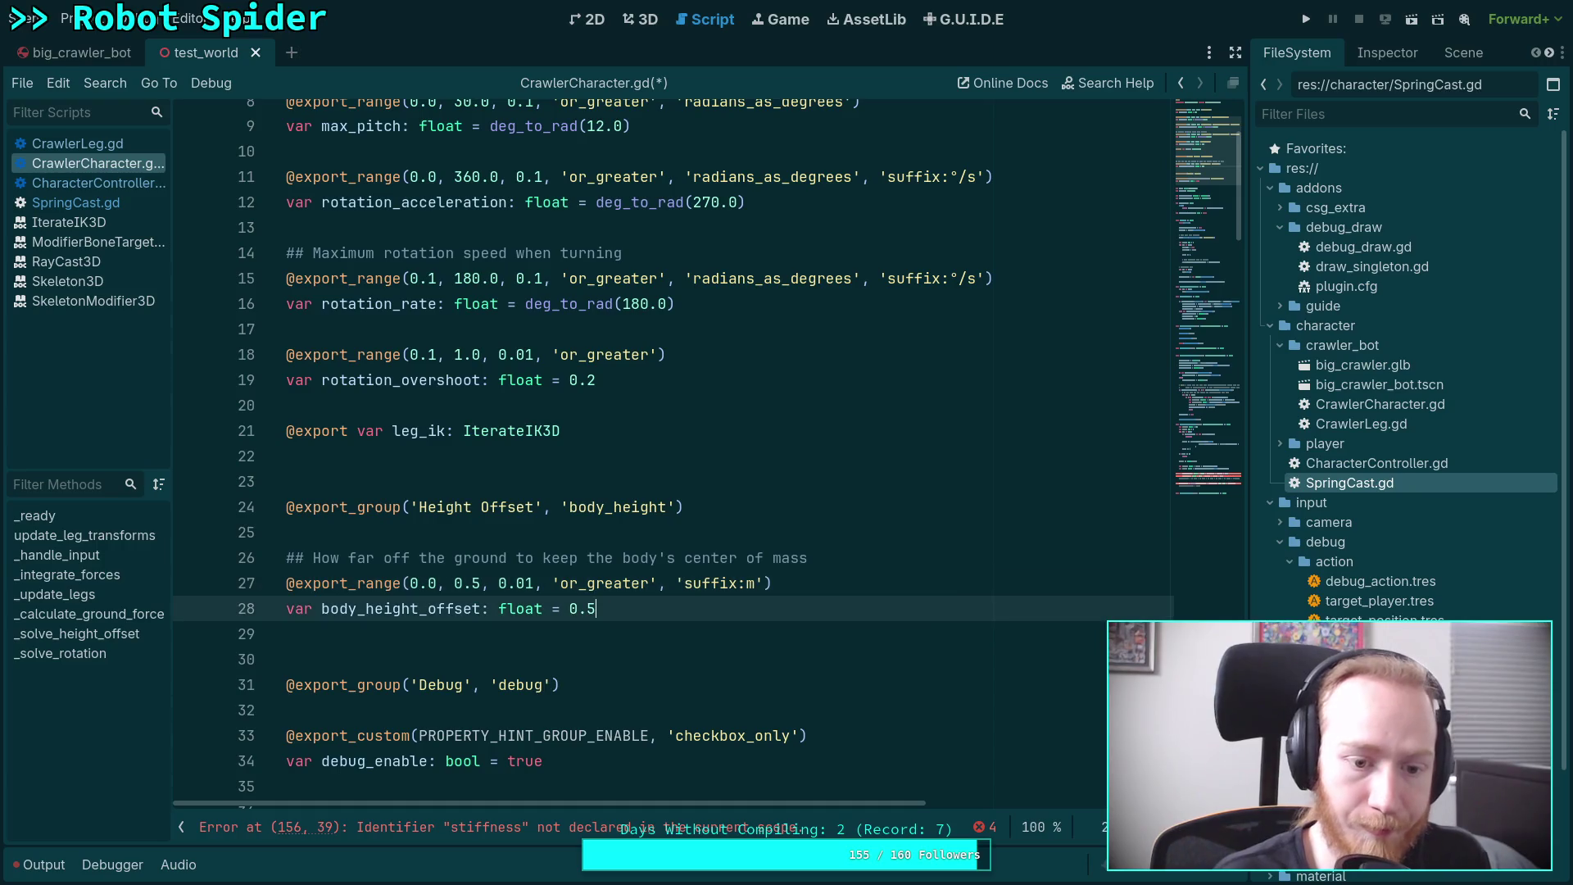
key(Return)
key(Return)
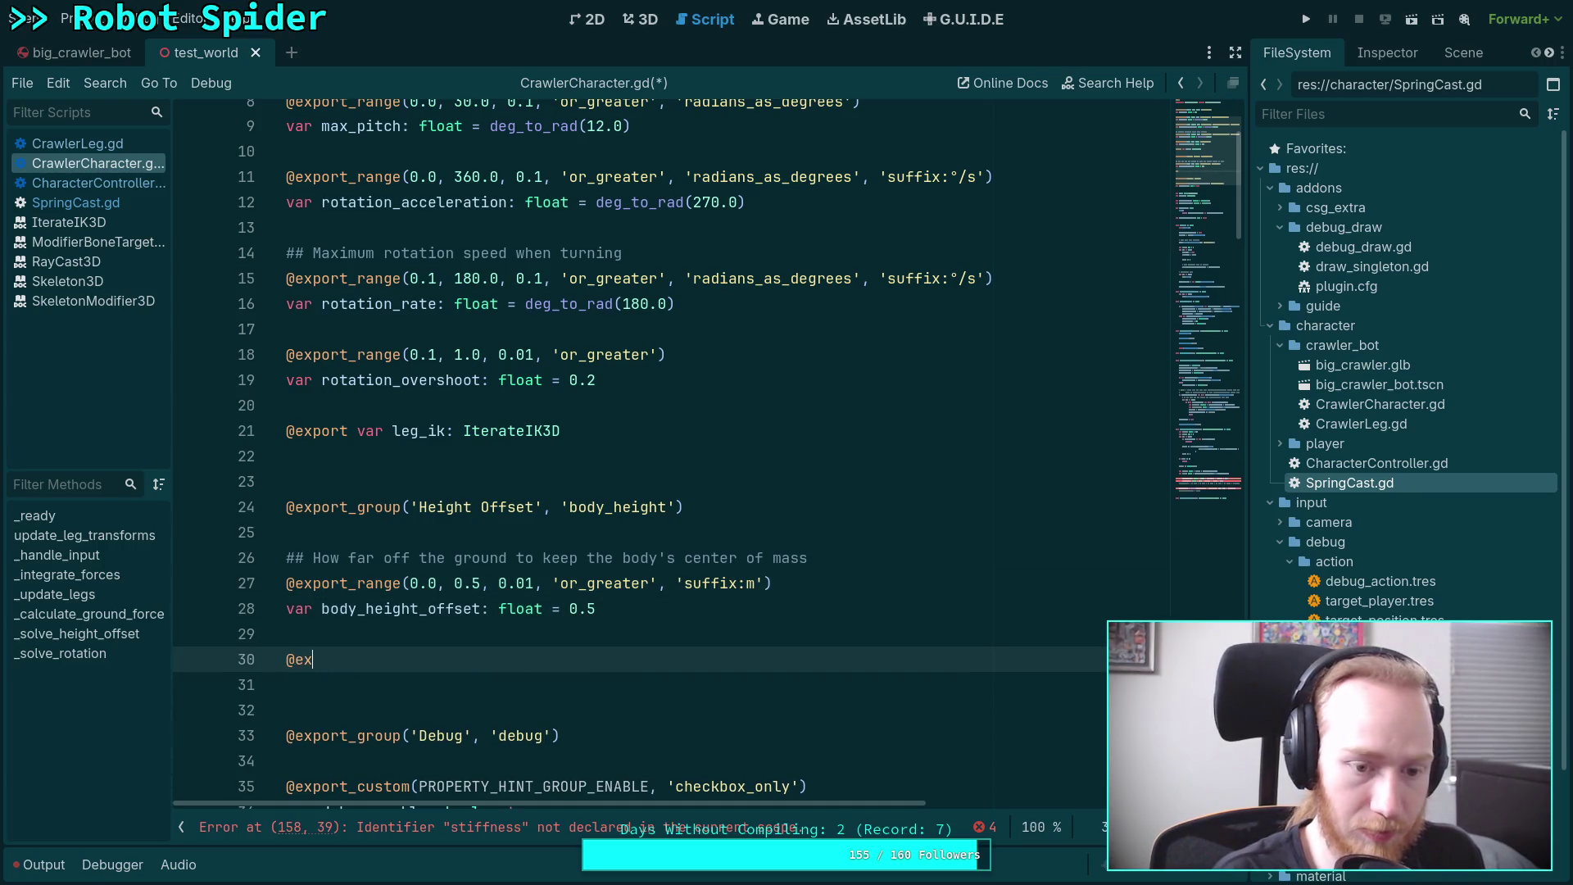
text(_ran)
key(Return)
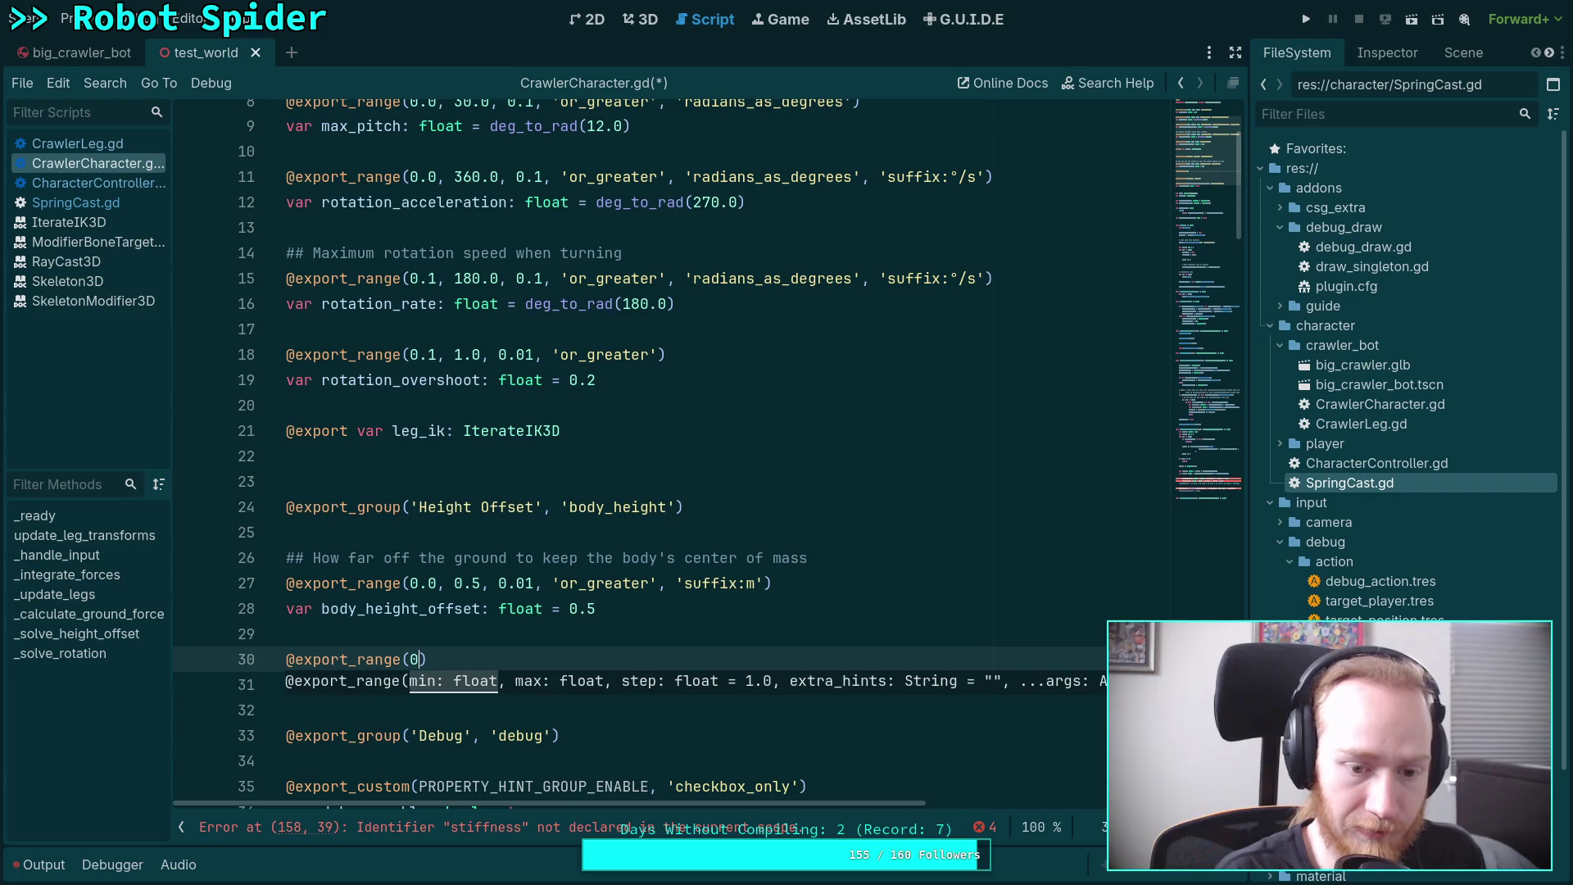
text(0)
click(75, 203)
scroll(610, 457, up, 5)
scroll(610, 457, up, 3)
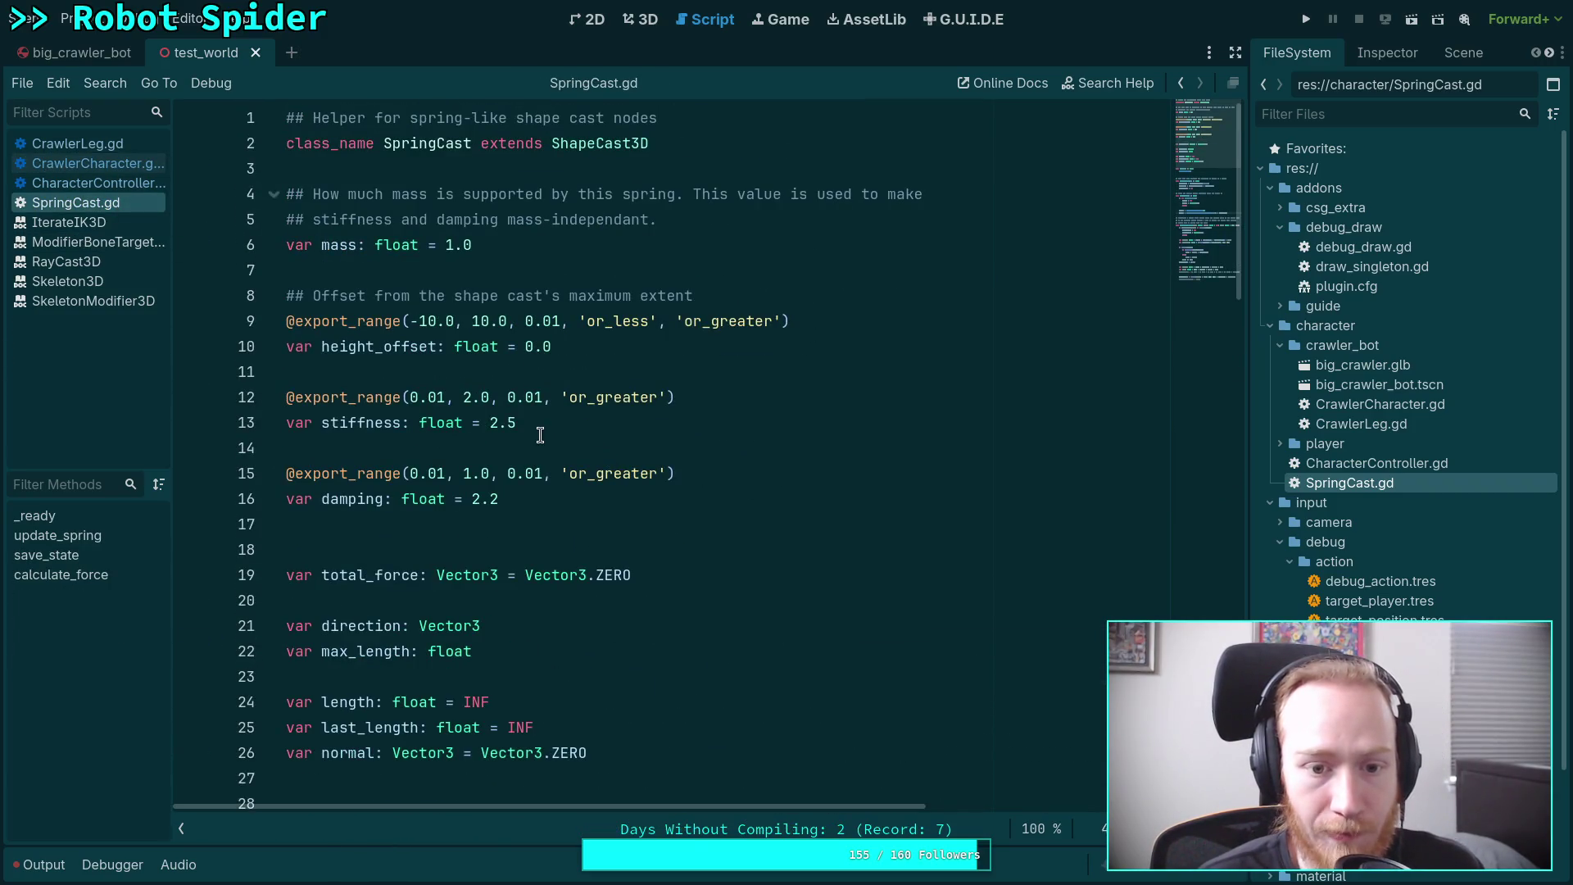
drag(549, 496, 279, 390)
right_click(386, 406)
click(418, 487)
click(112, 159)
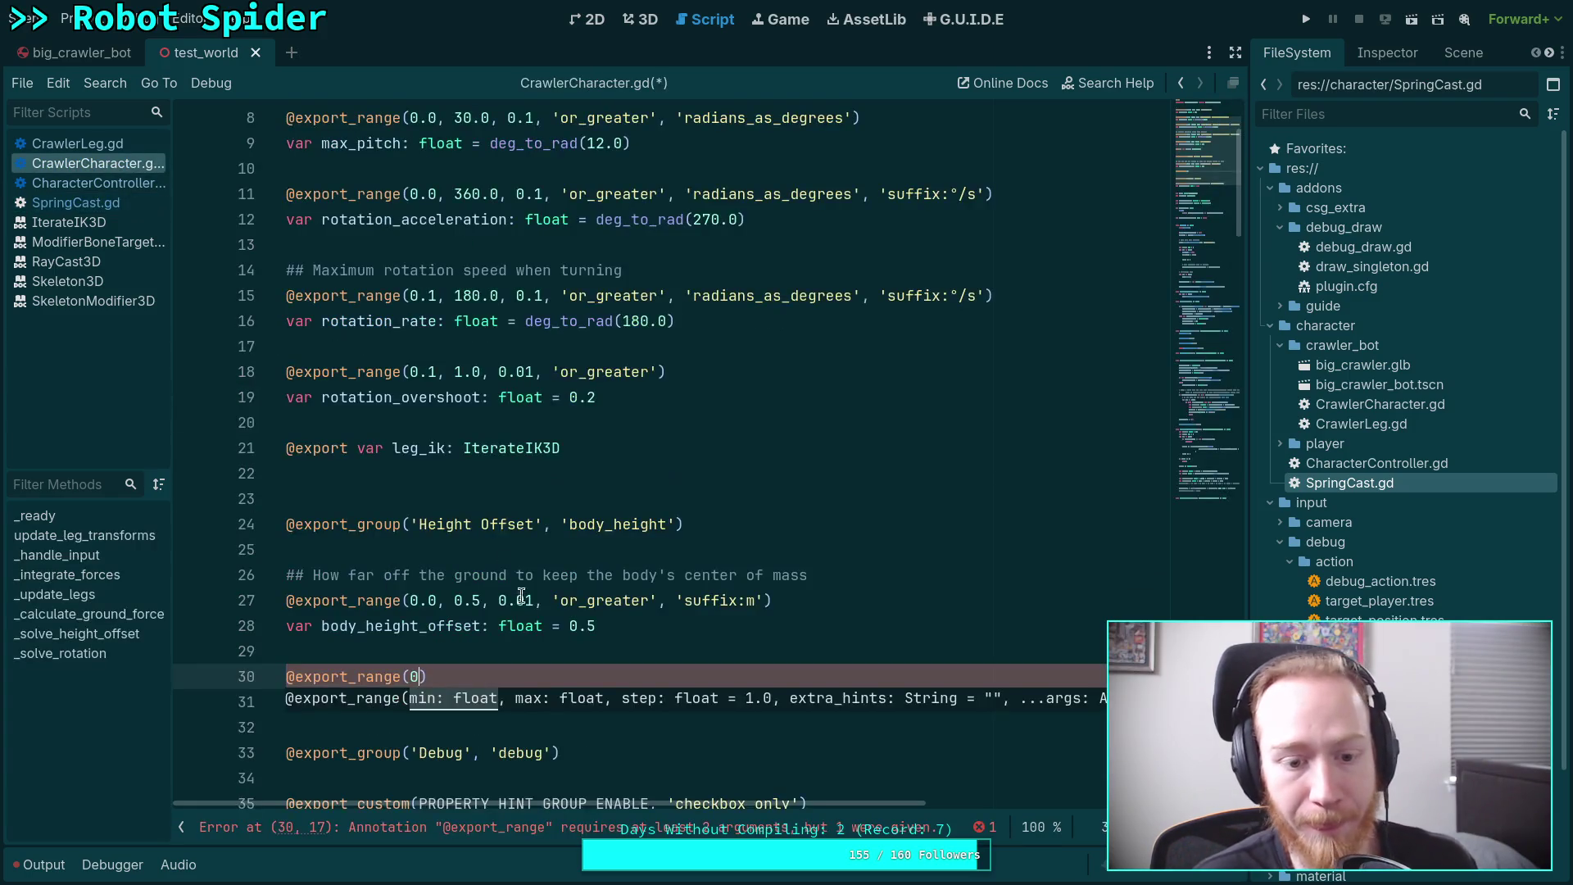
drag(459, 677, 265, 673)
key(ctrl+v)
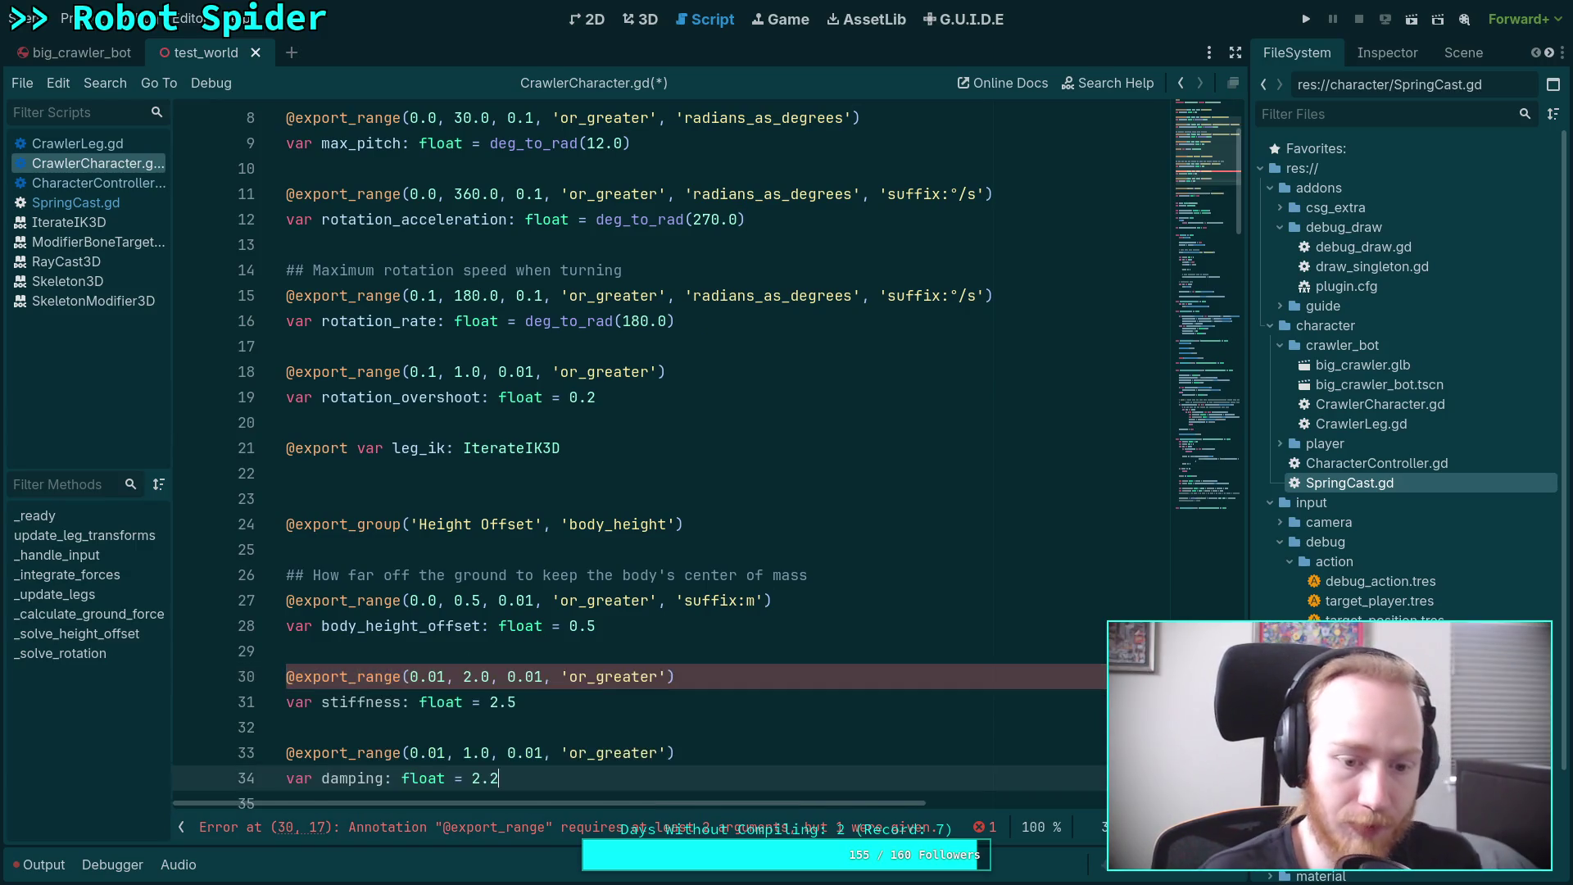
- Rename the pasted settings to body_height_spring_stiffness and body_height_spring_damping
drag(321, 626, 428, 626)
right_click(398, 628)
click(433, 636)
click(321, 702)
key(ctrl+v)
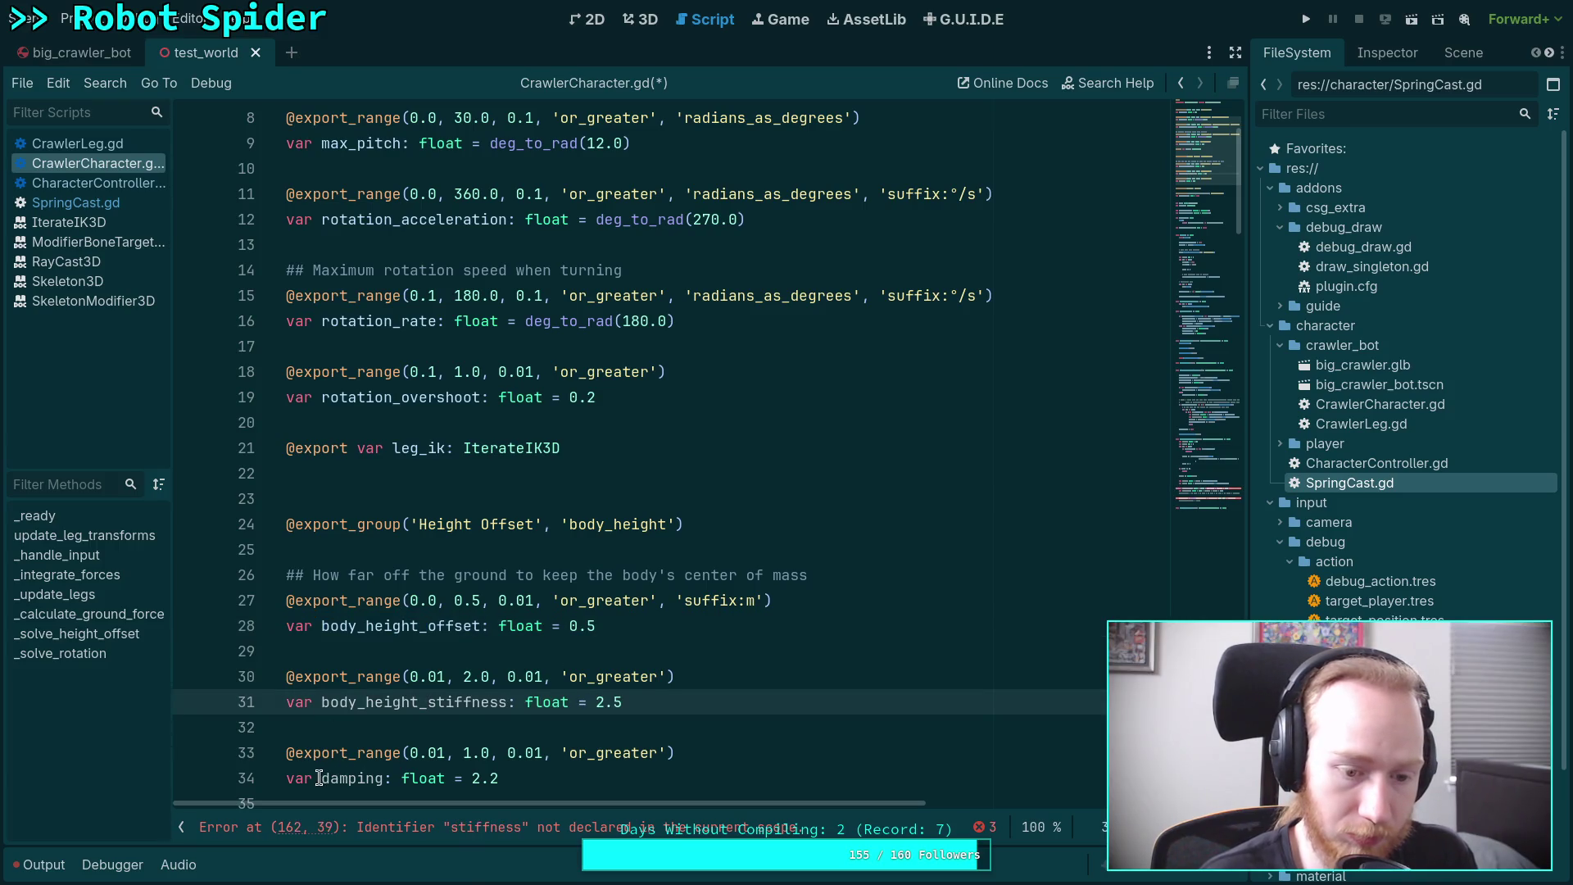
click(321, 778)
key(ctrl+v)
click(432, 703)
text(spring_)
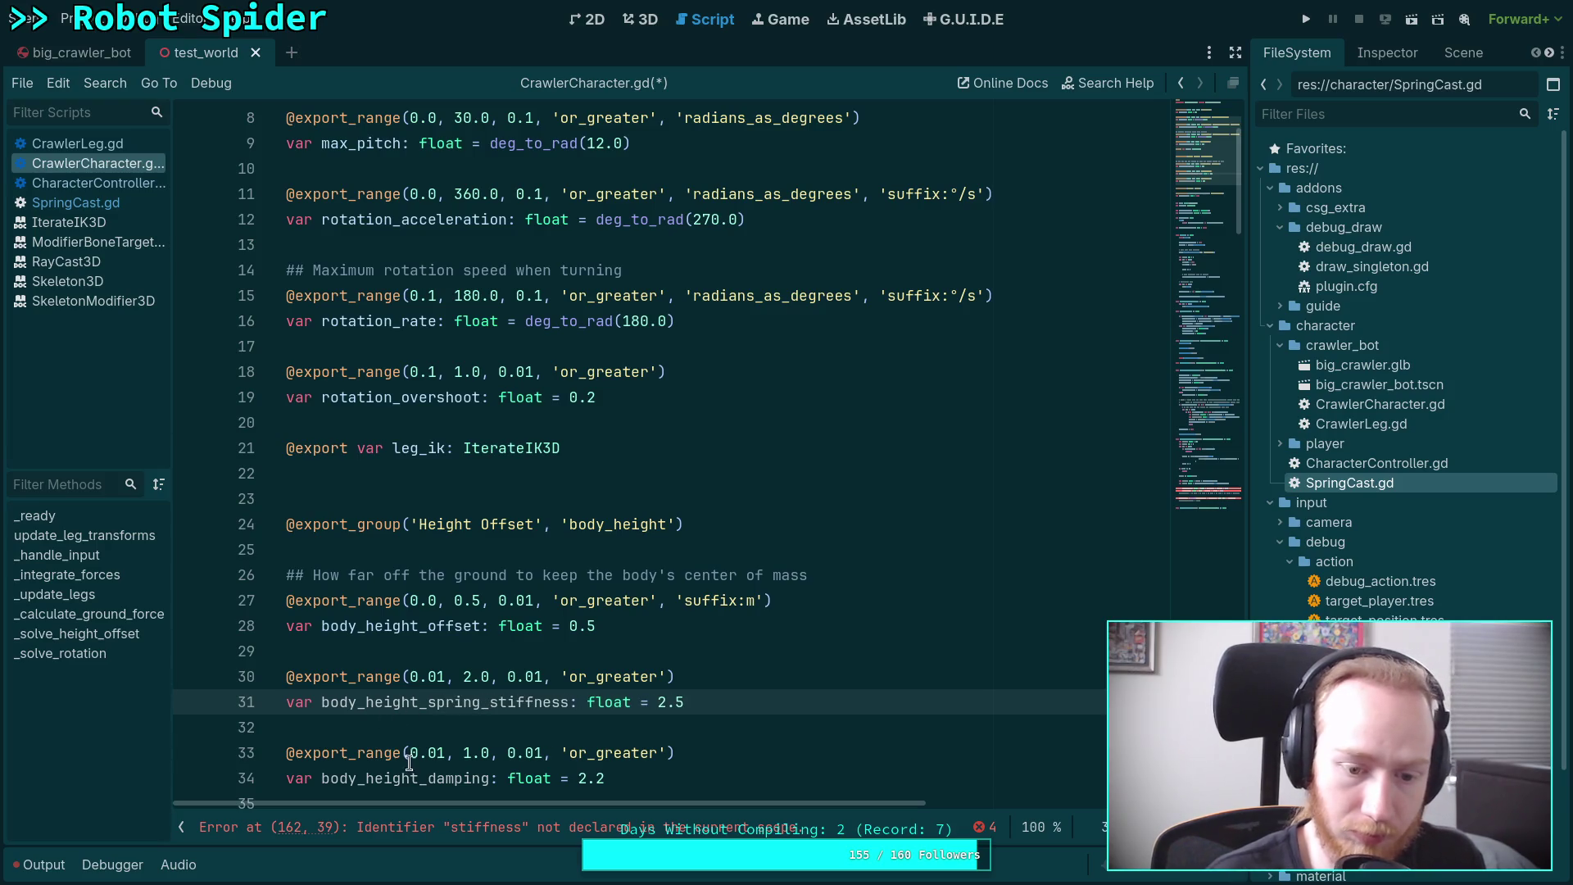
click(427, 778)
text(spring_)
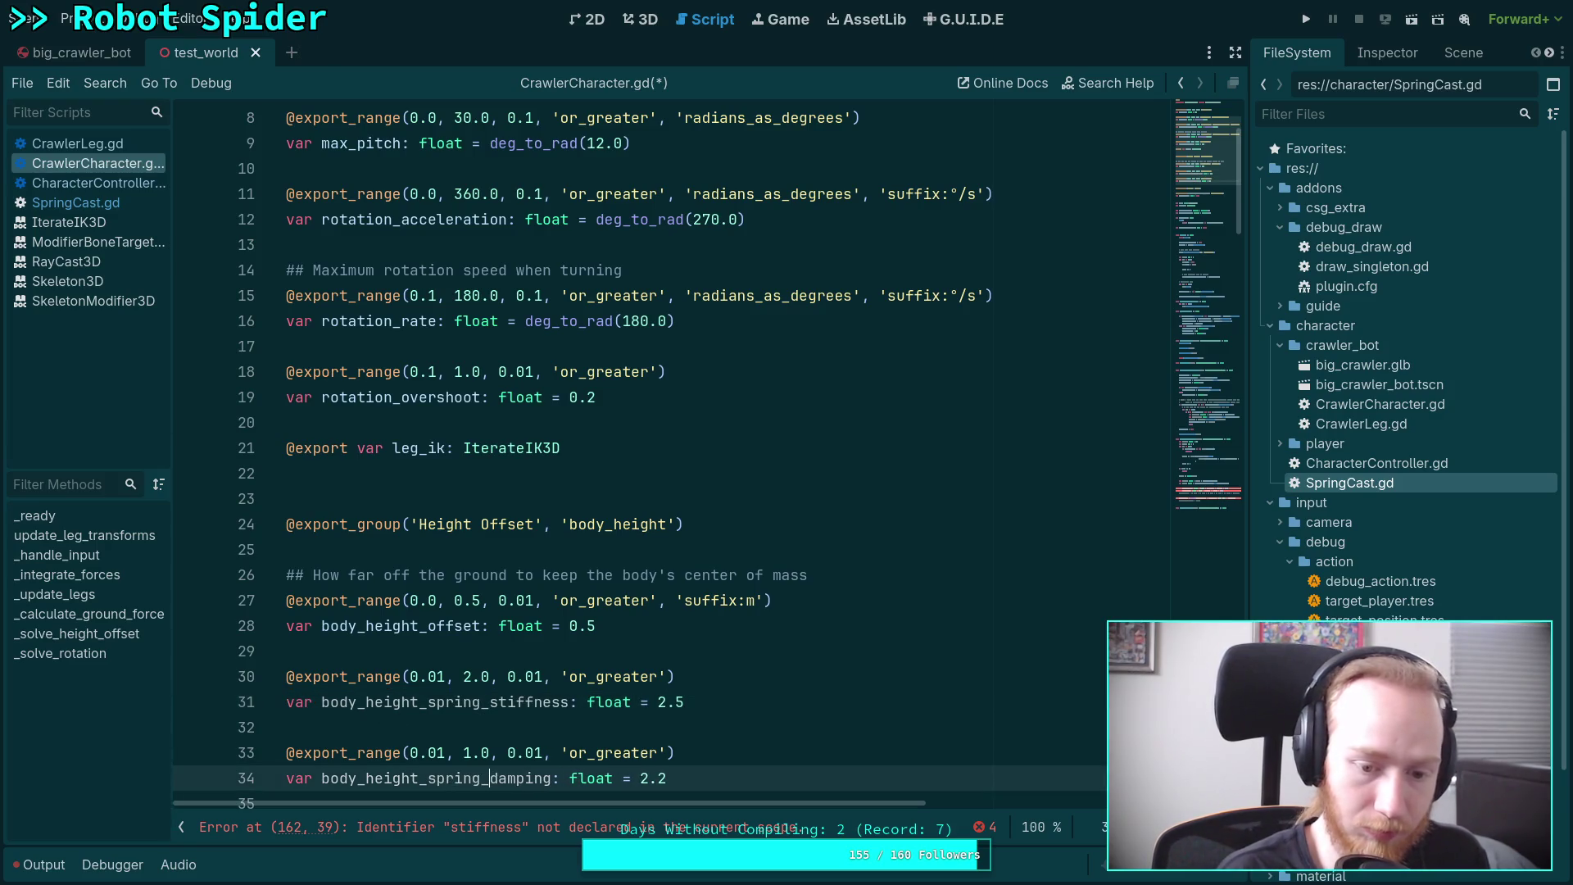
scroll(428, 501, down, 3)
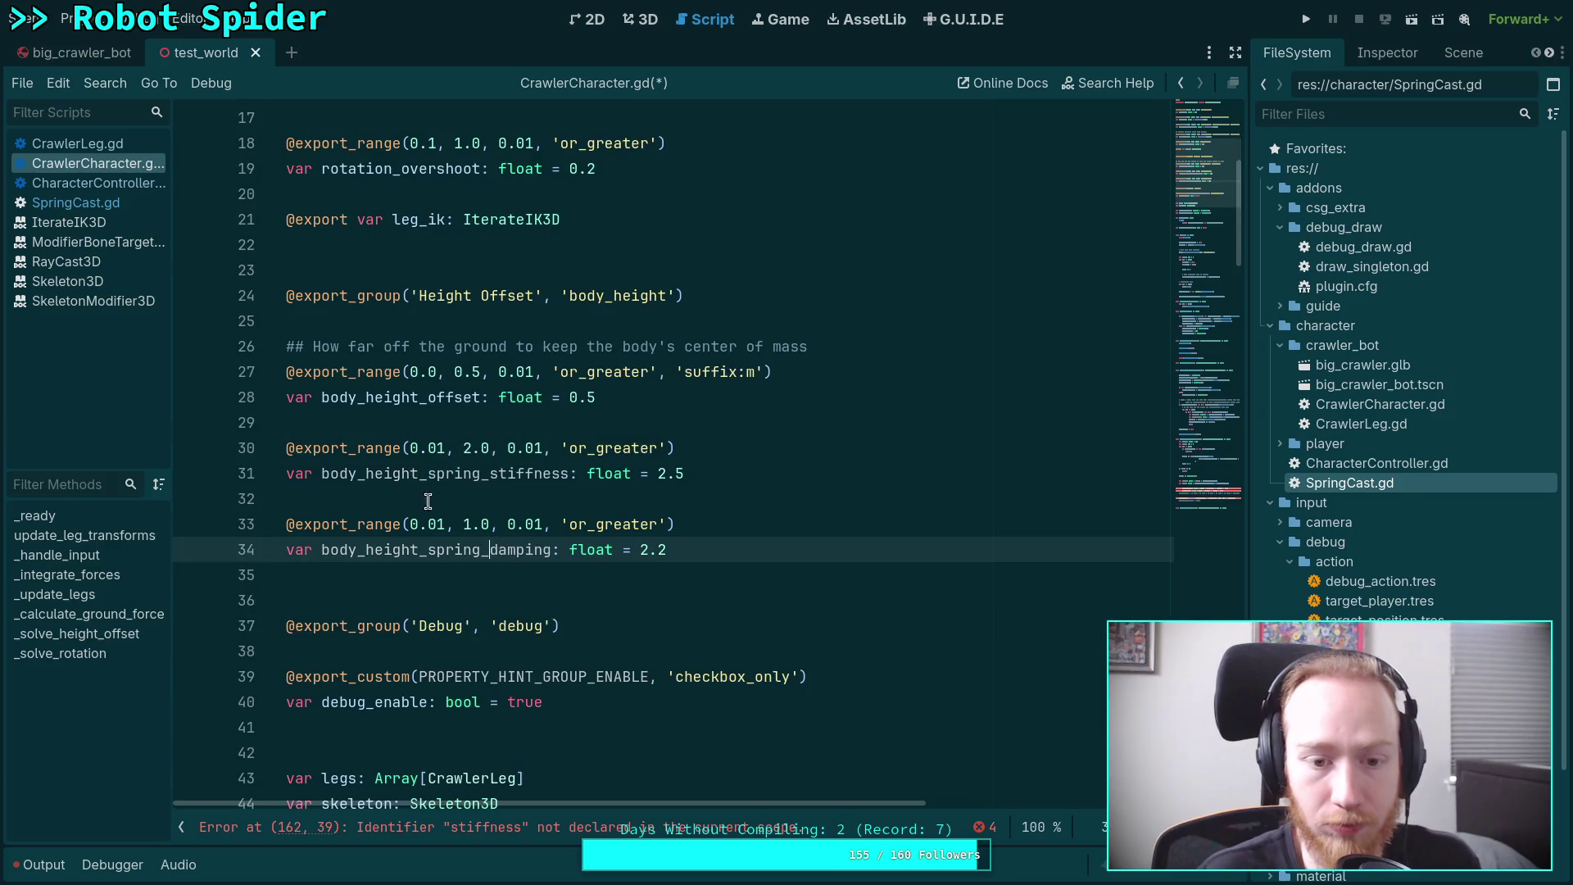
click(444, 422)
key(Return)
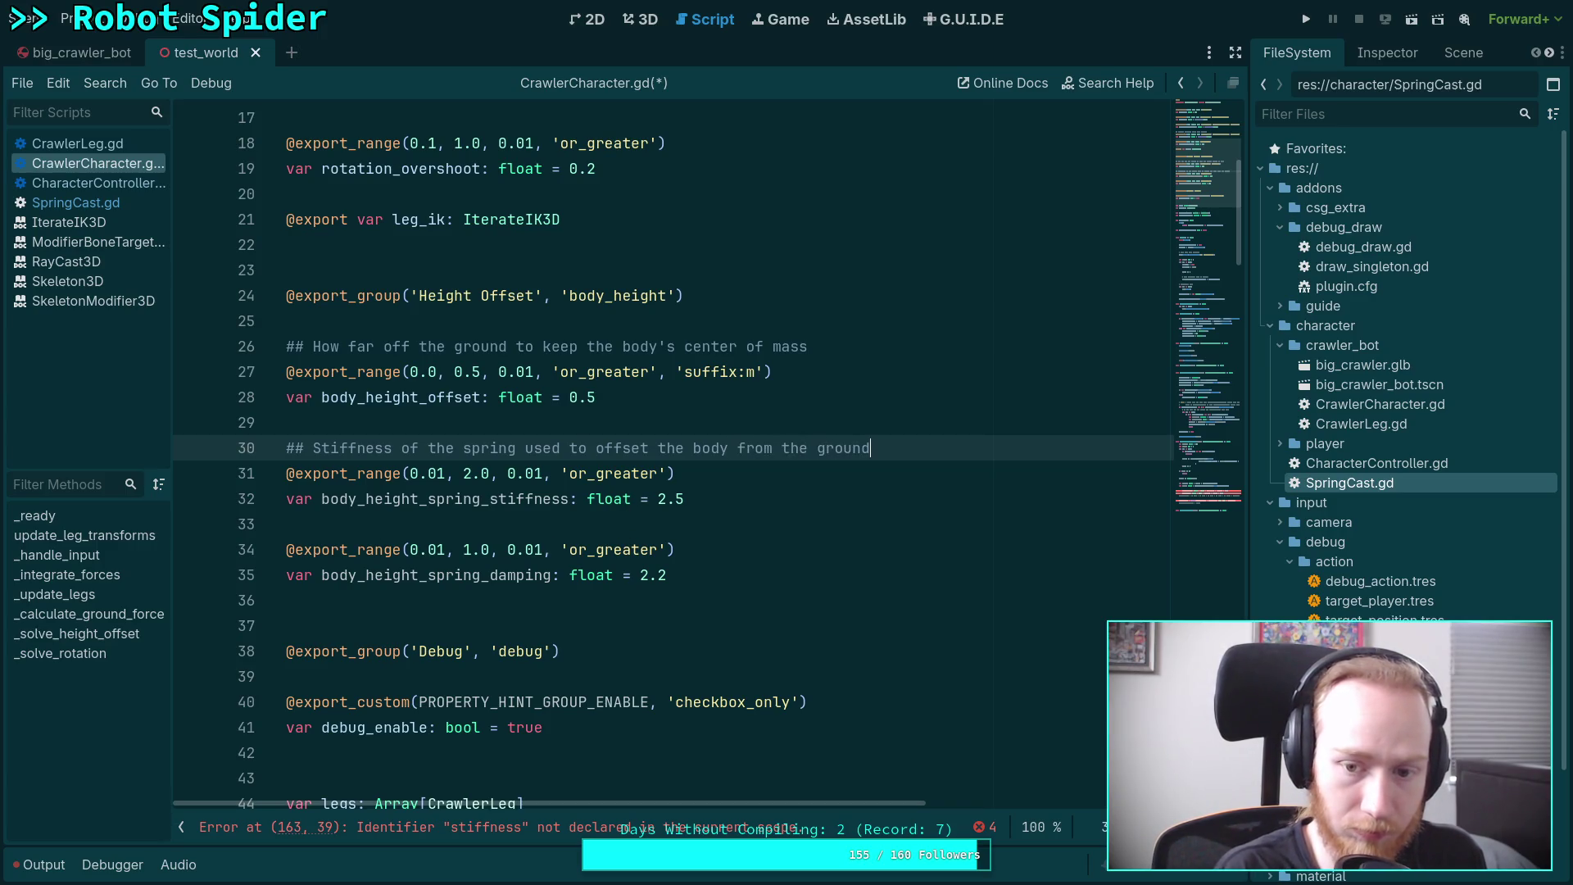
- Add the '## Damping of the spring used to offset the body from the ground' comment above damping
key(Down)
key(Down)
key(Down)
key(Return)
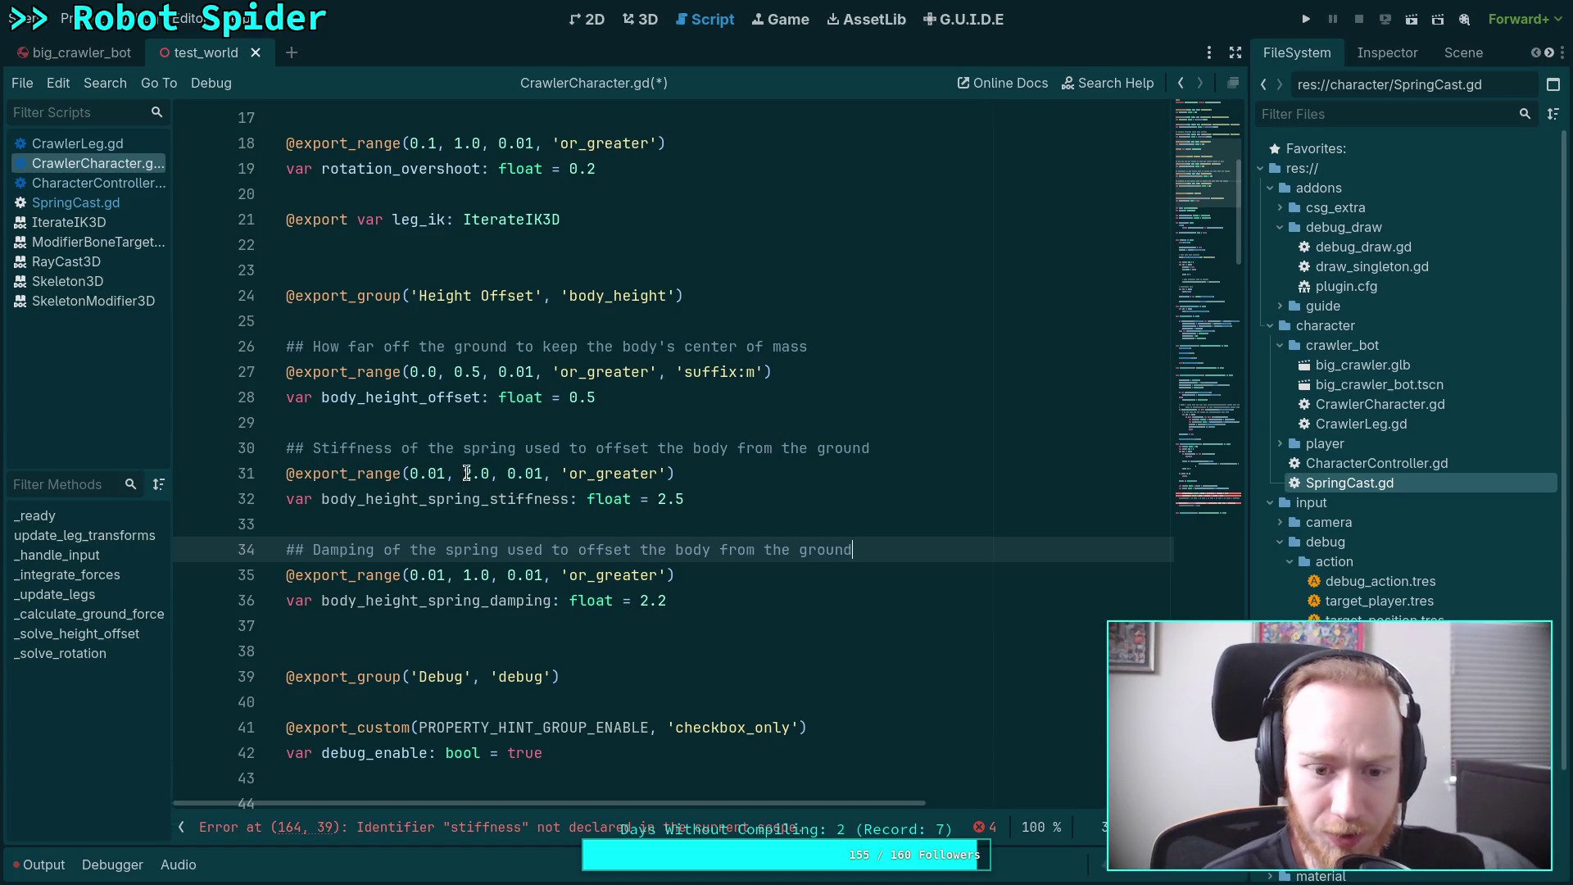
click(460, 576)
- Replace stiffness and damping in _solve_height_offset with body_height_spring_stiffness and body_height_spring_damping
drag(1212, 178, 1216, 470)
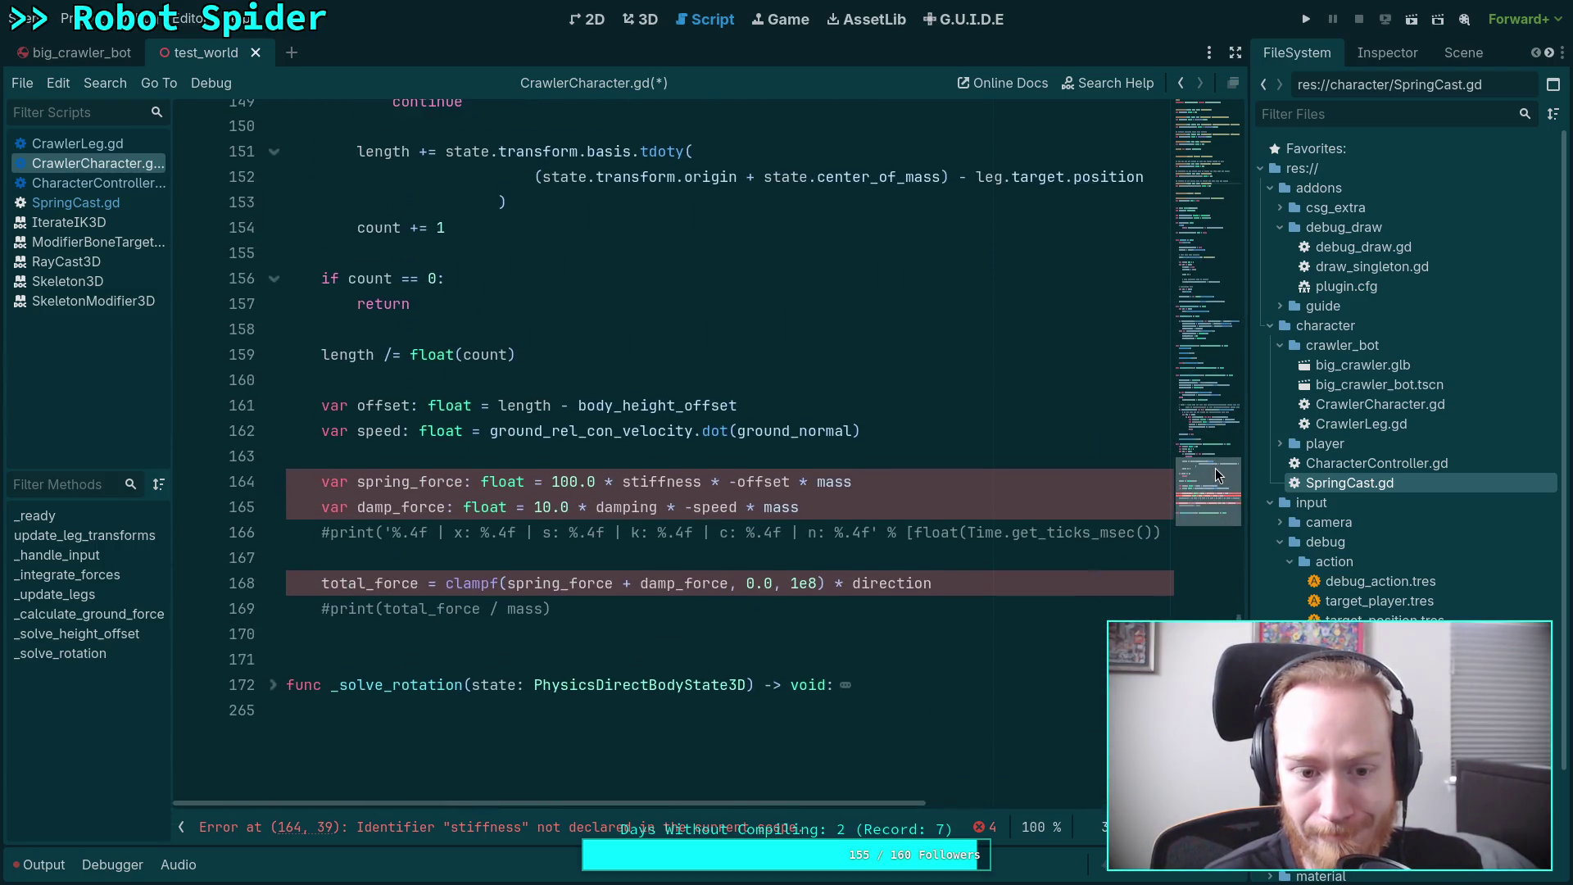
double_click(642, 502)
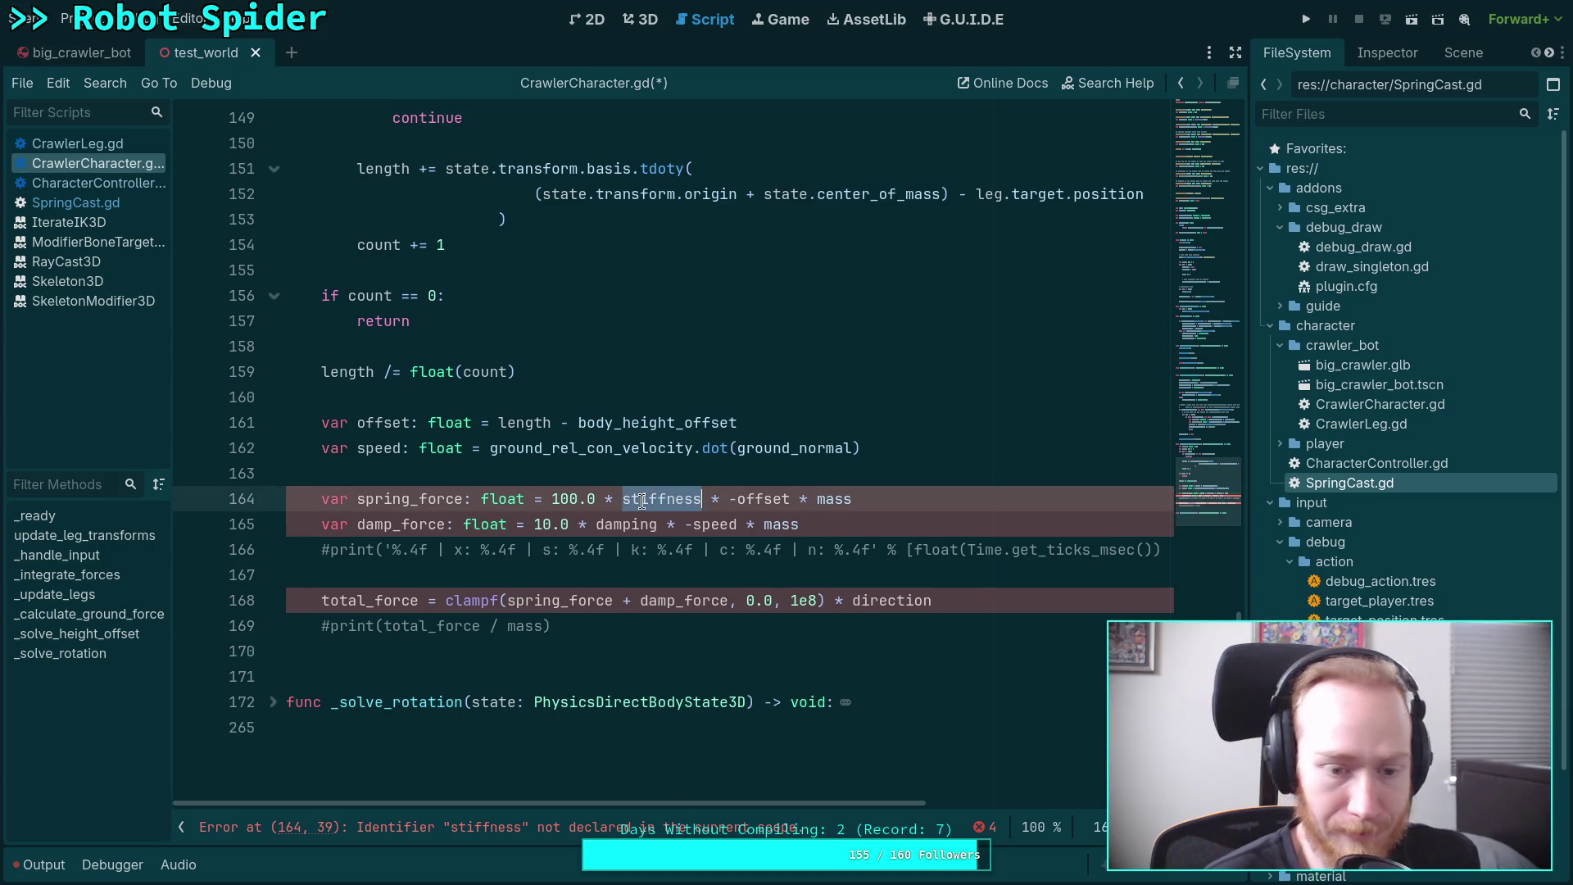
text(body_h)
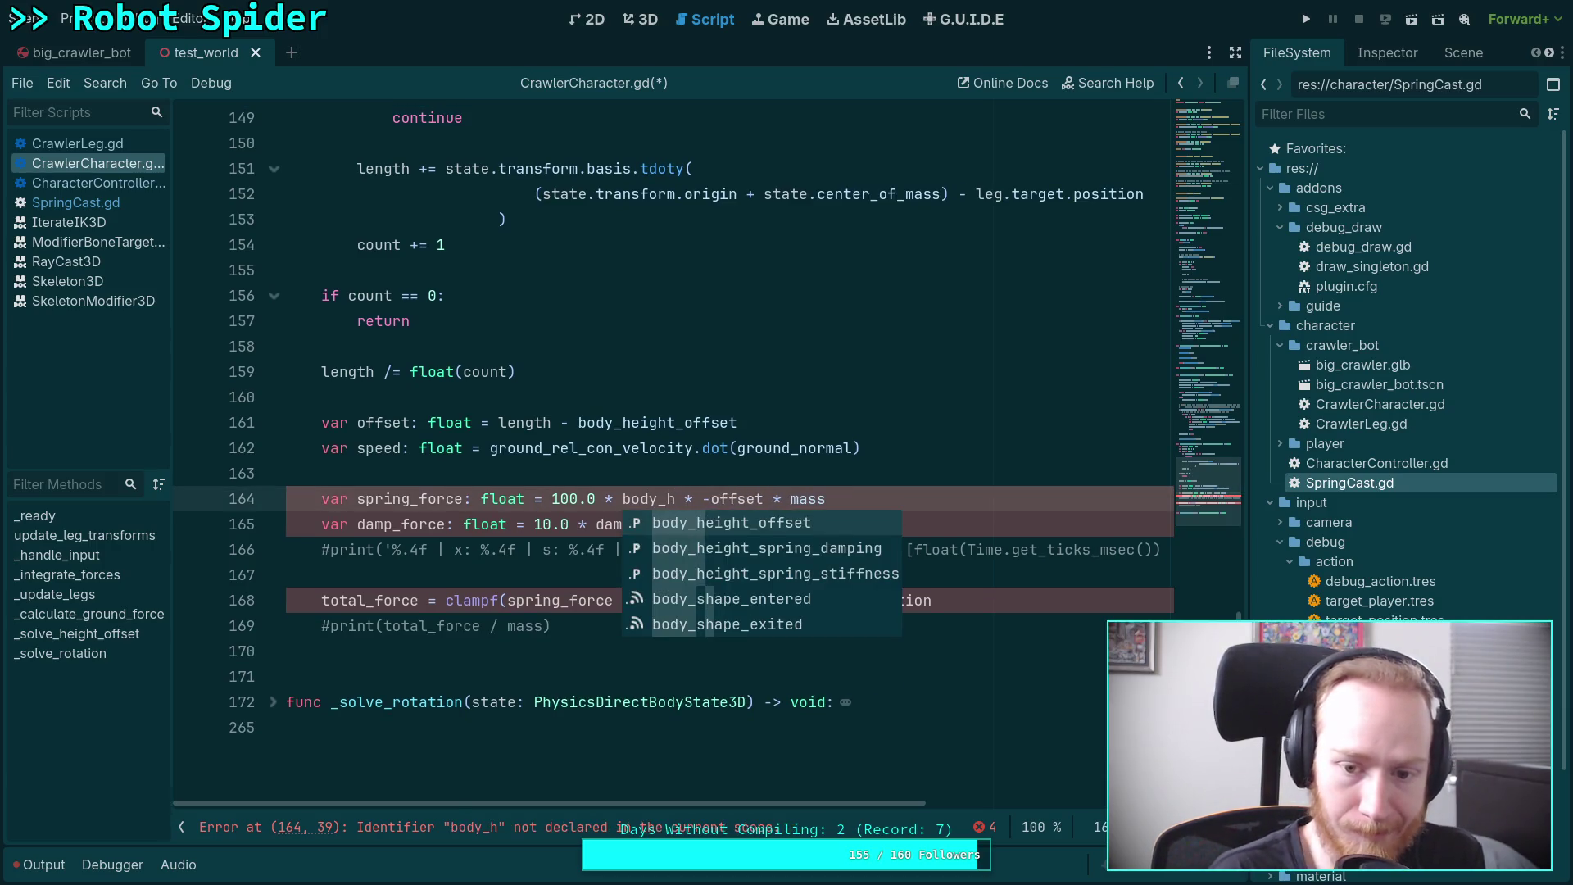
key(Down)
key(Down)
key(Return)
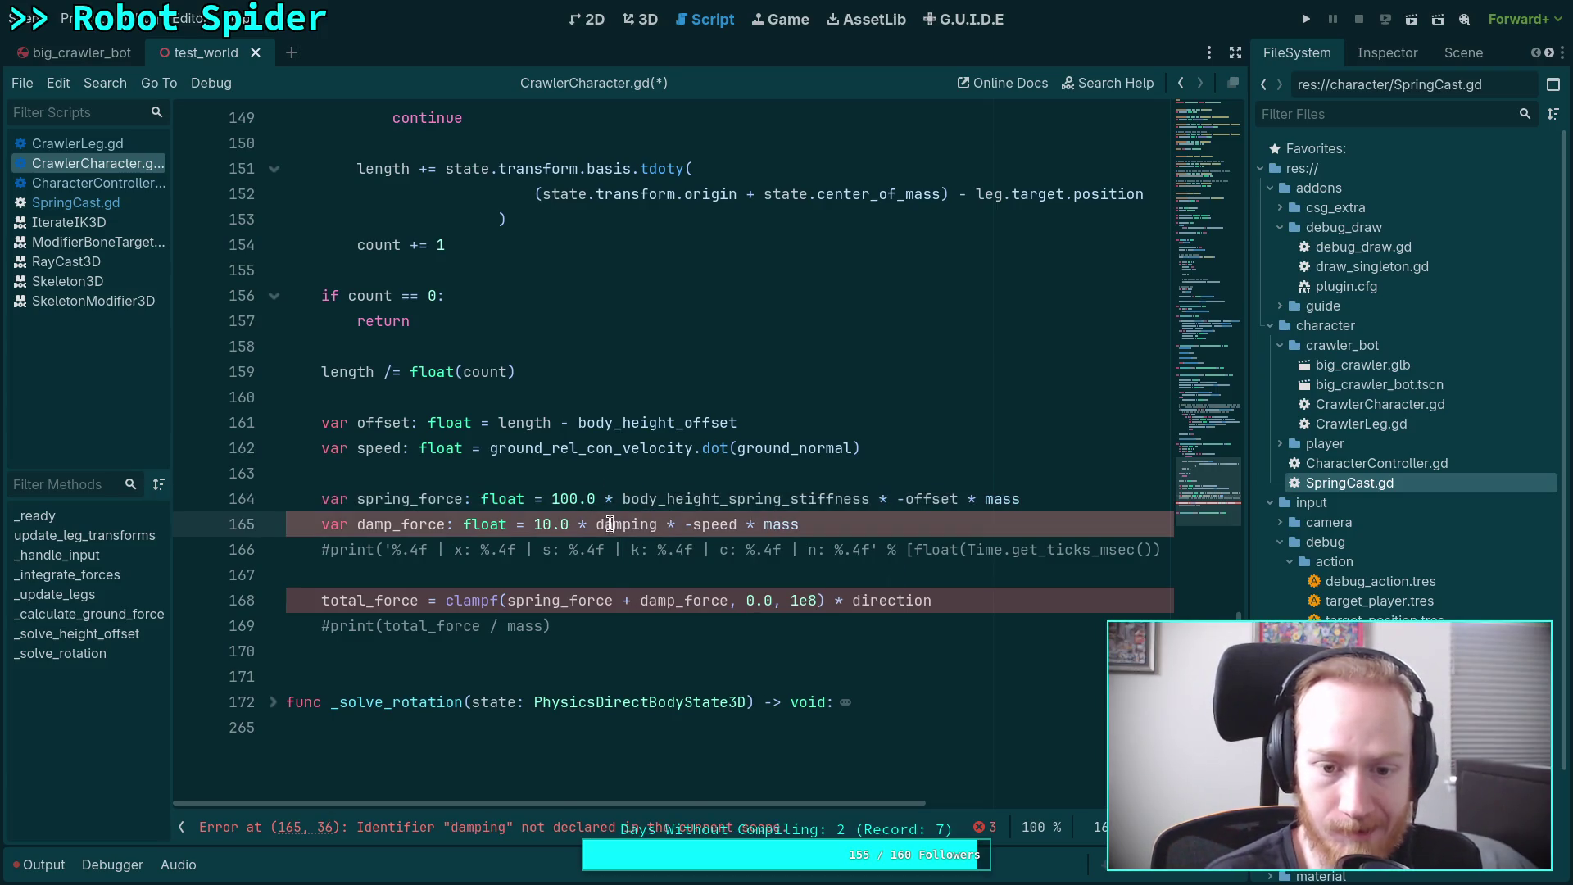
double_click(666, 497)
right_click(667, 495)
click(703, 581)
drag(622, 499, 791, 500)
right_click(751, 502)
click(799, 590)
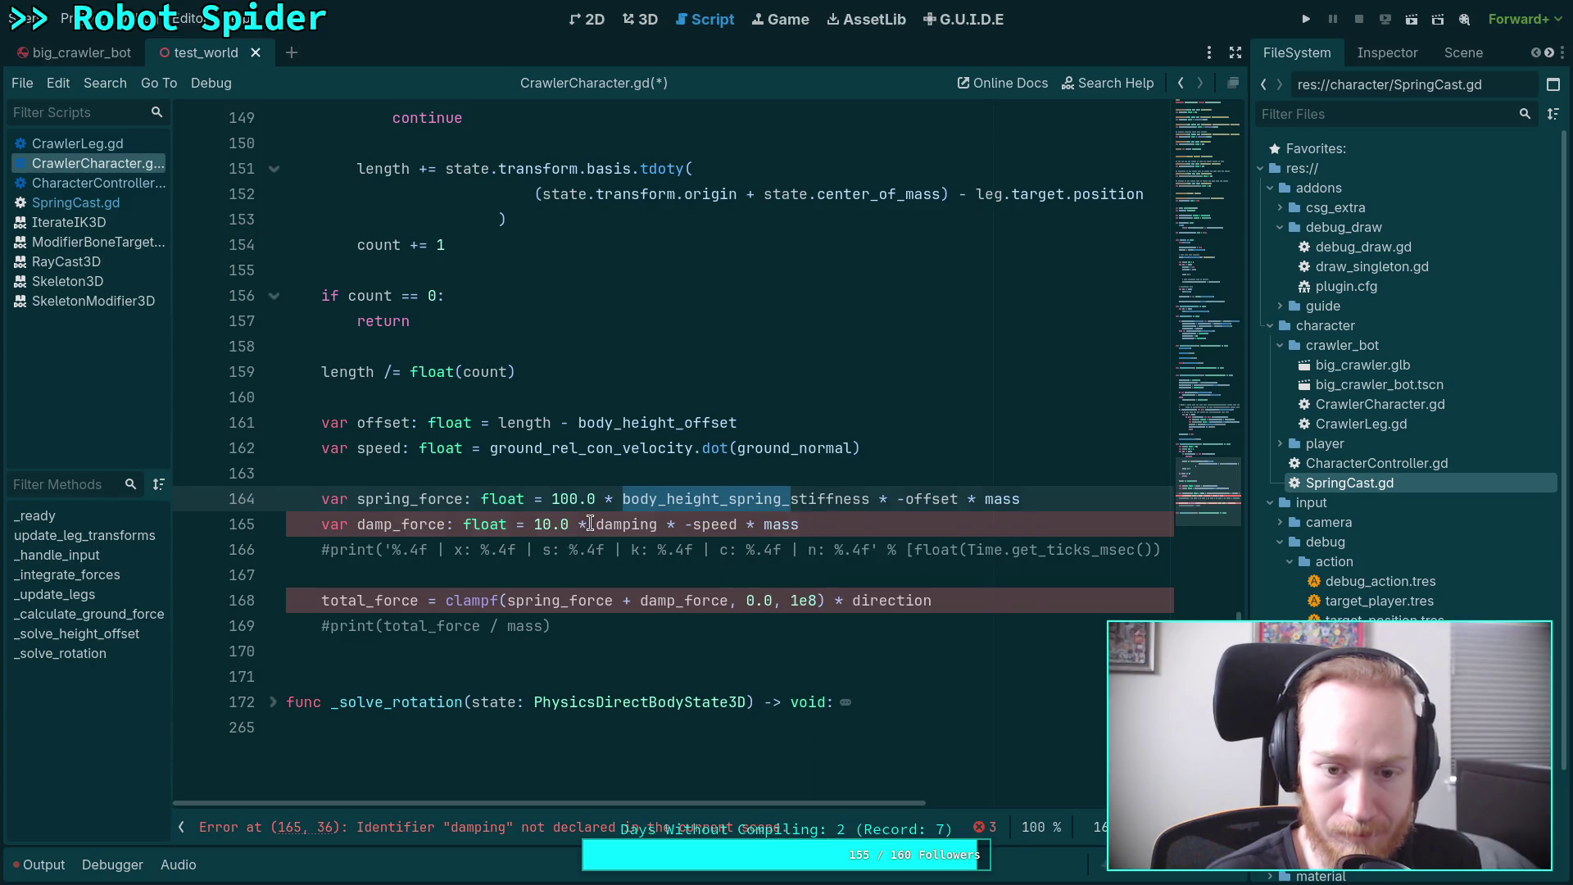
click(592, 524)
key(ctrl+v)
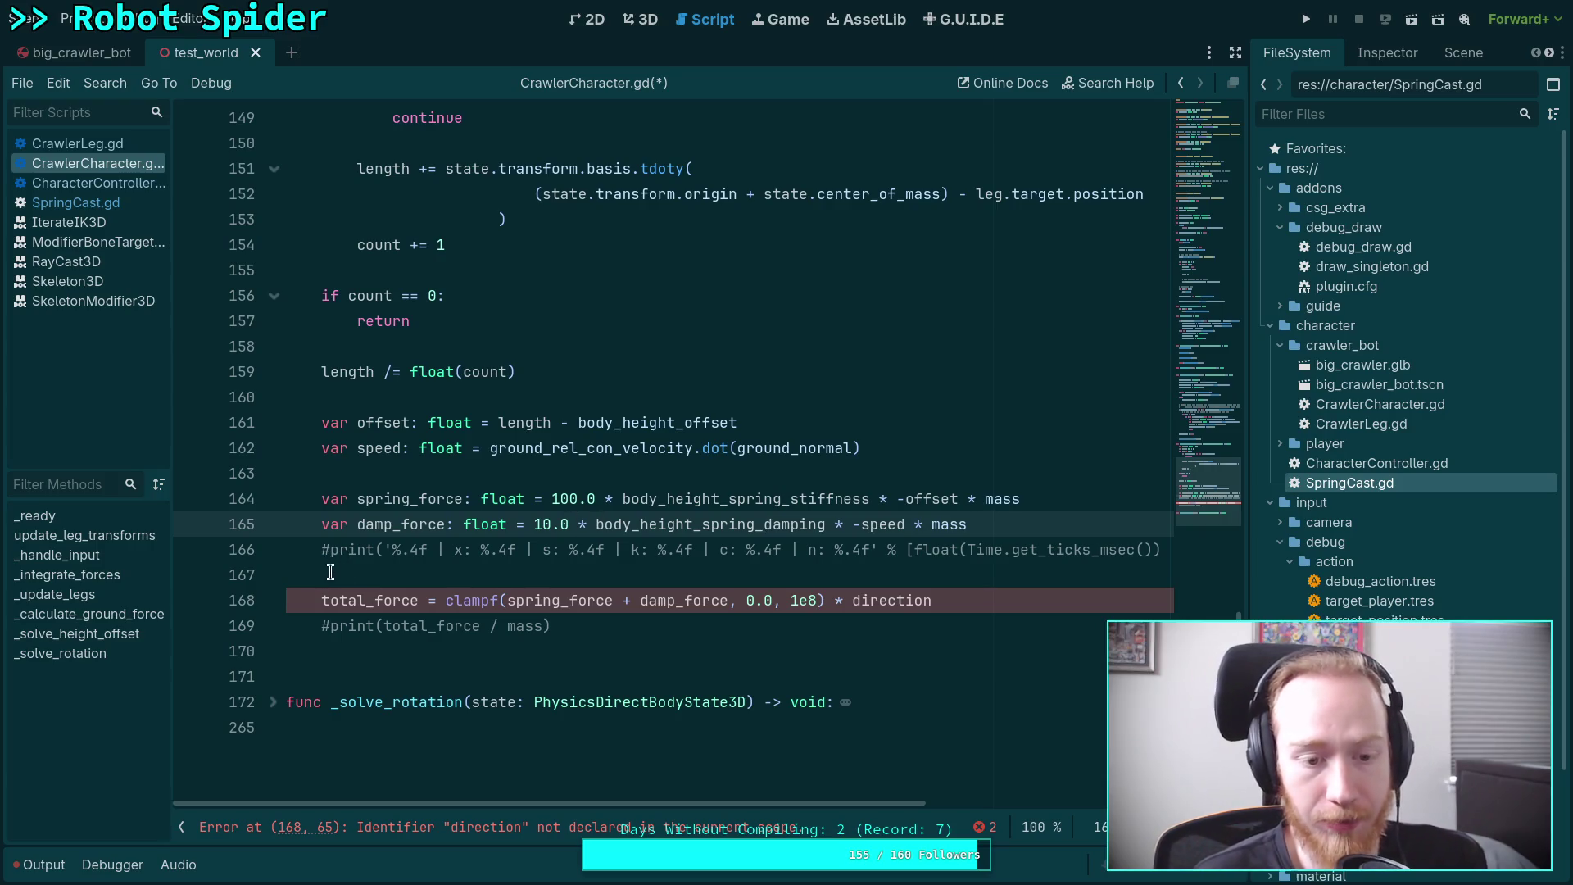
- Check in CharacterController.gd how the spring force is applied, then return to CrawlerCharacter.gd
click(320, 602)
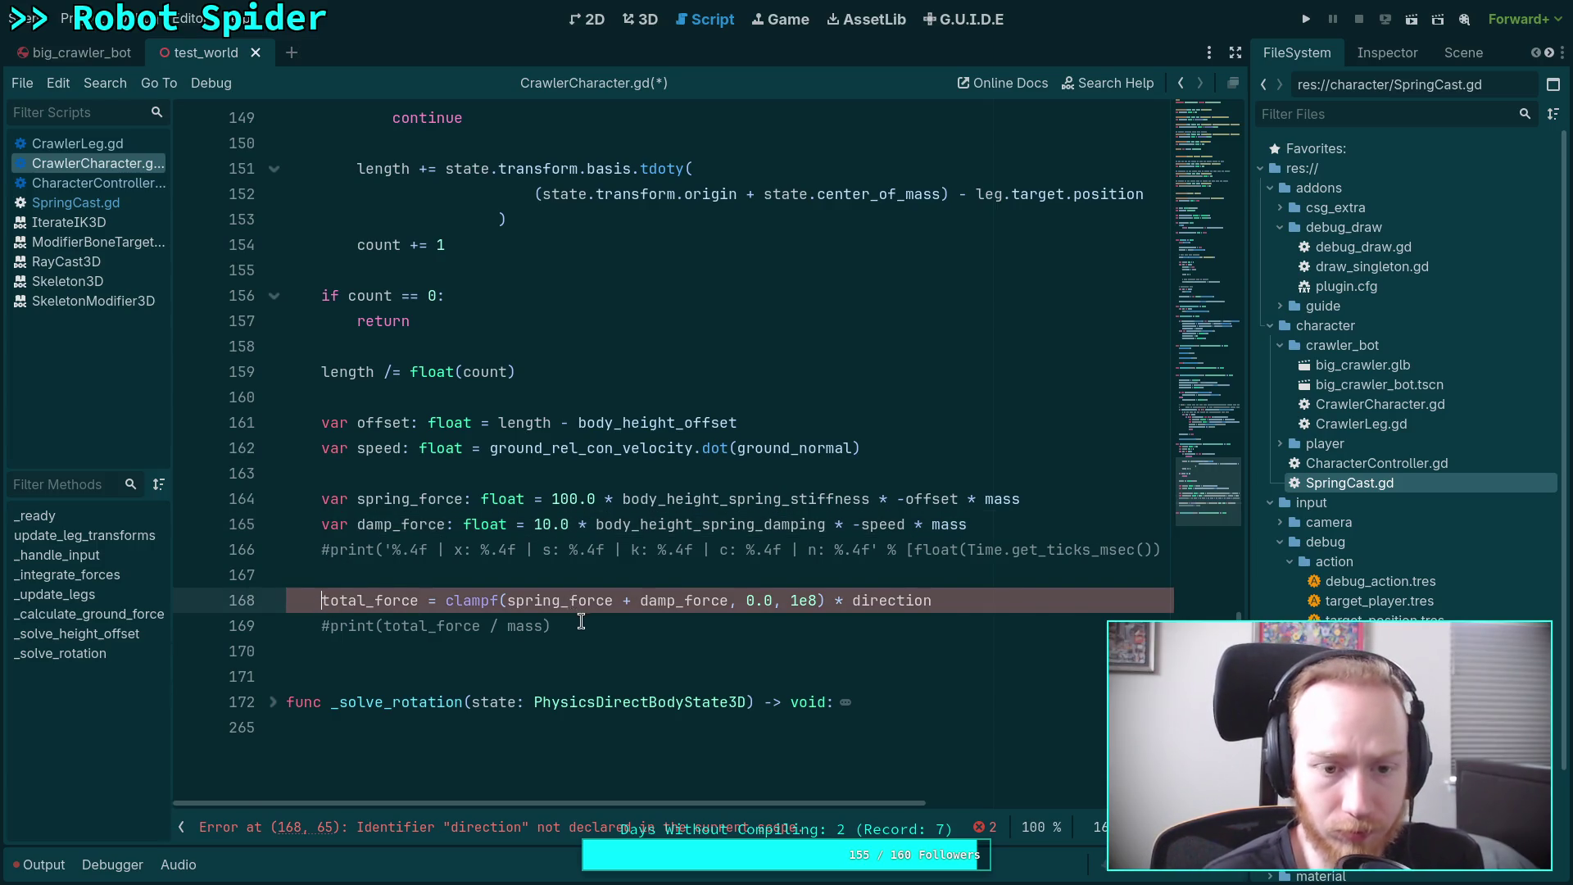
scroll(581, 621, up, 1)
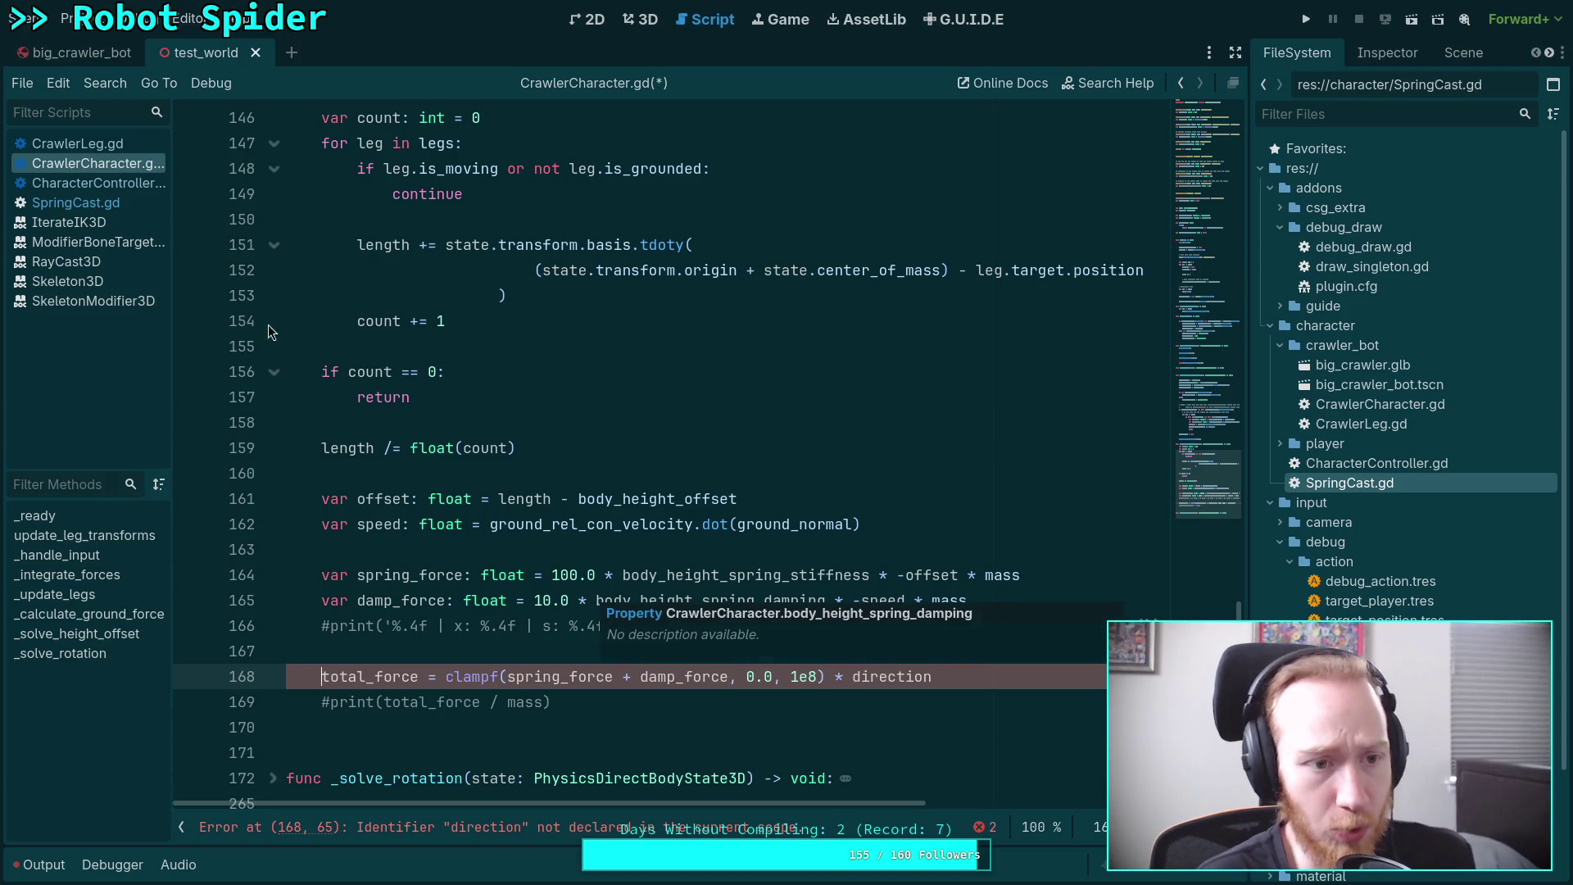
click(94, 182)
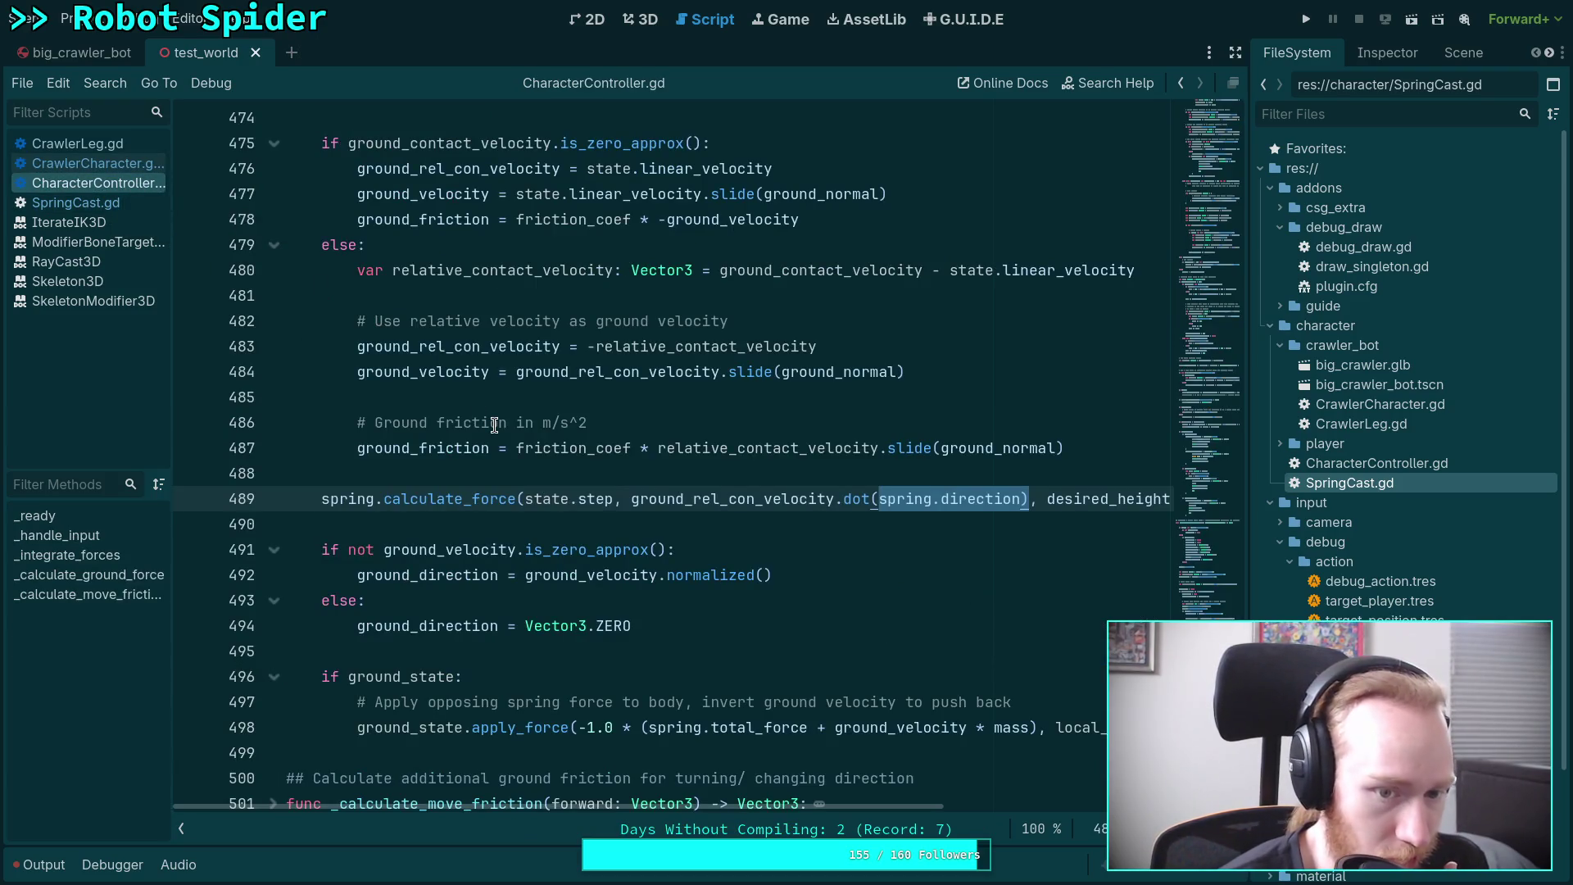
scroll(497, 493, up, 20)
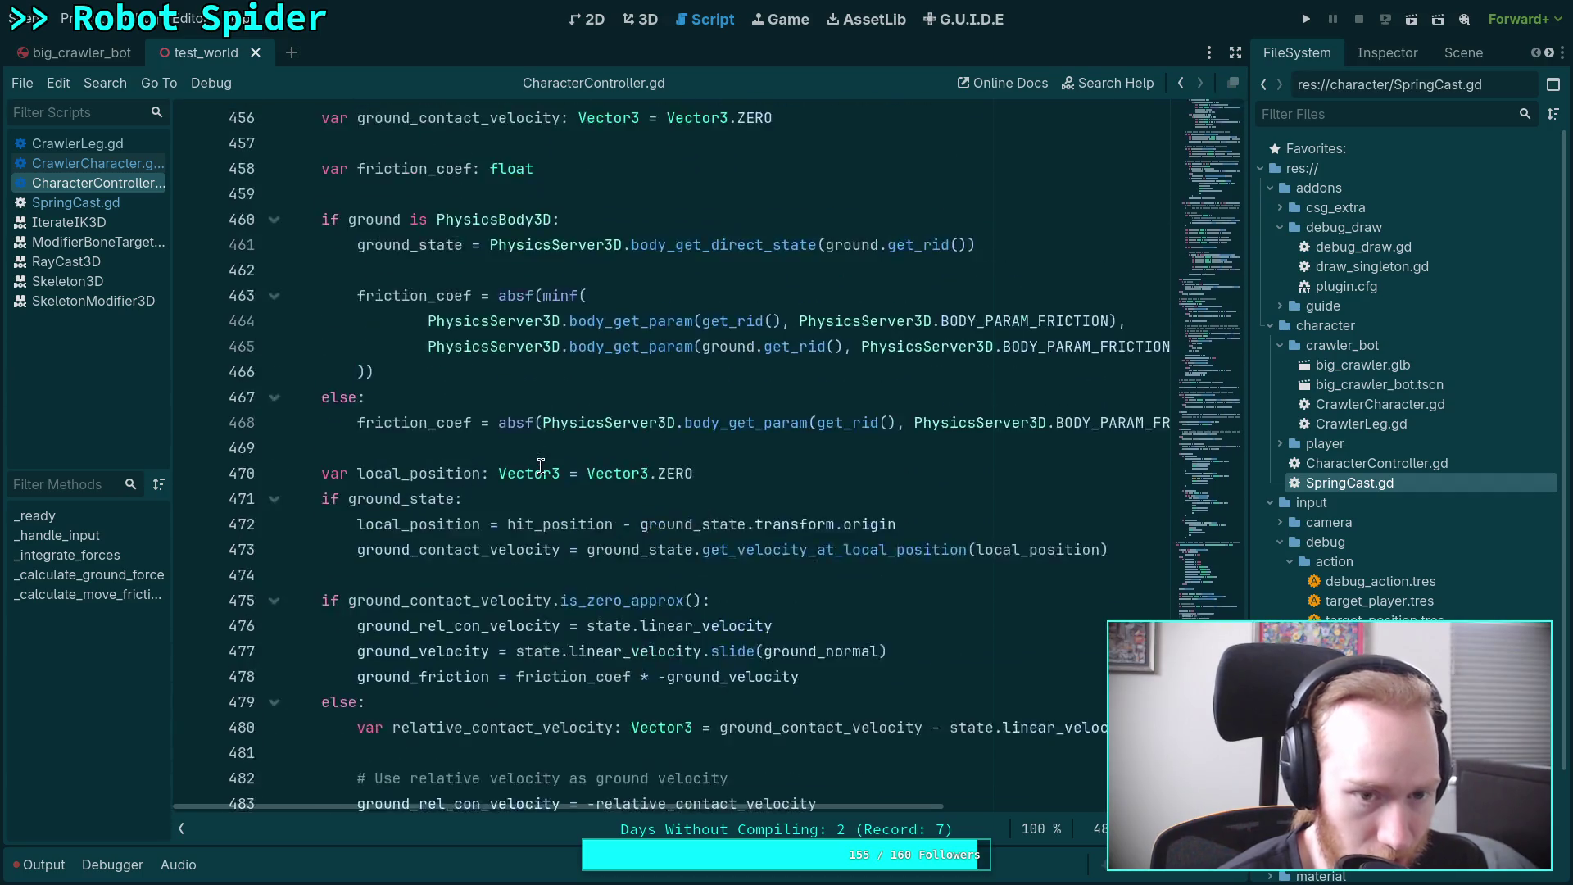
scroll(541, 465, up, 19)
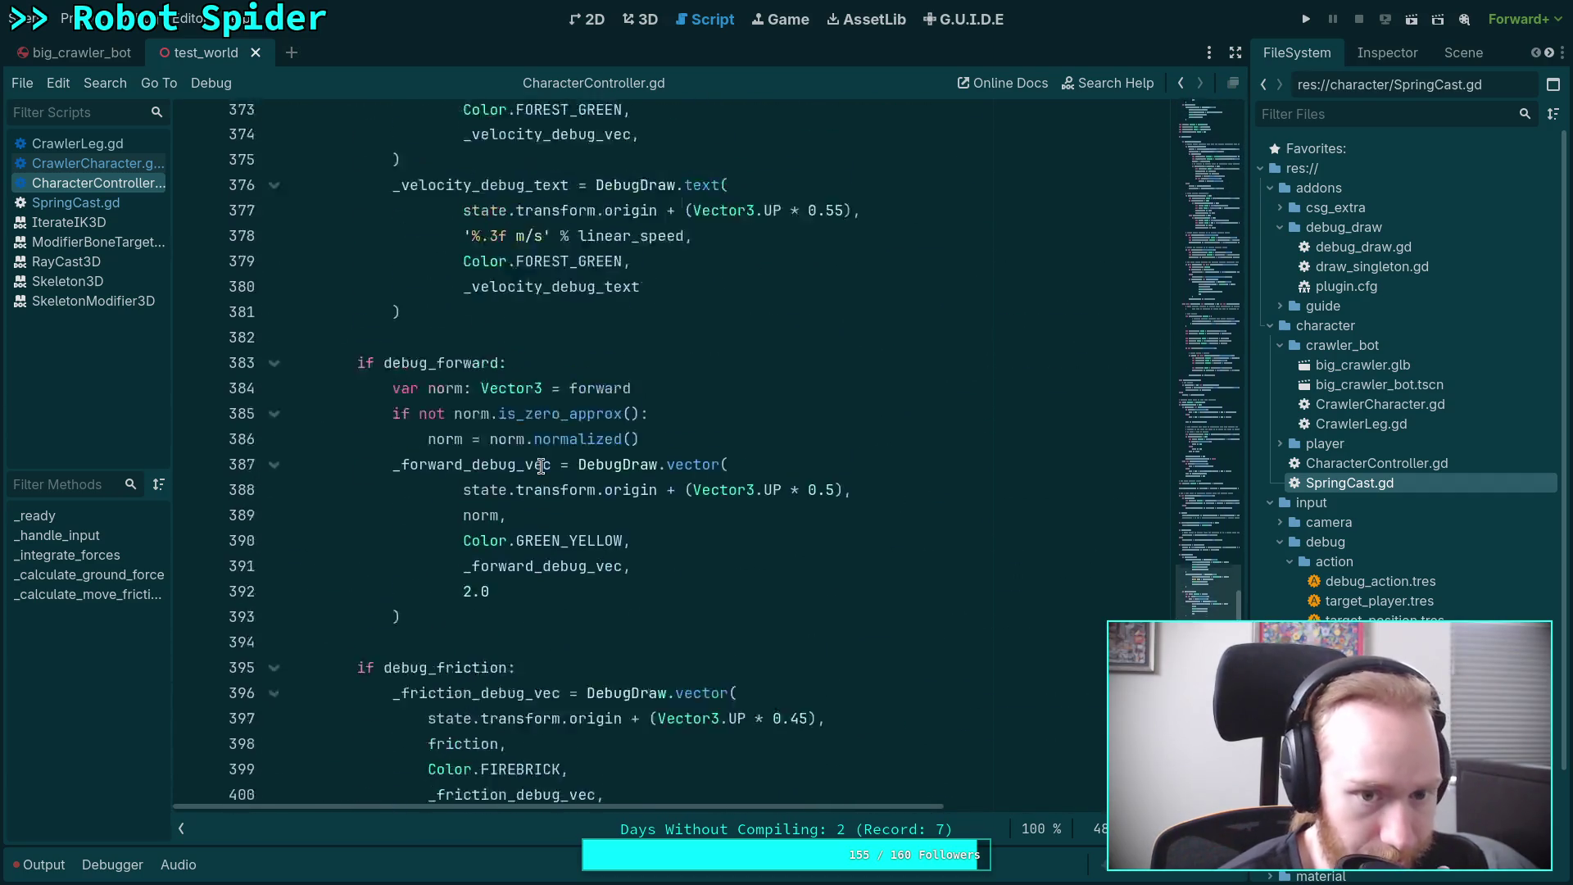
scroll(540, 466, up, 7)
scroll(542, 440, down, 11)
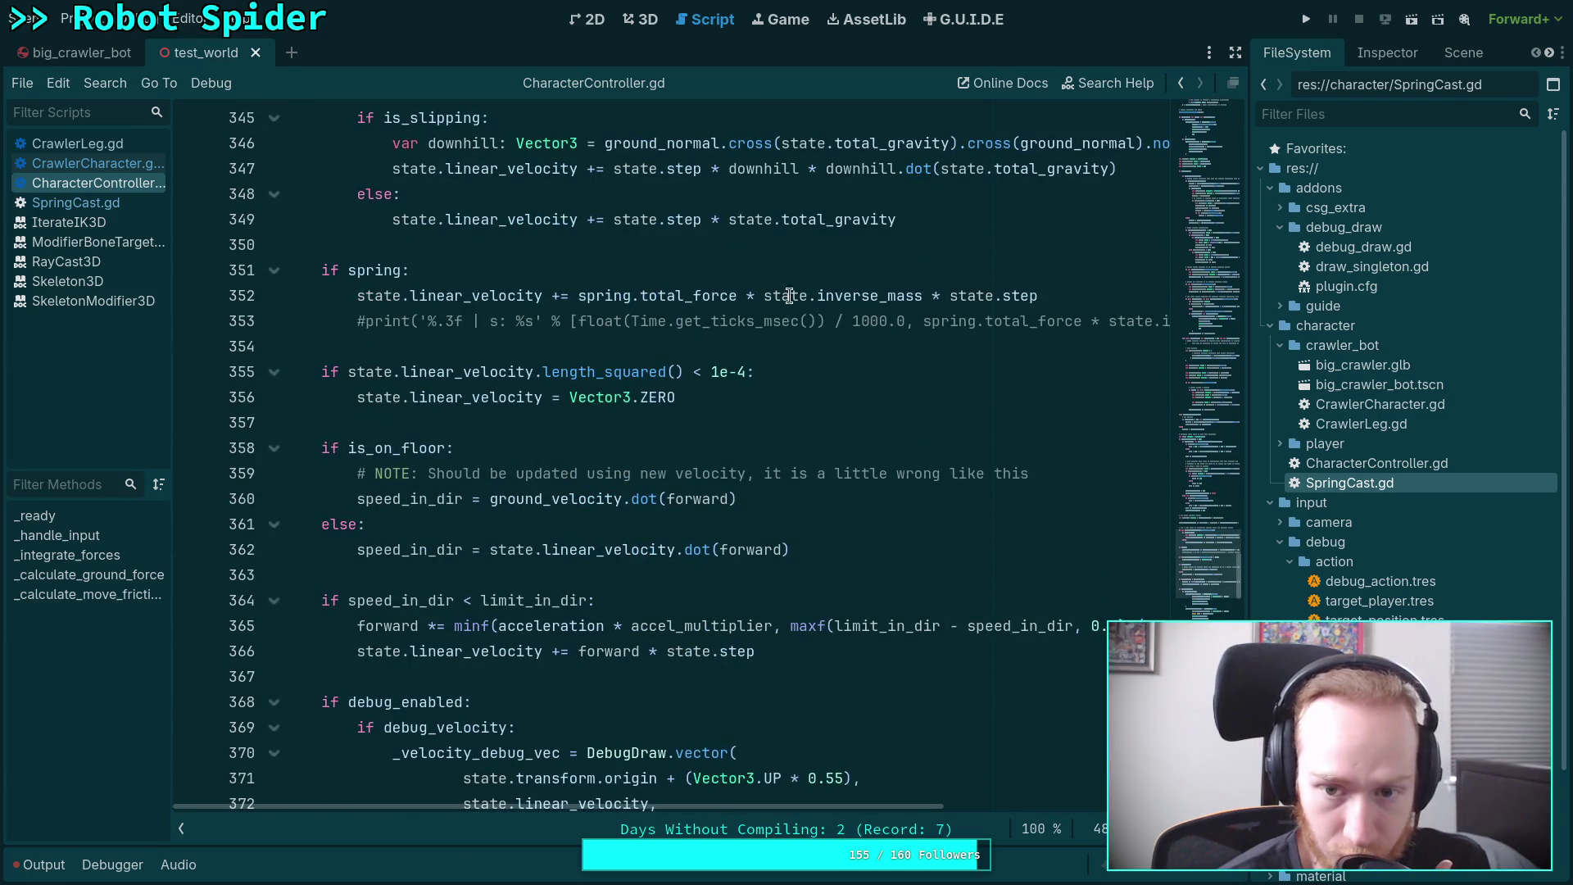
click(99, 163)
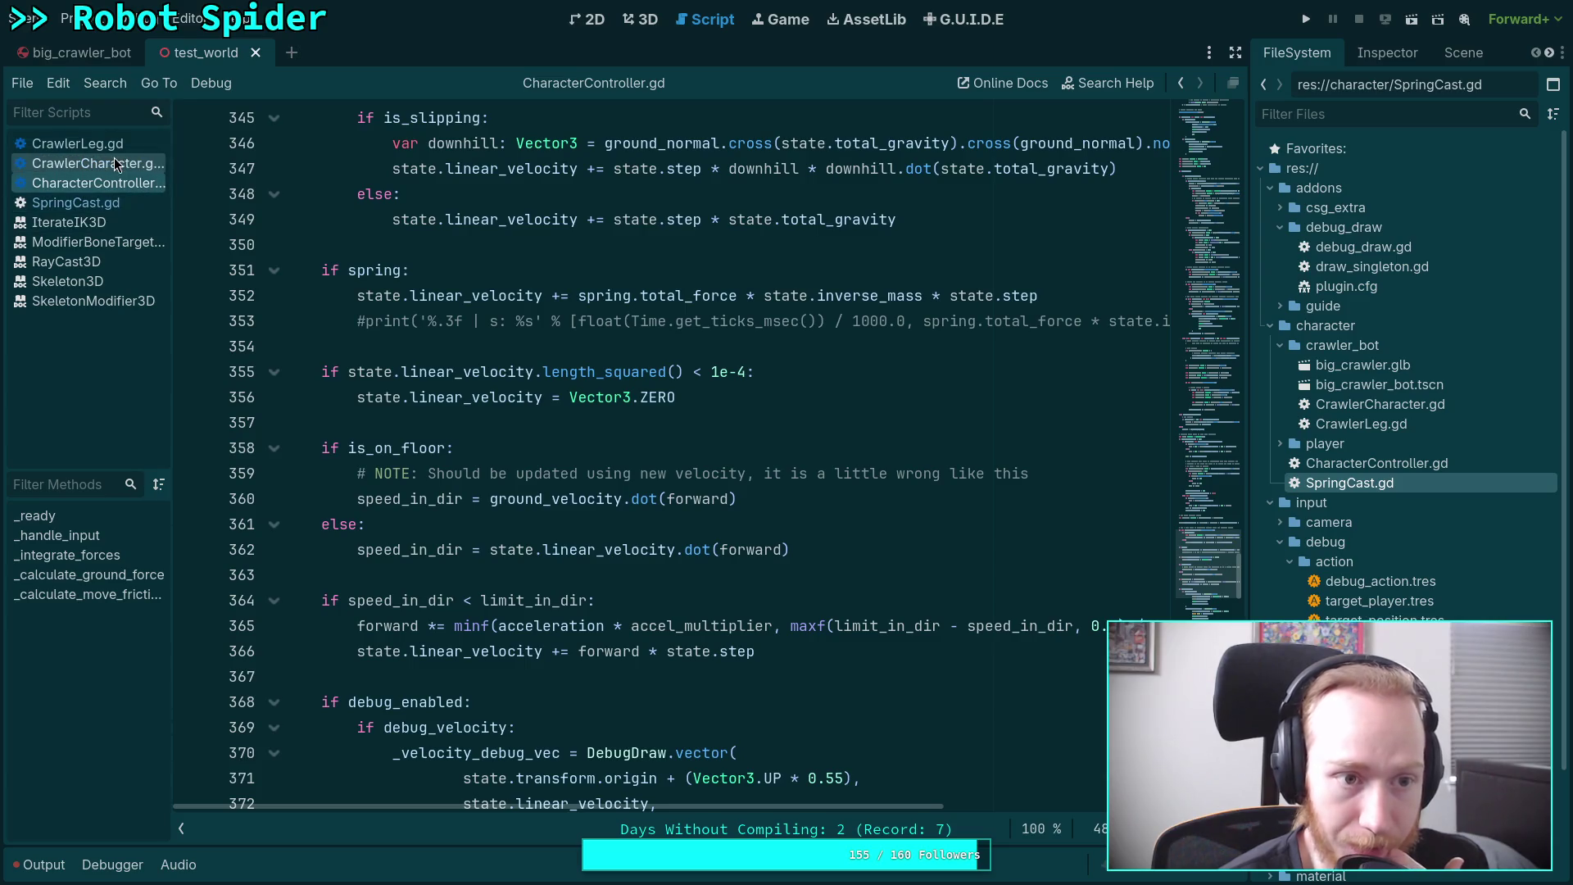
- Start a new 'state.linear_velocity' line above the total_force line
scroll(470, 420, down, 1)
scroll(613, 574, up, 1)
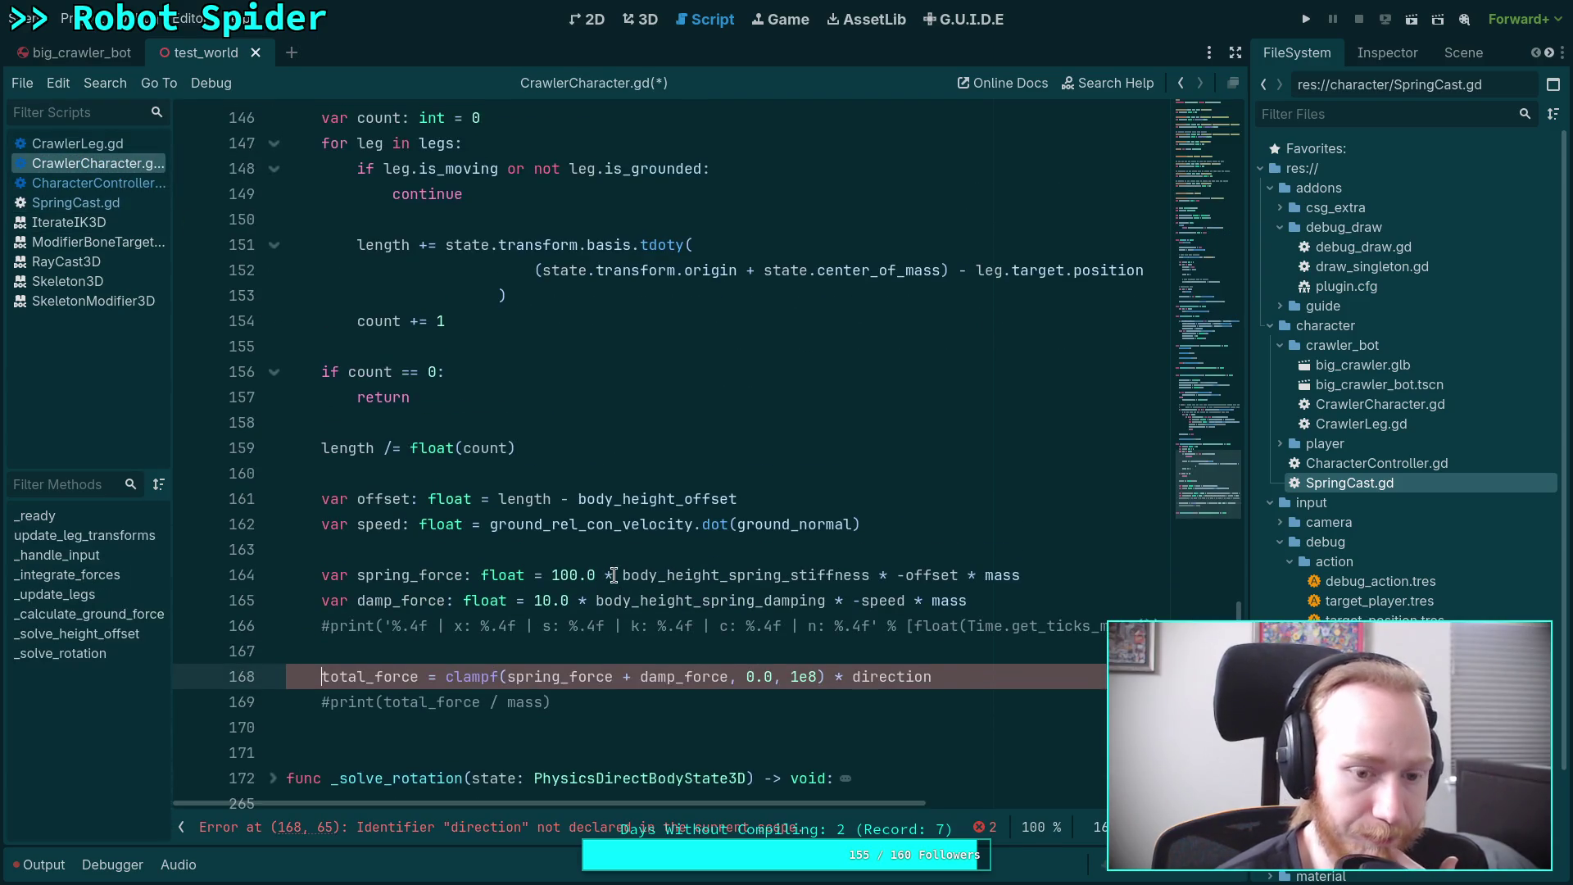
click(580, 651)
key(Return)
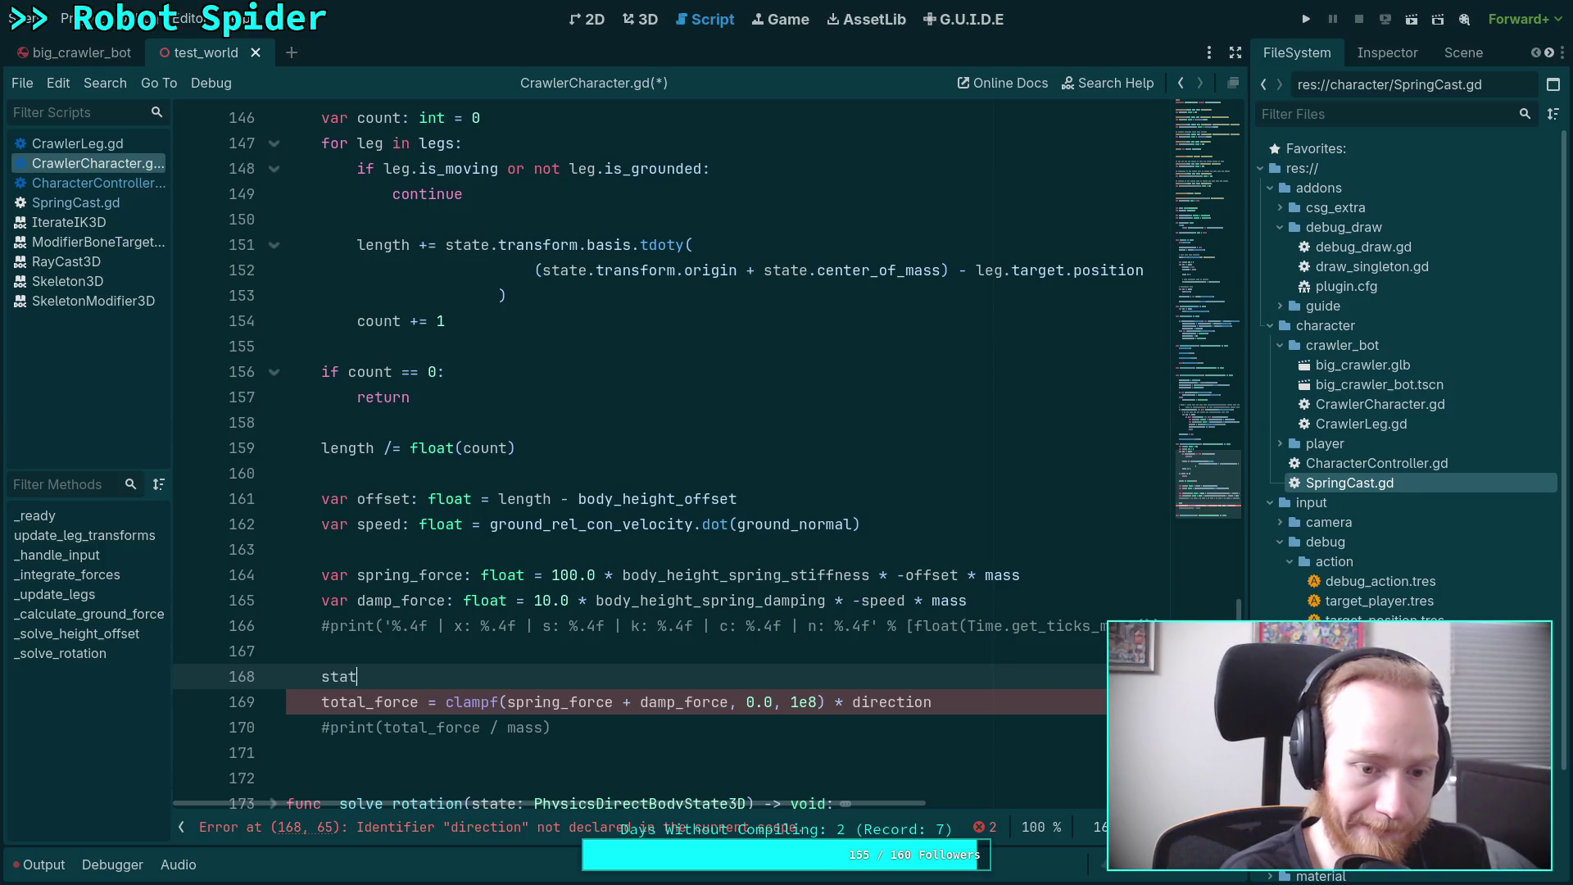
key(Return)
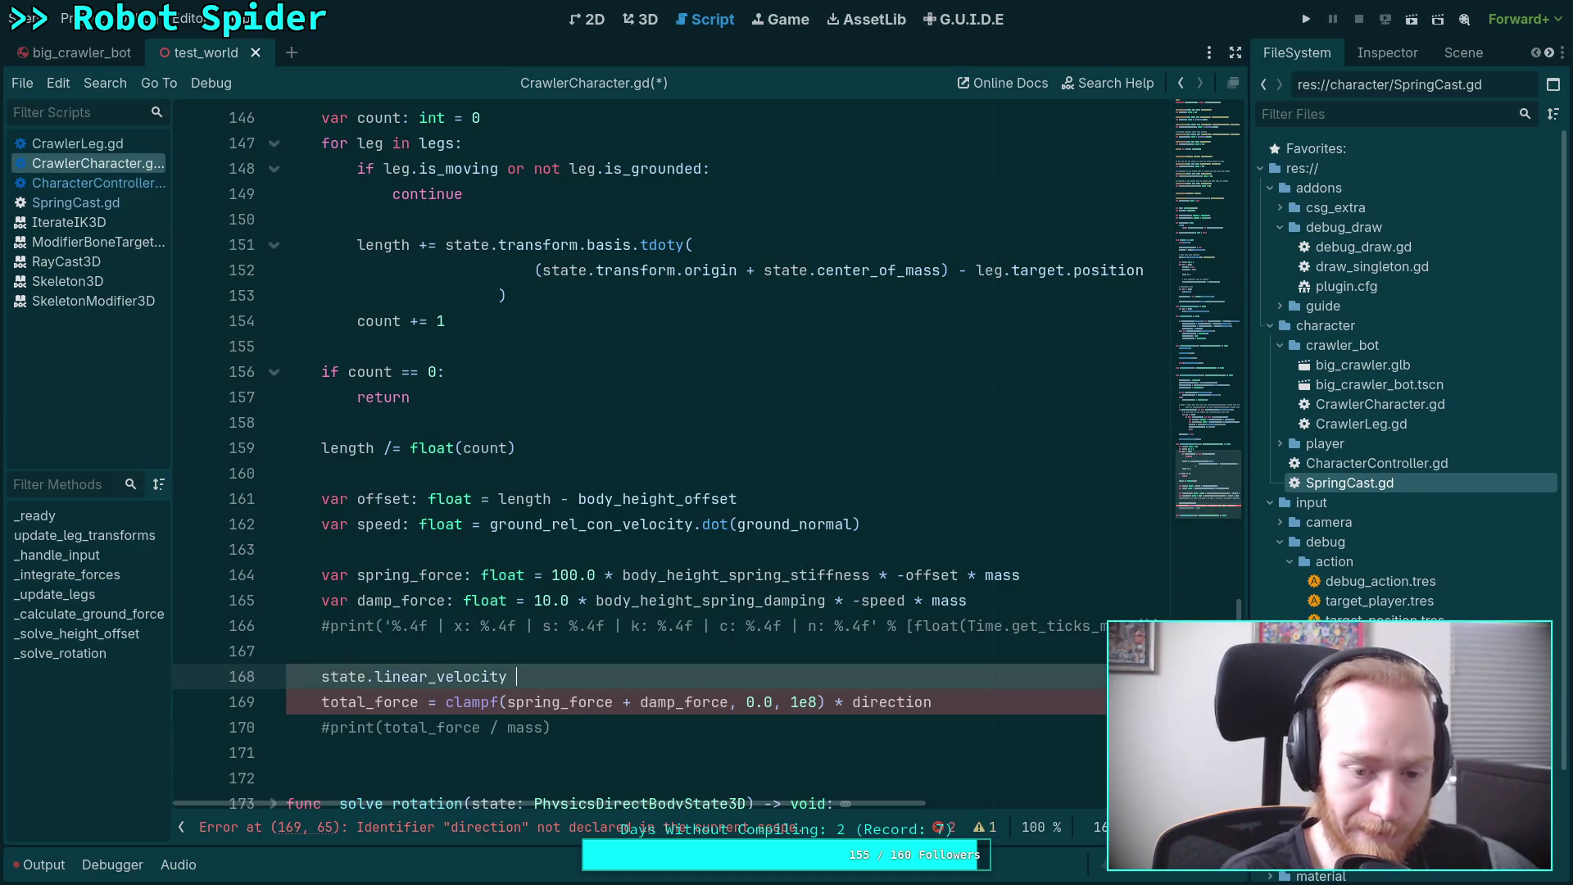
- Move the total_force line above the debug print and declare it with var
key(ctrl+space)
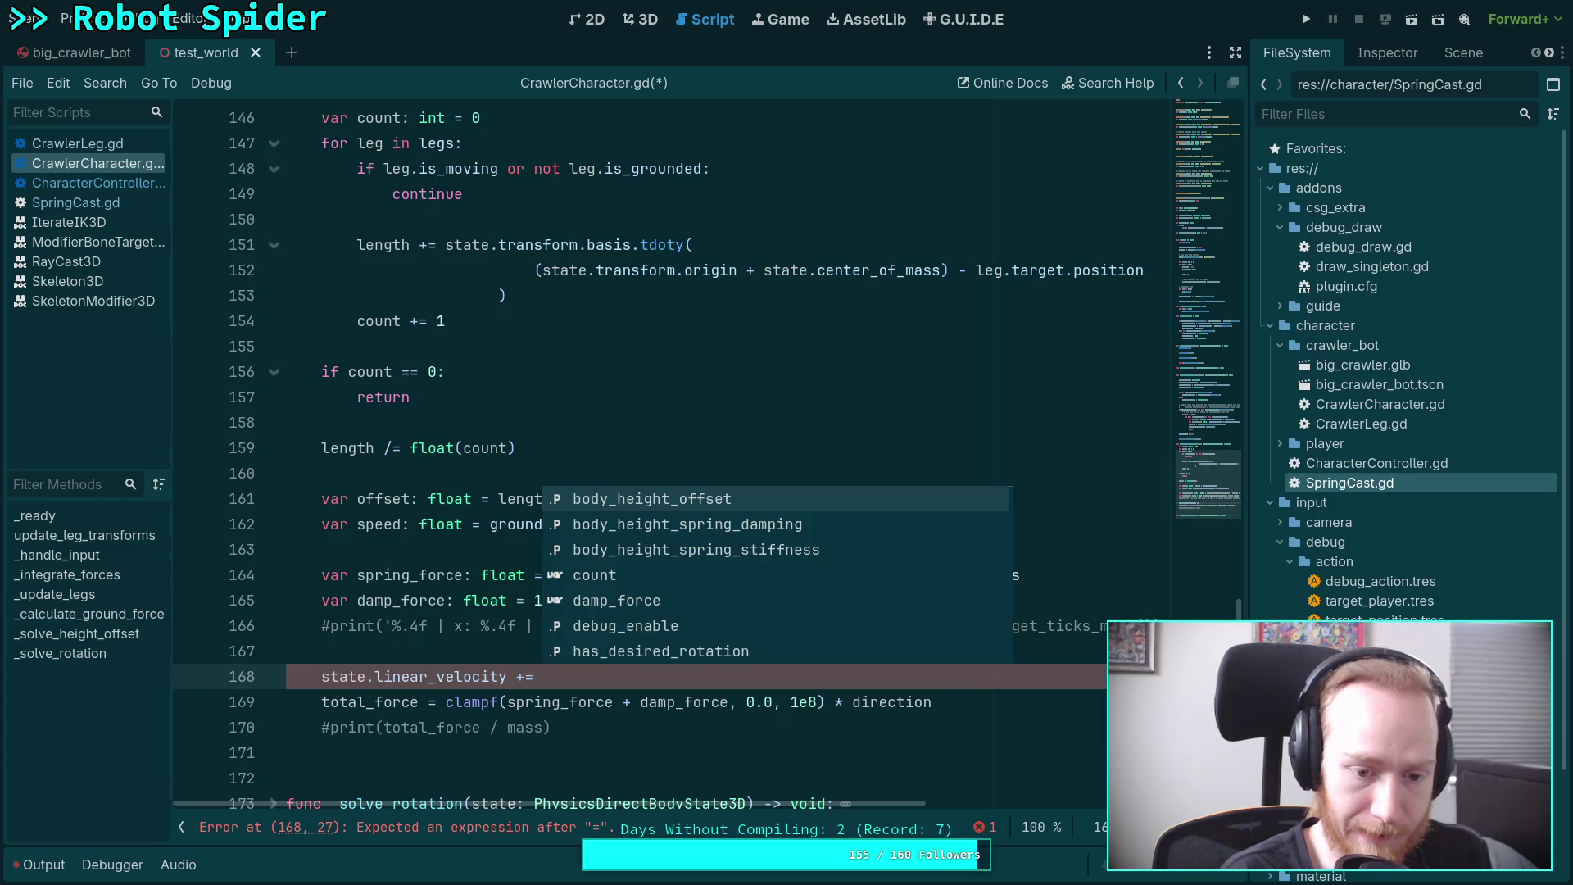
key(Escape)
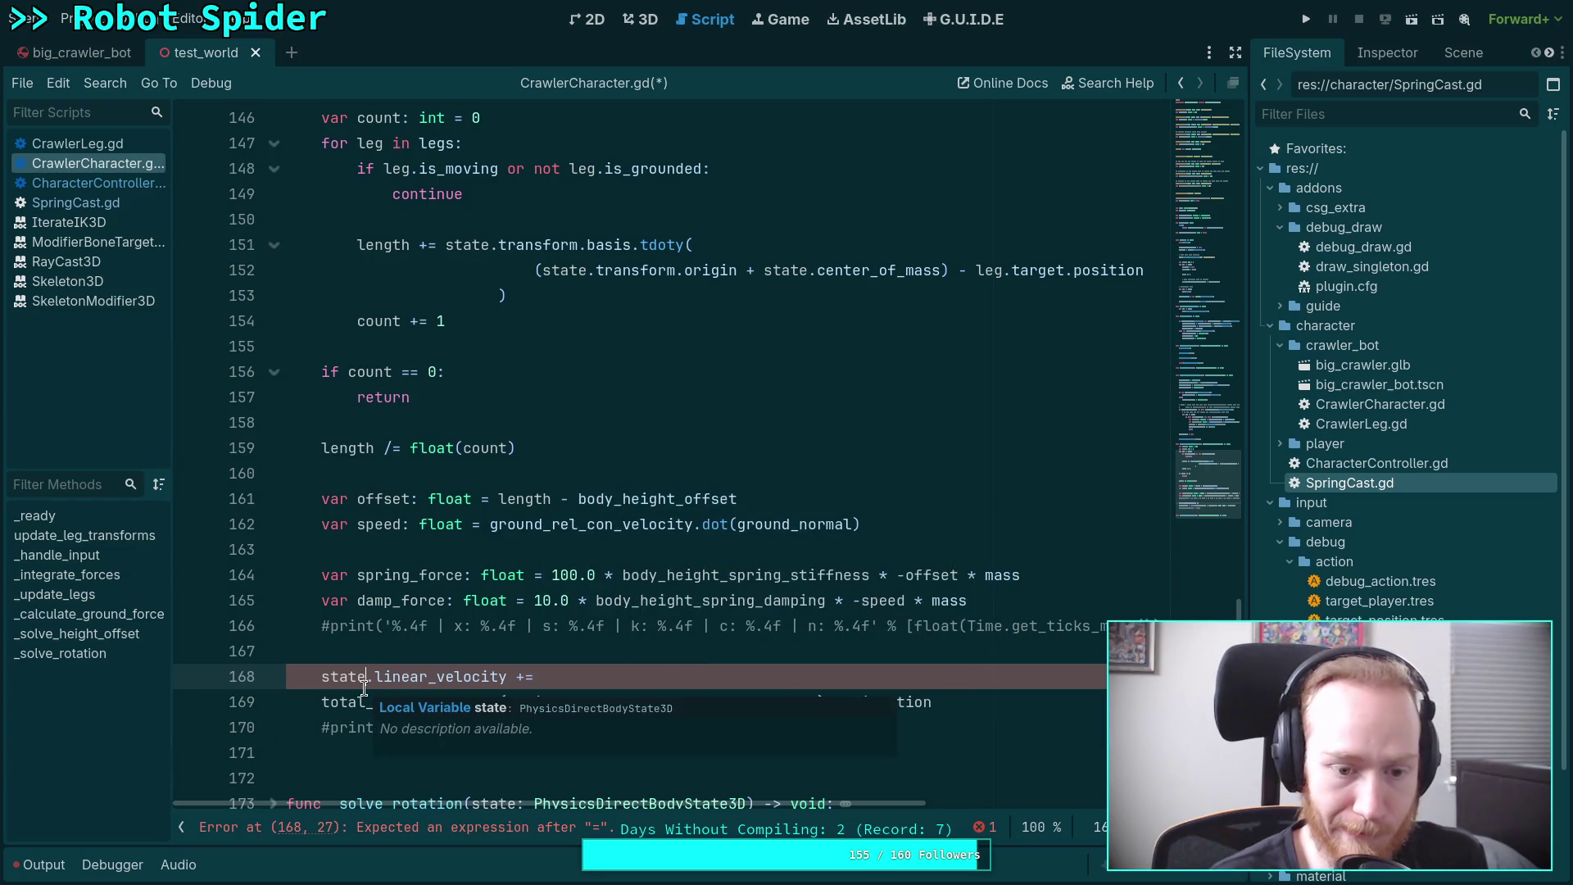
click(351, 701)
key(alt+Up)
key(alt+Up)
key(alt+Up)
text(var)
- Complete the velocity line as total_force * state.inverse_mass, using autocomplete
key(Down)
key(Down)
key(Down)
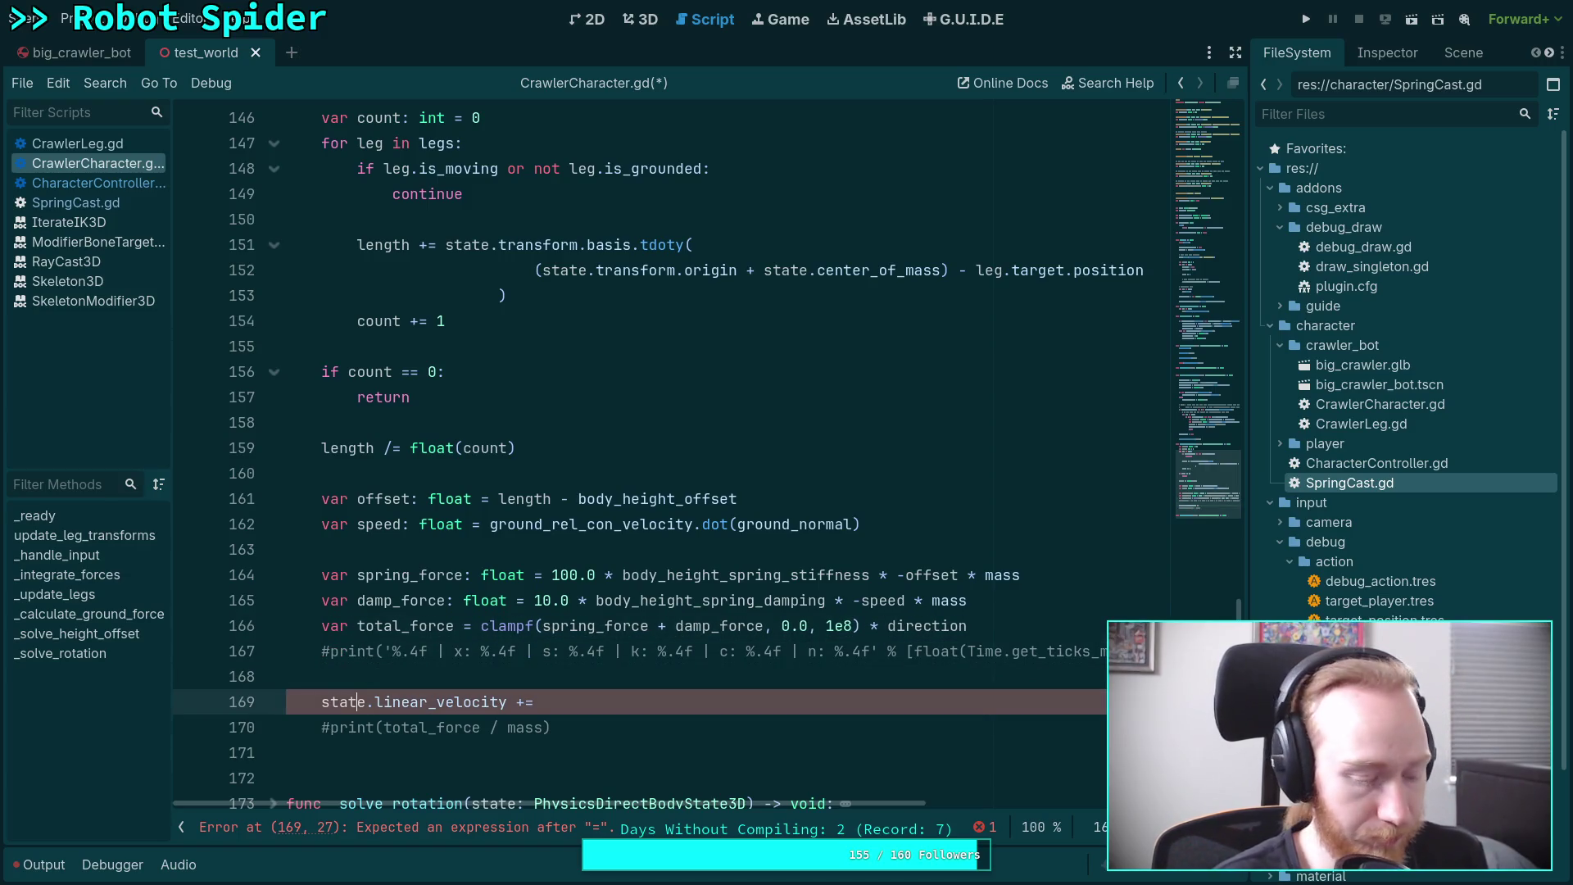
text(tal_force * )
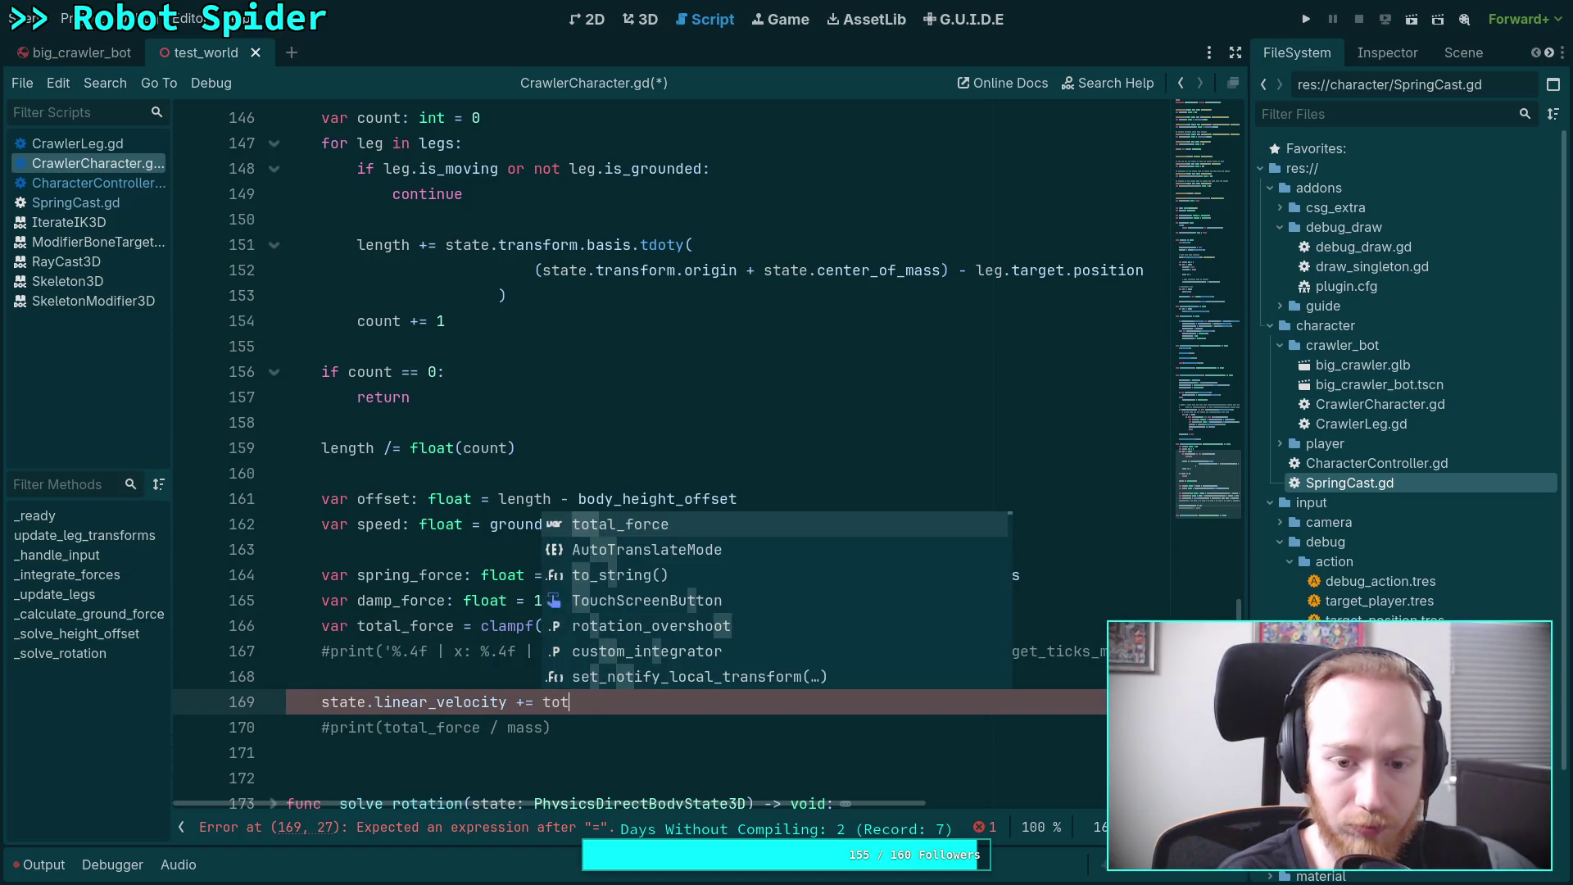
text(state.niv)
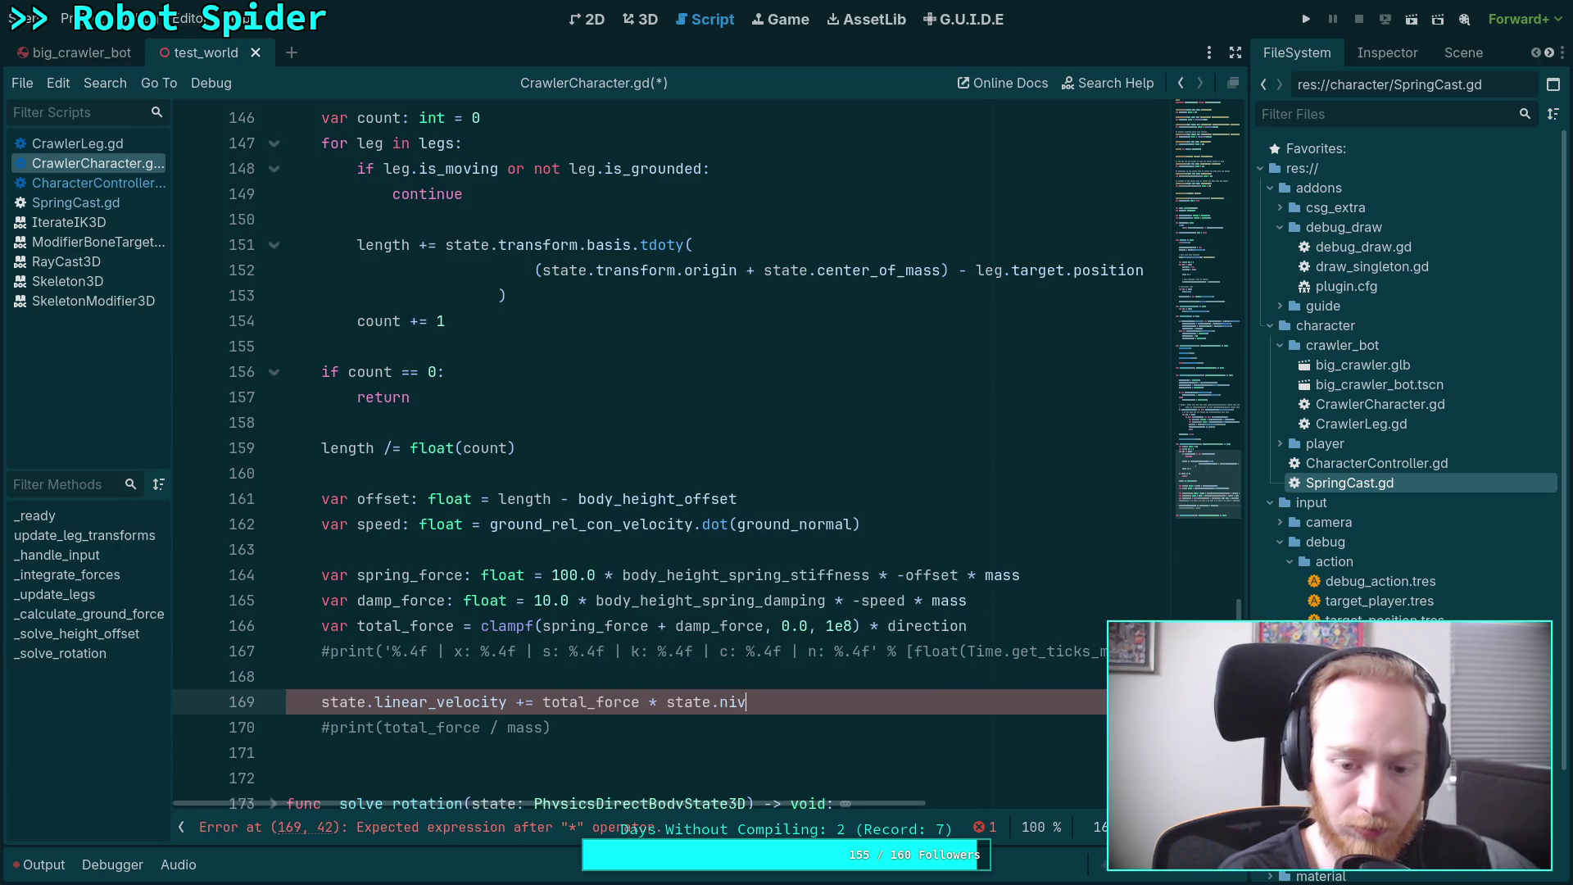
key(BackSpace)
key(BackSpace)
key(BackSpace)
text(inv)
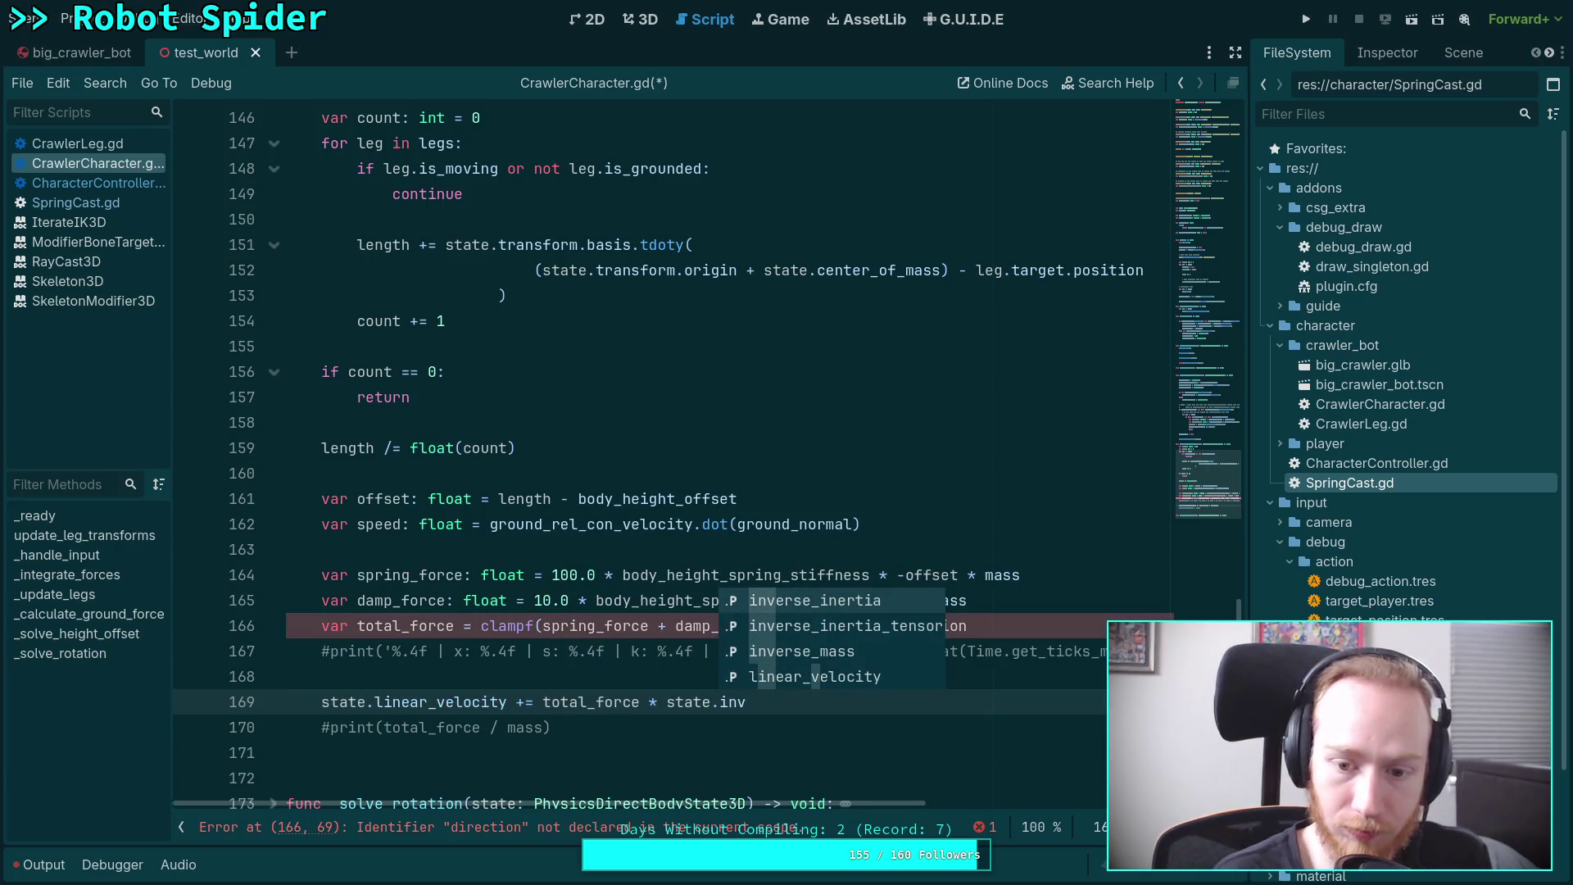
key(Down)
key(Down)
key(Return)
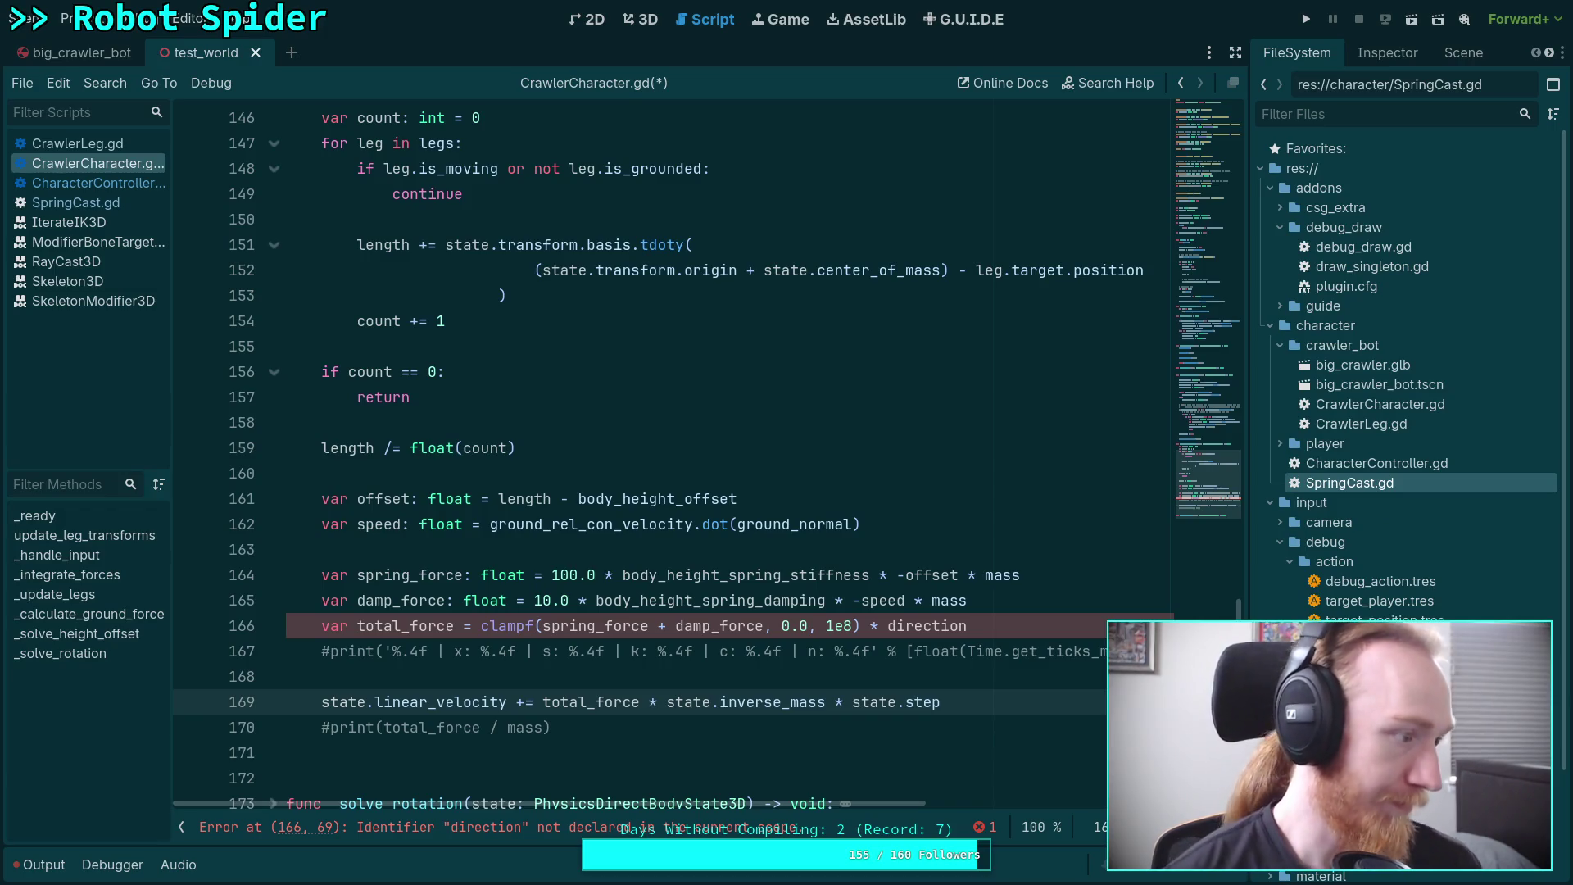
- Replace 'direction' in the total_force line with state.transform.basis.y
click(950, 625)
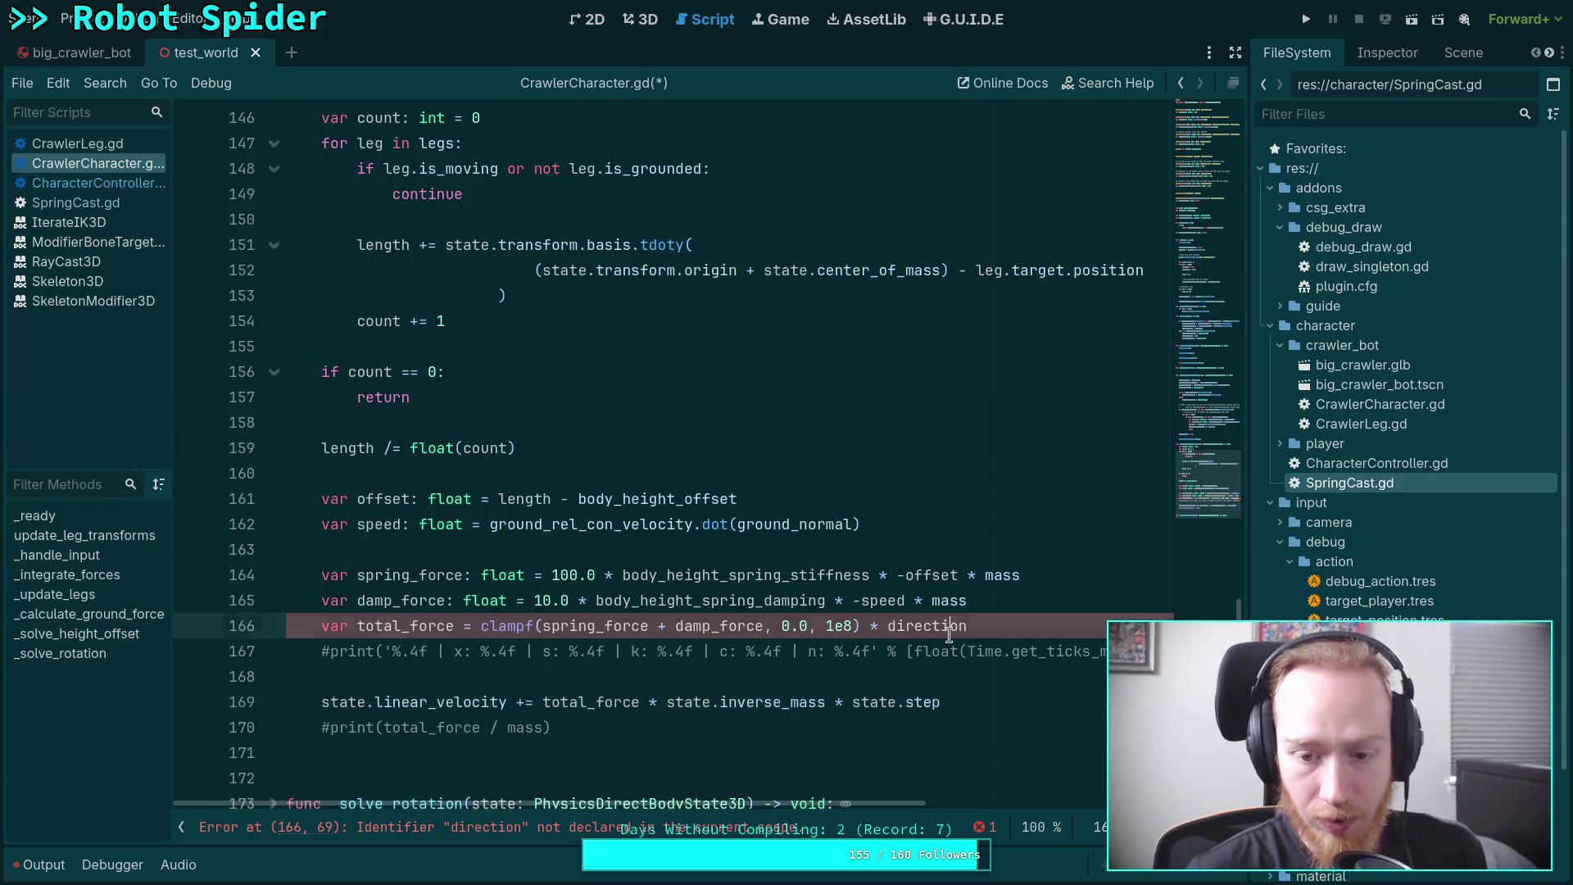
double_click(951, 625)
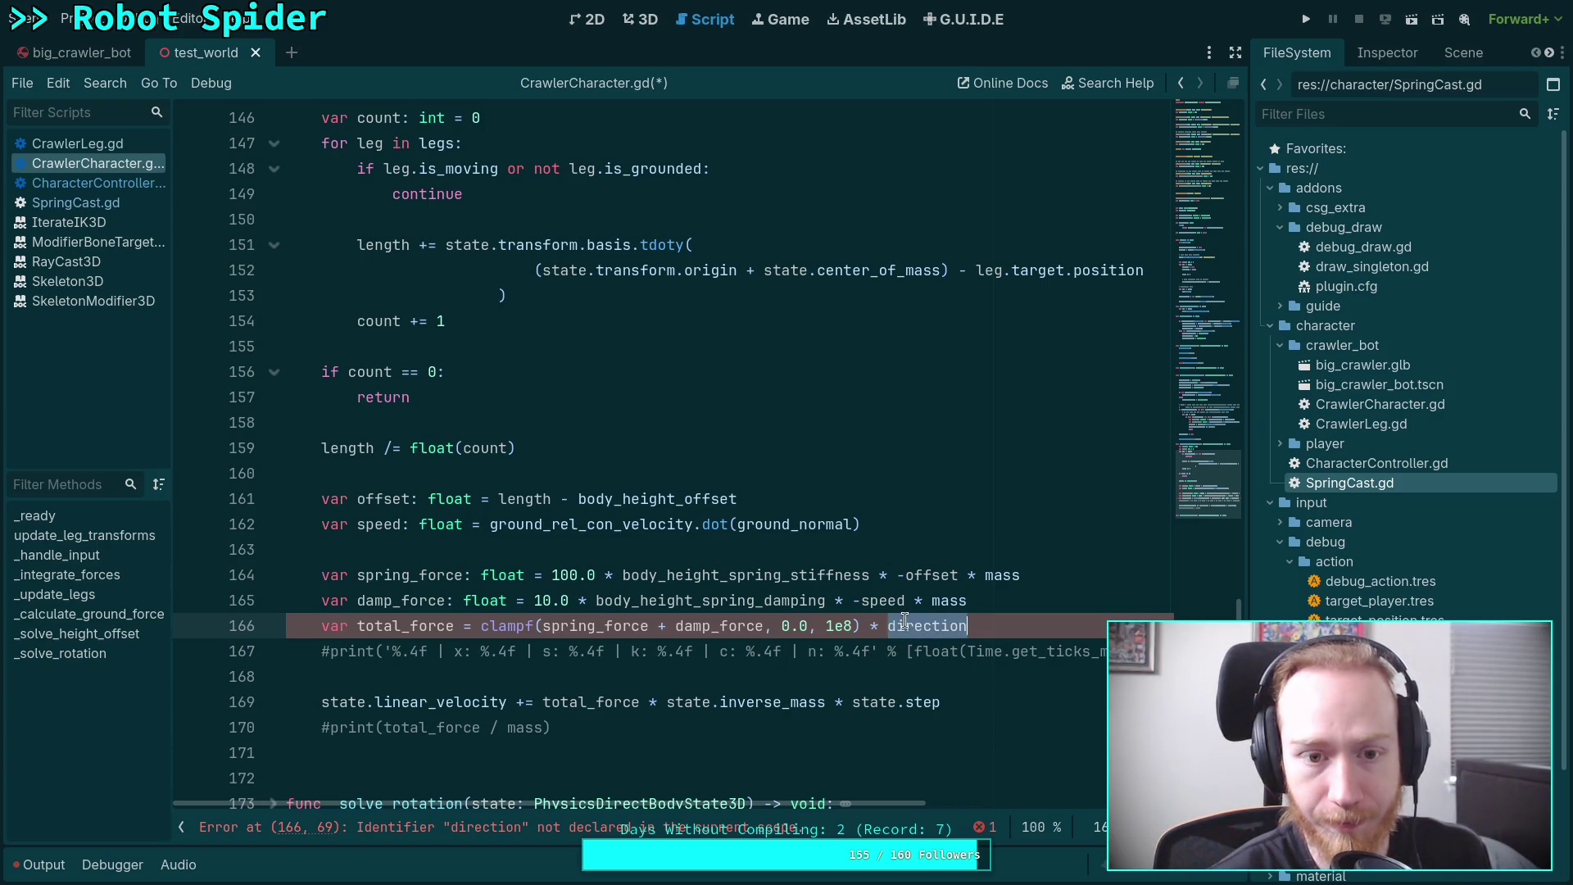
text(state.tra)
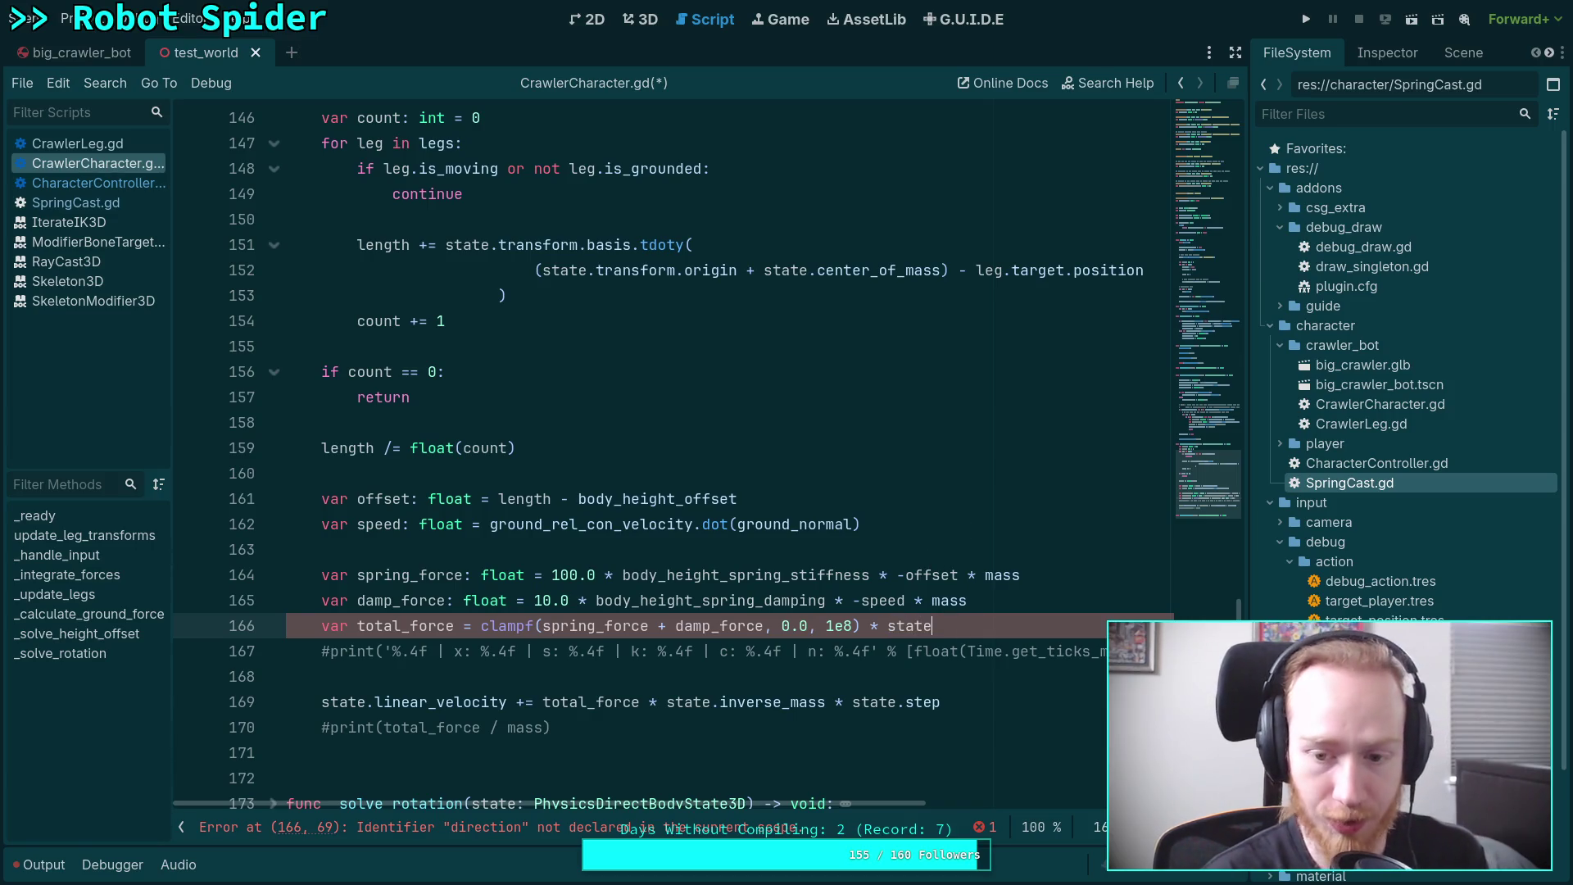
key(Return)
text(as)
key(Return)
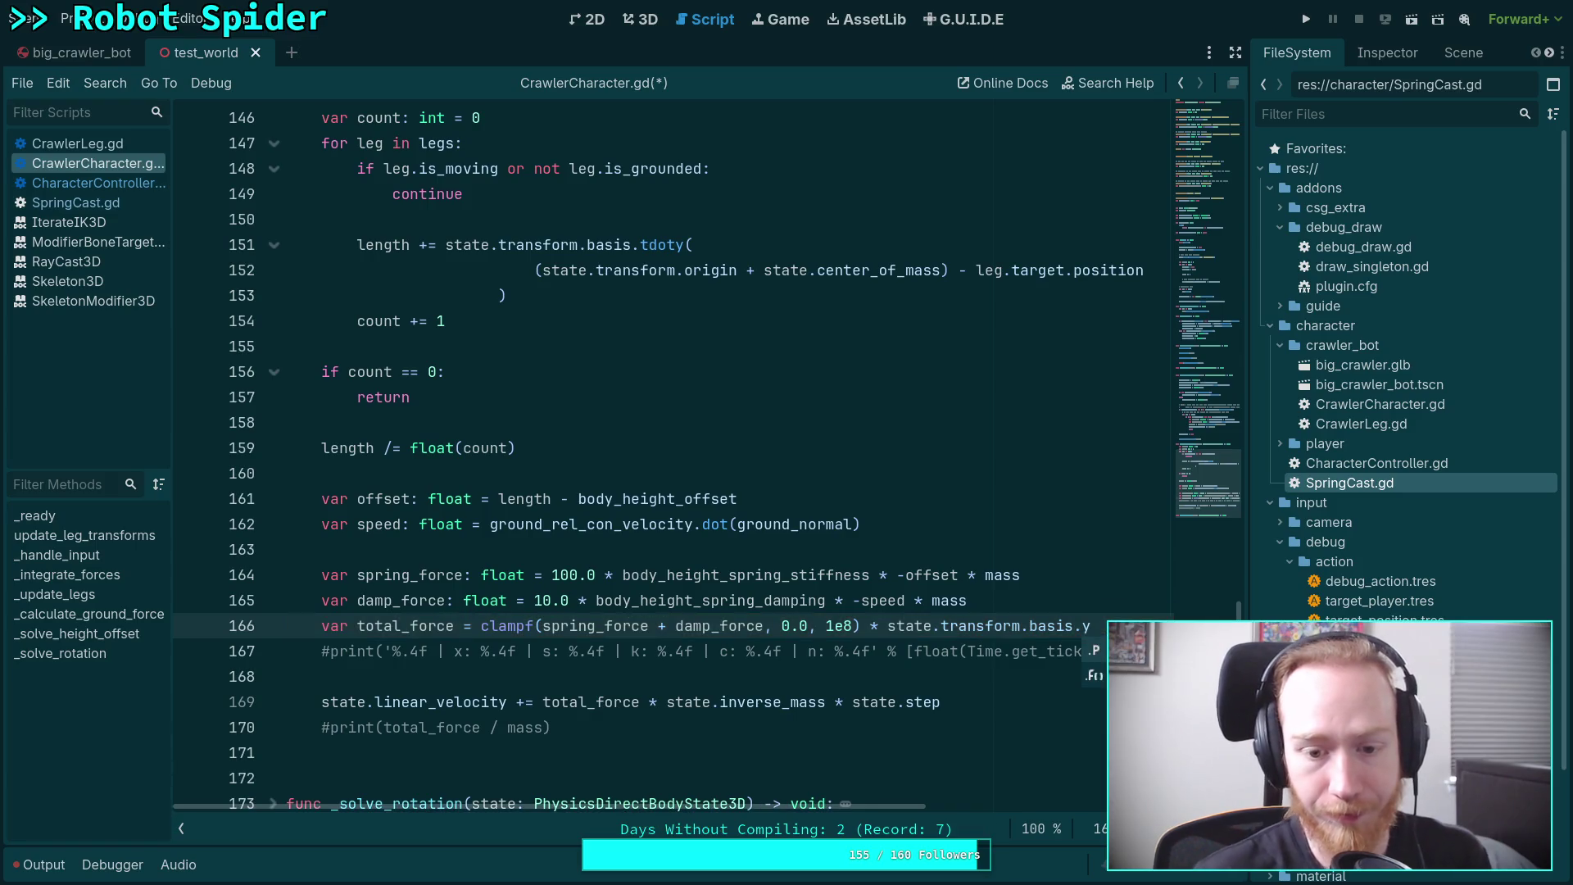
- Delete both commented #print lines and the leftover blank lines
click(795, 689)
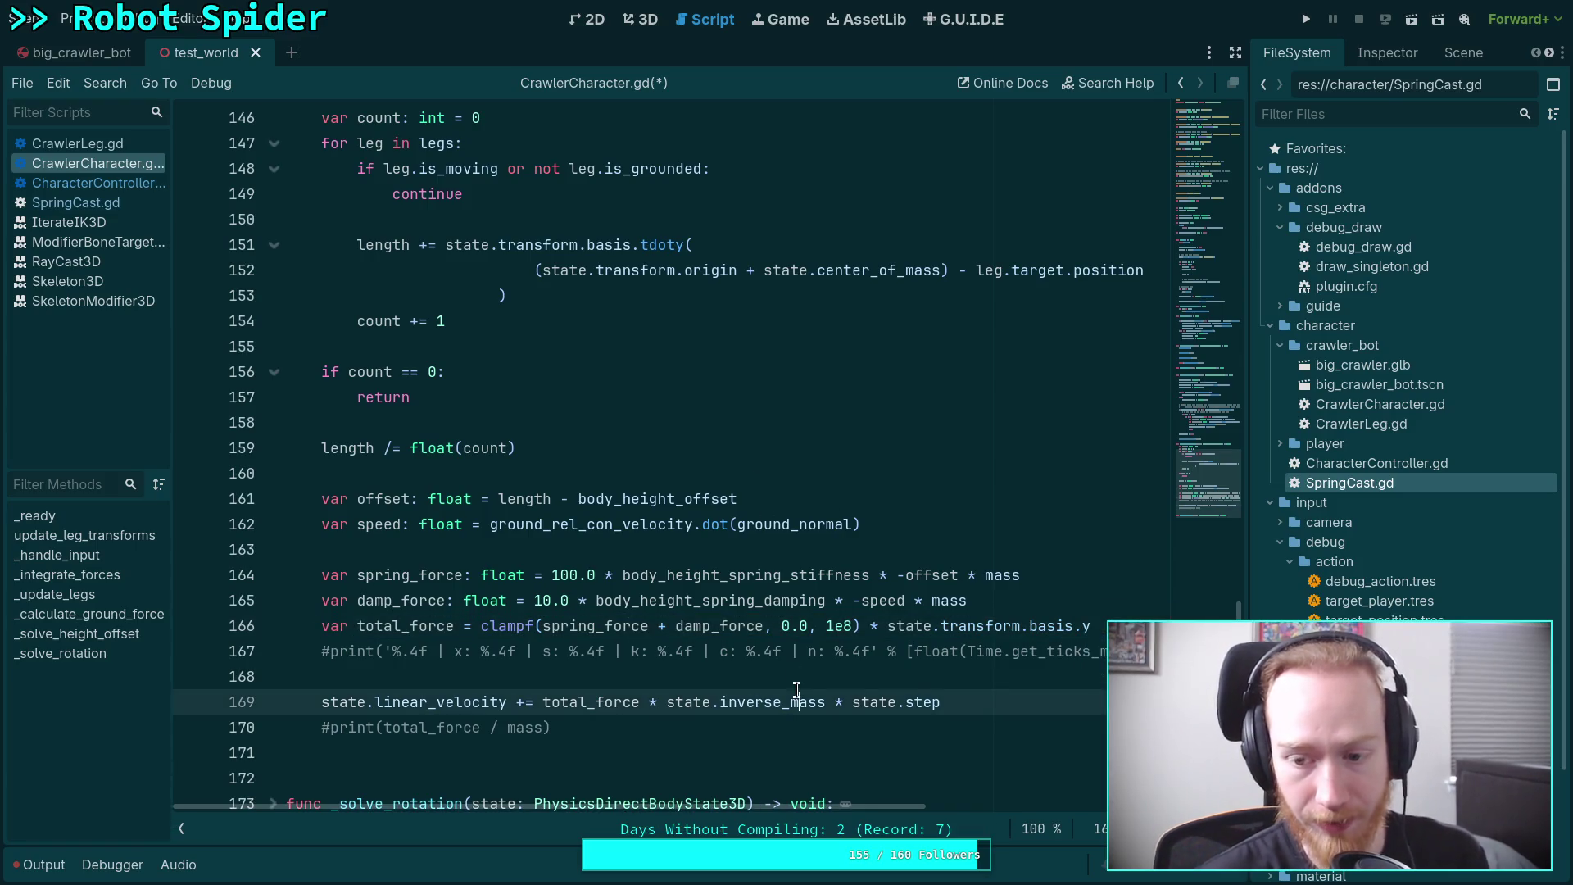
click(671, 770)
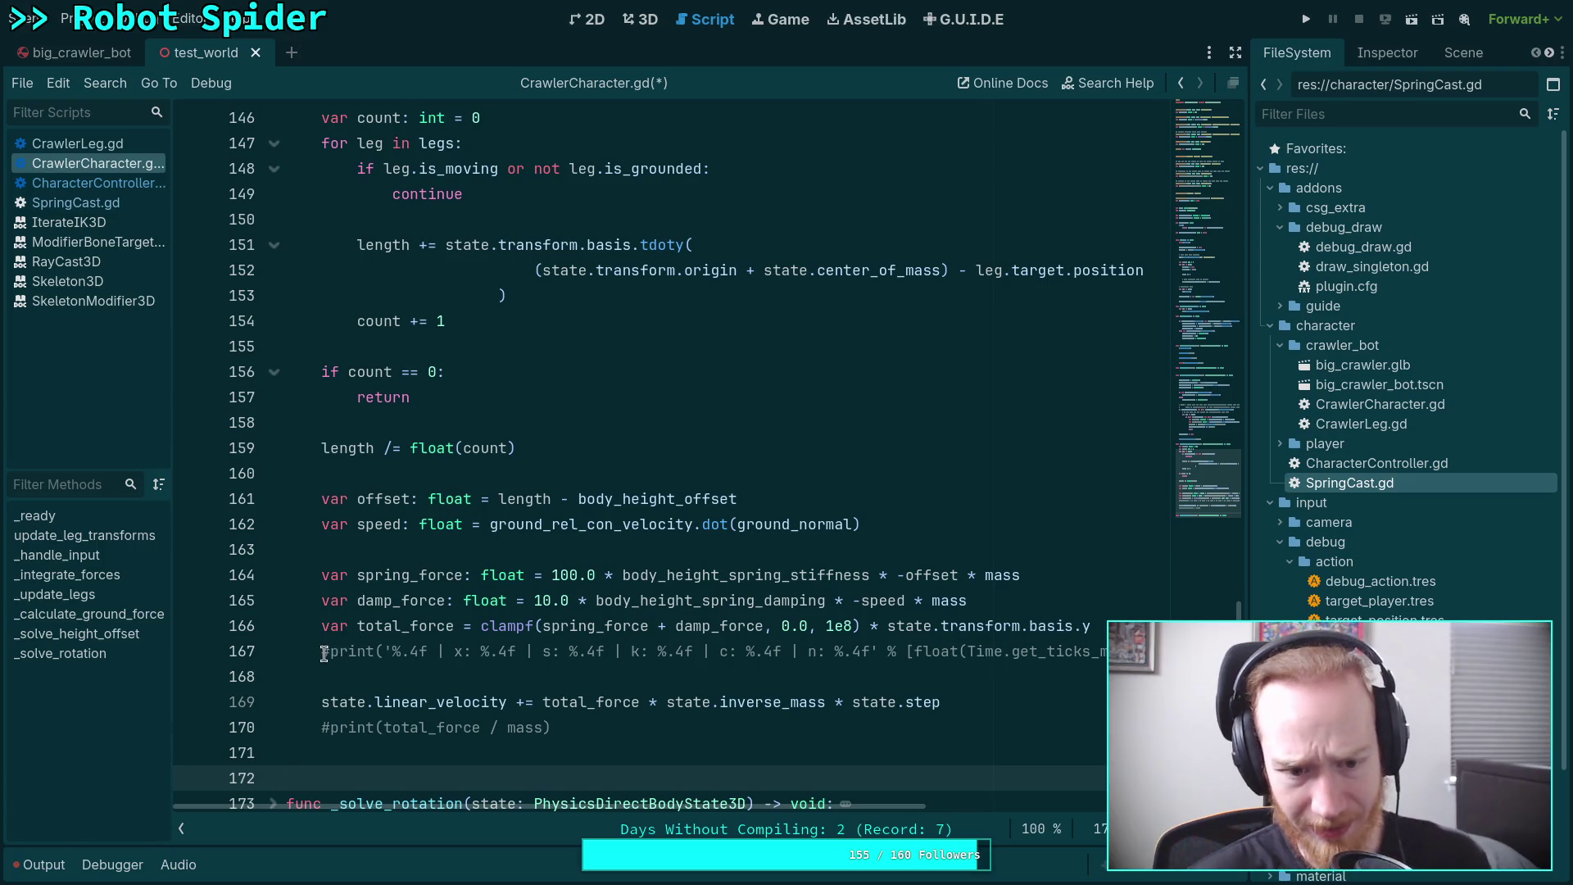
drag(322, 653, 324, 668)
key(BackSpace)
triple_click(344, 702)
key(BackSpace)
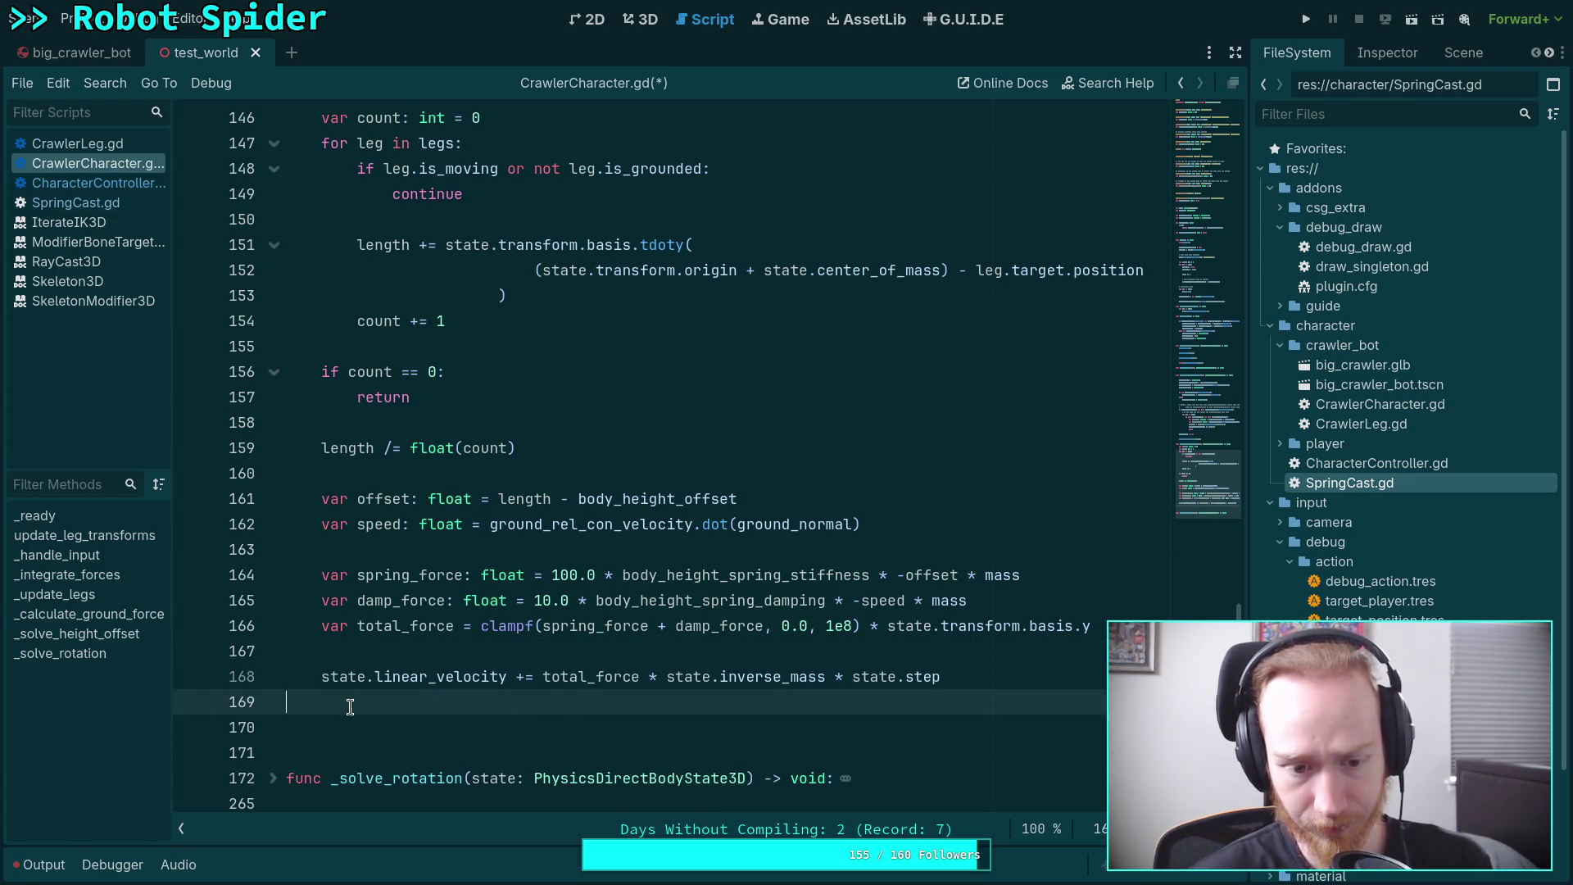
click(345, 727)
key(BackSpace)
key(BackSpace)
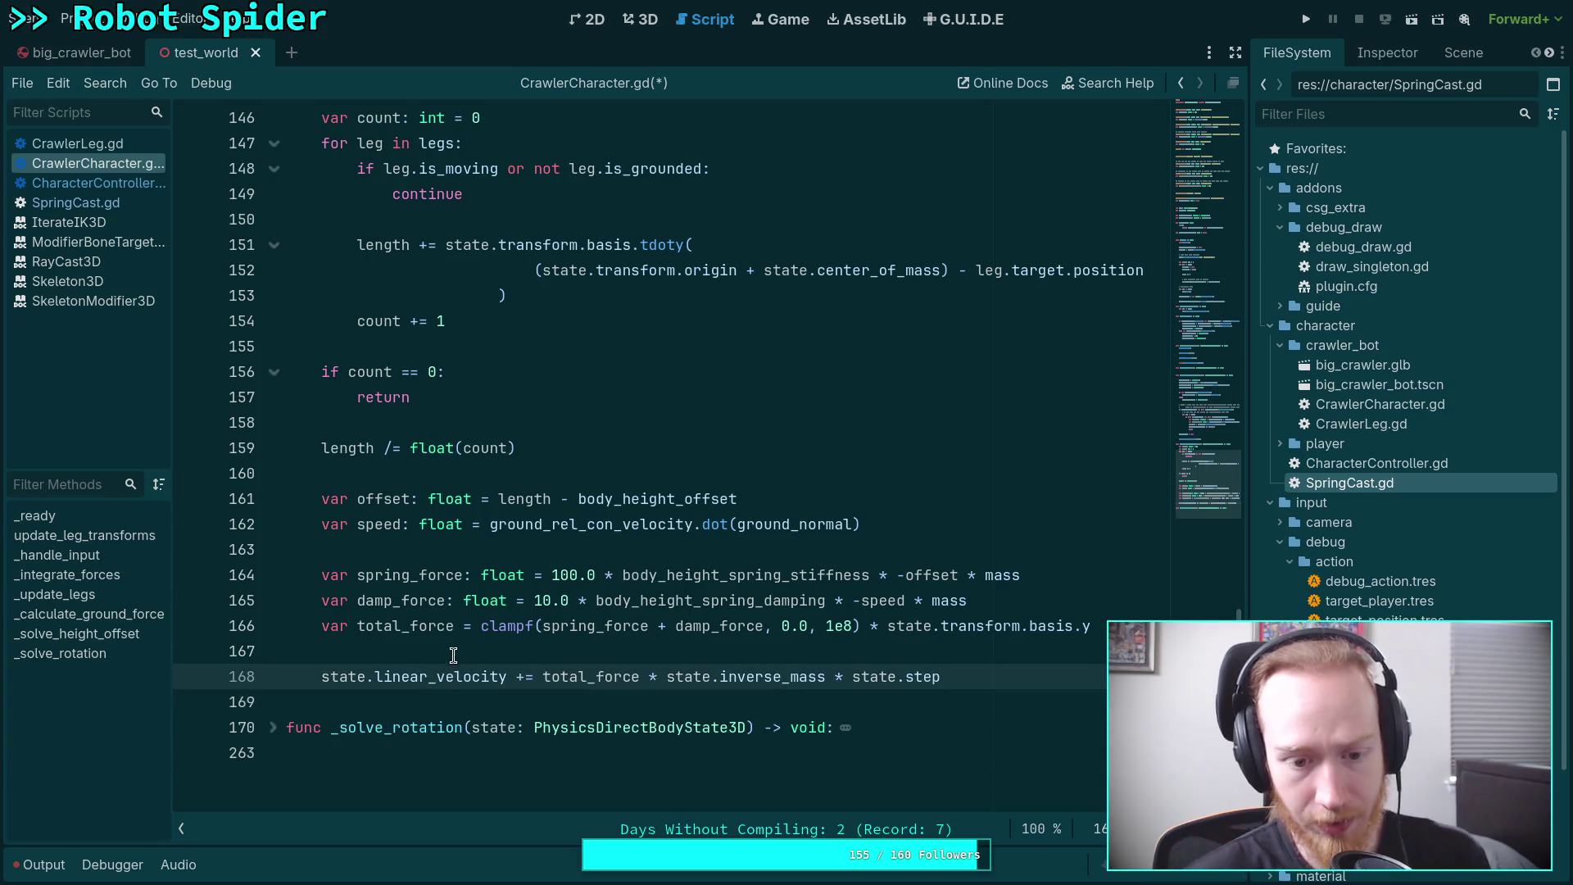
- Save CrawlerCharacter.gd and review the cleaned-up code
click(451, 653)
key(ctrl+s)
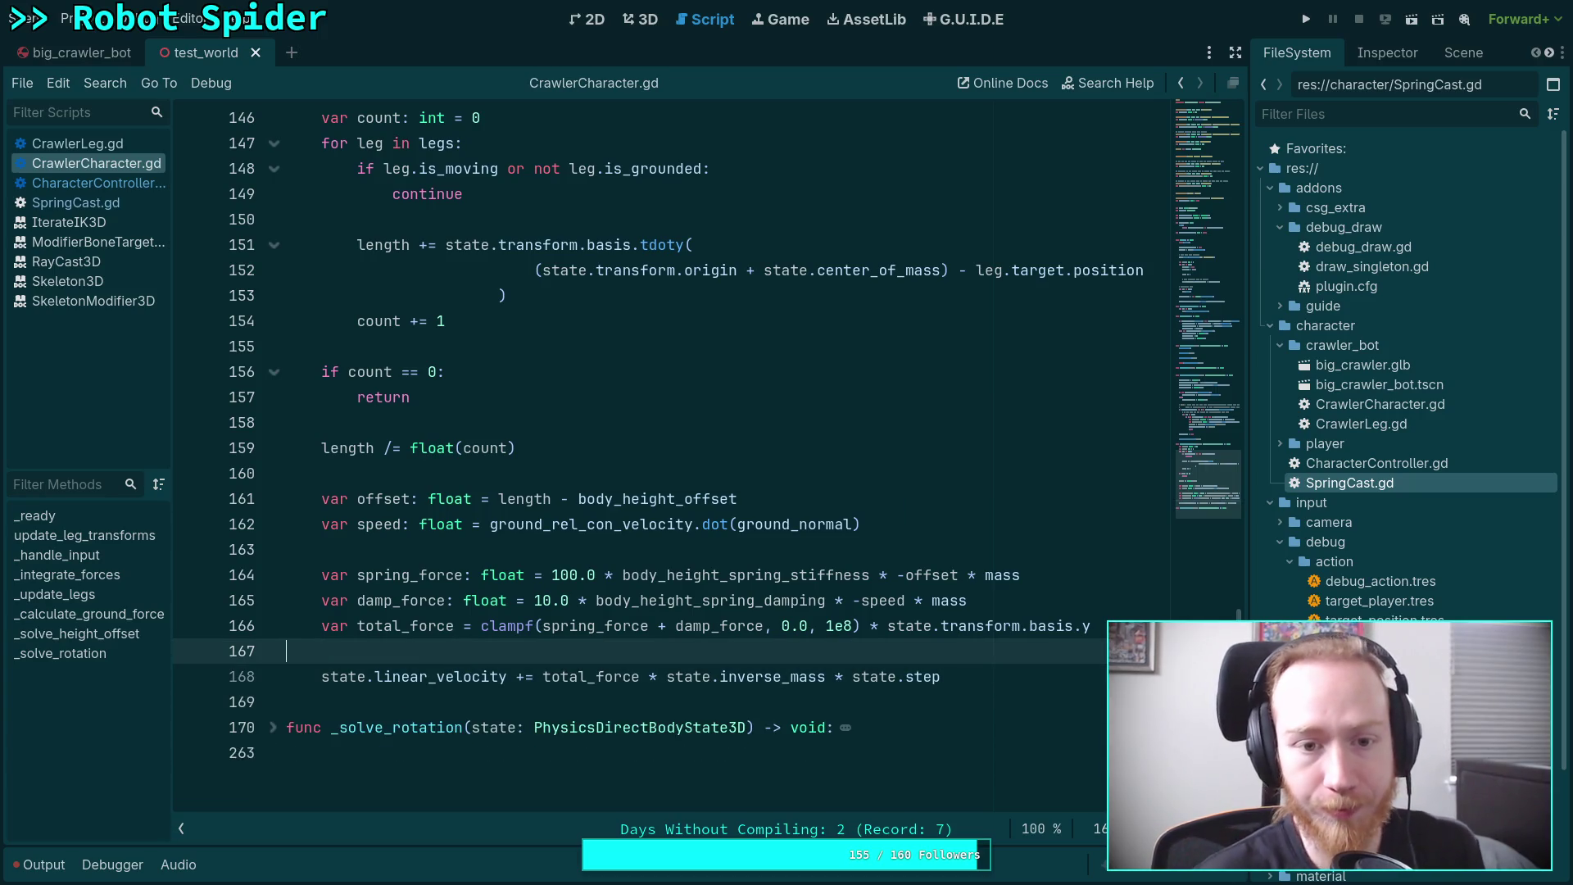
scroll(493, 590, up, 3)
scroll(545, 562, down, 5)
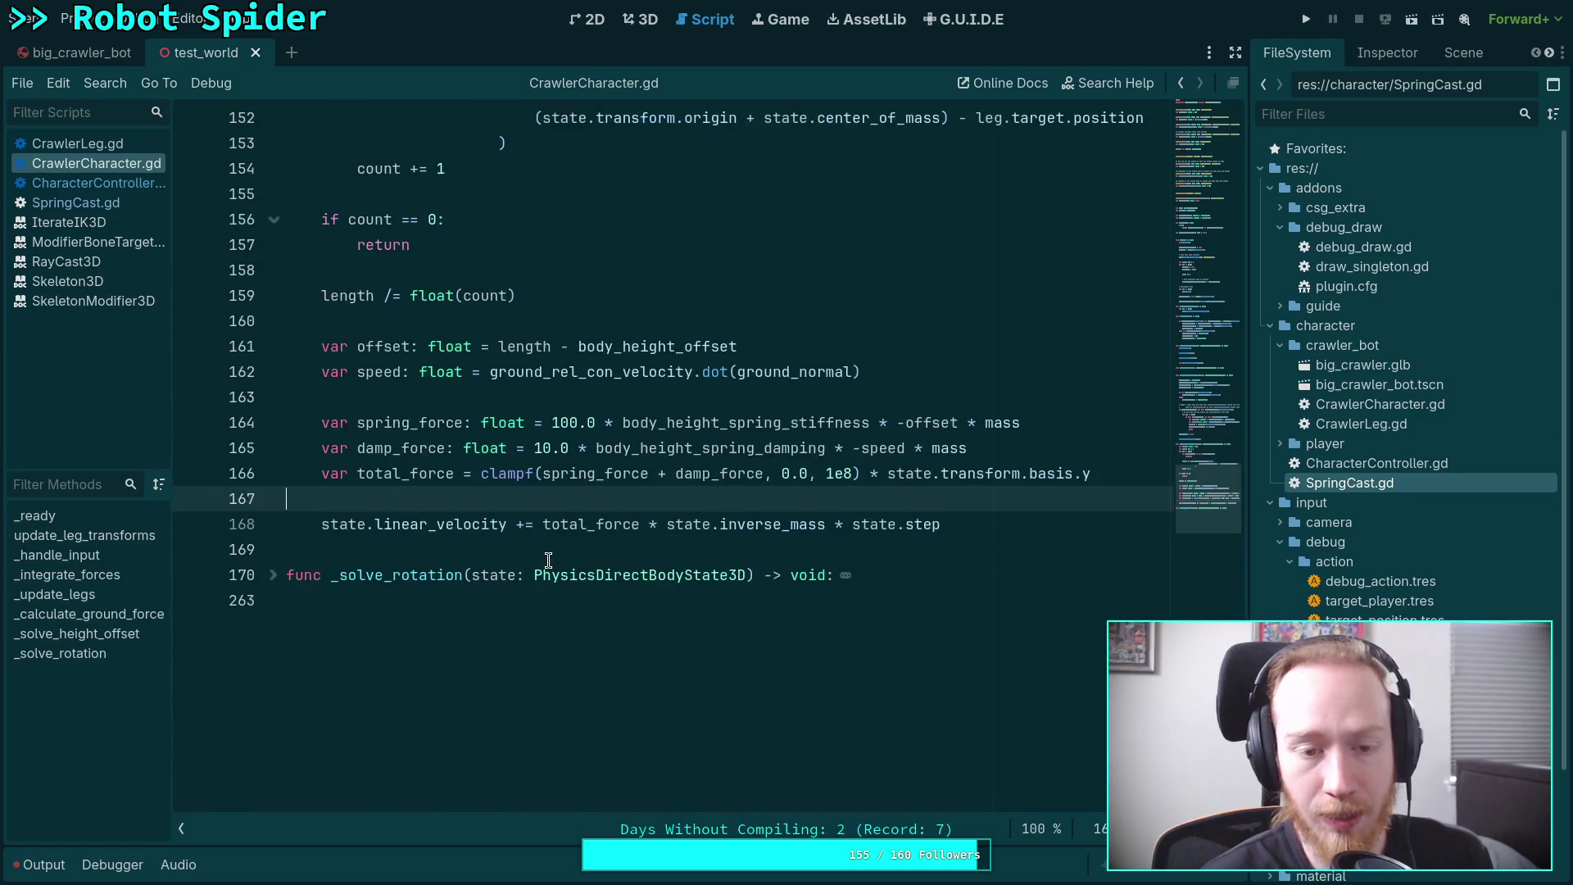
scroll(541, 532, up, 3)
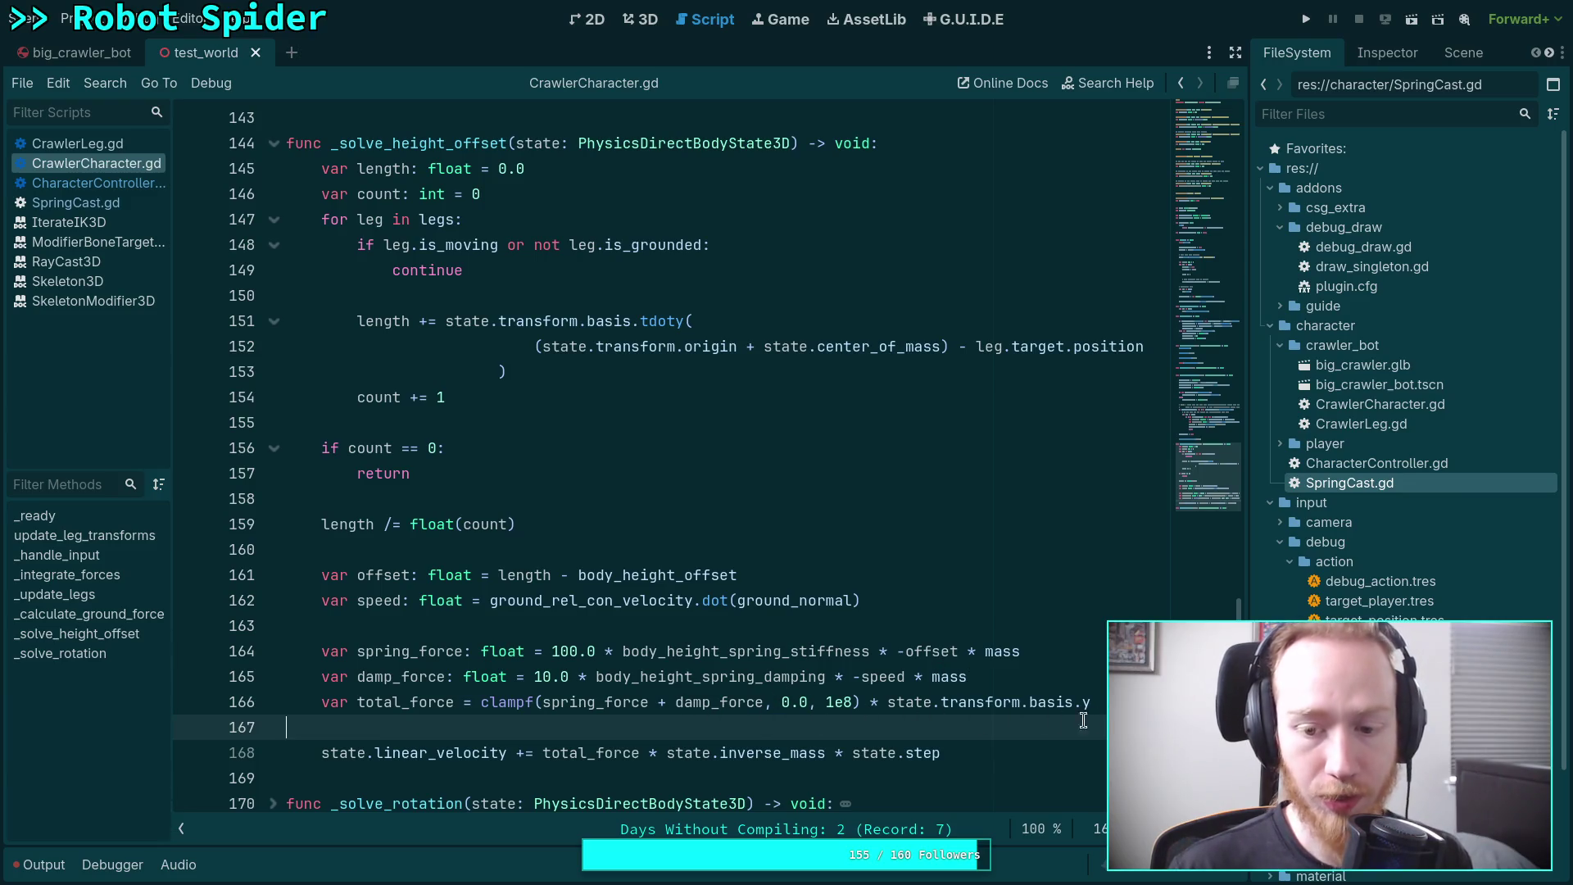
- Add 'var leg_force: float = minf(1.0, float(count * 2) / float(legs.size()))' above total_force
click(1019, 598)
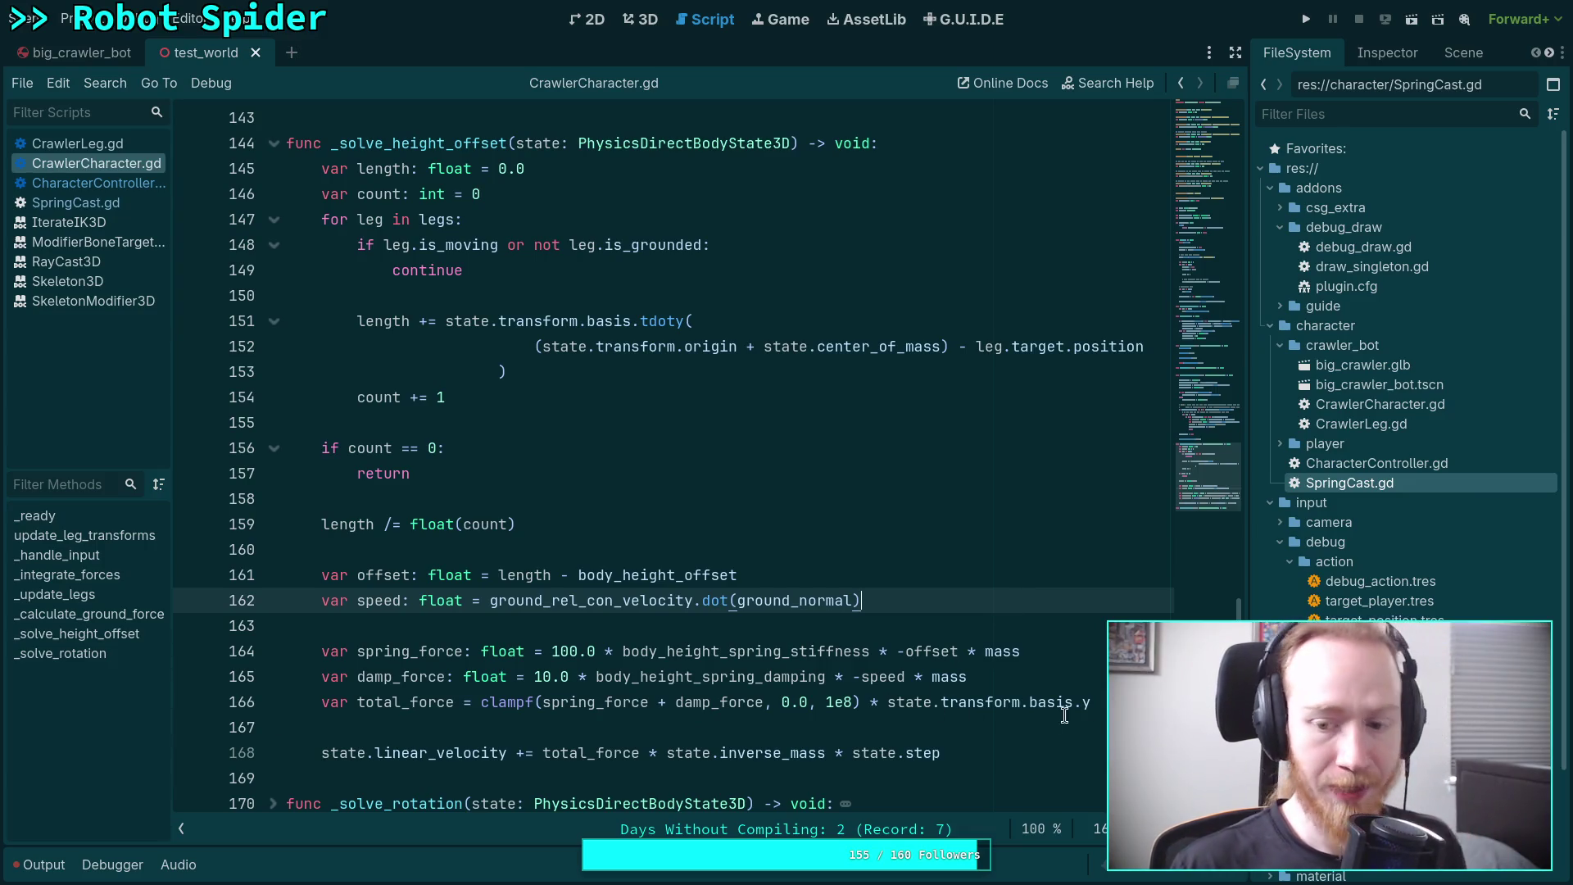
click(1114, 703)
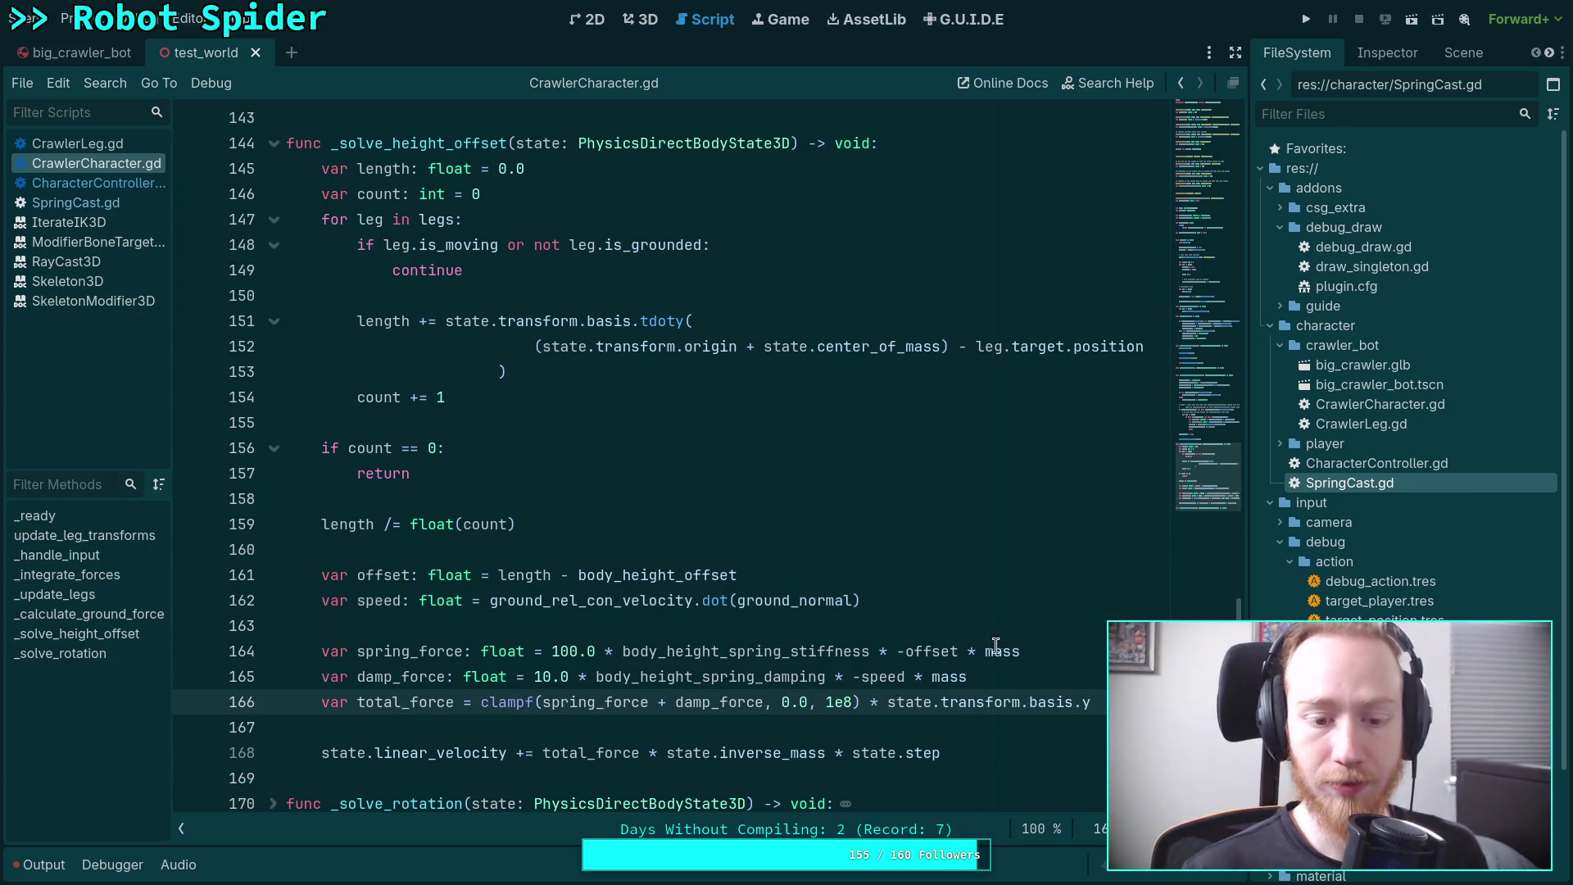
key(ctrl+shift+Return)
text(ar leg_)
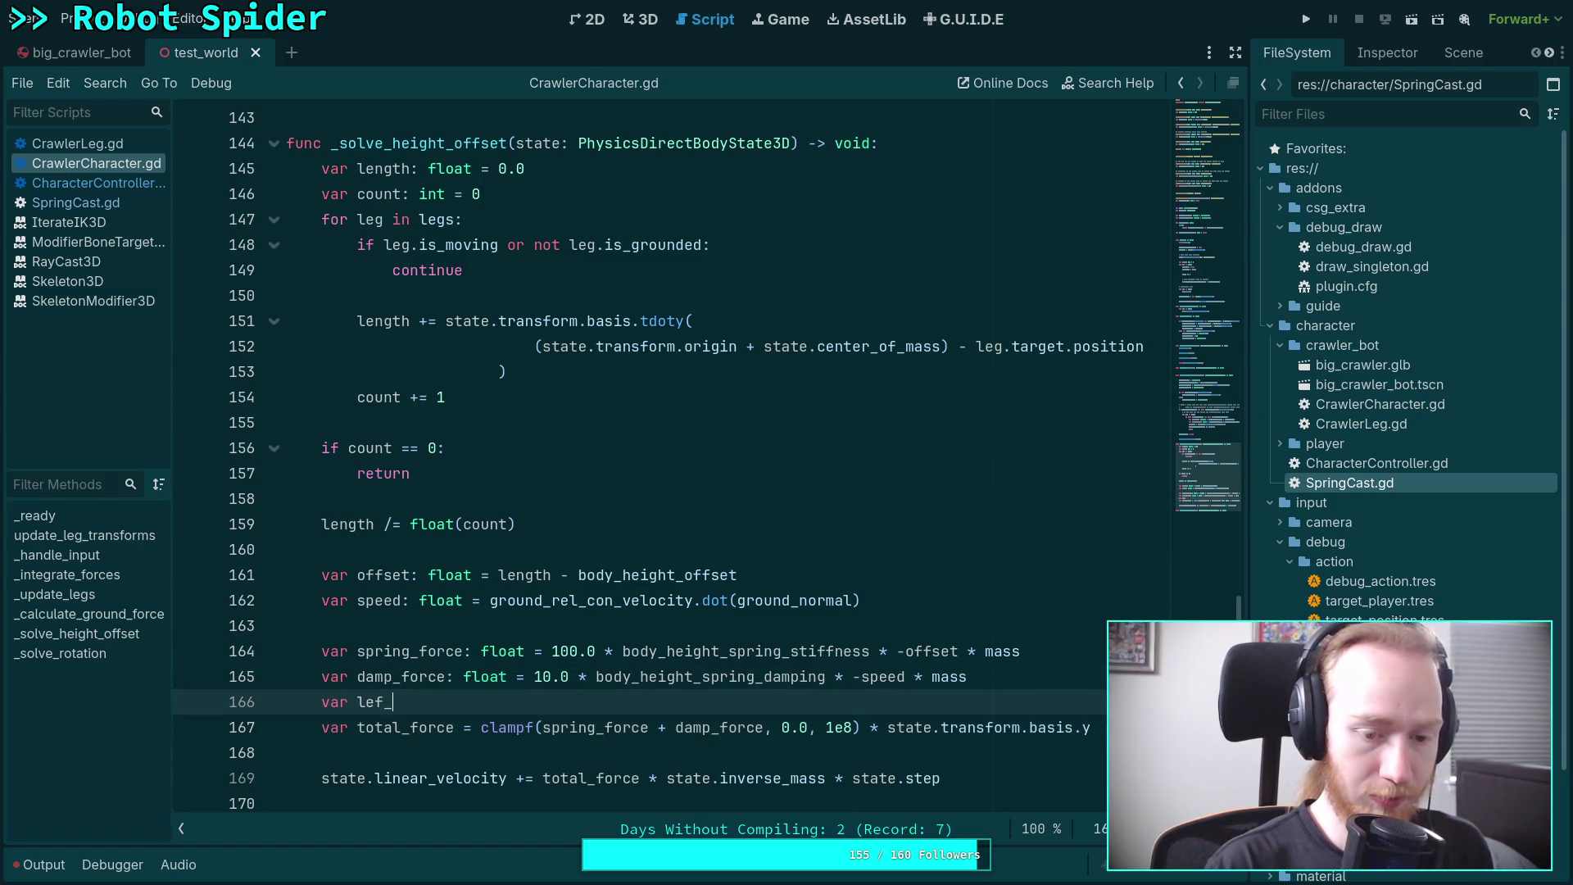
text(force: float )
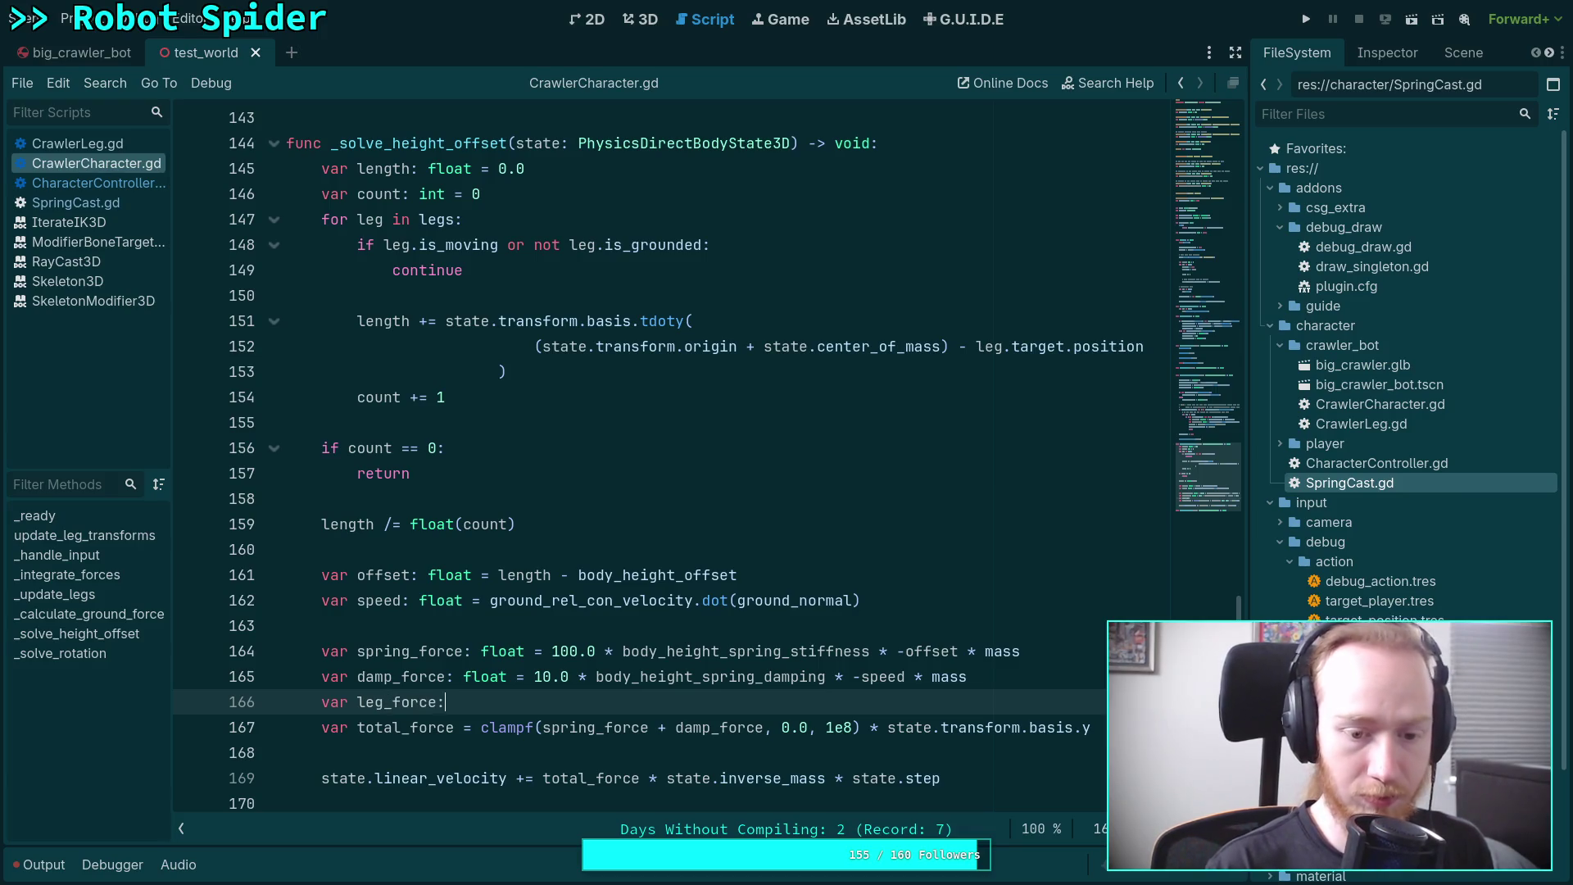
text(= clam)
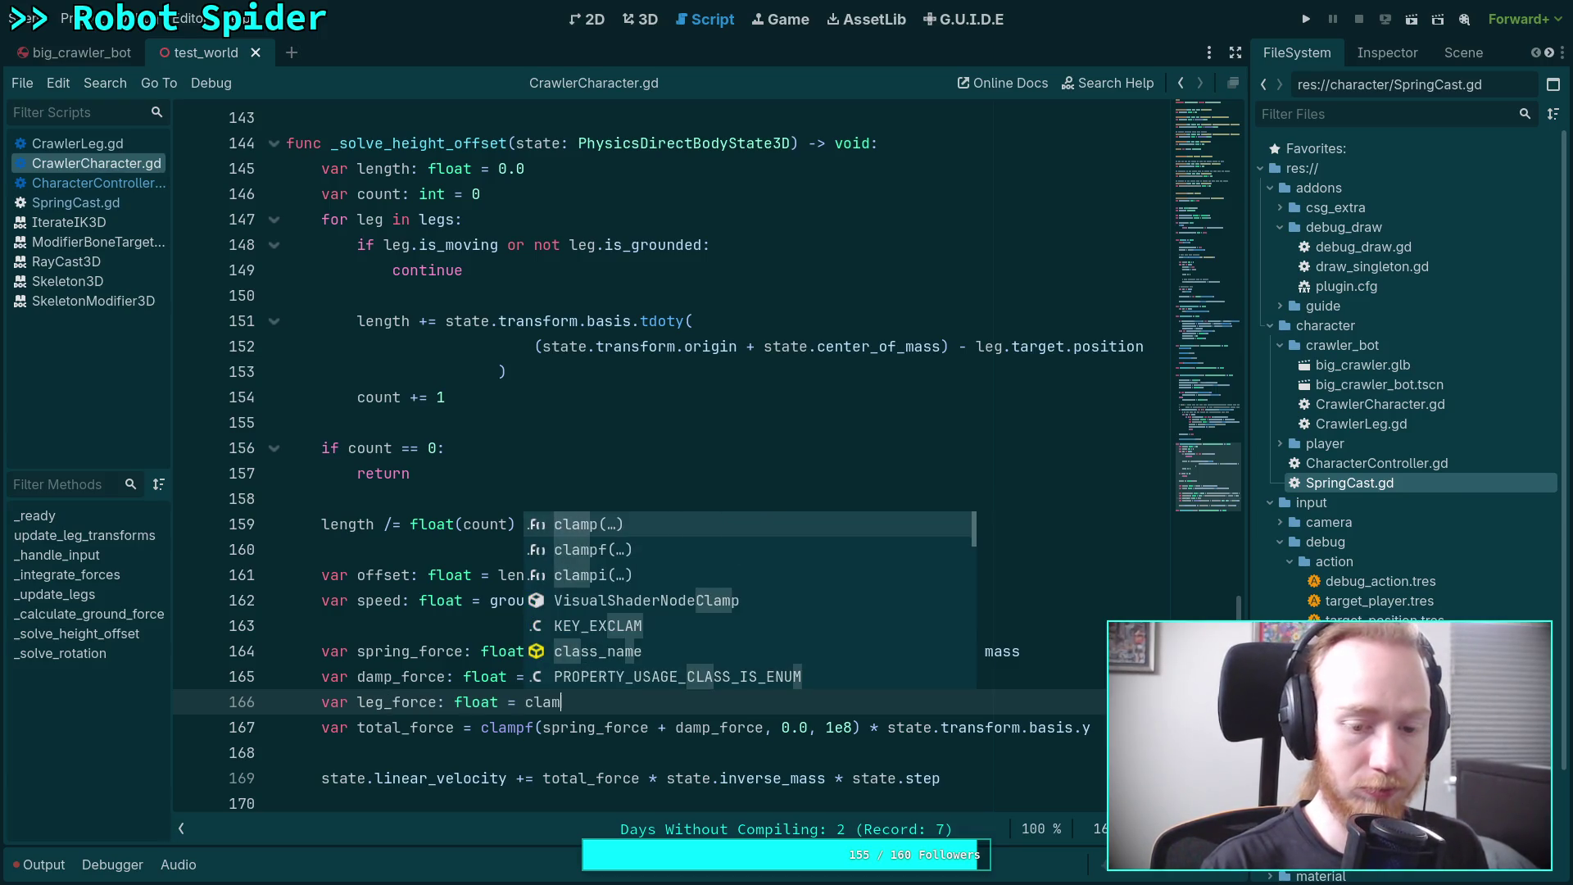
key(BackSpace)
key(BackSpace)
key(BackSpace)
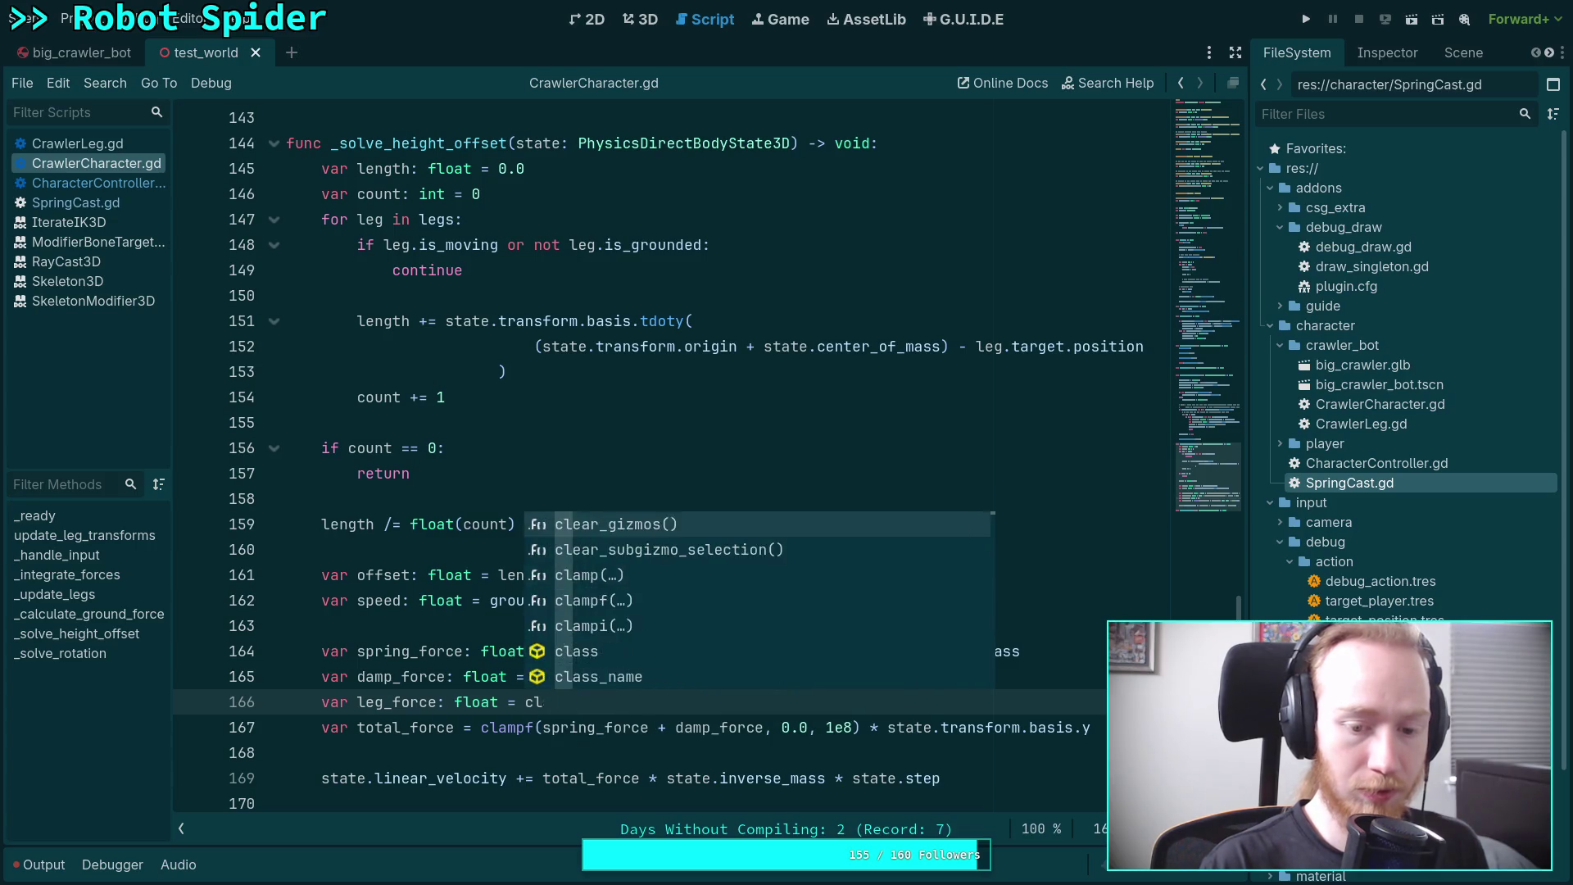
text(minf()
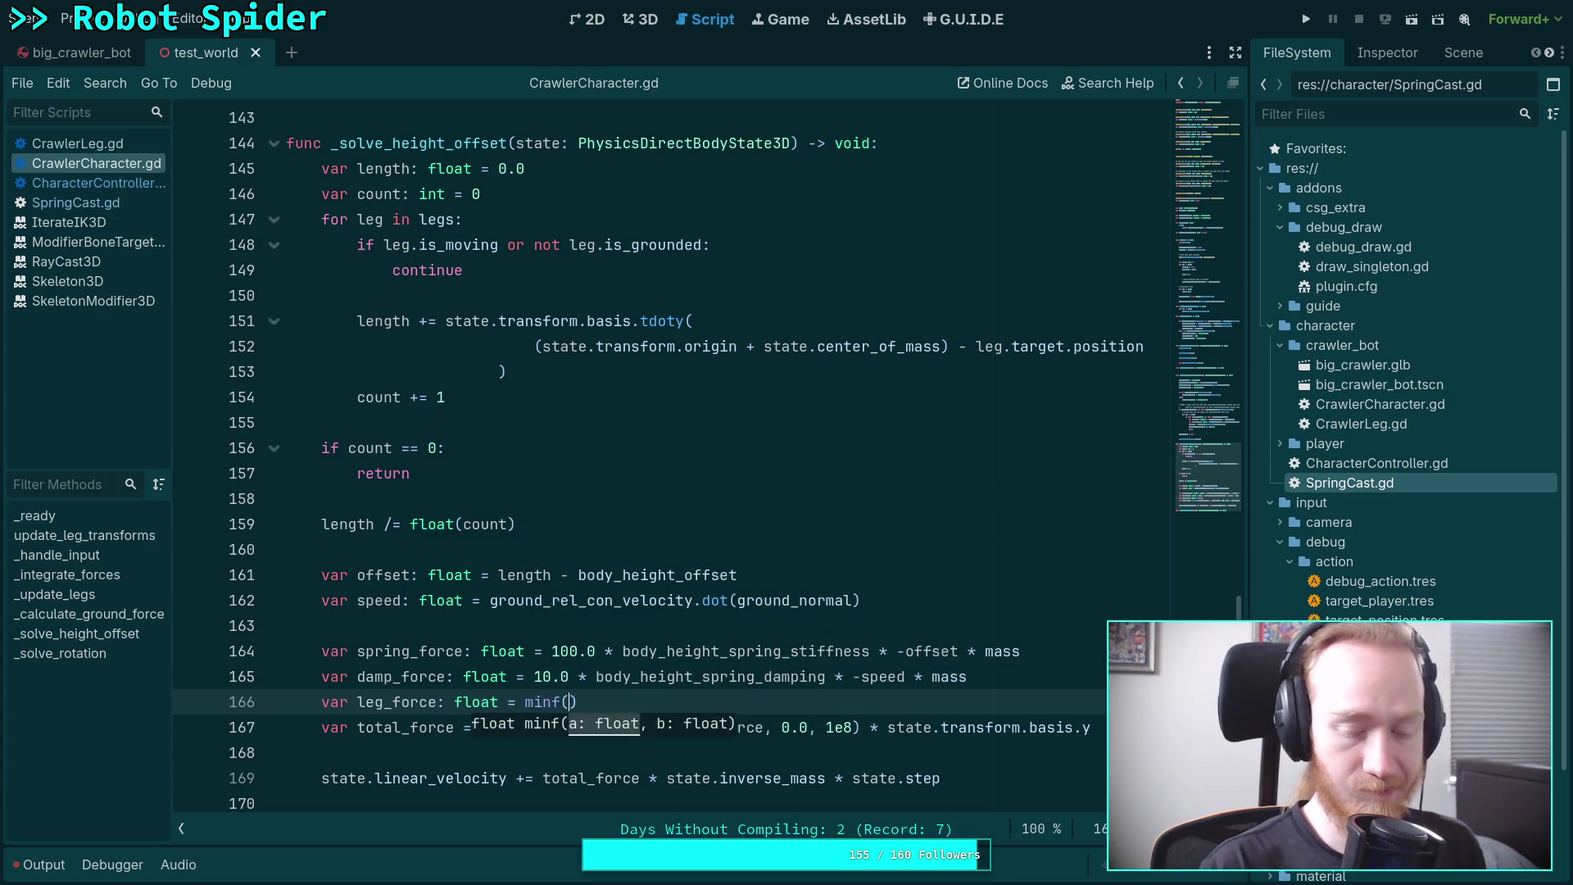
text(1.0, )
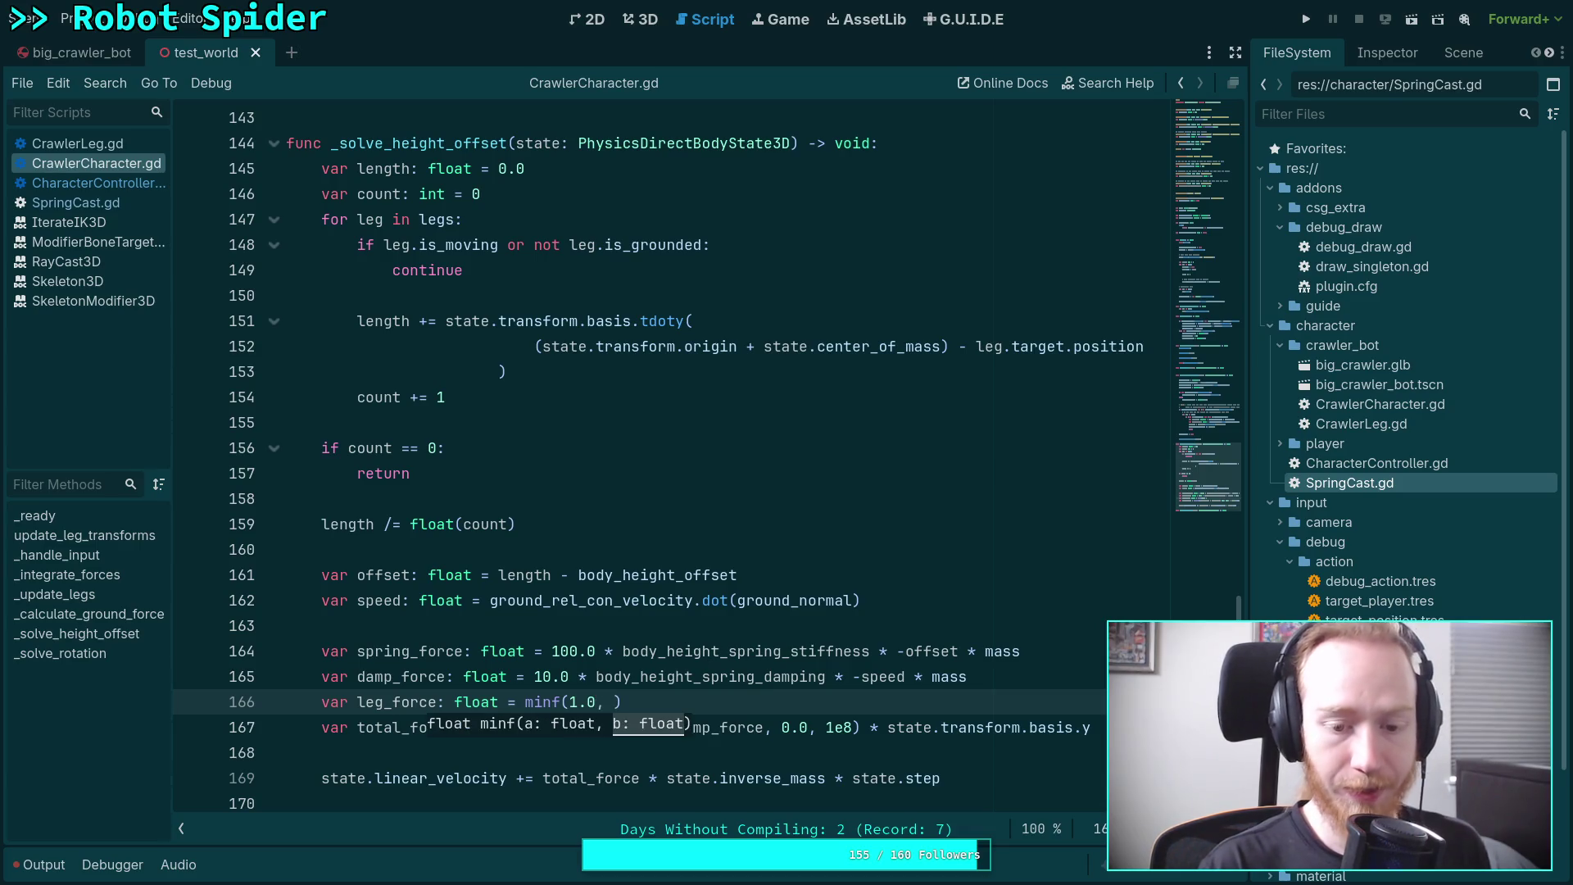
text(count /)
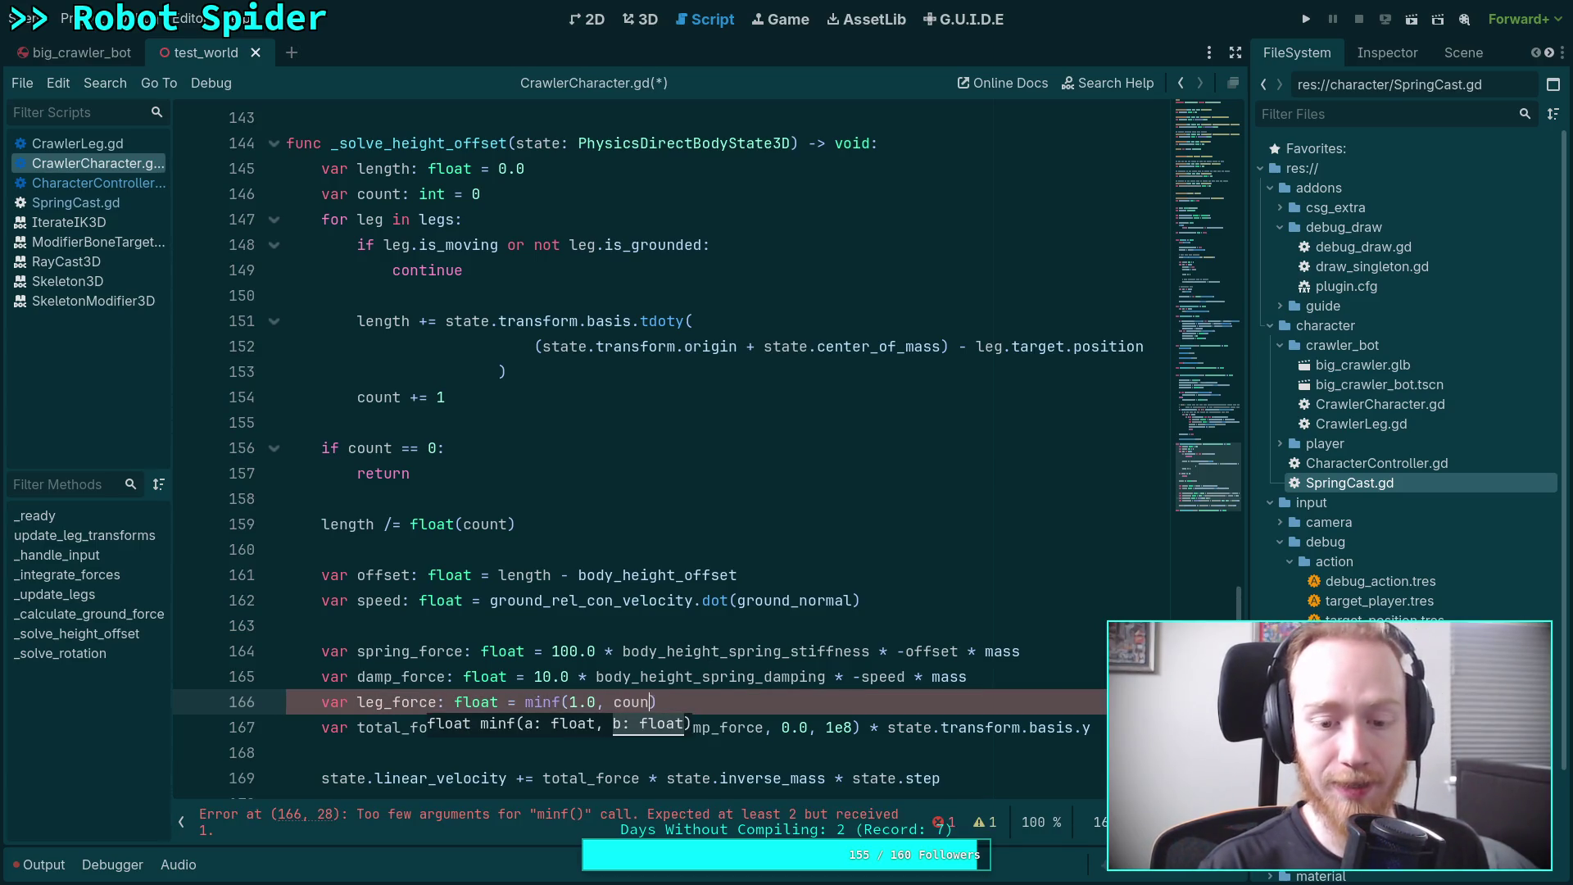
key(BackSpace)
key(BackSpace)
key(BackSpace)
text(float(g)
key(BackSpace)
text(count )
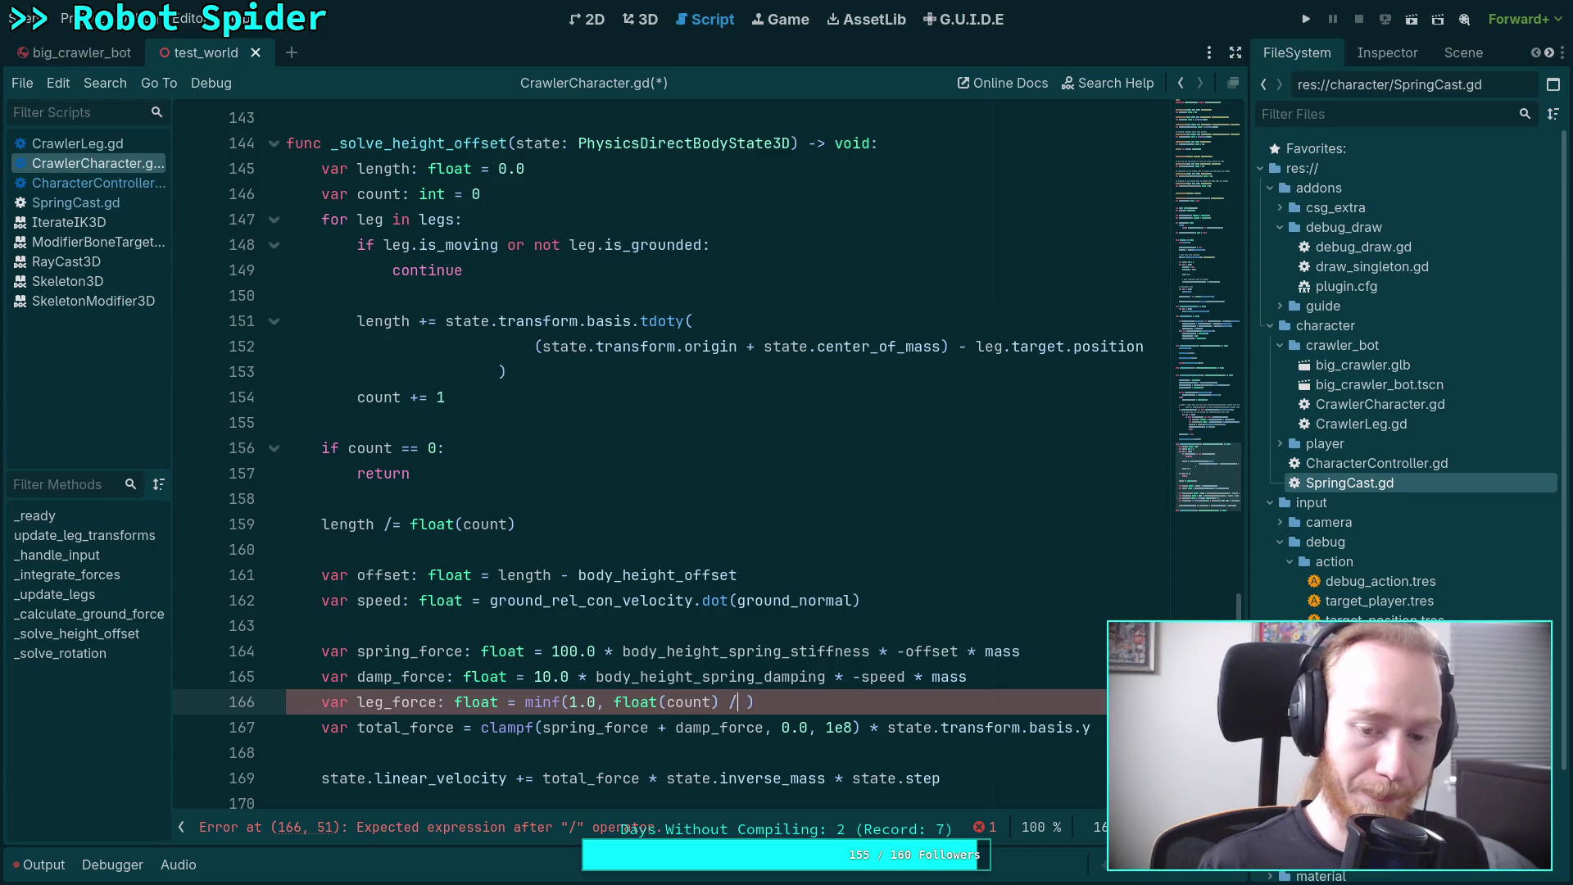
text(  * 2)
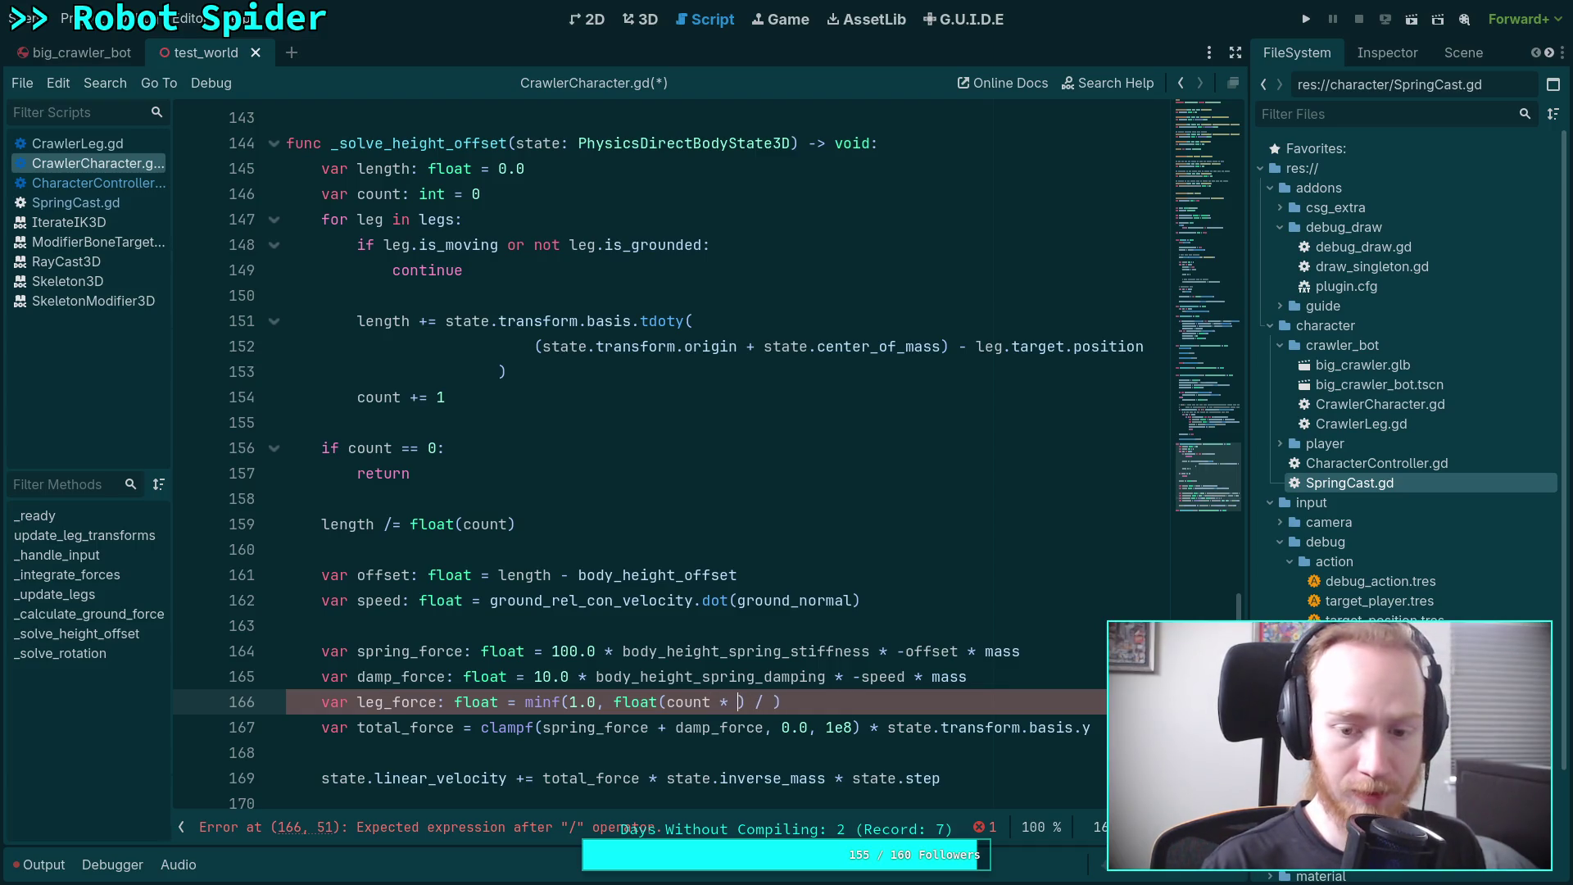
text(legs.szi)
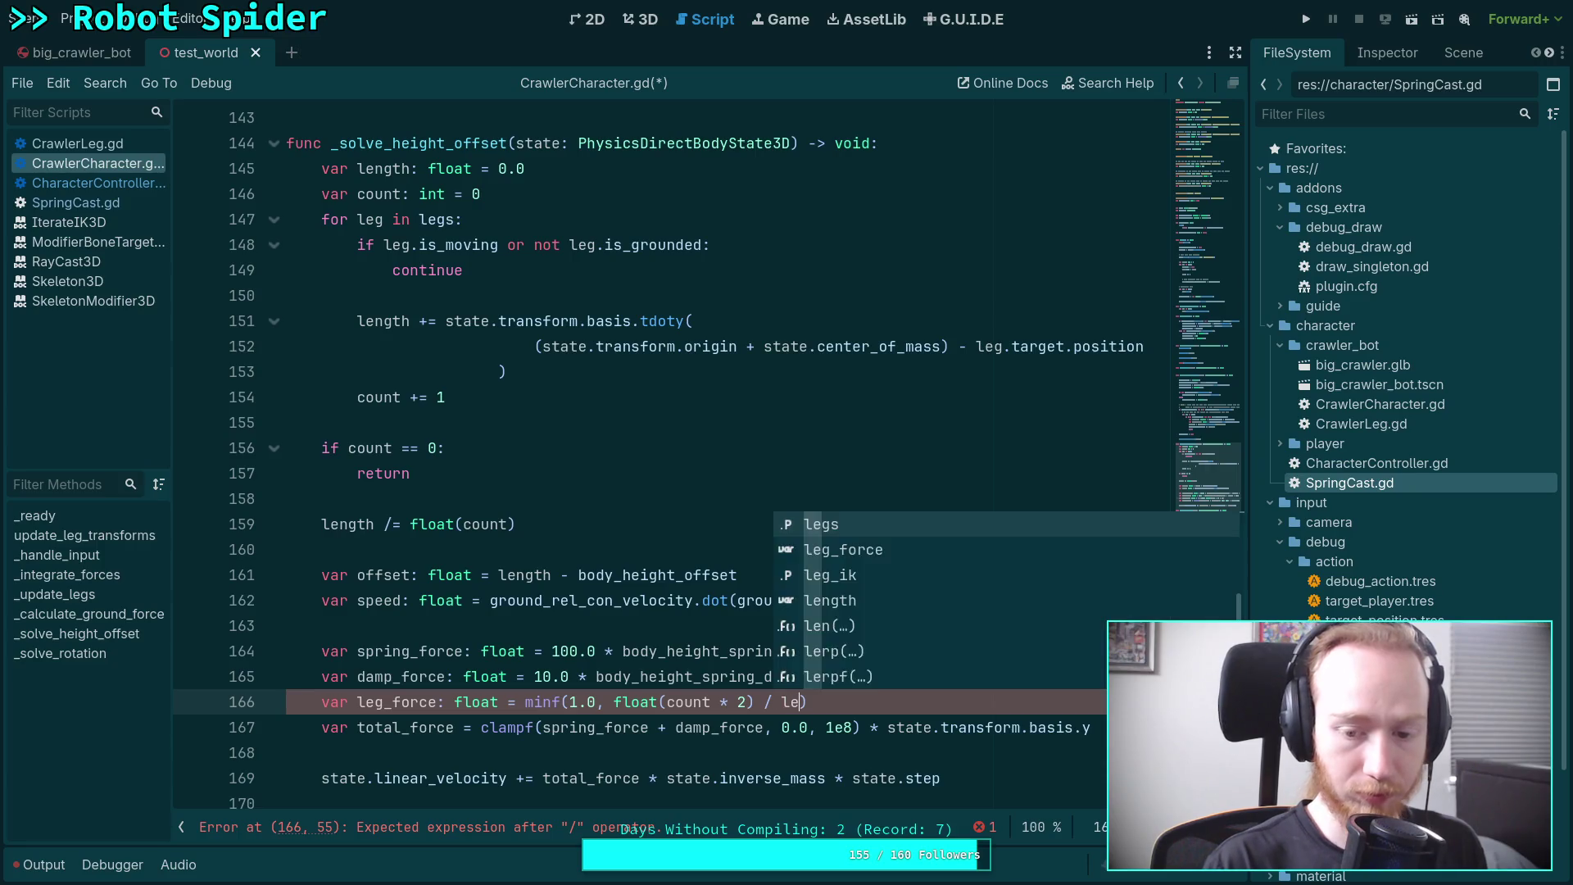
key(BackSpace)
key(BackSpace)
text(ize()
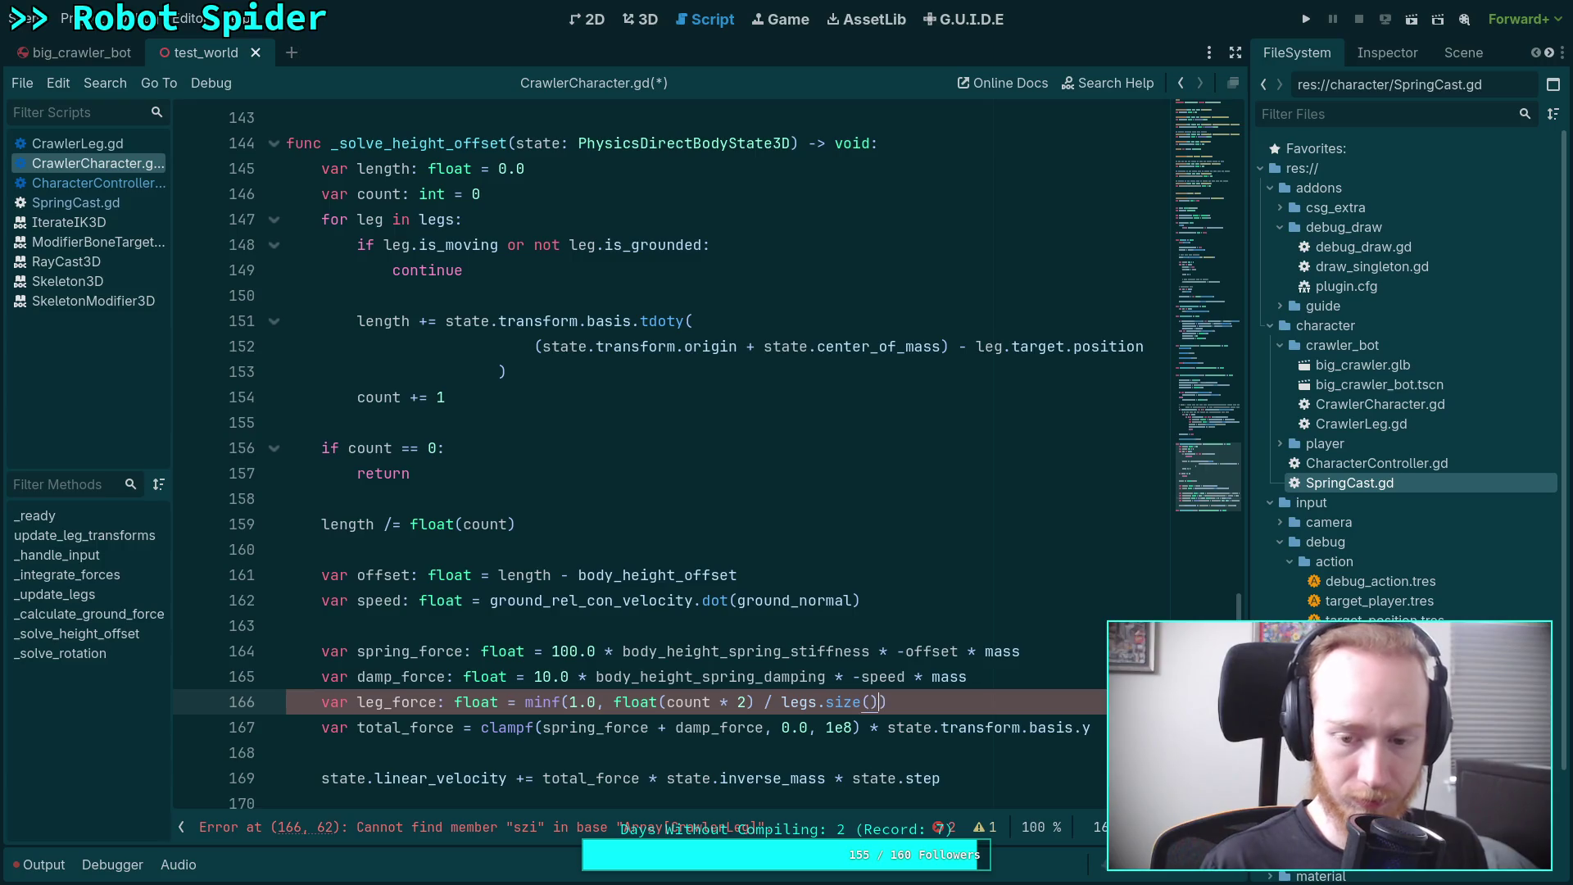
text(float()
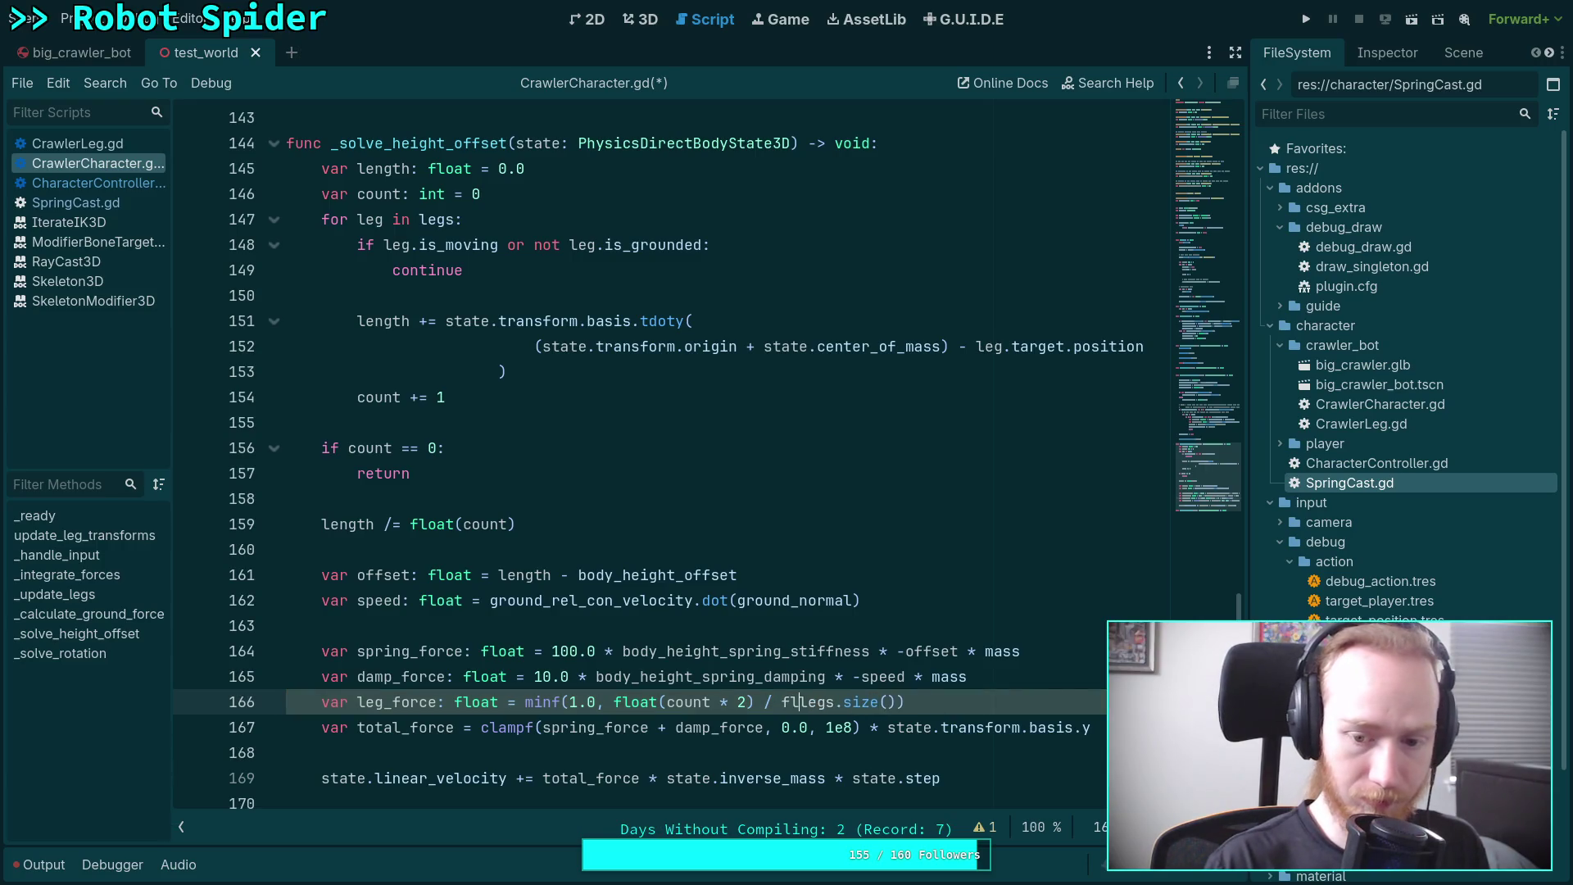
click(841, 702)
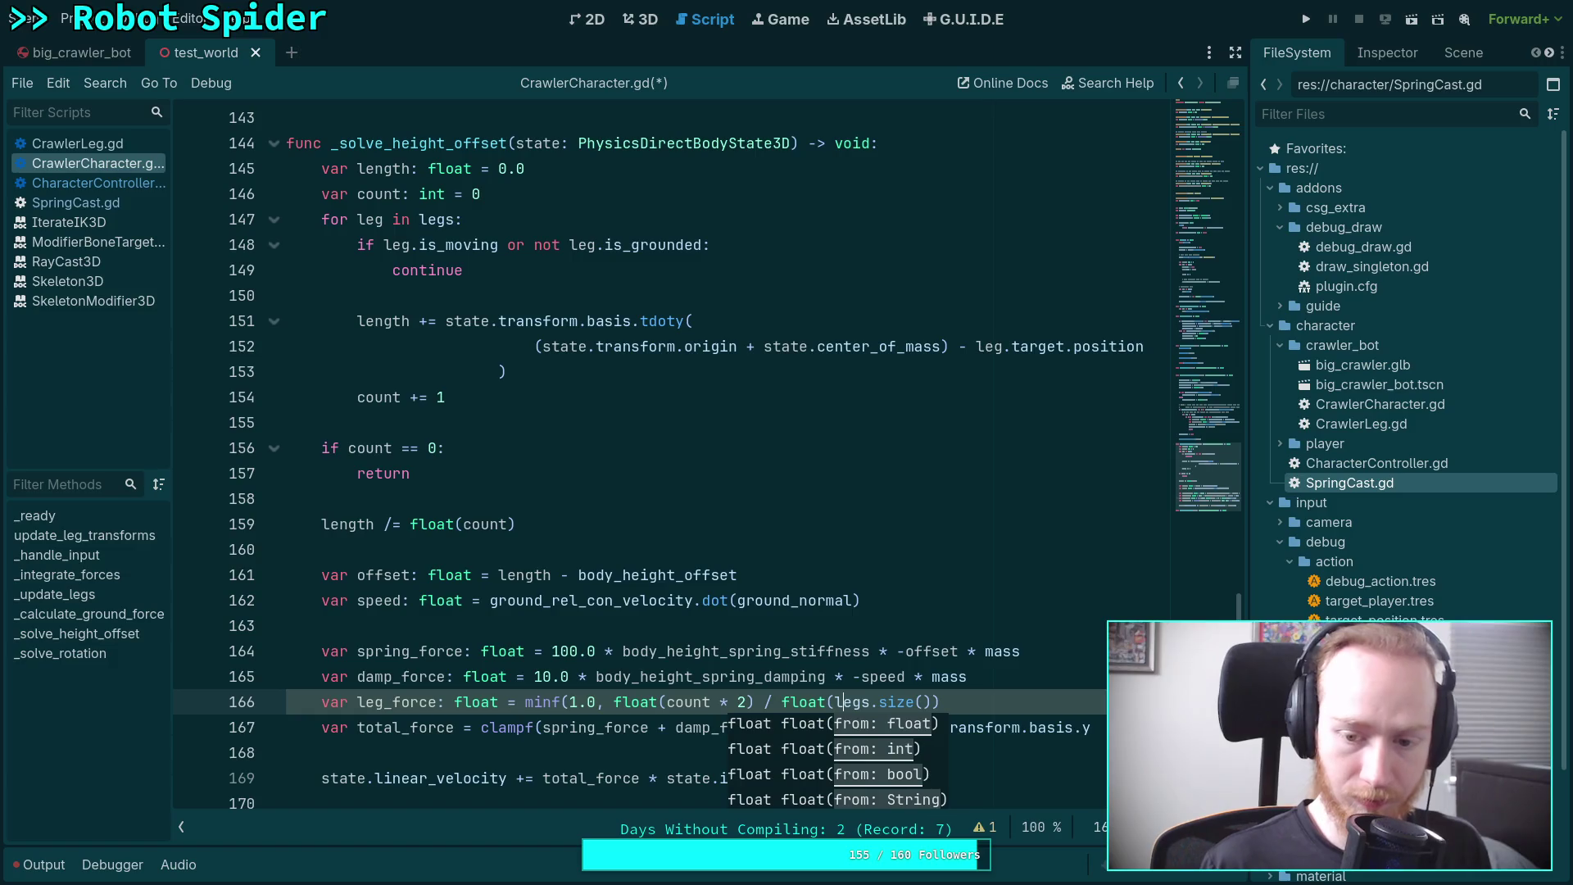
key(End)
text())
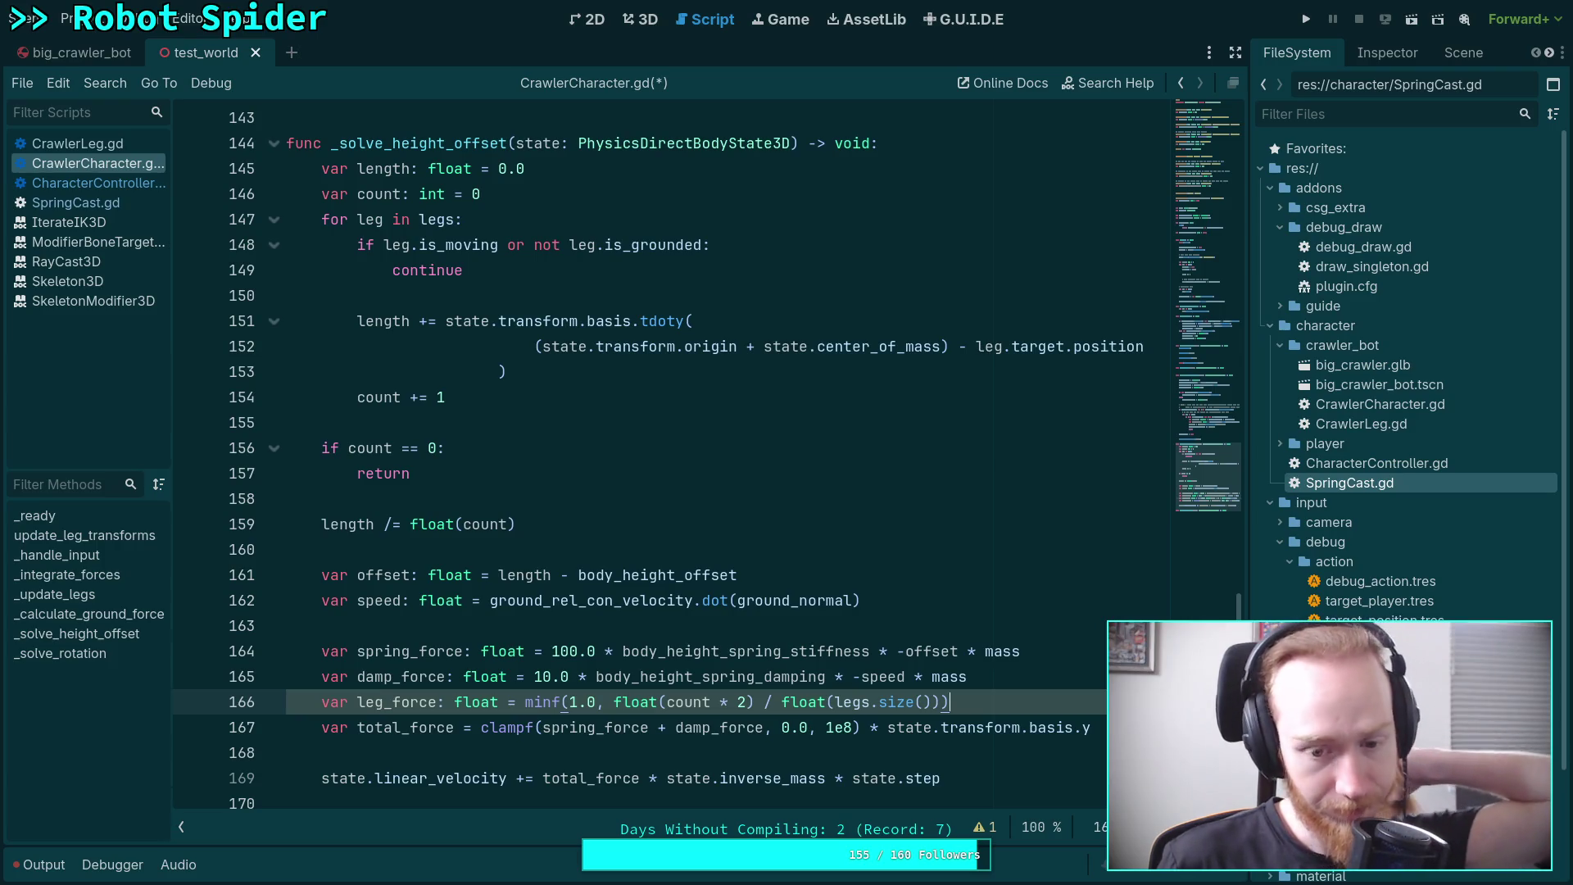
- Multiply the total_force expression by leg_force and save the script
scroll(889, 651, down, 1)
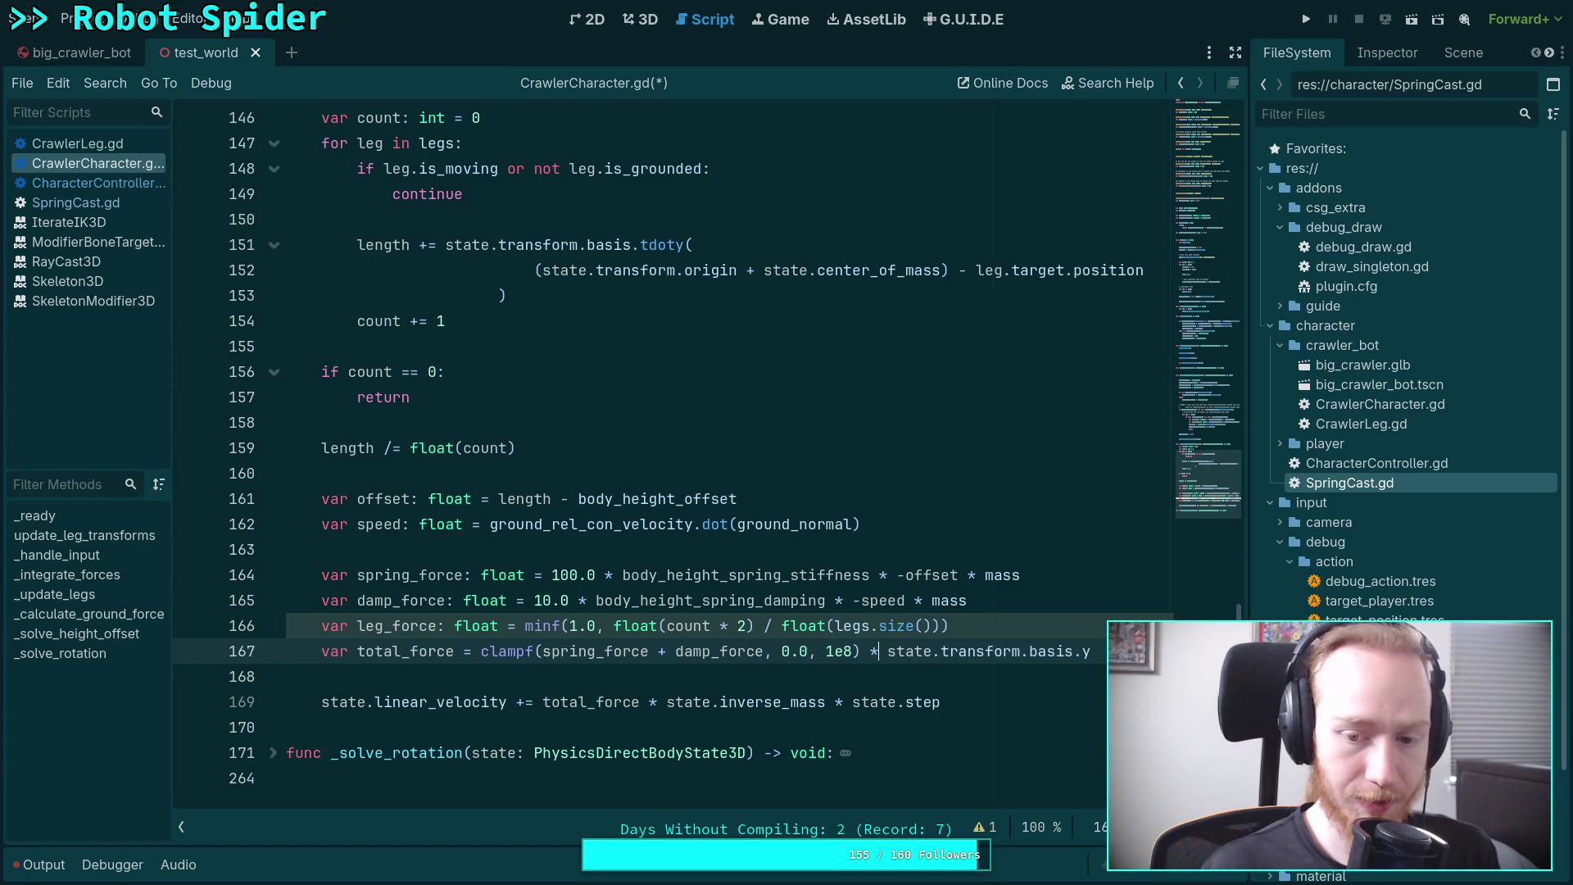
text(* leg_fg *)
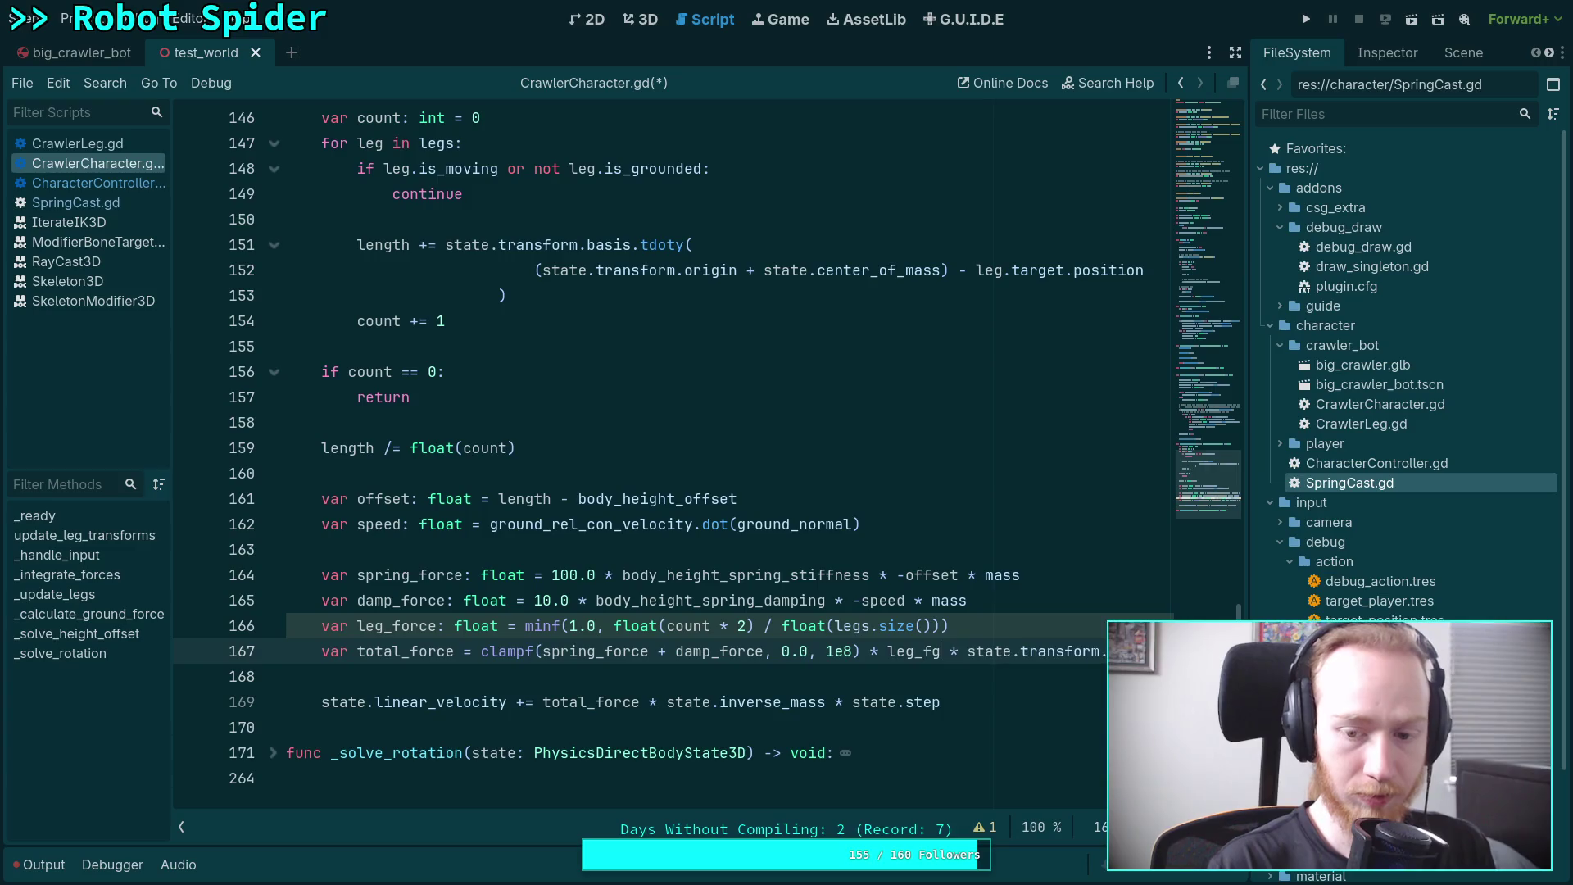
key(BackSpace)
text(orce)
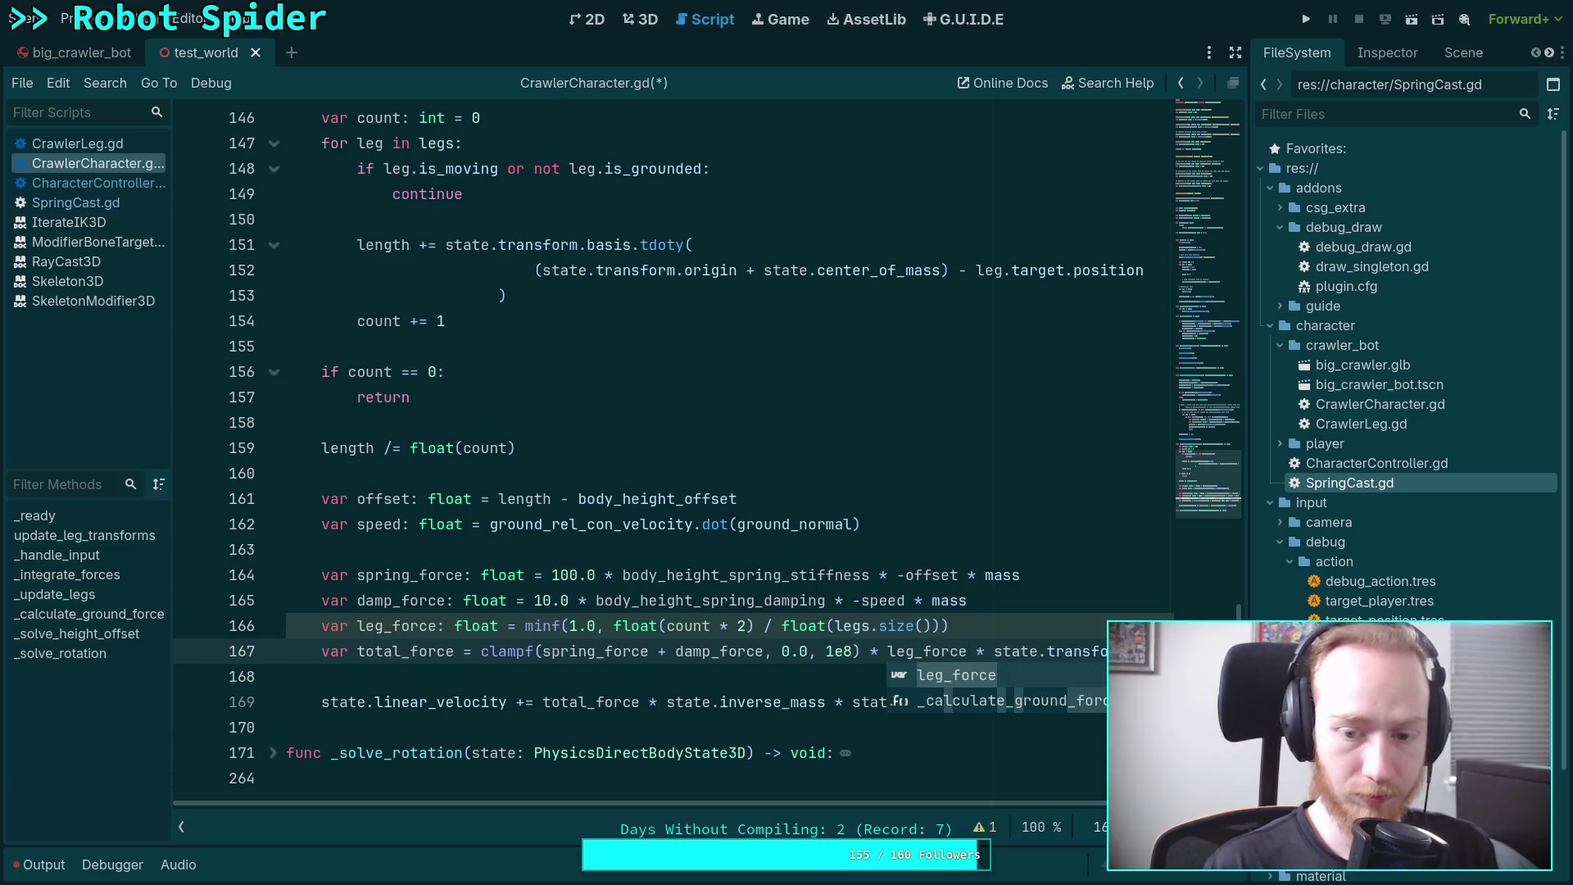
key(ctrl+s)
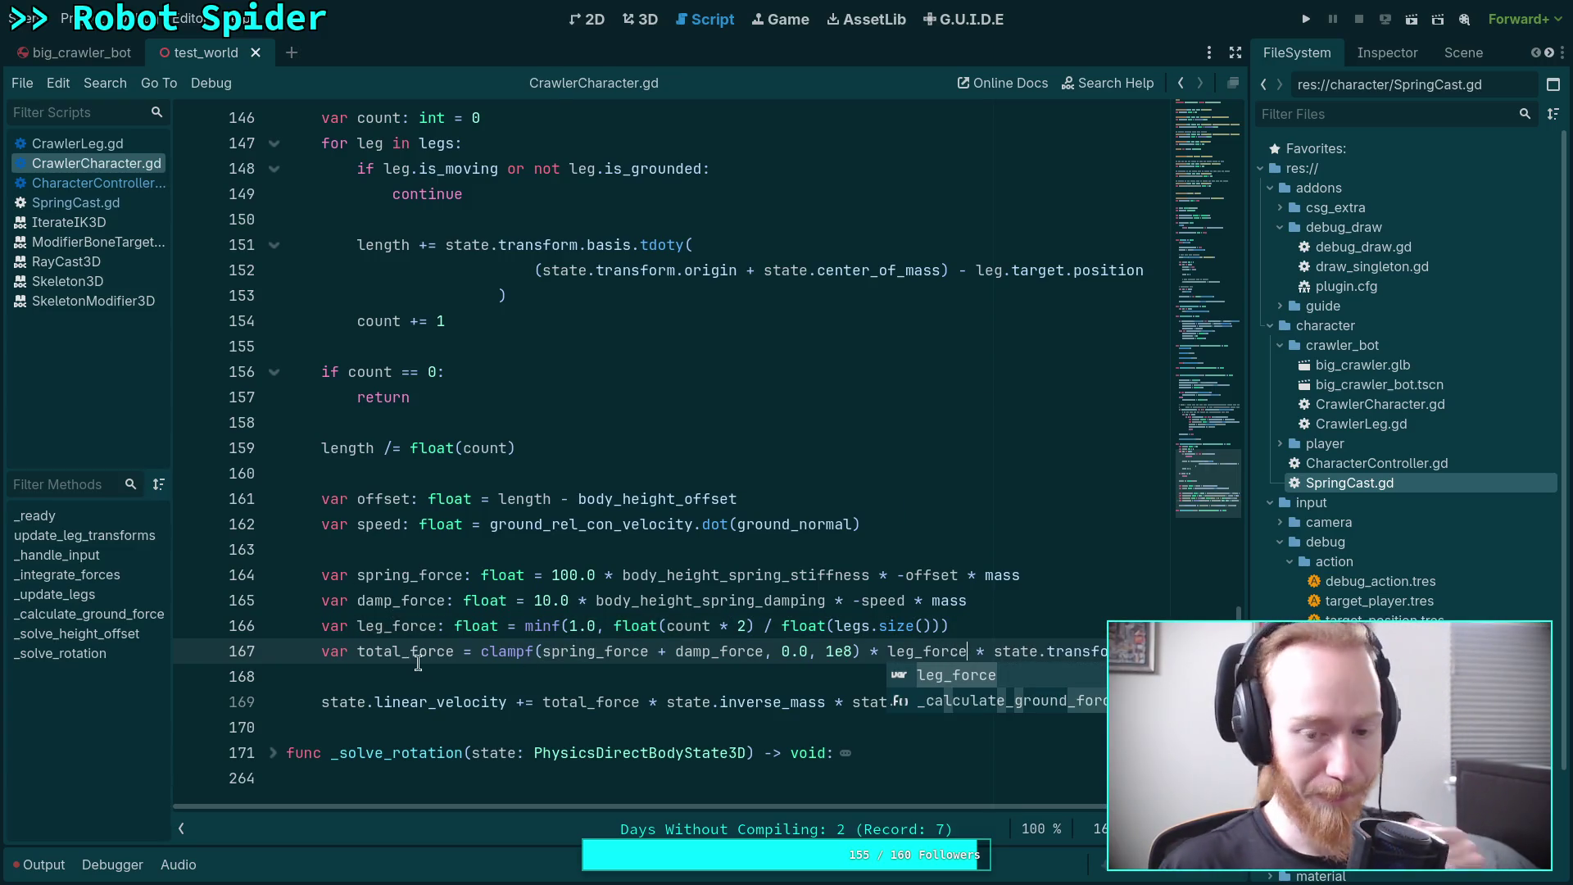
click(398, 677)
scroll(538, 682, up, 3)
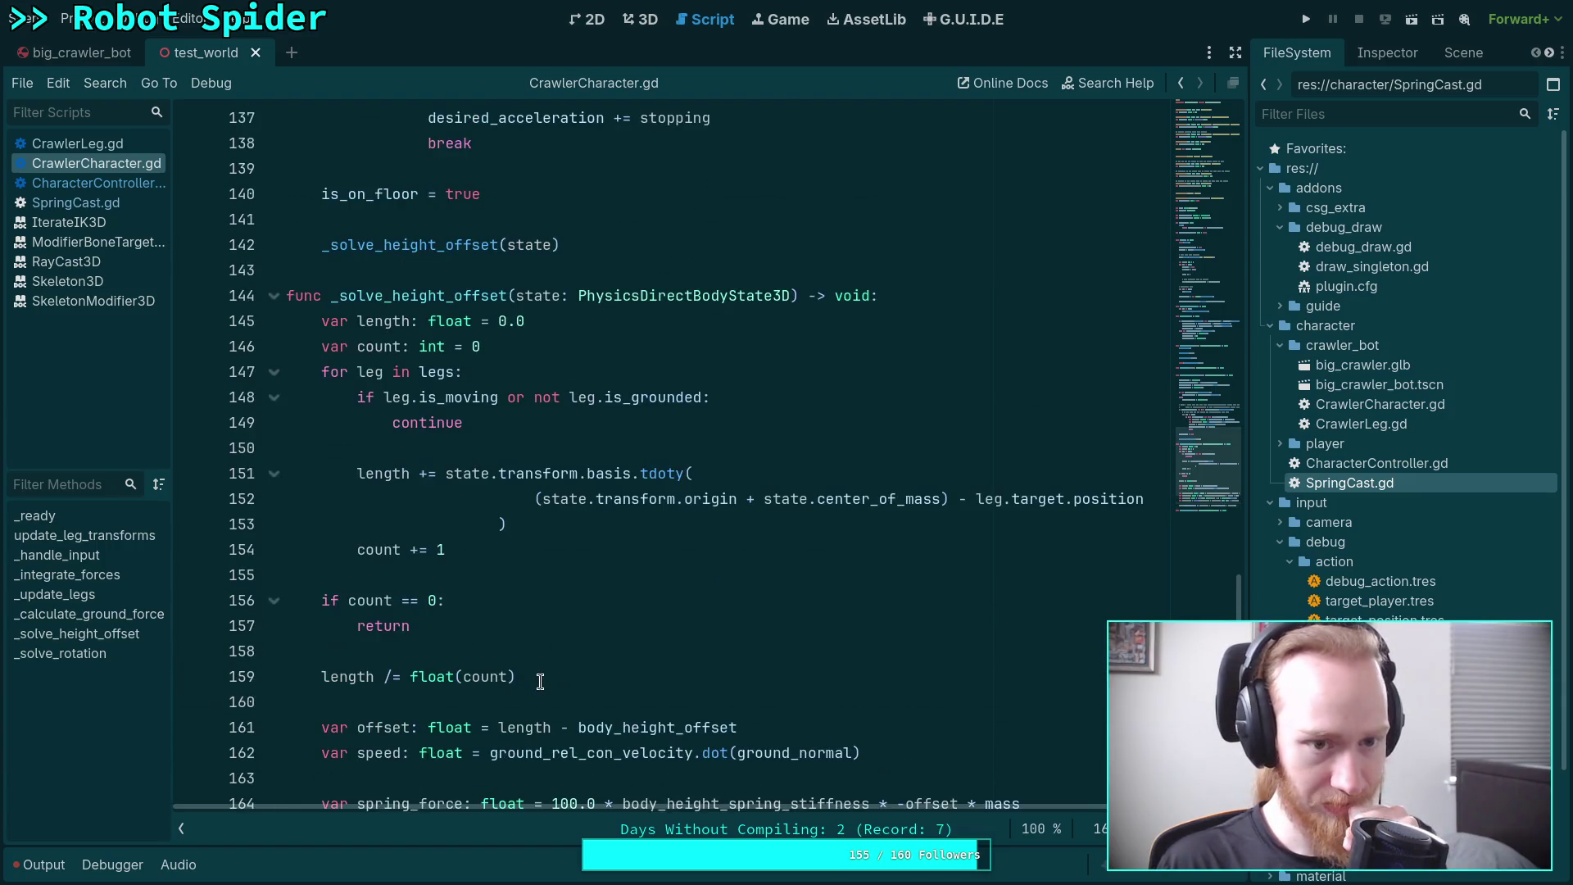
scroll(540, 682, up, 8)
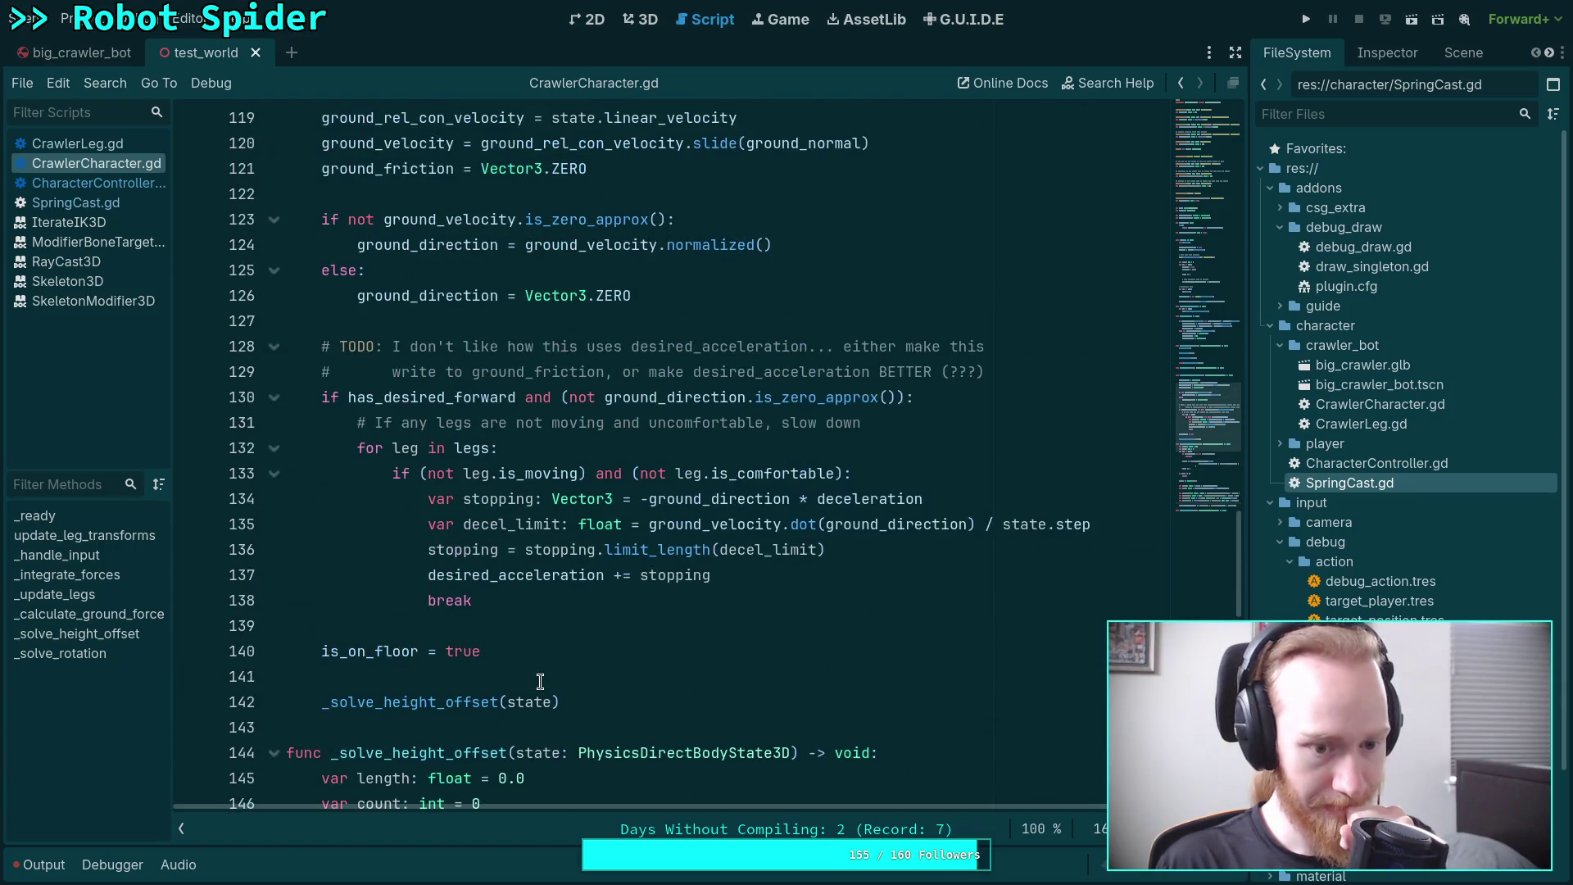
scroll(540, 682, down, 3)
scroll(540, 682, up, 3)
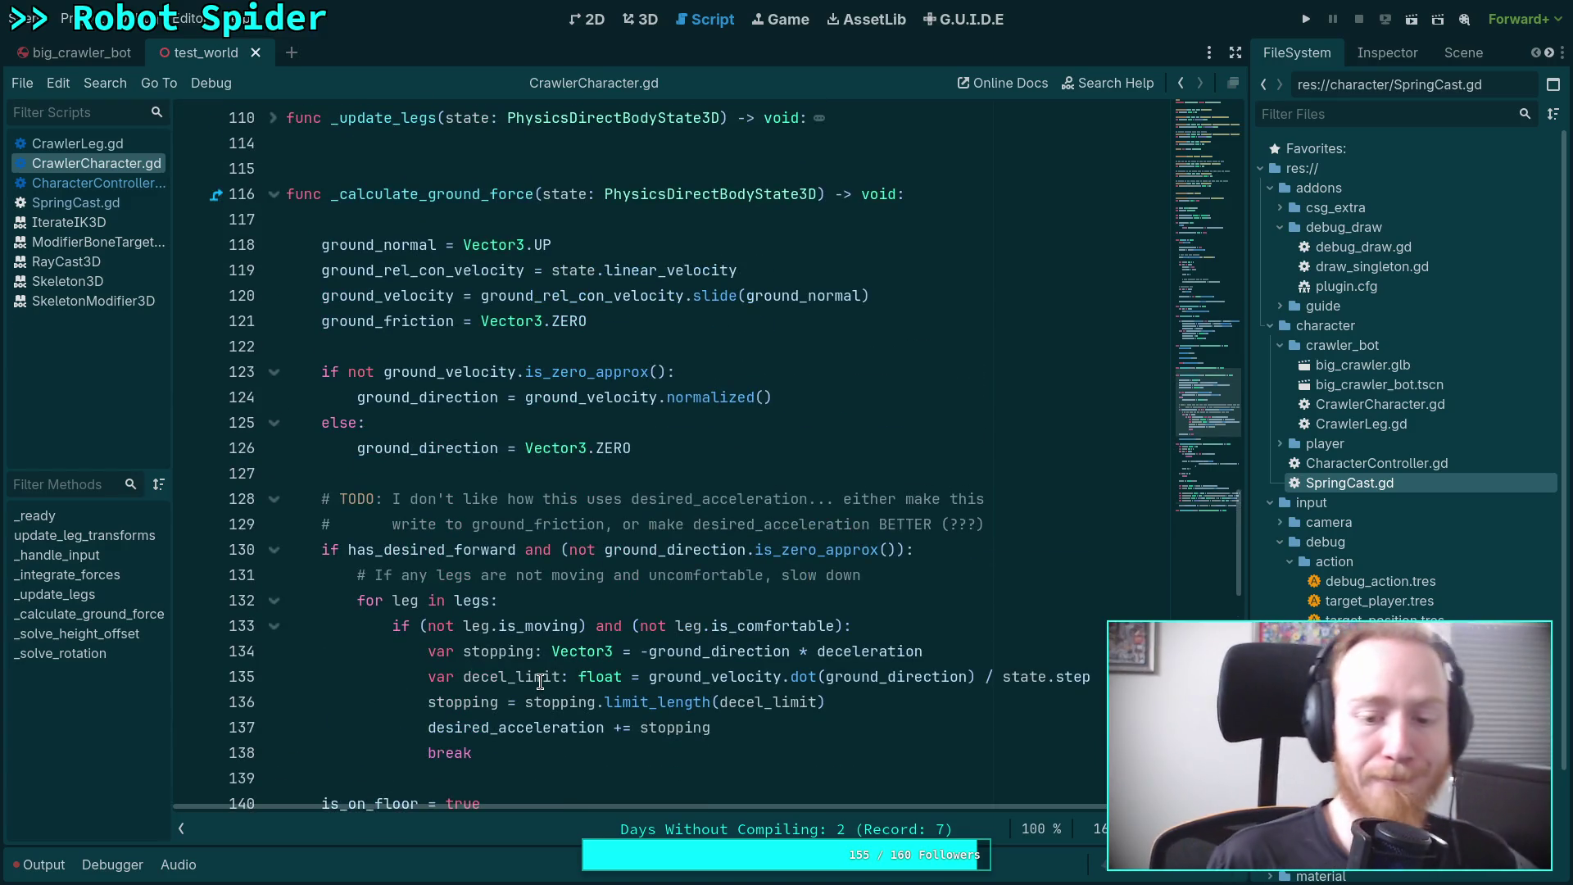
- Test-run the game with F5 to check the height changes, then stop it
scroll(594, 636, up, 7)
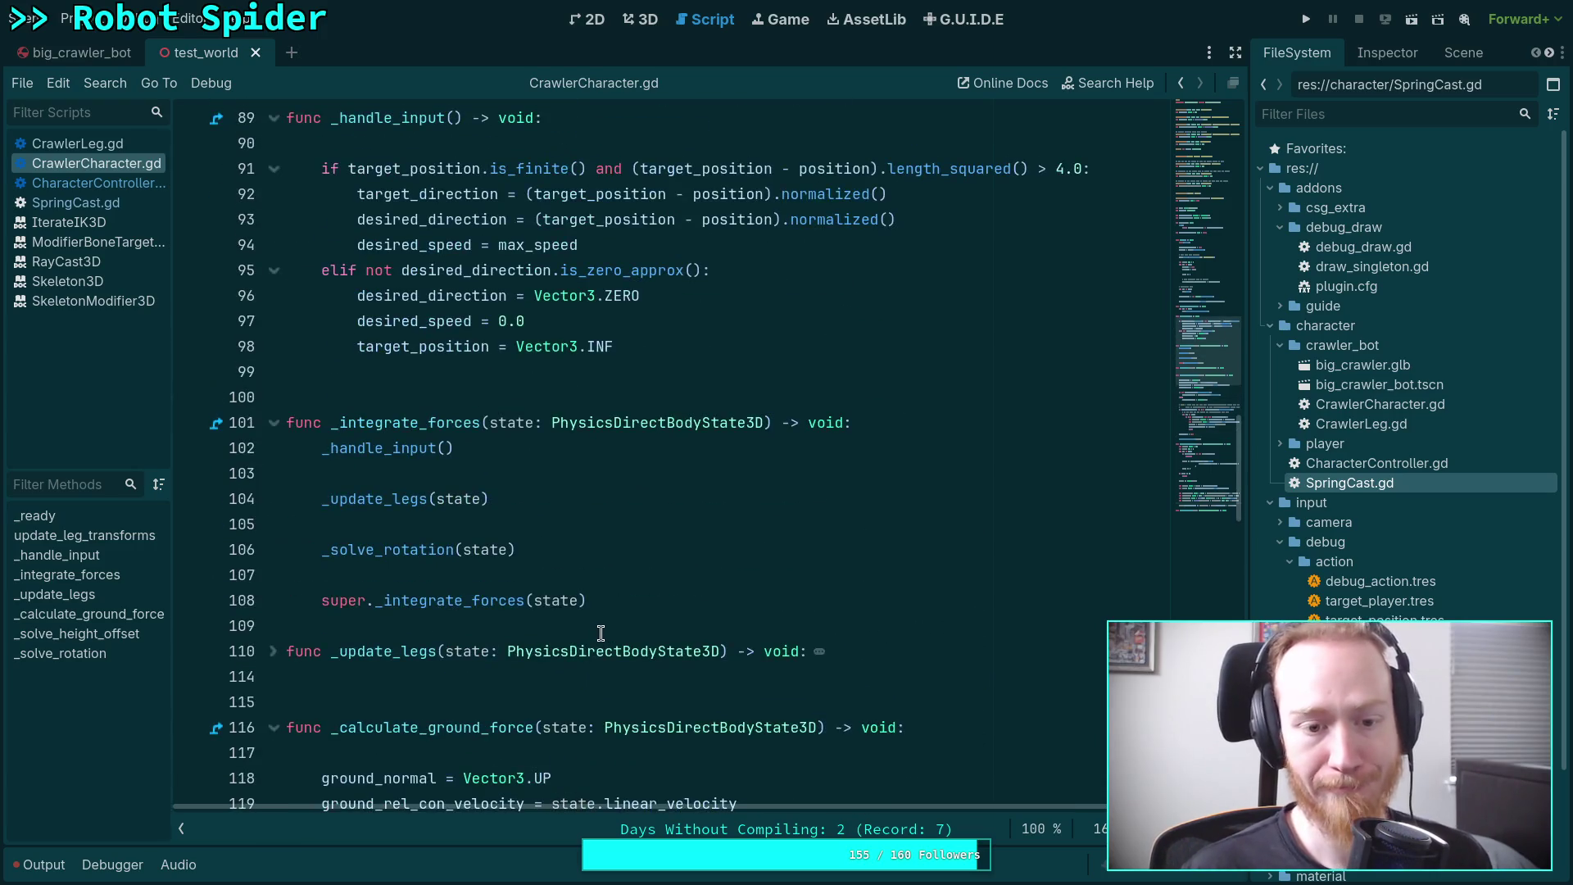
scroll(600, 633, down, 19)
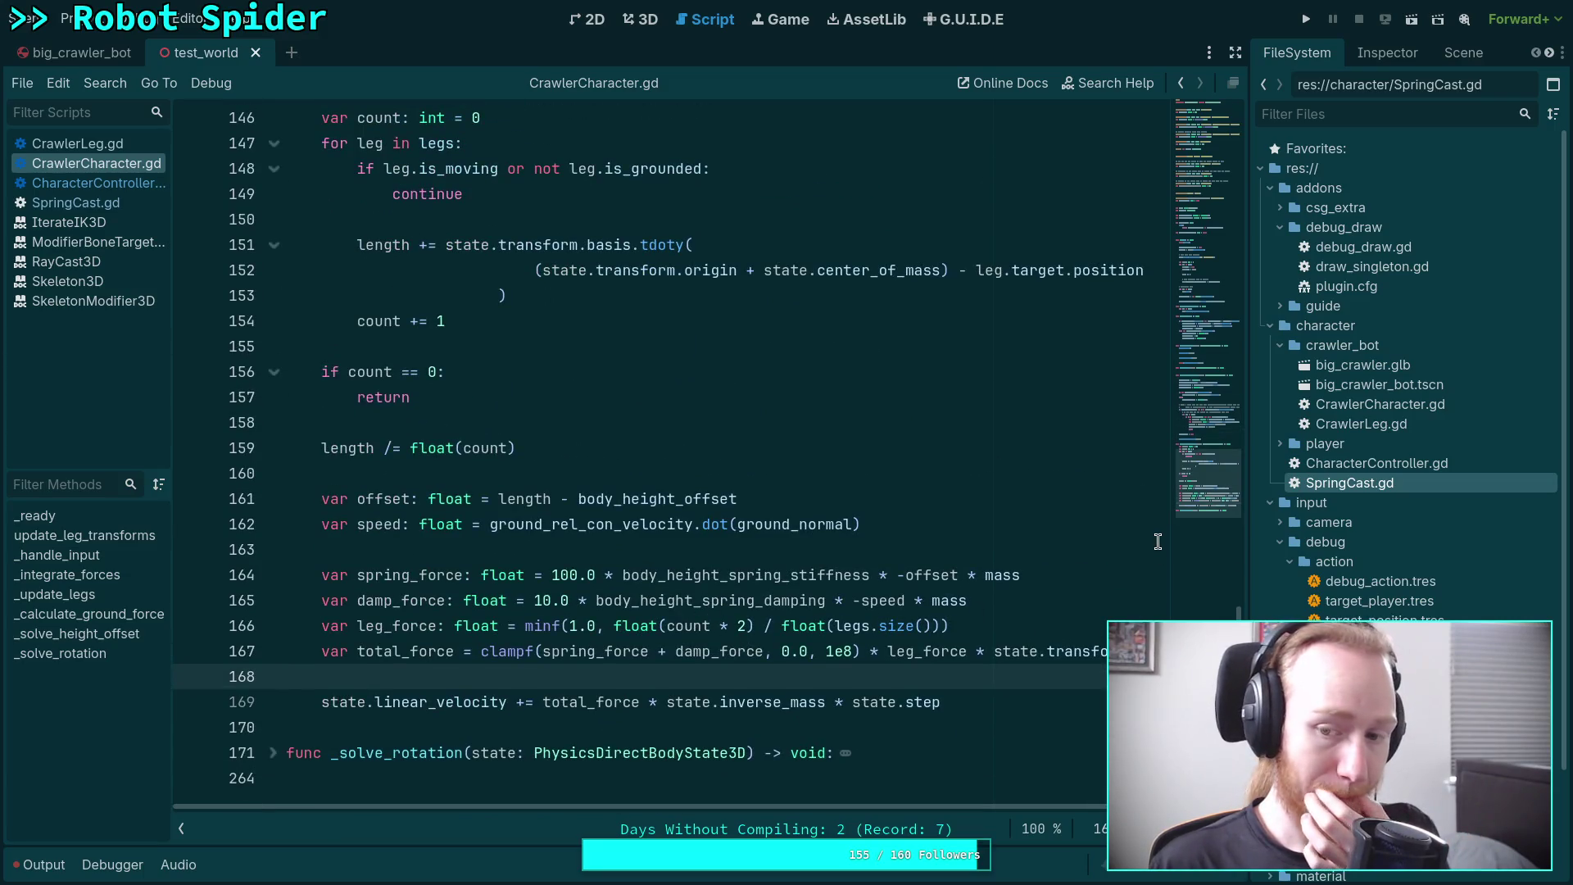
click(1205, 459)
drag(1205, 459, 1215, 188)
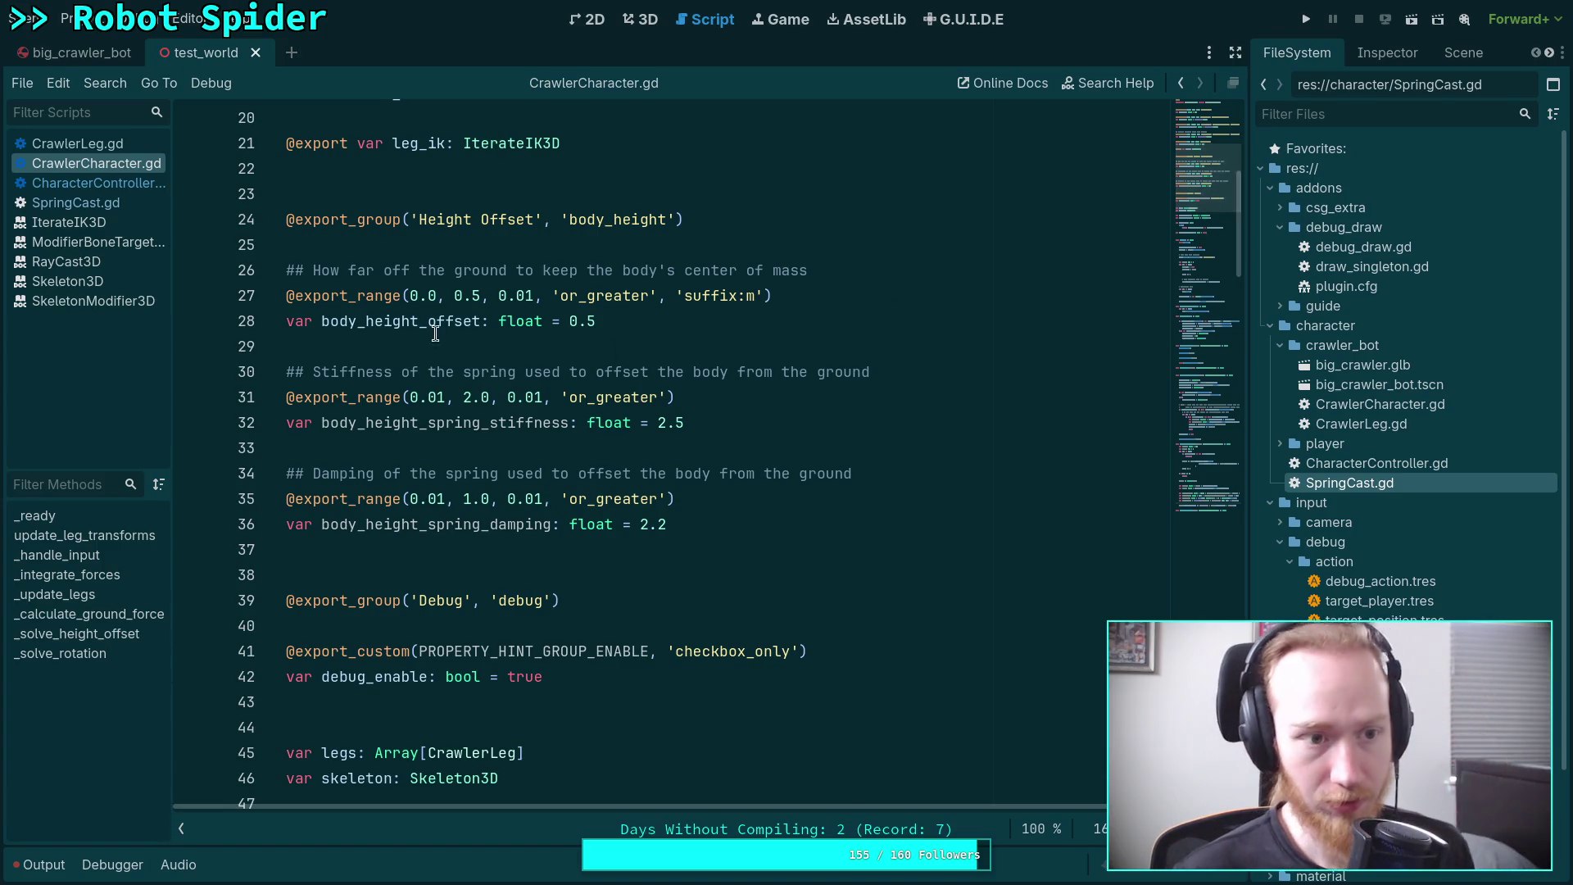
key(F5)
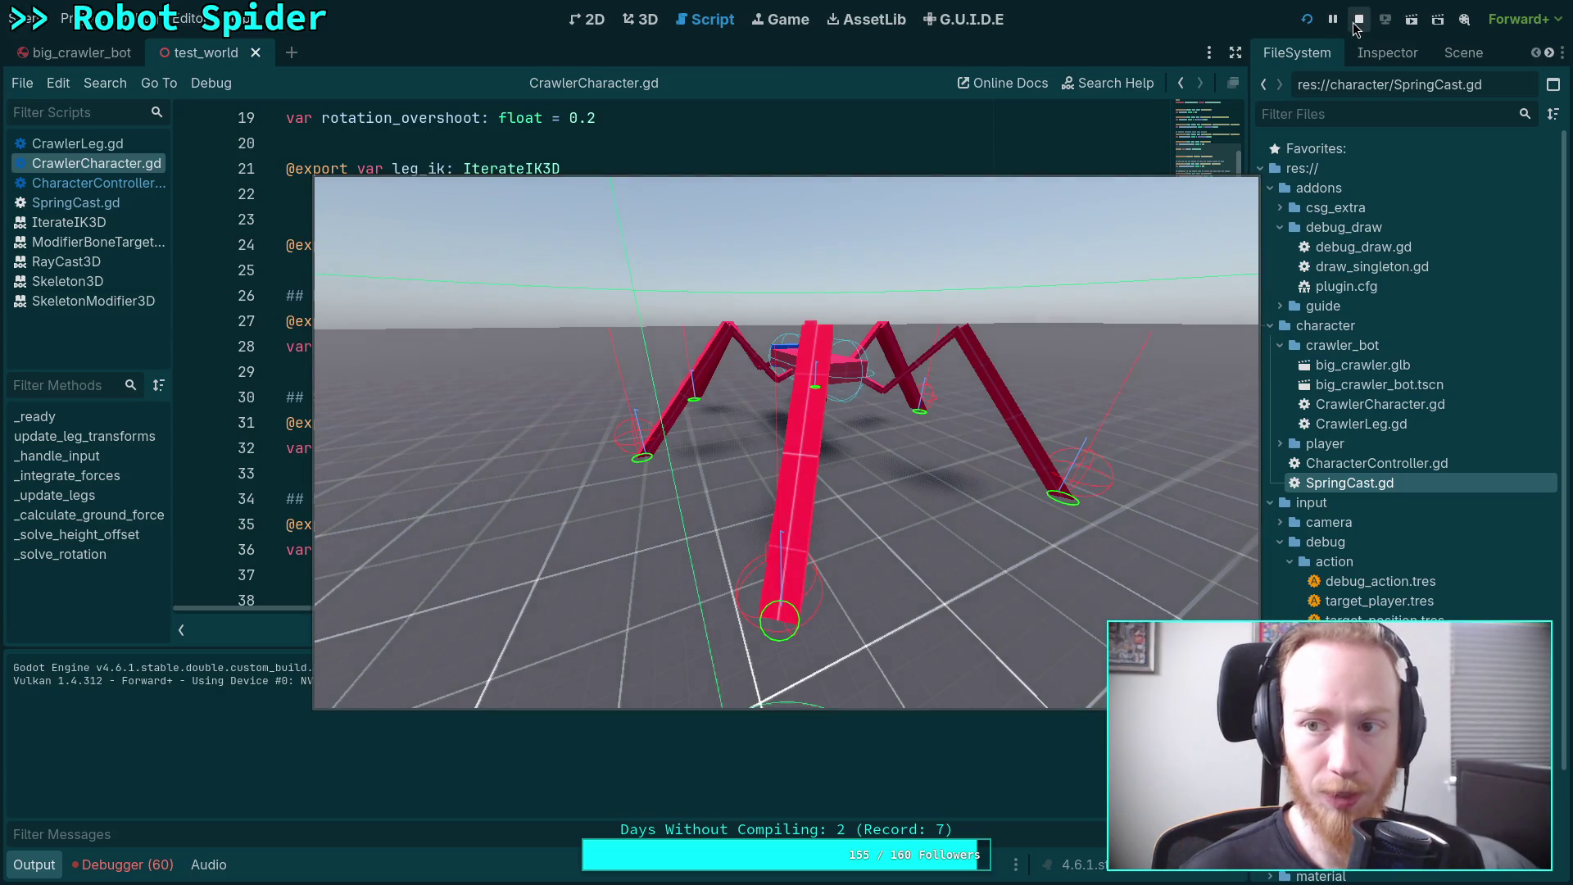
click(1359, 19)
- Hide the Output panel and unfold the _update_legs function
click(34, 864)
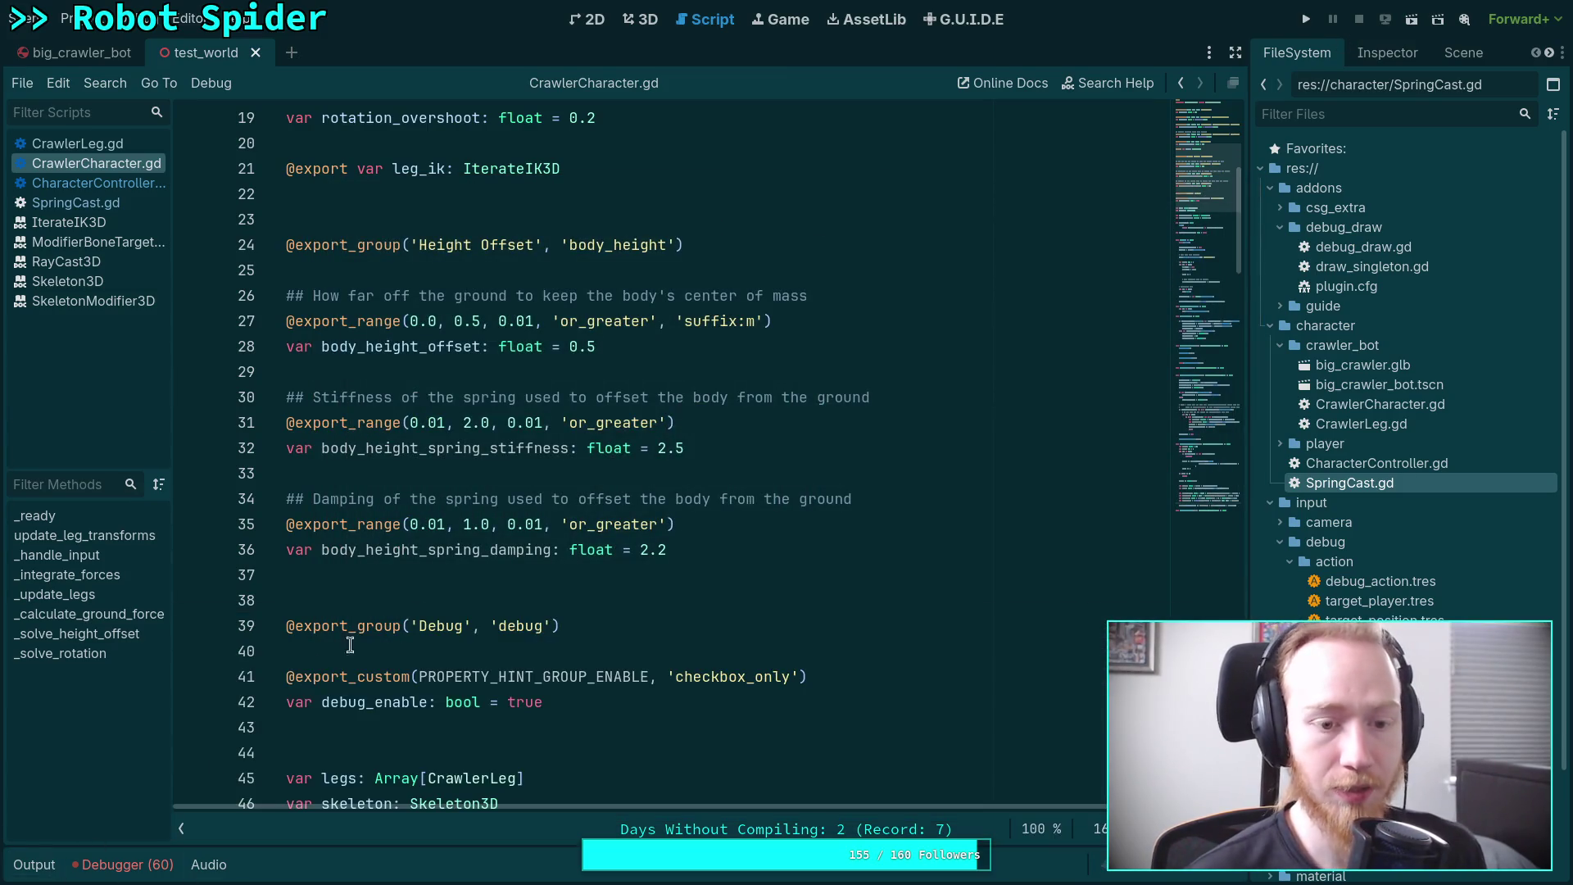
scroll(505, 541, down, 20)
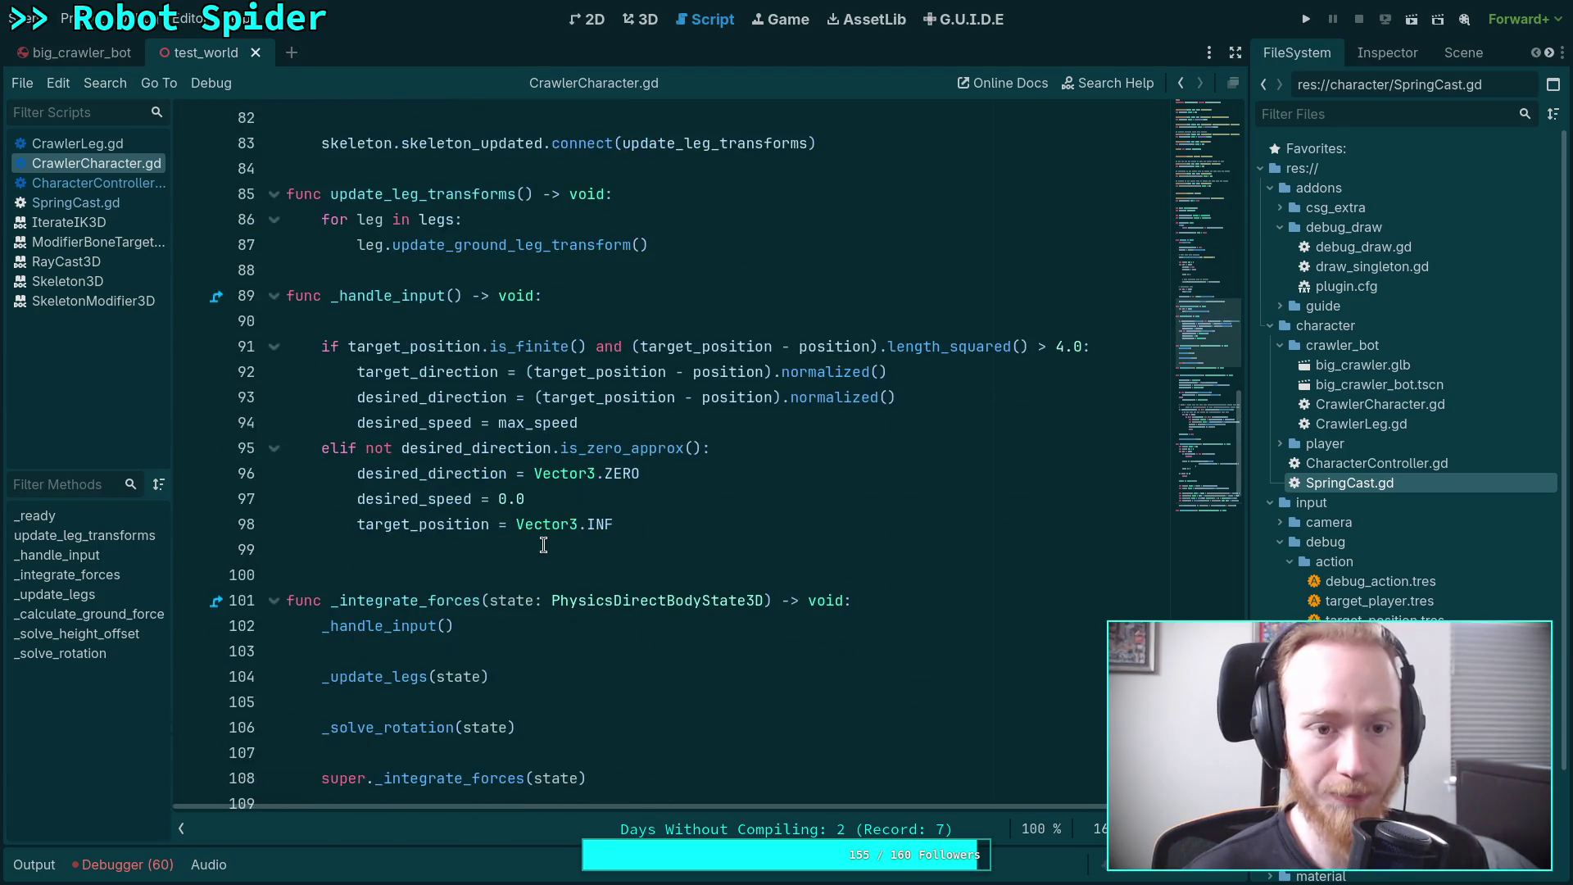
scroll(573, 533, down, 8)
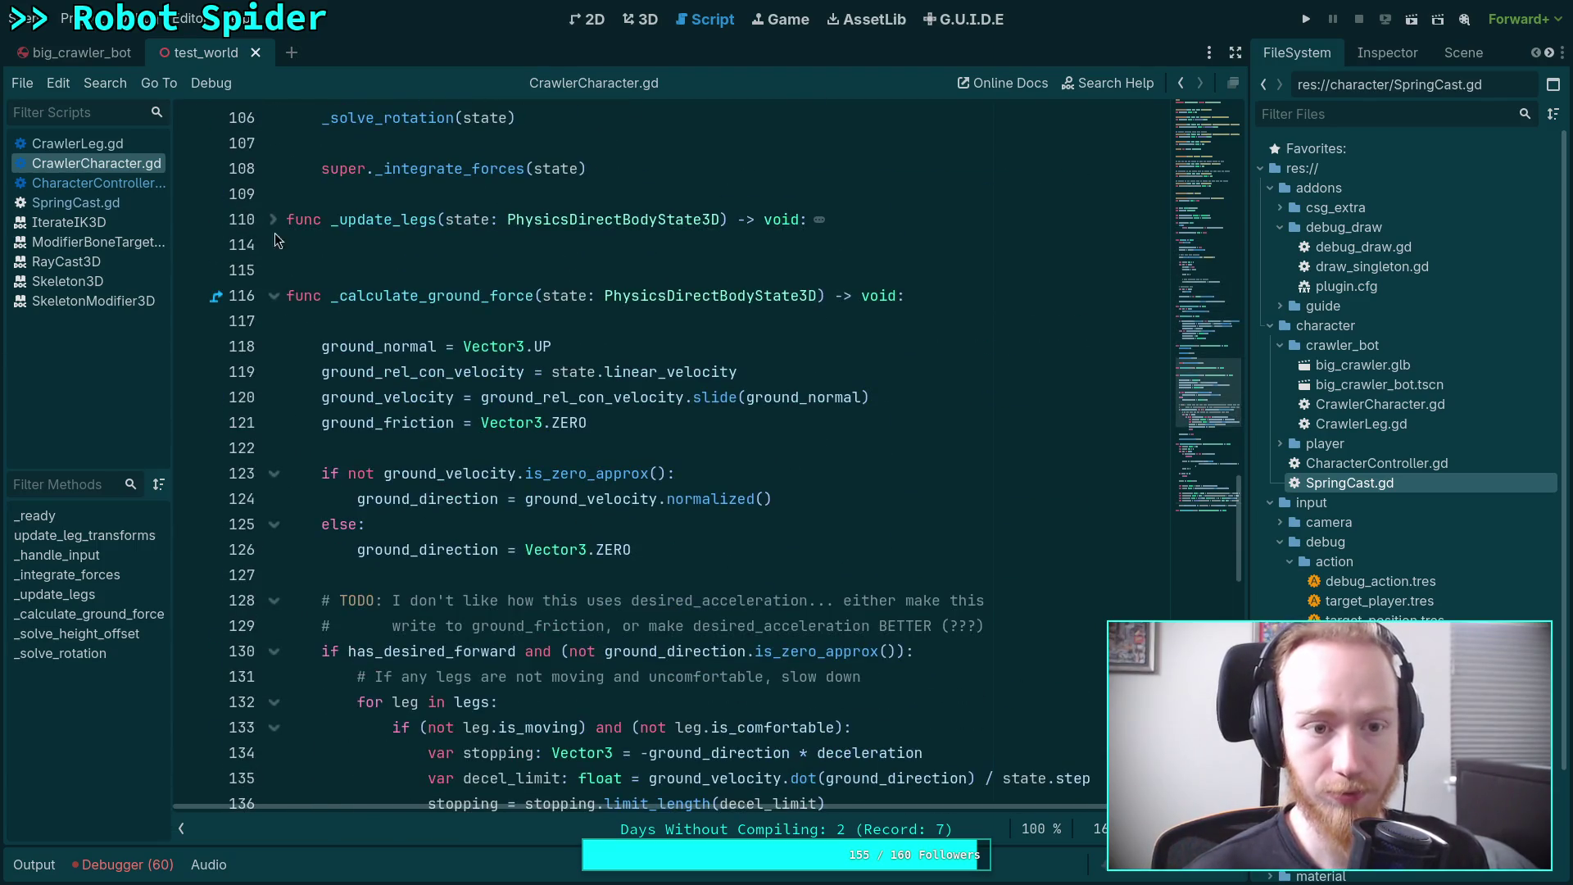
click(279, 219)
- Search the script for 'total_gravity' and select the _integrate_forces call on line 108
key(ctrl+f)
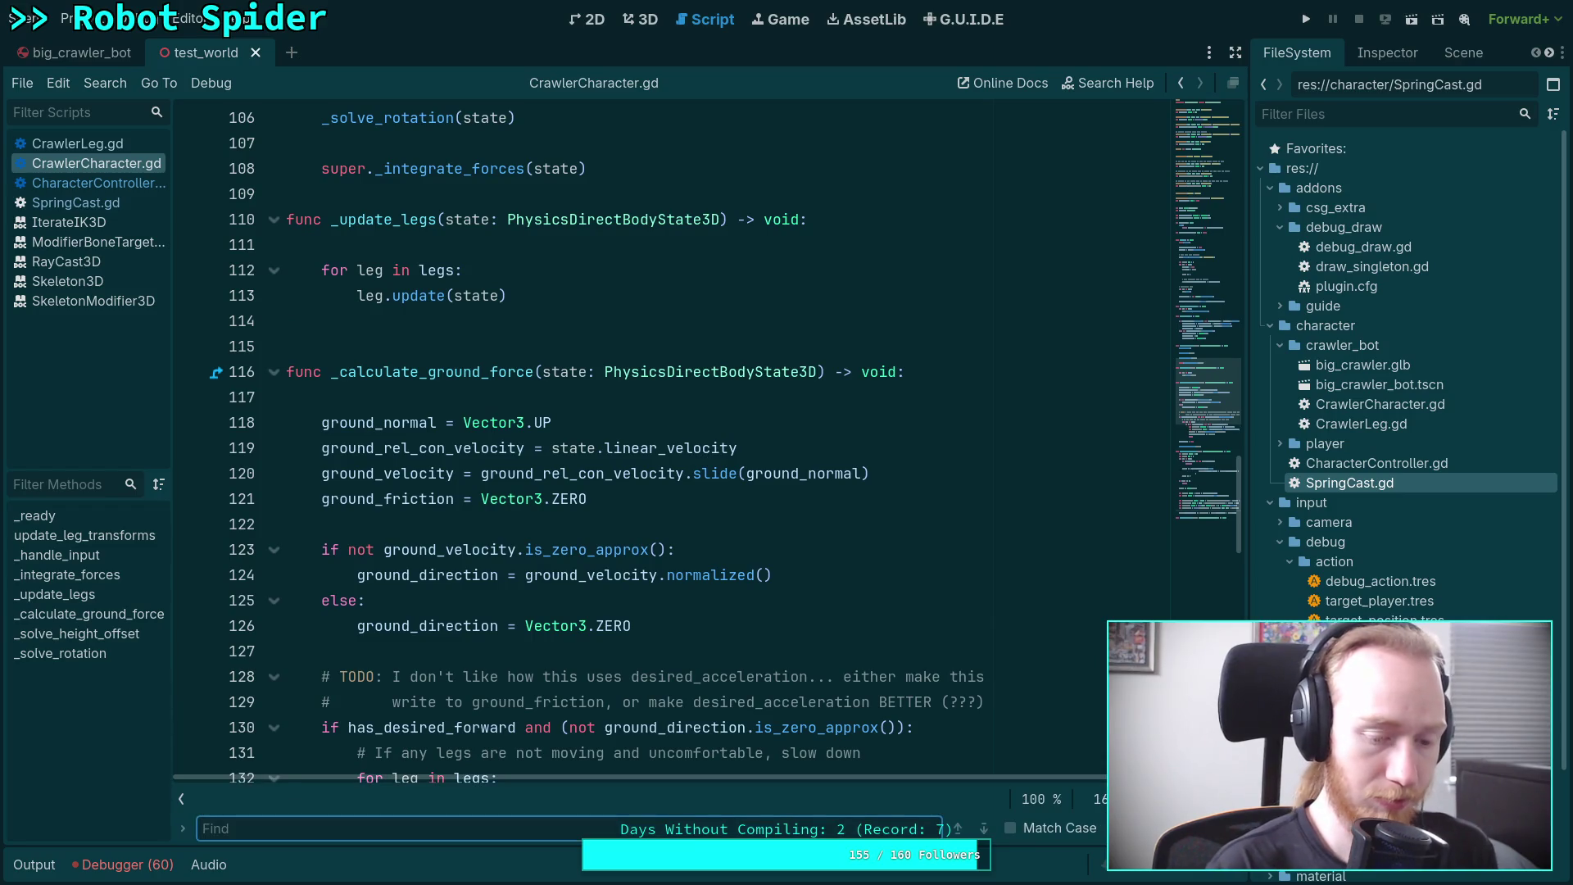
text(total_gravity)
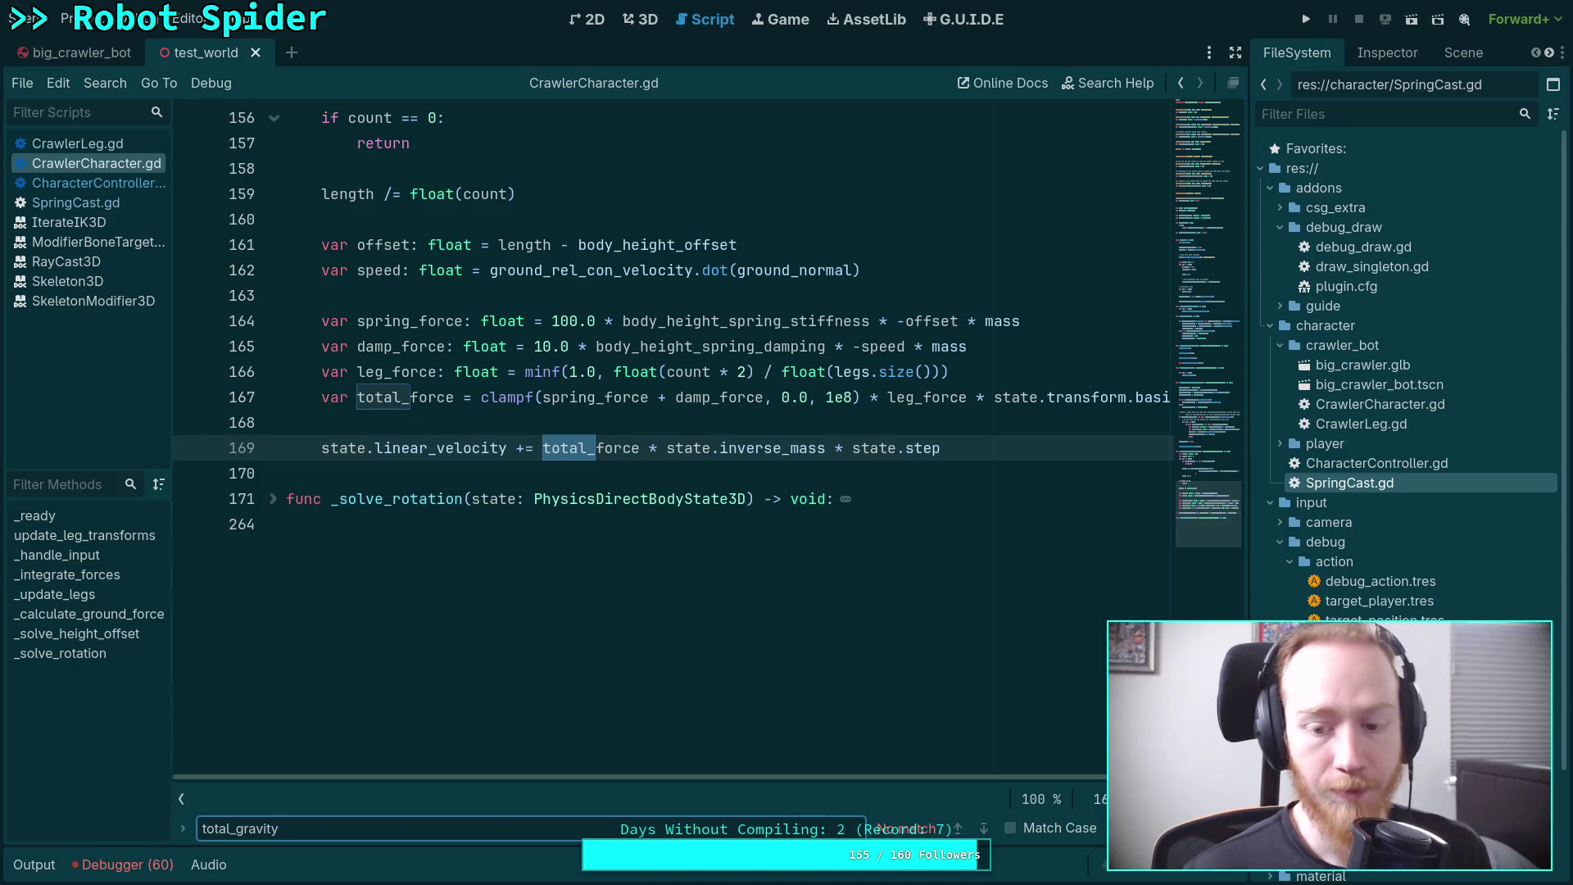
scroll(635, 606, up, 15)
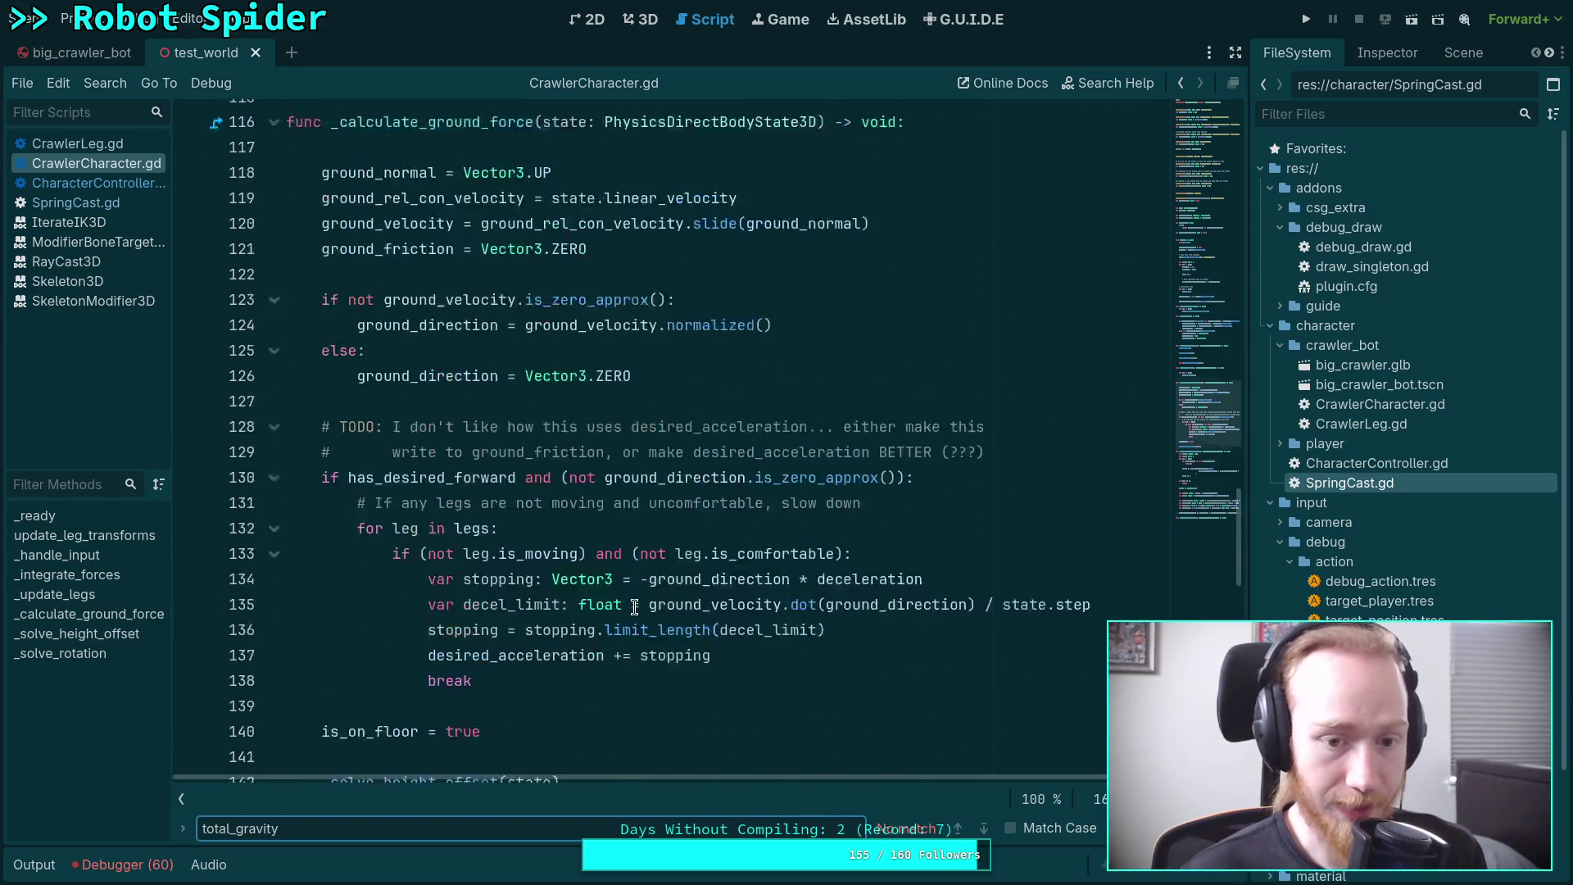
scroll(635, 606, up, 4)
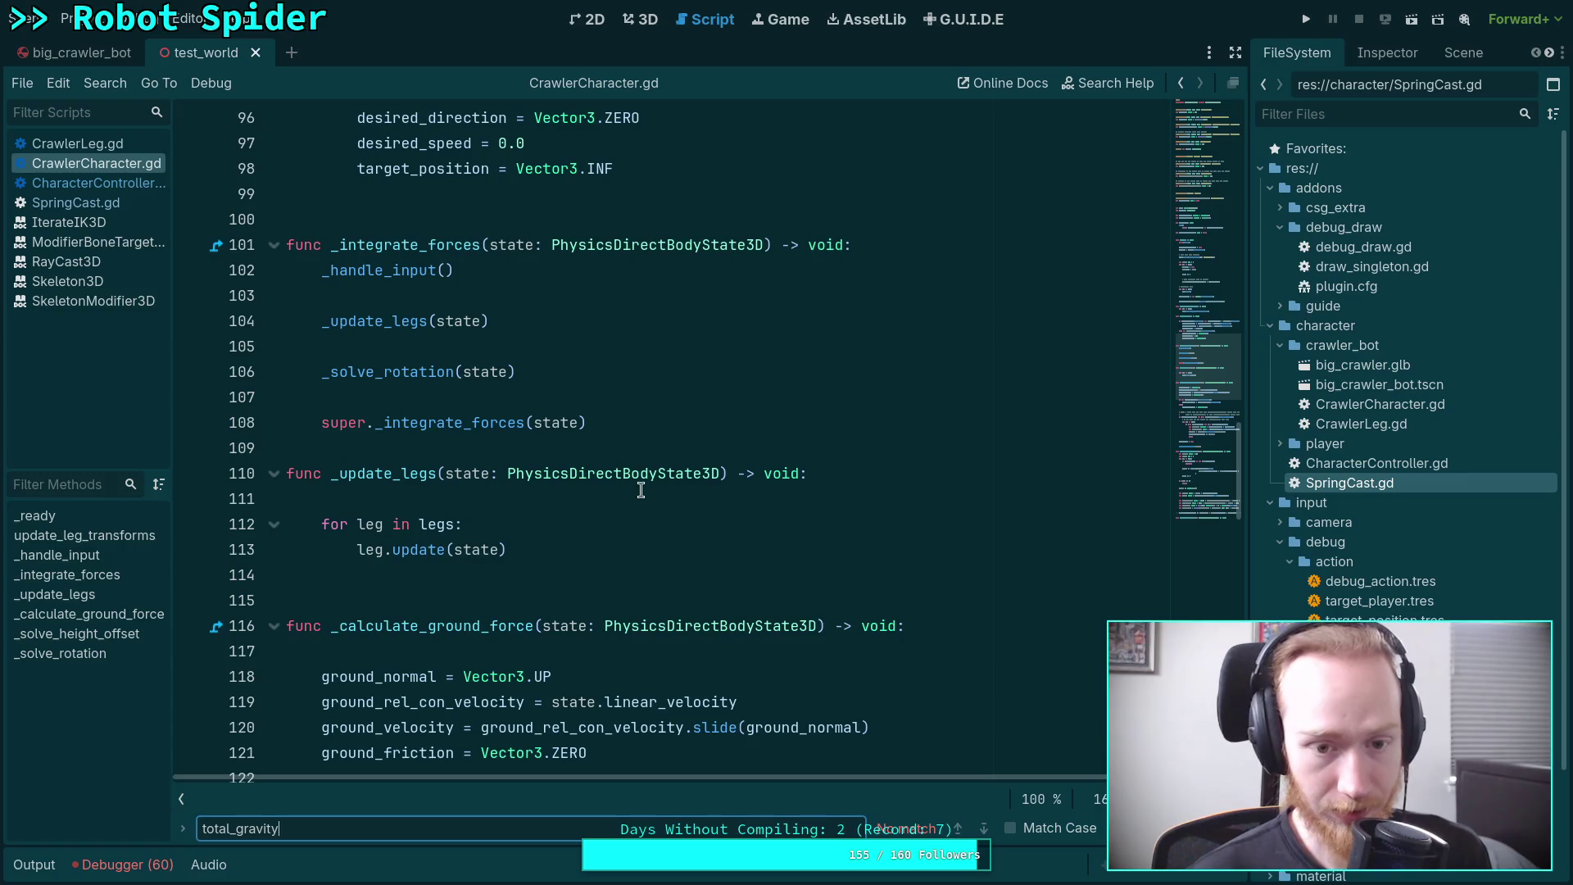
scroll(640, 489, down, 4)
scroll(641, 489, up, 5)
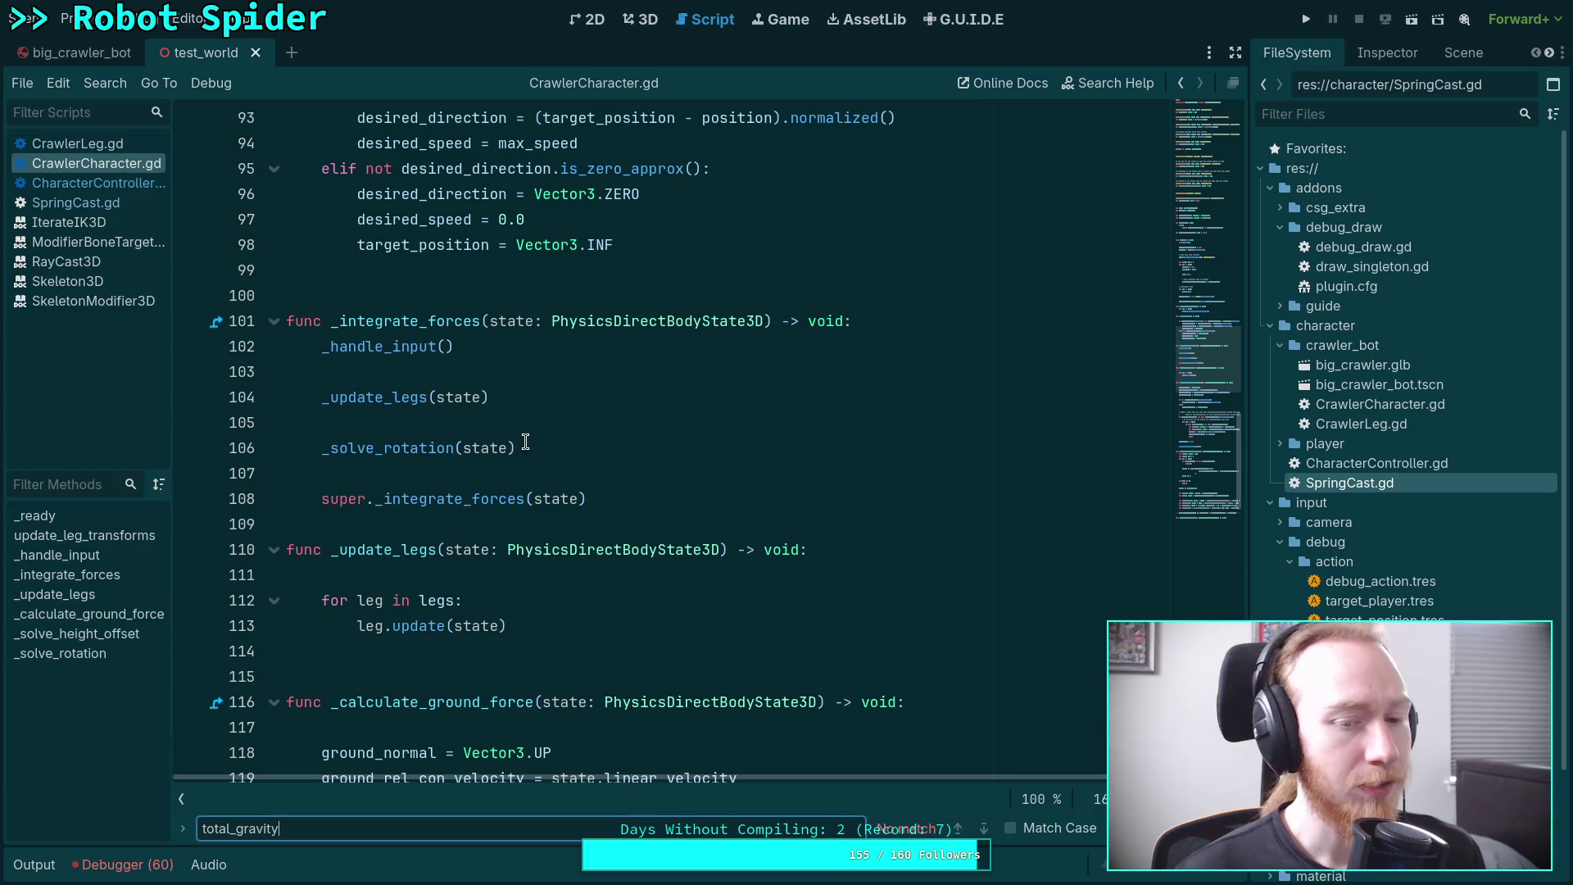
double_click(459, 498)
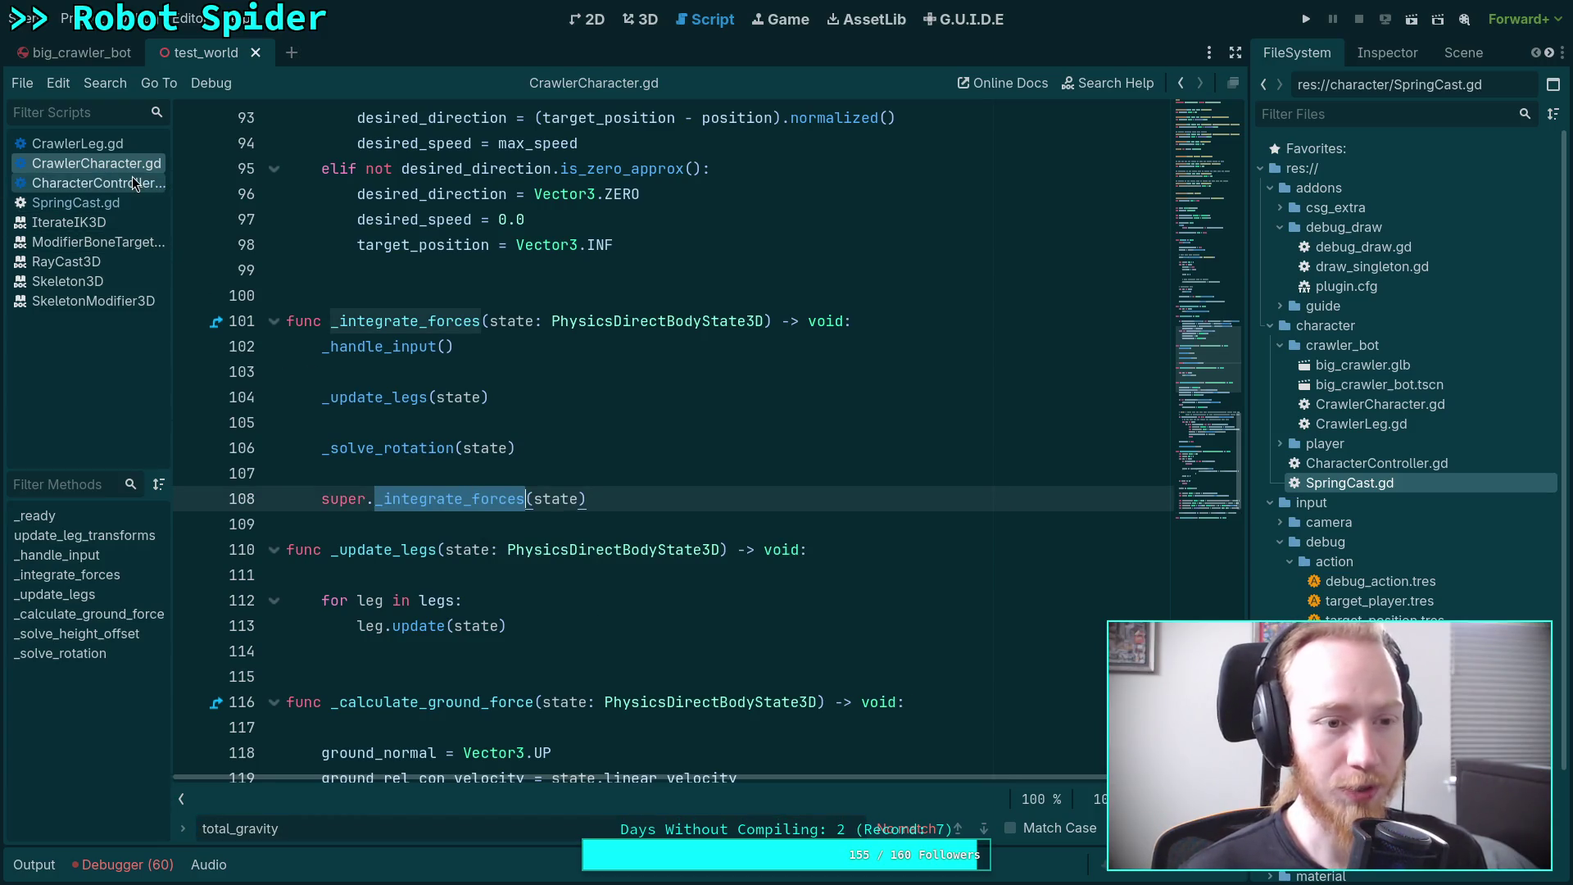
- Read through CharacterController.gd's friction and slip-force code, then go back to CrawlerCharacter.gd
click(134, 184)
scroll(557, 475, up, 2)
scroll(613, 504, up, 2)
mouse_move(508, 519)
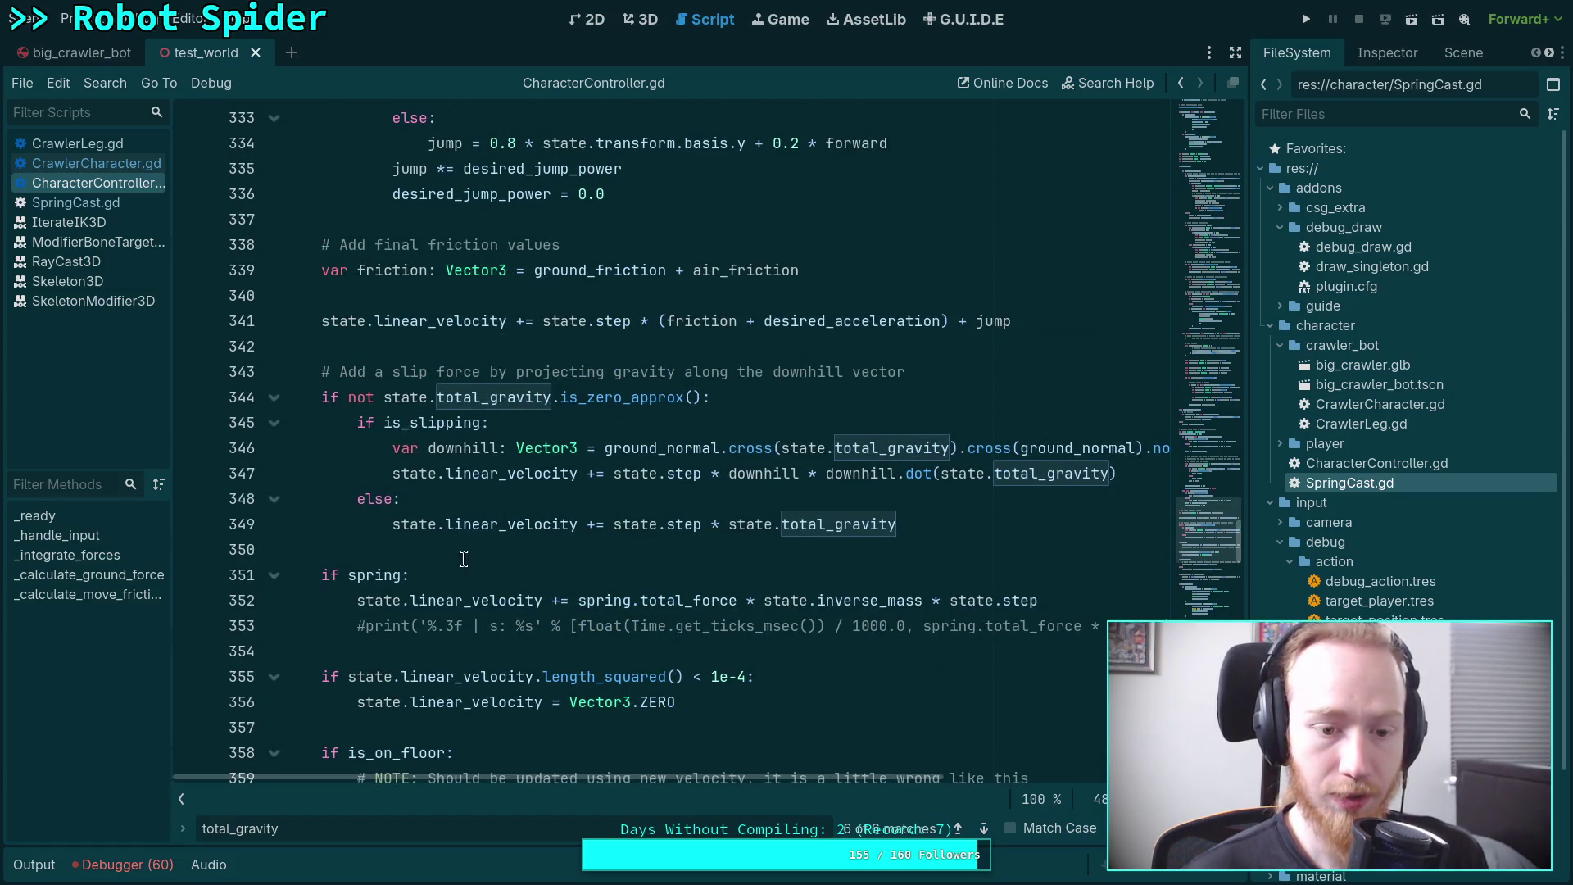
scroll(596, 450, up, 20)
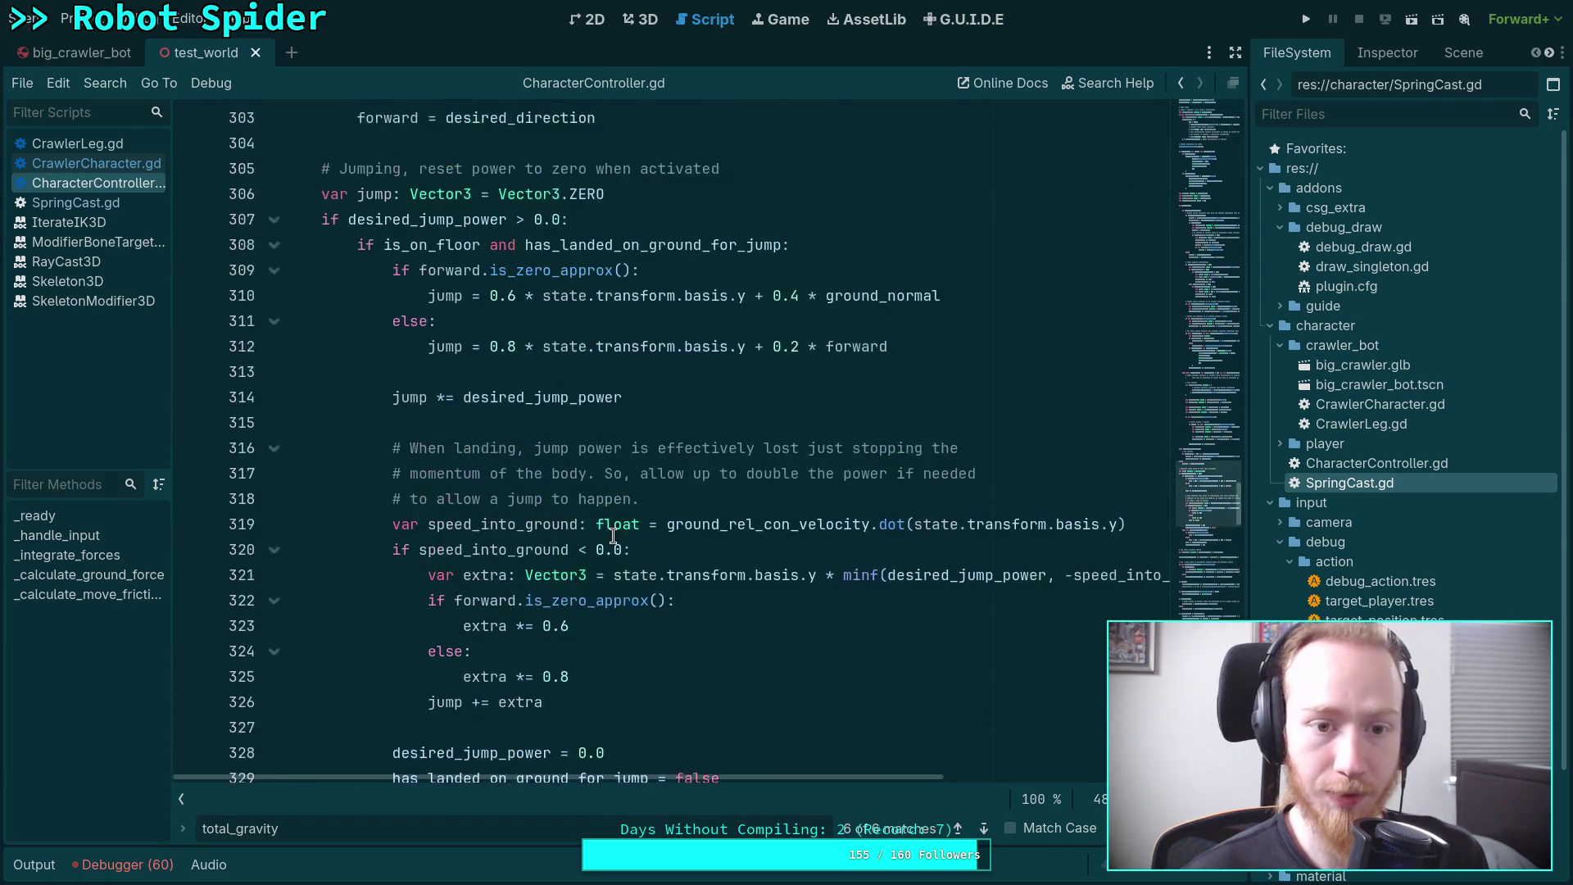
scroll(613, 537, up, 20)
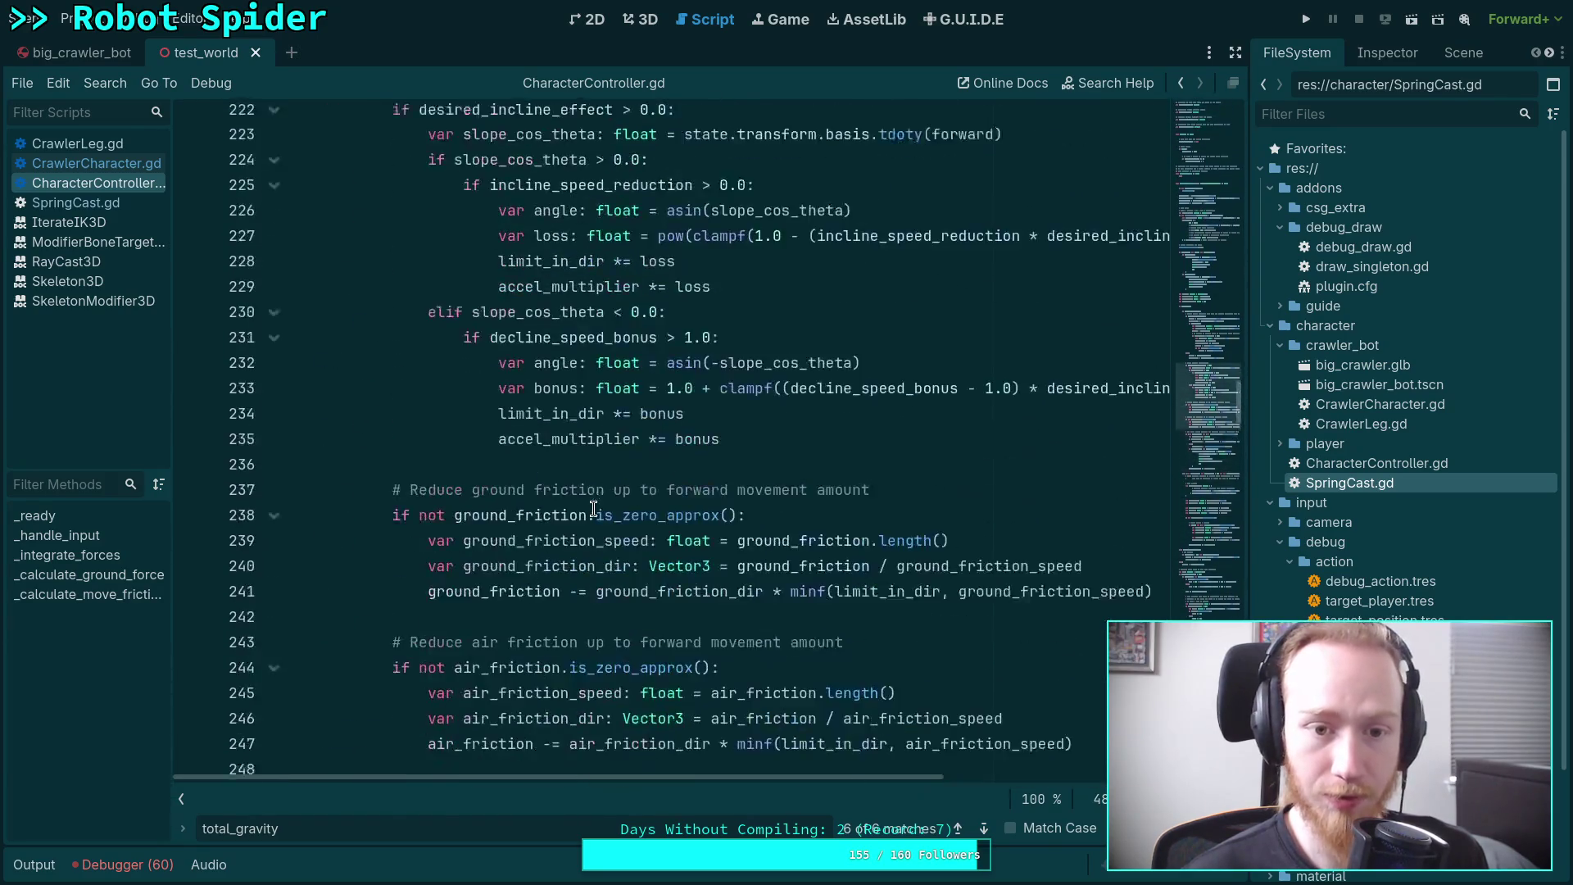
scroll(594, 508, up, 7)
scroll(594, 508, down, 20)
scroll(594, 509, down, 20)
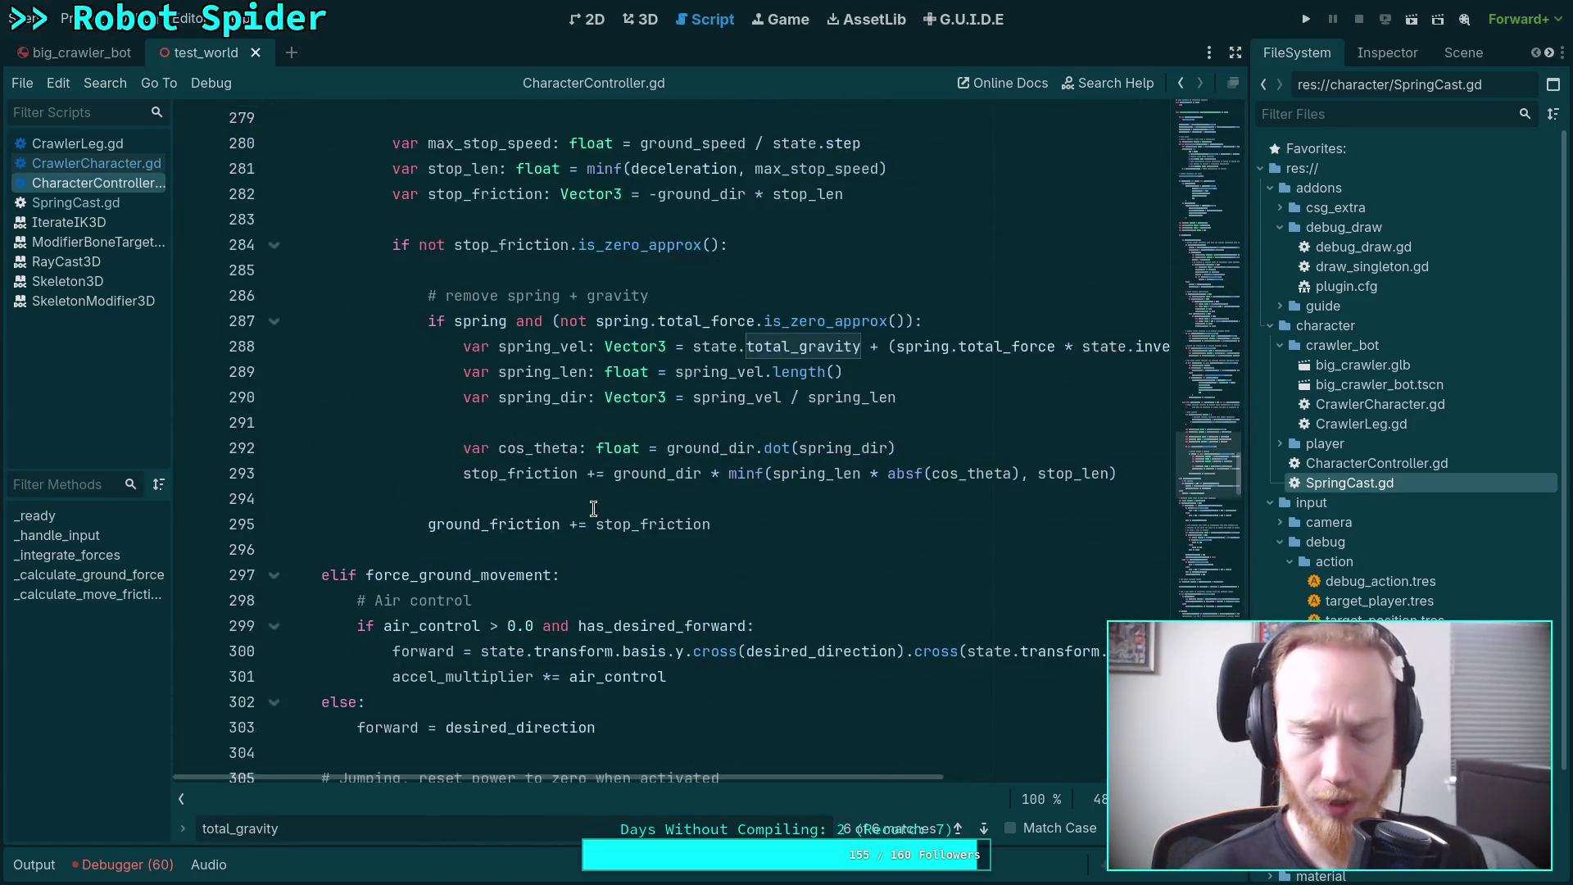
scroll(594, 509, down, 4)
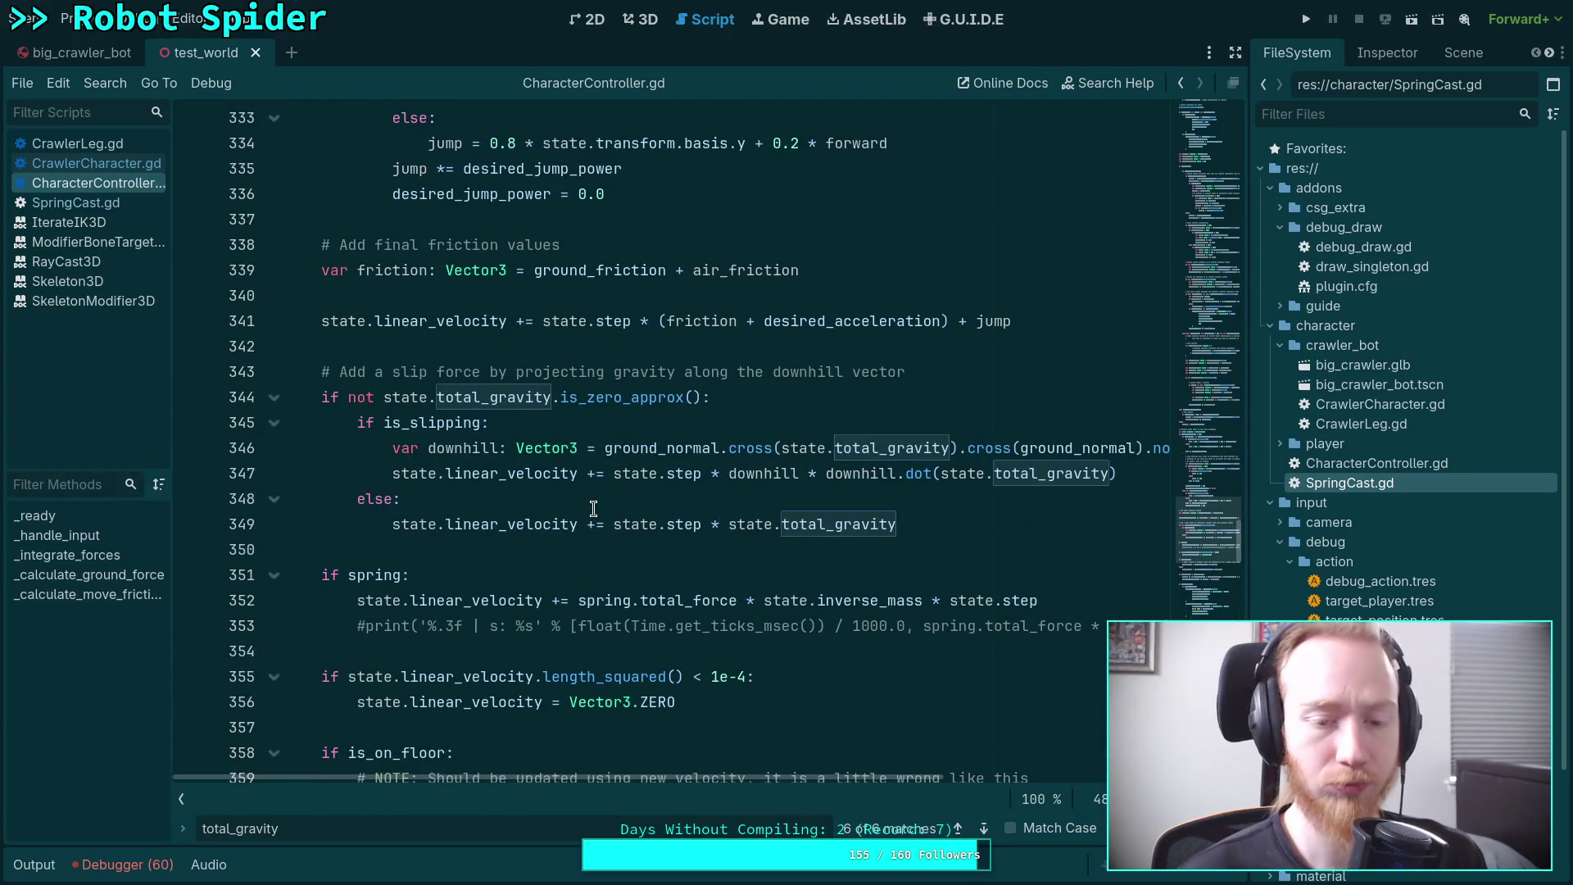
scroll(587, 552, down, 2)
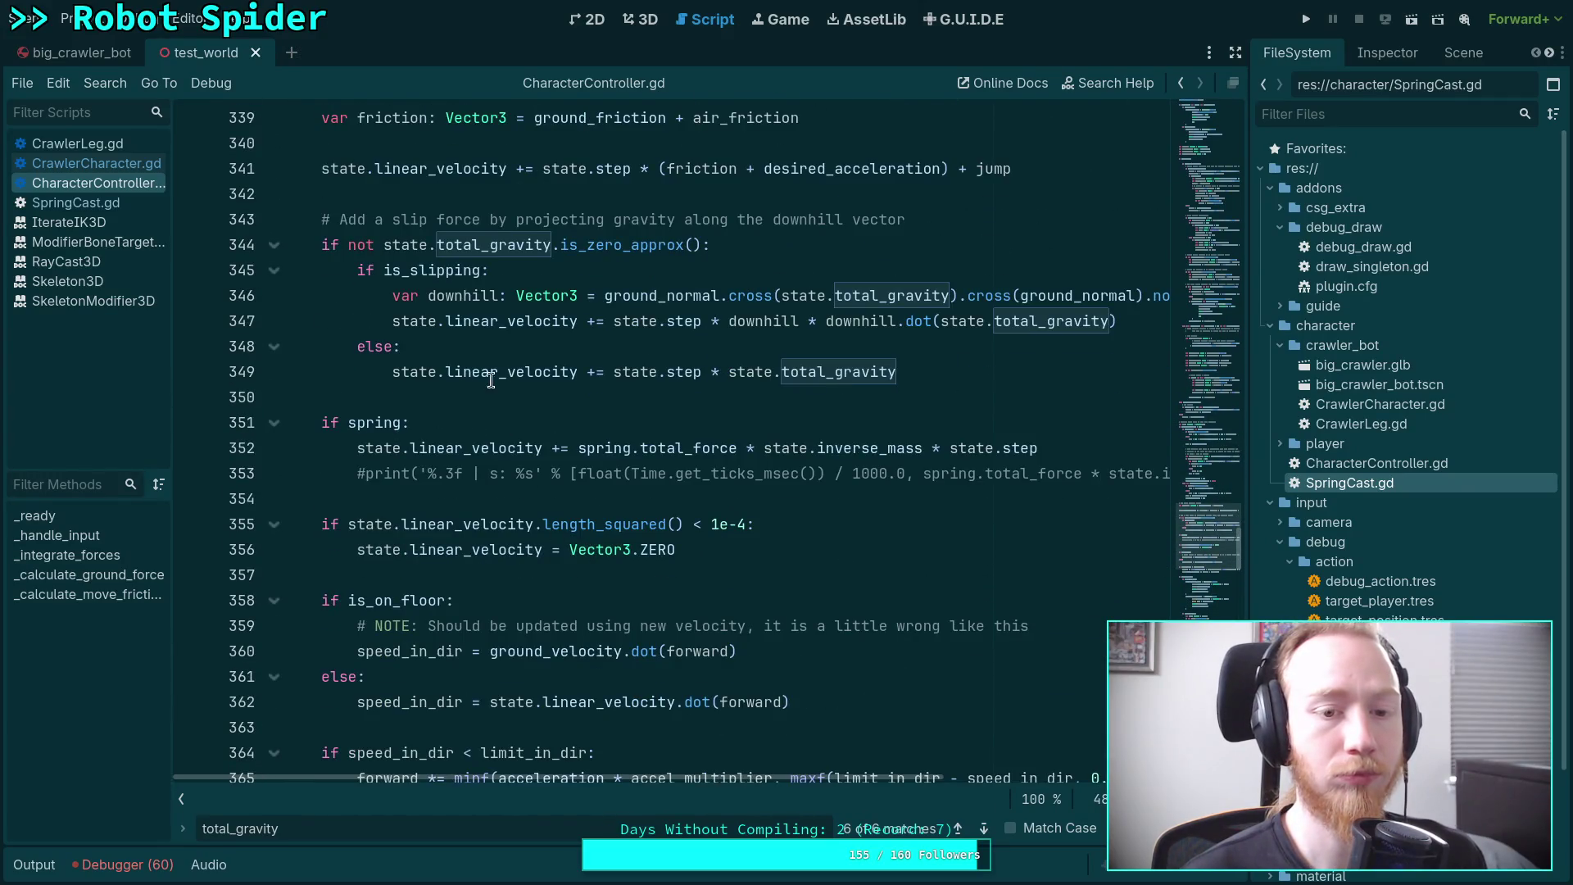
scroll(455, 561, down, 2)
scroll(455, 560, up, 1)
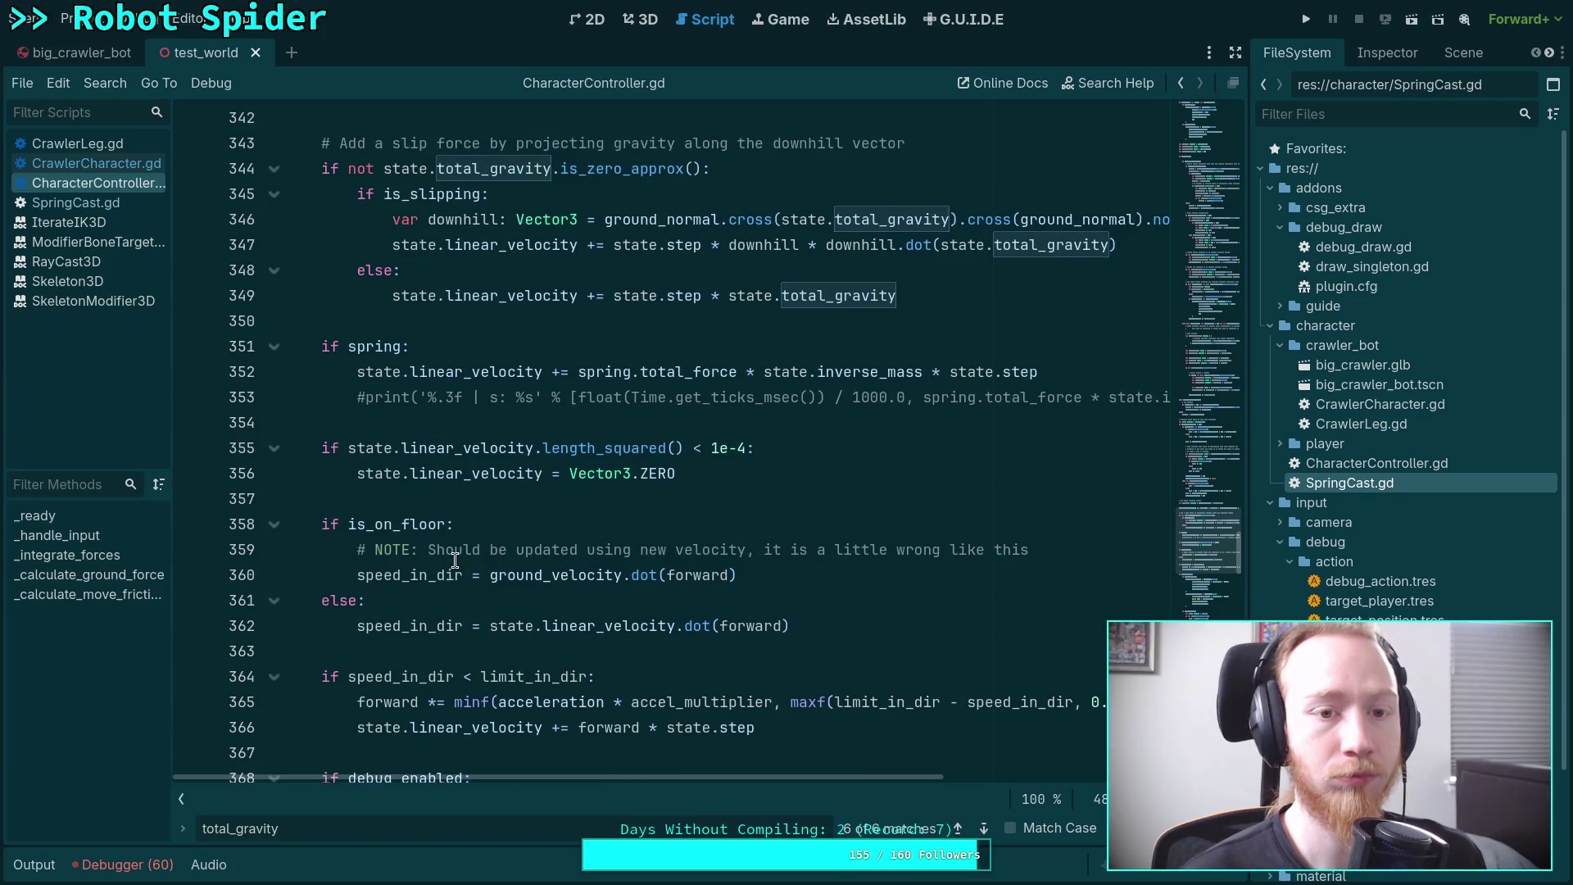
scroll(455, 560, down, 15)
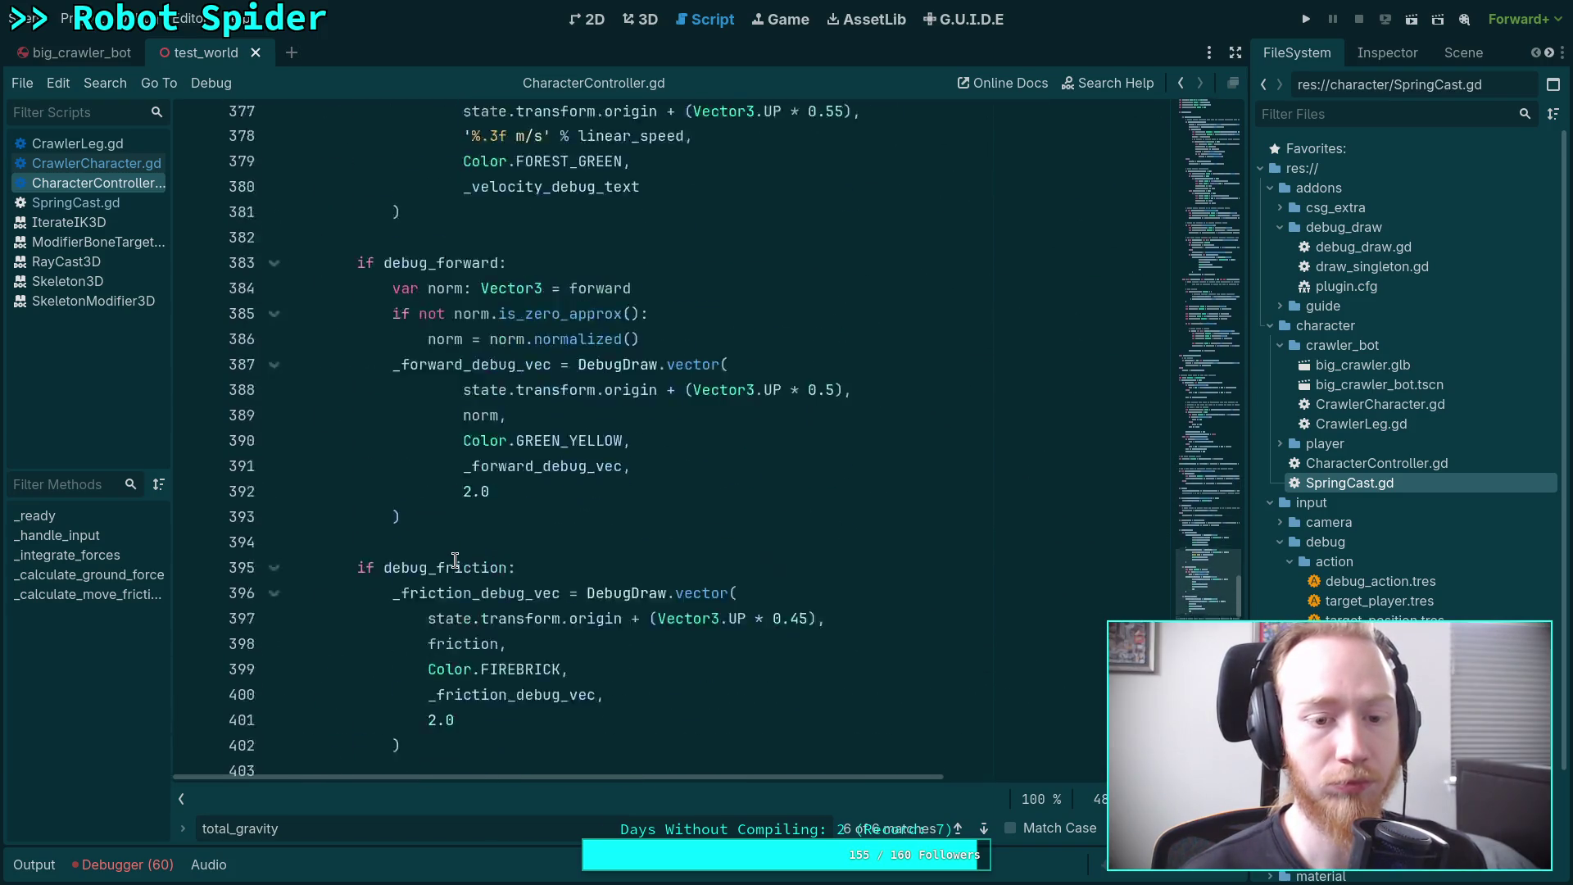
scroll(456, 560, up, 18)
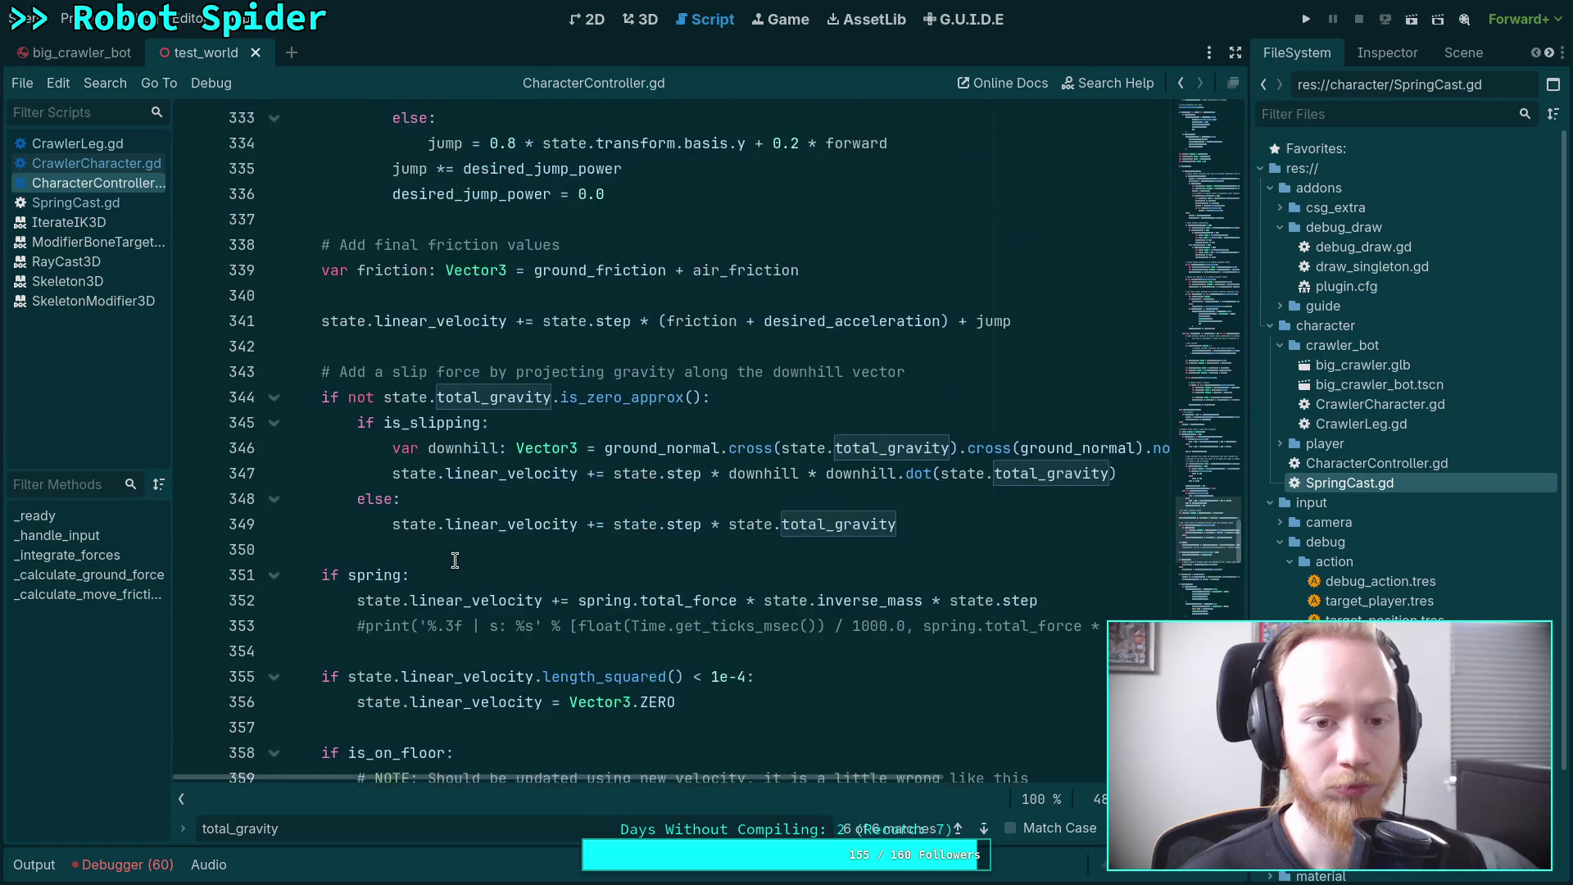
scroll(456, 560, down, 2)
click(113, 163)
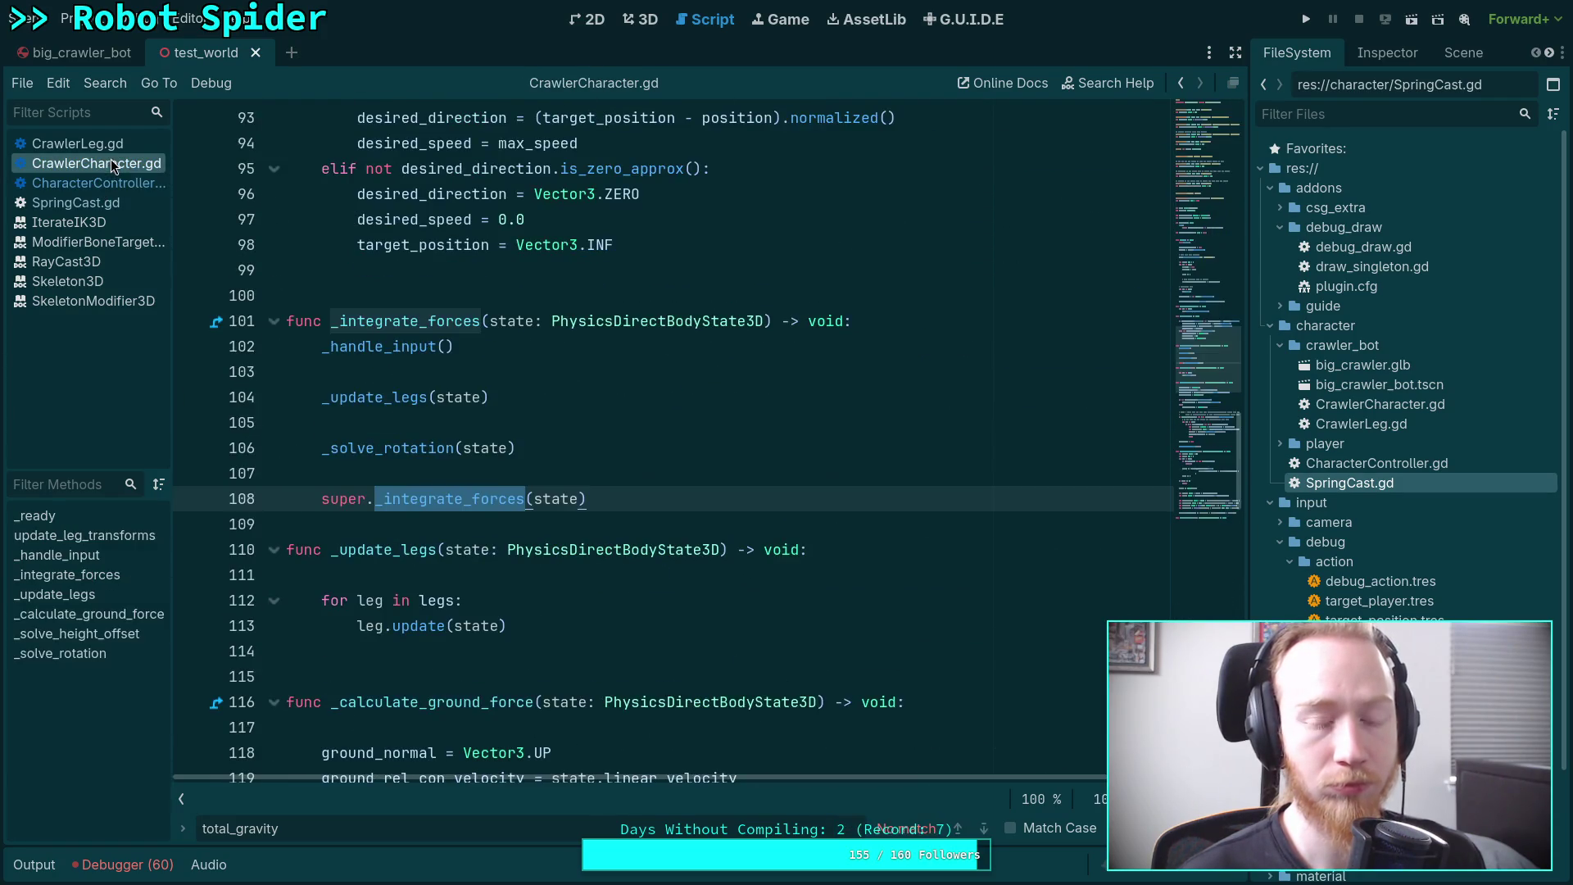
- From CrawlerLeg.gd, test-run the spider project, stop it and hide the output log
click(131, 144)
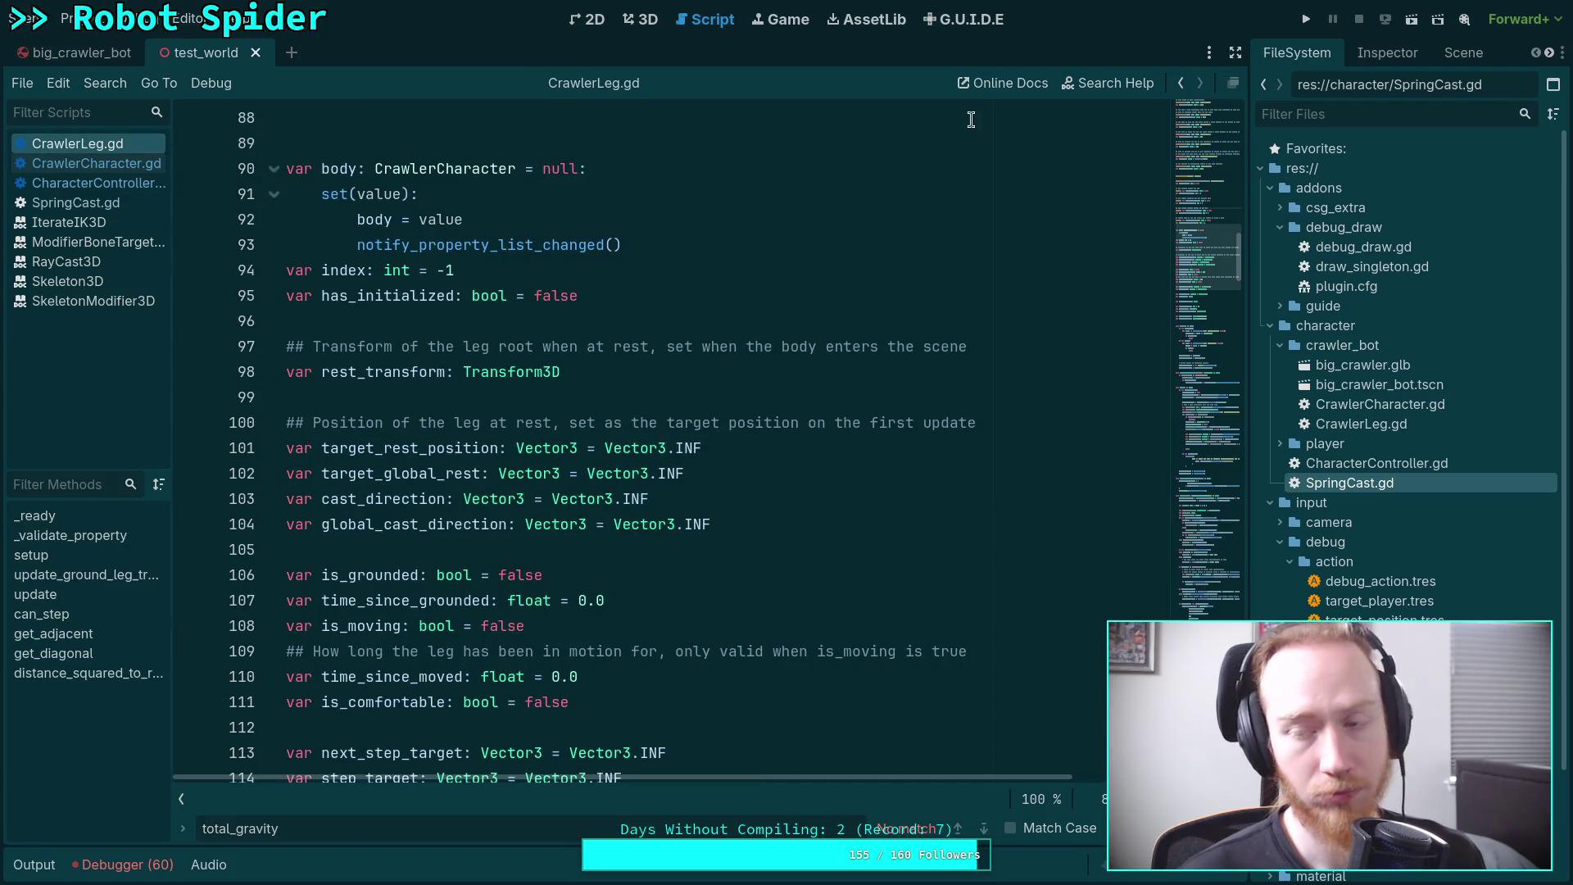
click(1298, 27)
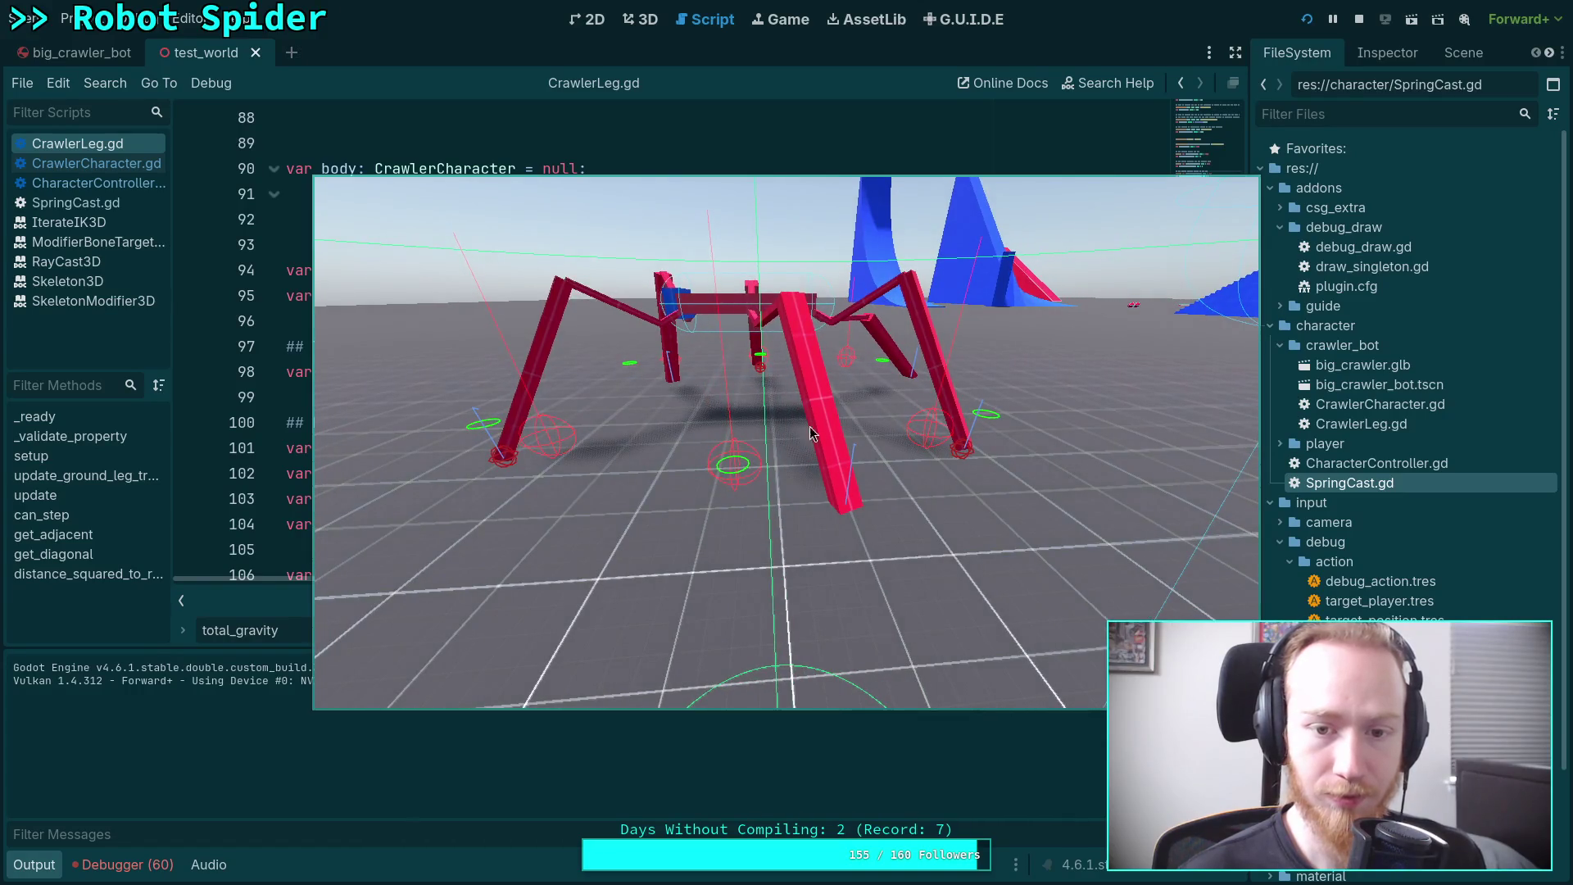
click(1359, 19)
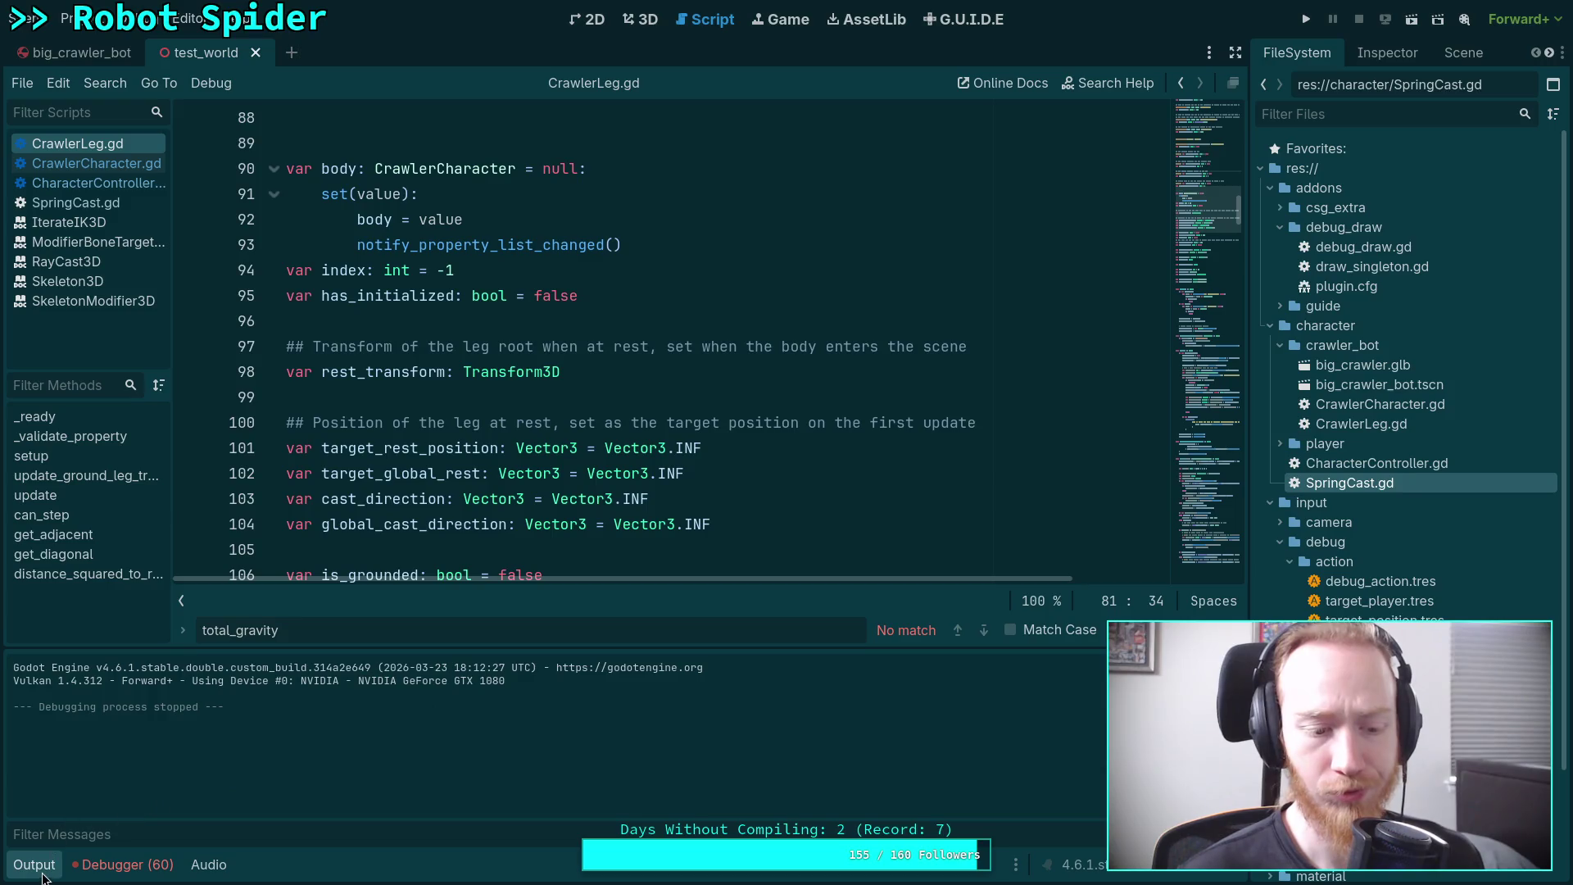
click(34, 864)
- Browse the scripts back to CrawlerCharacter.gd and show CrawlerBot's properties in the Inspector
click(96, 163)
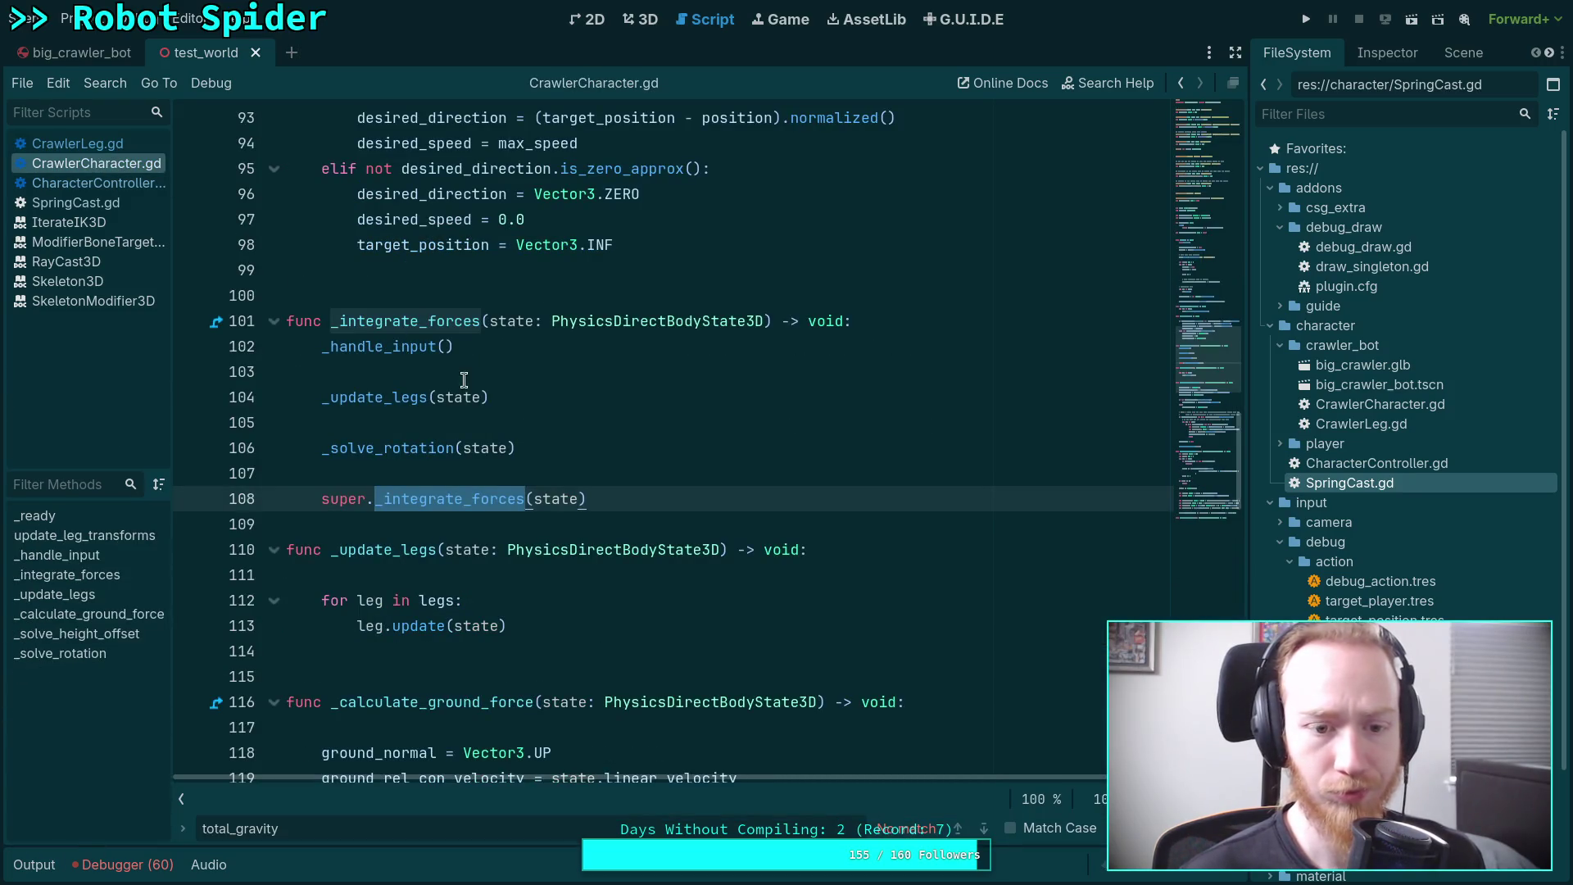
click(90, 143)
click(123, 183)
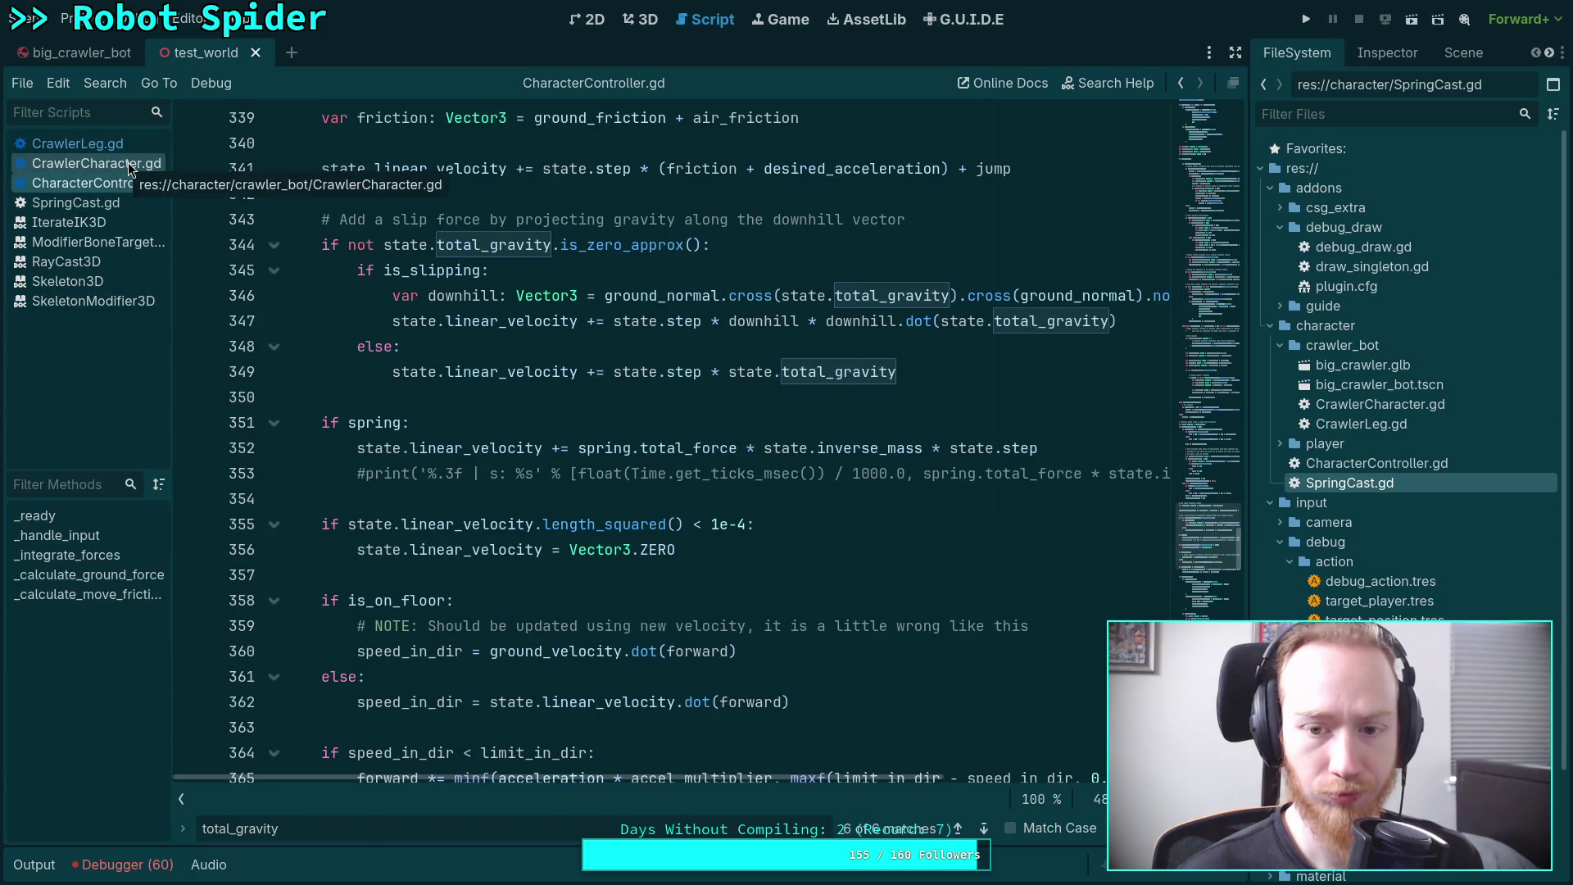
click(128, 162)
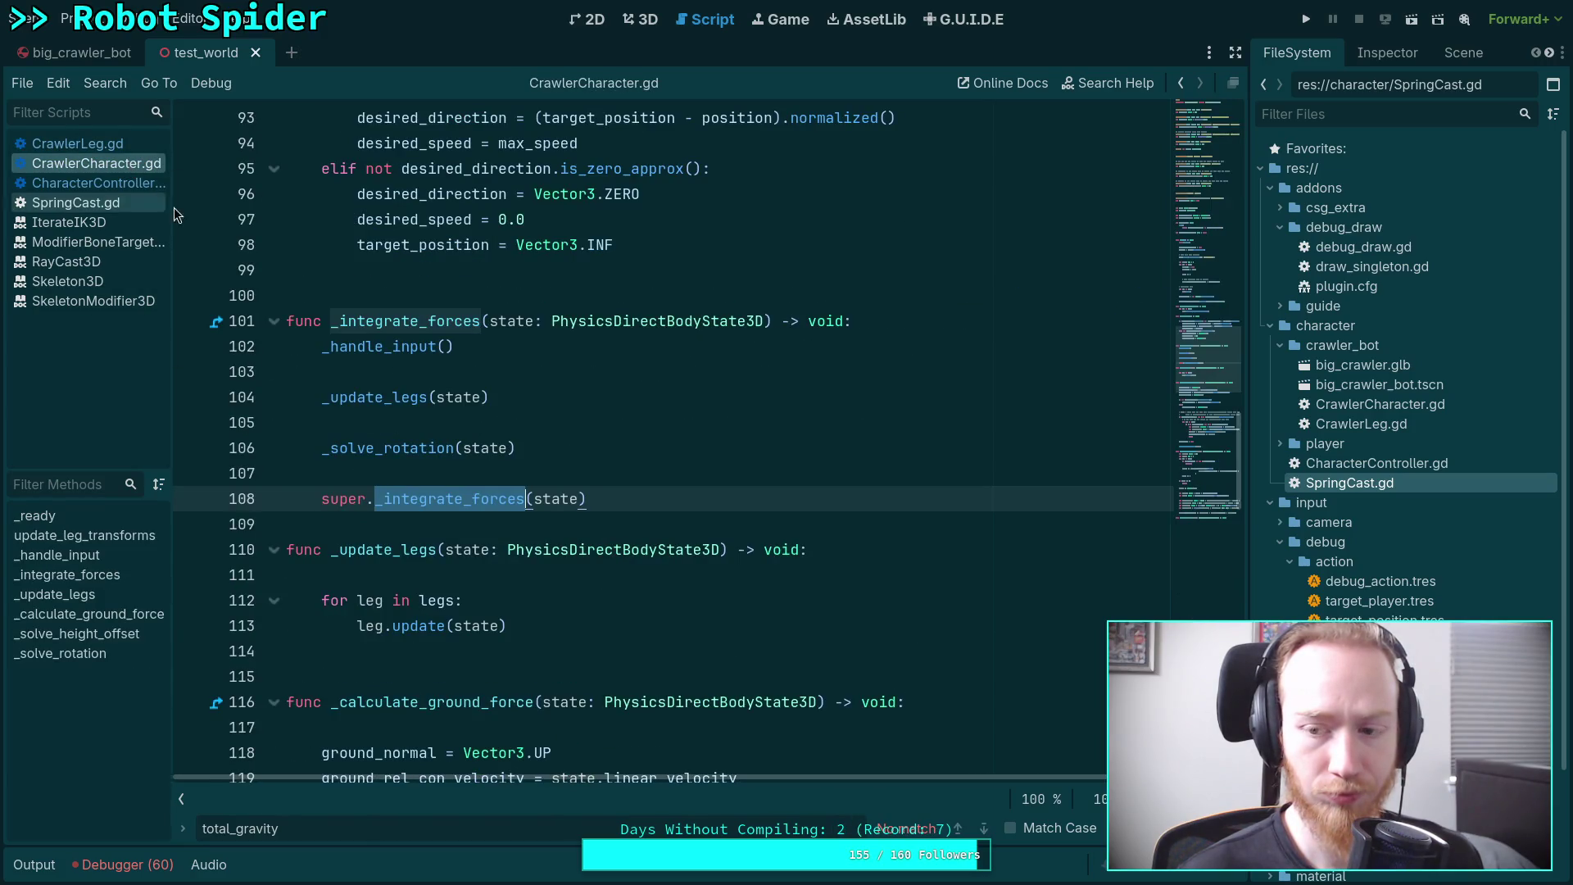
click(1387, 53)
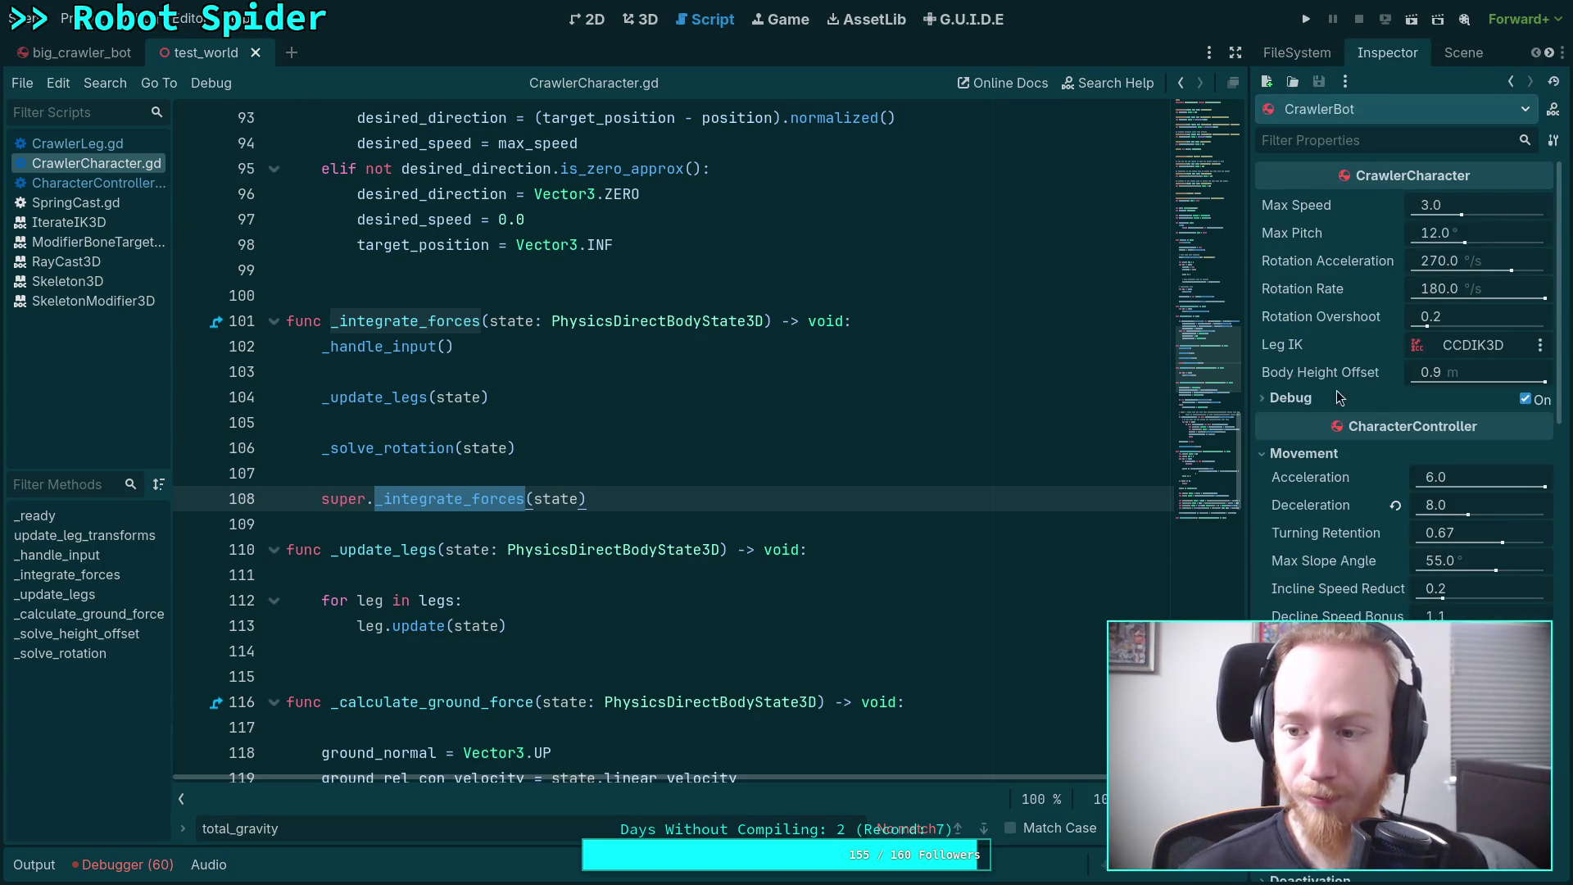
- Revert CrawlerBot's Gravity Scale to 1.0 and test-run the spider, then stop it
scroll(1363, 587, down, 5)
click(1391, 387)
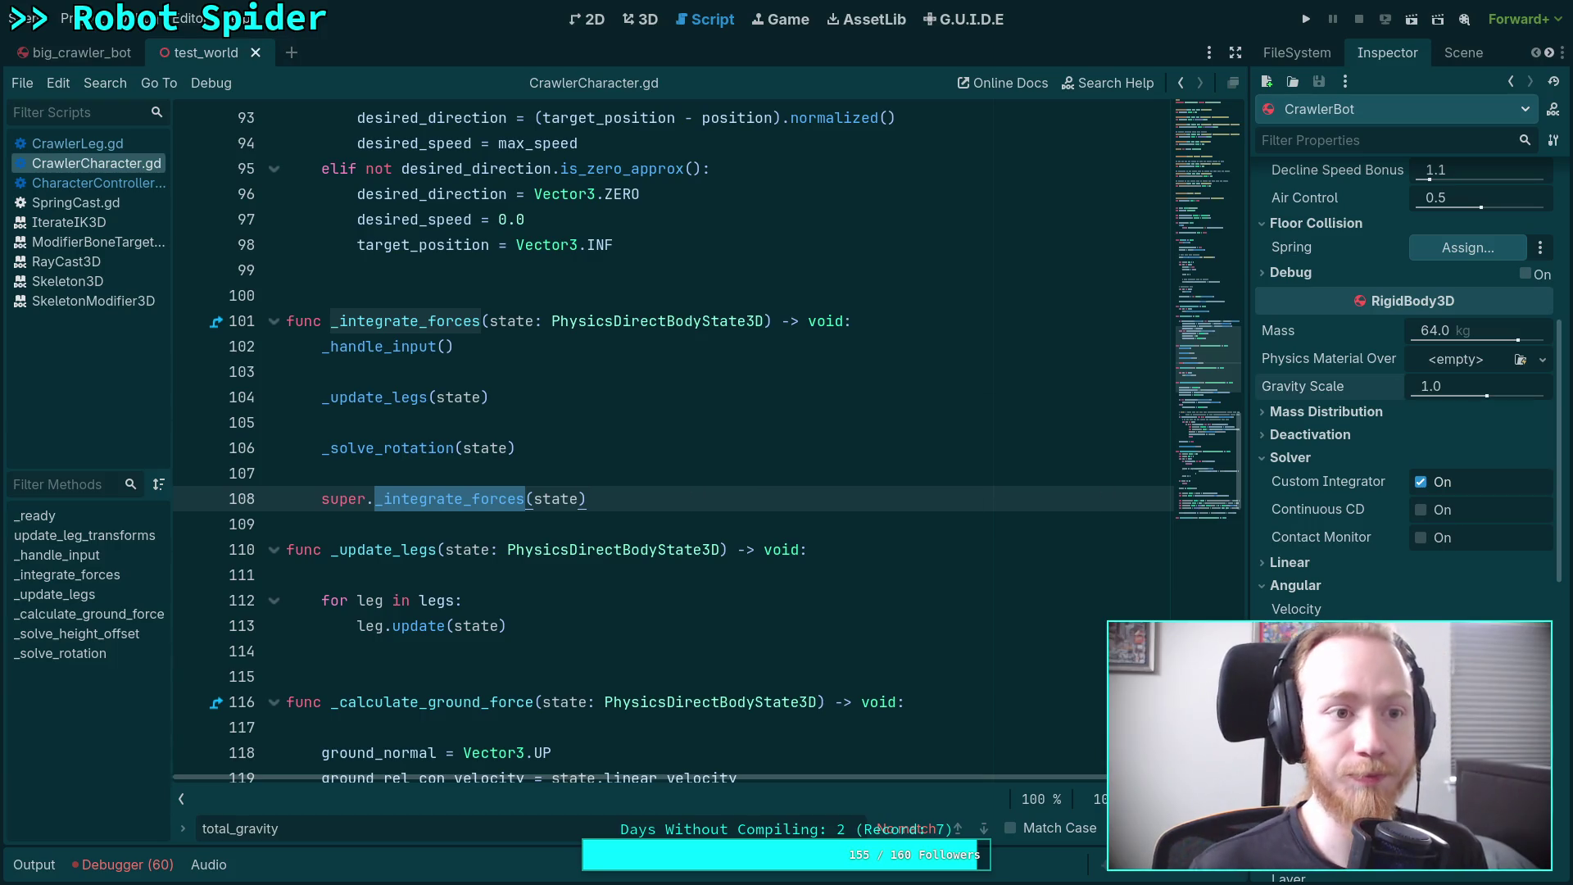
click(1307, 25)
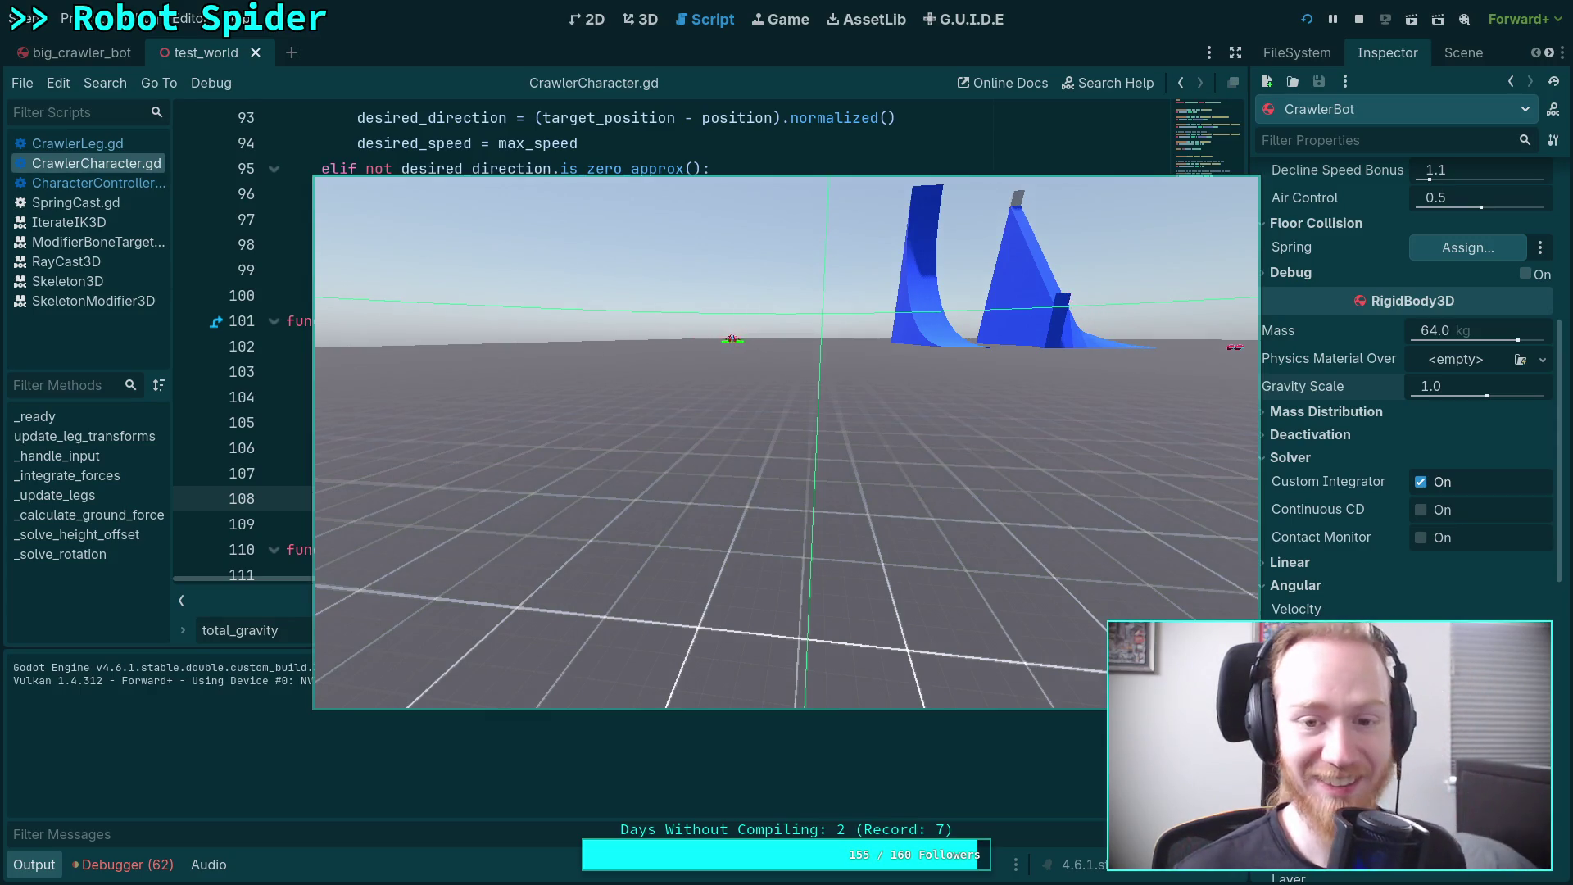
click(1358, 21)
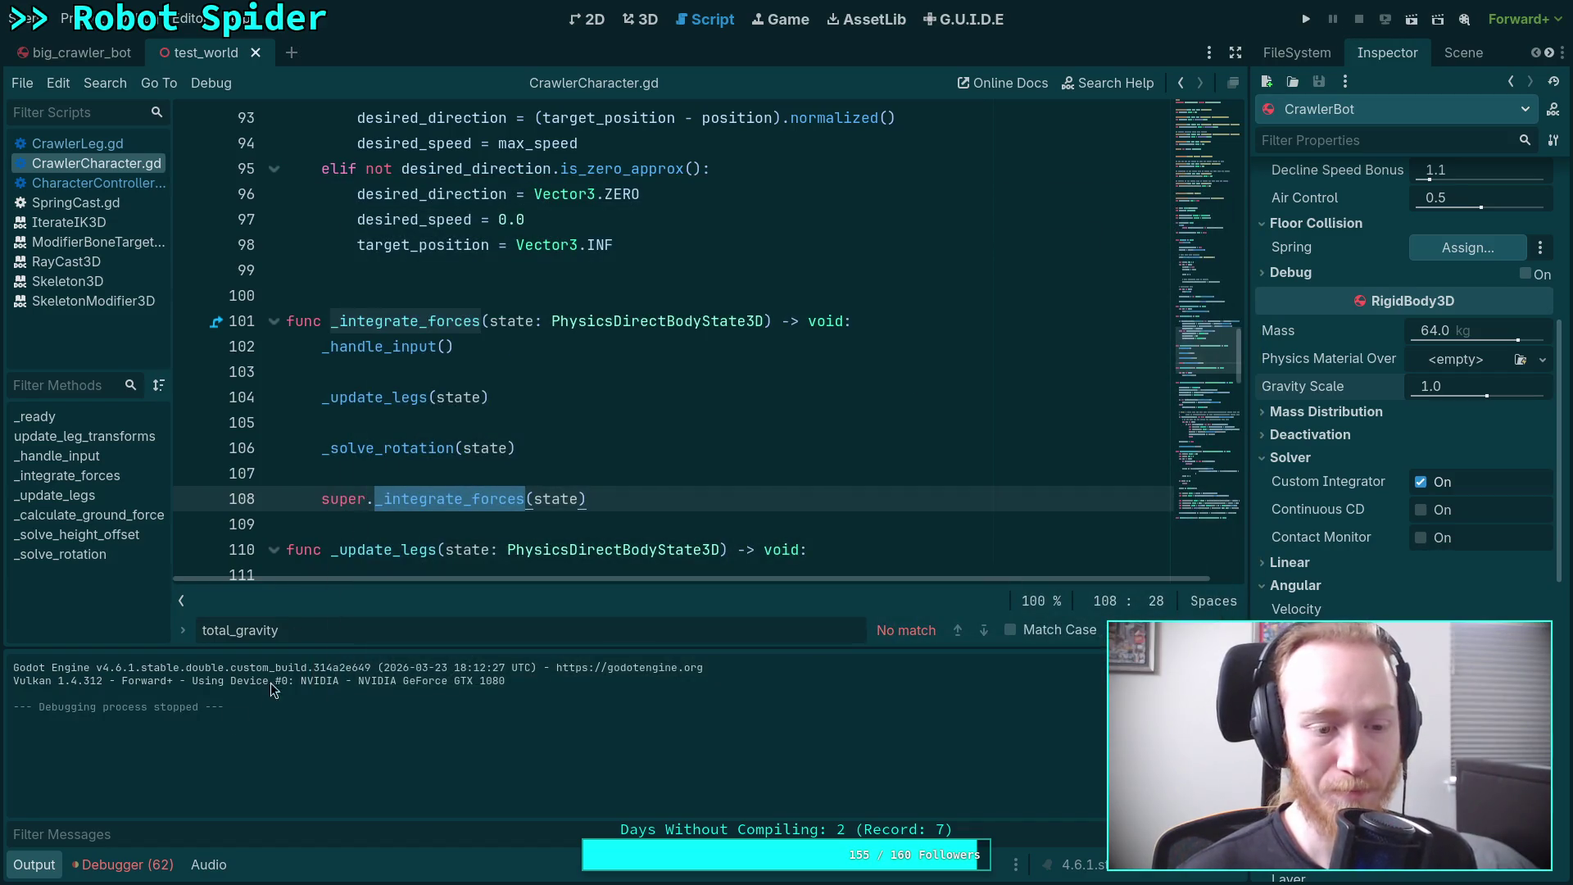
- Hide the output log and switch to the terminal workspace
click(42, 873)
click(466, 522)
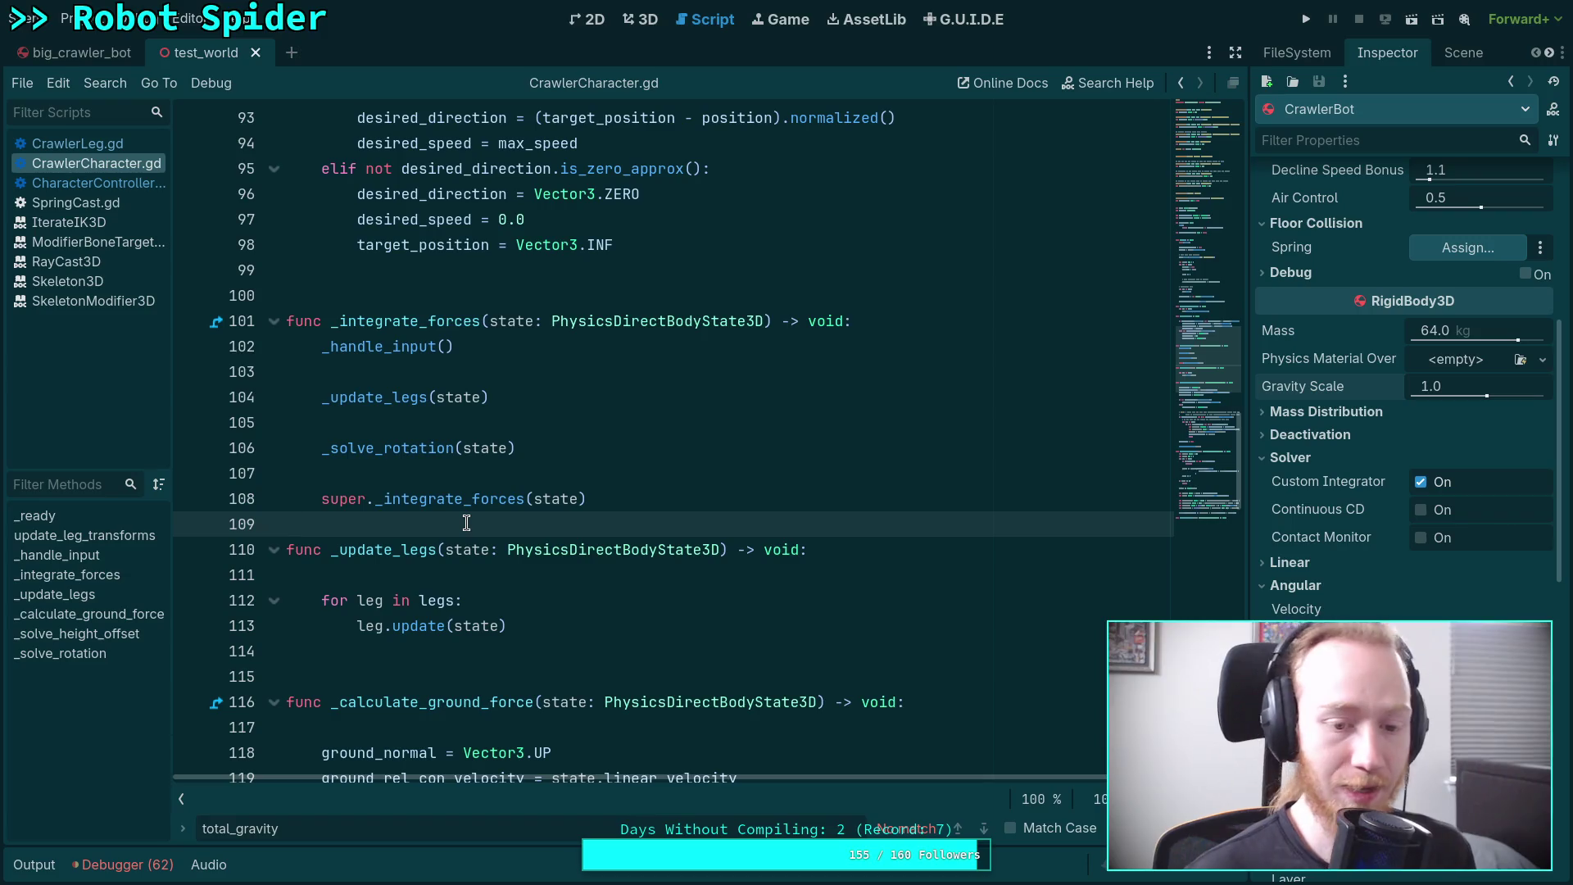
key(super+1)
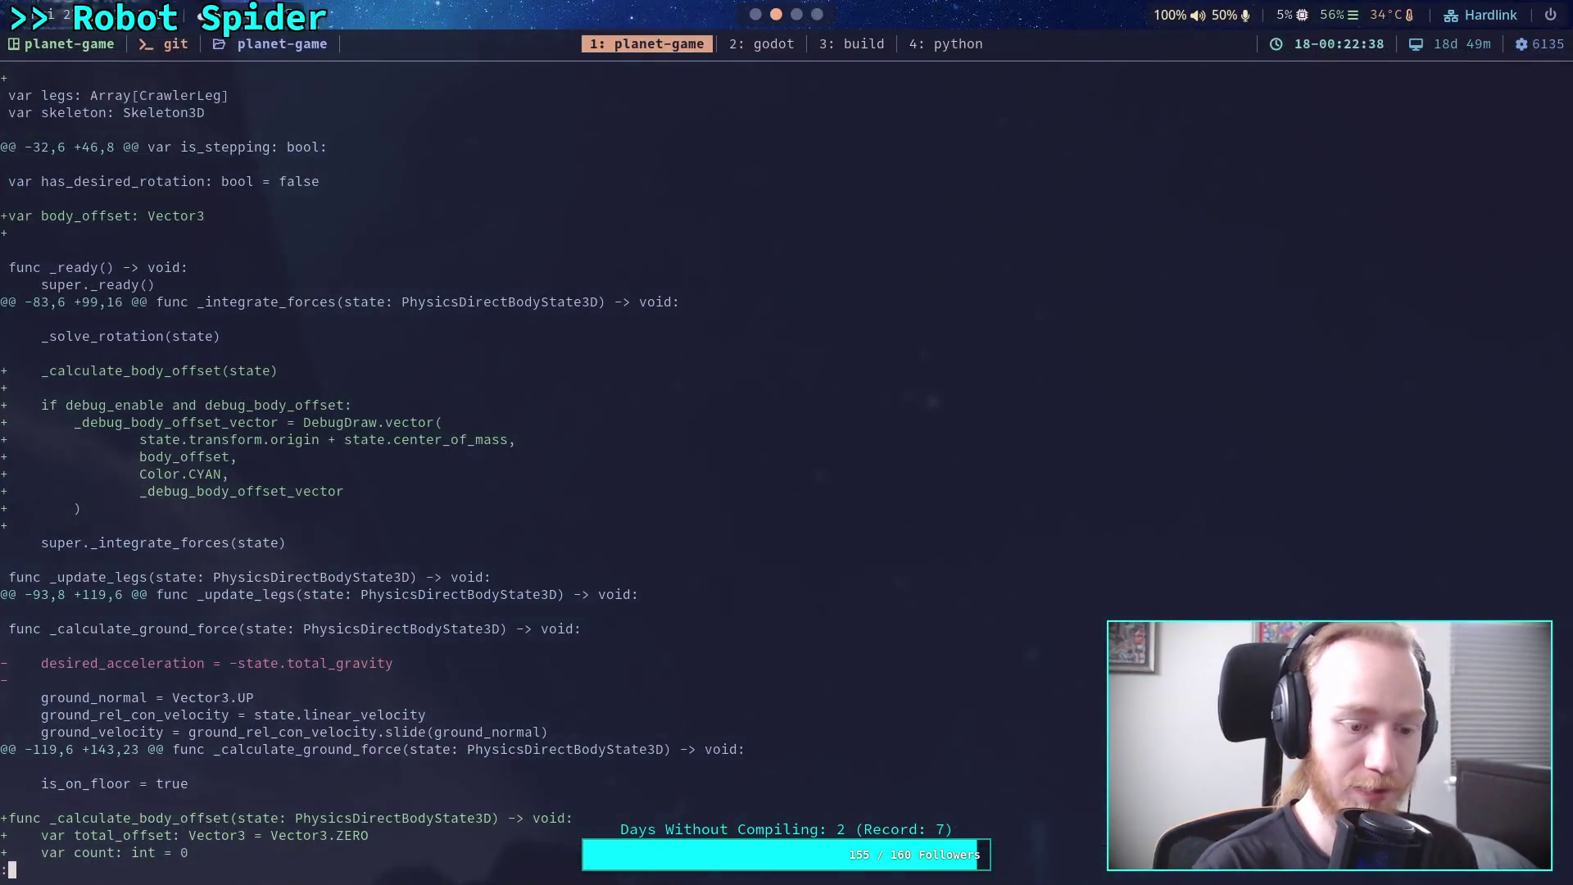
- Quit the pager, then check git status and scroll through the git diff of the height-offset changes
text(qg)
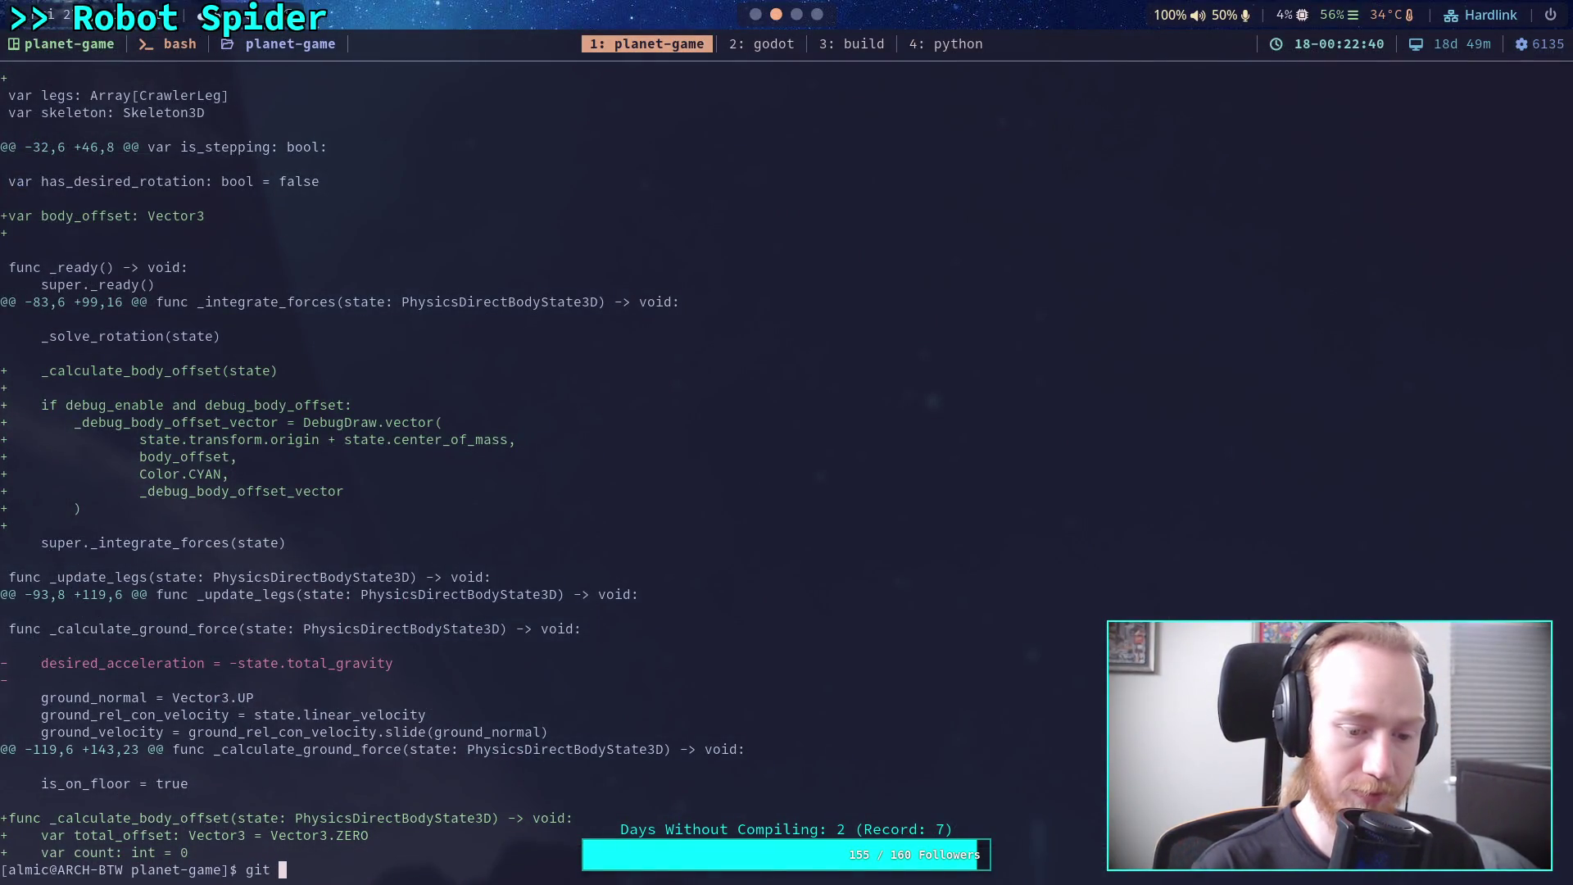
text(us)
key(Return)
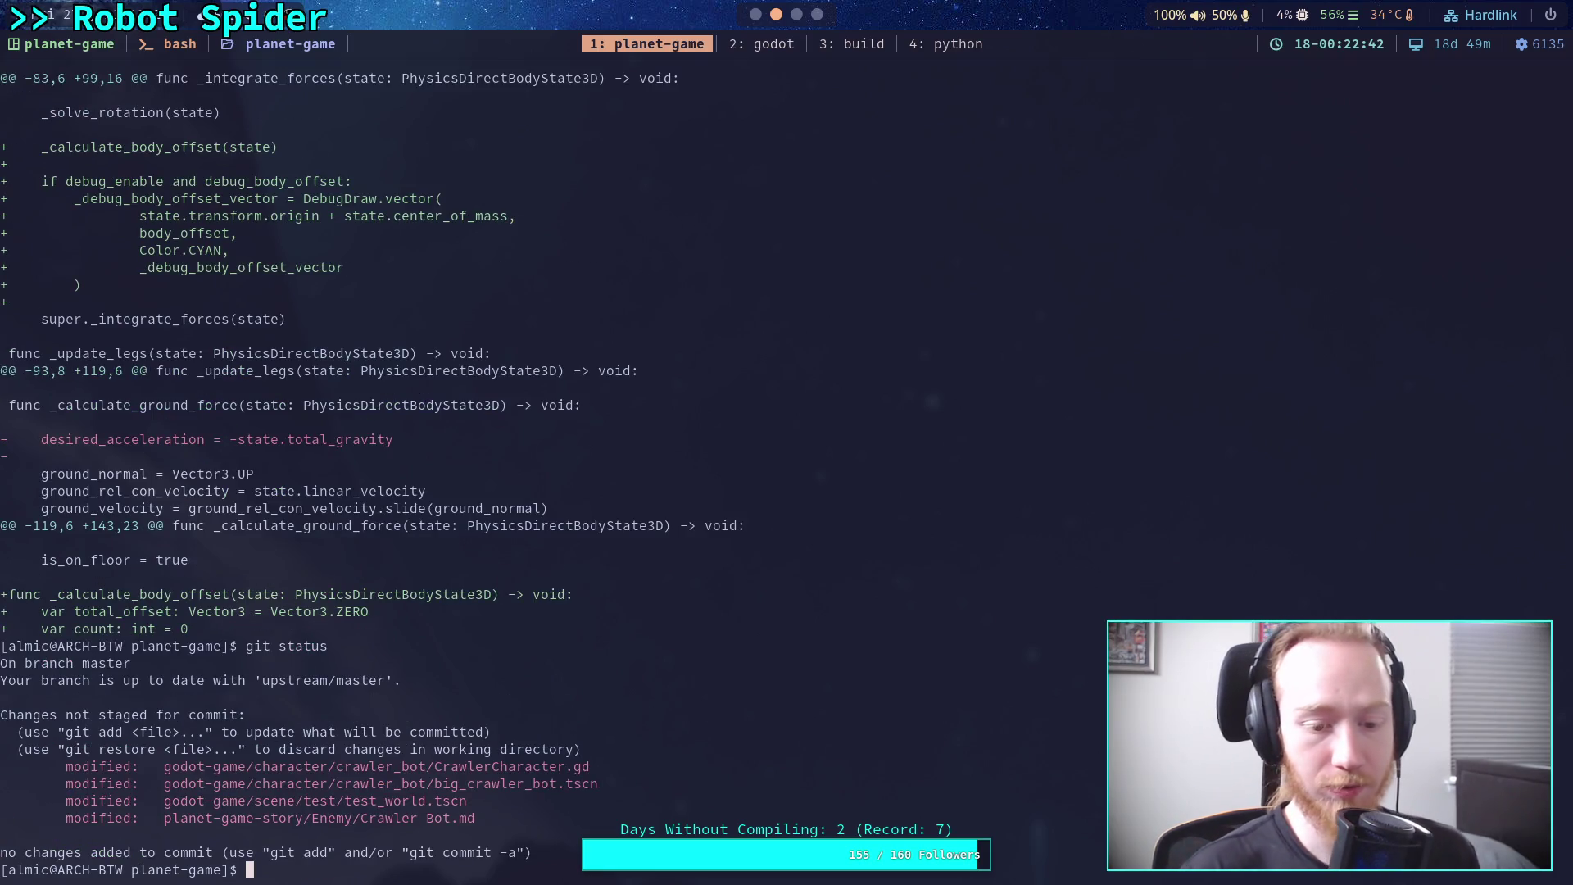
key(Return)
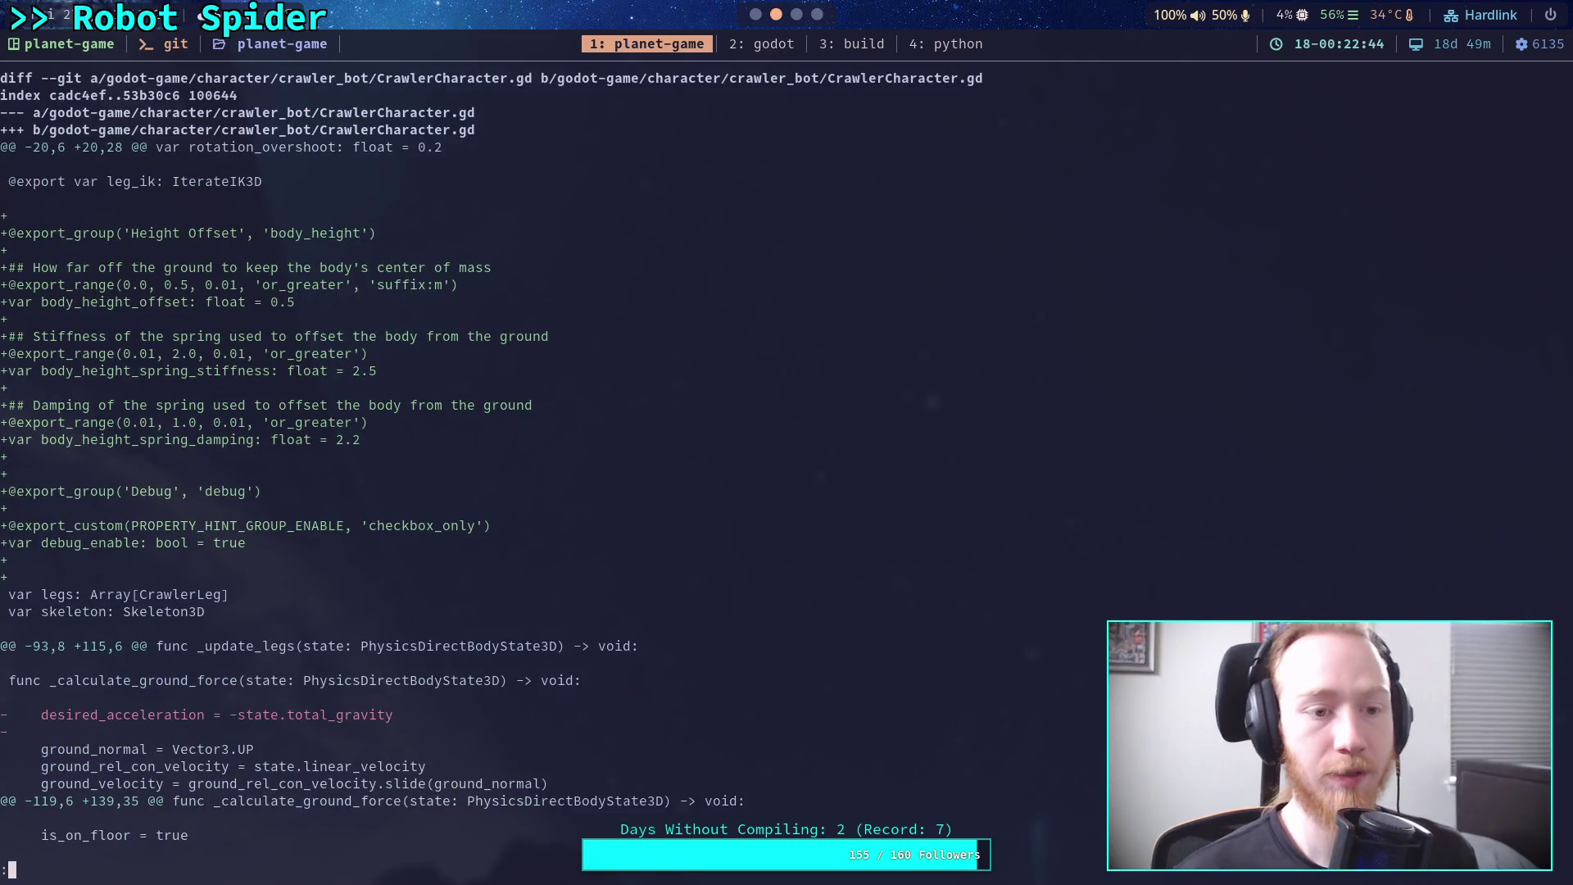
scroll(401, 465, down, 10)
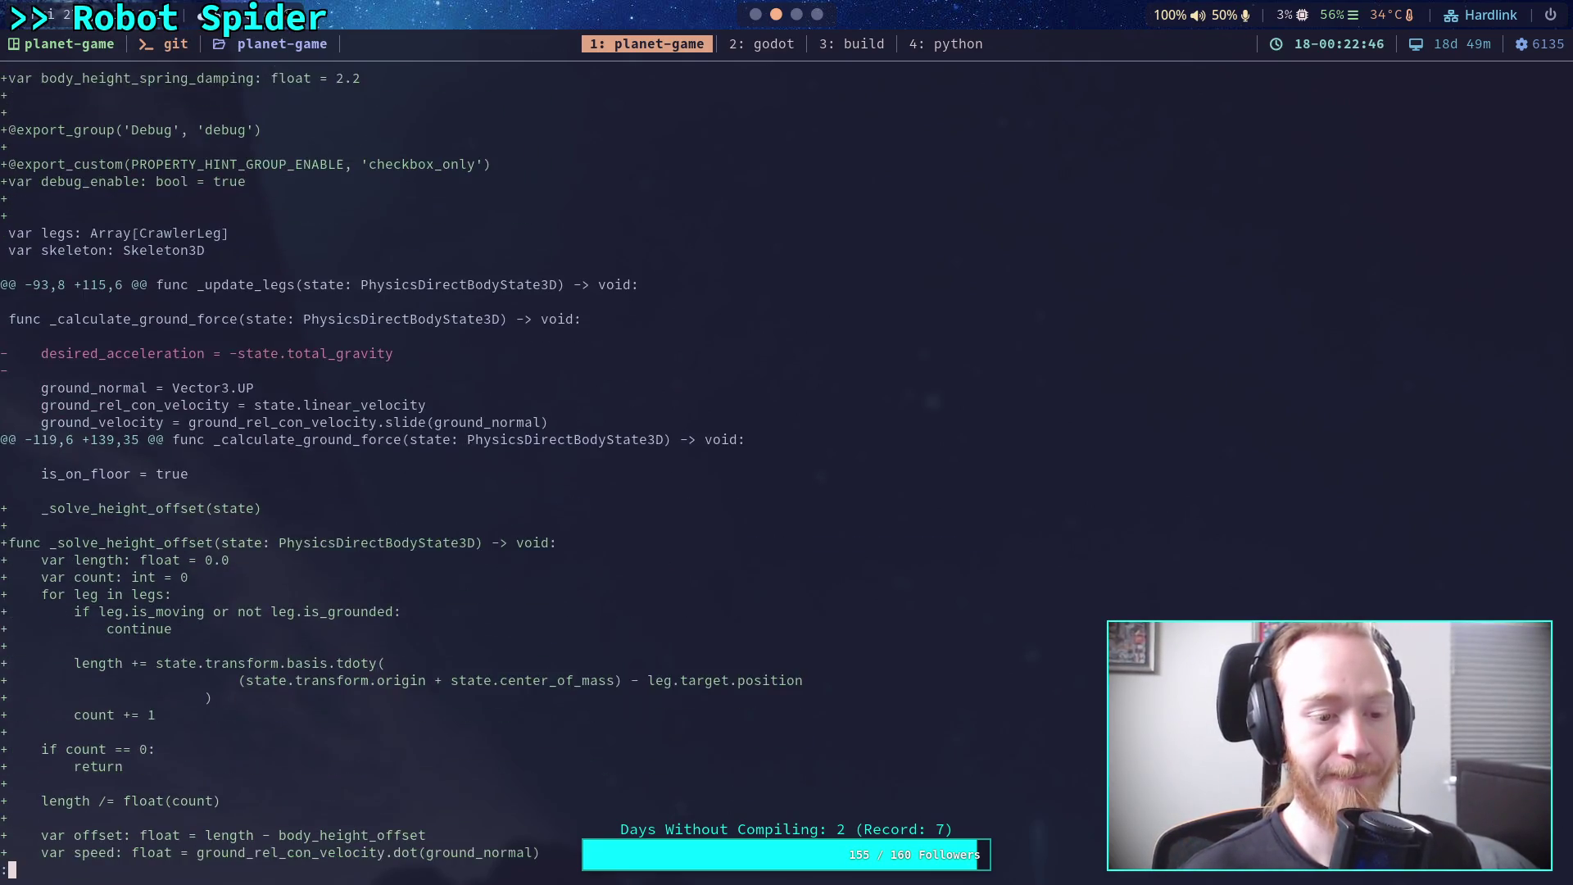
scroll(500, 465, down, 3)
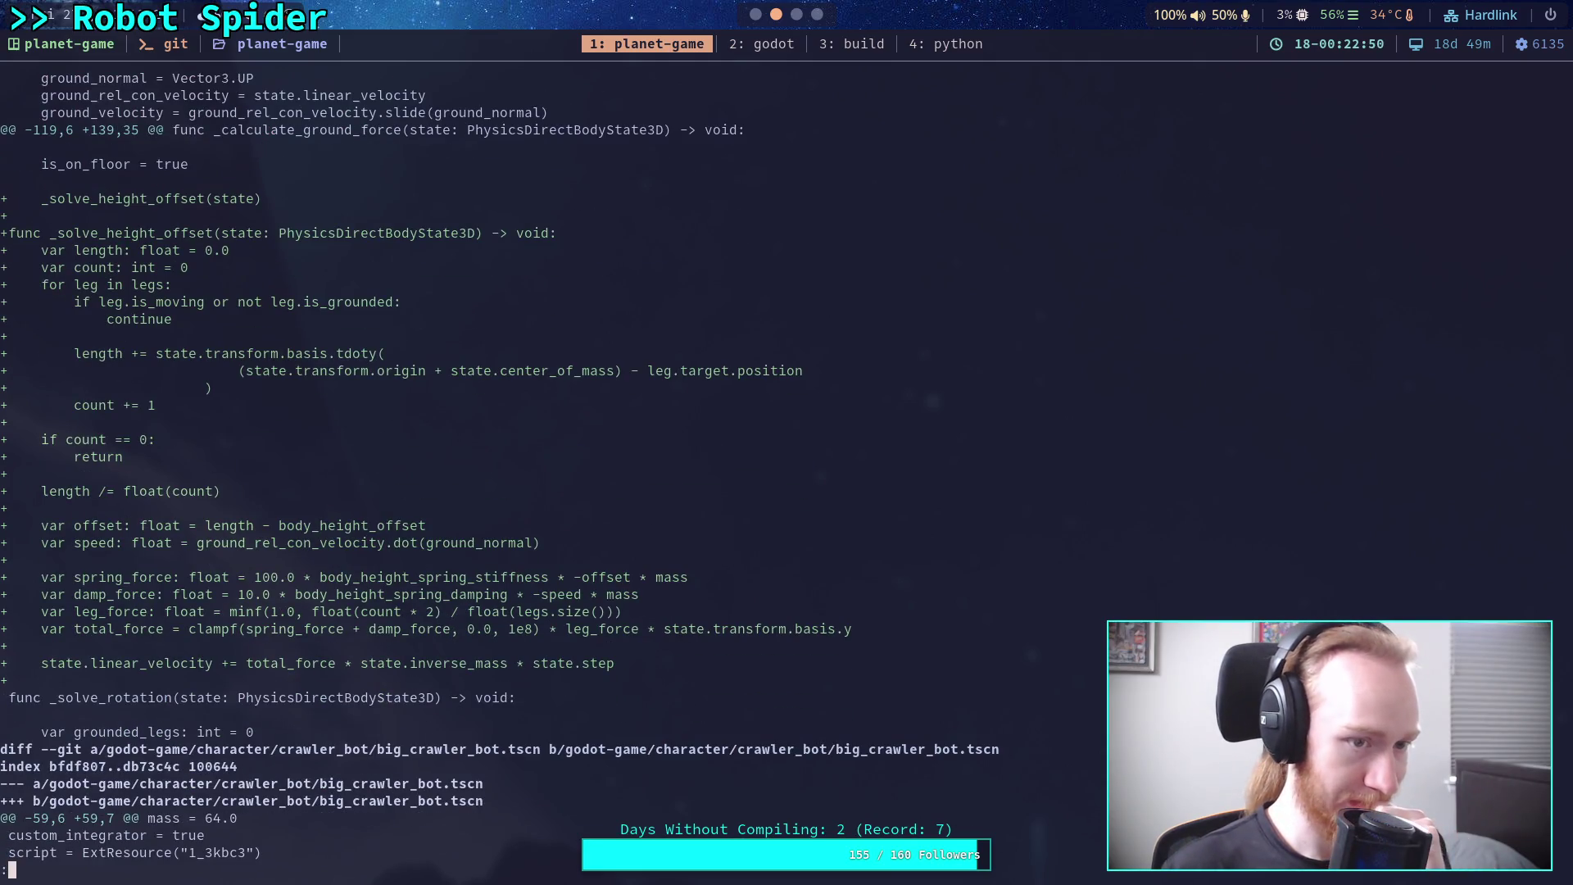
scroll(499, 466, down, 5)
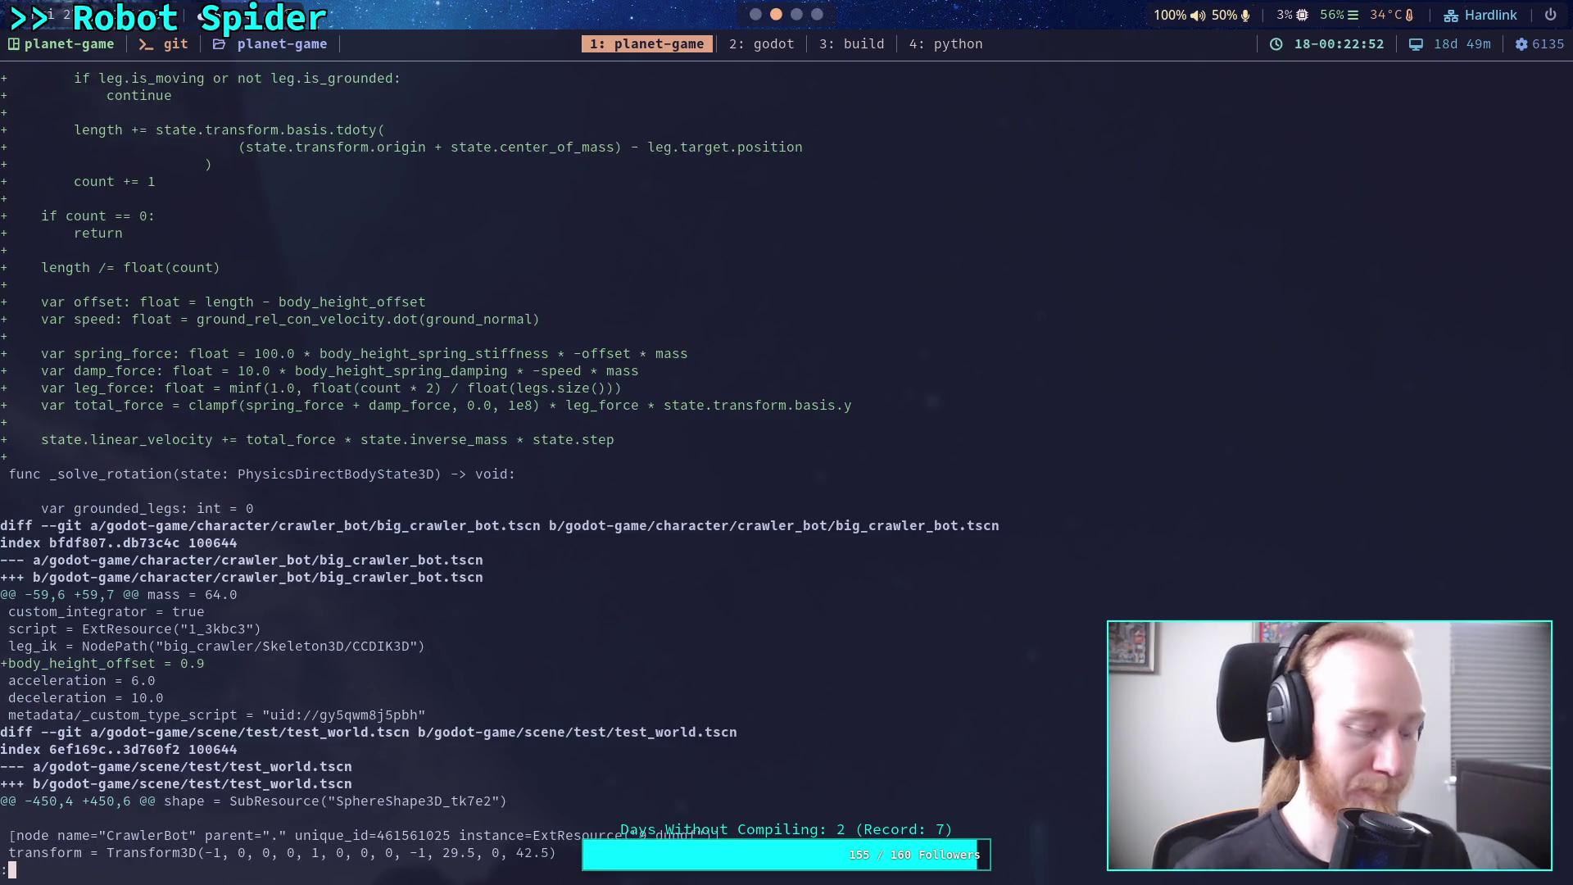
- Back in Godot, locate and select desired_acceleration on line 137 of CrawlerCharacter.gd
key(super+2)
scroll(524, 565, up, 4)
scroll(537, 549, down, 11)
scroll(549, 547, down, 3)
double_click(558, 471)
scroll(574, 508, up, 2)
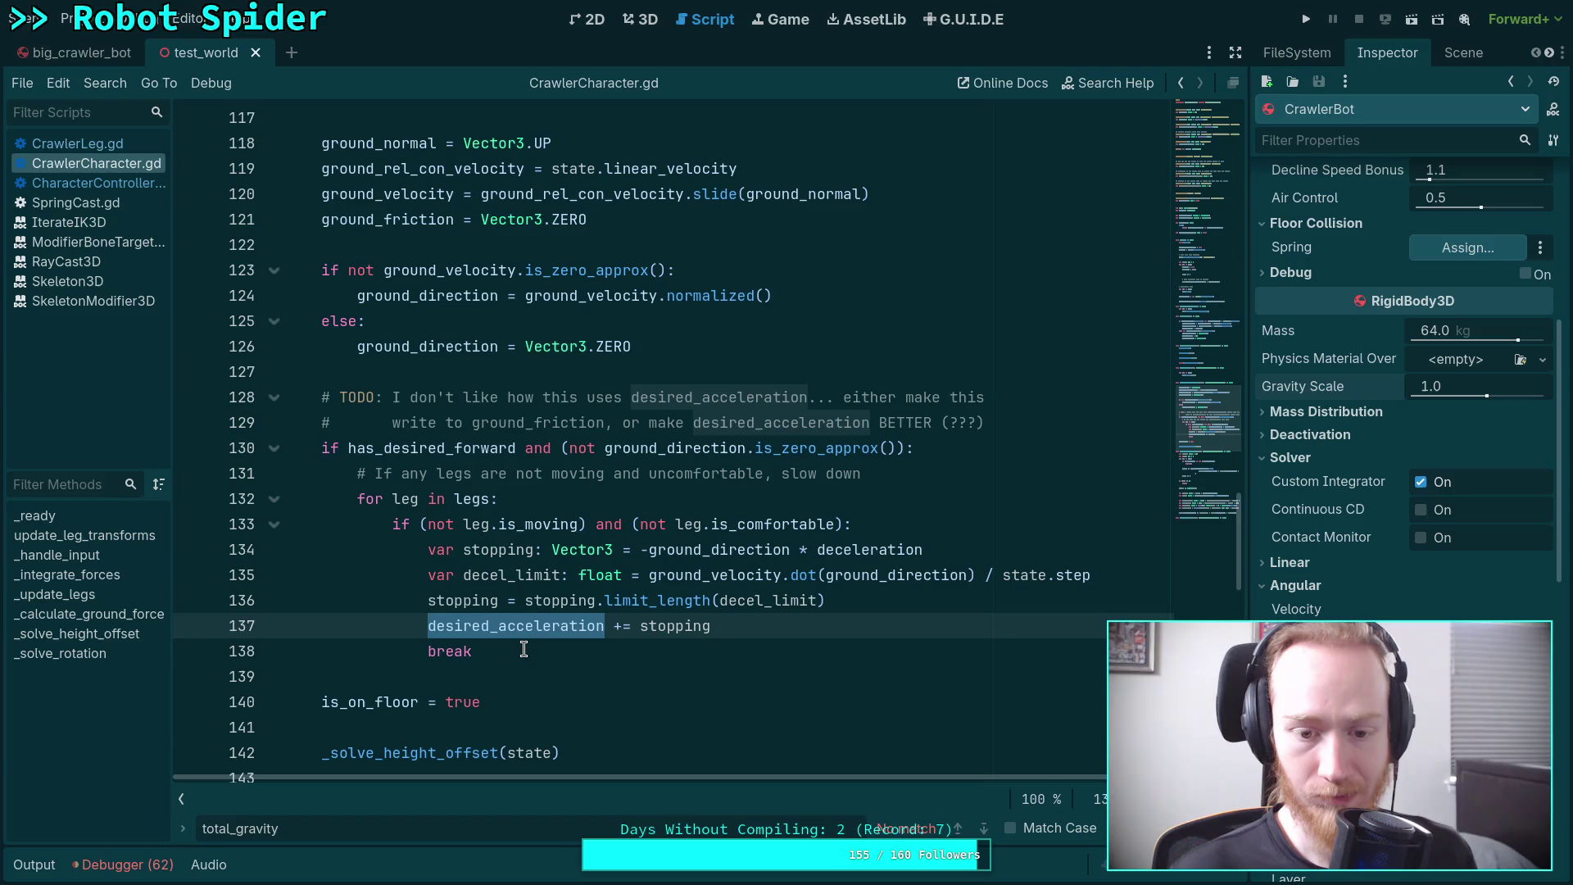
- Comment out line 137 with '#', save the script, and run the project
click(428, 626)
text(#)
key(ctrl+s)
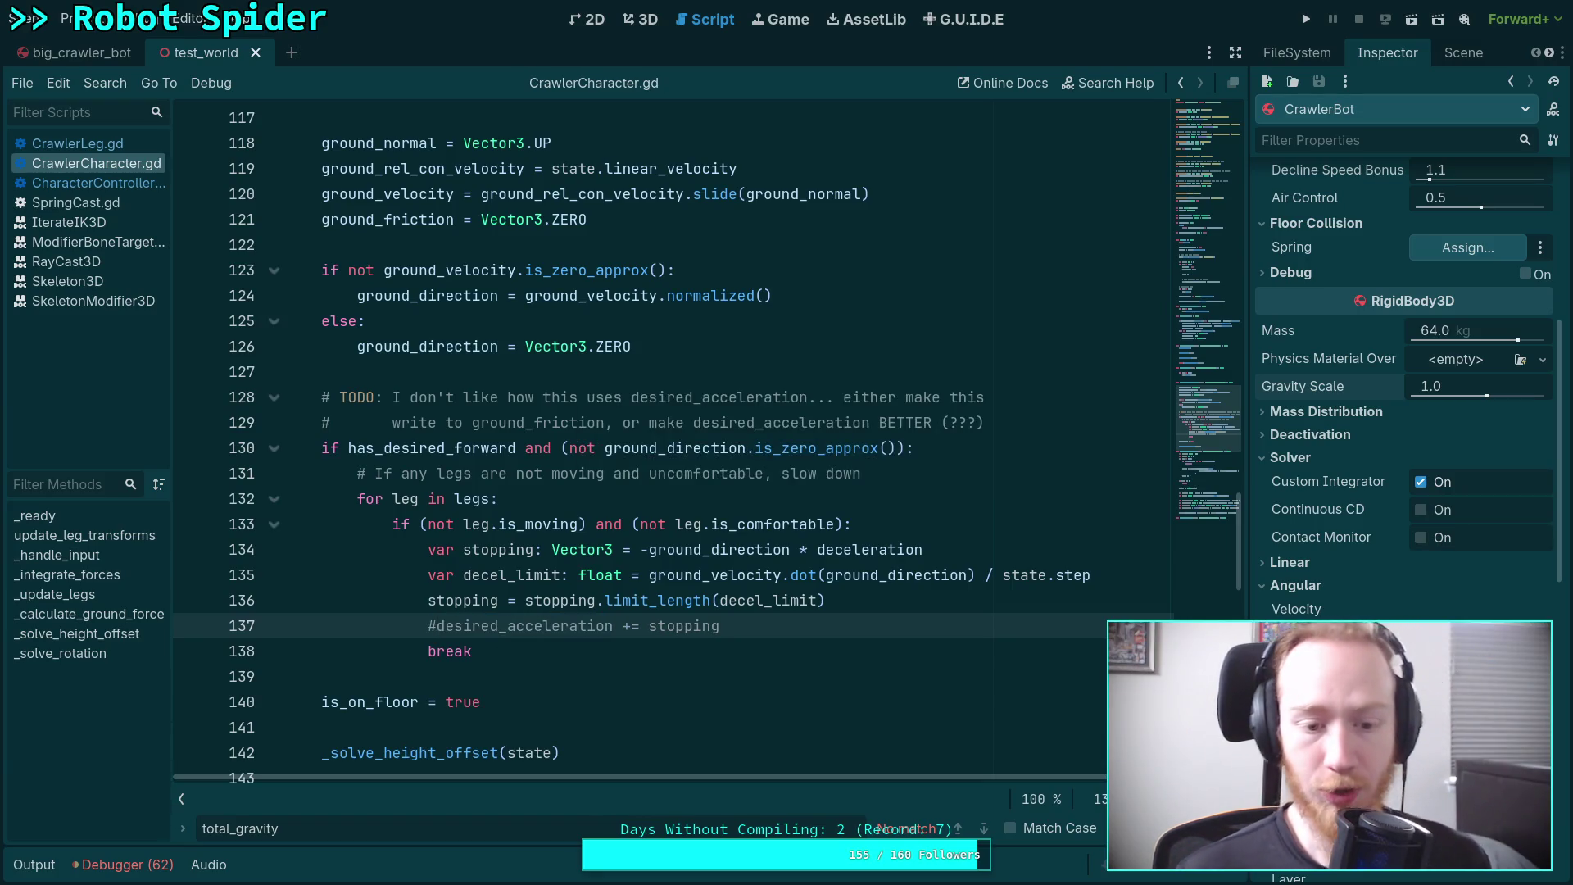
click(1306, 19)
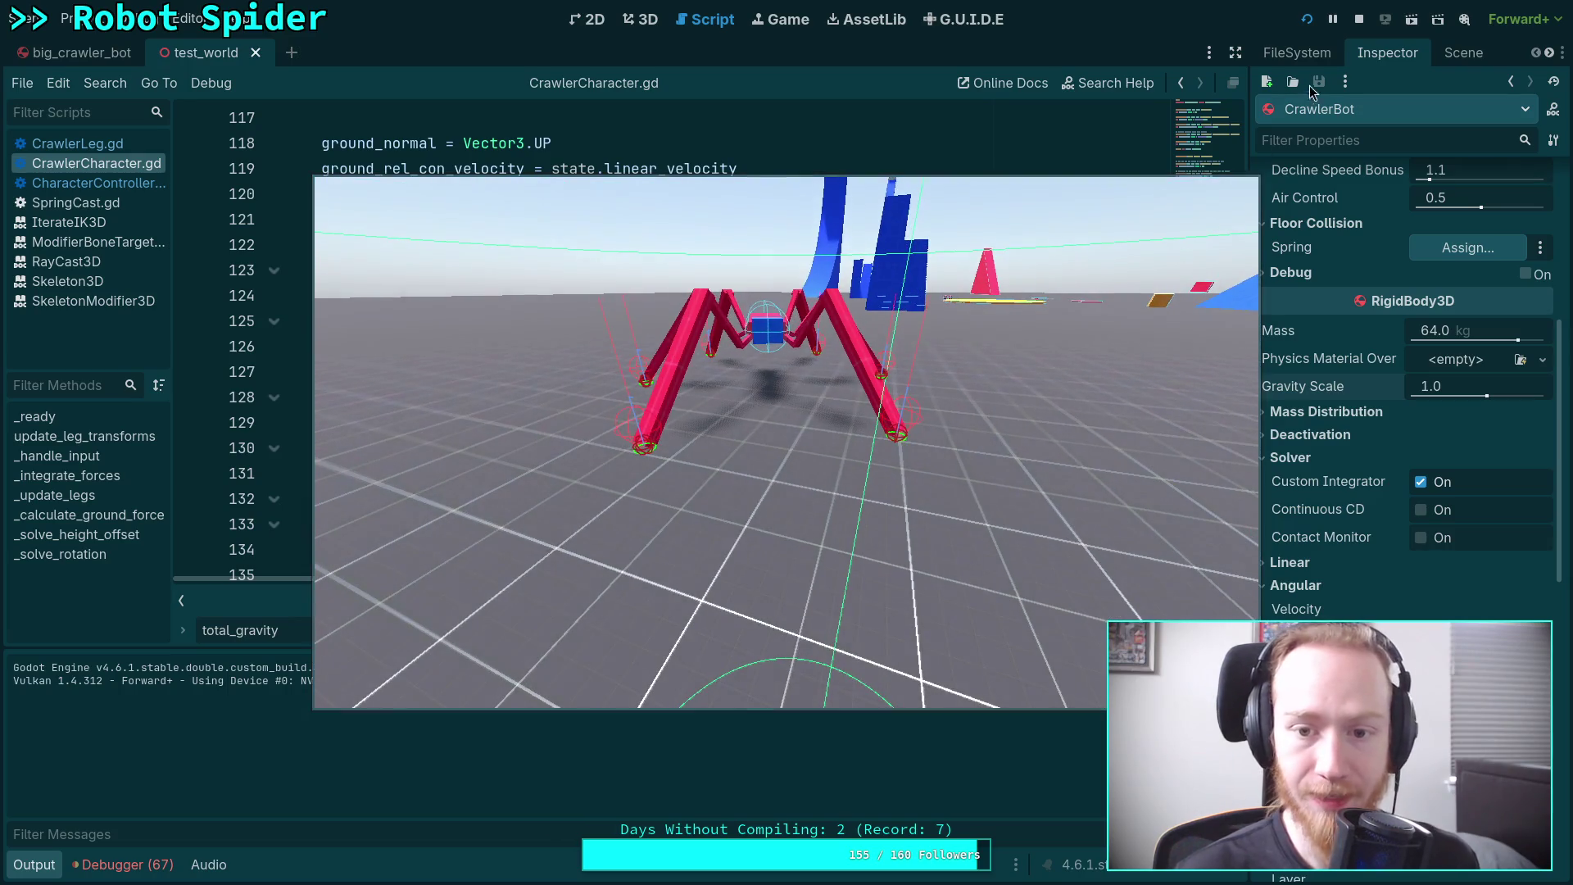
- End the spider walking test with F8
key(F8)
- Highlight ground_direction on line 134, collapse the Output panel, and run the project with F5
scroll(739, 412, down, 3)
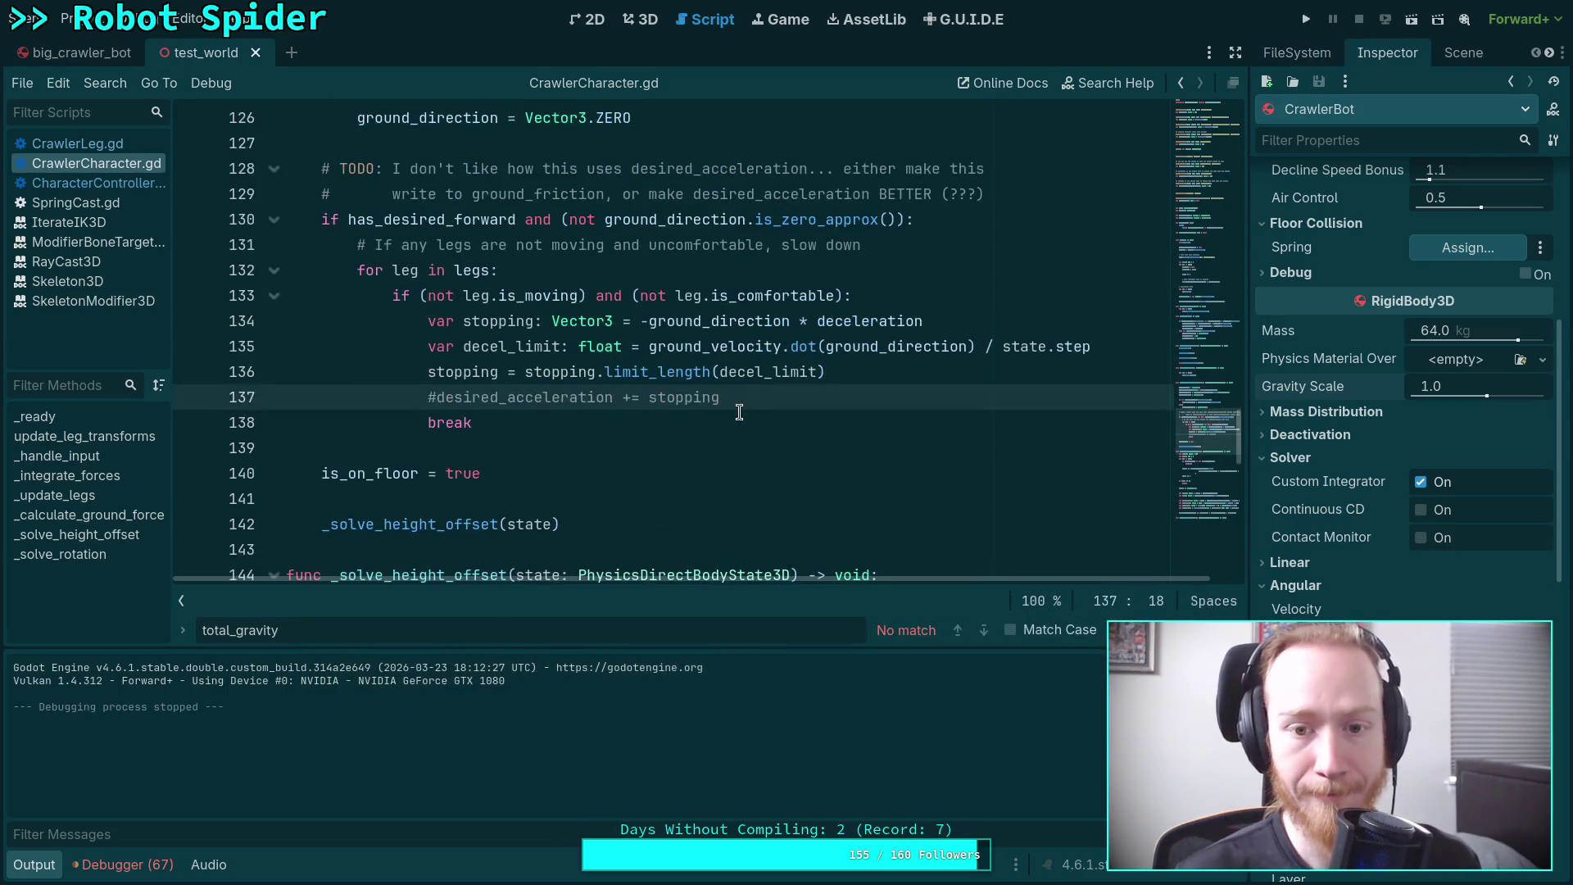
double_click(710, 323)
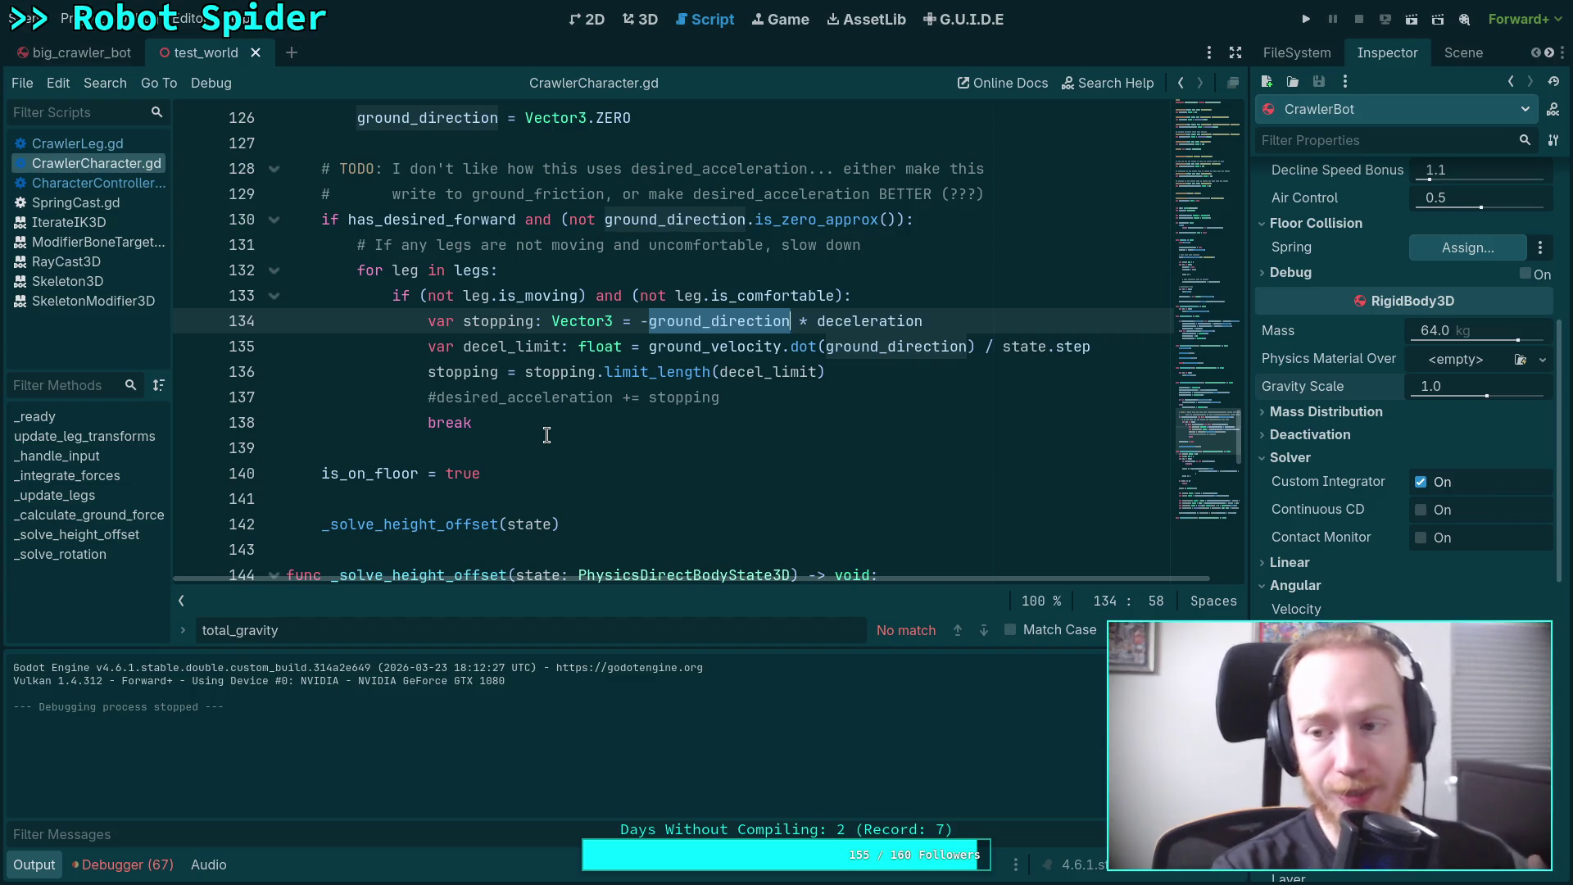
click(49, 866)
key(F5)
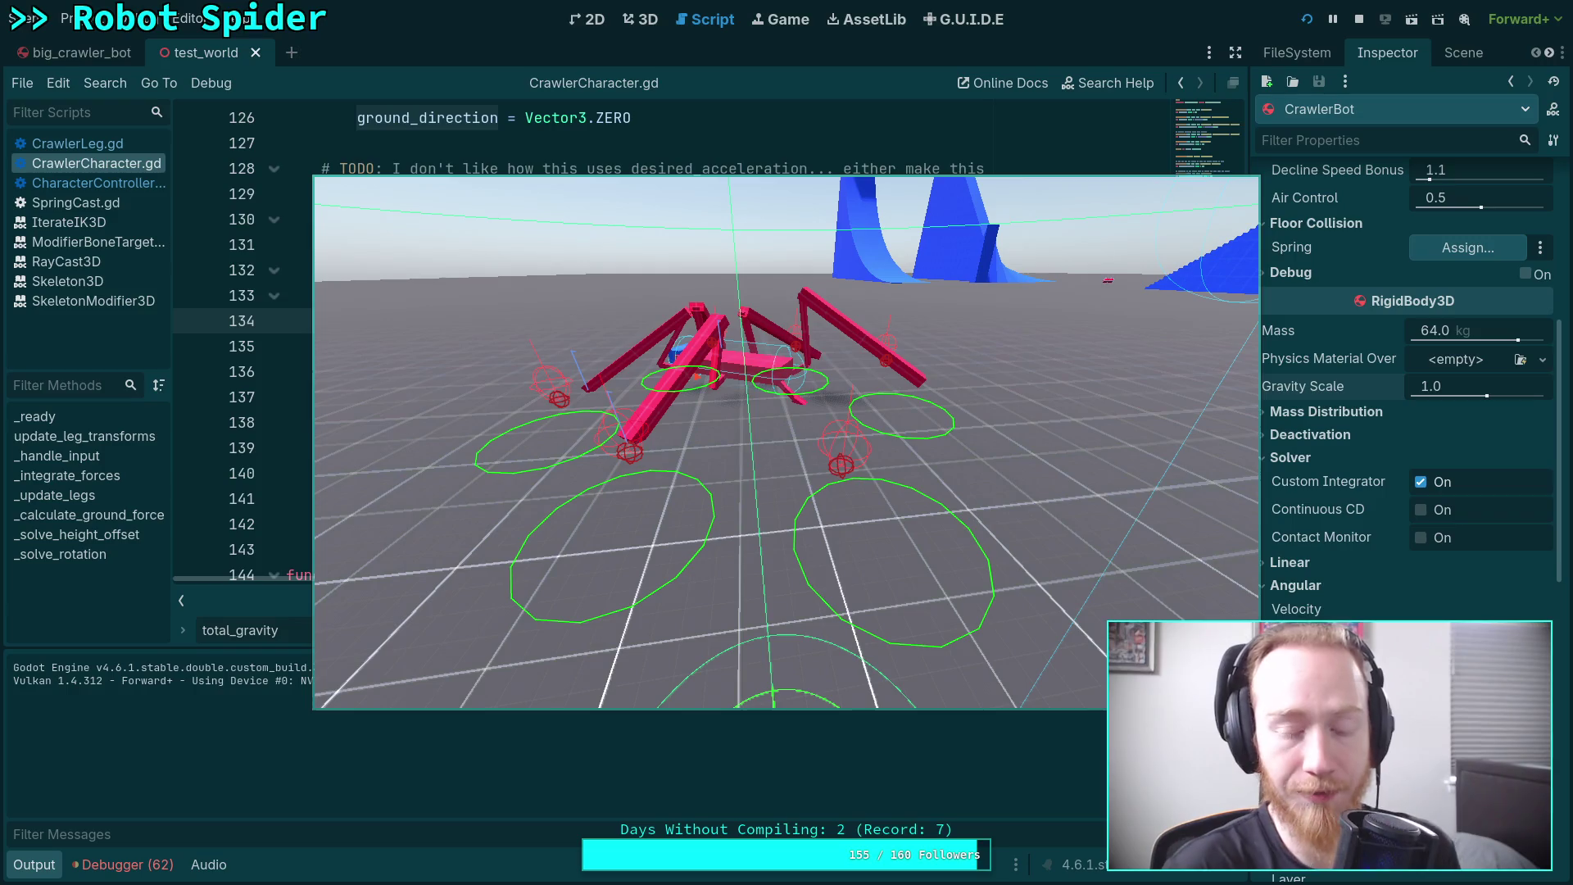
- Stop the running spider robot test
click(1359, 18)
- Delete 'leg.is_moving or ' from the line 148 condition and run the game
scroll(552, 379, down, 10)
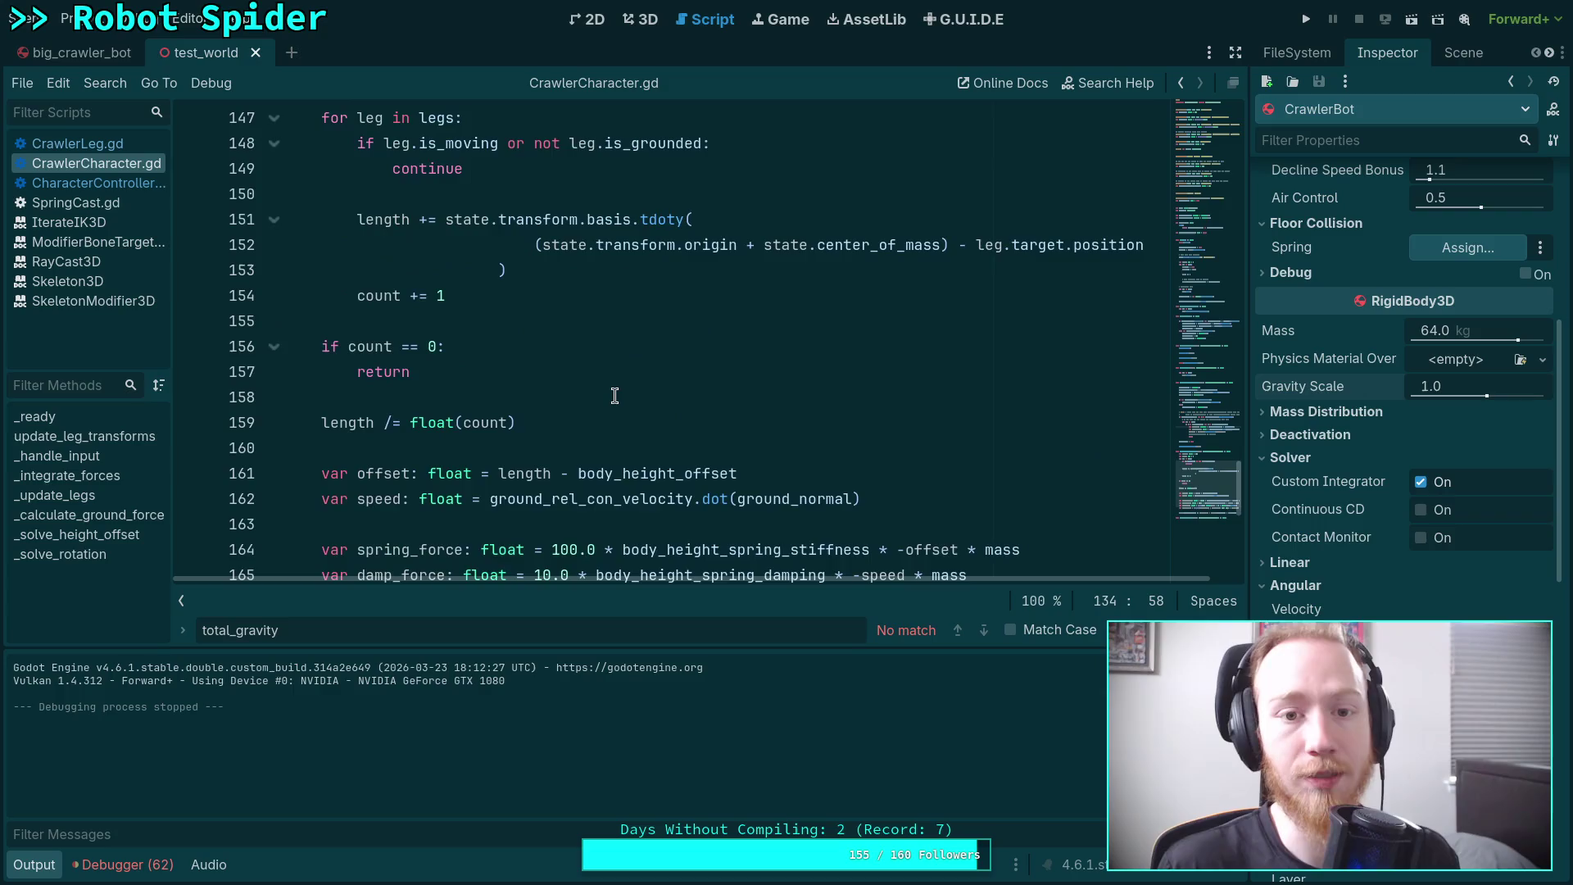
scroll(613, 387, up, 4)
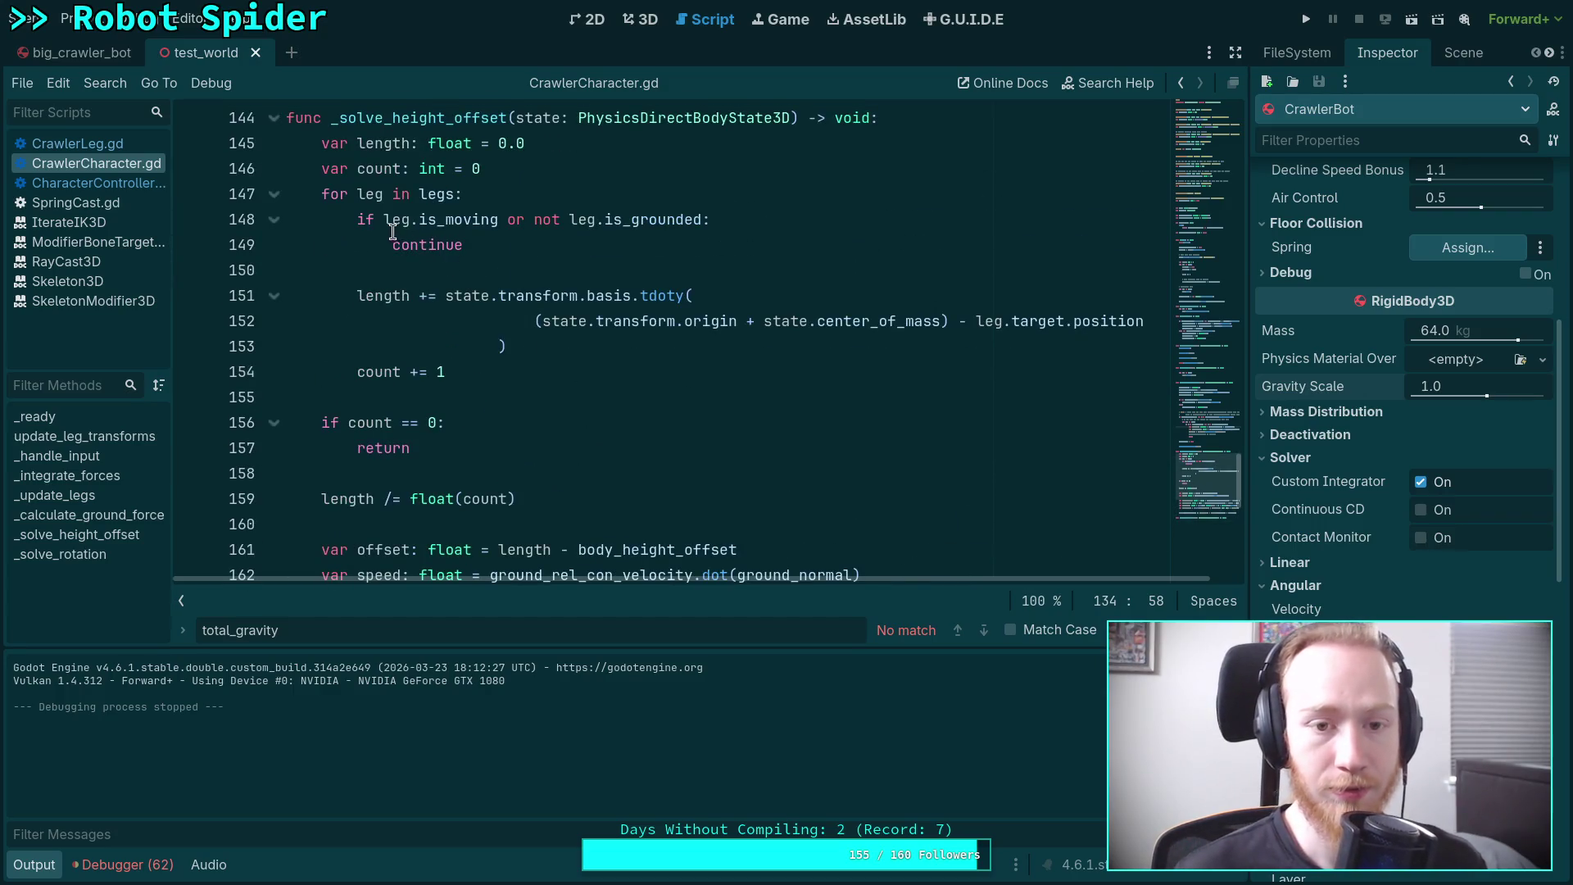
drag(383, 220, 529, 217)
click(575, 270)
drag(383, 220, 535, 220)
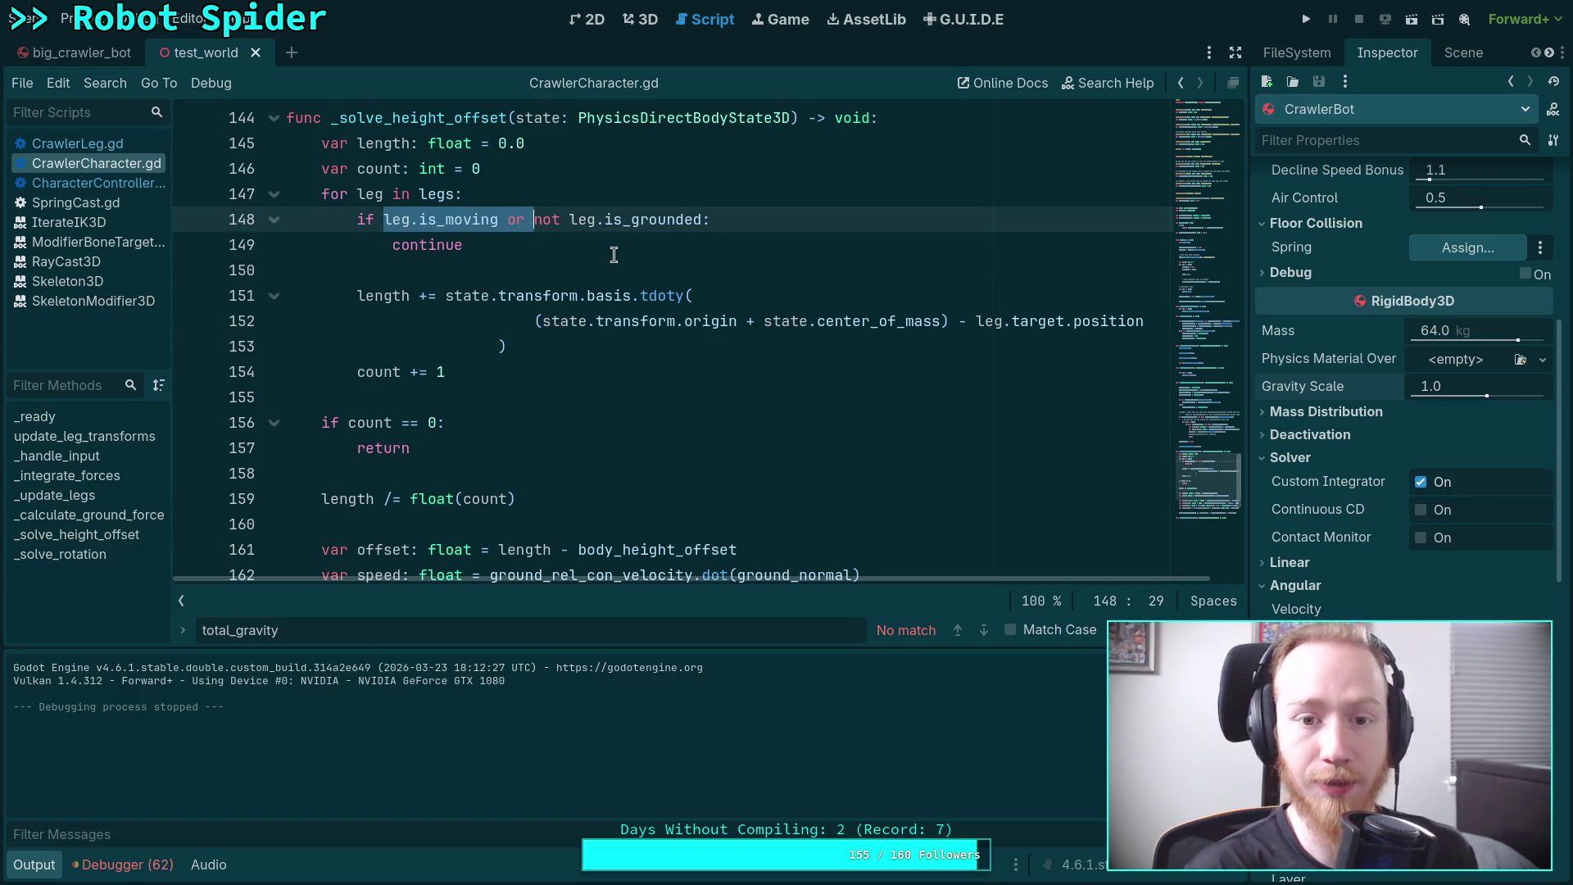
key(BackSpace)
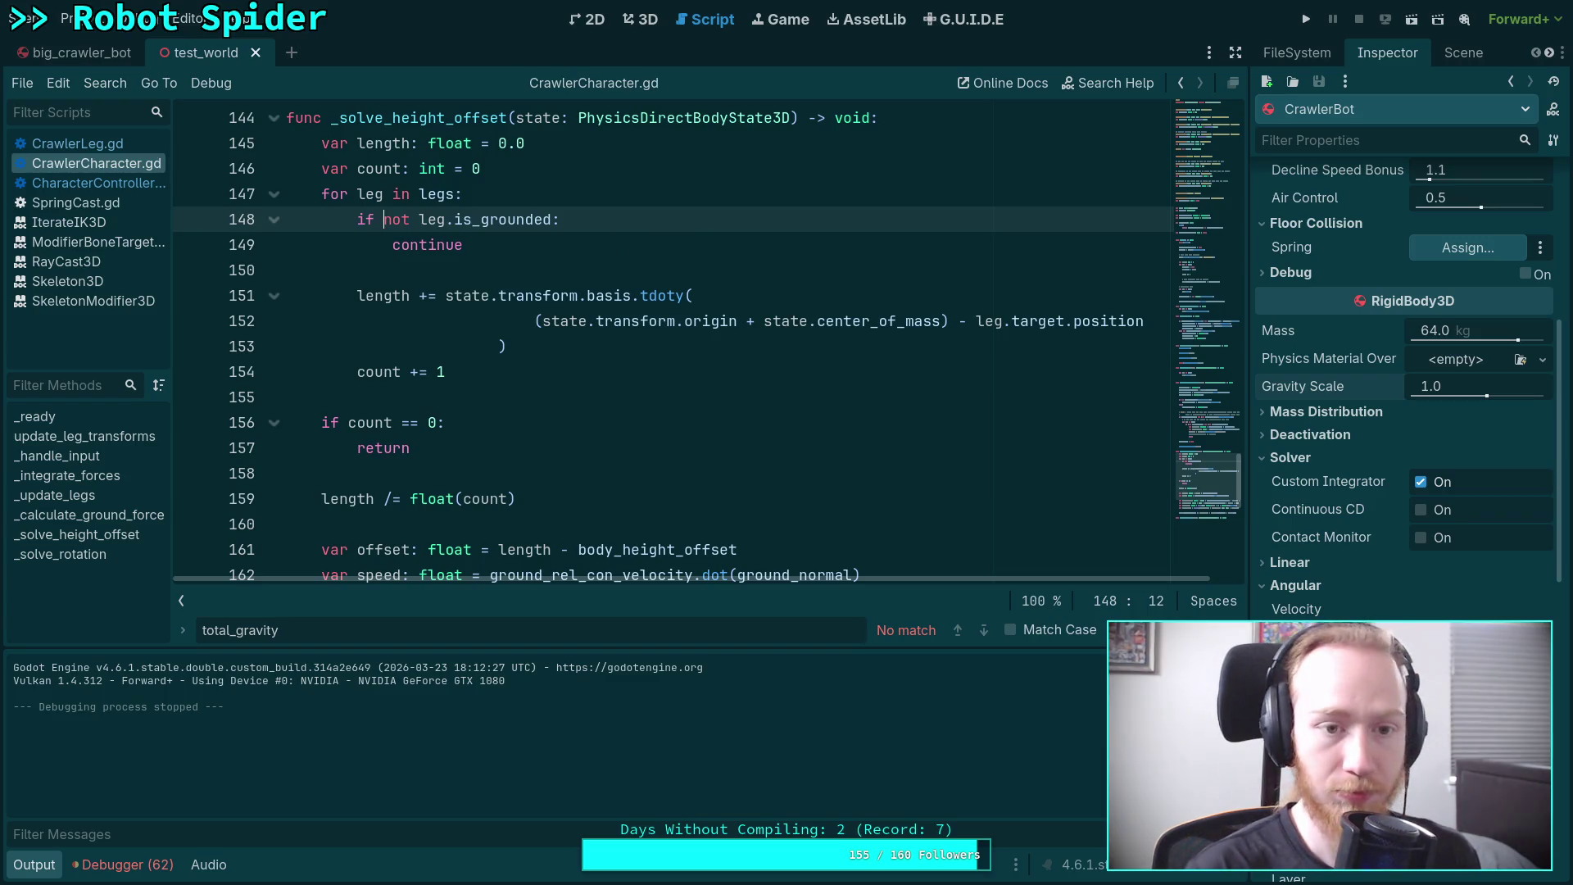
click(1384, 20)
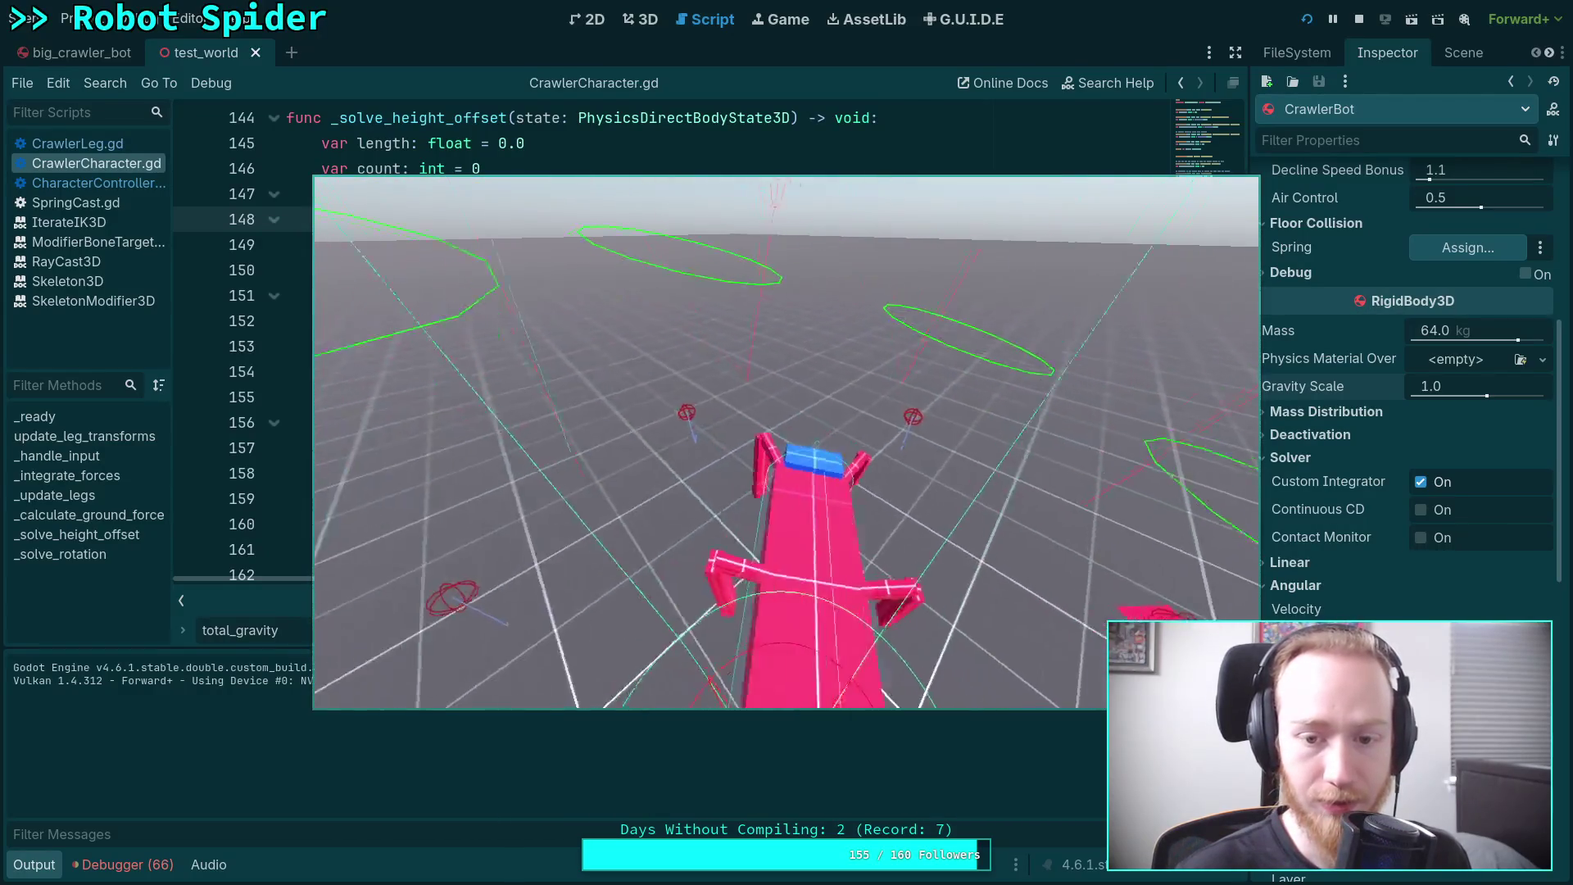
- Stop the test run after the spider tips over
click(1356, 18)
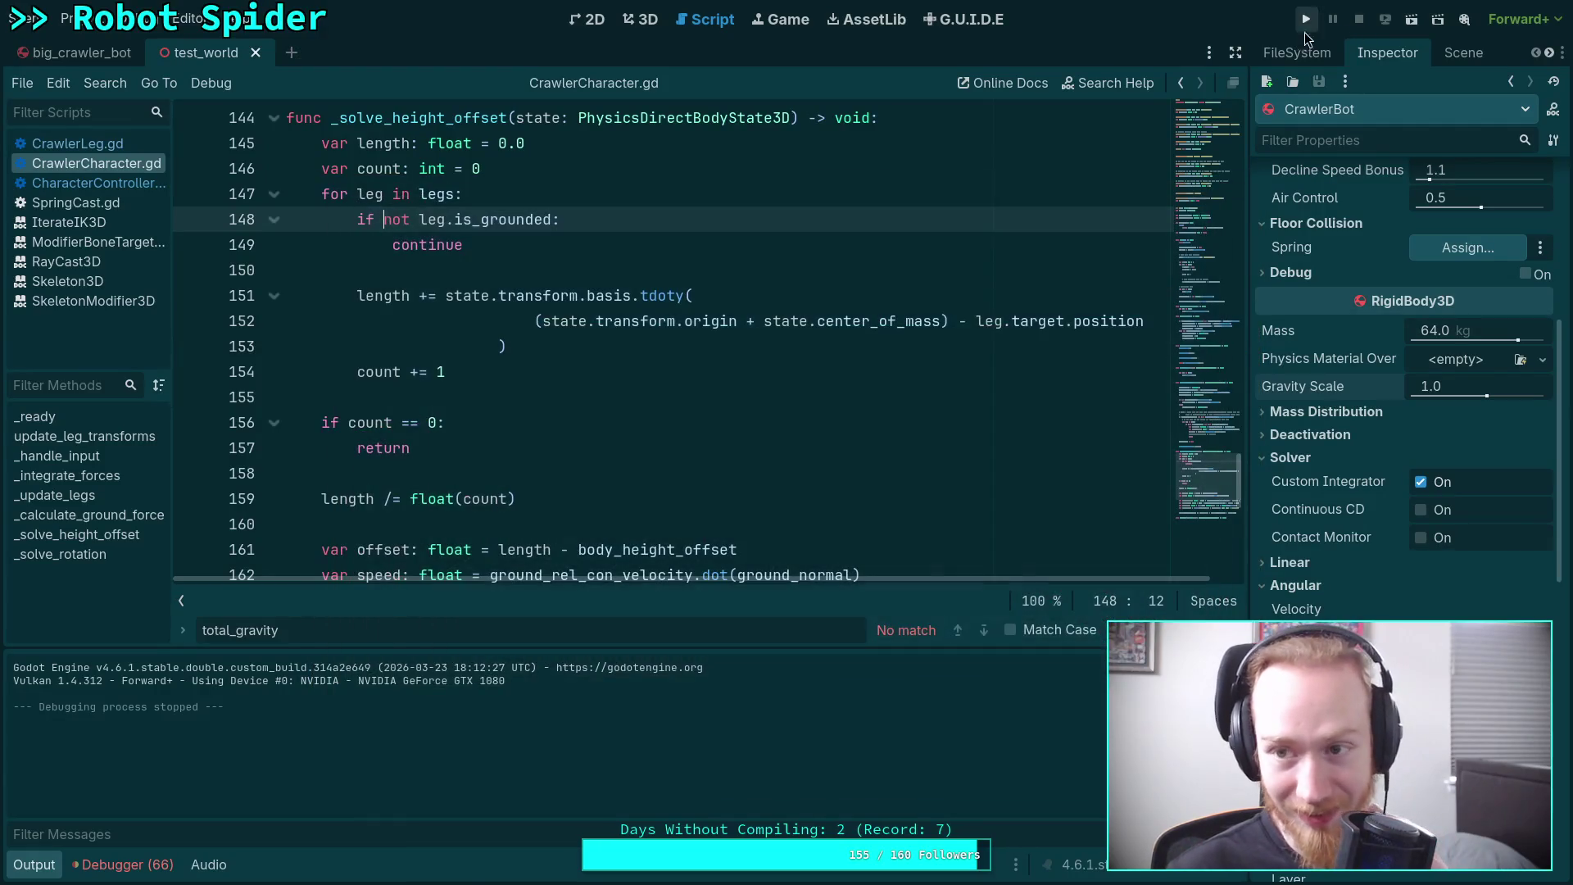
click(1306, 18)
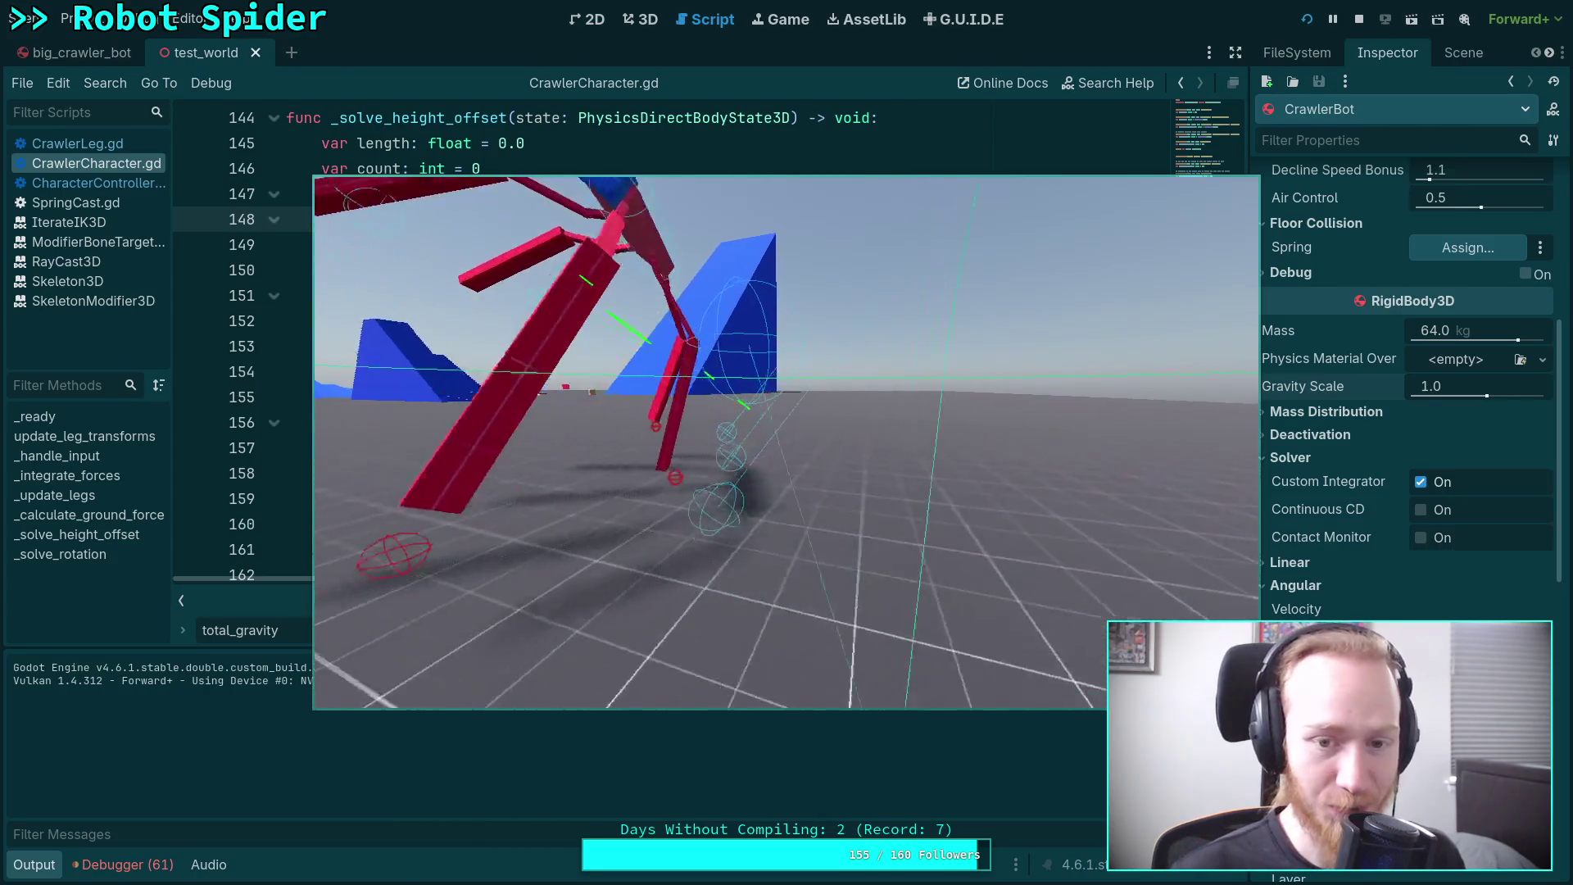
click(1359, 19)
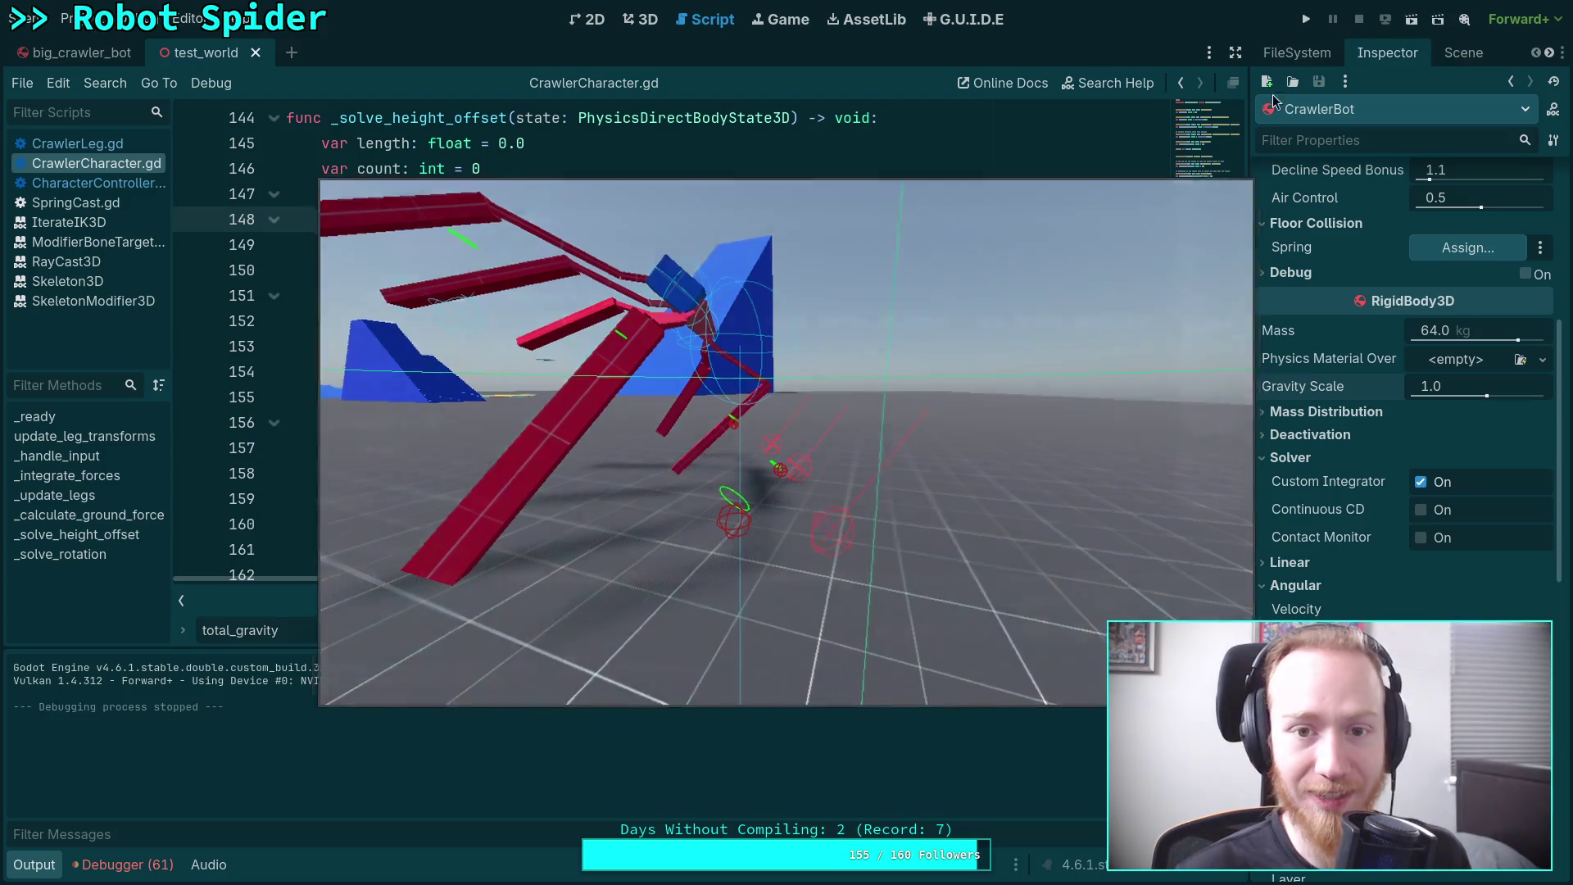
- Have _solve_height_offset multiply total_force by leg_force, then hide the Output panel
scroll(830, 360, down, 7)
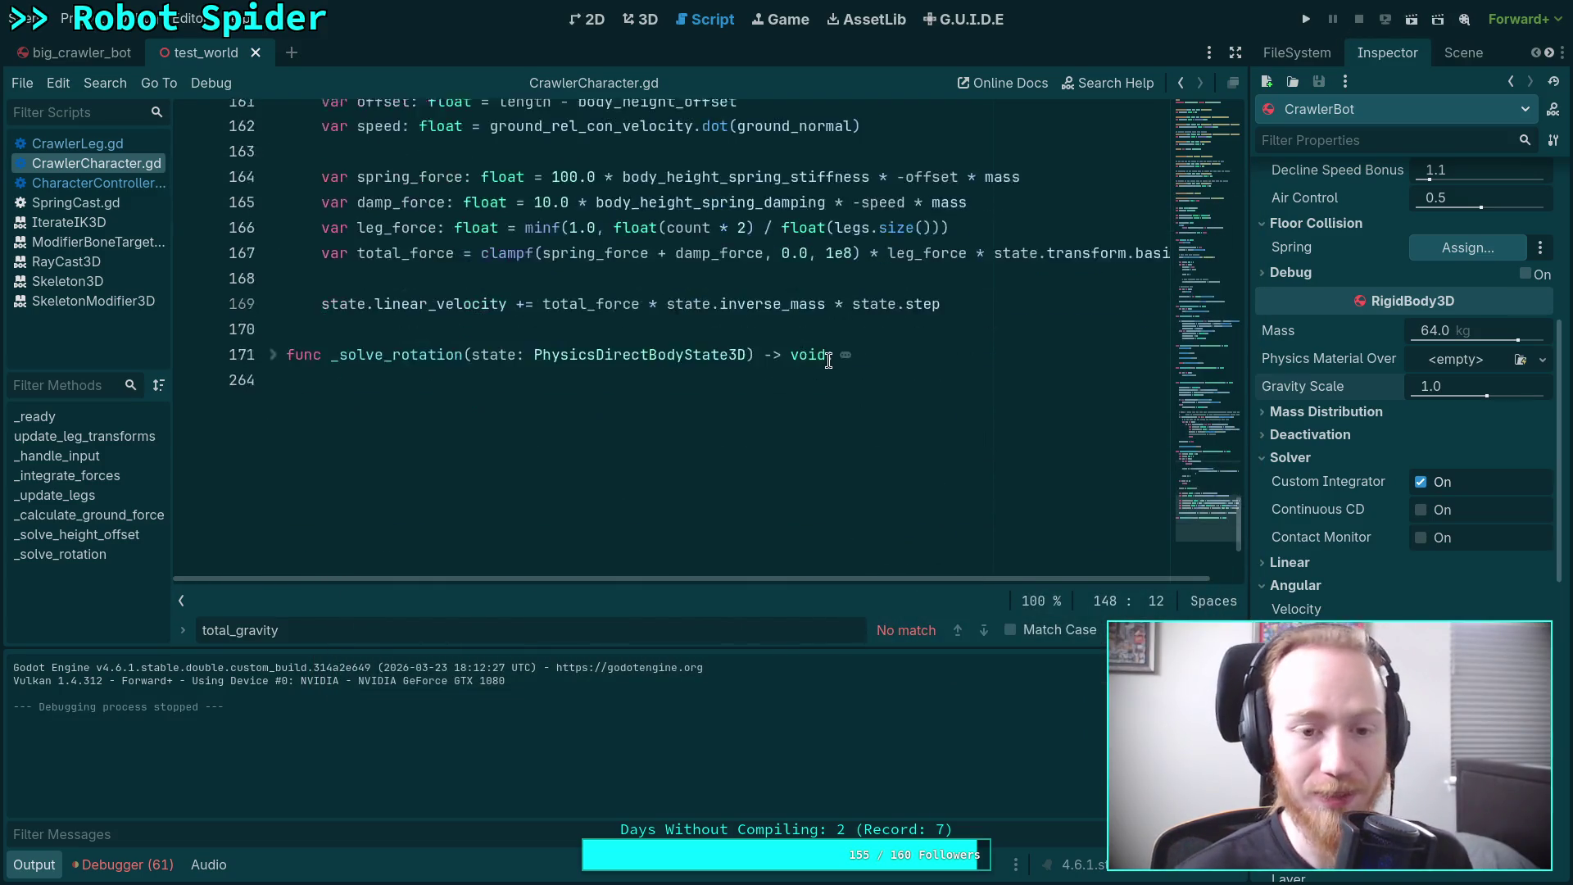
scroll(811, 356, up, 1)
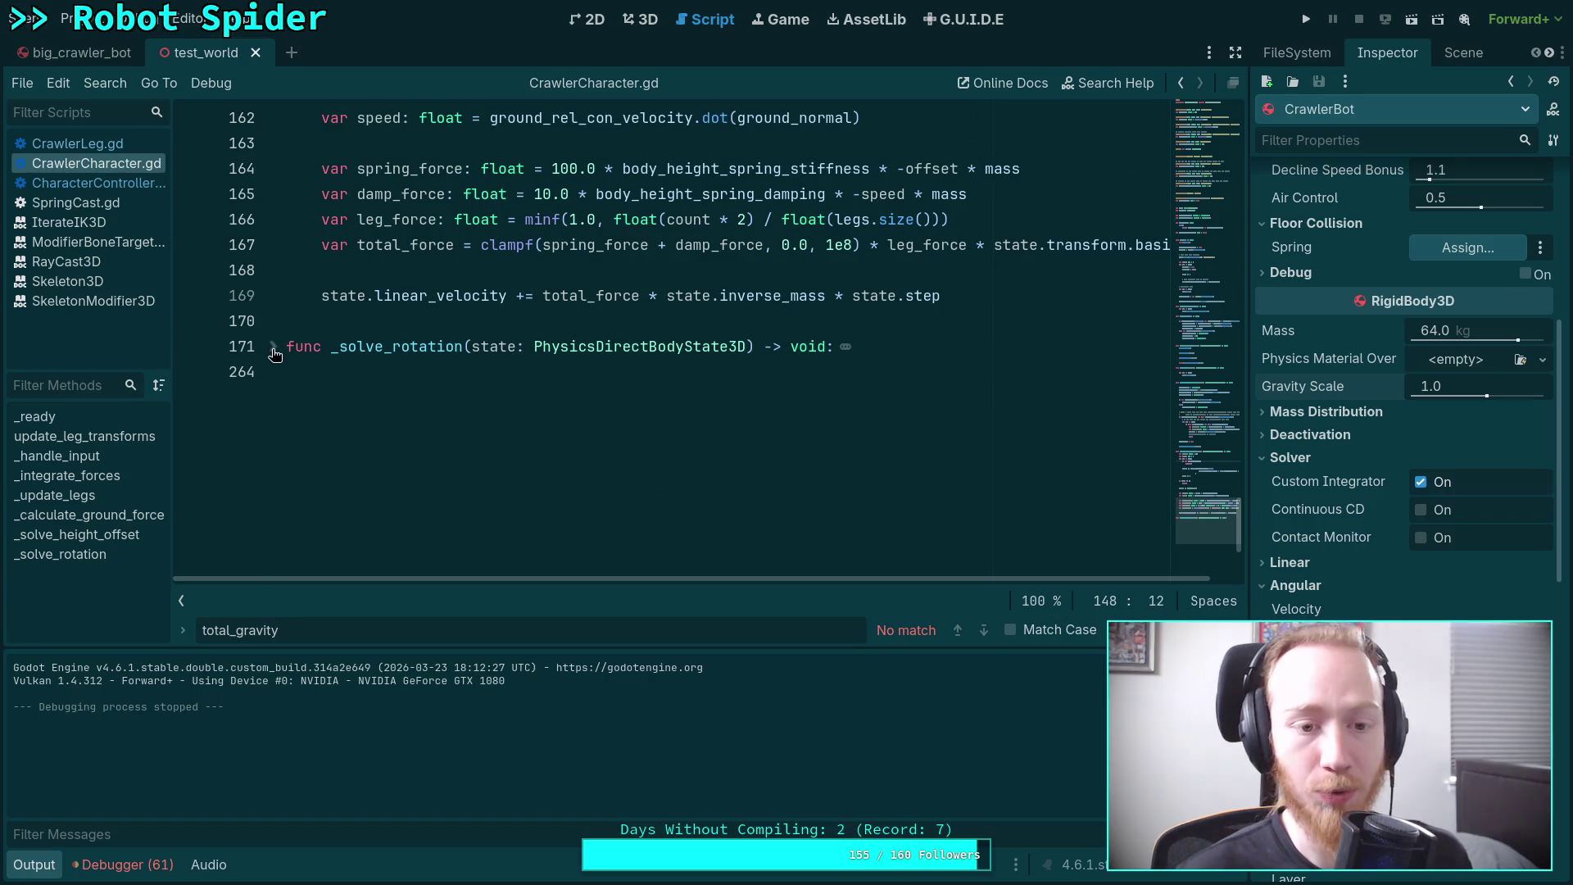
scroll(367, 303, up, 3)
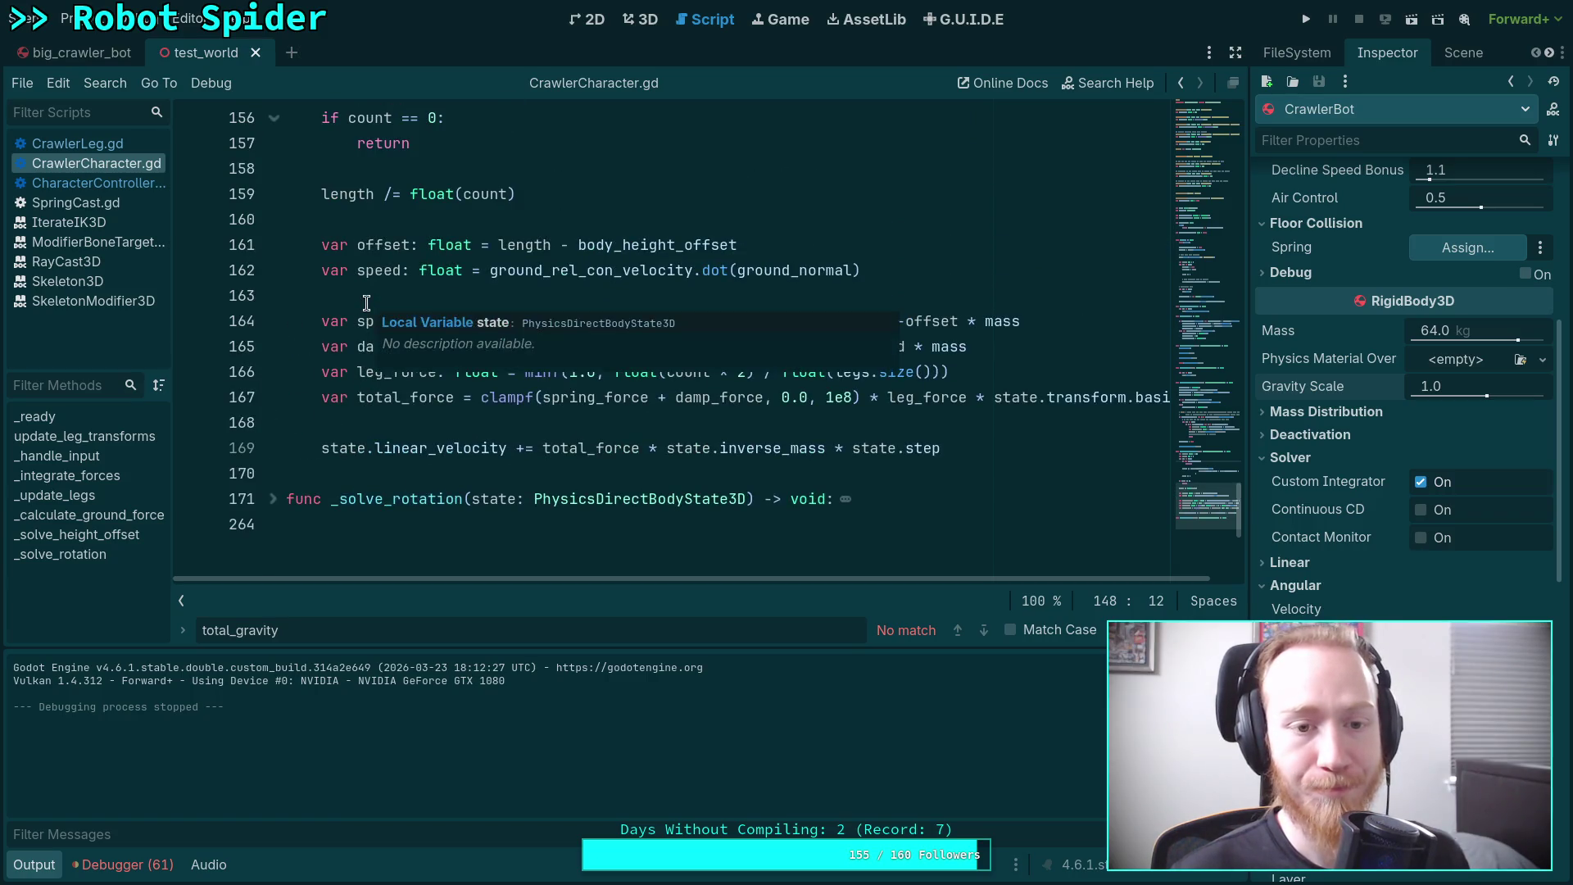
scroll(366, 304, down, 1)
drag(880, 579, 926, 577)
click(664, 422)
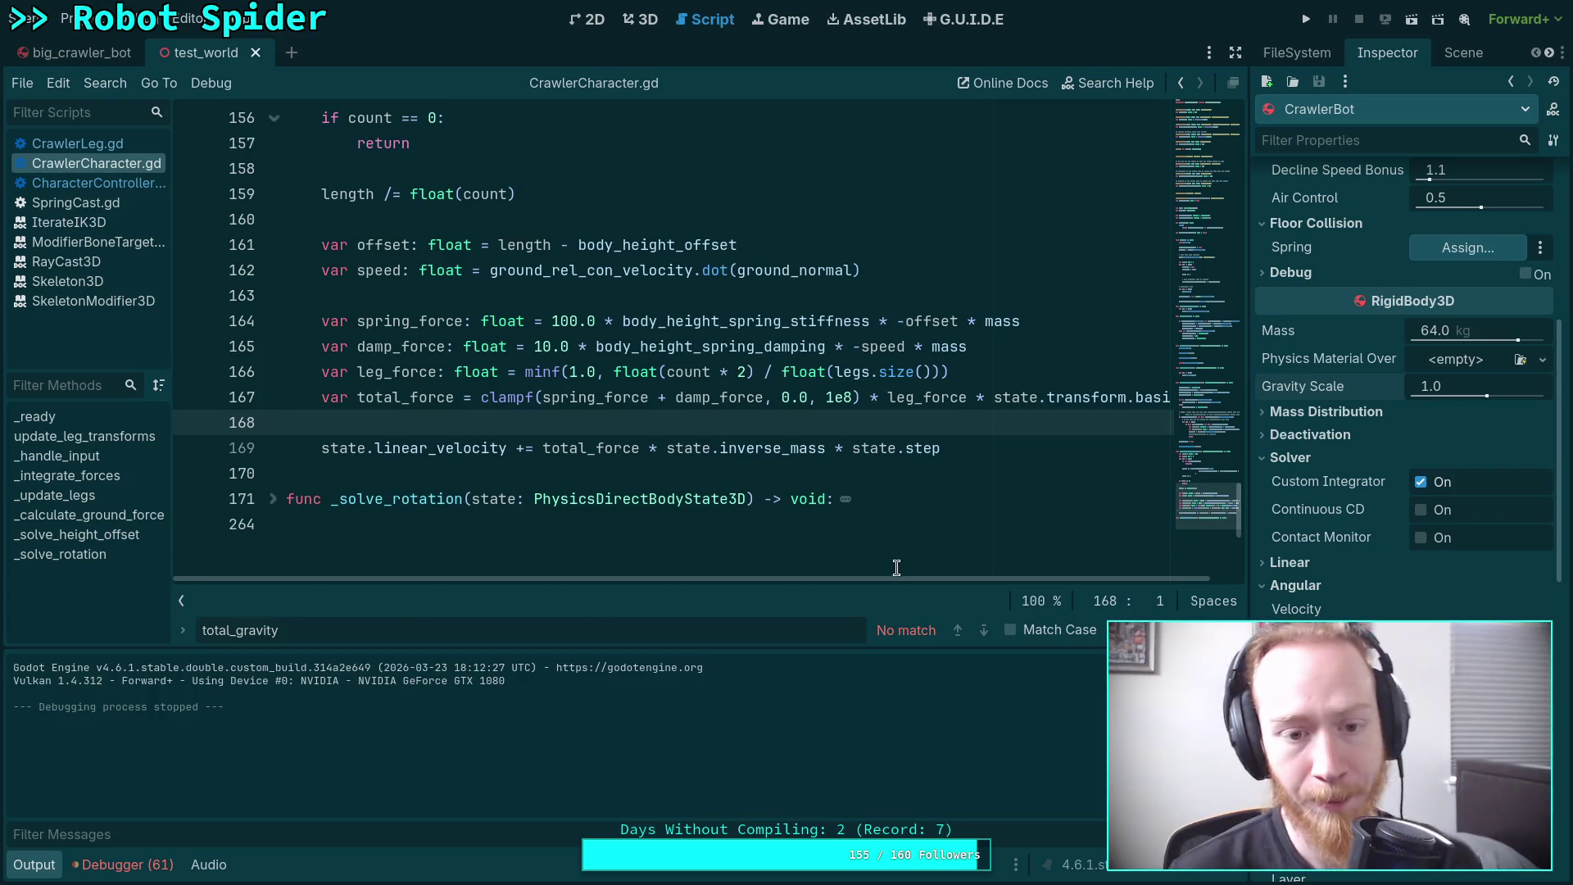
click(46, 870)
scroll(578, 693, up, 2)
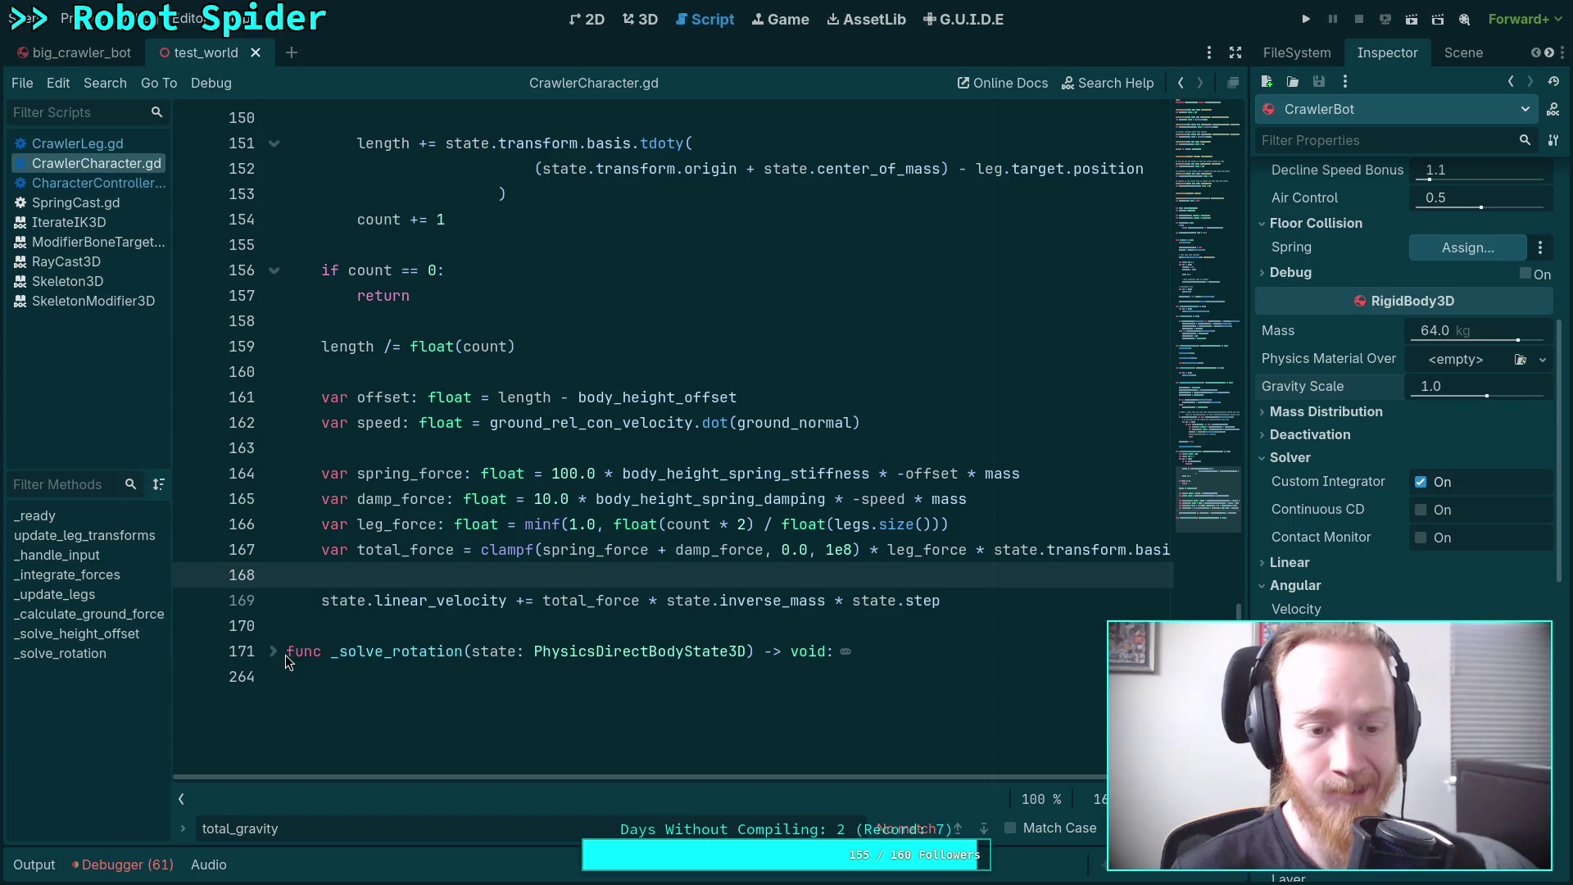
- Unfold _solve_rotation and highlight every use of grounded_legs and can_do_yaw
click(274, 650)
scroll(569, 592, down, 5)
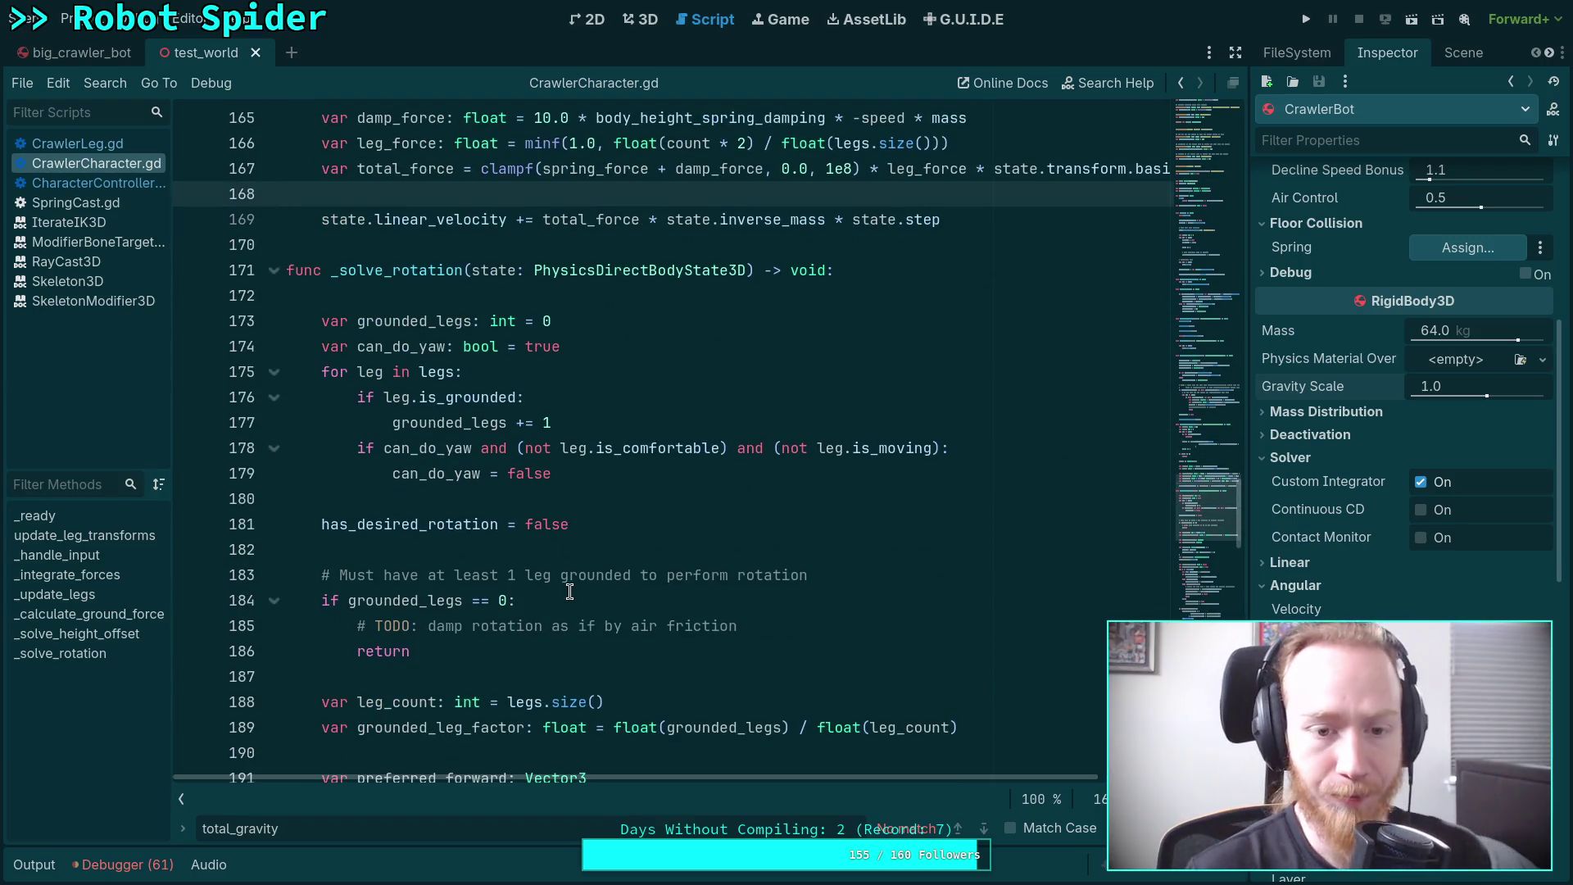
double_click(447, 423)
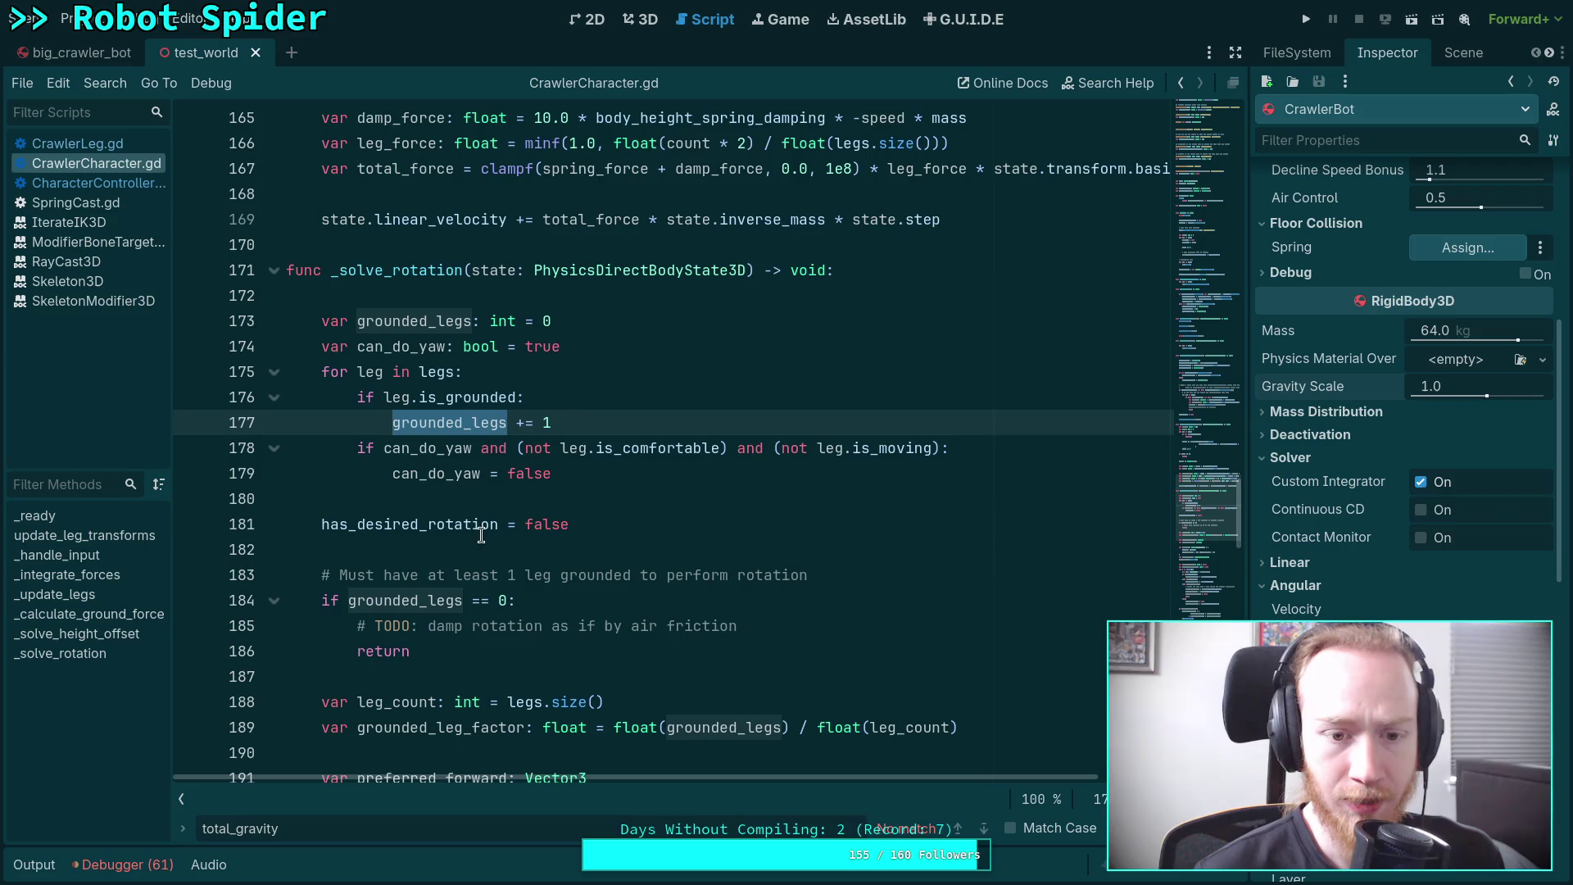
double_click(436, 474)
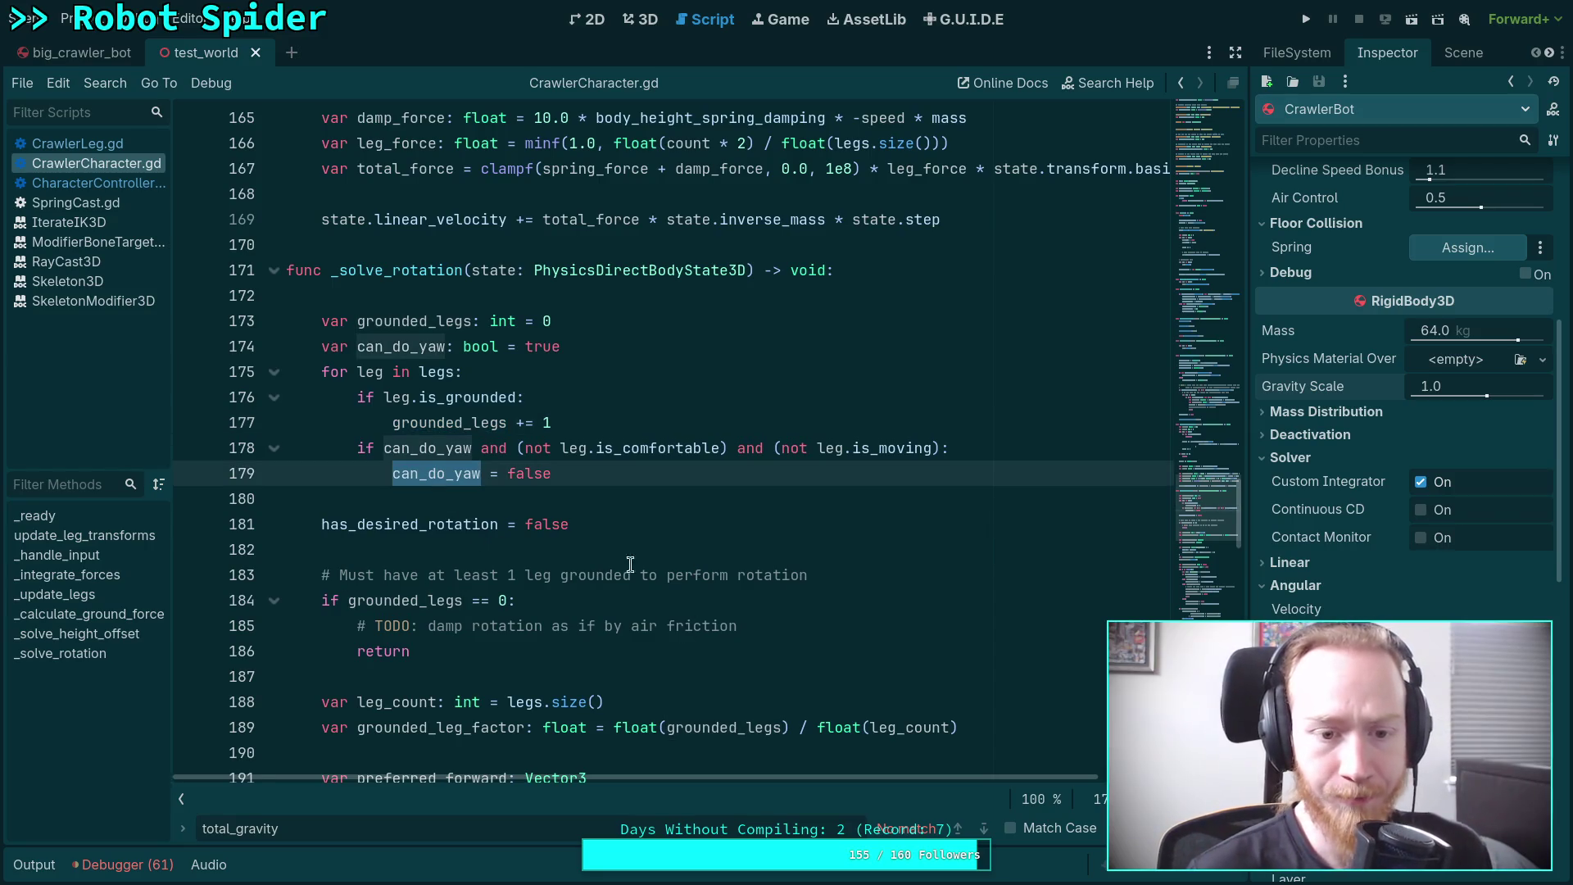
scroll(532, 557, down, 6)
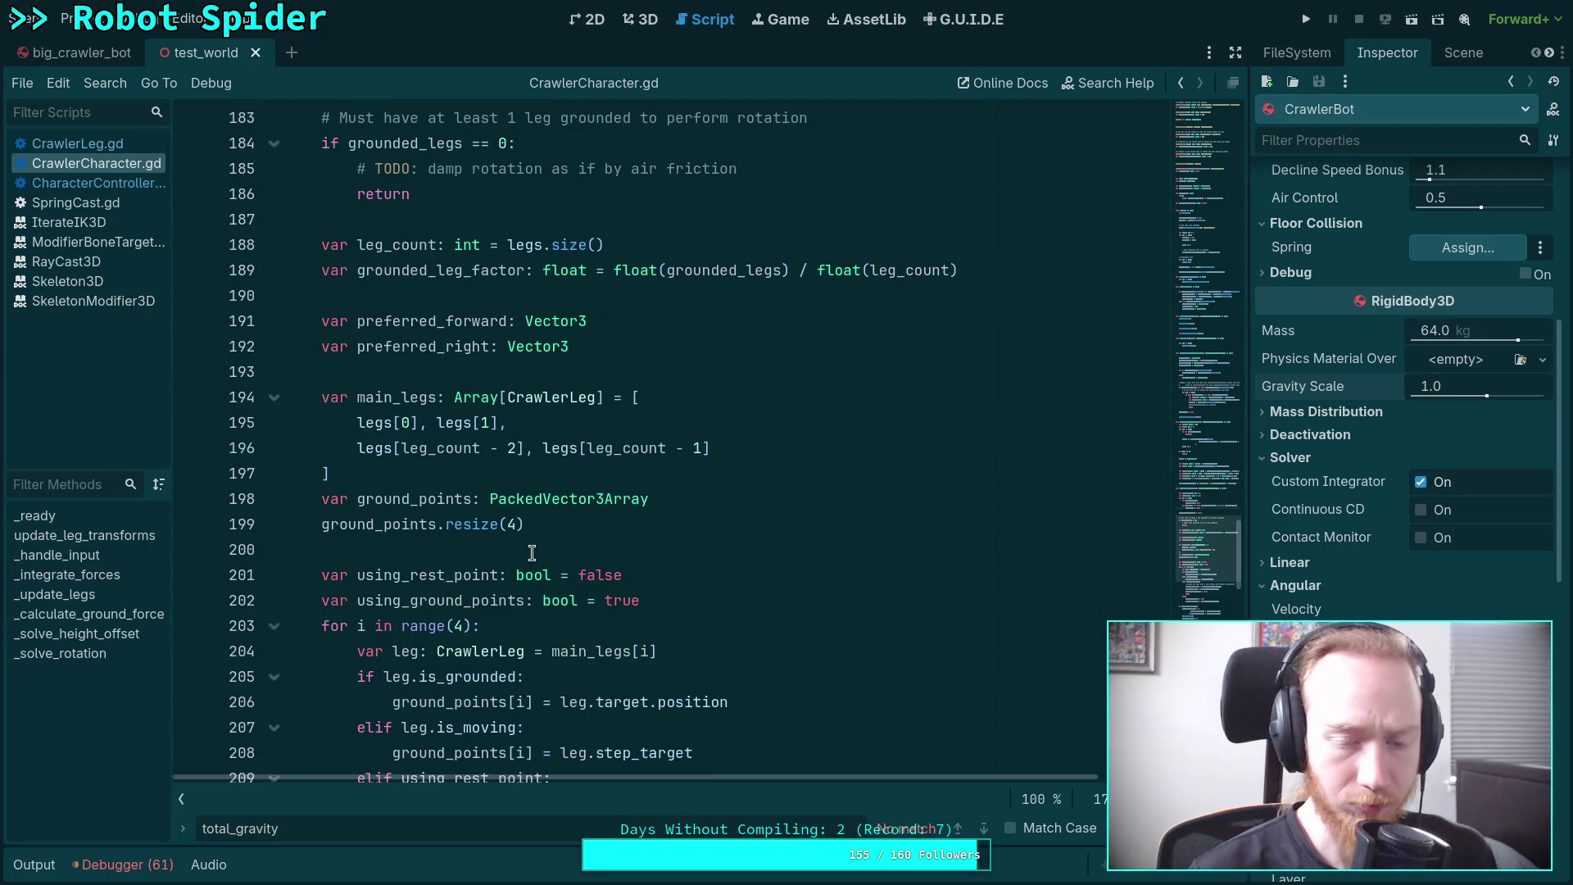
scroll(533, 553, down, 10)
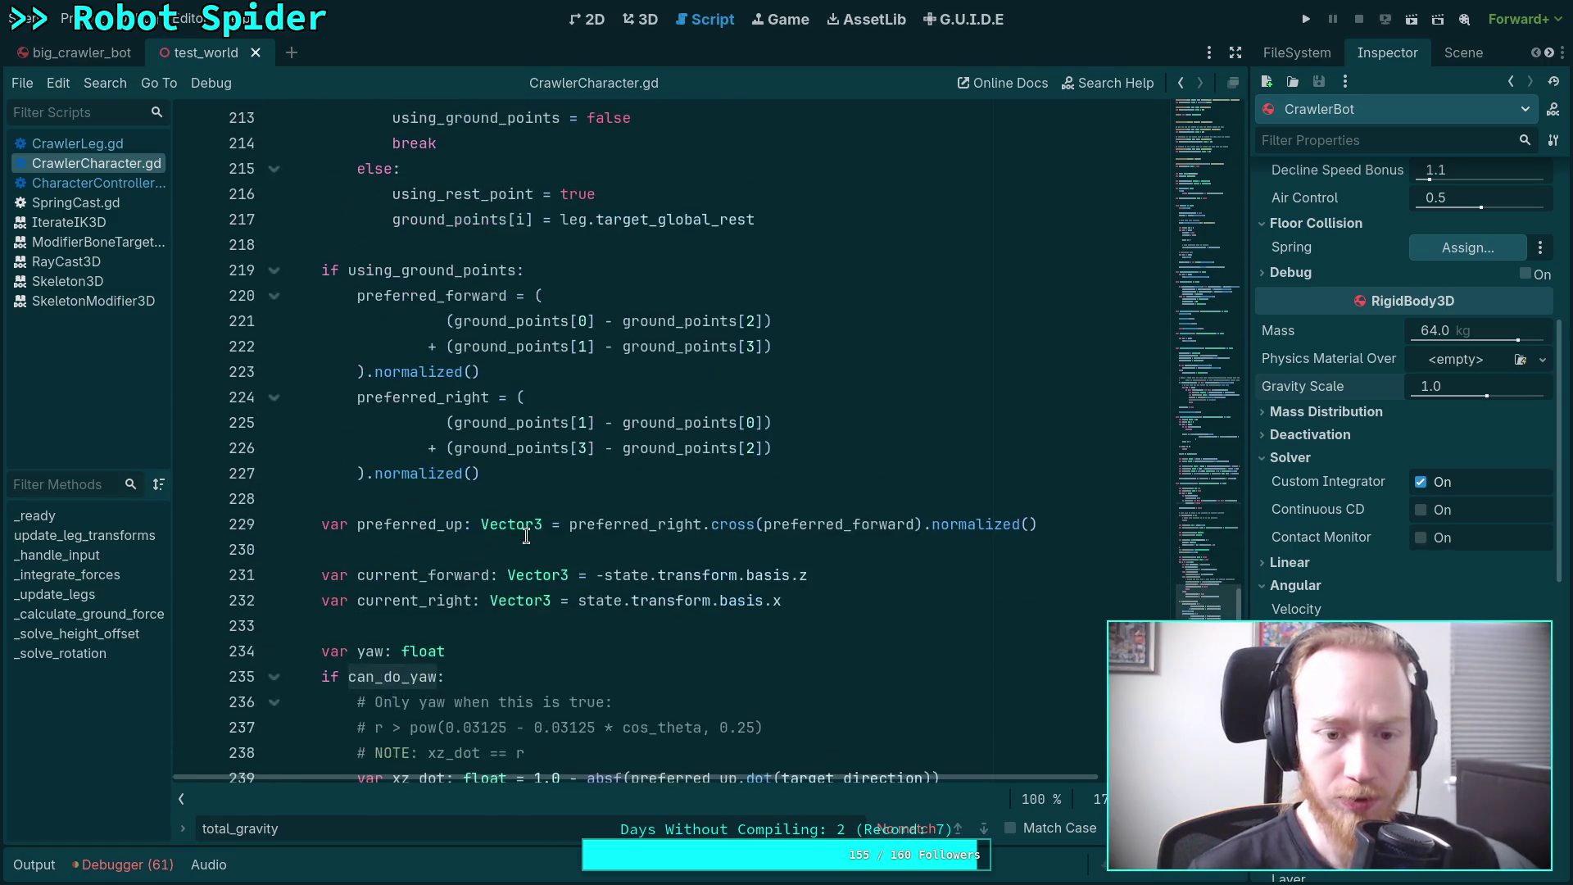
scroll(526, 536, down, 11)
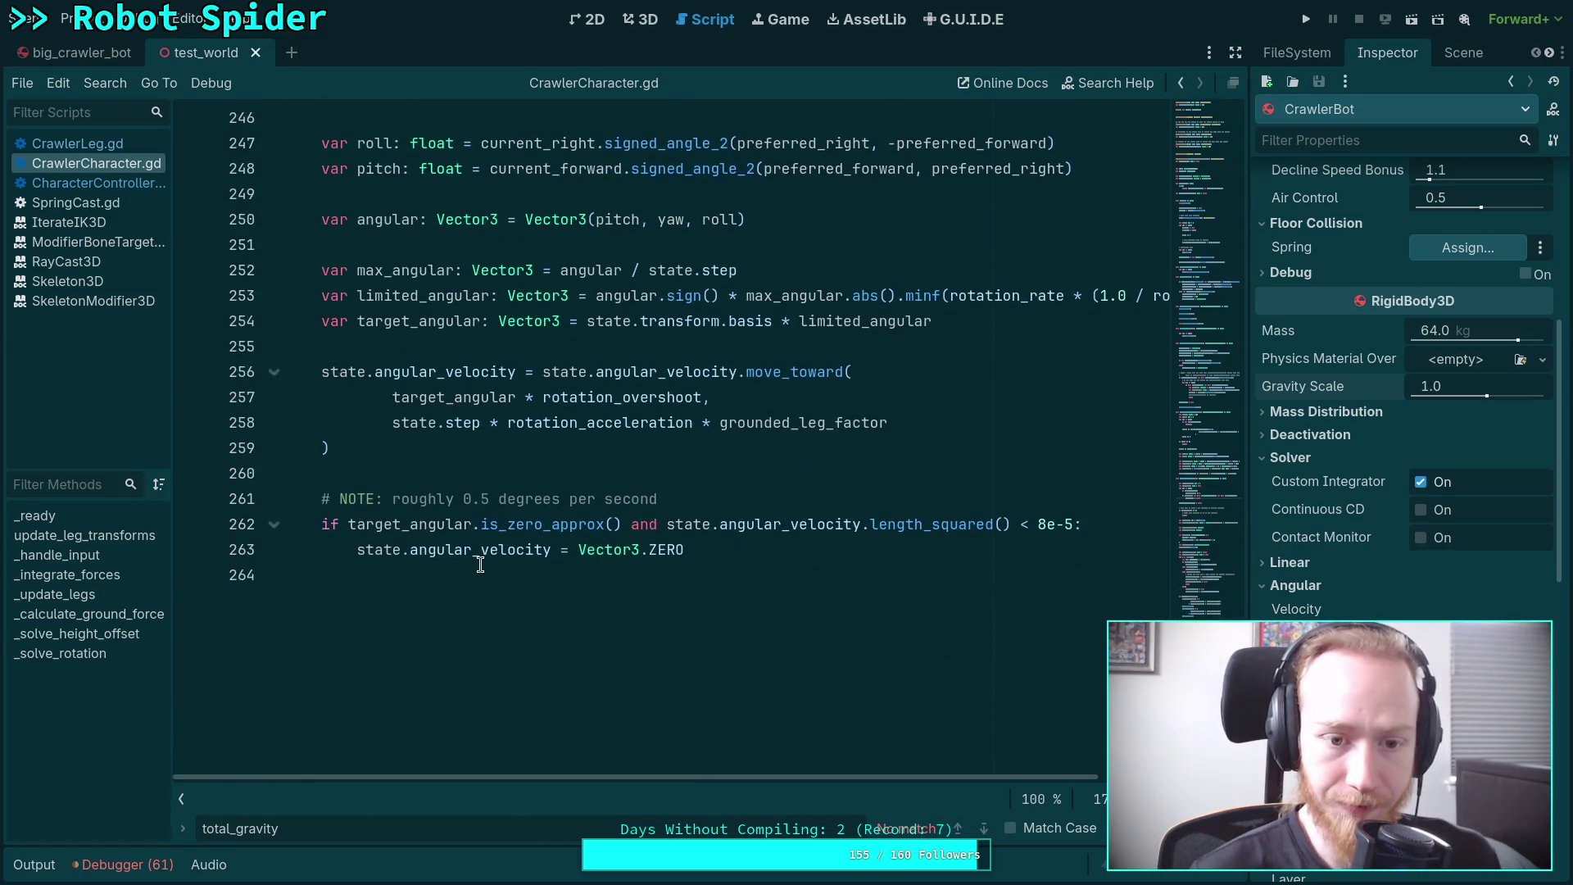
scroll(485, 554, up, 20)
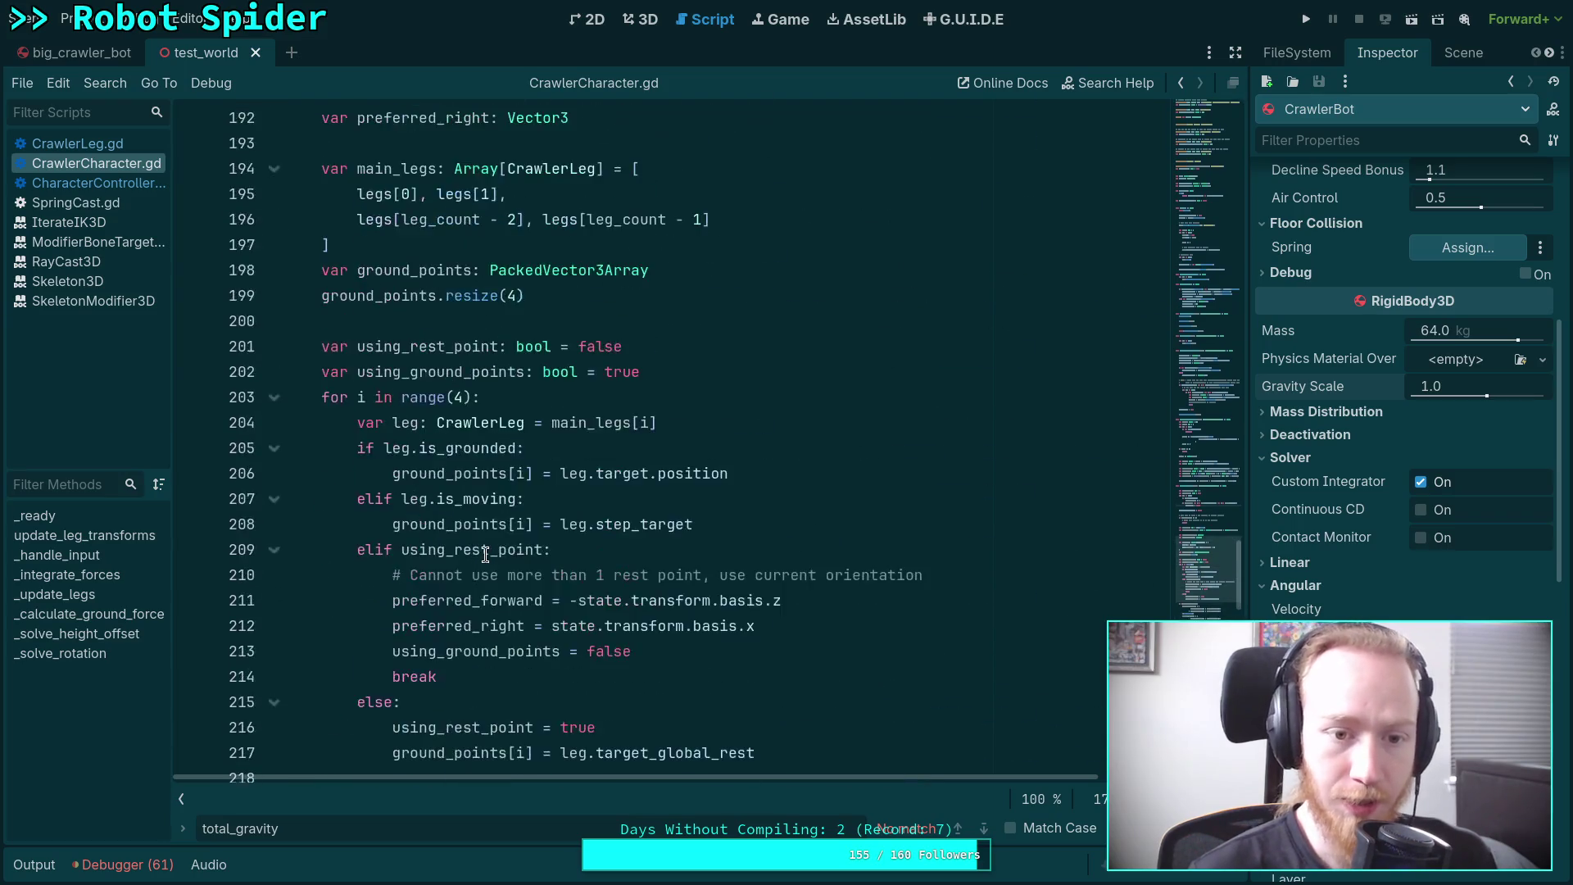
scroll(485, 554, down, 6)
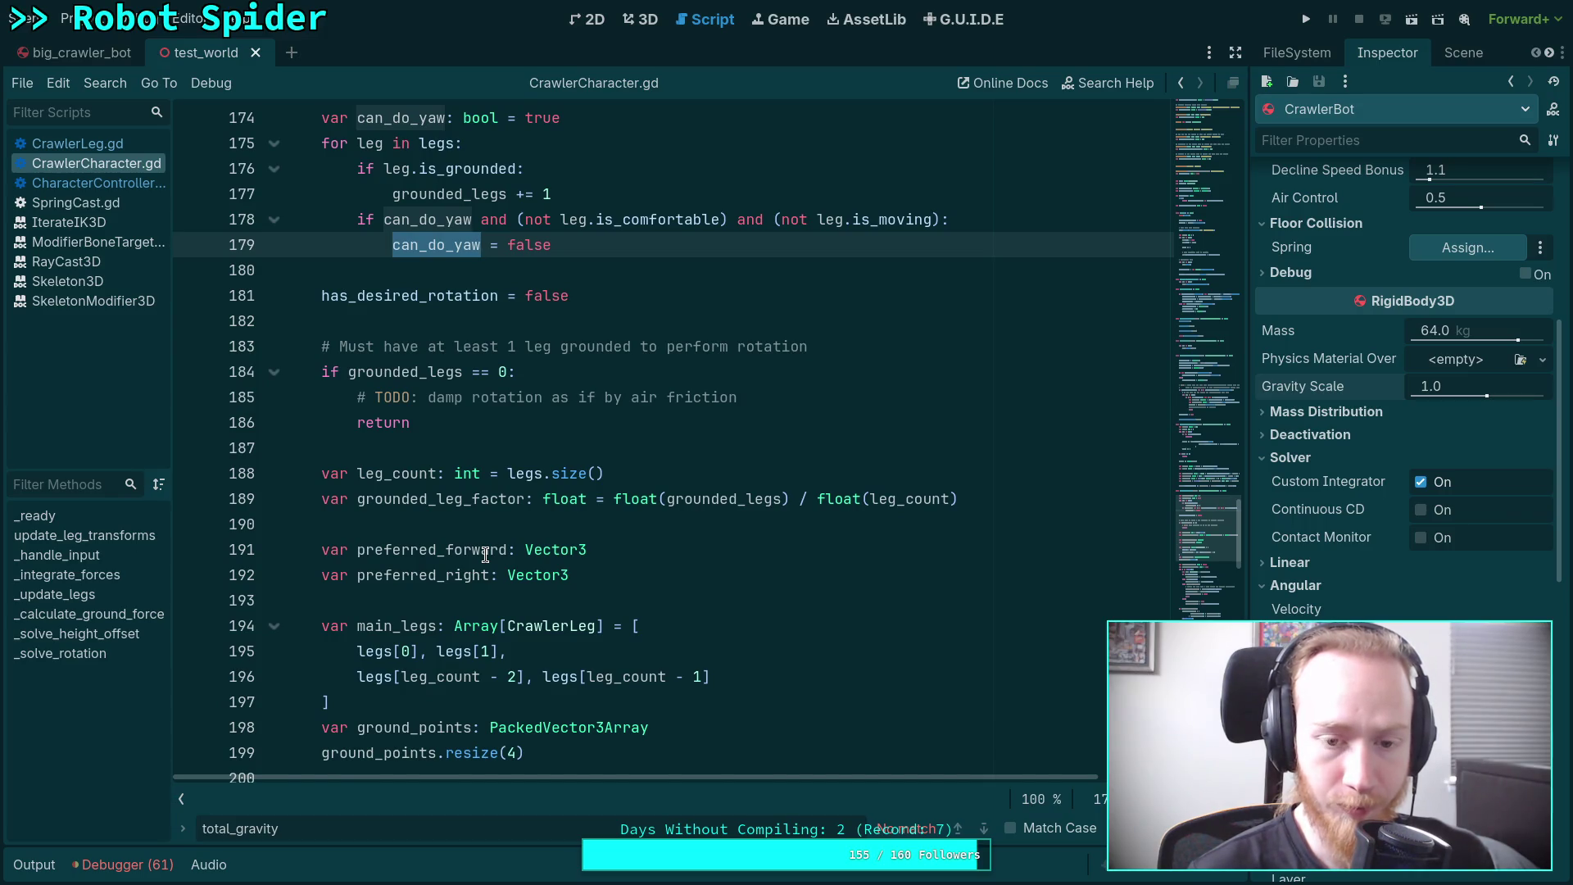
- Highlight the uses of preferred_right, then open CharacterController.gd
click(485, 575)
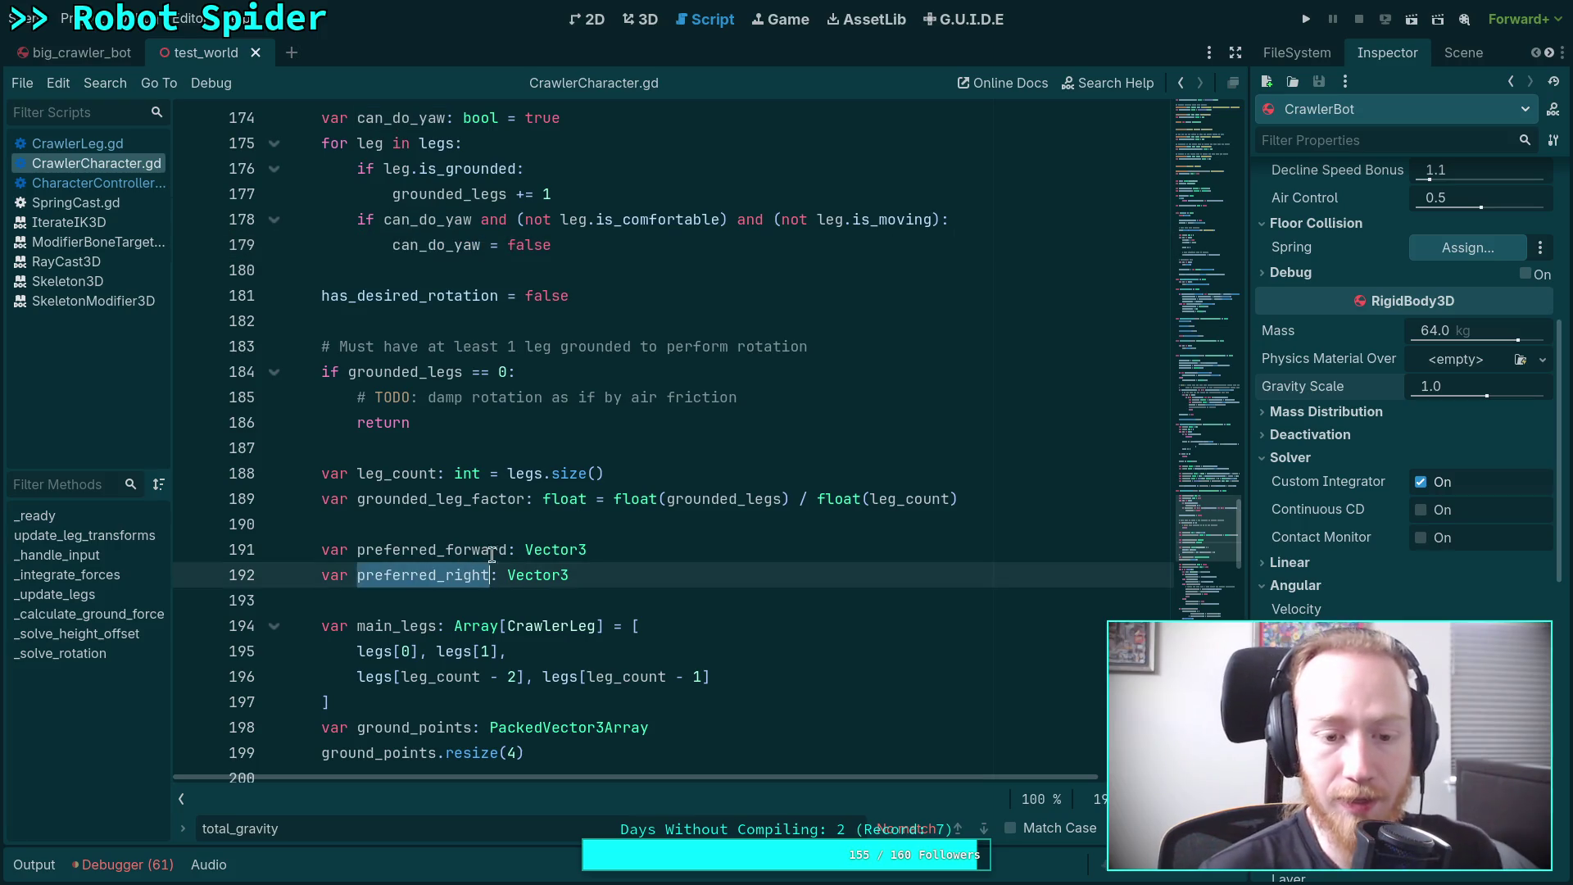
scroll(502, 550, down, 7)
scroll(502, 550, down, 1)
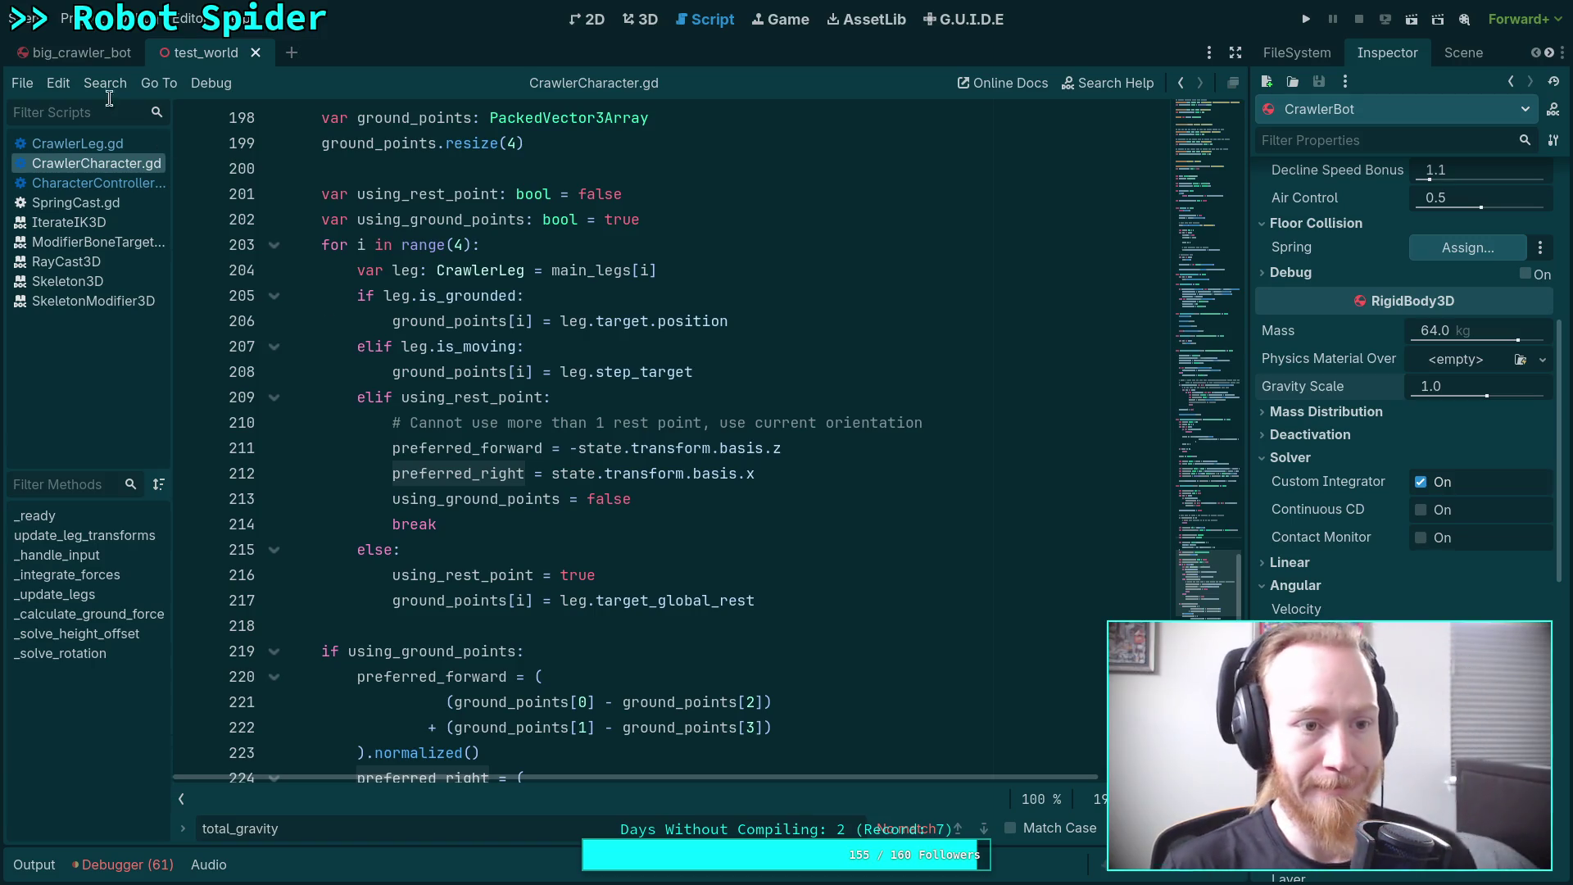
click(77, 180)
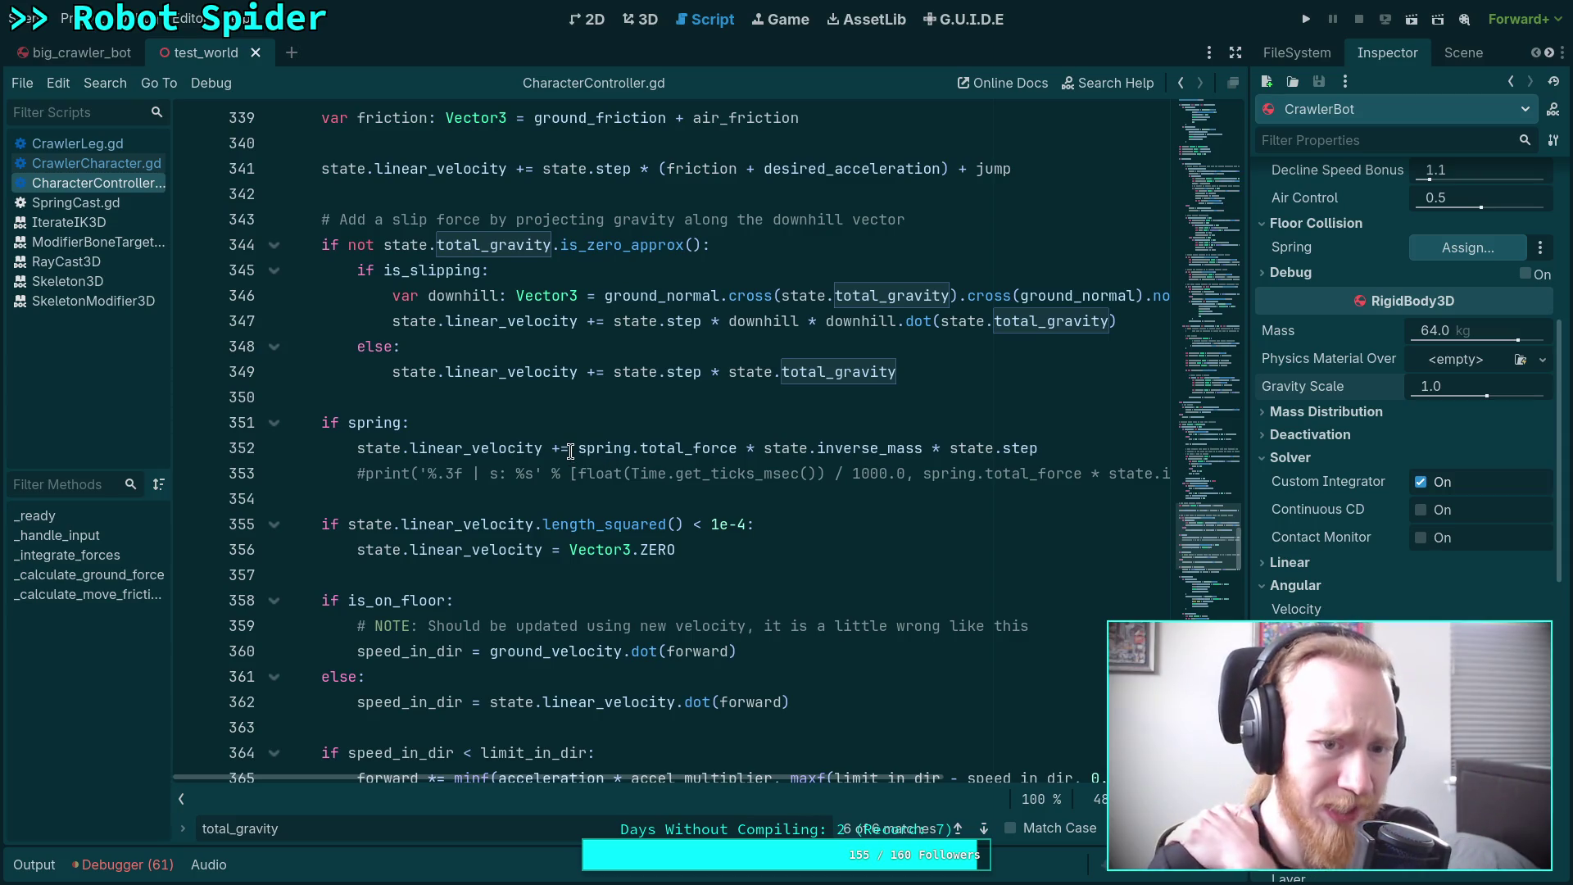
- Switch to CrawlerCharacter.gd and scroll to the height-offset velocity update near line 156
scroll(571, 451, down, 14)
scroll(564, 443, down, 14)
scroll(533, 456, down, 19)
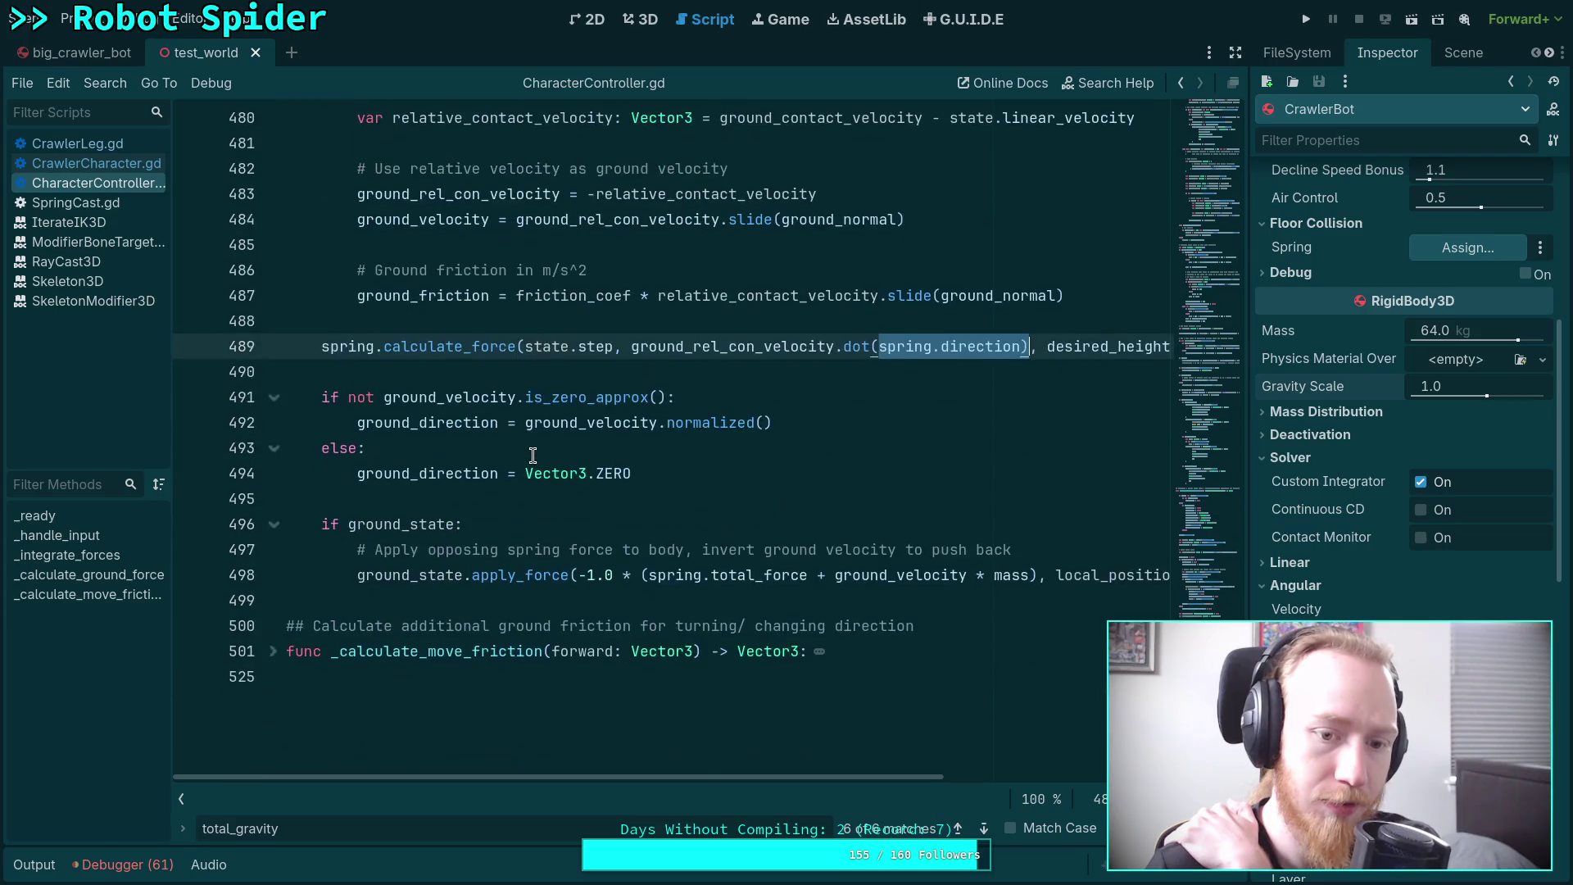
click(102, 164)
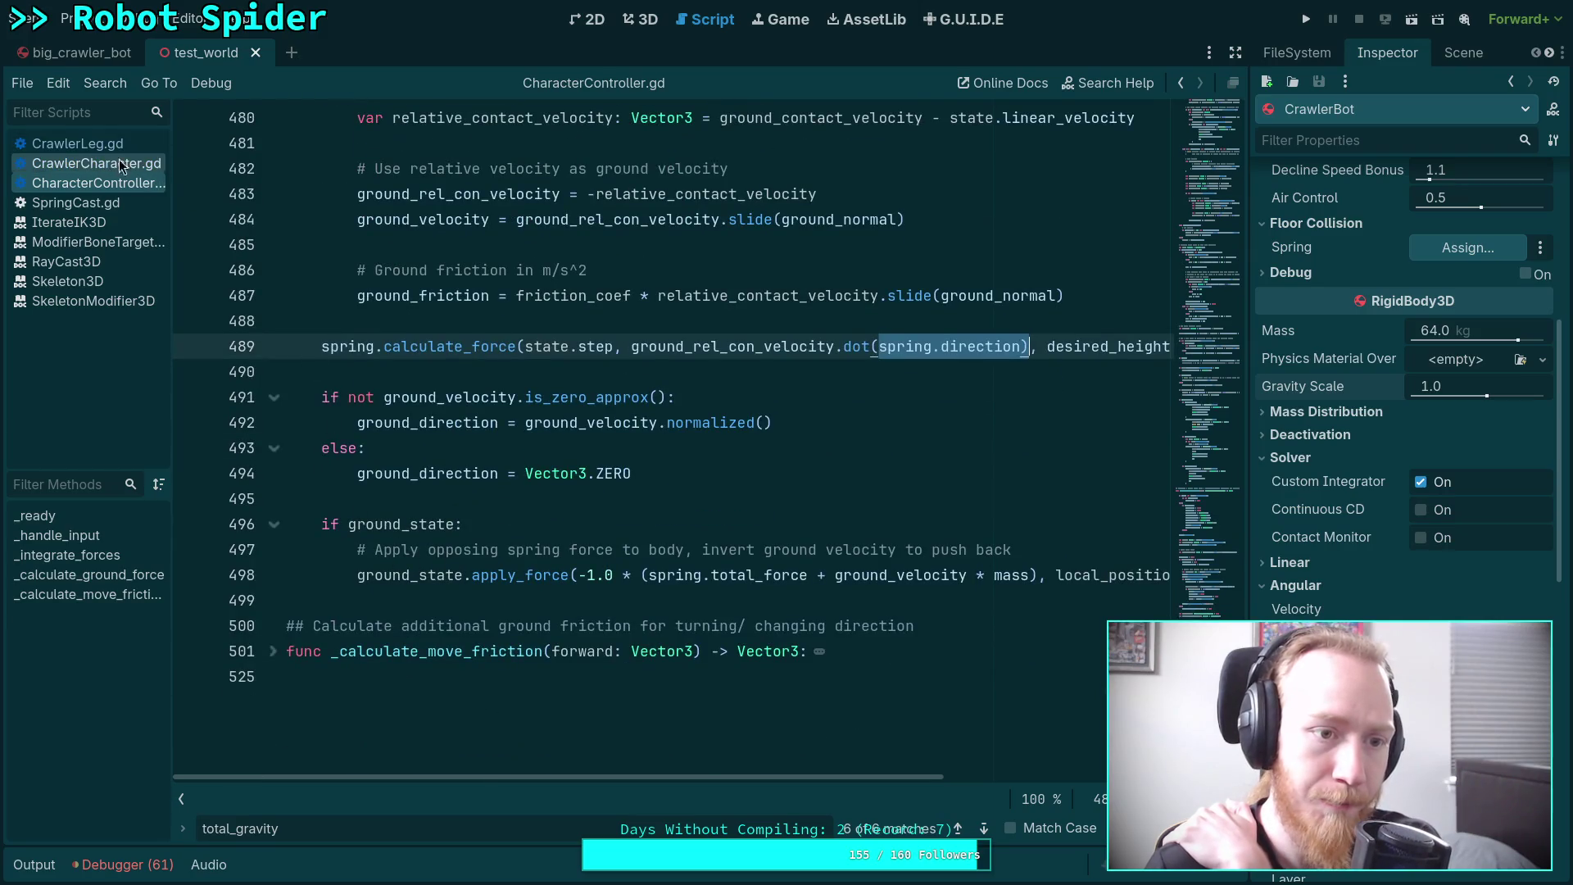
scroll(846, 537, down, 10)
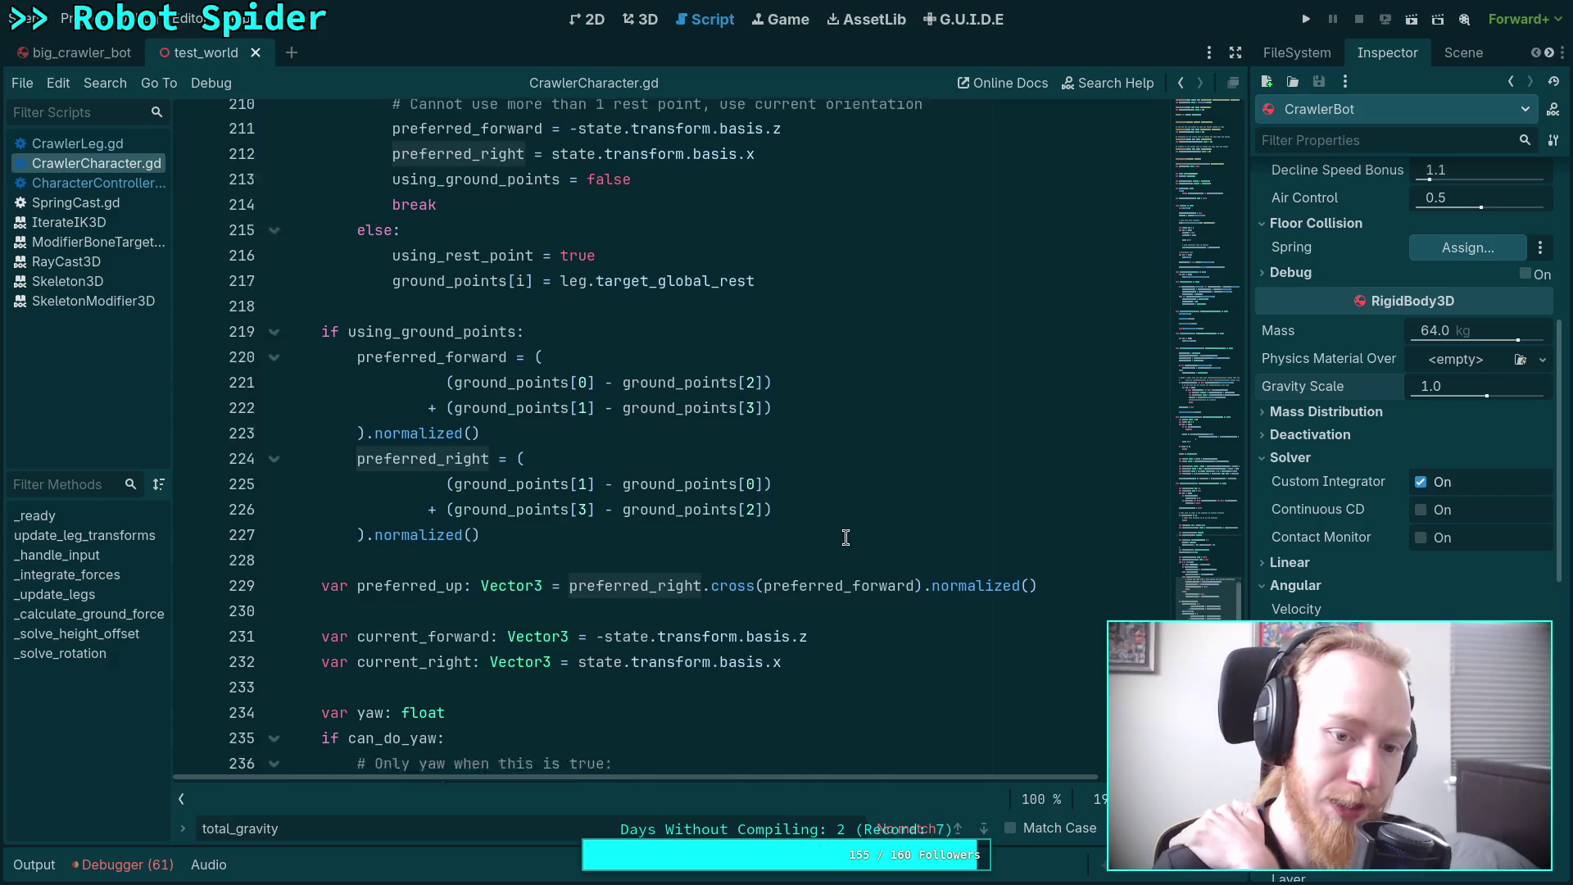
scroll(847, 538, down, 6)
scroll(543, 513, up, 20)
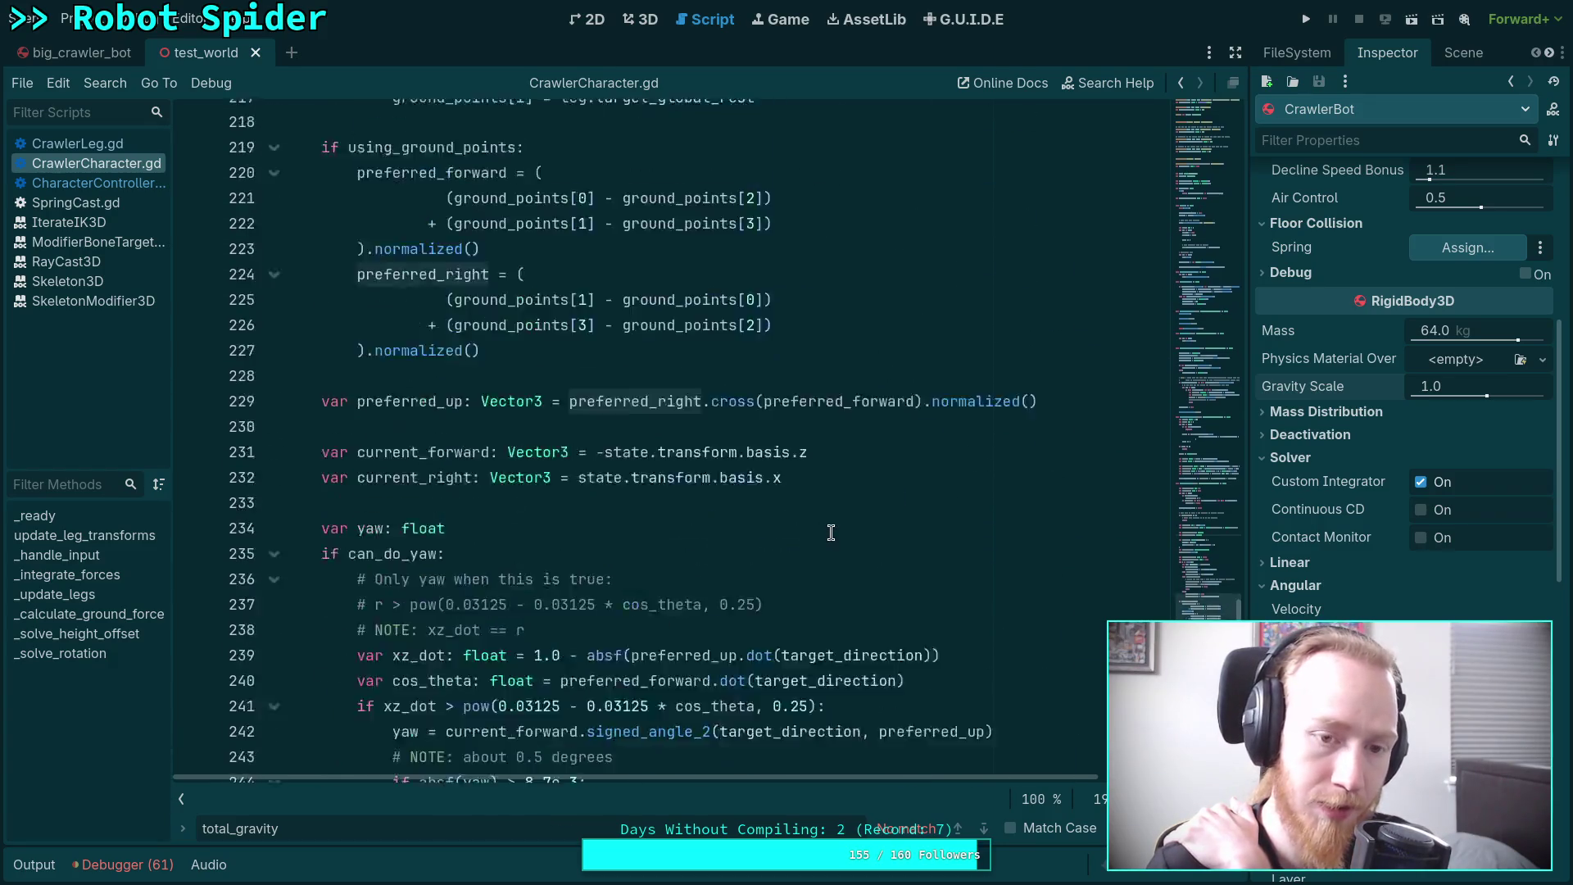
scroll(544, 512, up, 10)
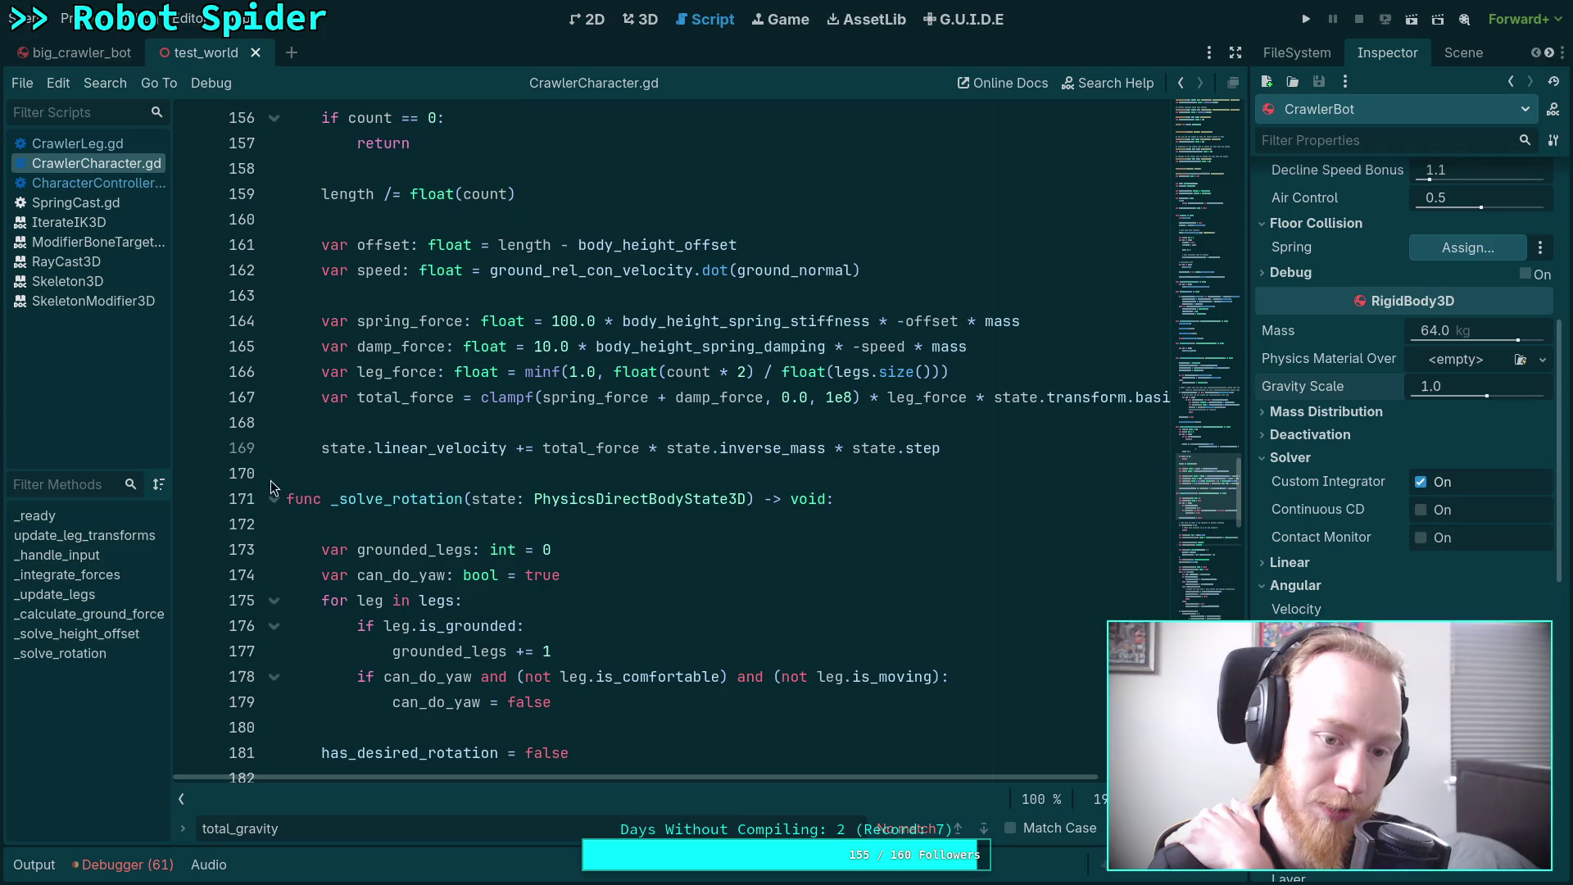
- Fold the _solve_rotation body and delete the 'var leg_force' declaration line
click(276, 499)
click(352, 449)
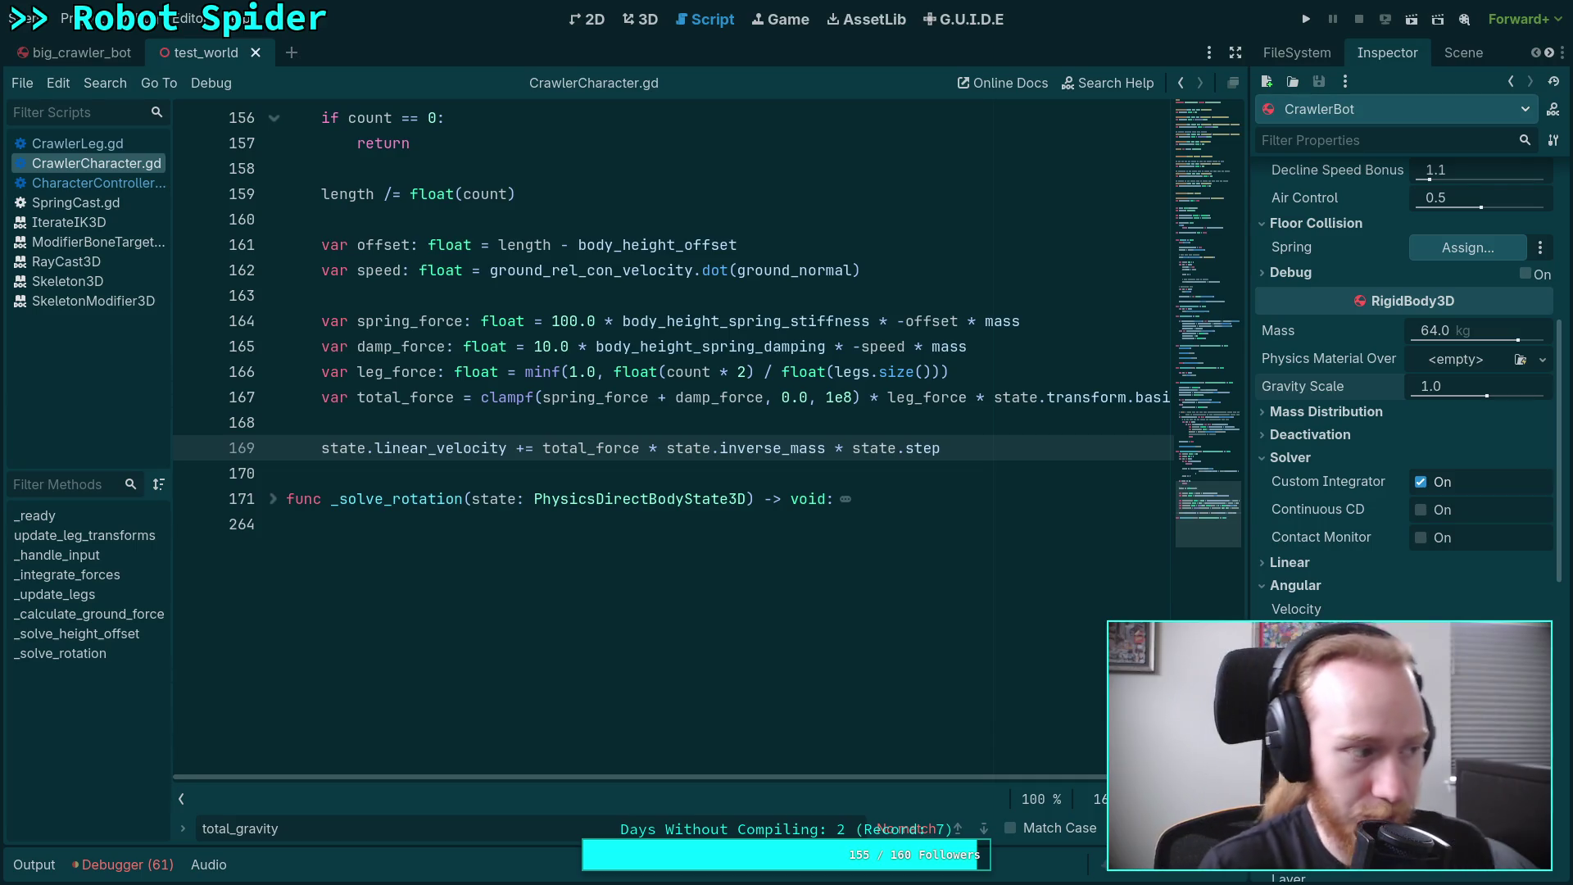
scroll(927, 541, up, 2)
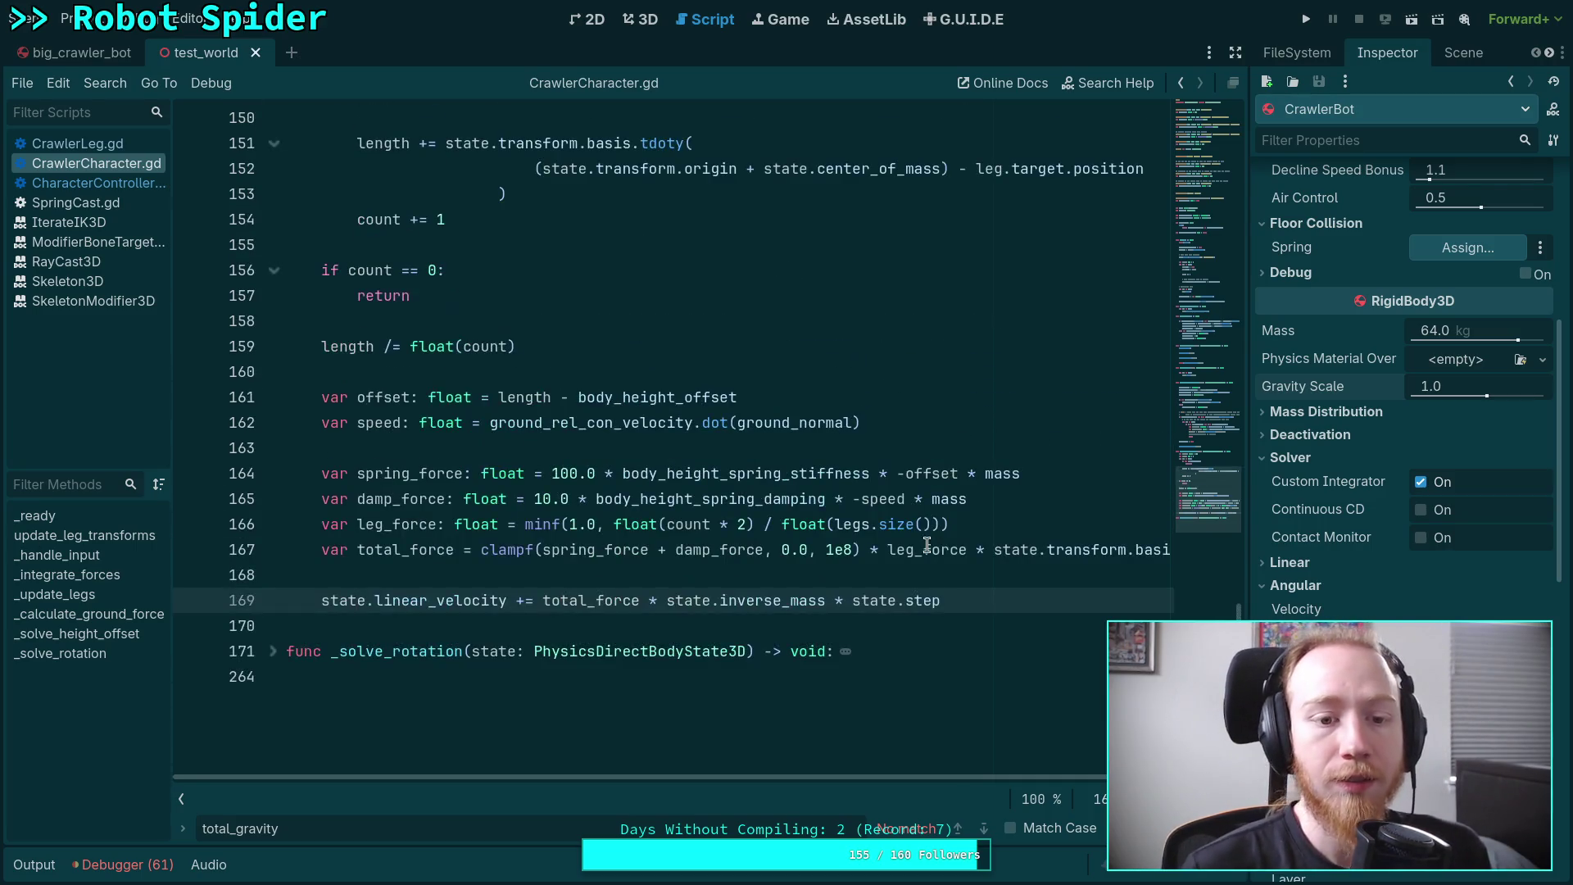
drag(1035, 521, 1070, 505)
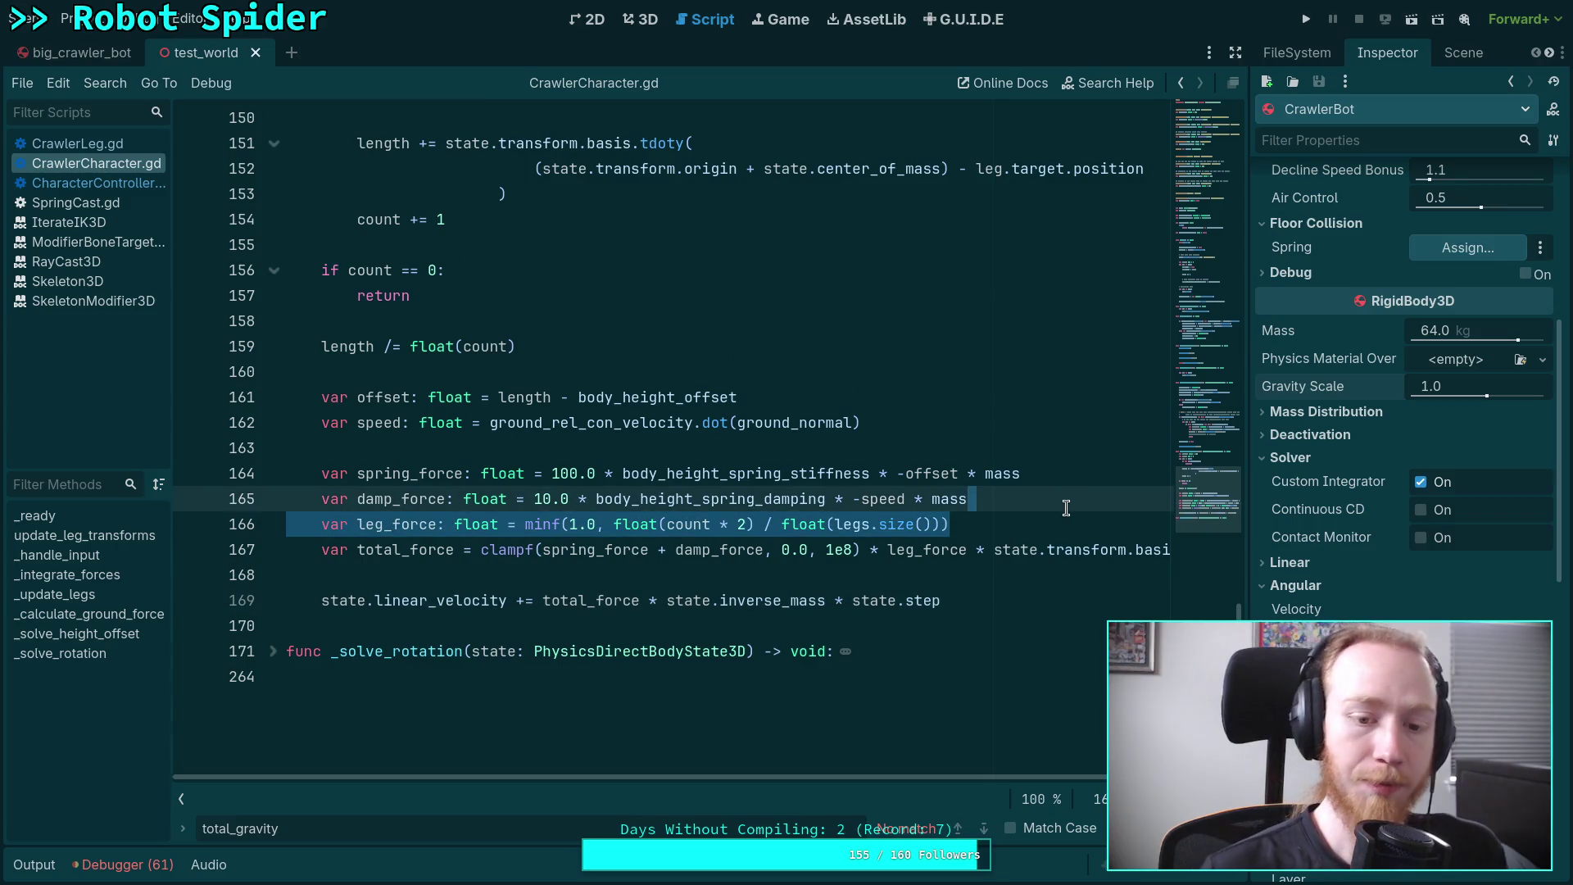
key(BackSpace)
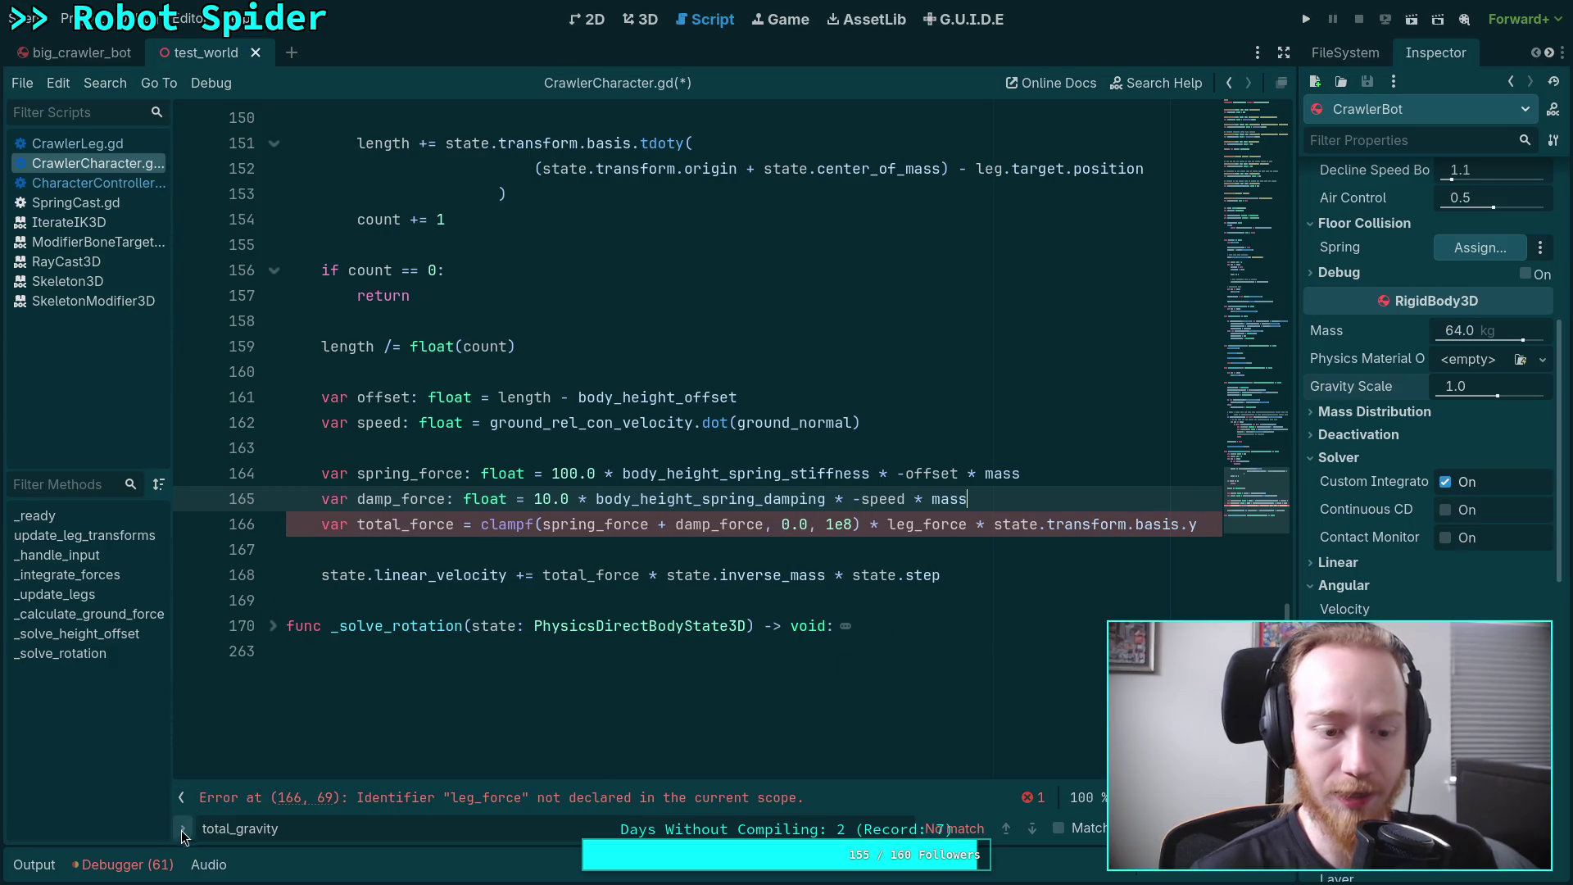
- Hide the script and method lists to widen the code editor
click(181, 798)
scroll(422, 584, up, 3)
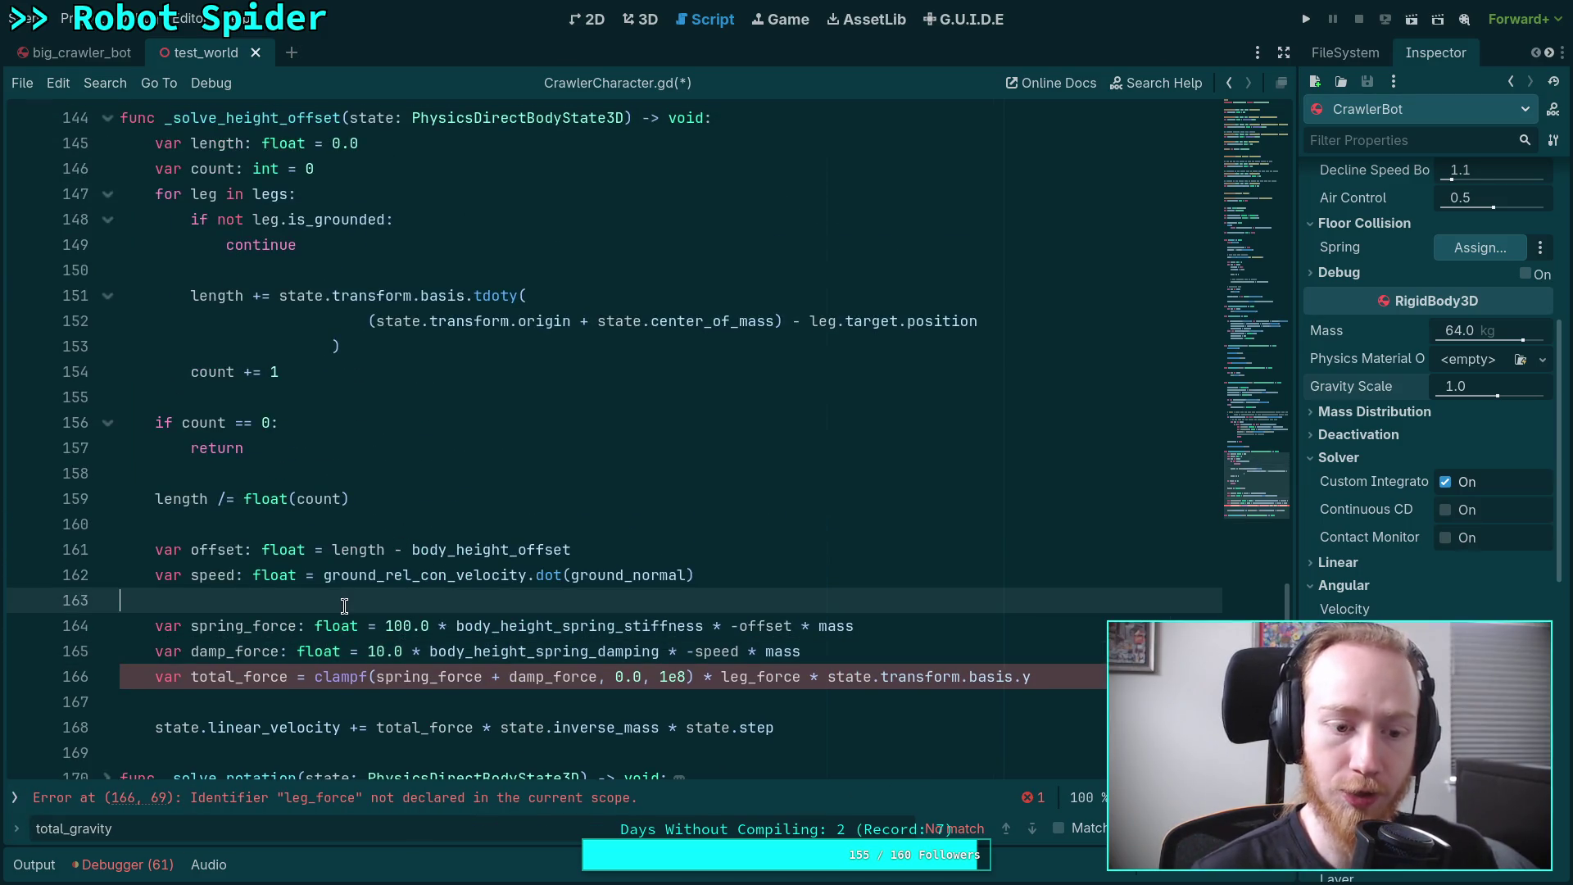
scroll(422, 584, down, 1)
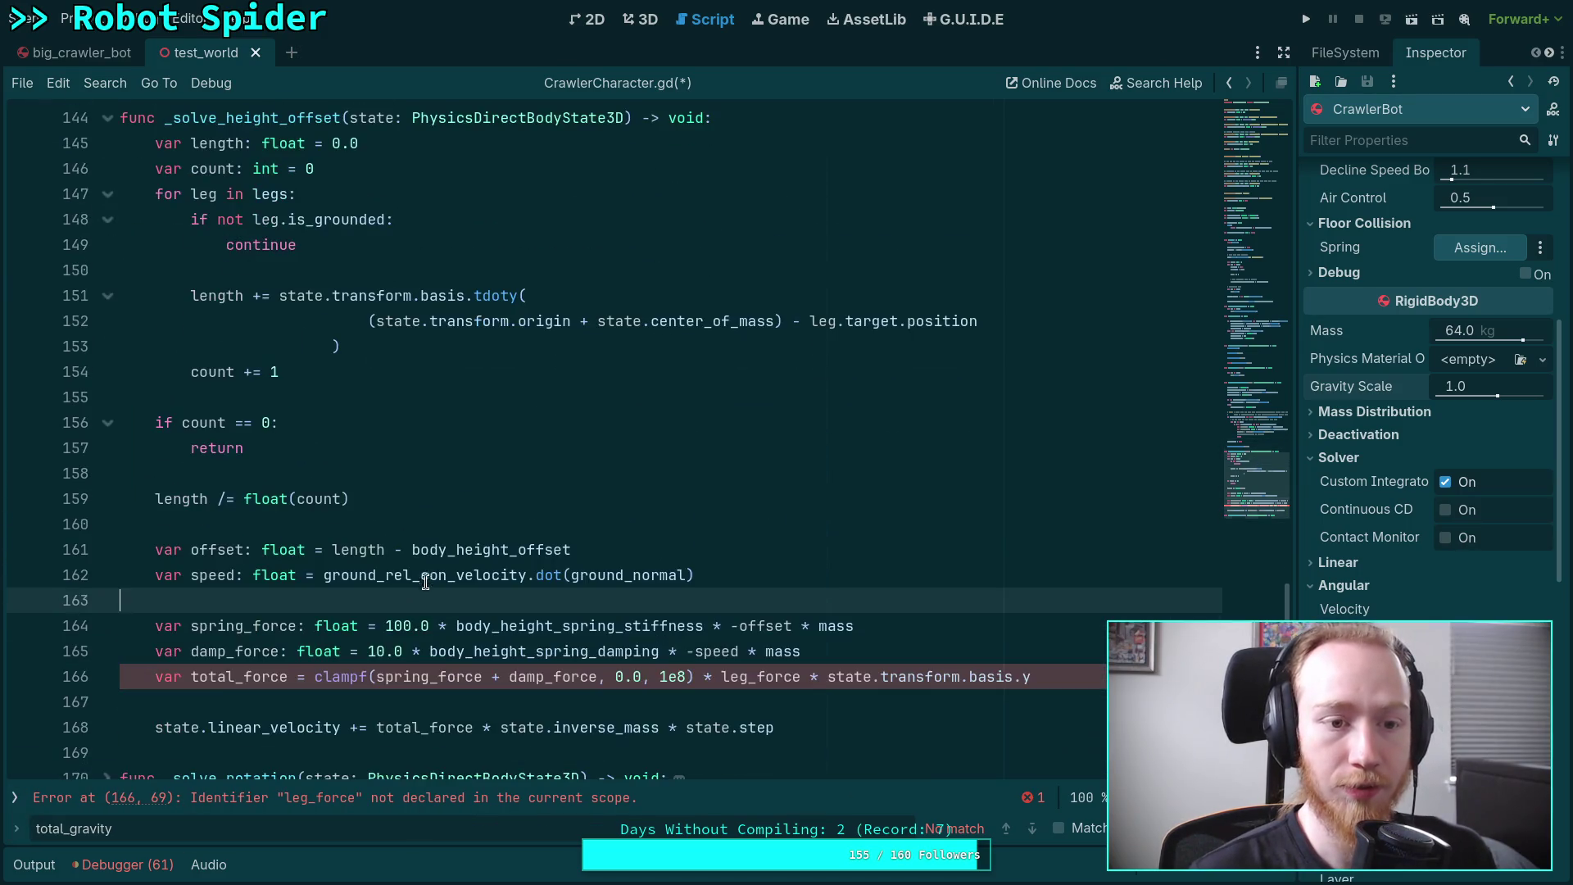
click(407, 345)
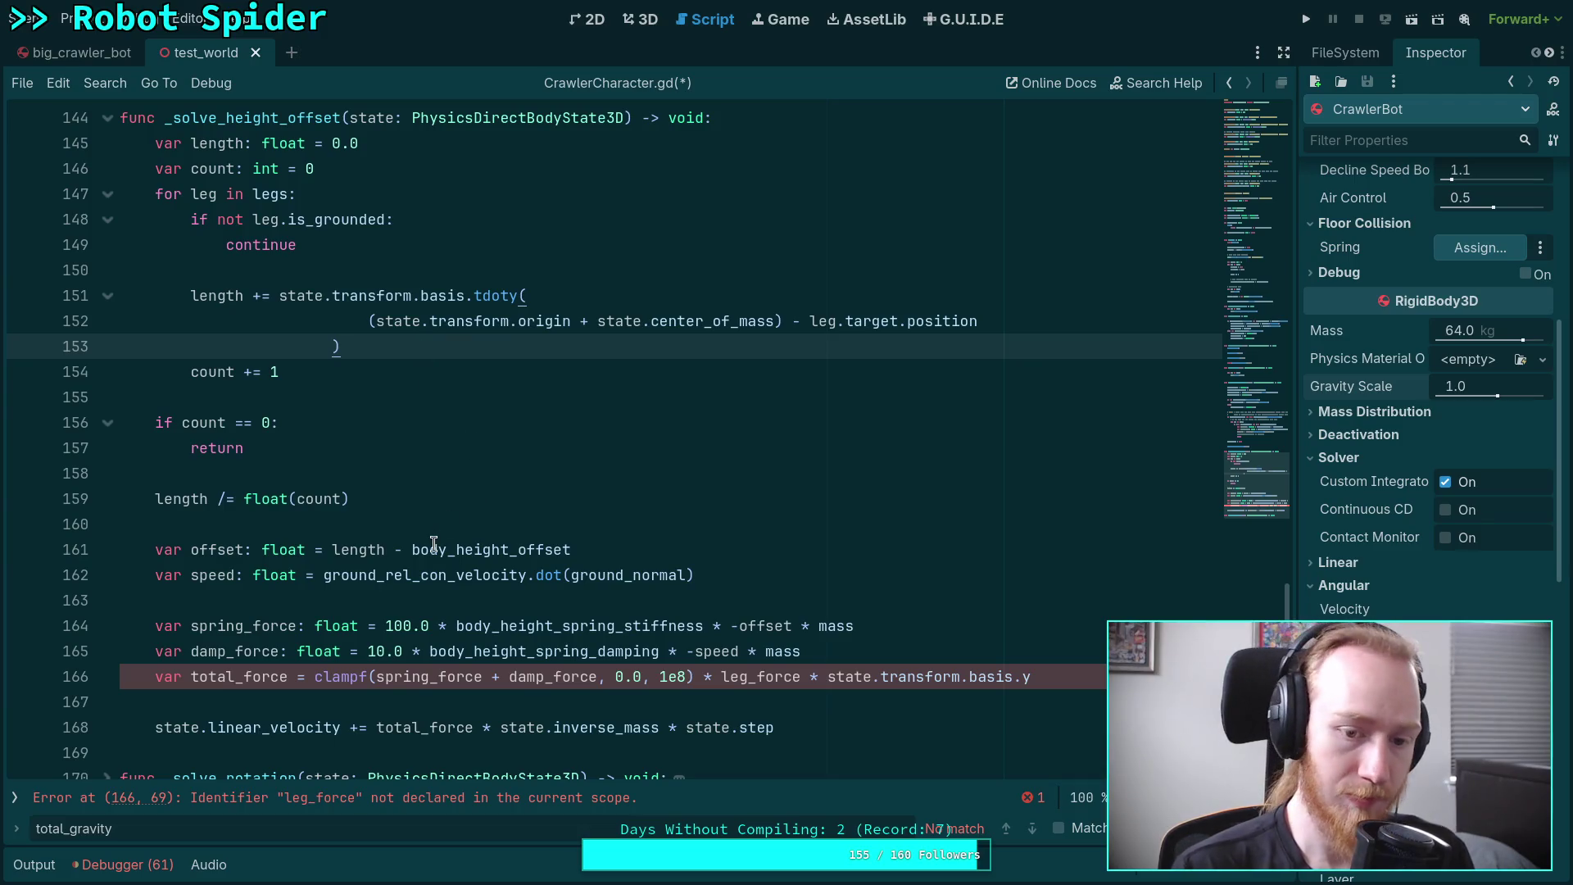
mouse_move(434, 545)
click(244, 570)
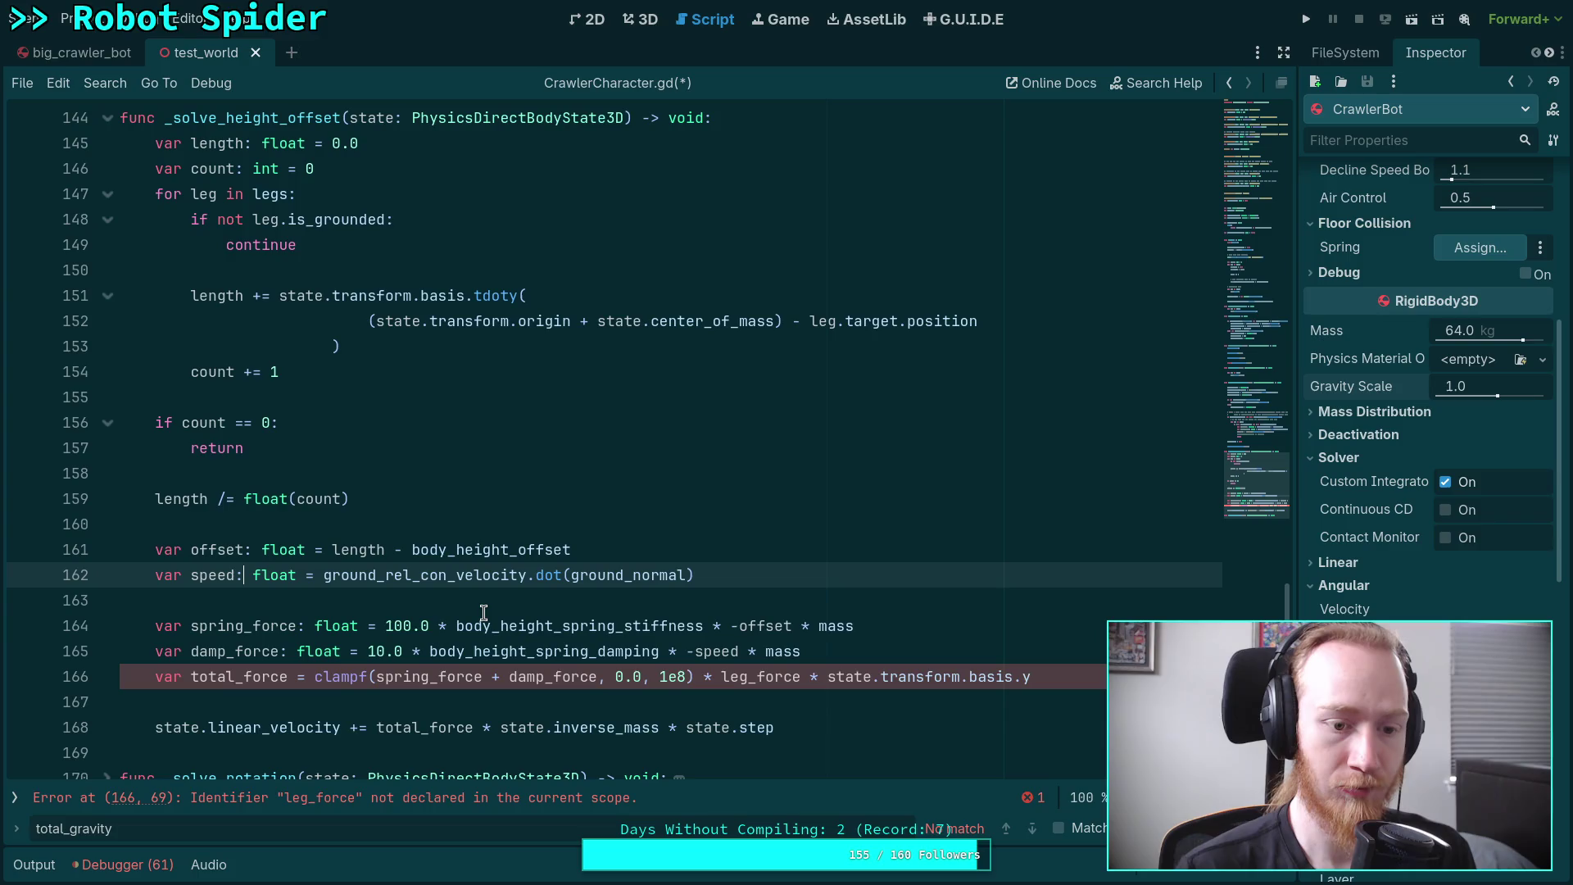
mouse_move(484, 613)
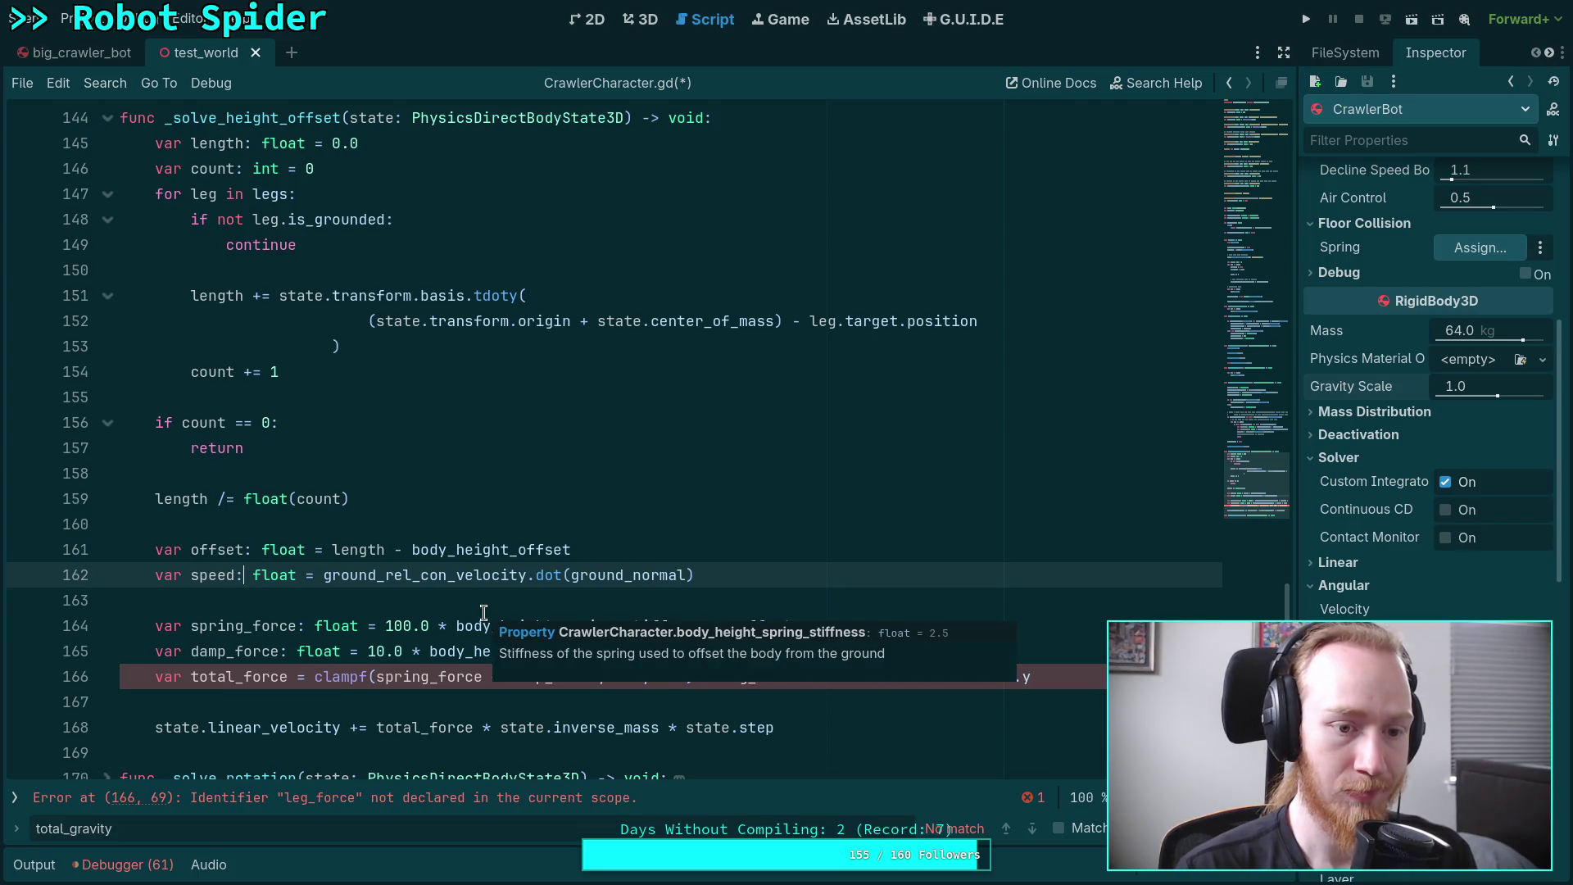
key(alt+Up)
key(alt+Up)
key(alt+Up)
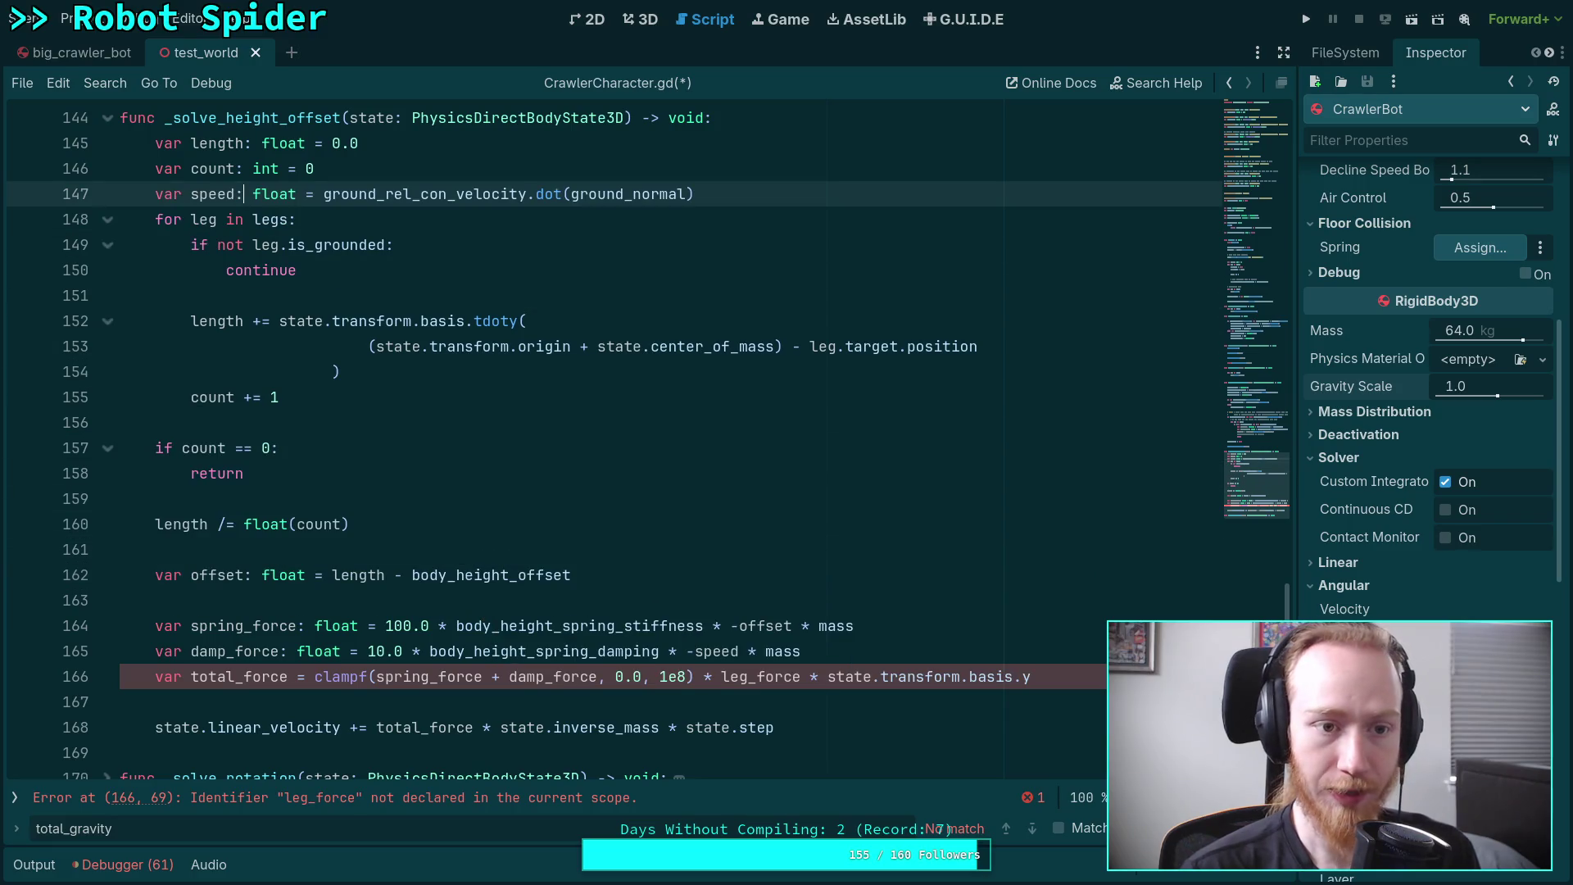
key(alt+Up)
key(alt+Up)
key(Down)
key(Down)
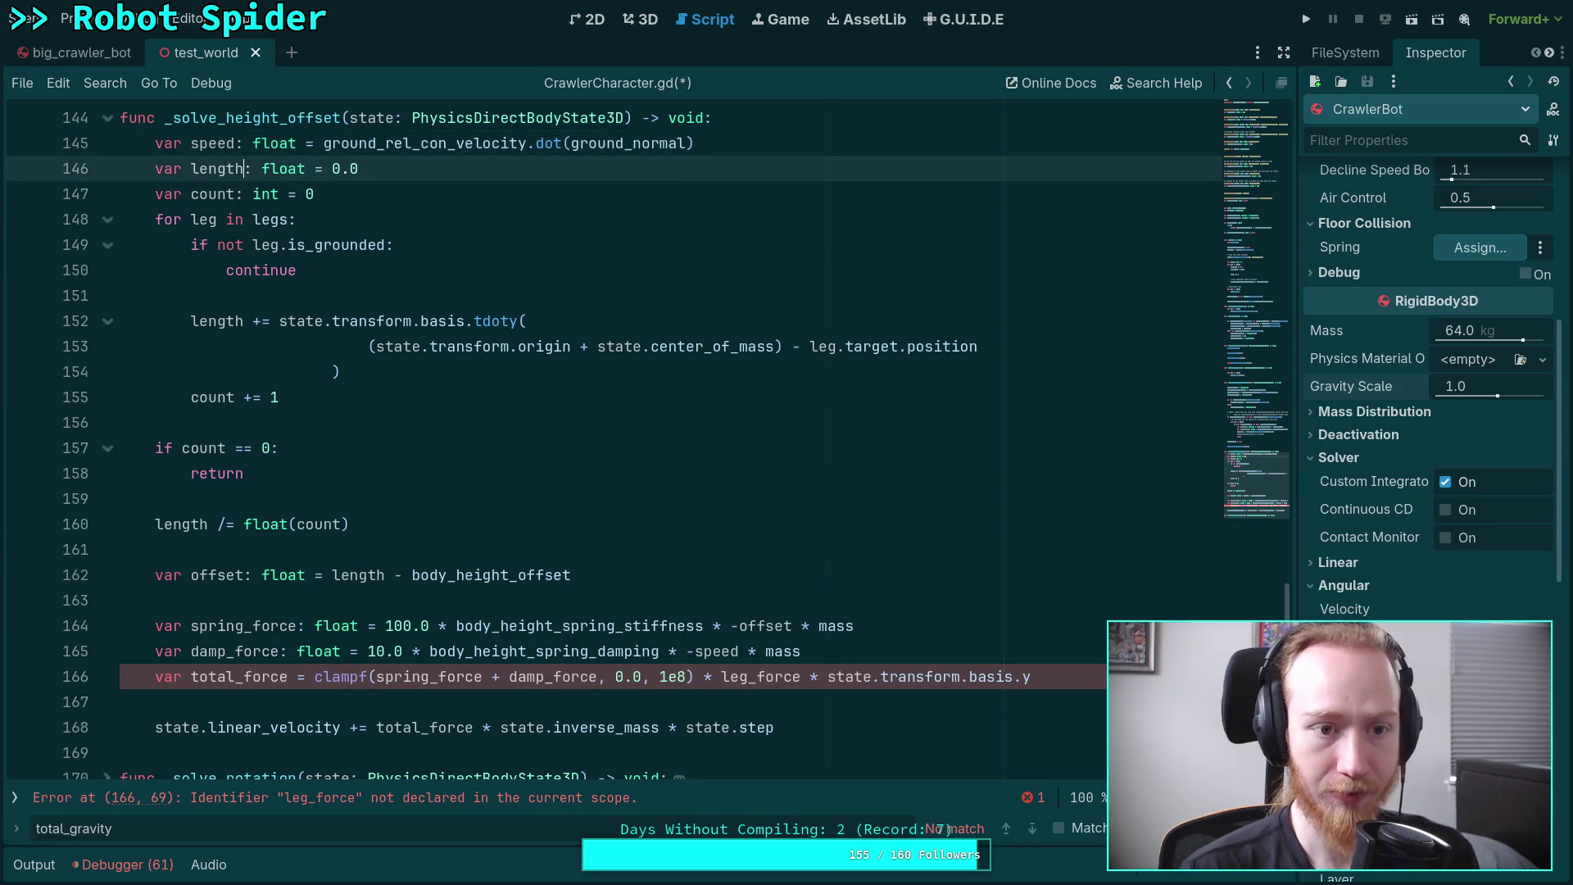
drag(348, 194, 42, 202)
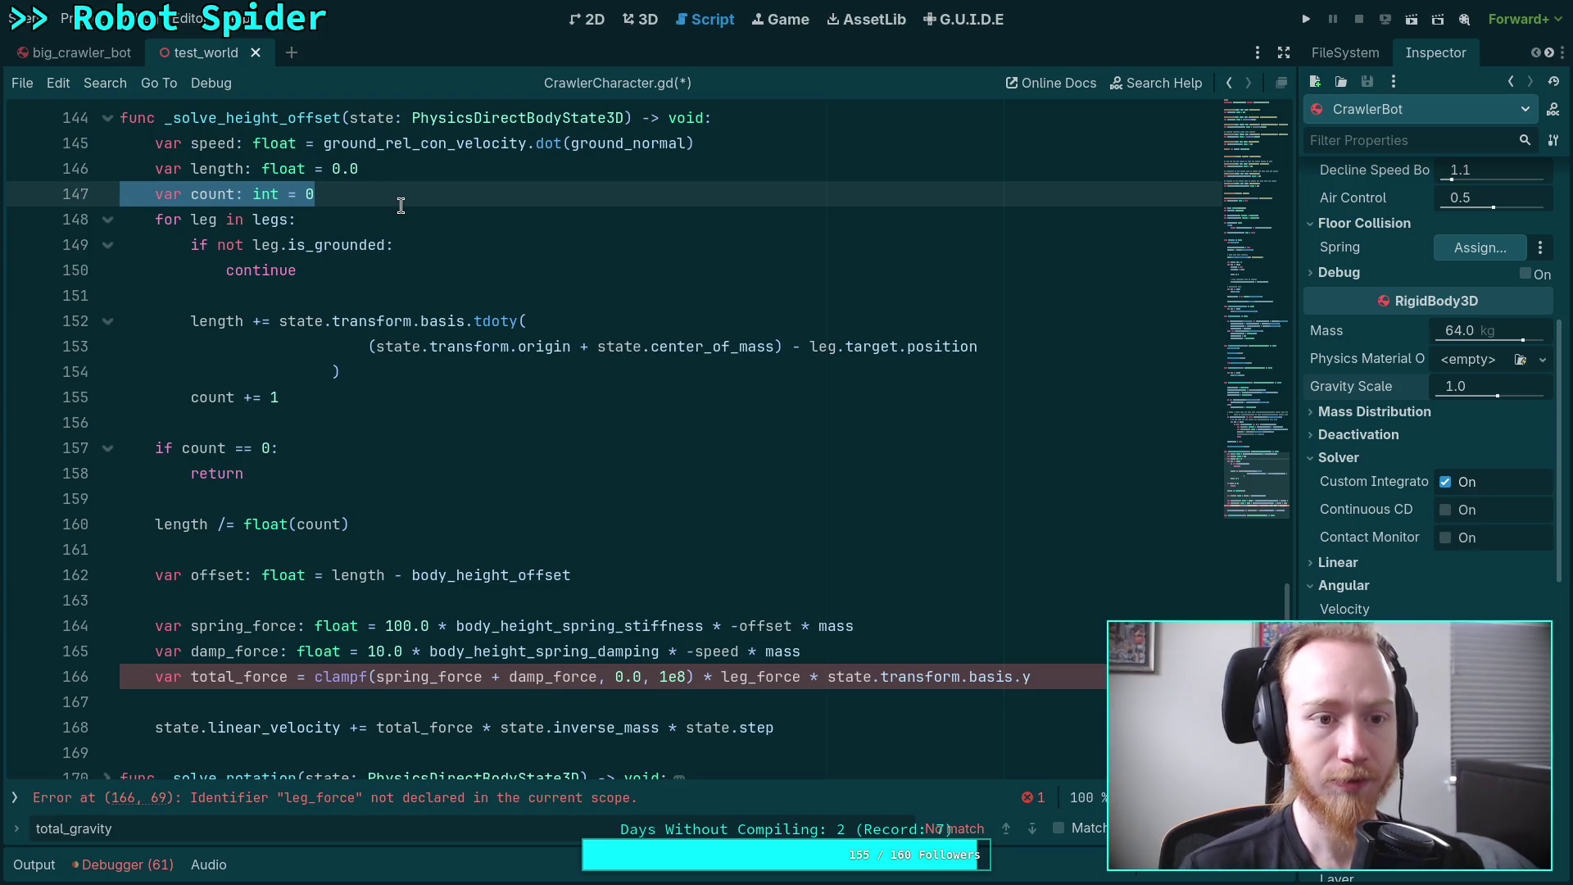
key(BackSpace)
key(BackSpace)
drag(360, 169, 86, 180)
key(BackSpace)
key(BackSpace)
click(193, 271)
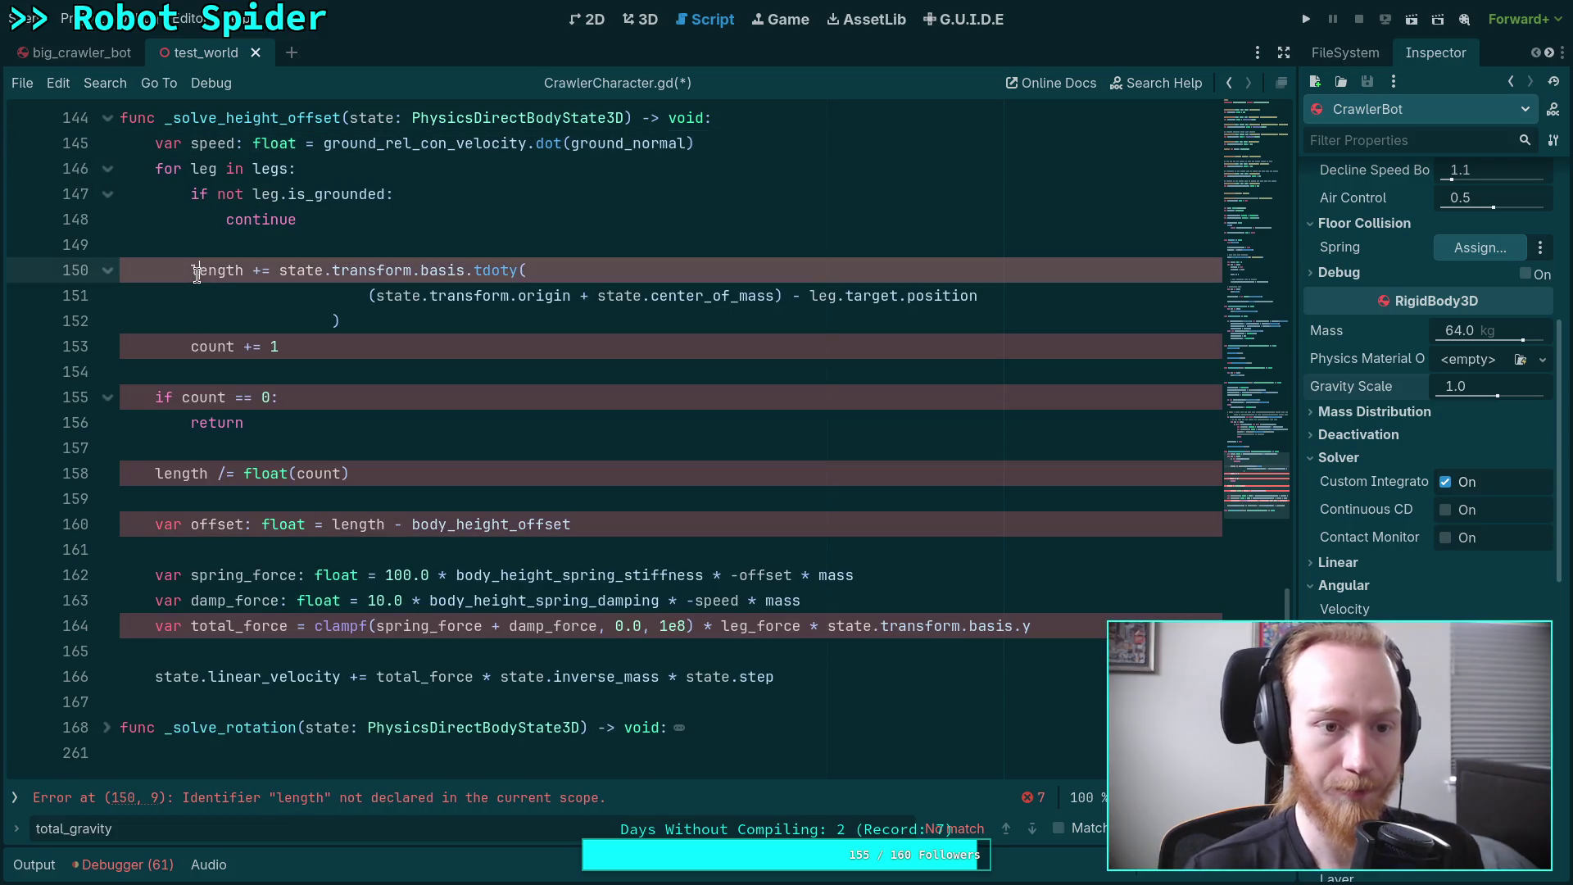
text(var length)
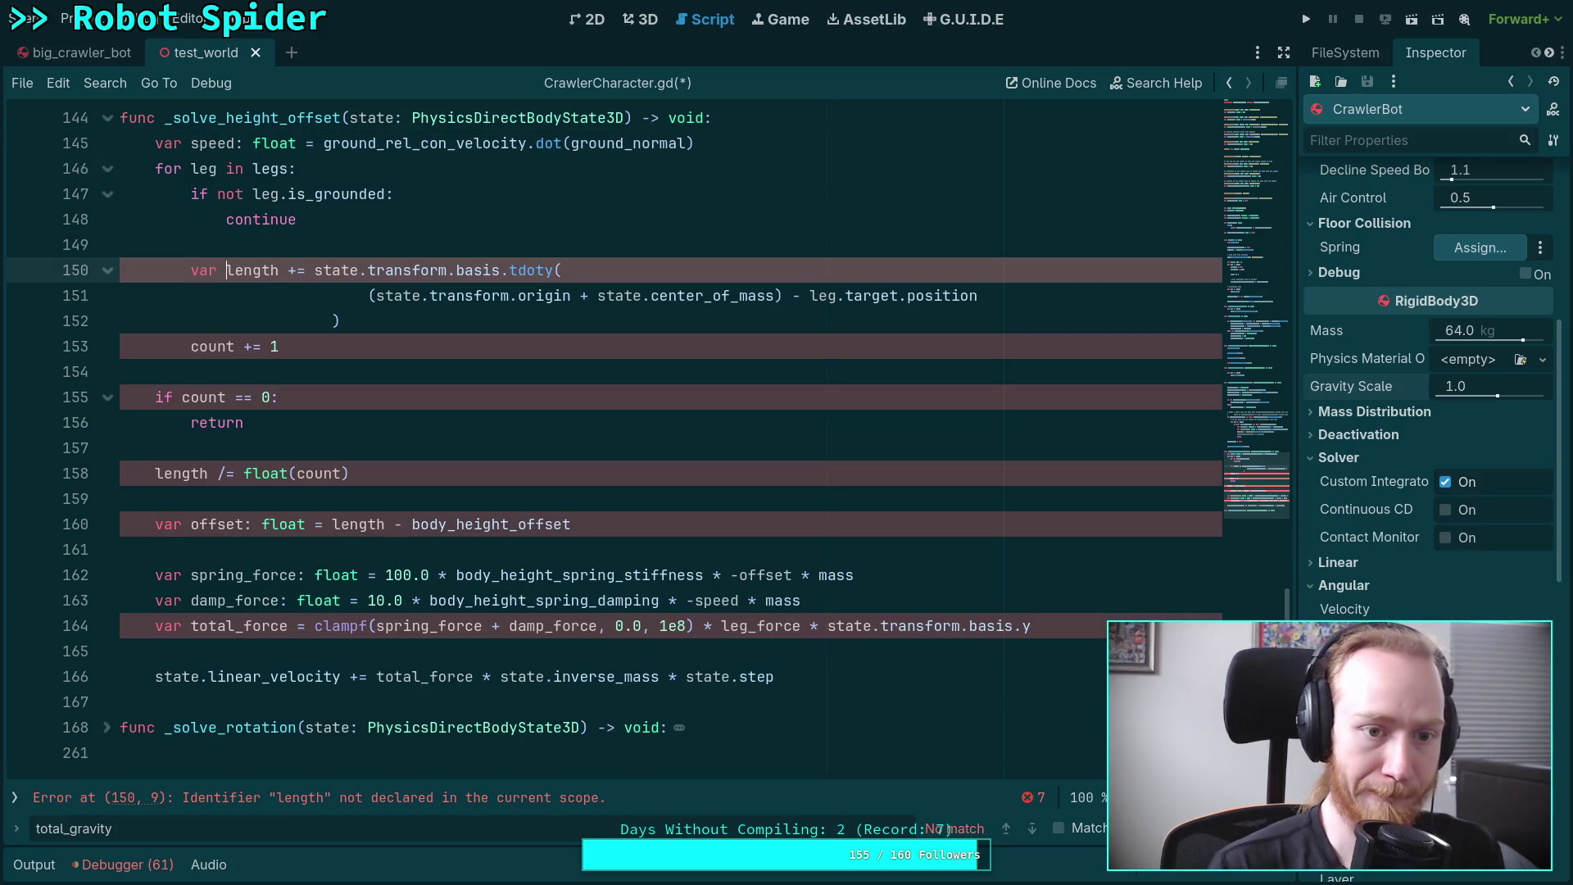
text(: float)
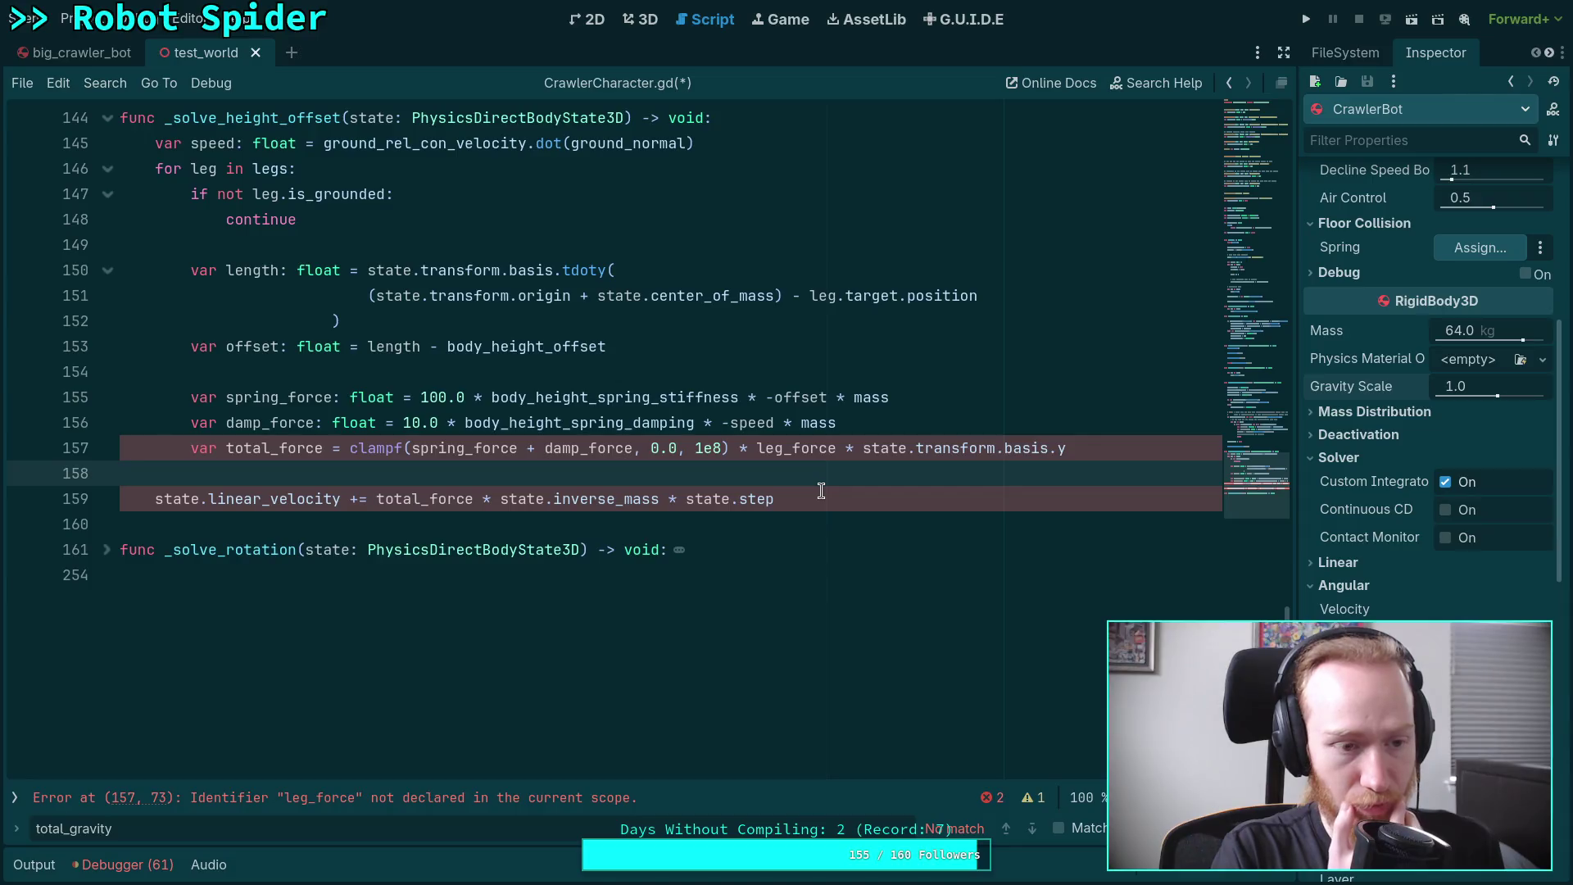
click(799, 144)
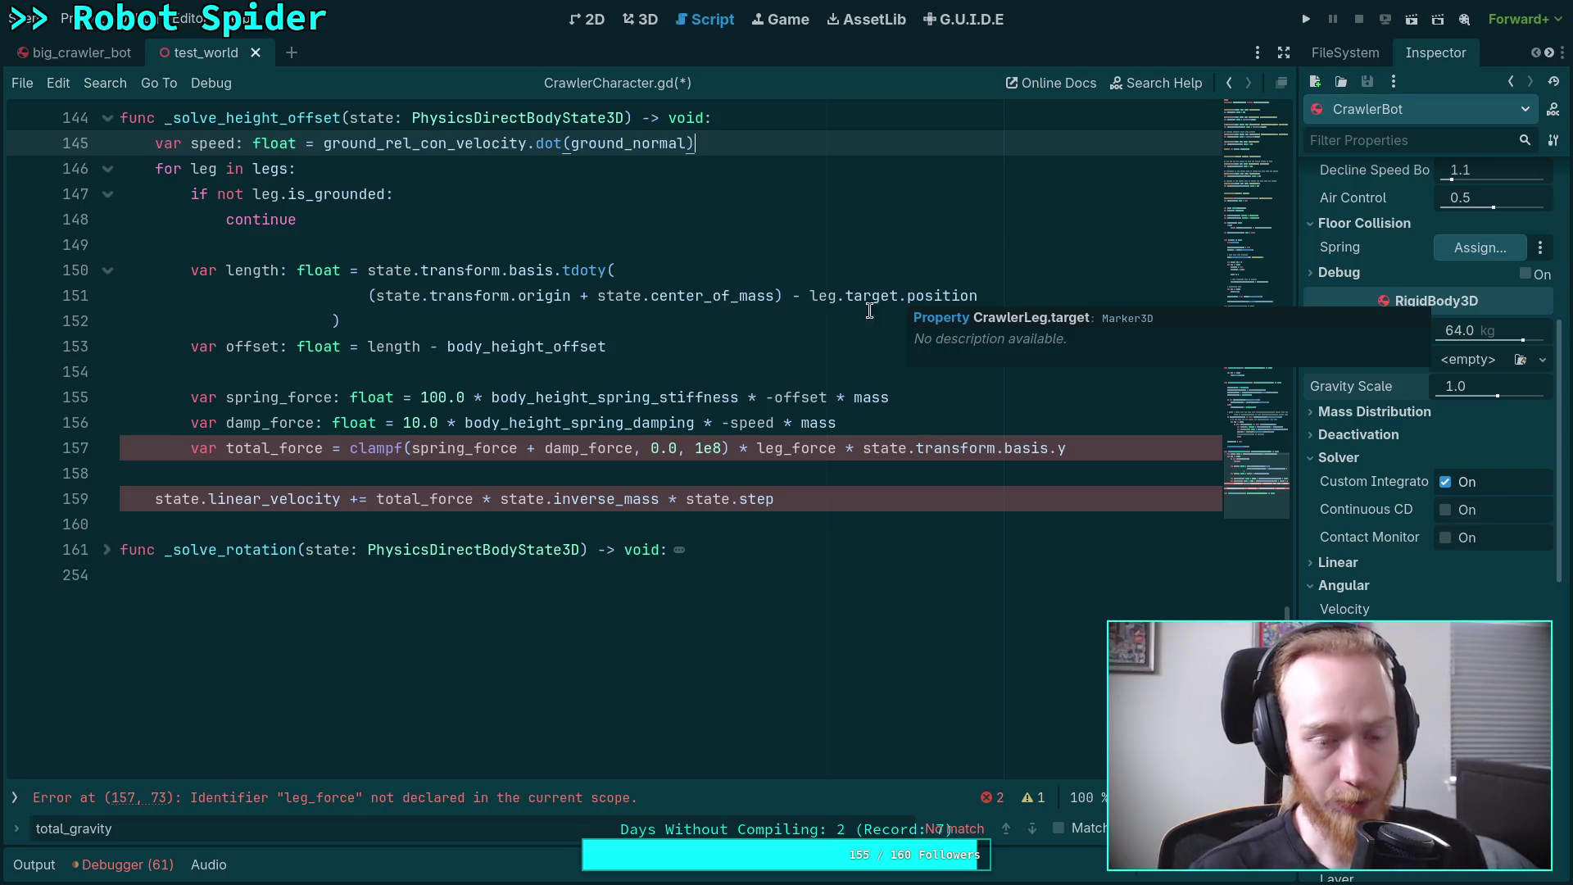
mouse_move(908, 424)
mouse_down()
mouse_move(567, 422)
mouse_move(153, 193)
mouse_up()
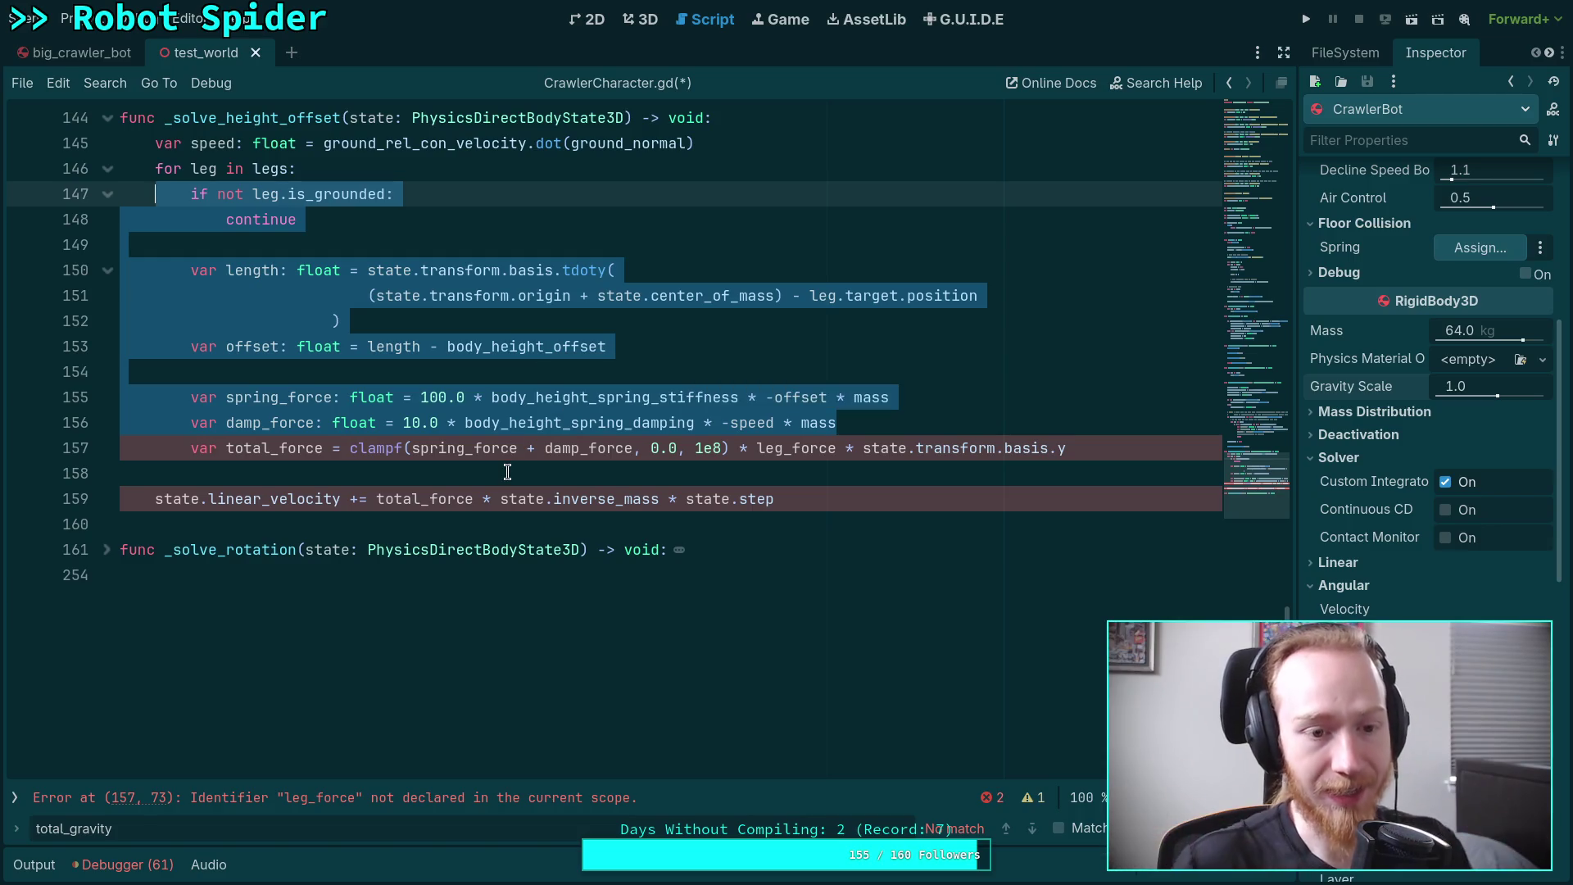
click(838, 412)
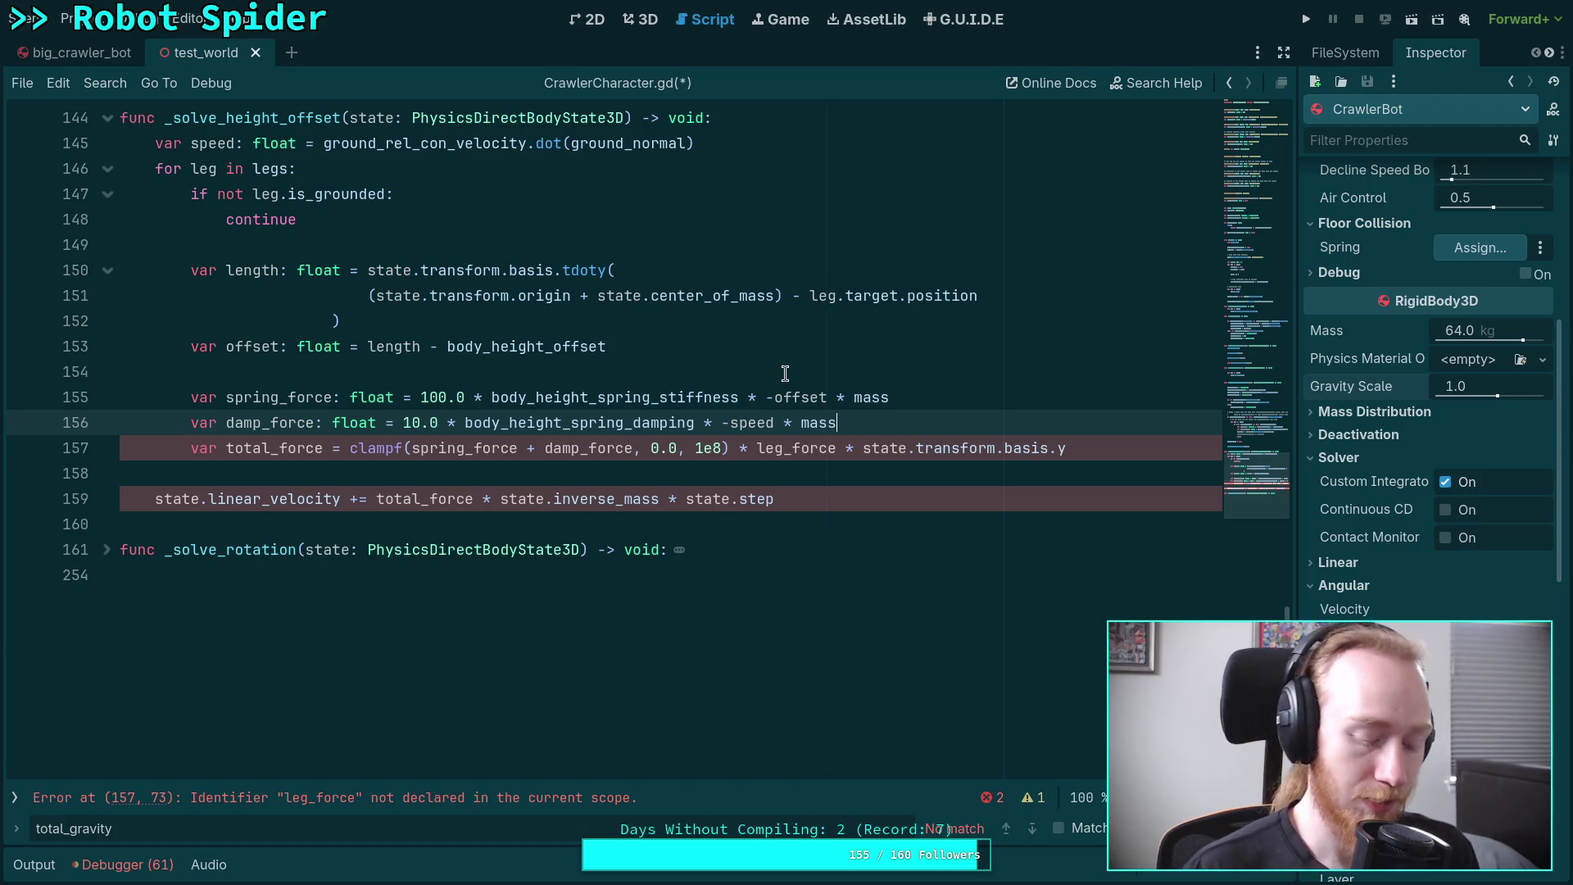
key(ctrl+z)
key(ctrl+z)
key(ctrl+z)
key(ctrl+z)
key(ctrl+z)
key(ctrl+z)
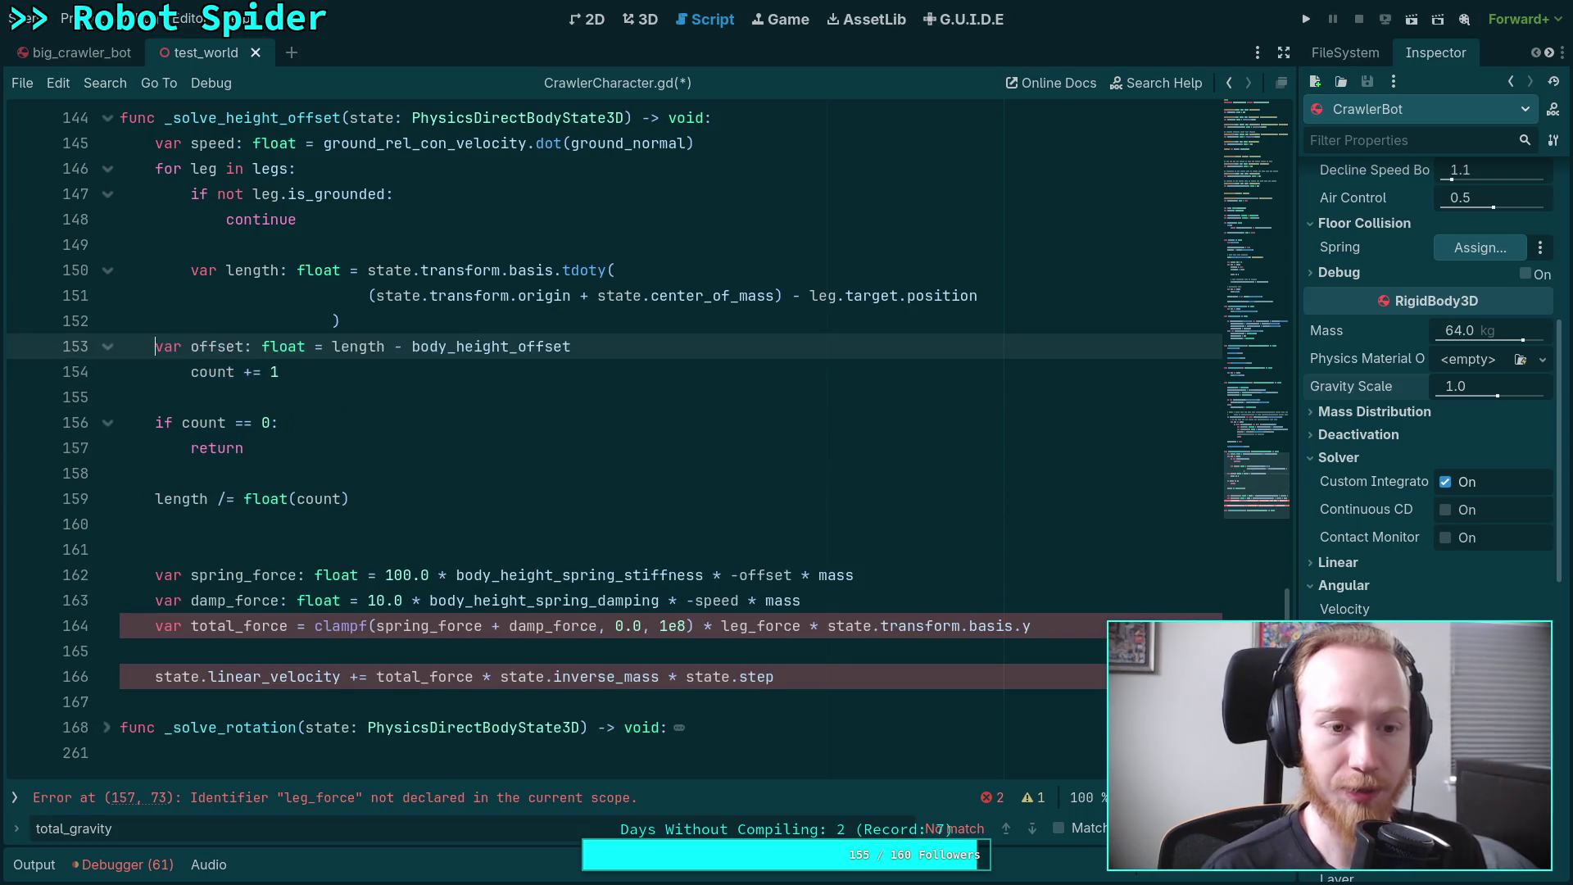
key(ctrl+z)
key(ctrl+z)
key(ctrl+z)
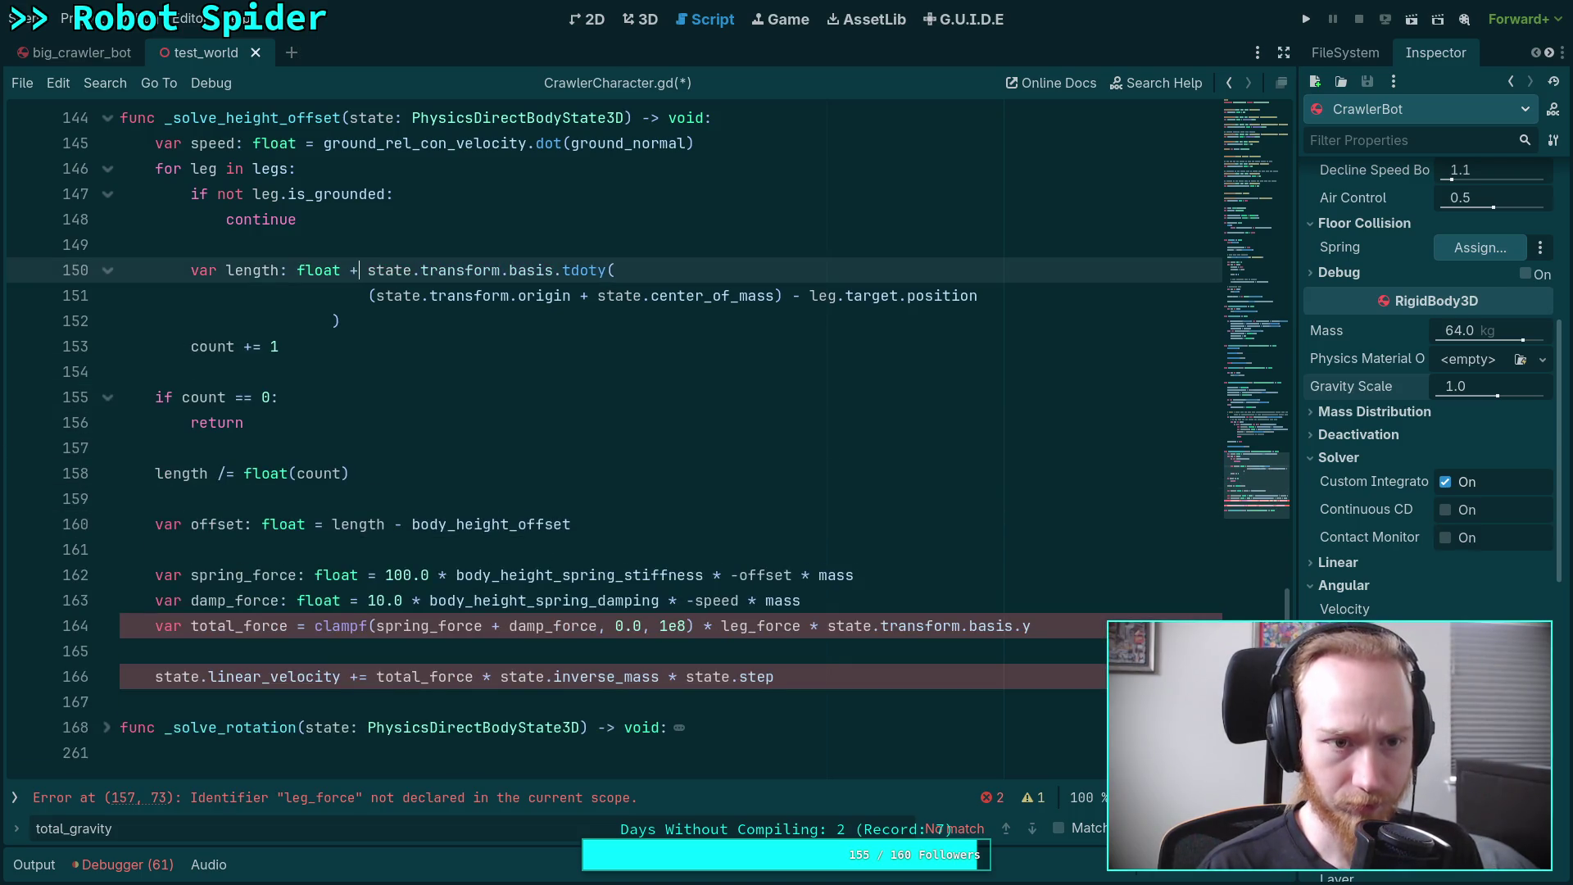
key(ctrl+z)
key(ctrl+z)
key(ctrl+z)
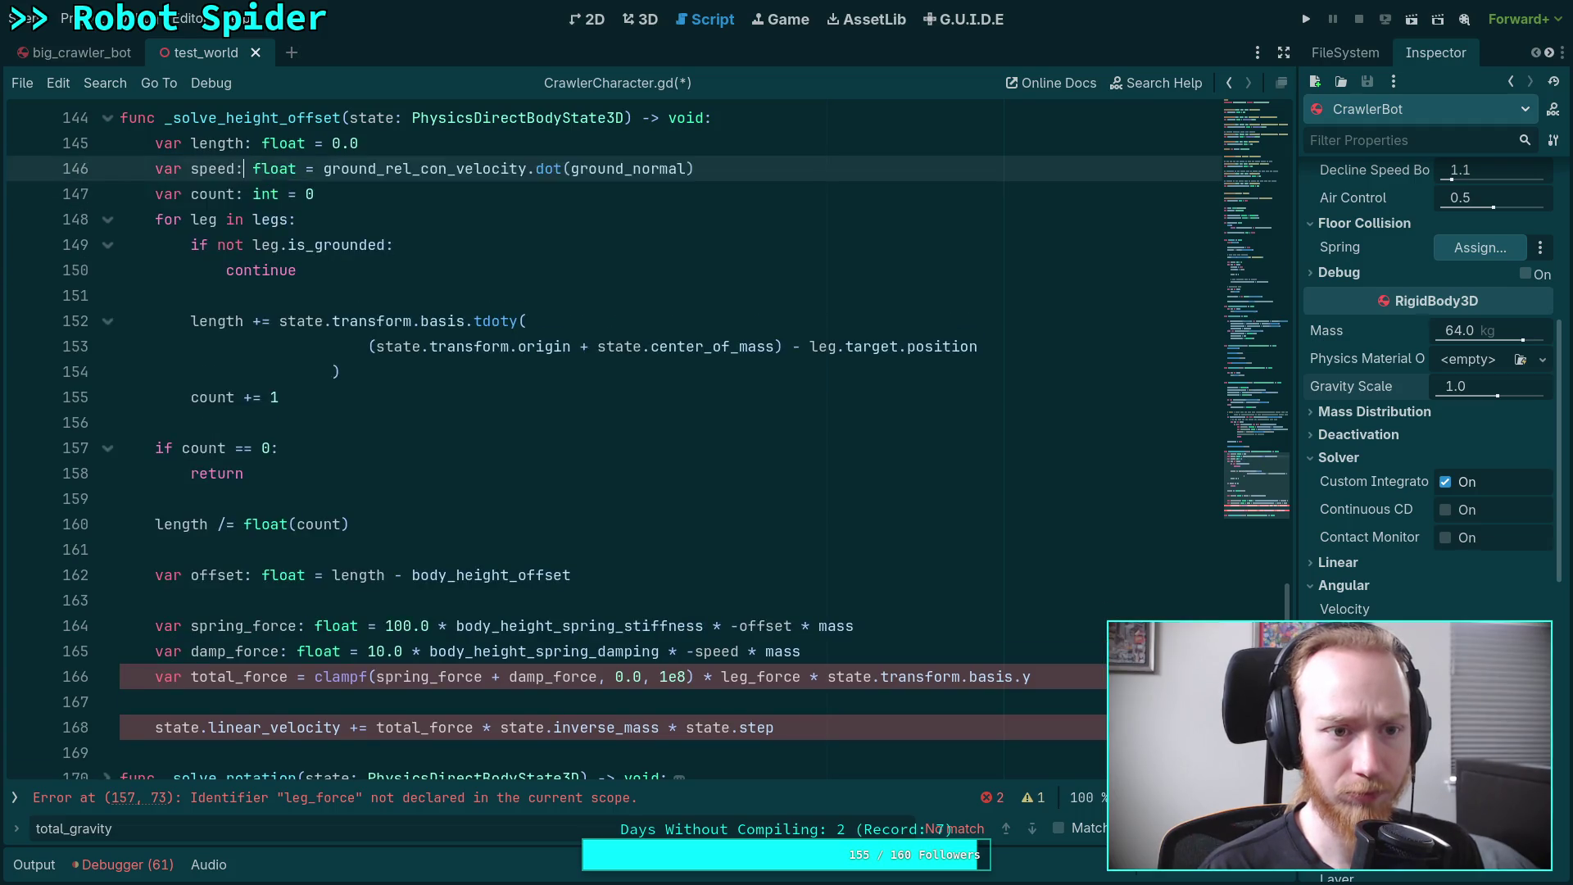
key(ctrl+z)
key(ctrl+z)
key(ctrl+z)
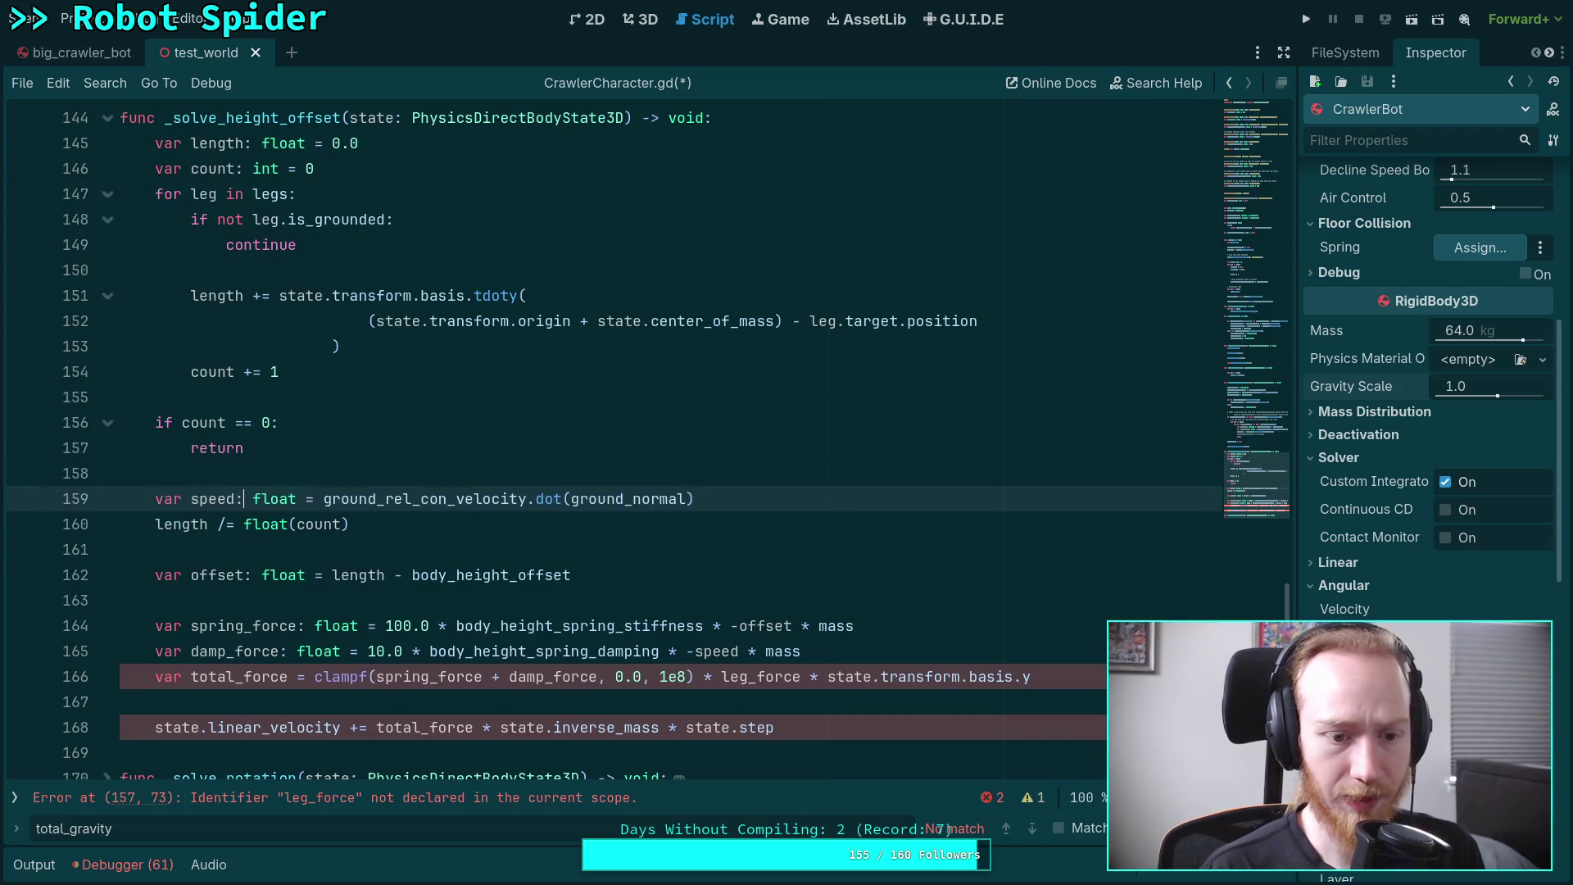
click(418, 447)
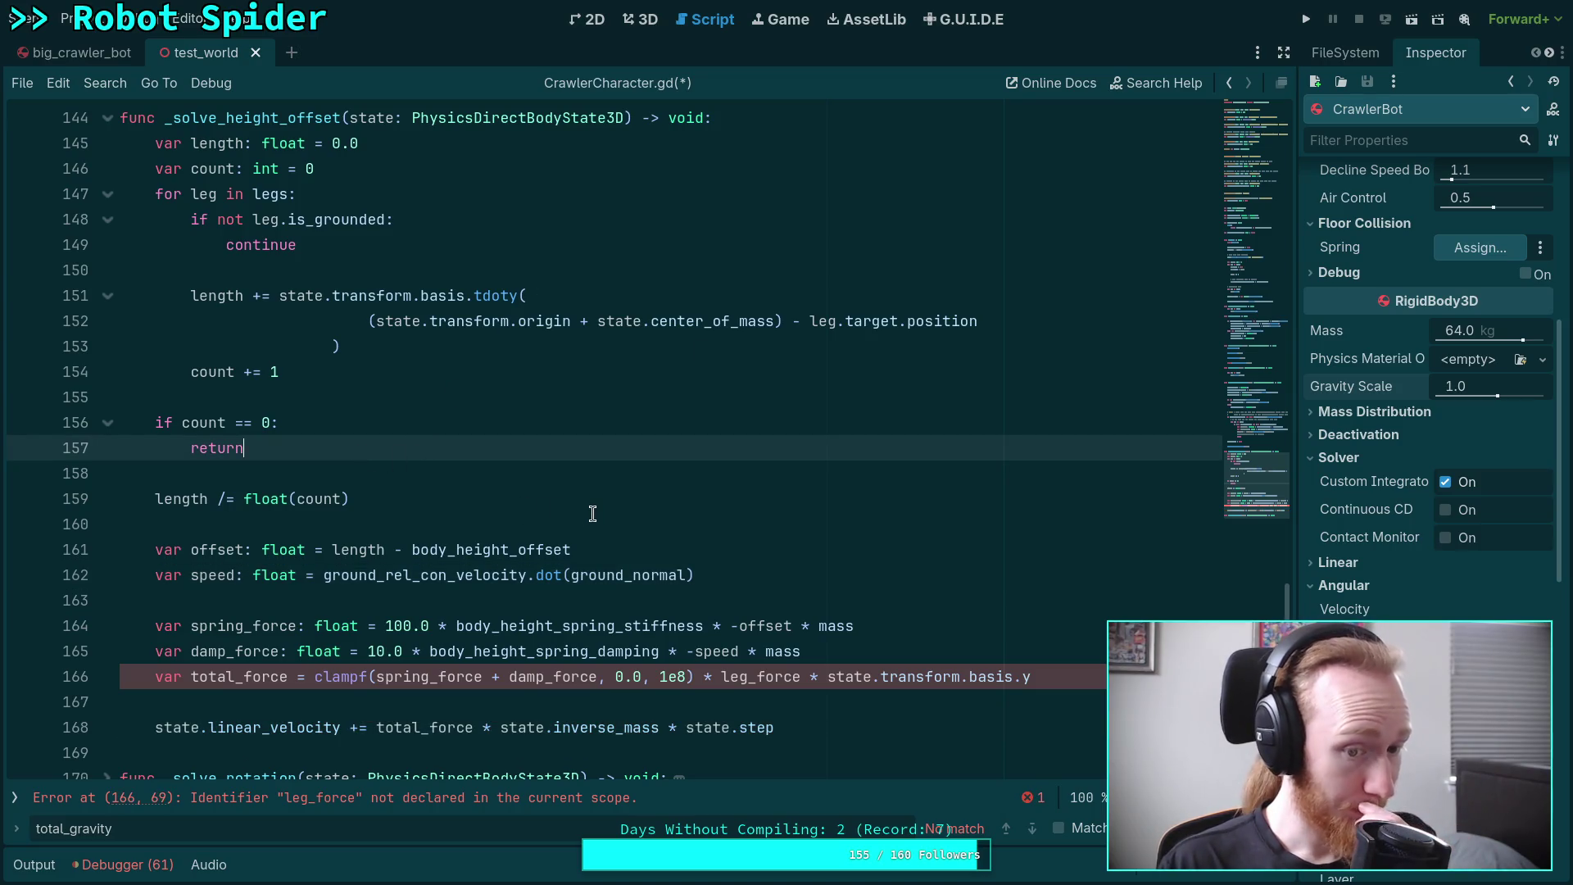
- Undo the deletion to restore the leg_force declaration line
scroll(592, 513, down, 1)
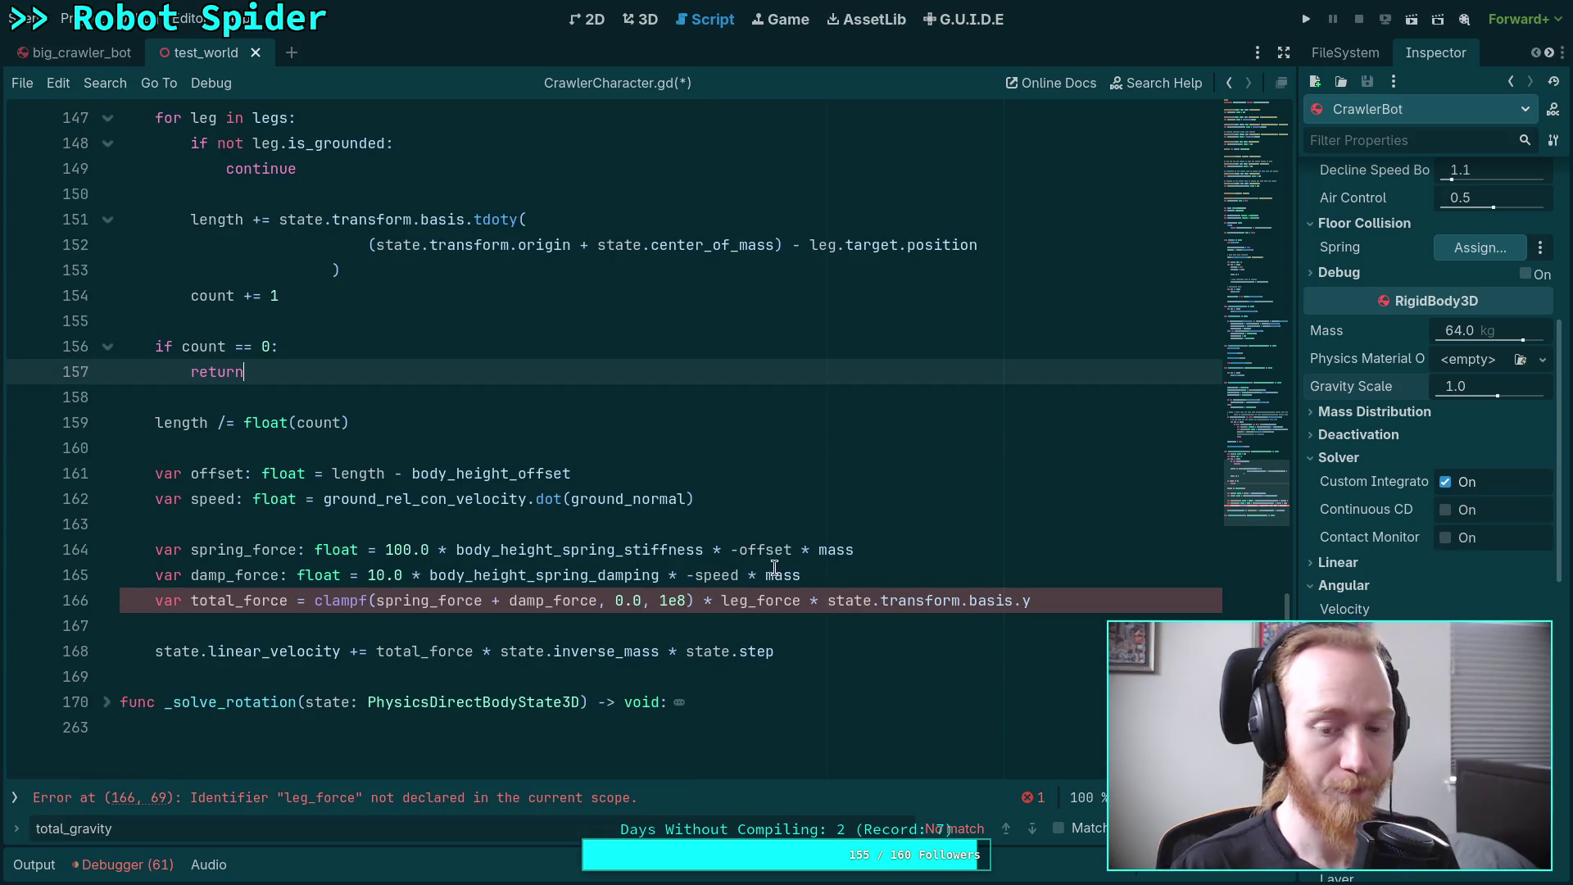
click(907, 580)
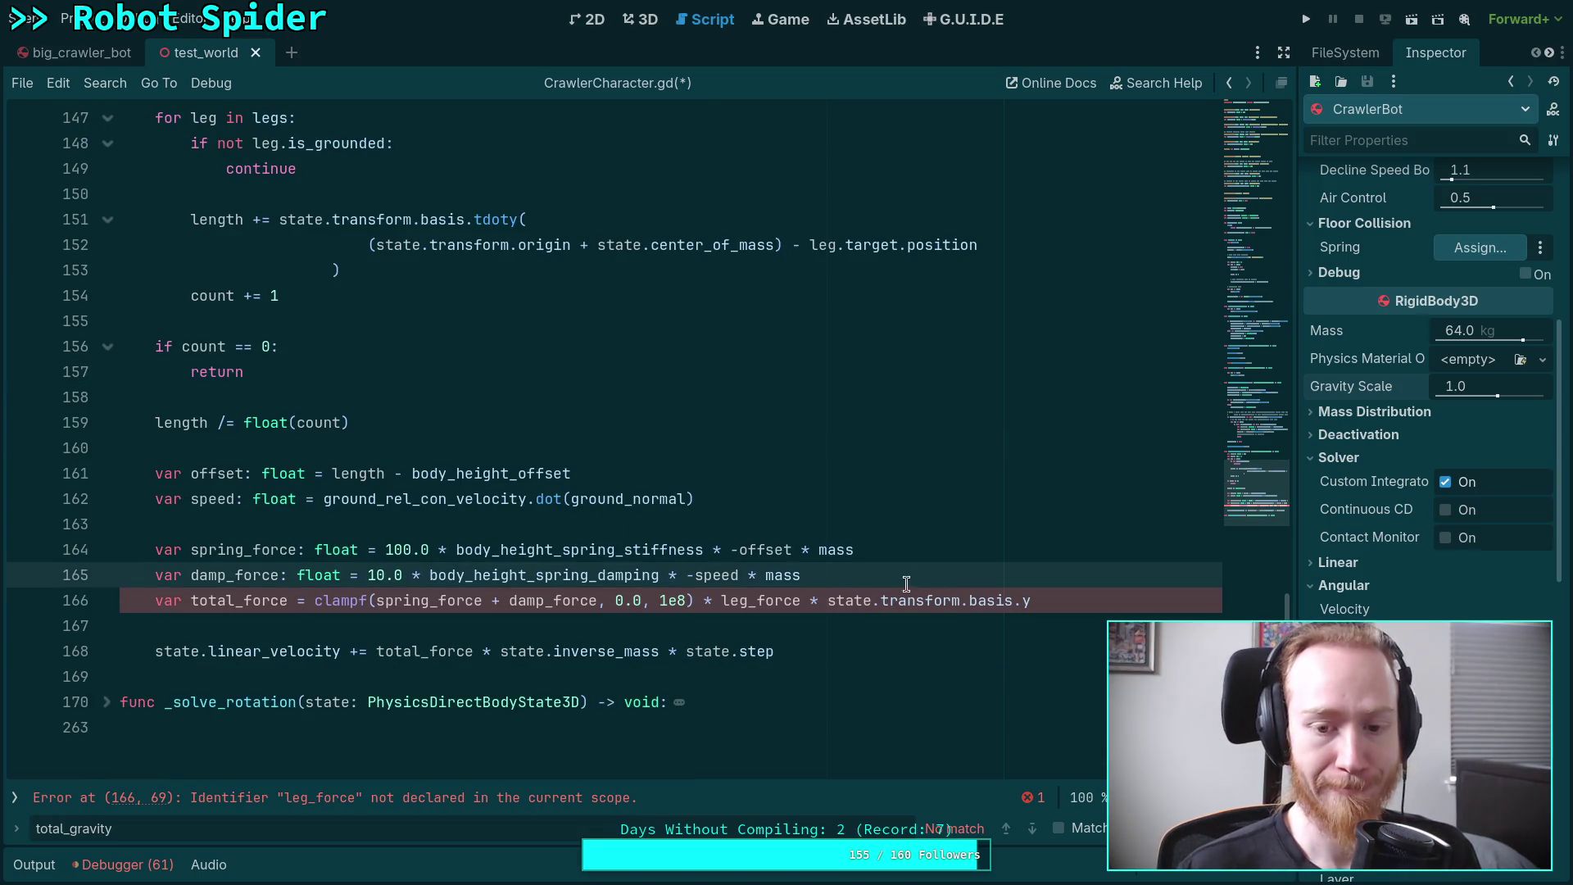
drag(722, 602, 740, 603)
key(ctrl+z)
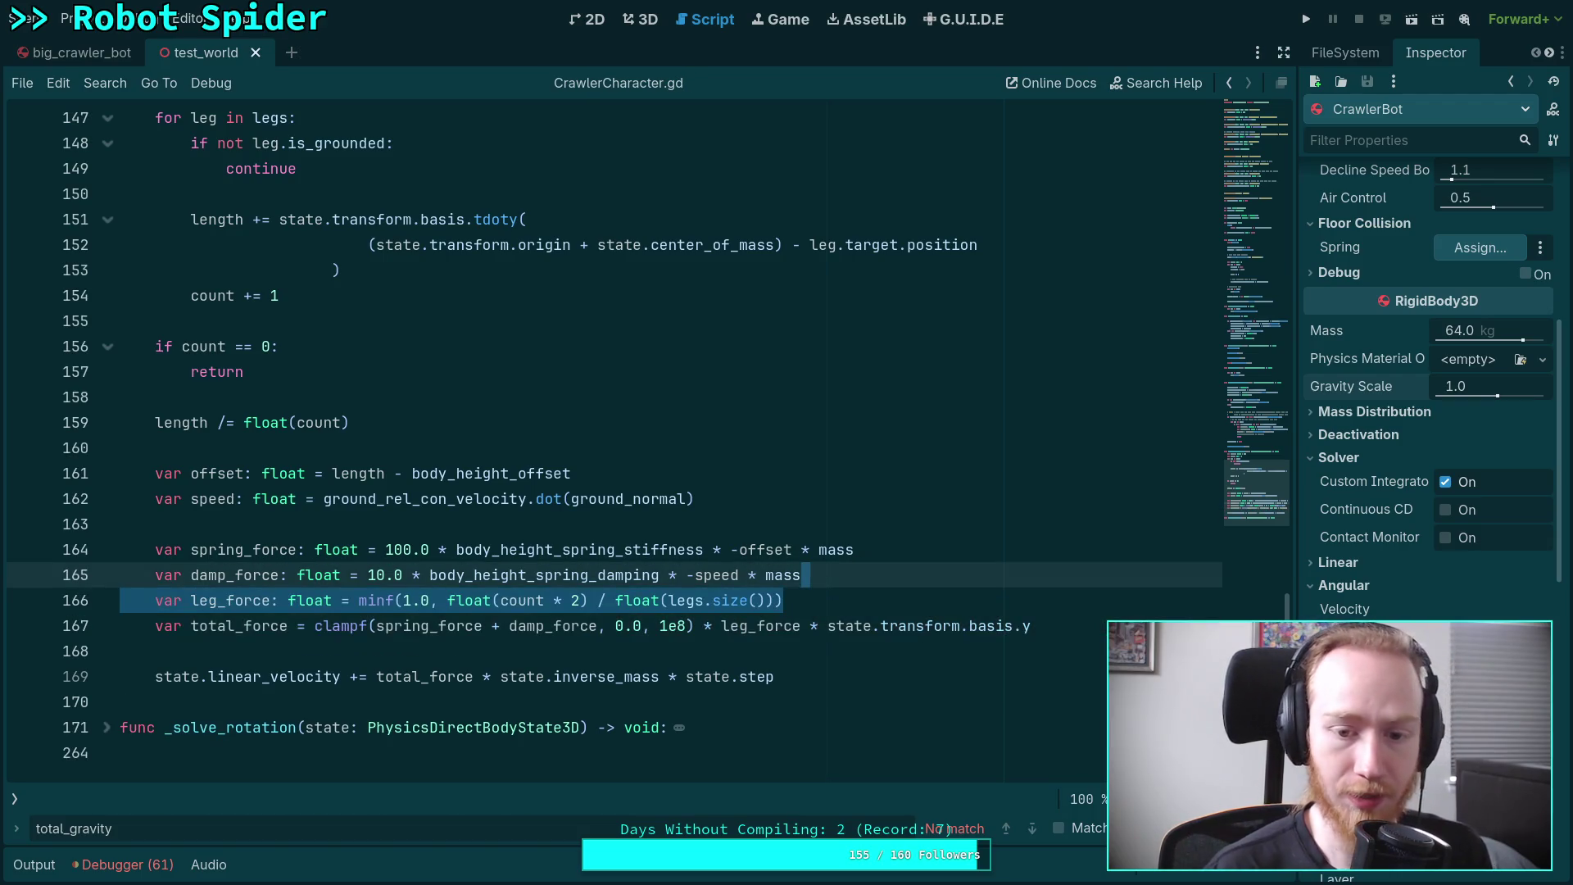
click(822, 602)
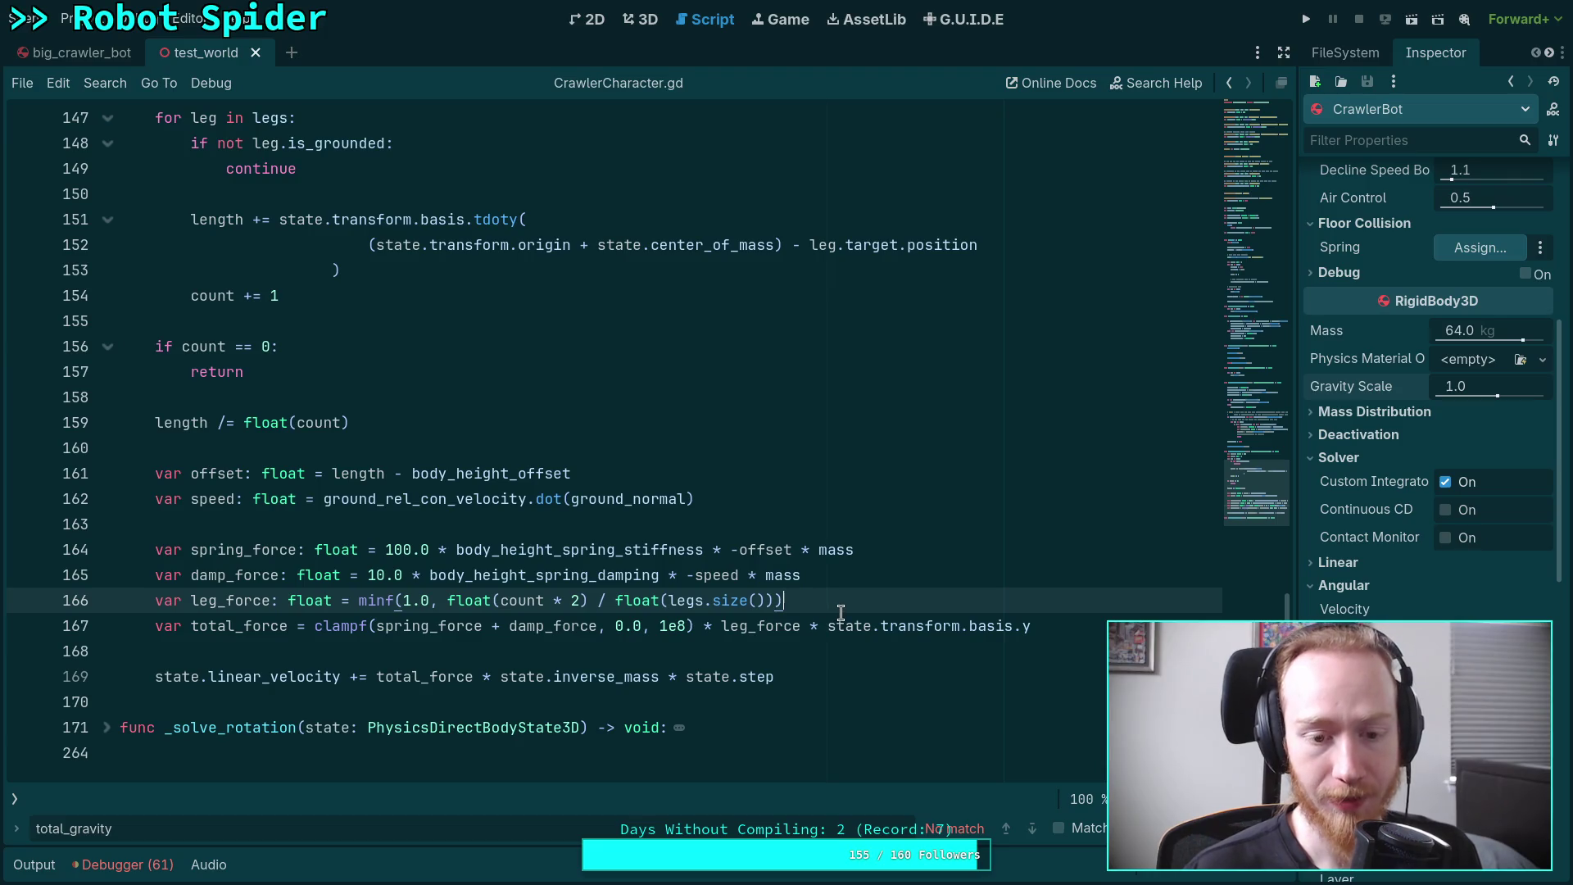
- Remove ' * state.transform.basis.y' from the end of the total_force line
double_click(760, 626)
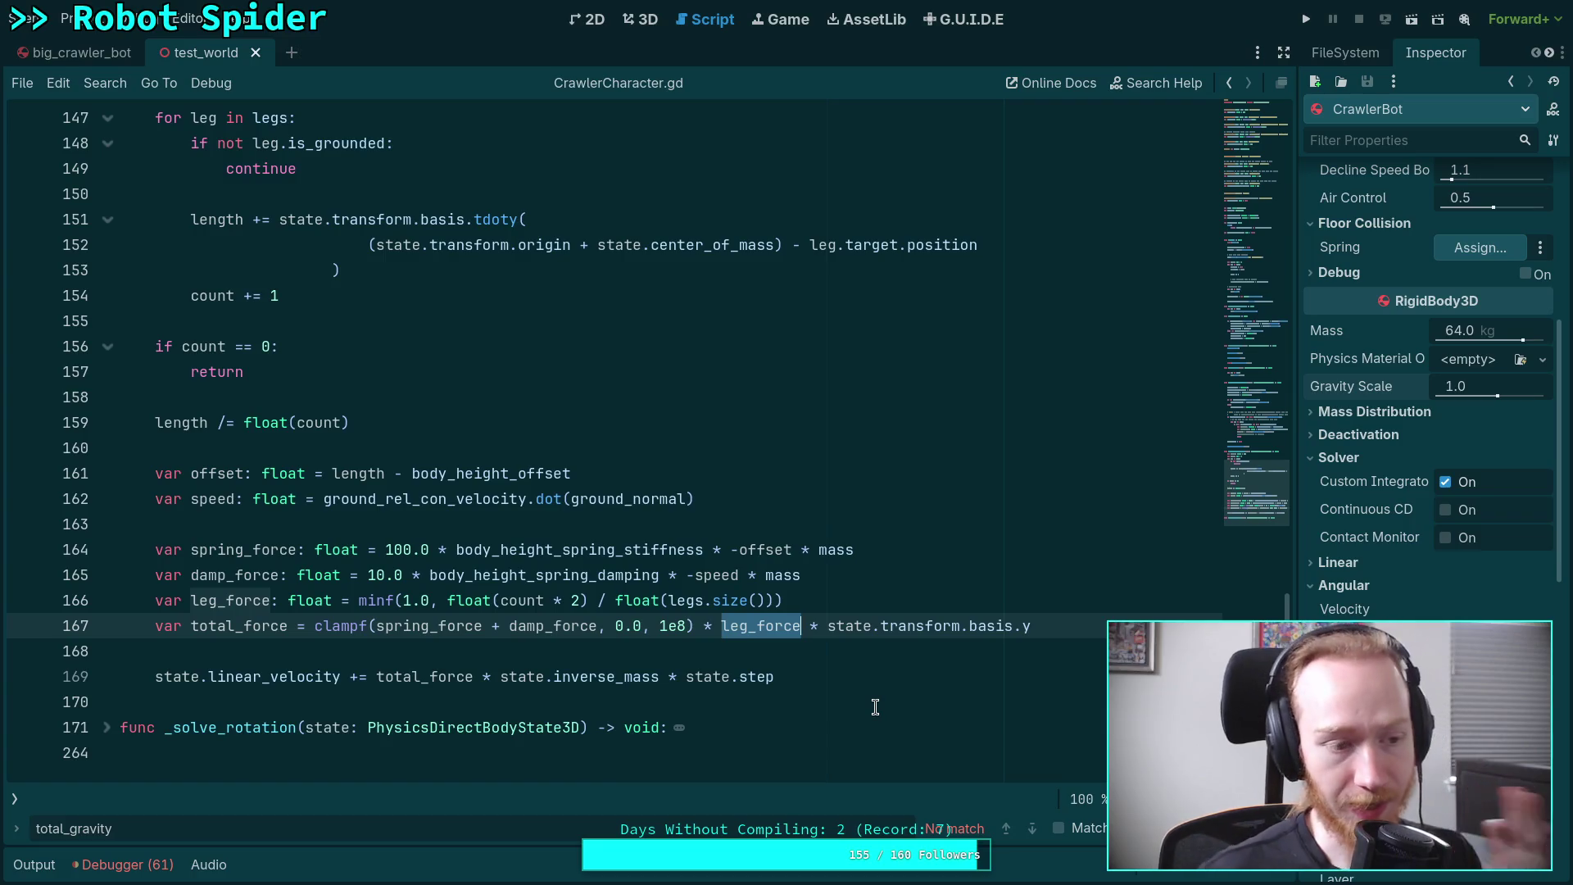
click(867, 653)
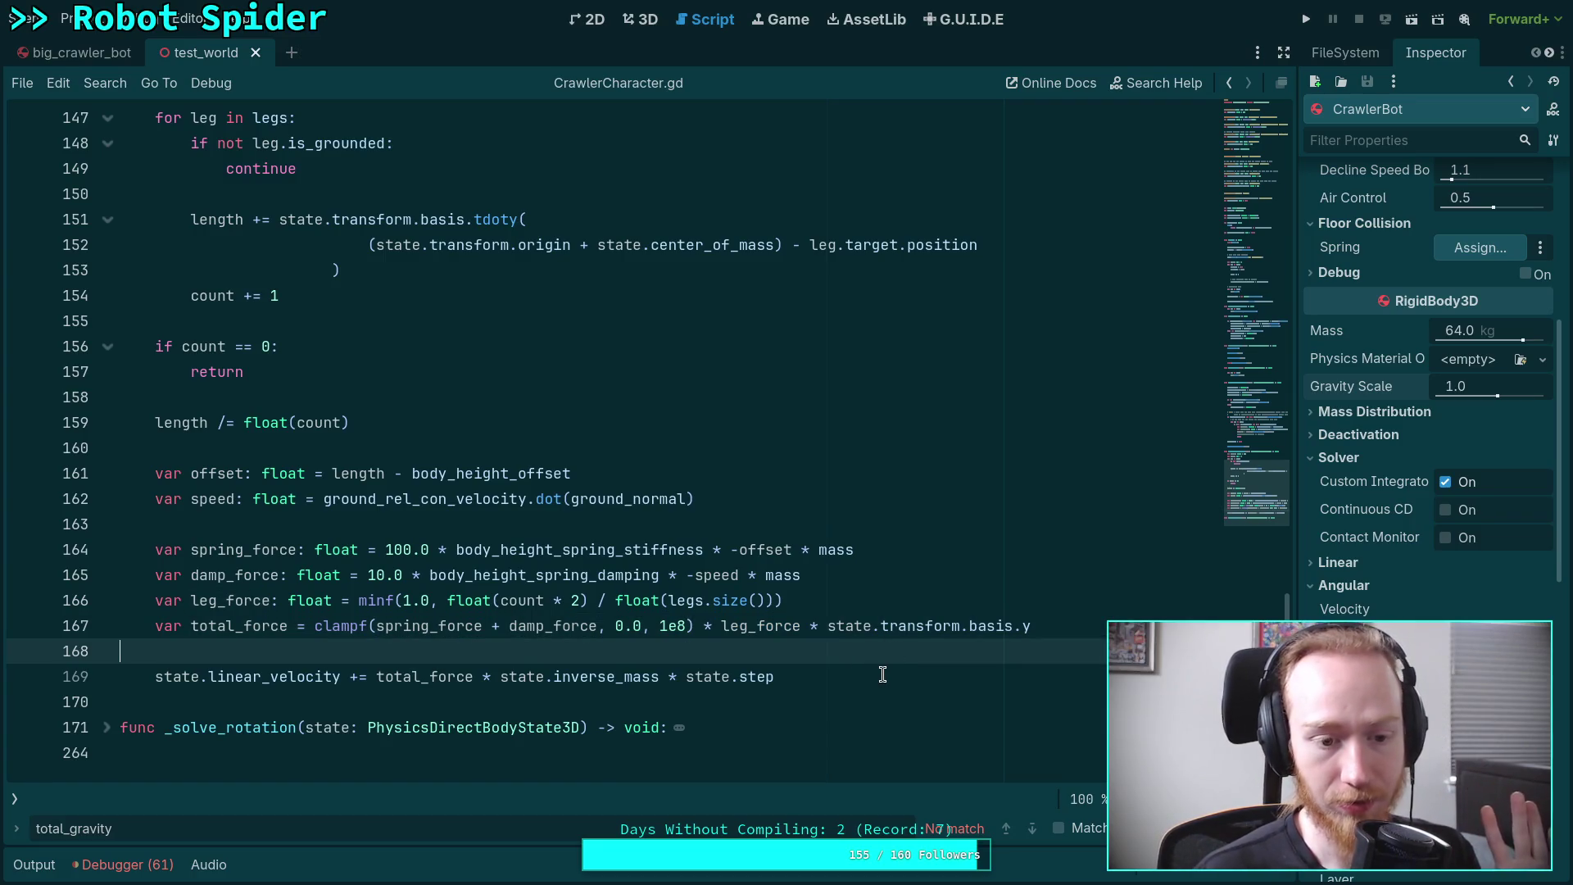
drag(803, 629, 1034, 629)
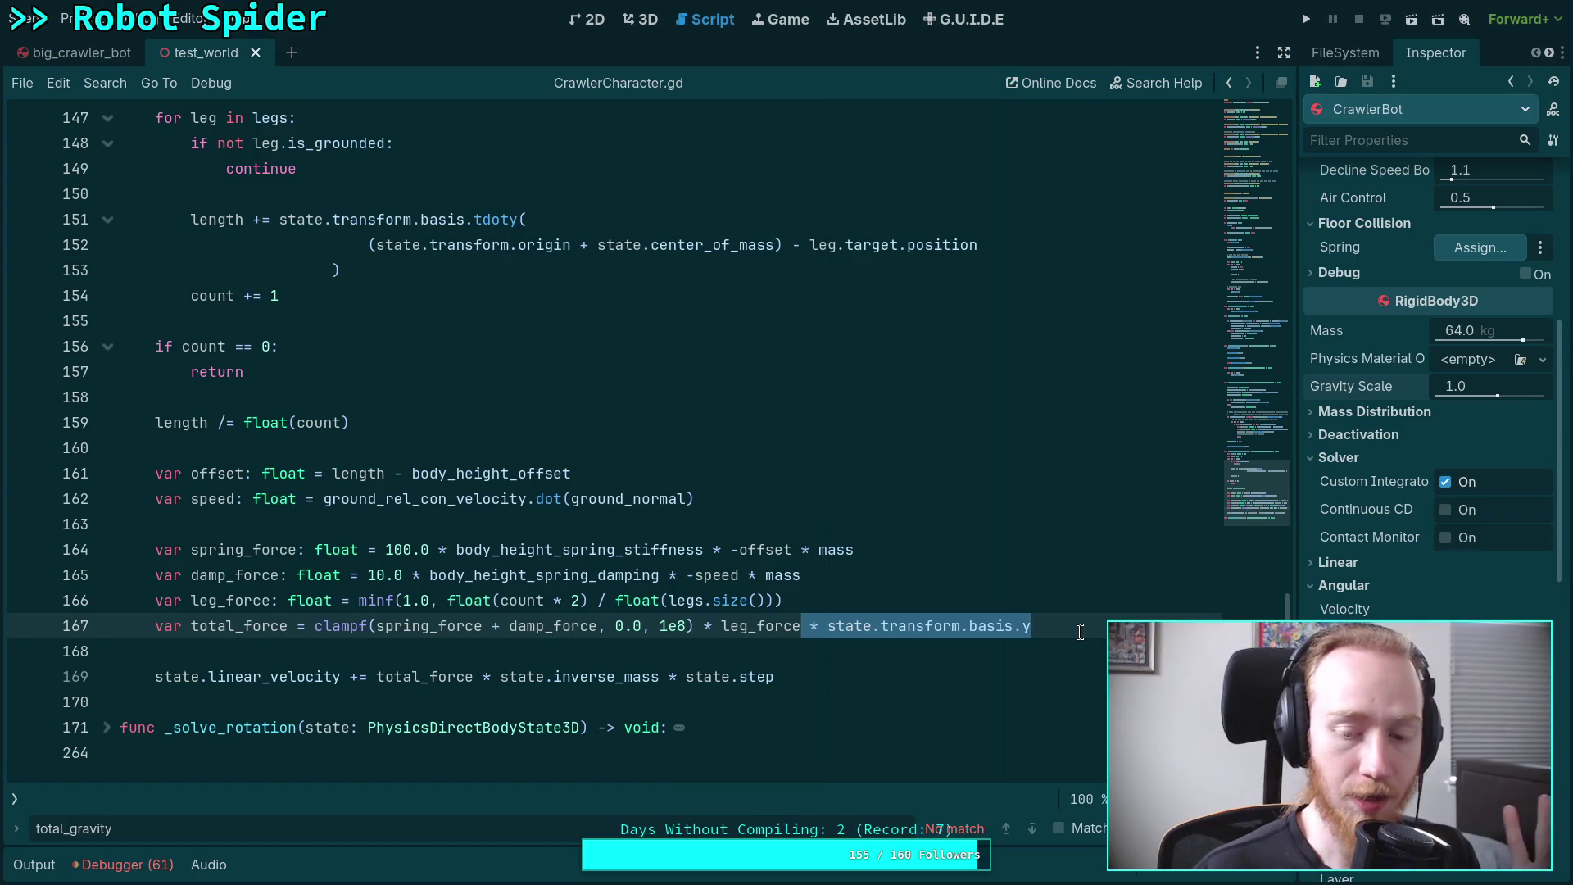
key(BackSpace)
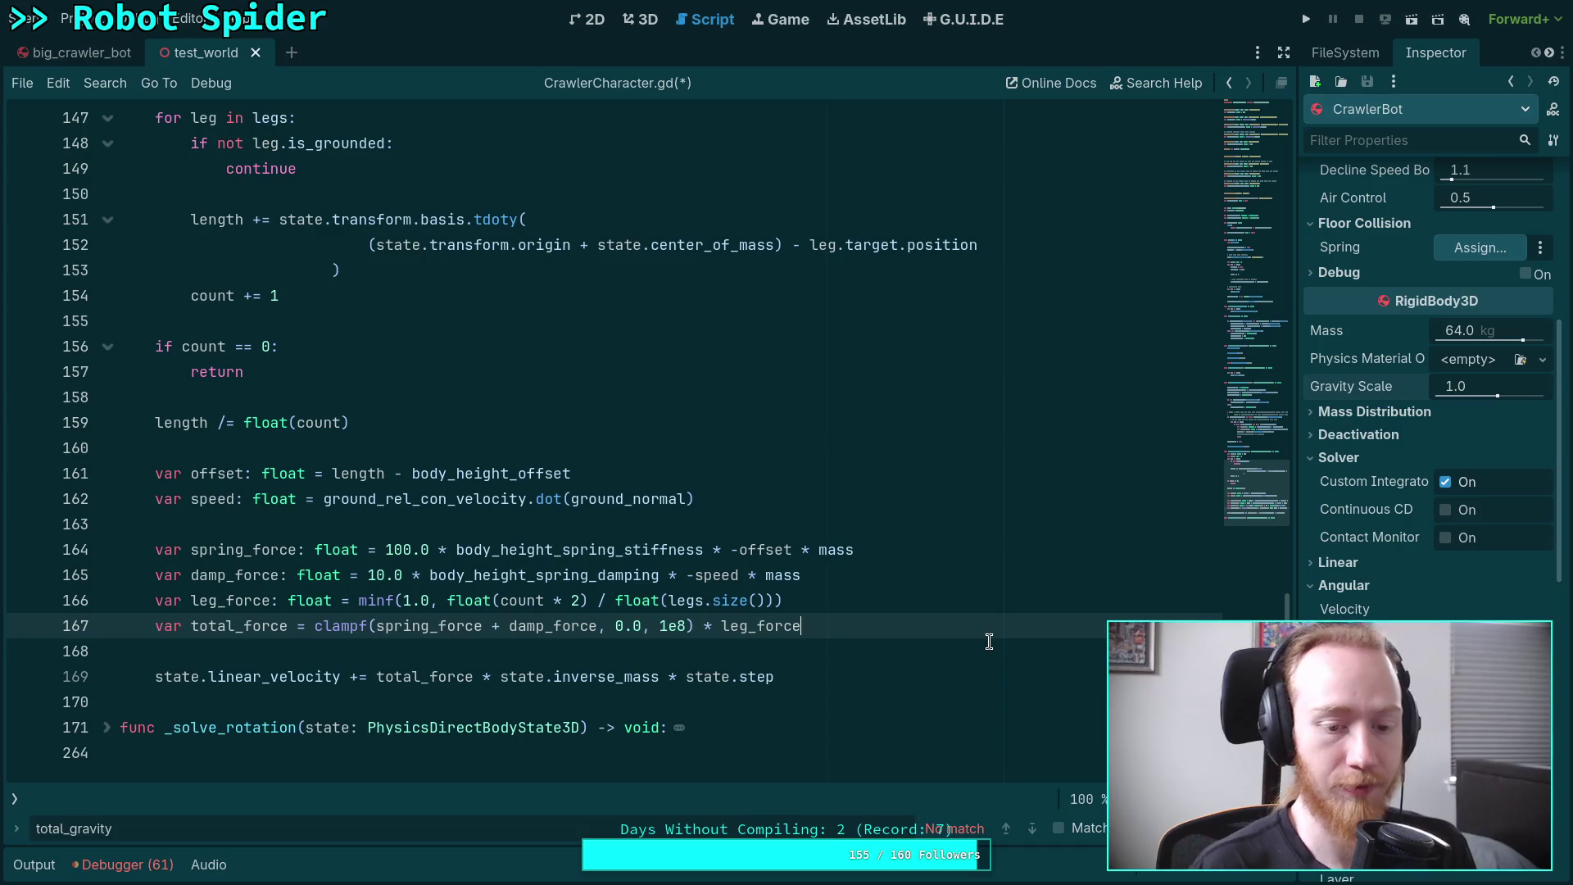
key(Return)
key(Return)
- Add 'var split_force = total_force / float(count)' below the total_force line
text(for)
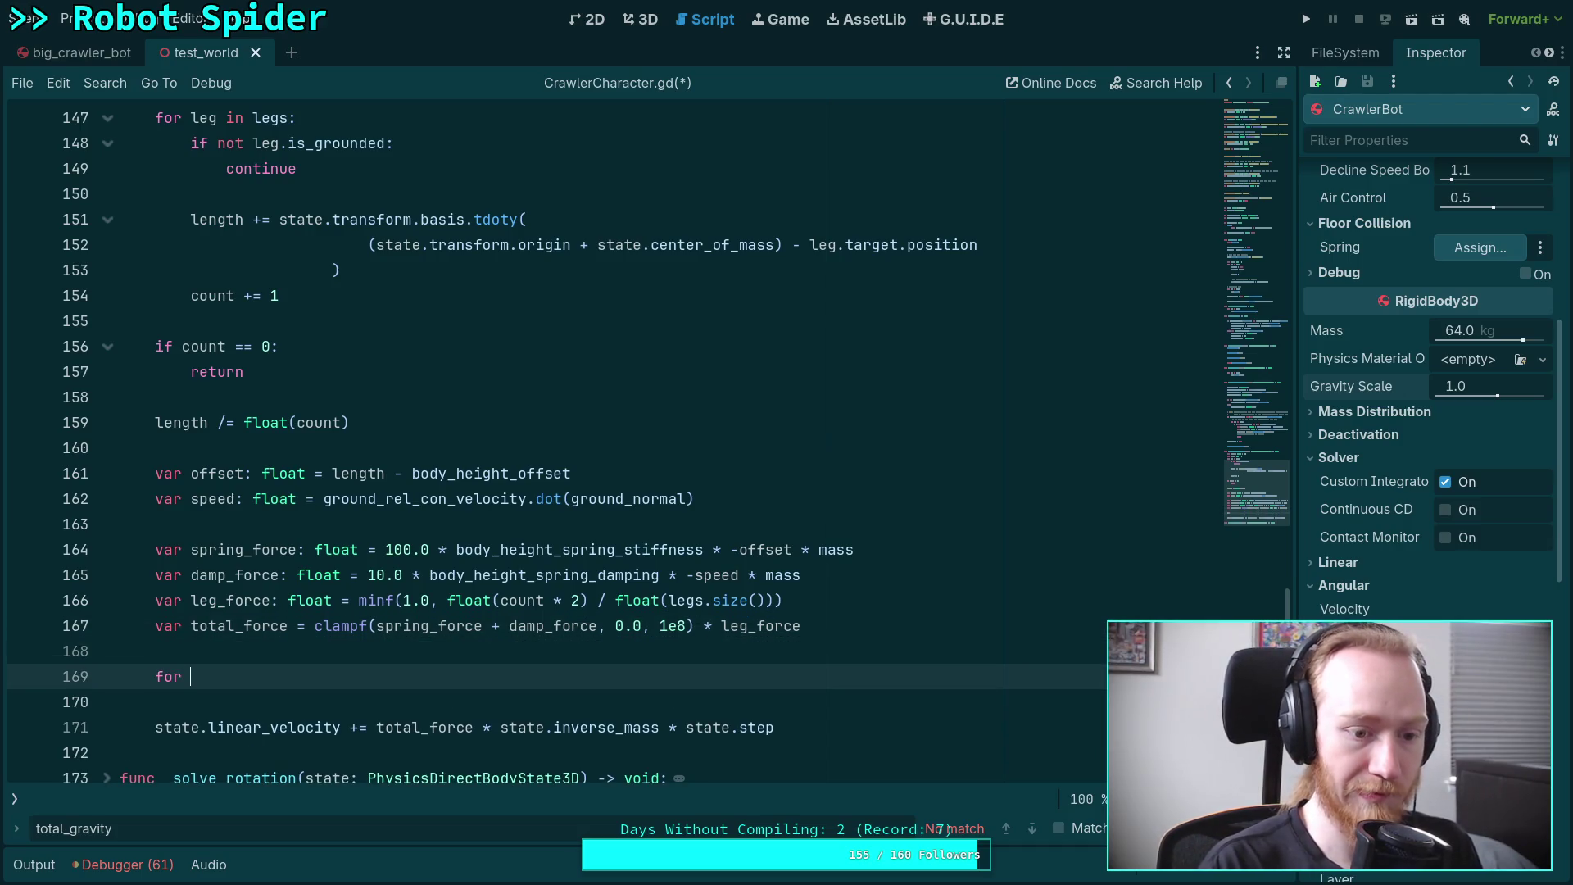
text(leg)
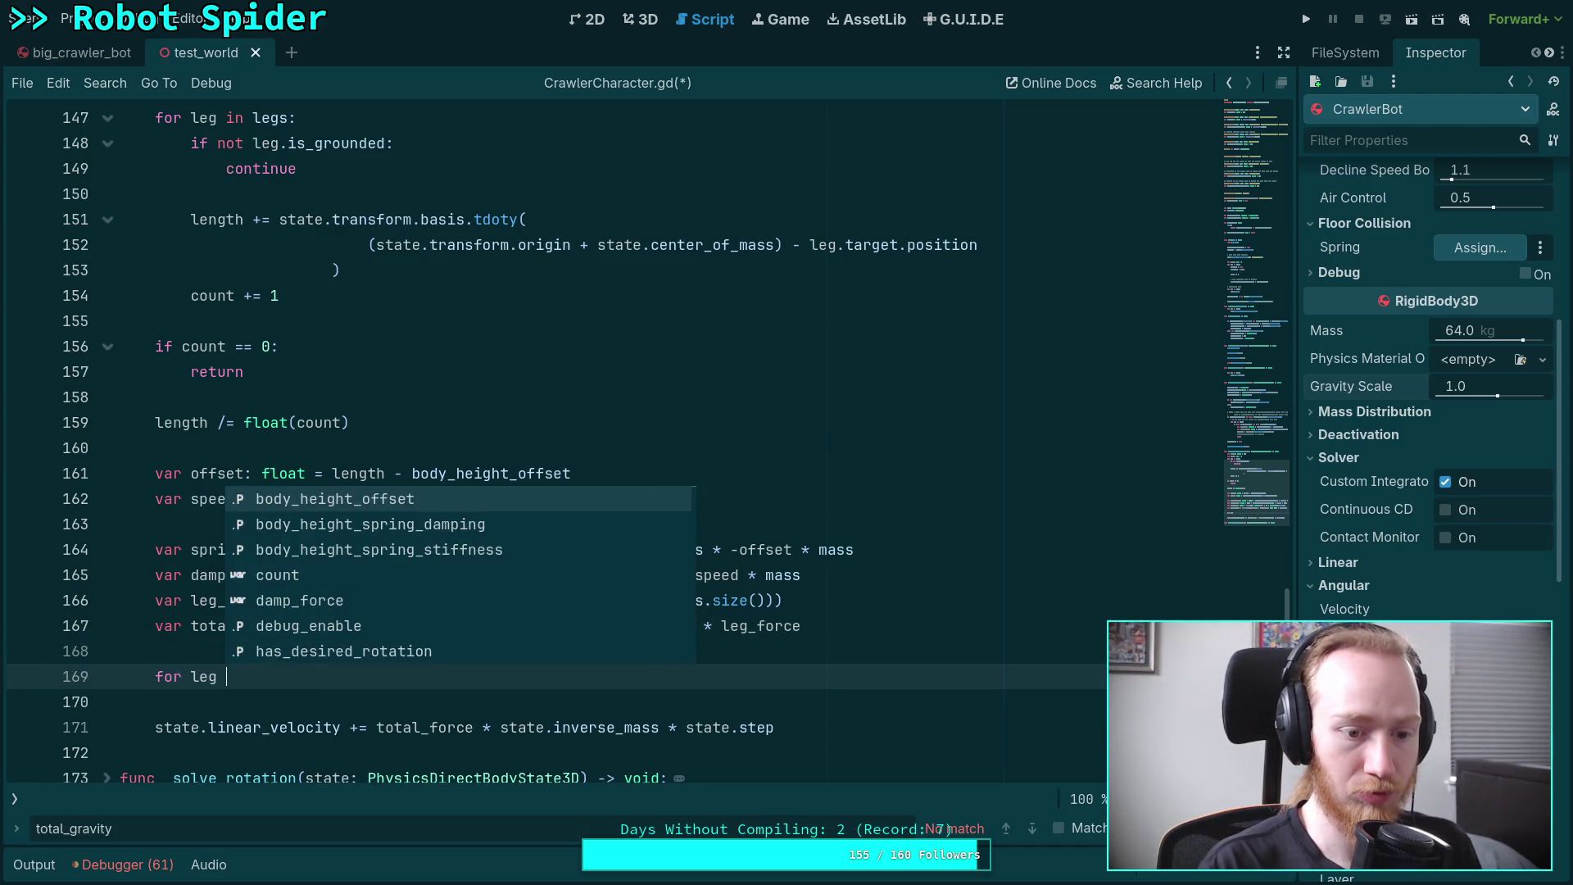
key(BackSpace)
key(BackSpace)
key(BackSpace)
key(BackSpace)
key(BackSpace)
key(BackSpace)
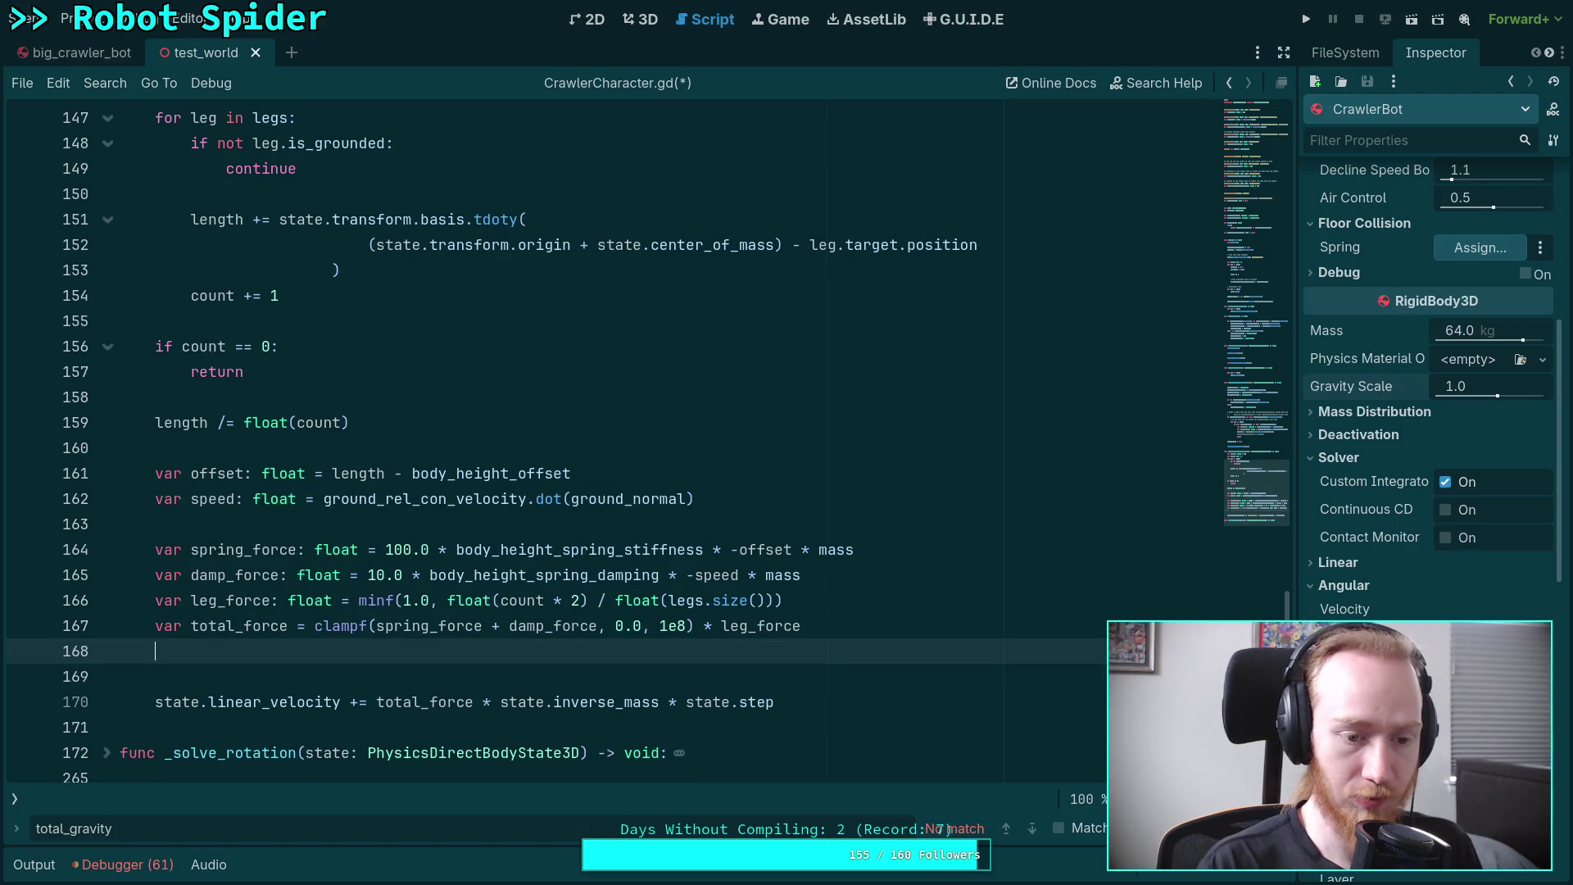
text(var )
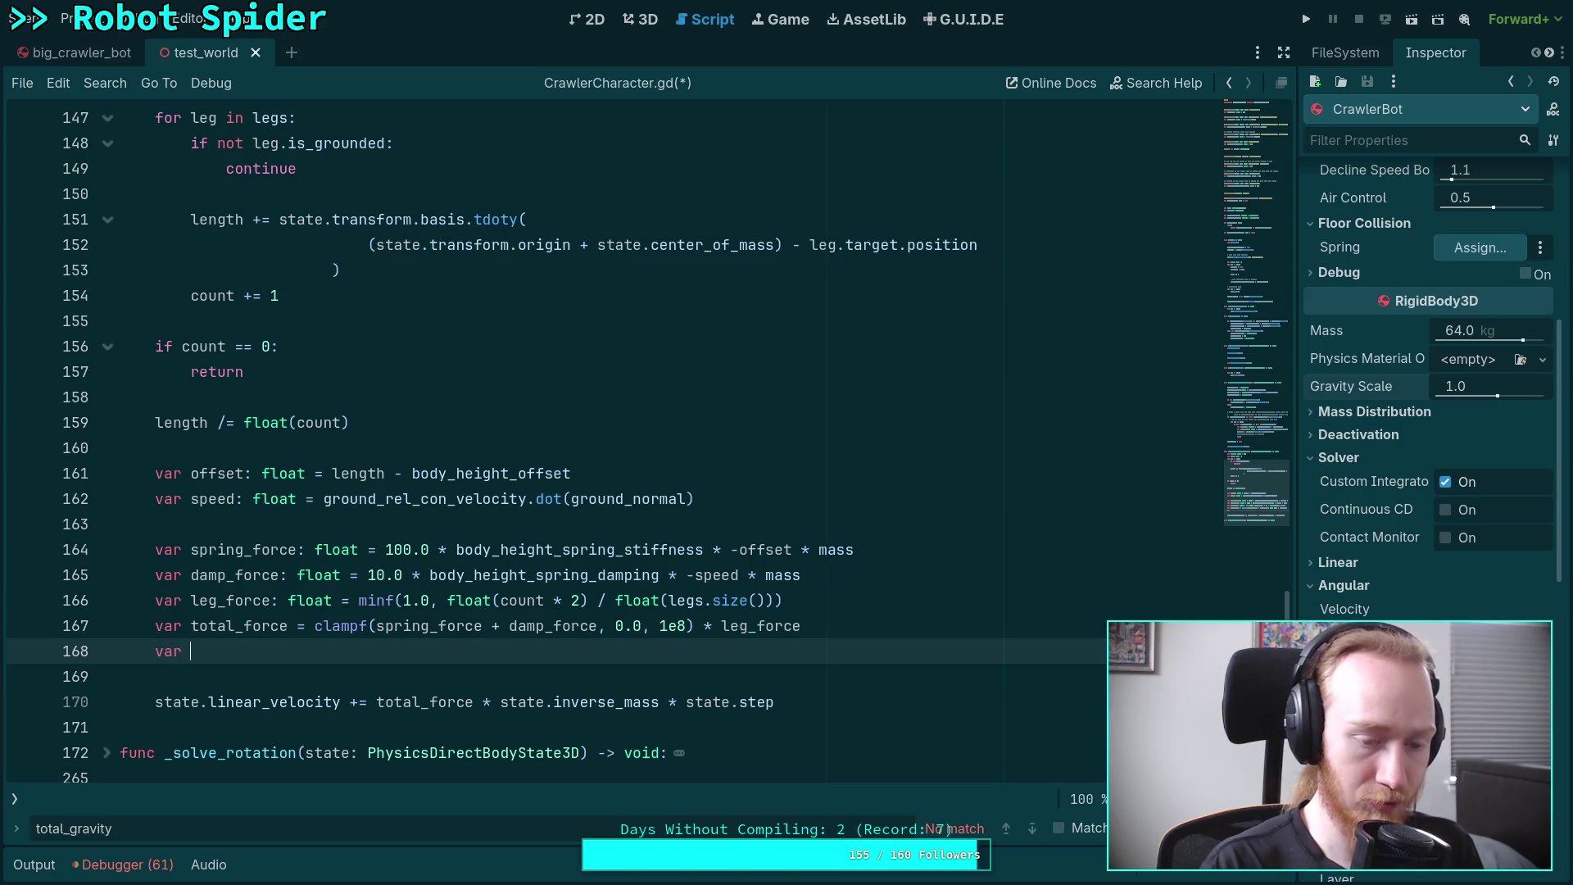
text(split_force )
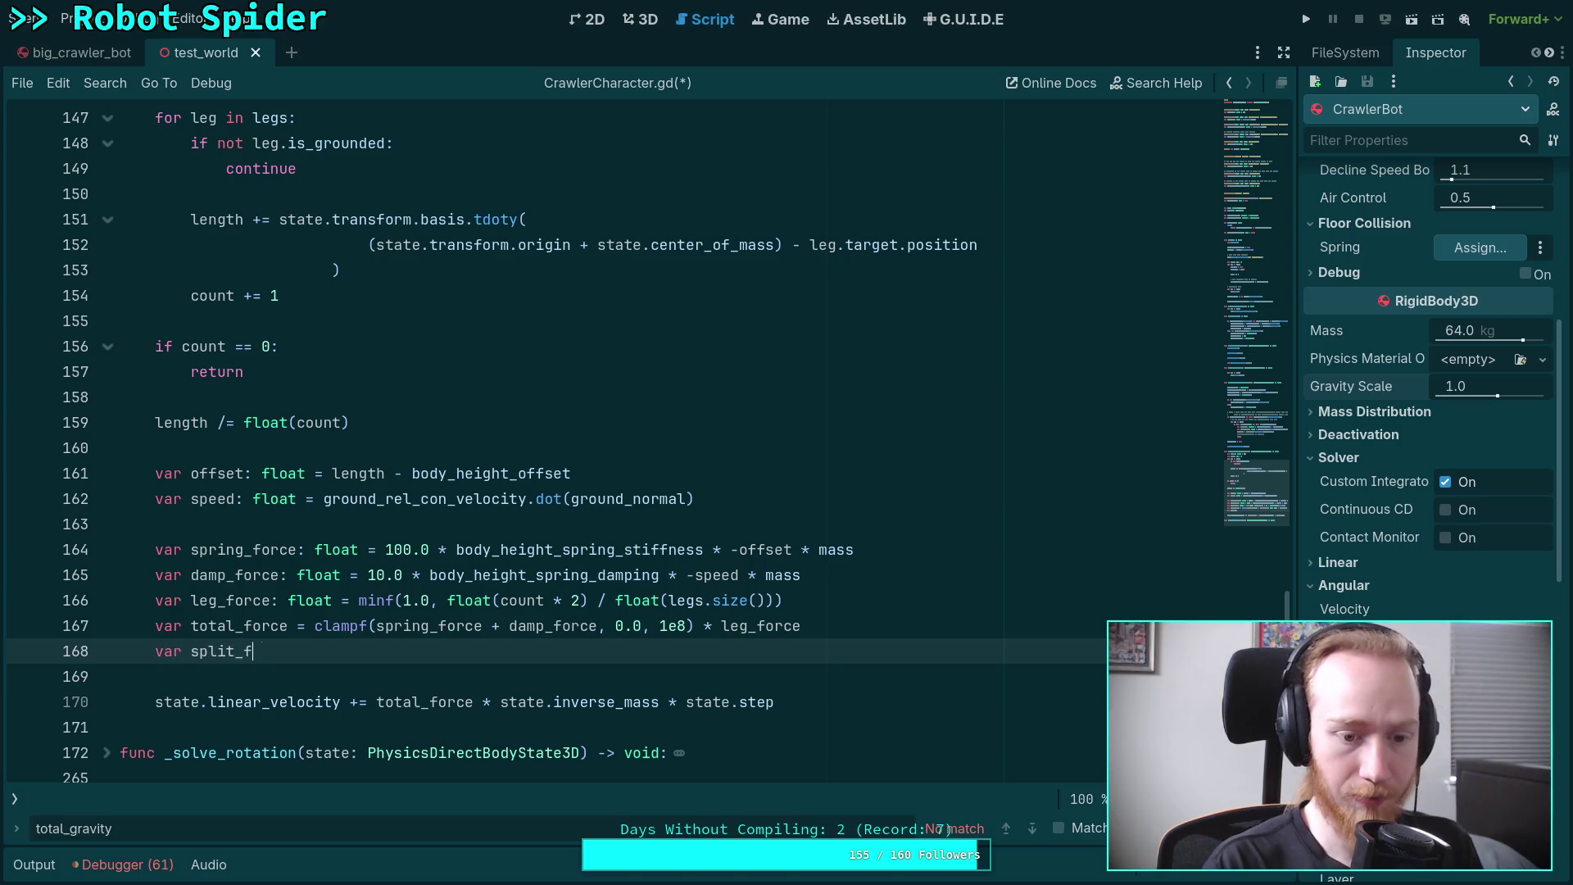
text(=)
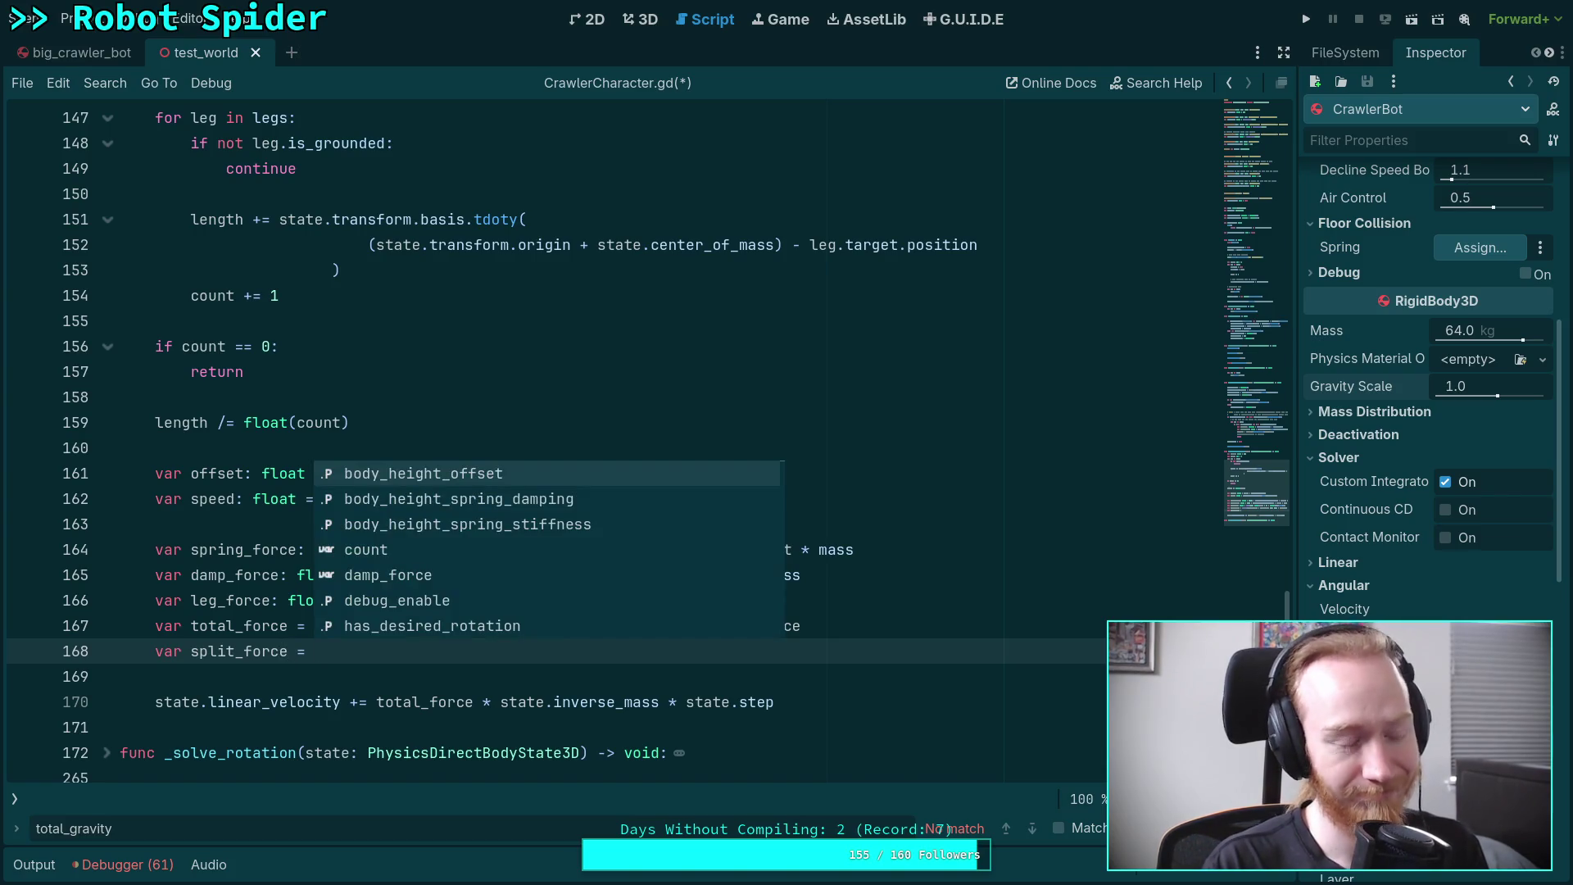
key(Escape)
text(clampf)
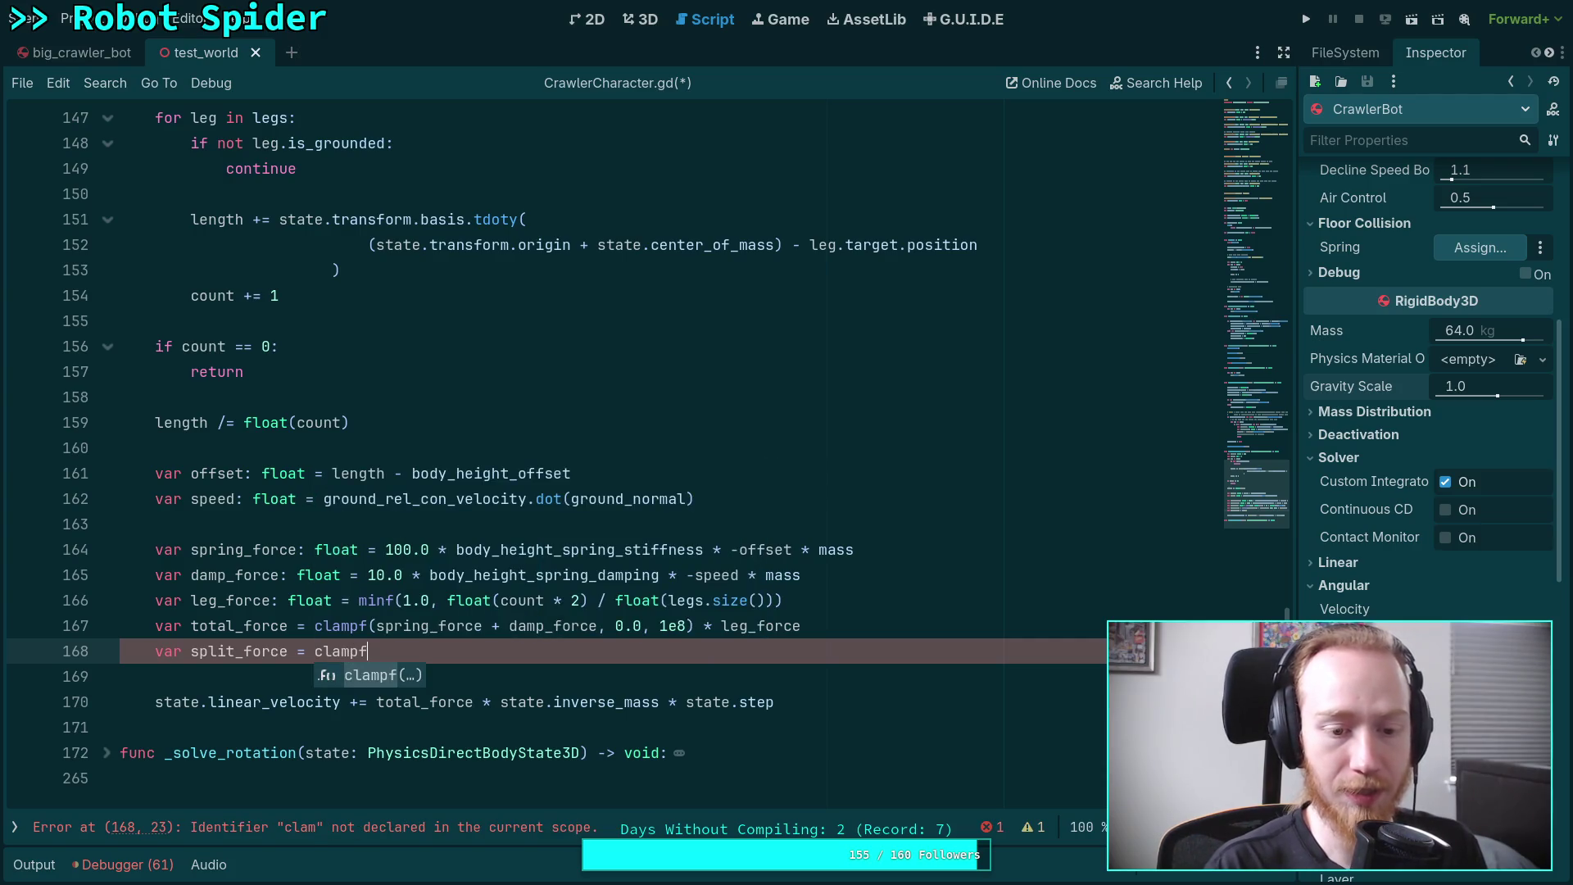
key(BackSpace)
key(BackSpace)
key(BackSpace)
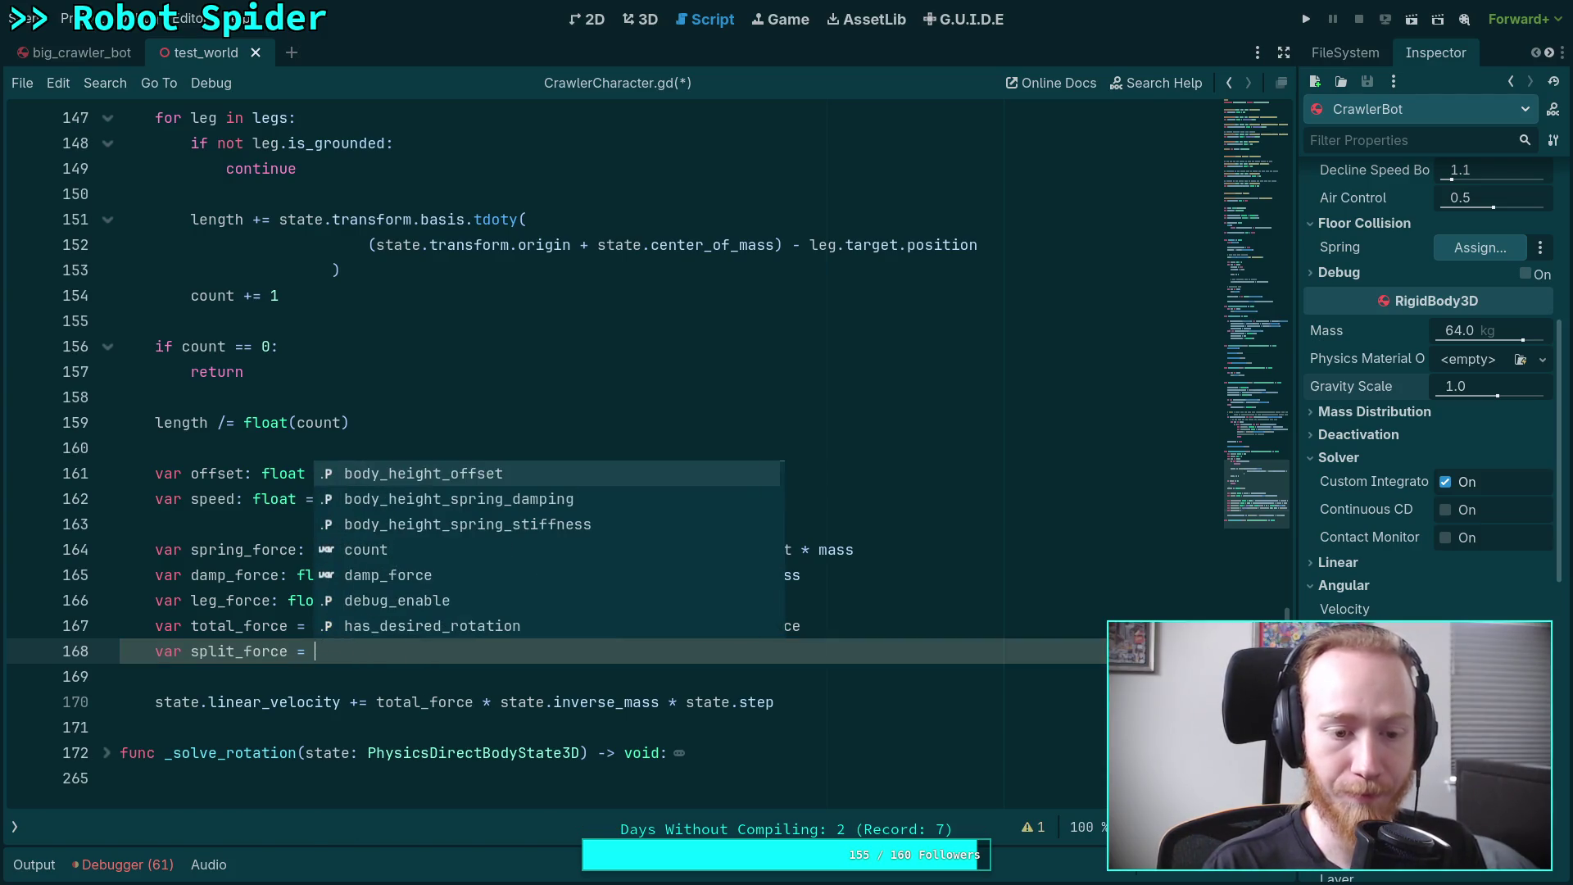
text(to)
key(Return)
text(/ float()
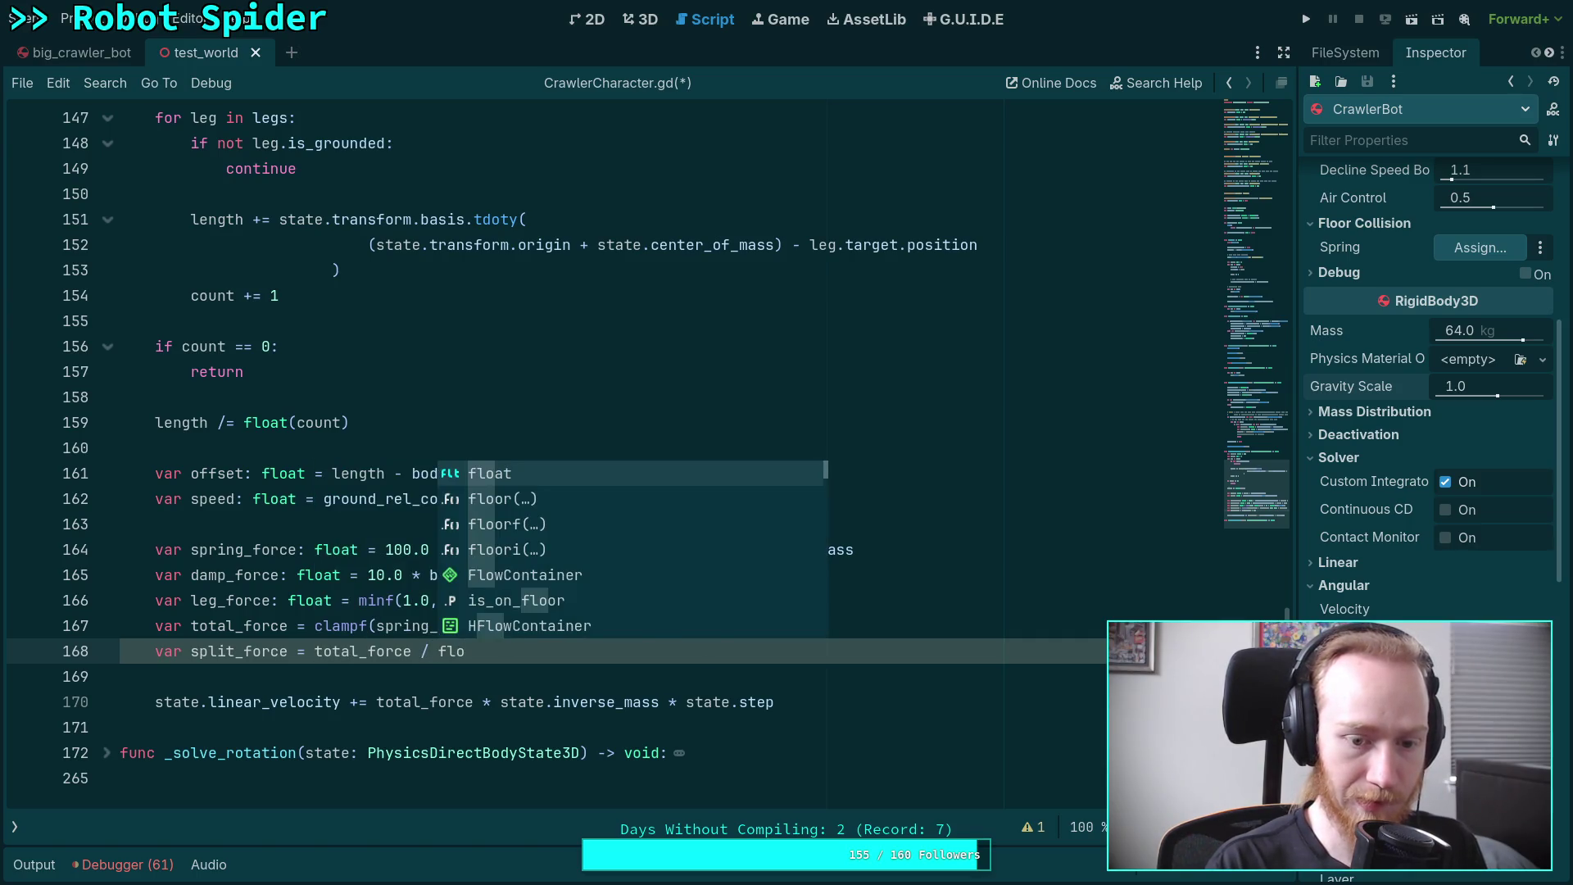
text(count))
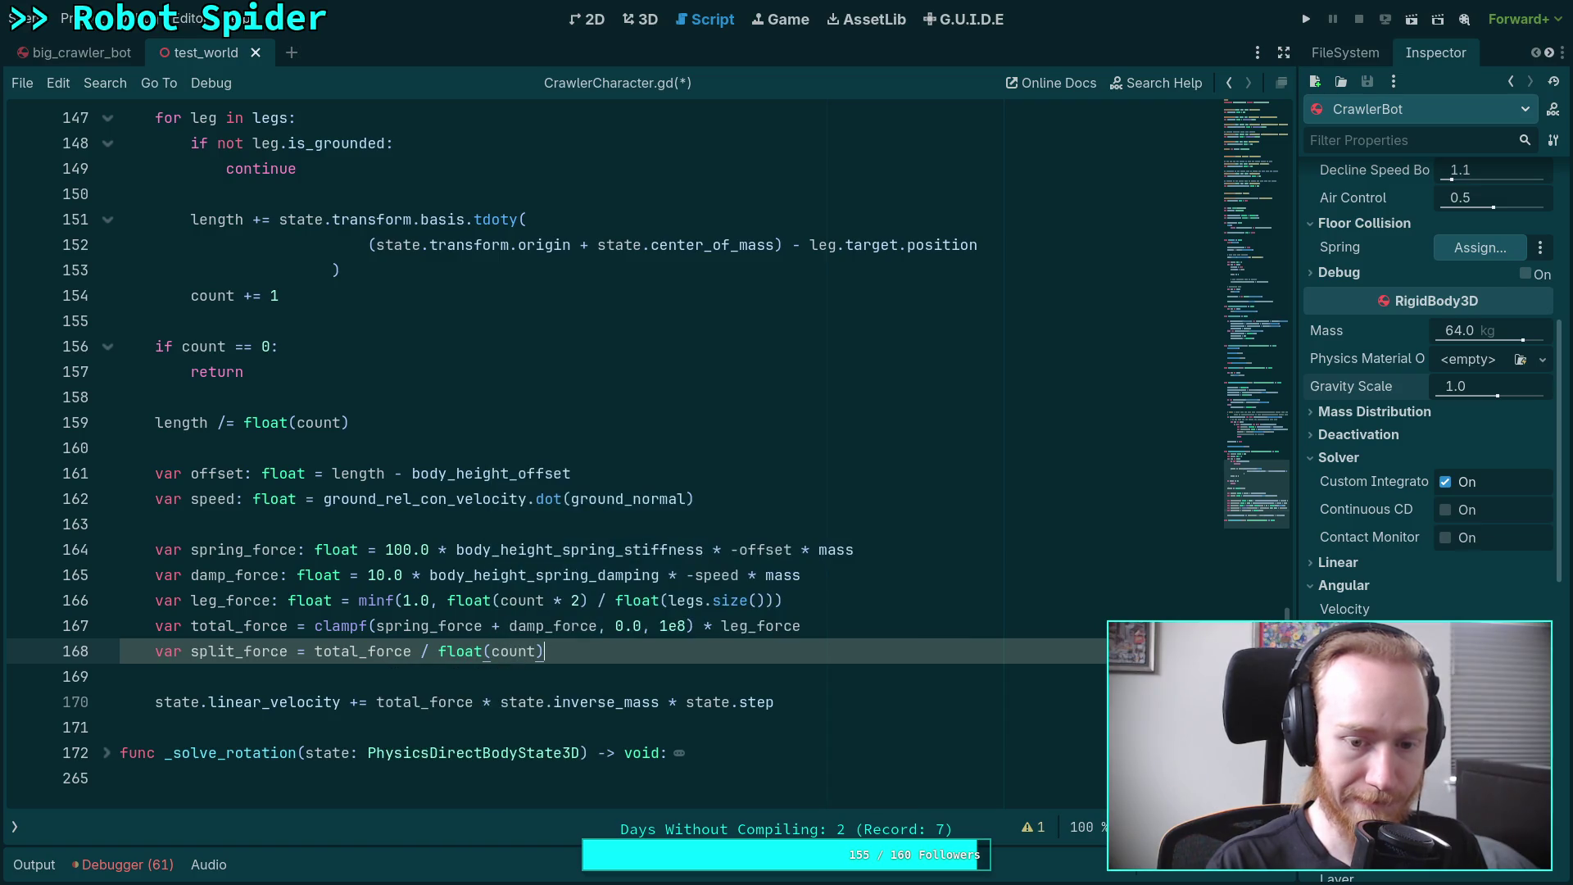
key(Return)
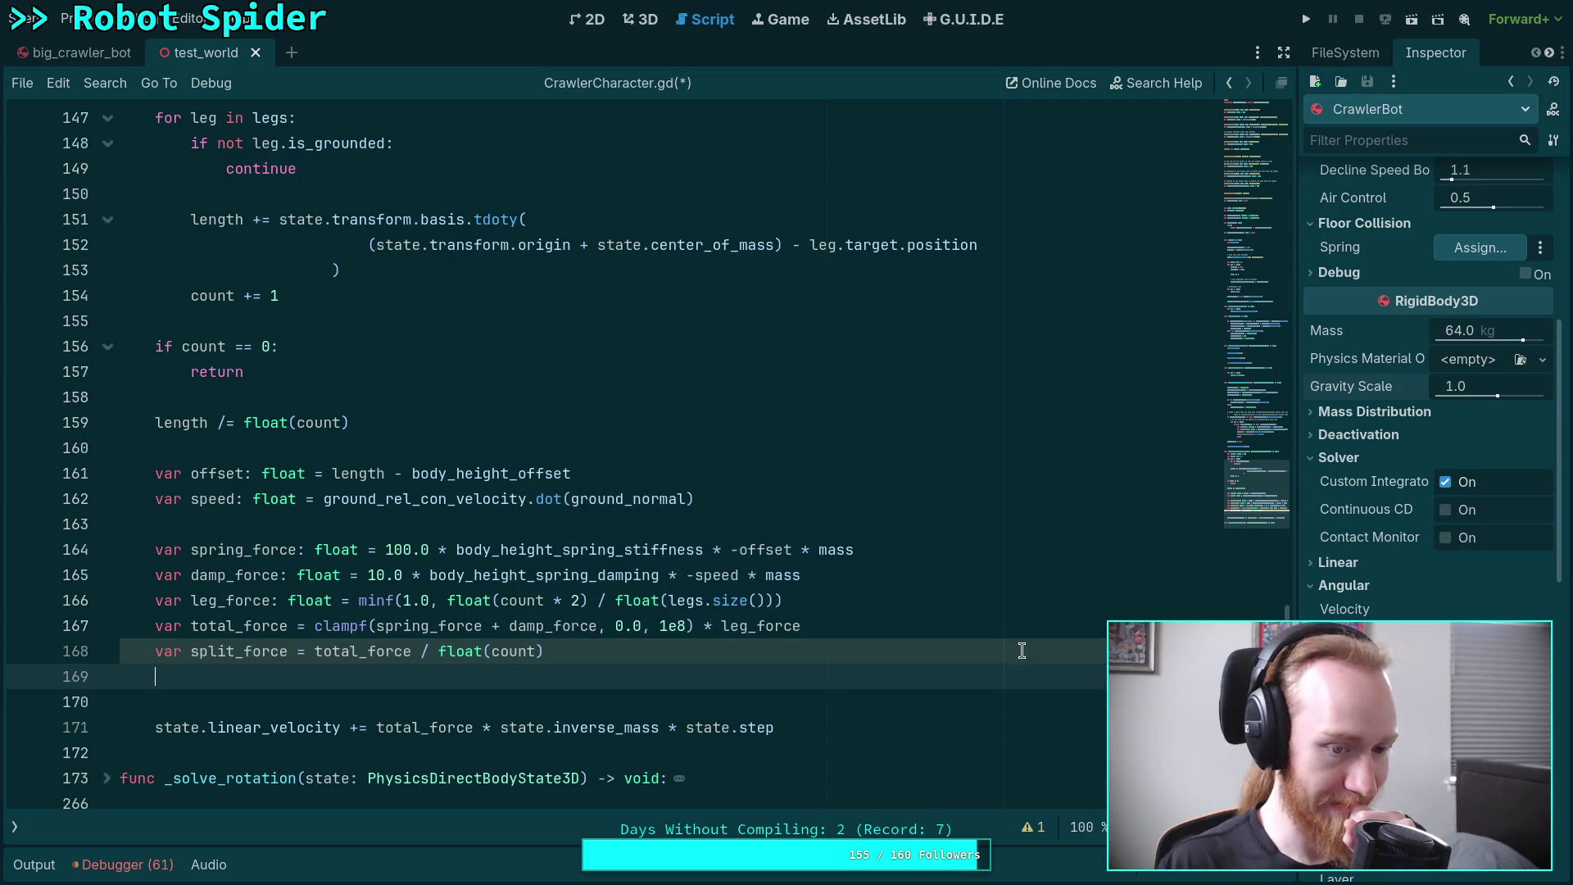
- Start a for loop below split_force, then remove the unfinished loop lines
scroll(921, 636, down, 1)
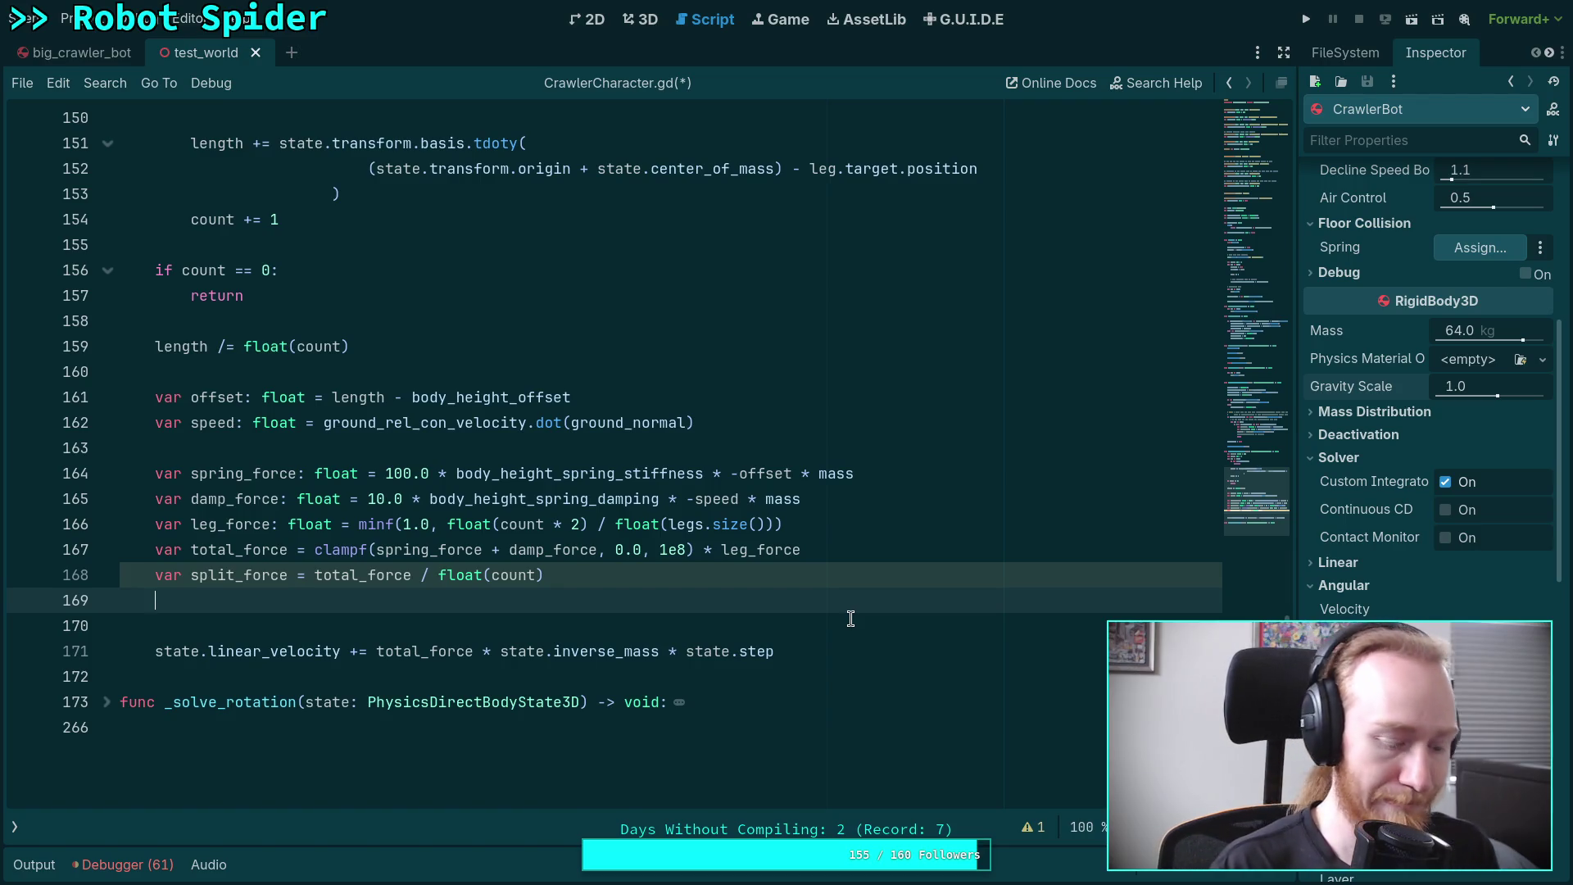
key(Return)
text(for ley)
key(BackSpace)
click(558, 624)
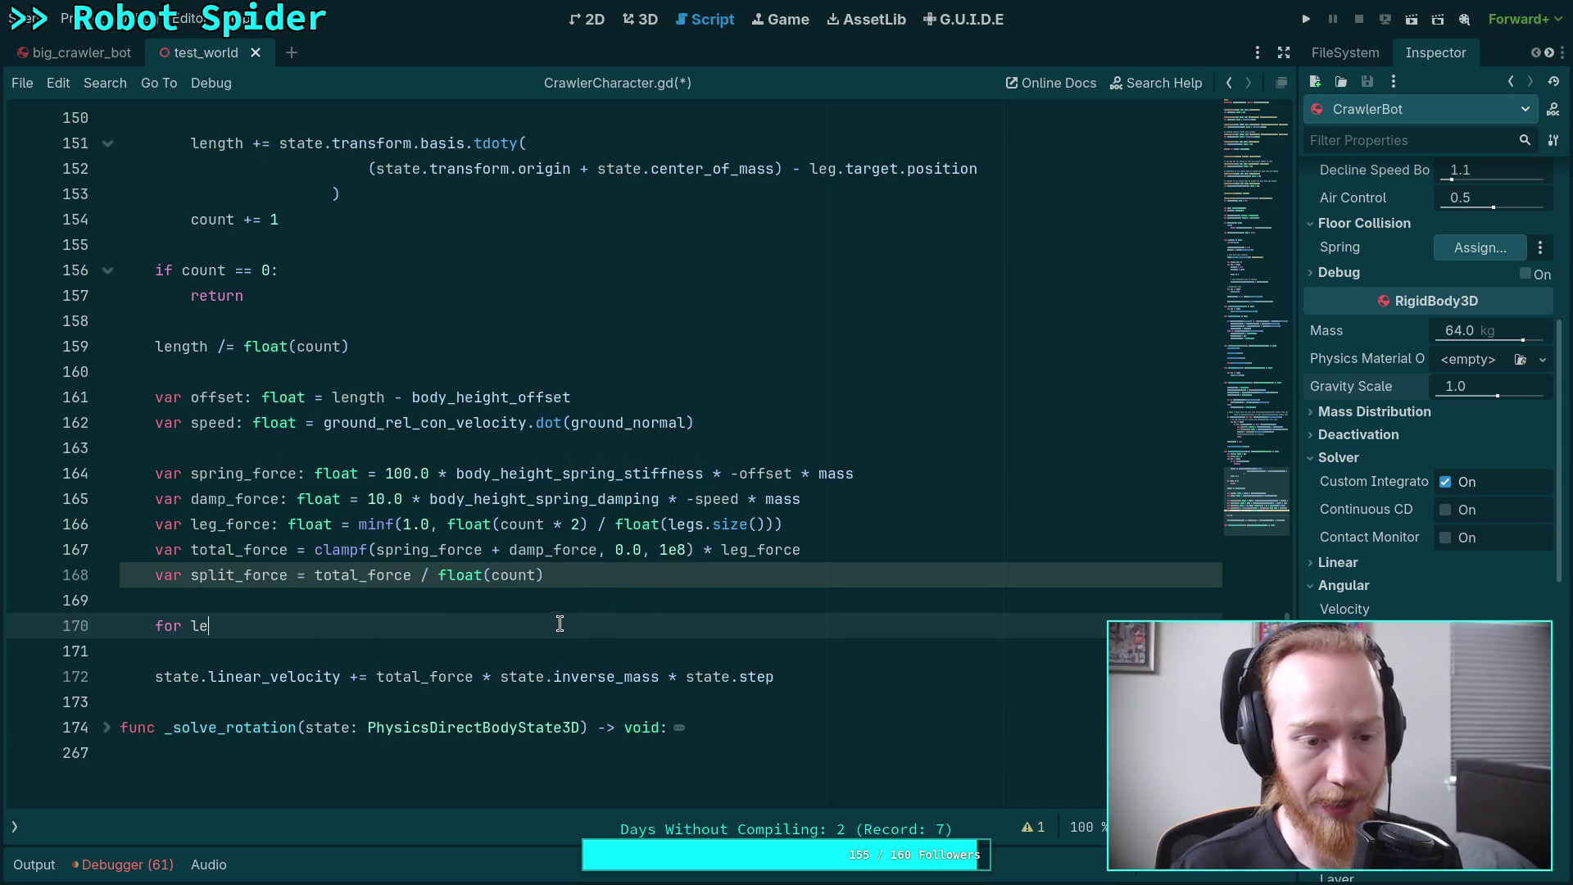
key(BackSpace)
key(BackSpace)
key(BackSpace)
scroll(601, 628, up, 2)
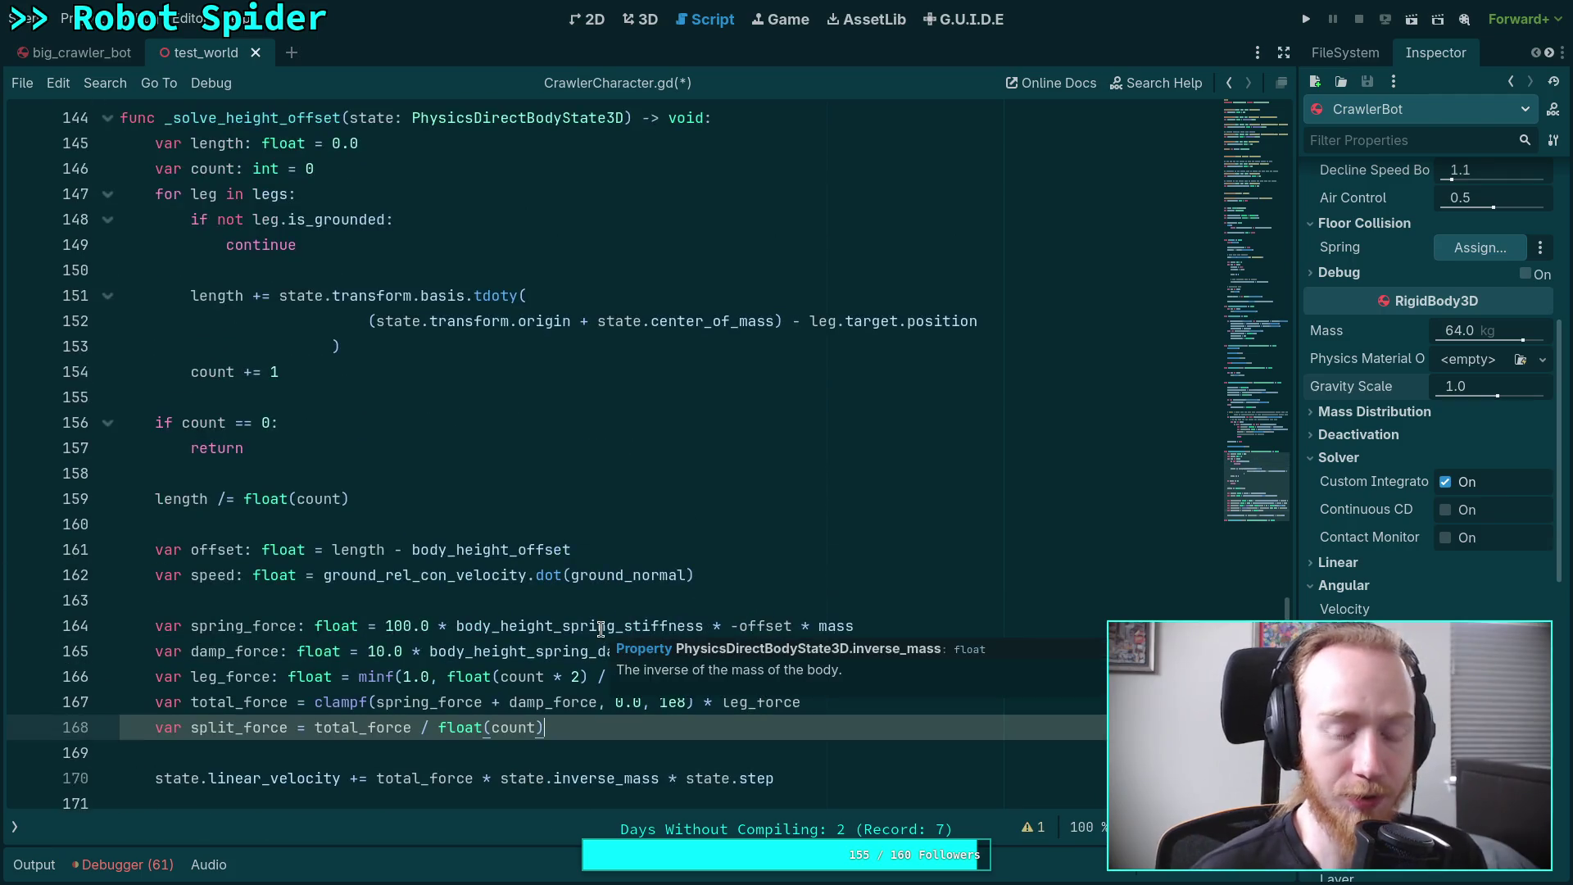
scroll(704, 656, down, 1)
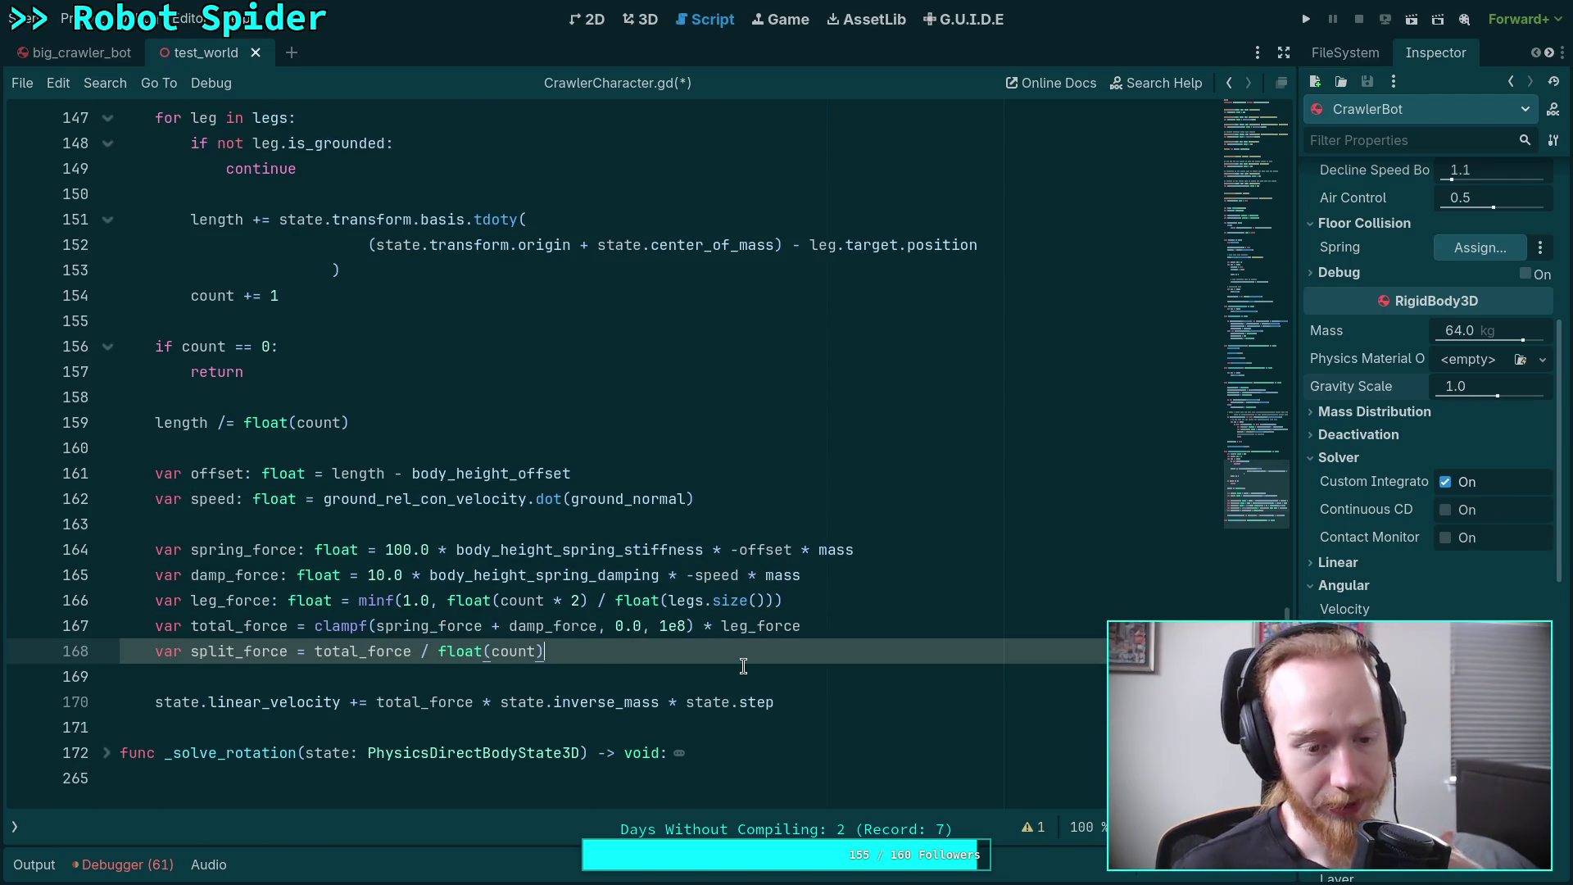
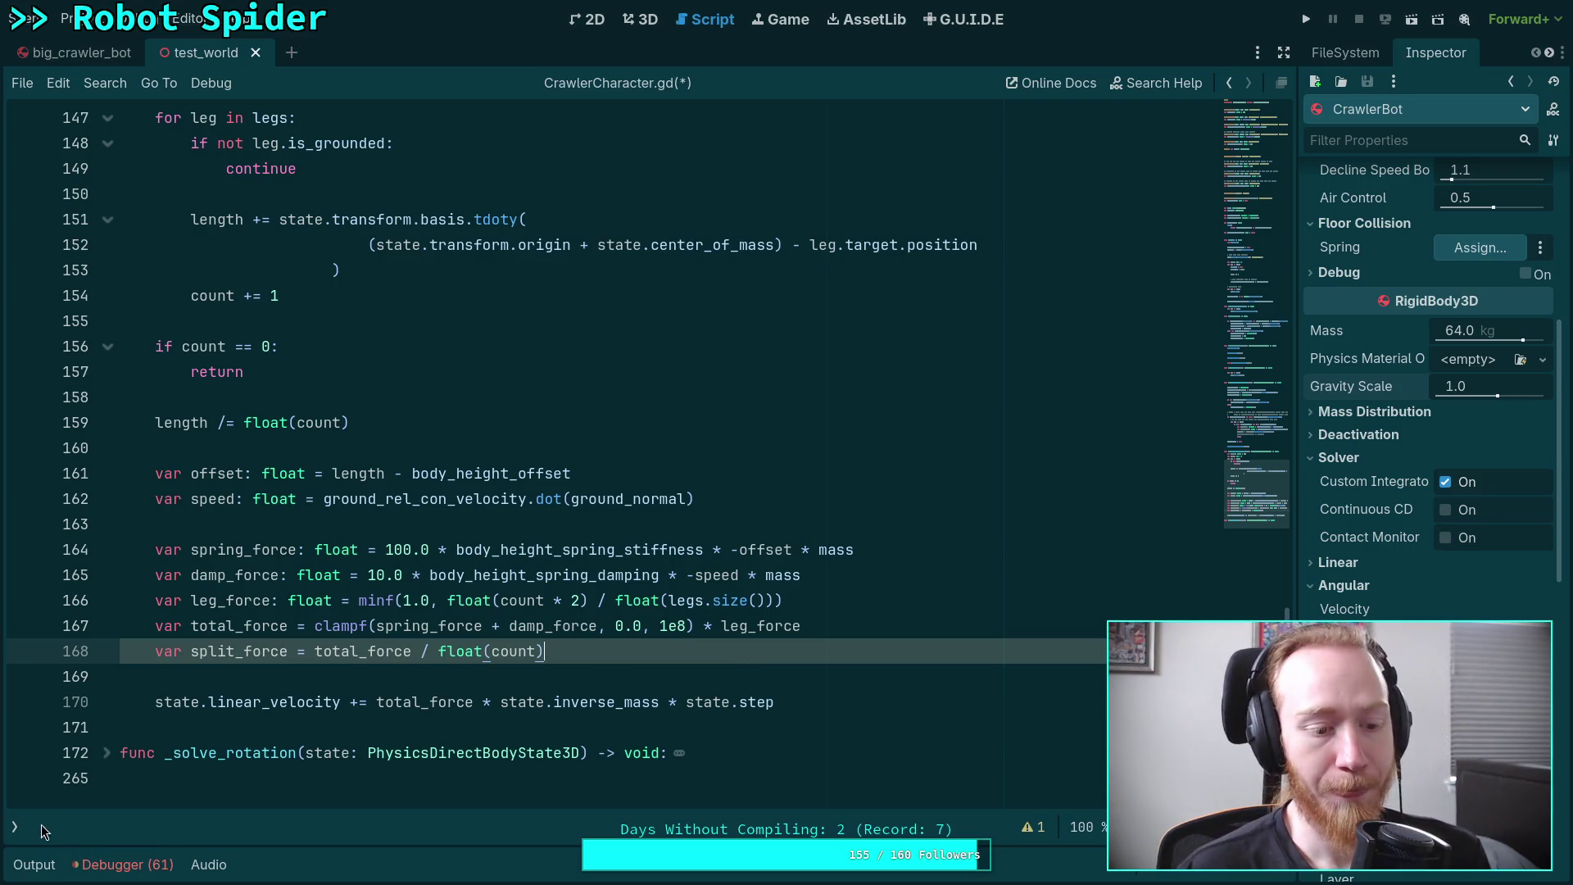
- Open CrawlerLeg.gd from the scripts list and look over its exported settings and state variables
click(14, 827)
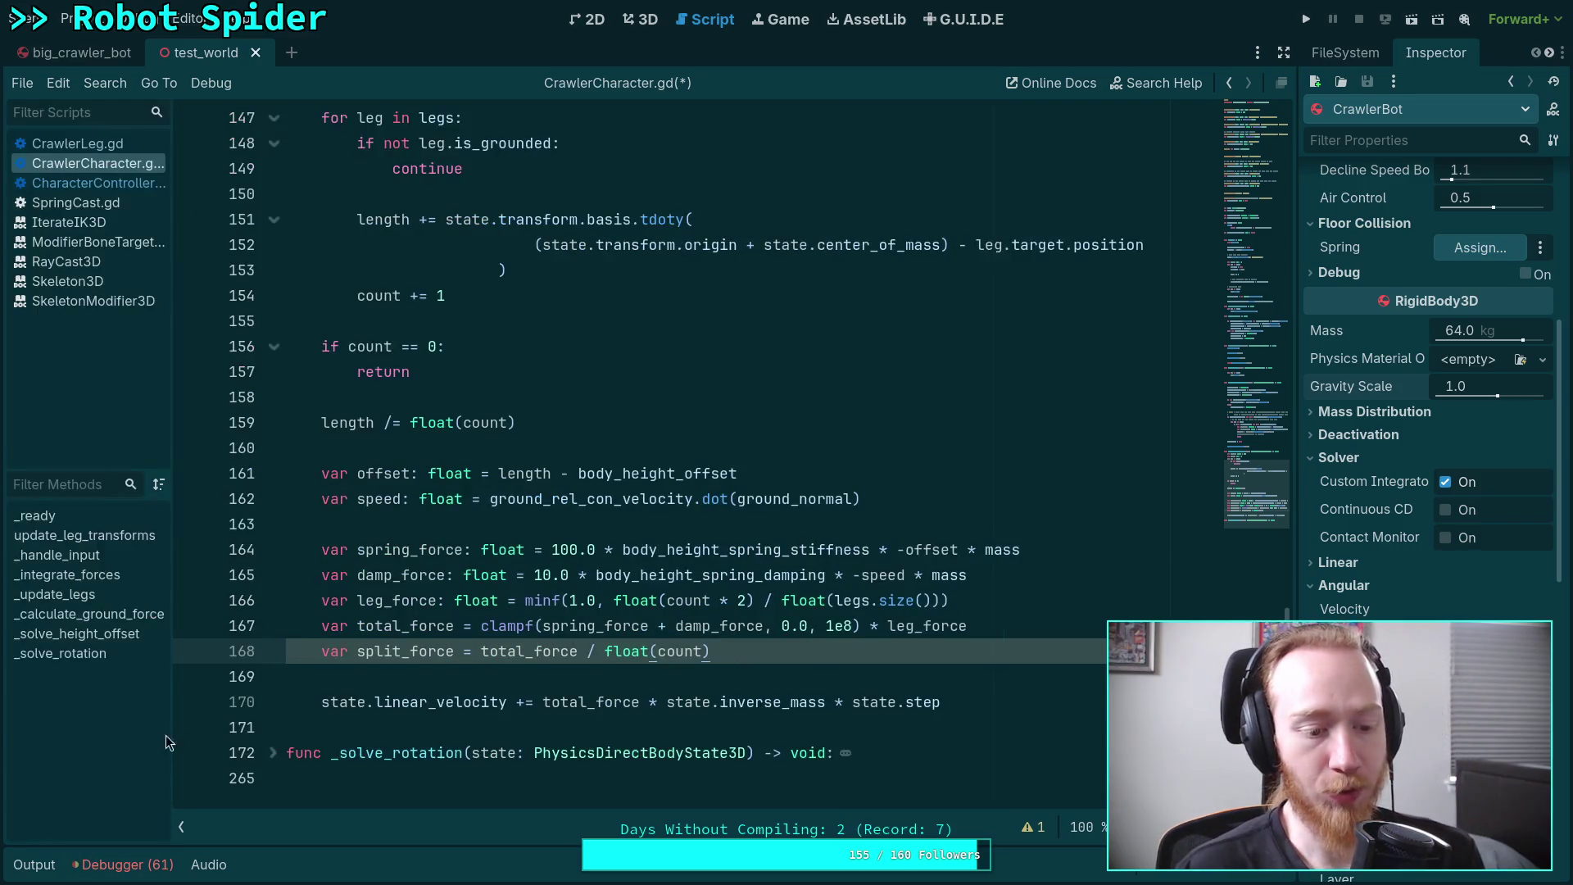
click(95, 147)
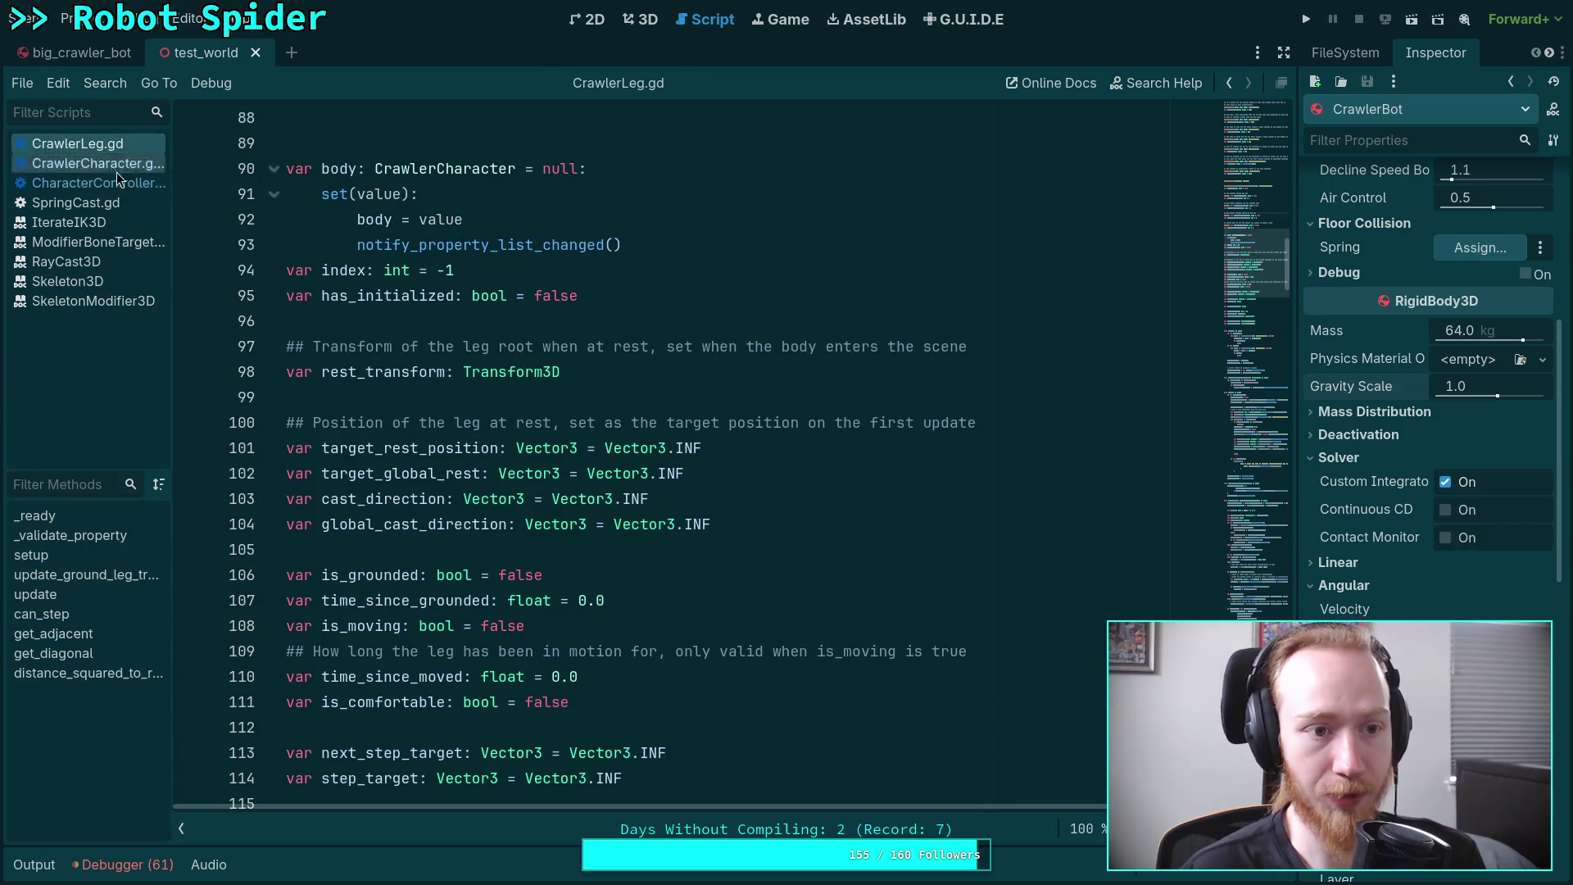
scroll(620, 454, up, 5)
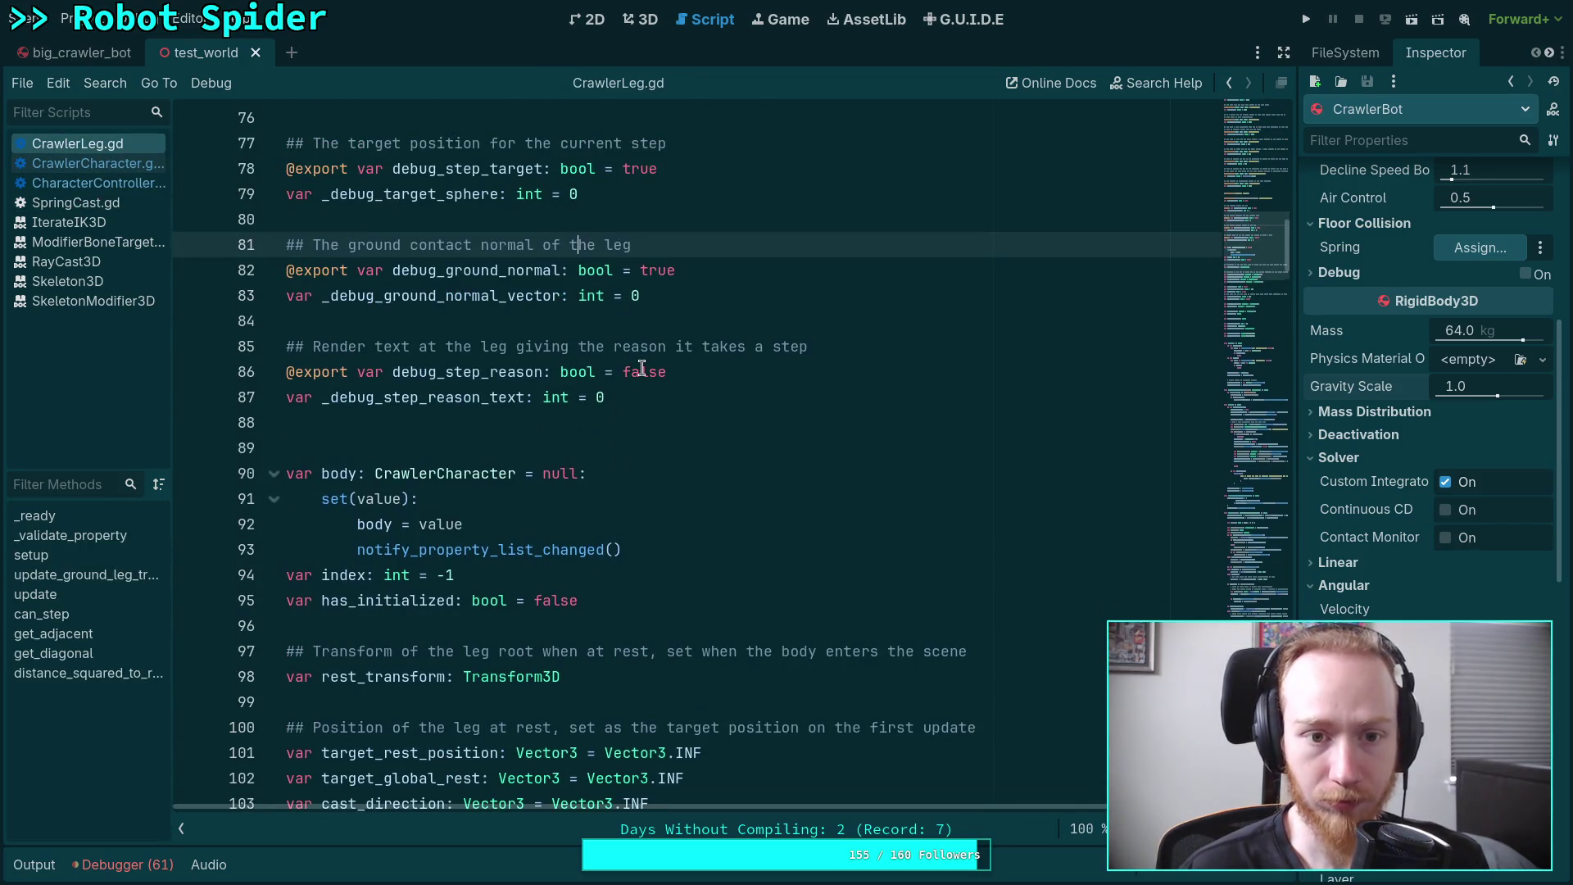
scroll(641, 368, up, 8)
scroll(642, 368, up, 13)
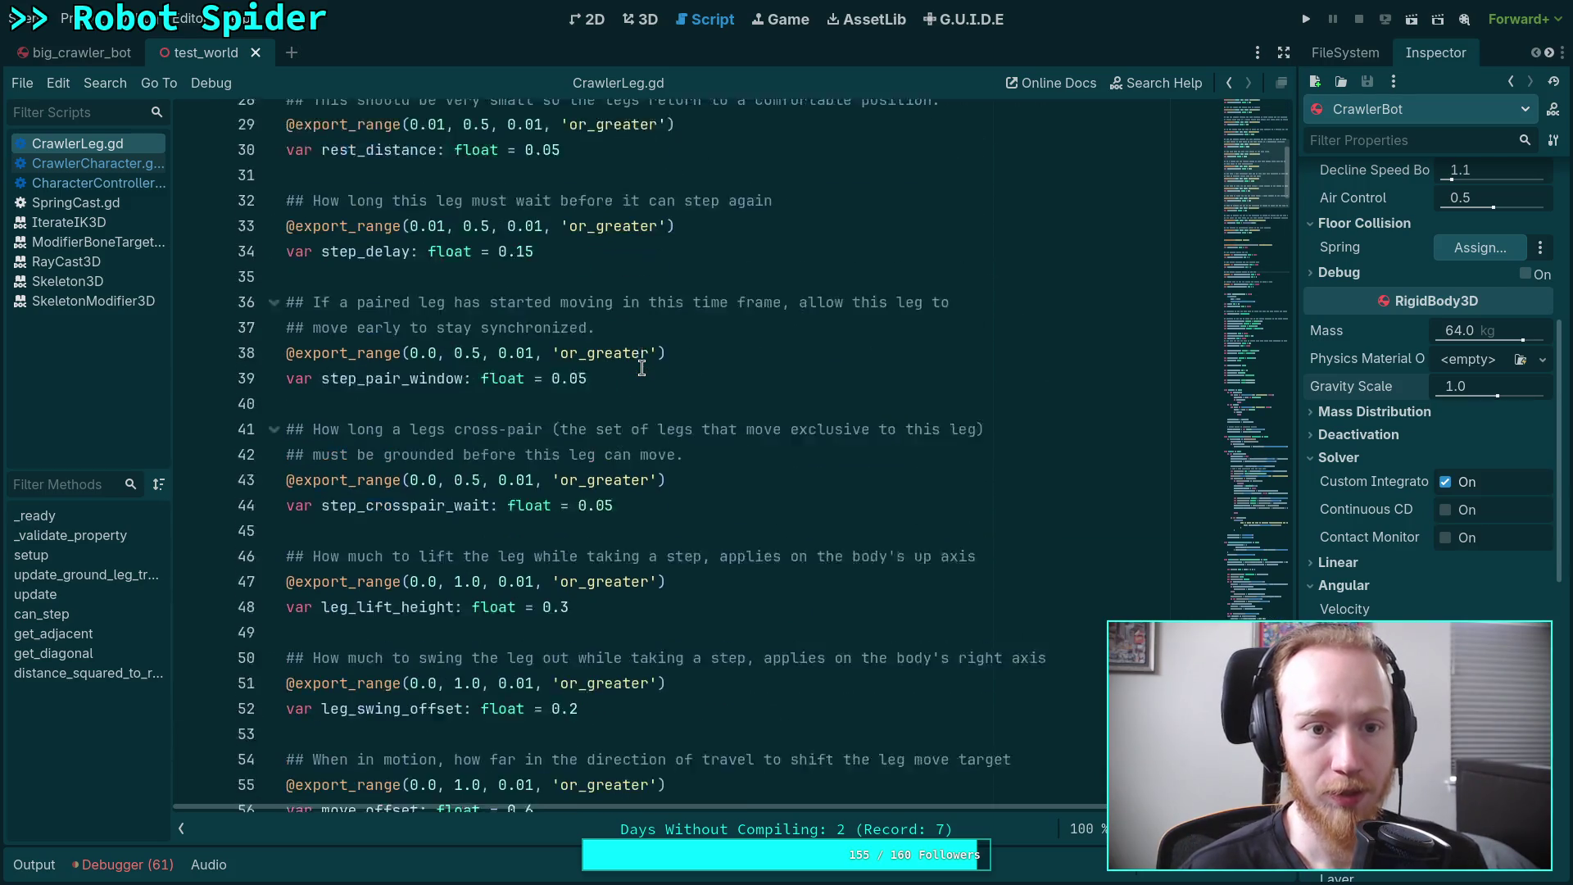
scroll(639, 537, down, 20)
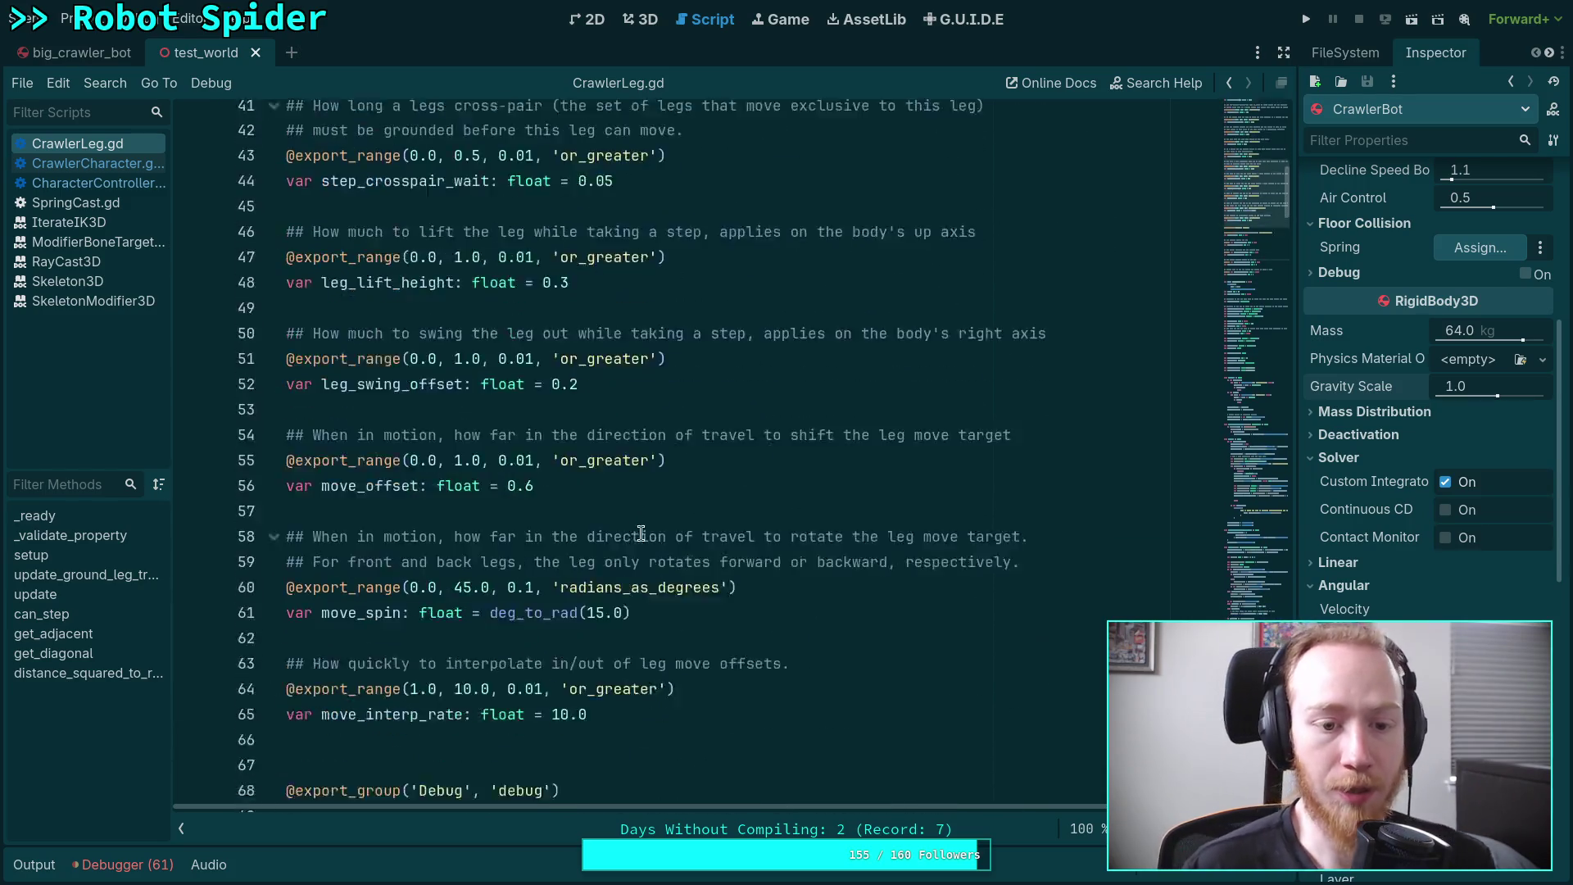
scroll(675, 505, down, 2)
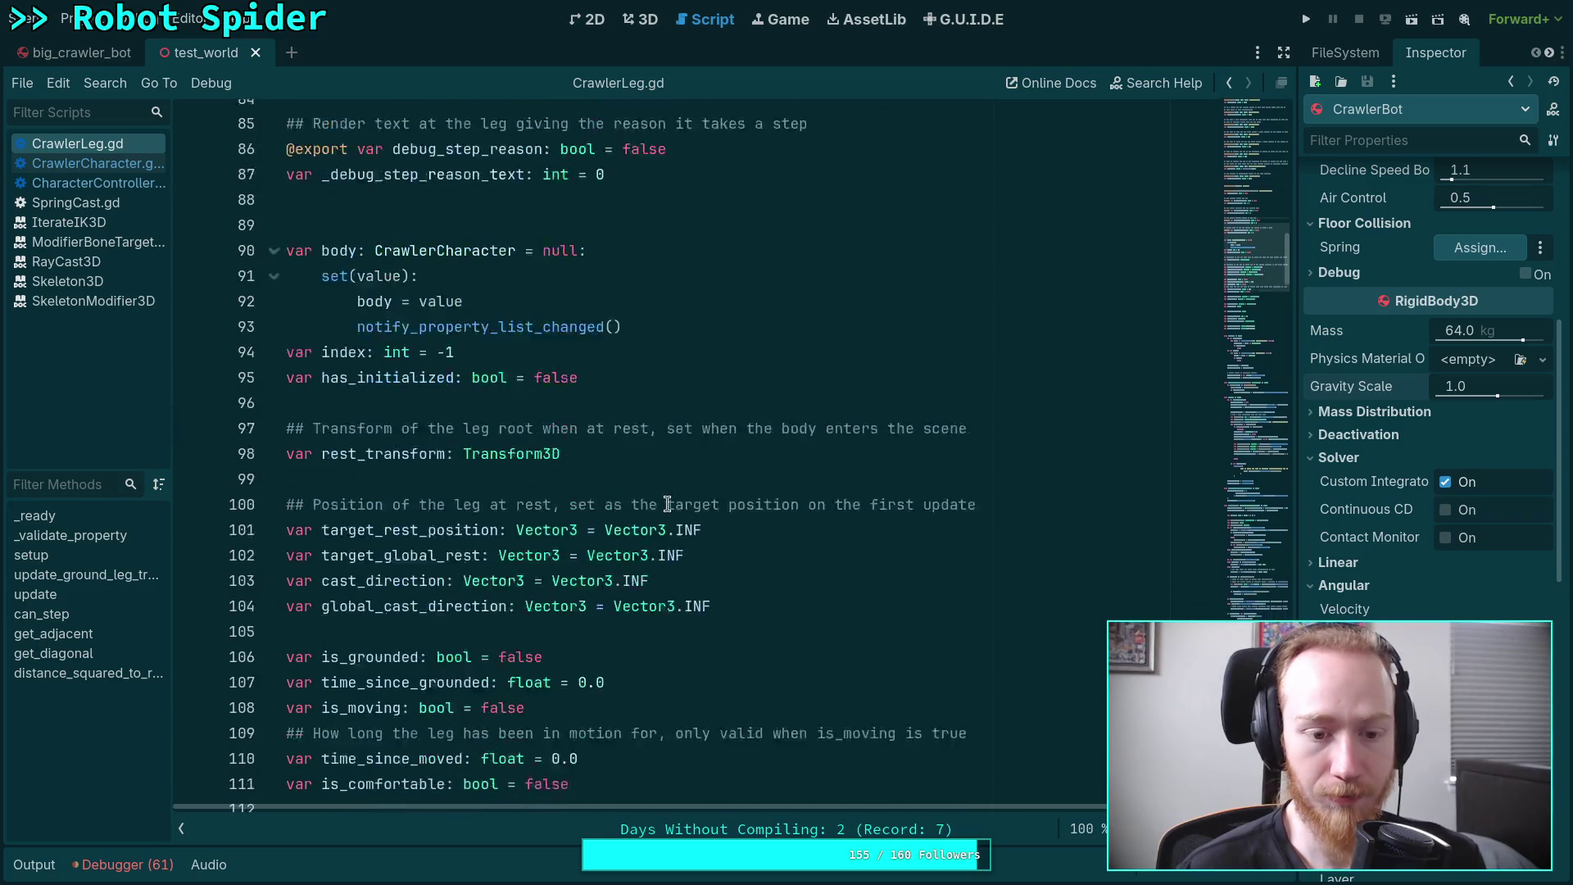
click(844, 524)
scroll(909, 522, down, 1)
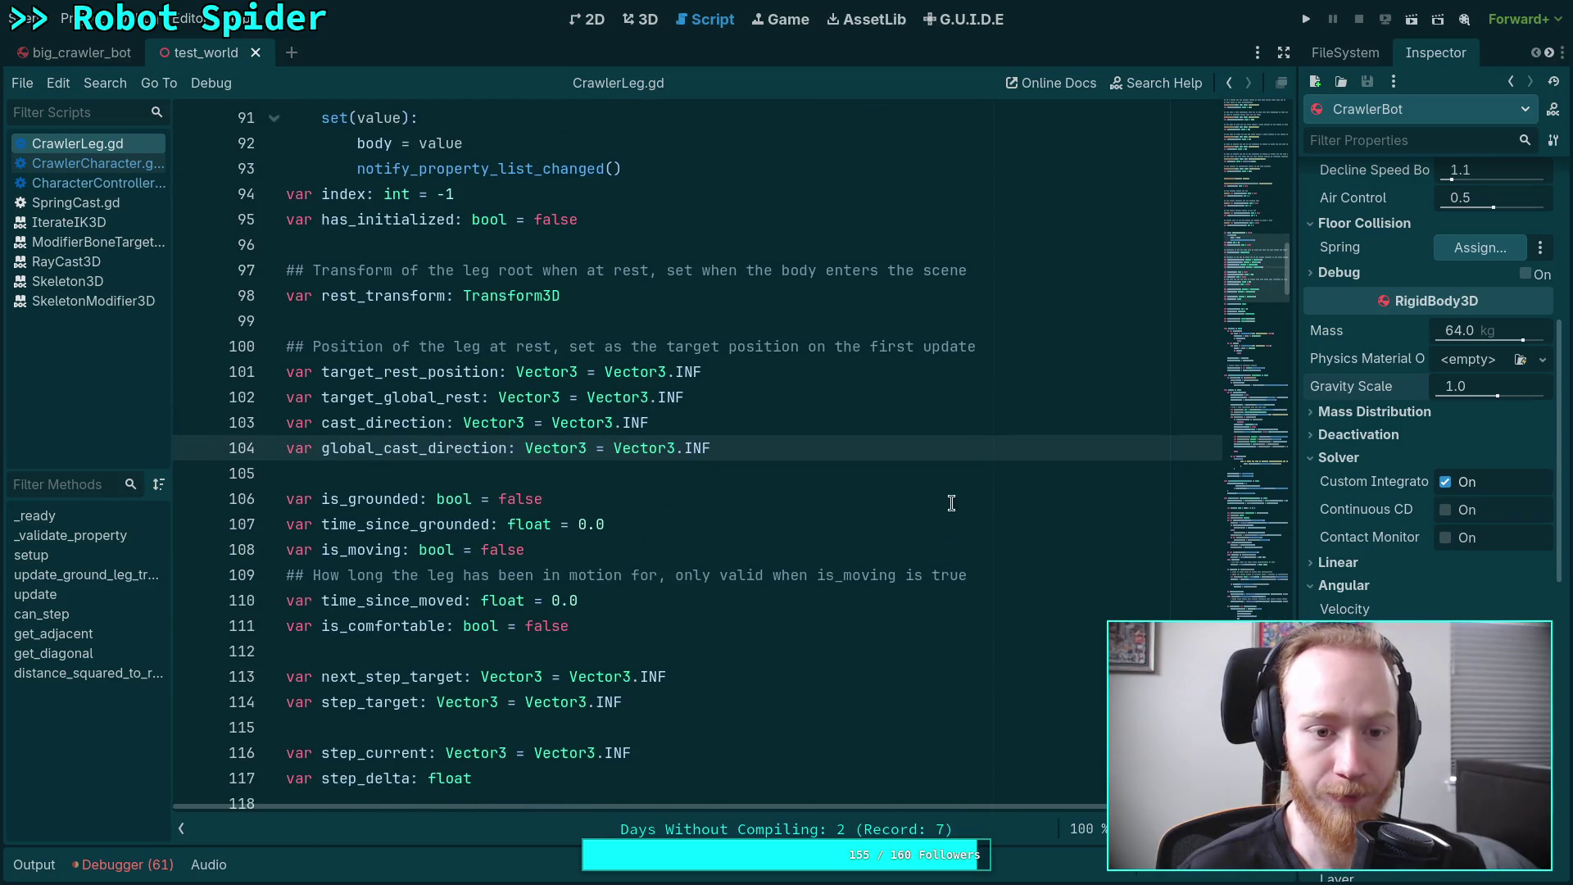
key(Down)
- Declare 'var attachment_point: Vector3 =' on a new line among the leg variables
key(Up)
key(Up)
click(286, 244)
key(Return)
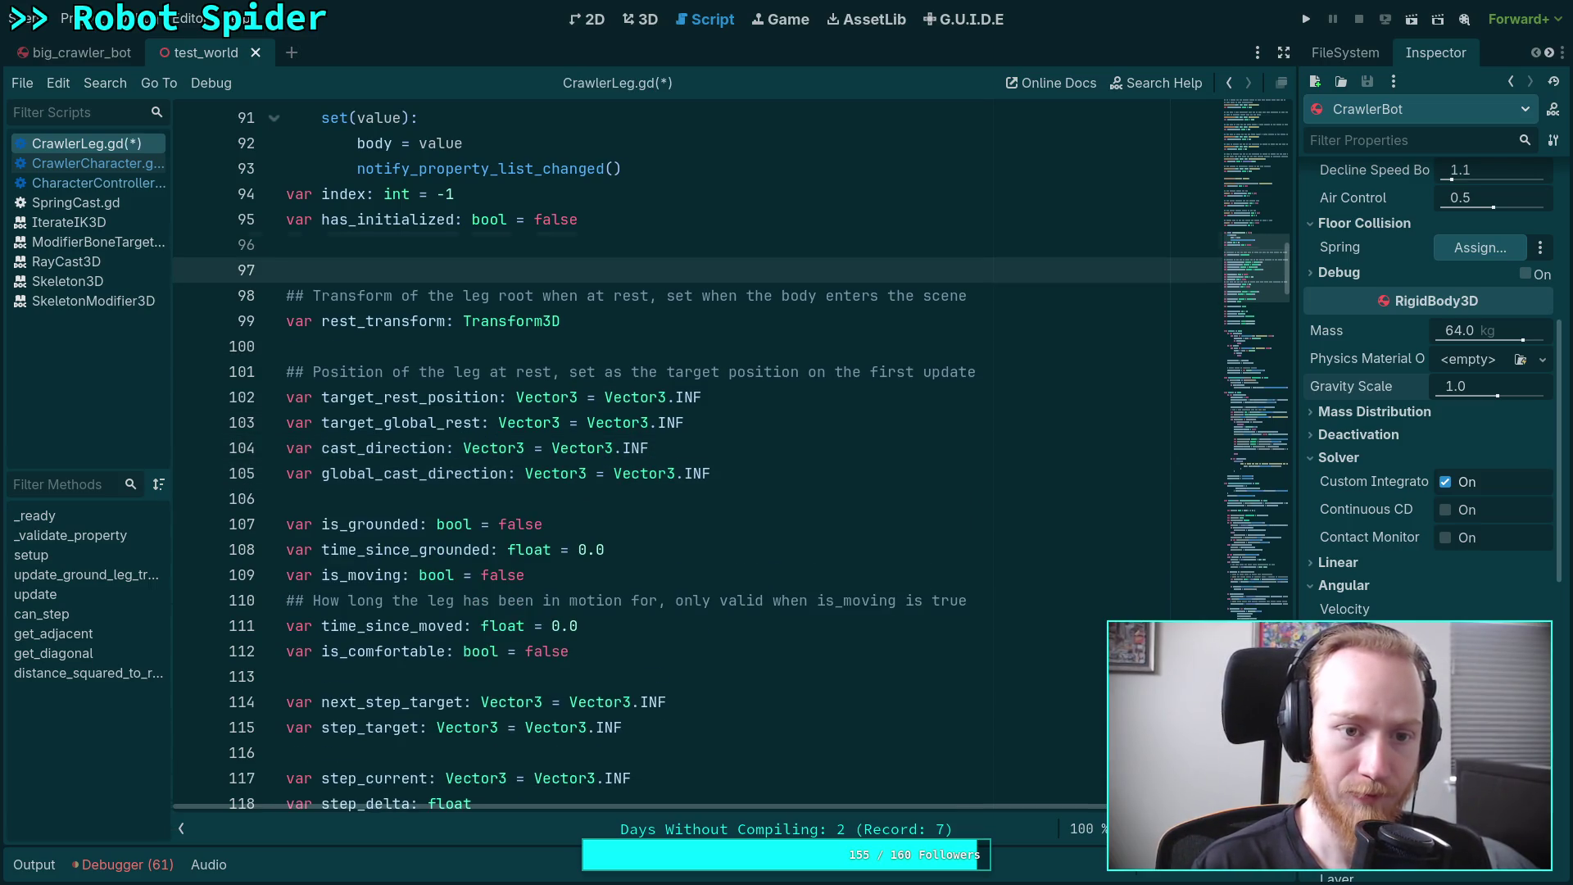
key(Up)
key(Return)
text(var att)
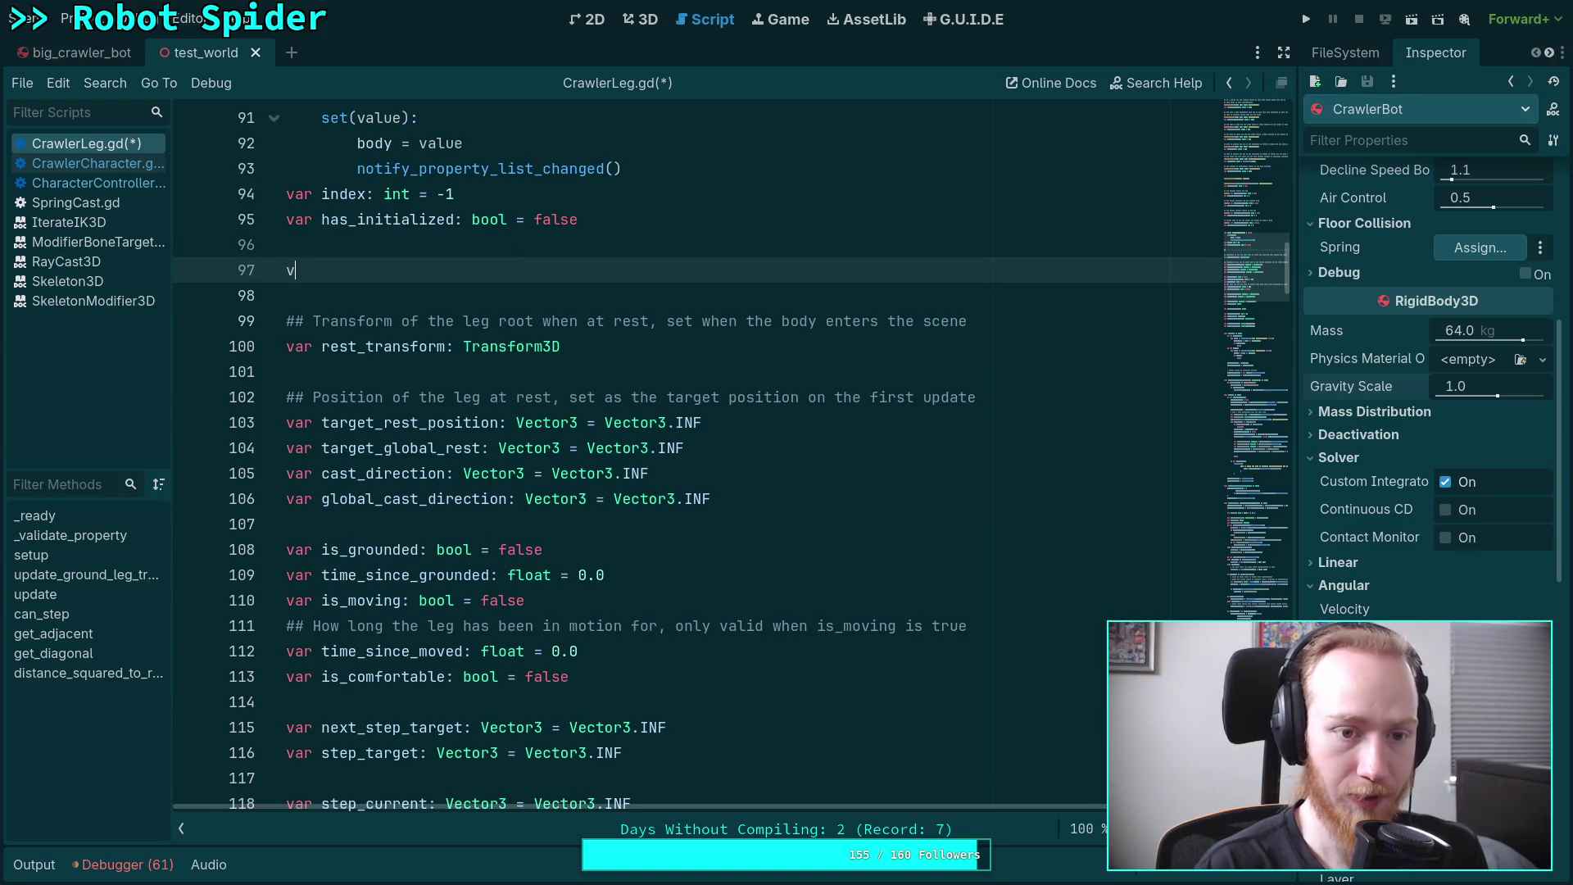
text(achment_)
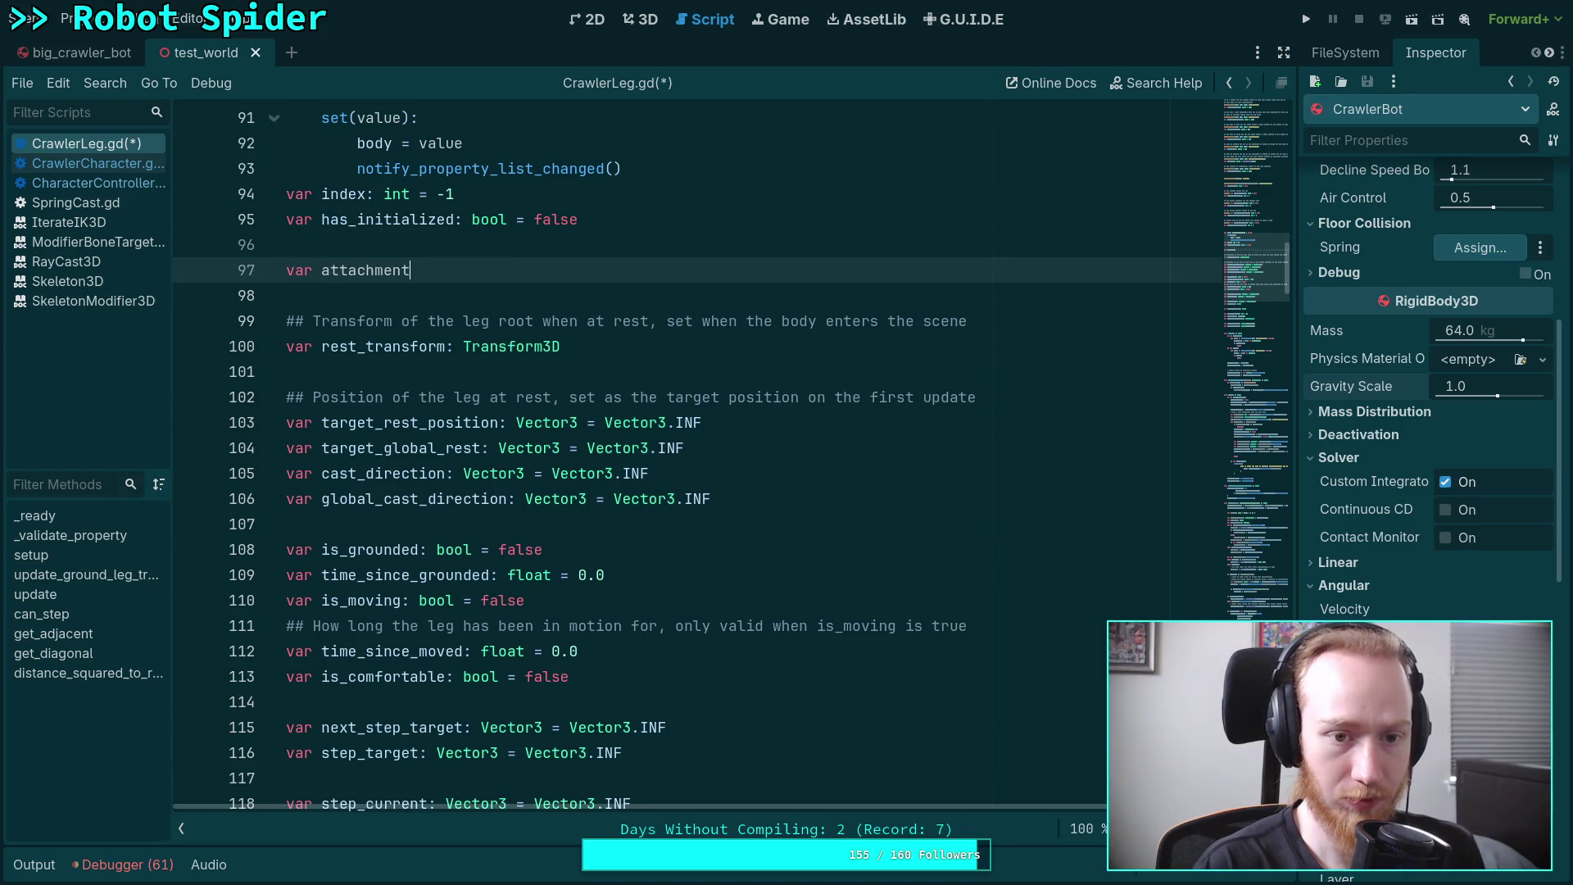
text(point: Vector3 =)
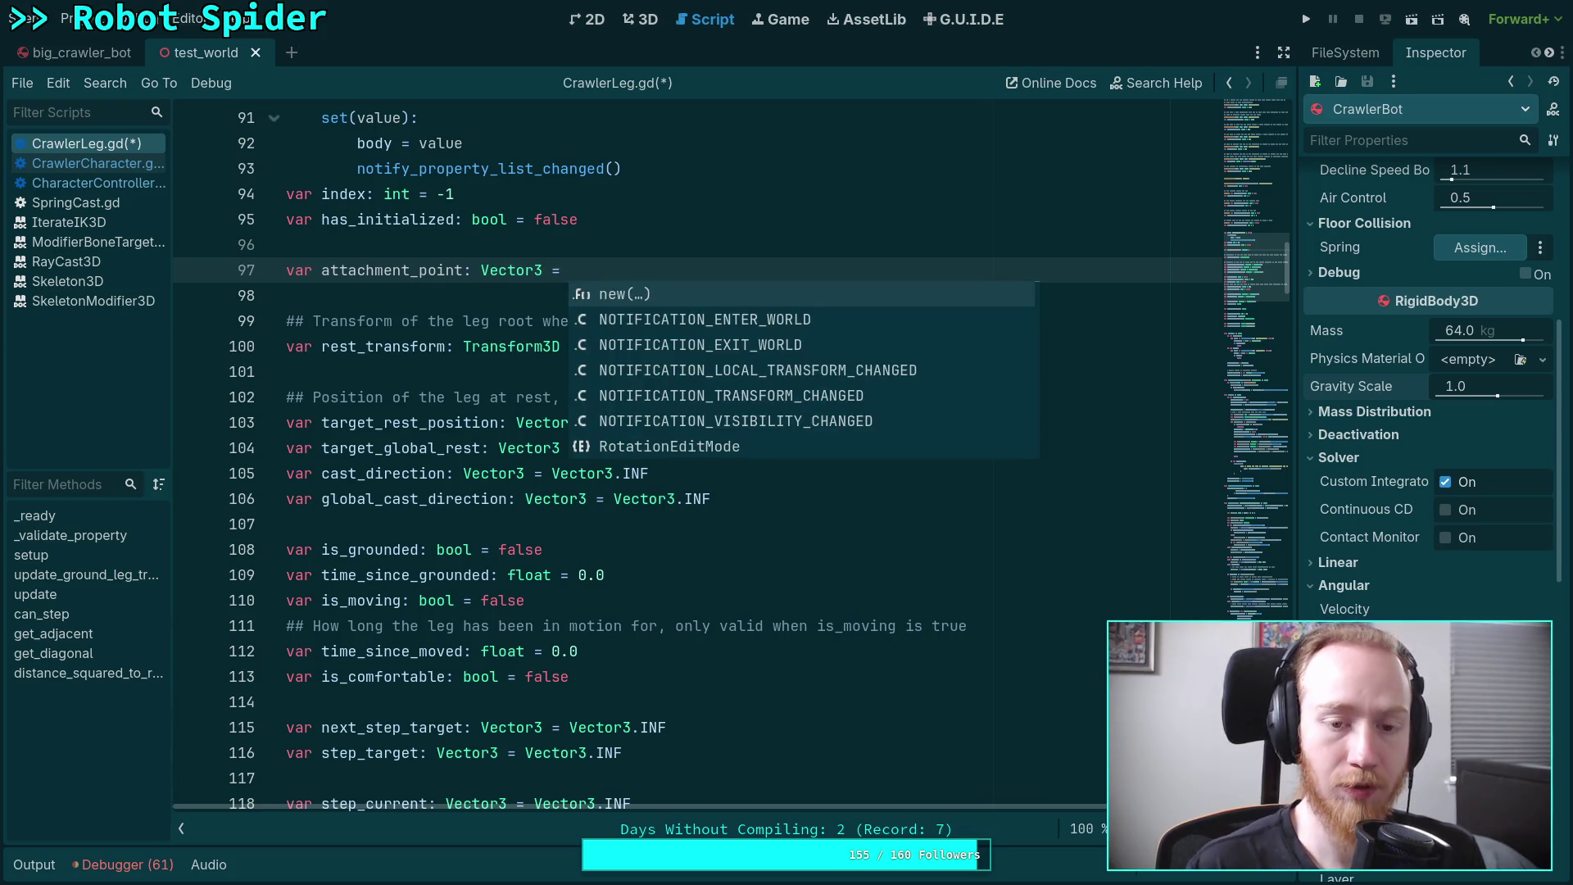
key(Escape)
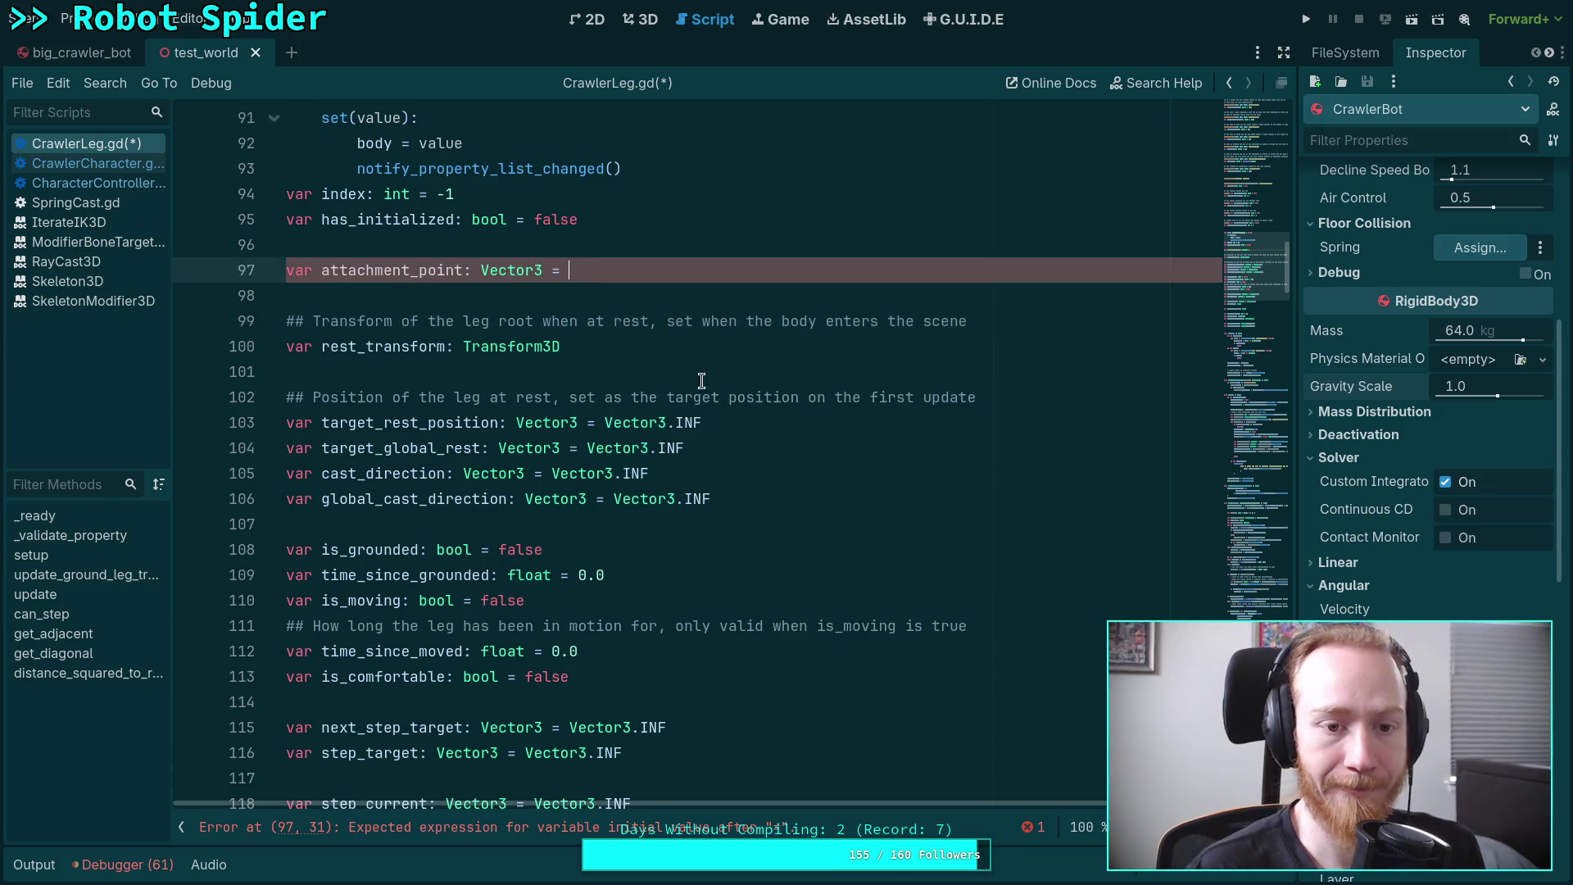
- Add the doc comment '## Initial location of the' above attachment_point
scroll(572, 391, up, 2)
click(572, 391)
key(Return)
text(## )
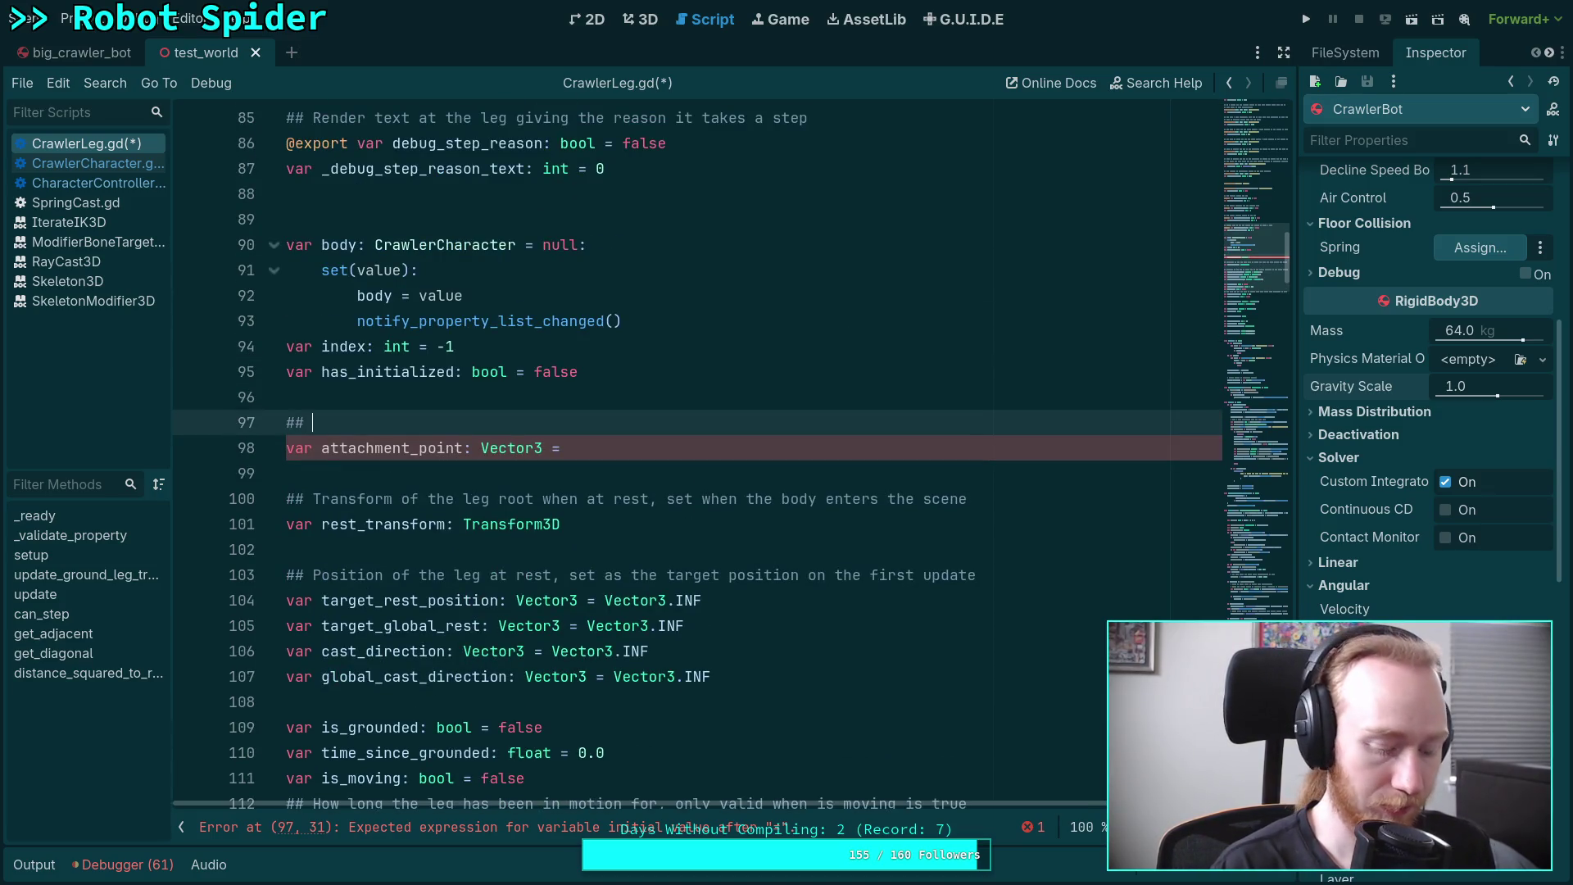
text(Initial)
text(loact)
key(BackSpace)
key(BackSpace)
key(BackSpace)
text(cati)
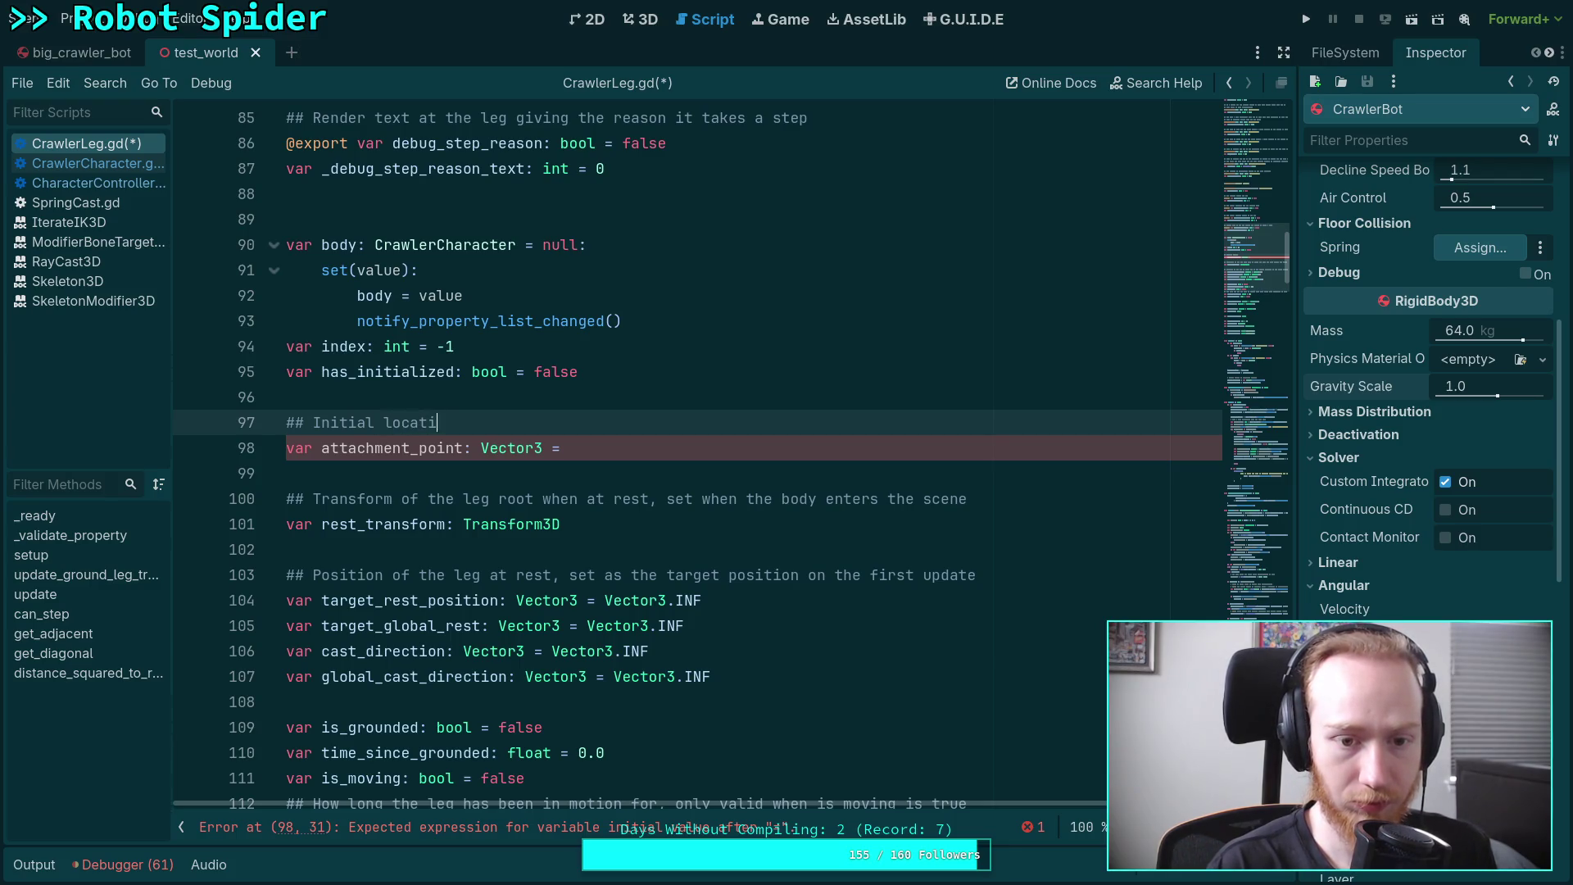
text(on of the)
- Look through the rest of the script, then bring up the big_crawler_bot scene in 3D
scroll(499, 312, up, 1)
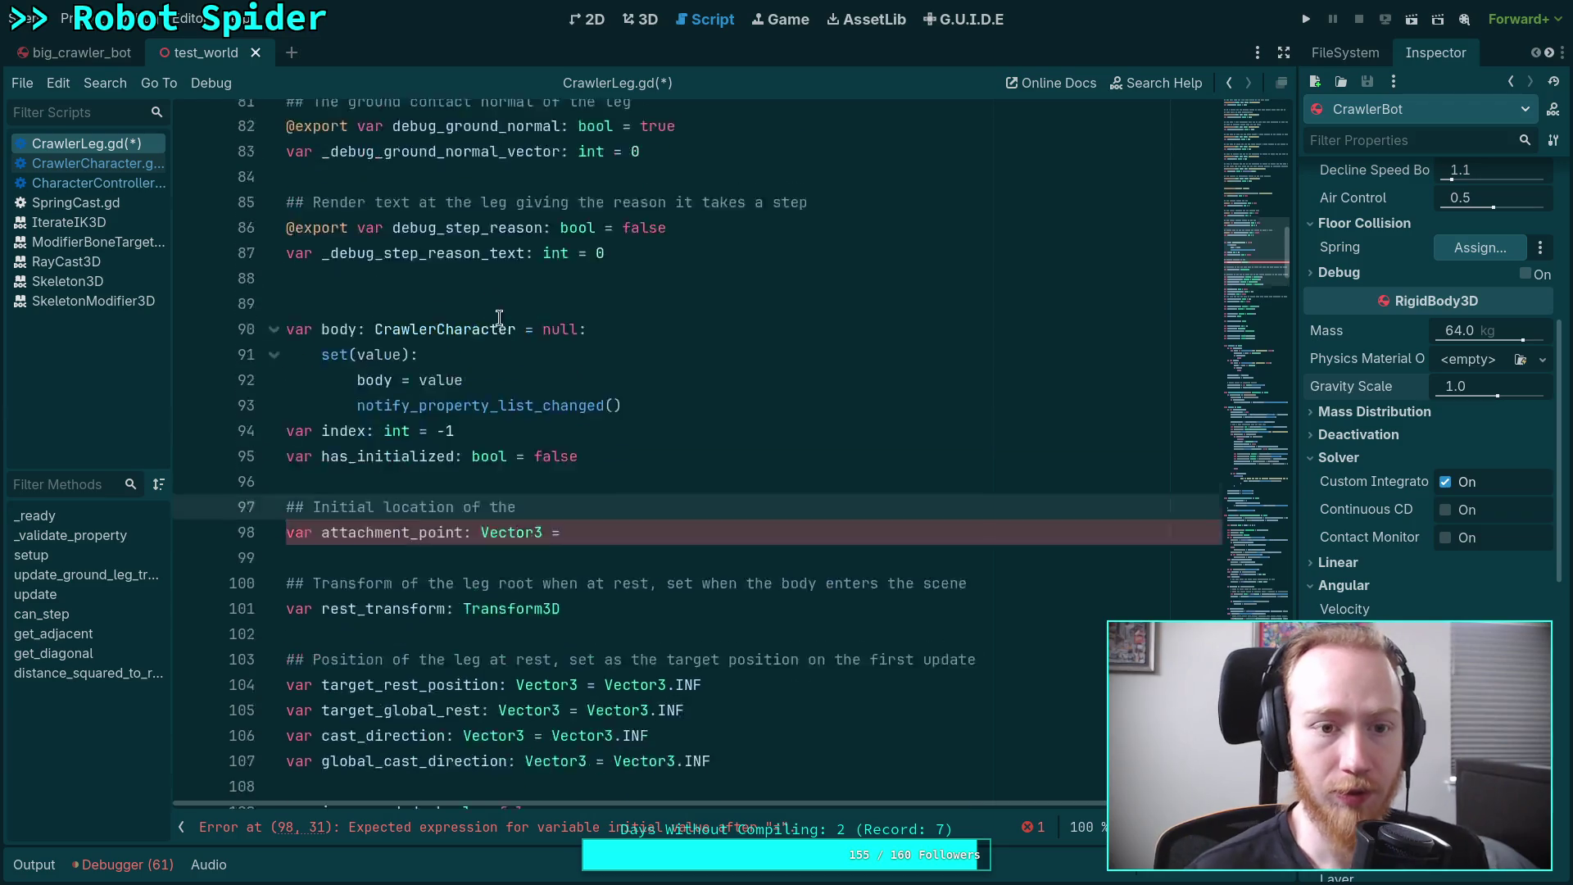
scroll(499, 311, up, 20)
scroll(701, 481, up, 6)
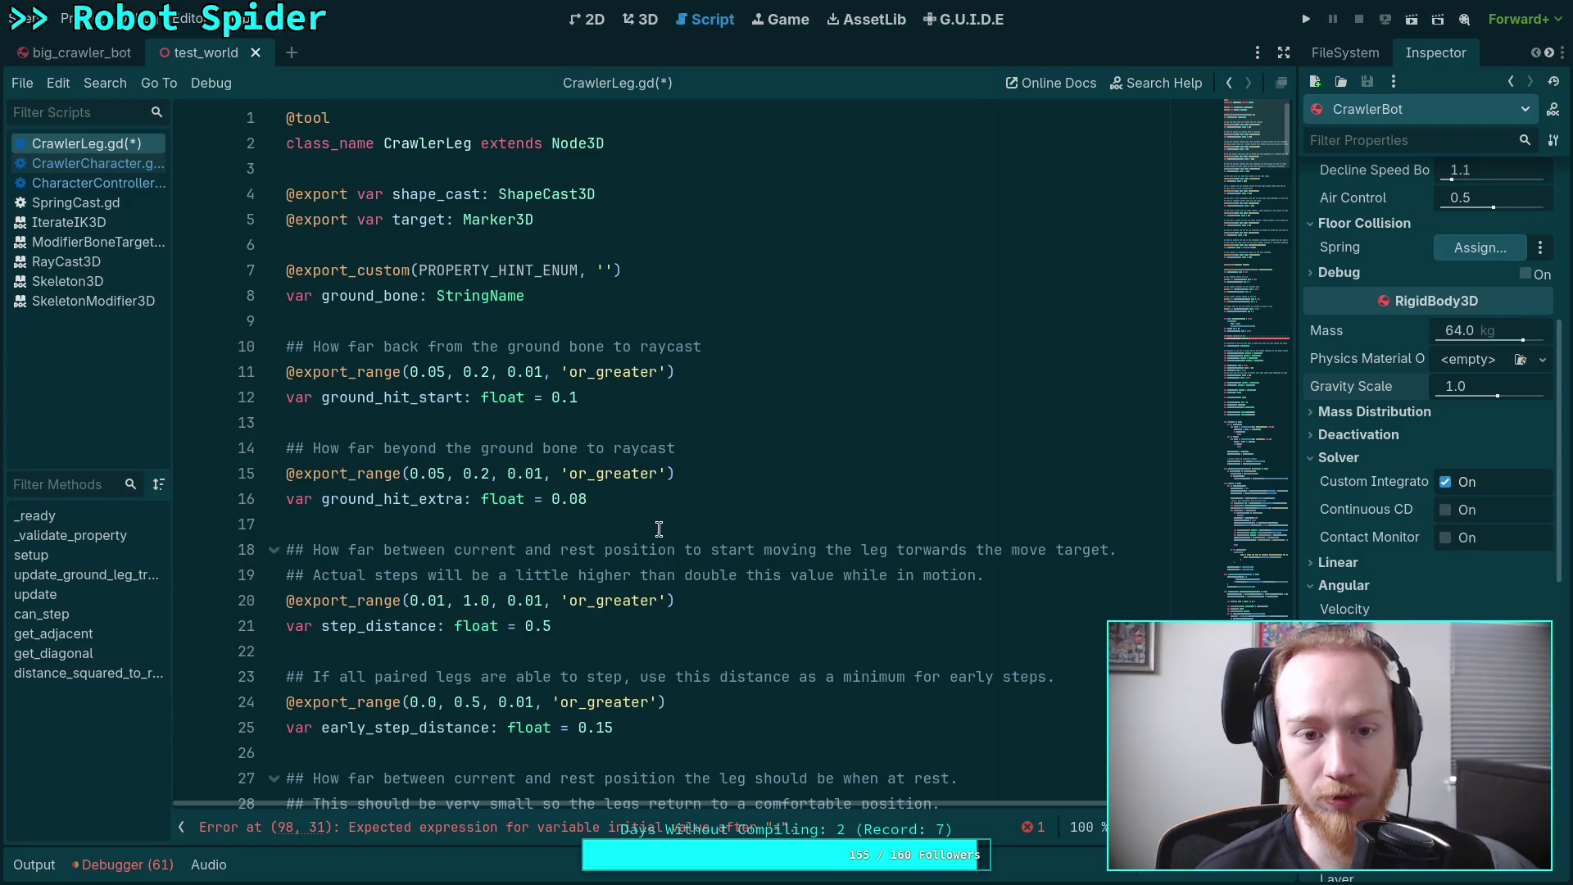
scroll(659, 529, down, 2)
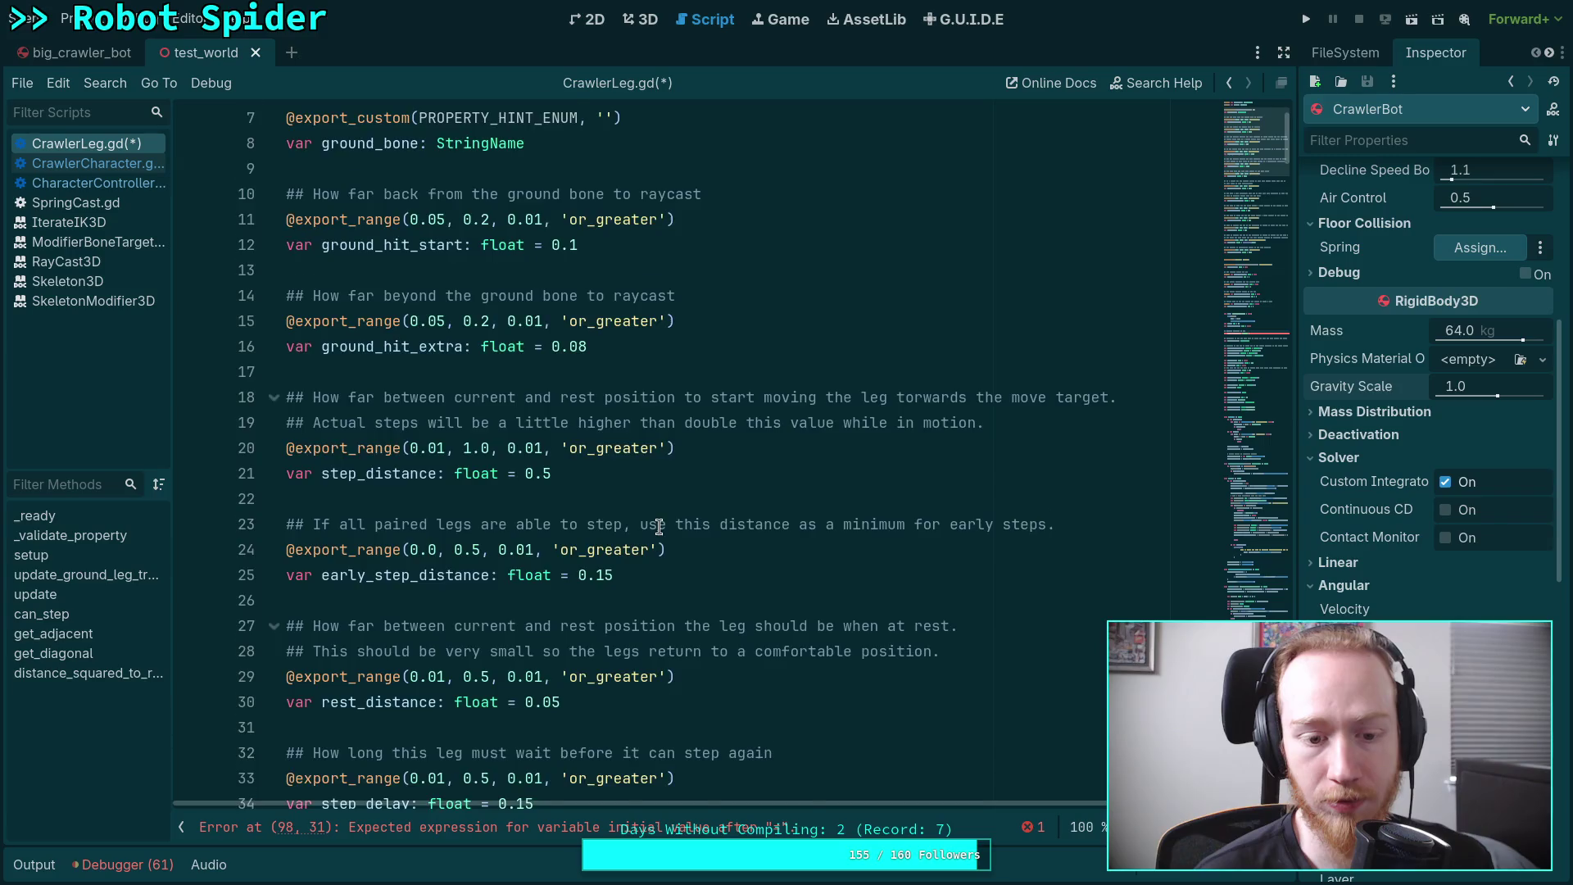
scroll(659, 527, down, 5)
scroll(658, 527, down, 11)
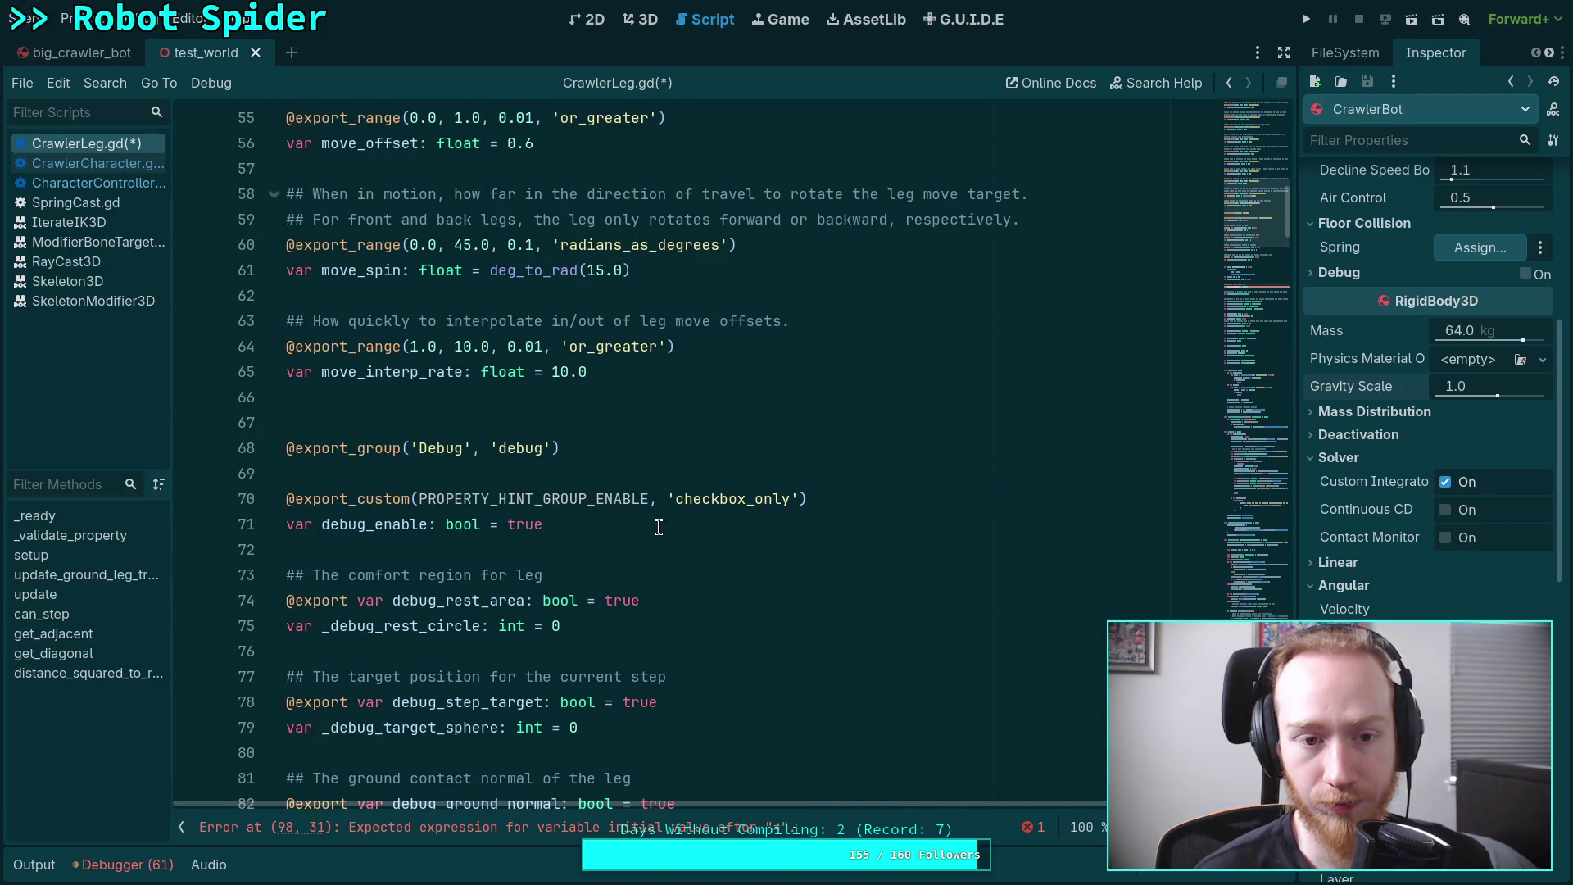
scroll(659, 527, down, 3)
scroll(658, 526, down, 1)
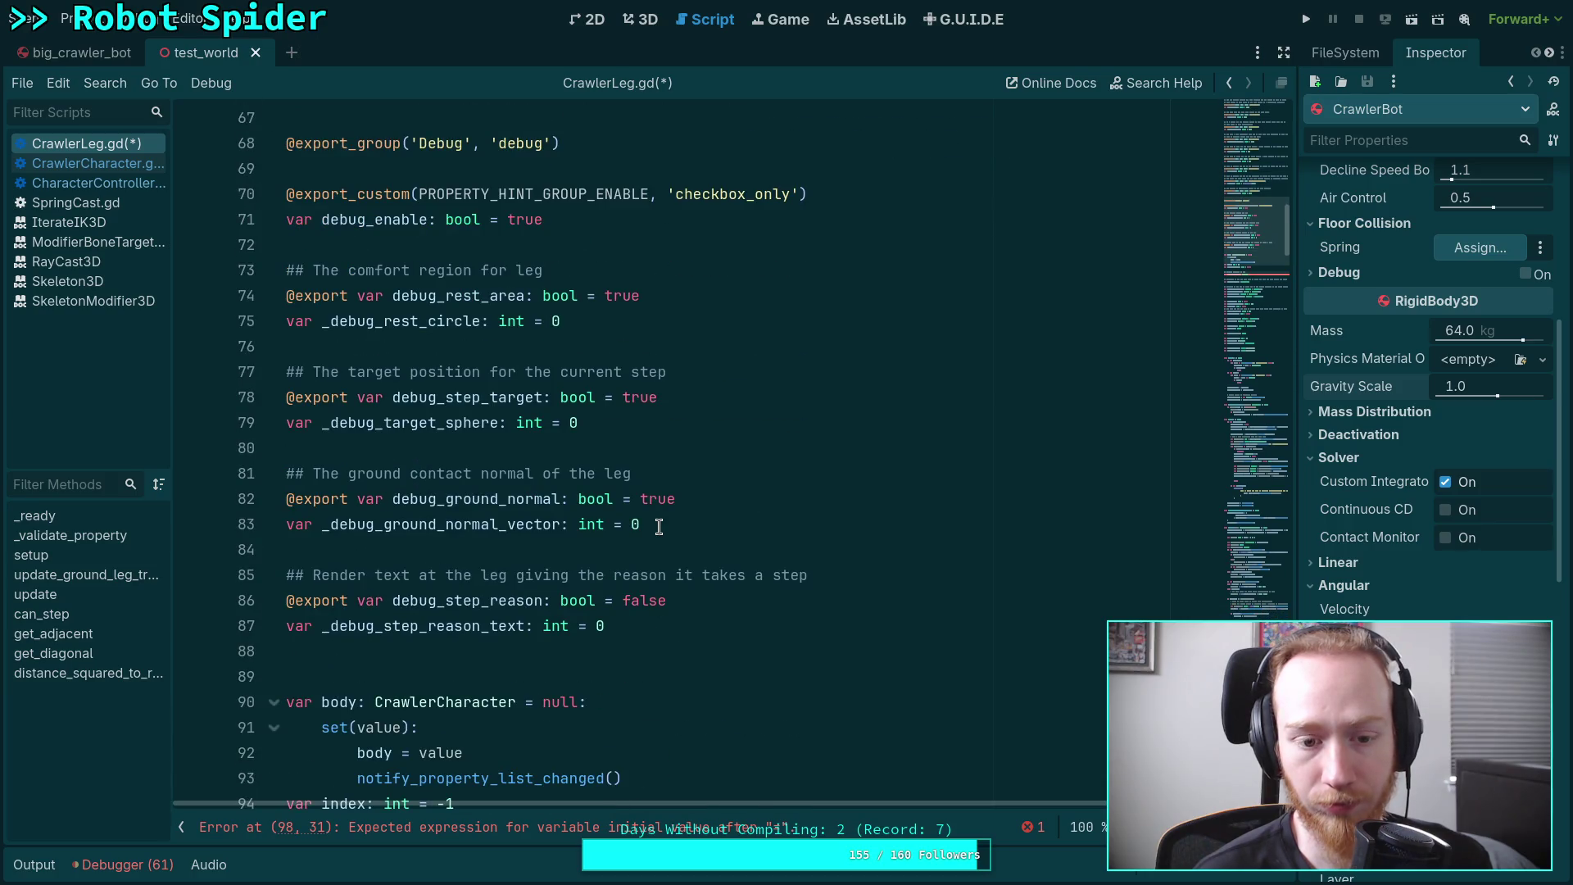
scroll(659, 527, down, 2)
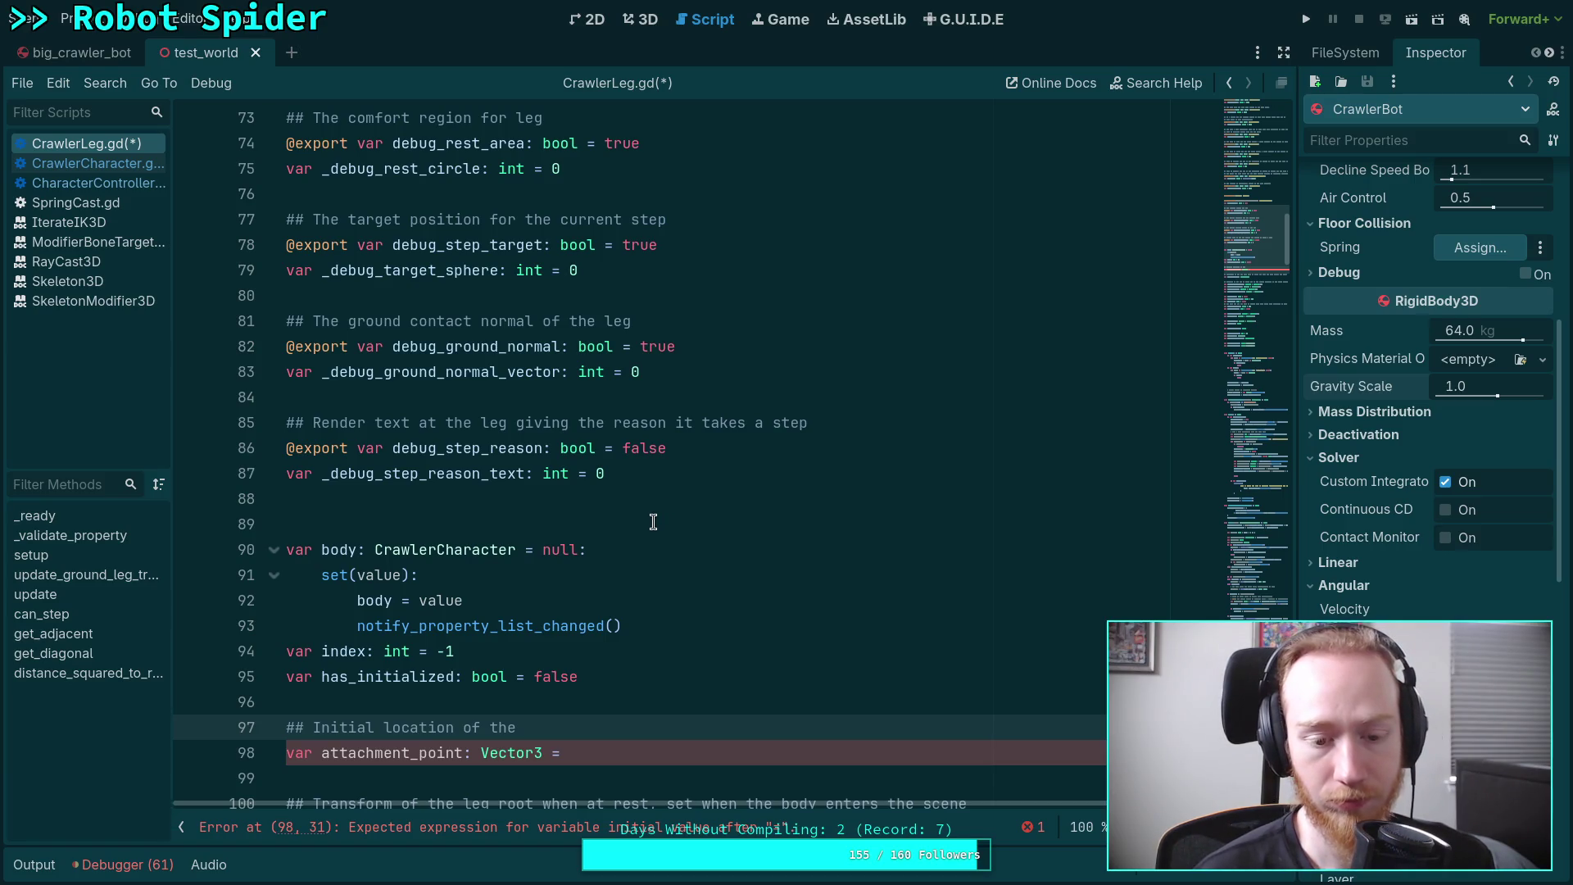
scroll(656, 524, down, 2)
scroll(653, 523, down, 9)
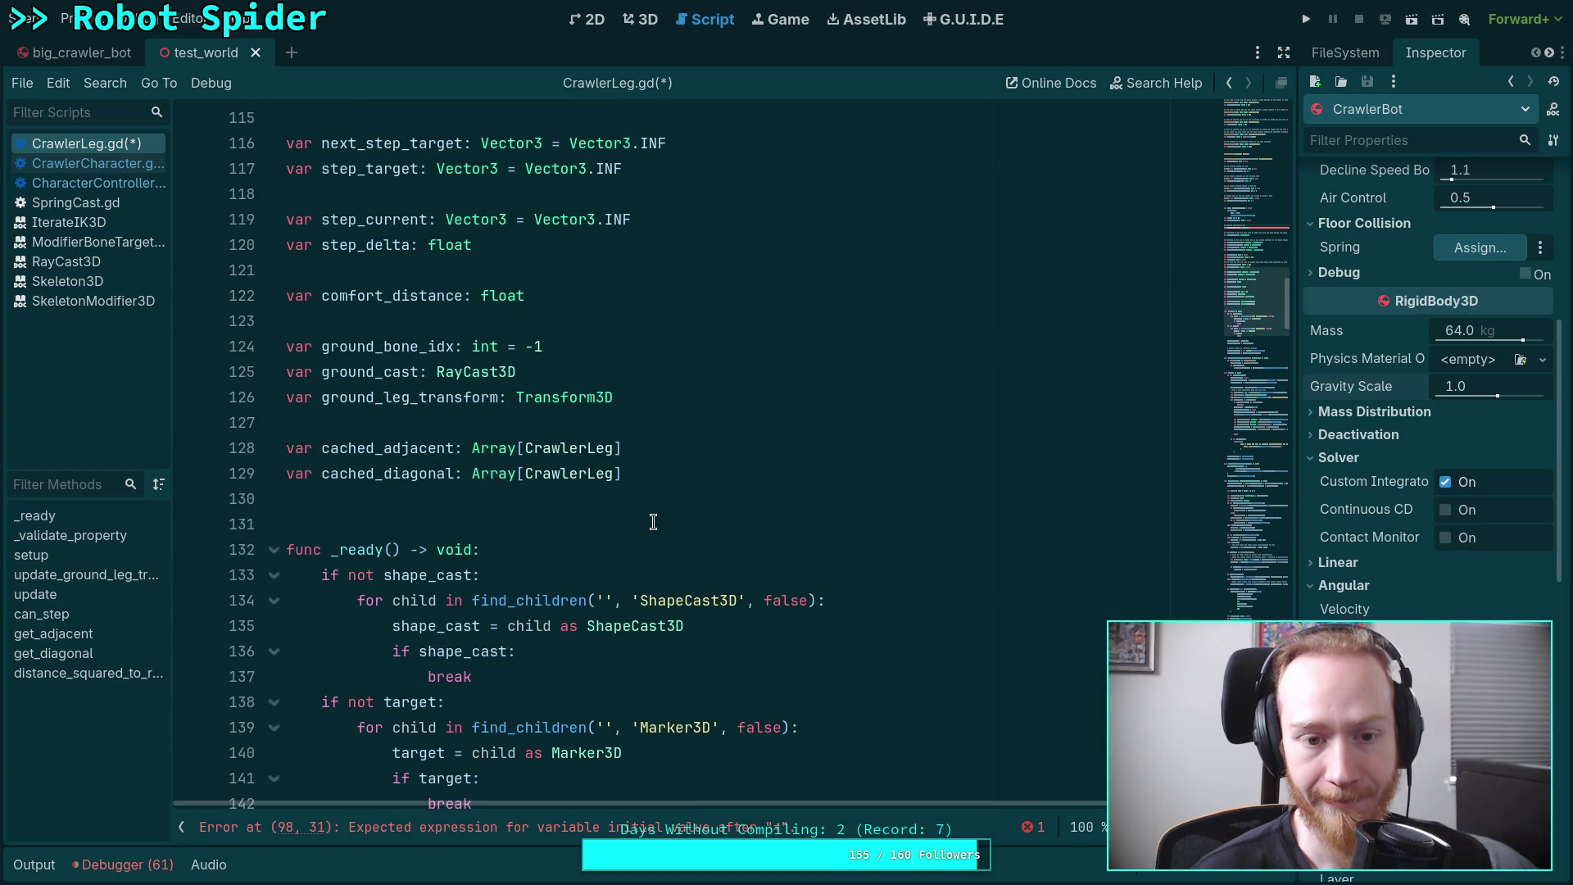
scroll(653, 523, up, 8)
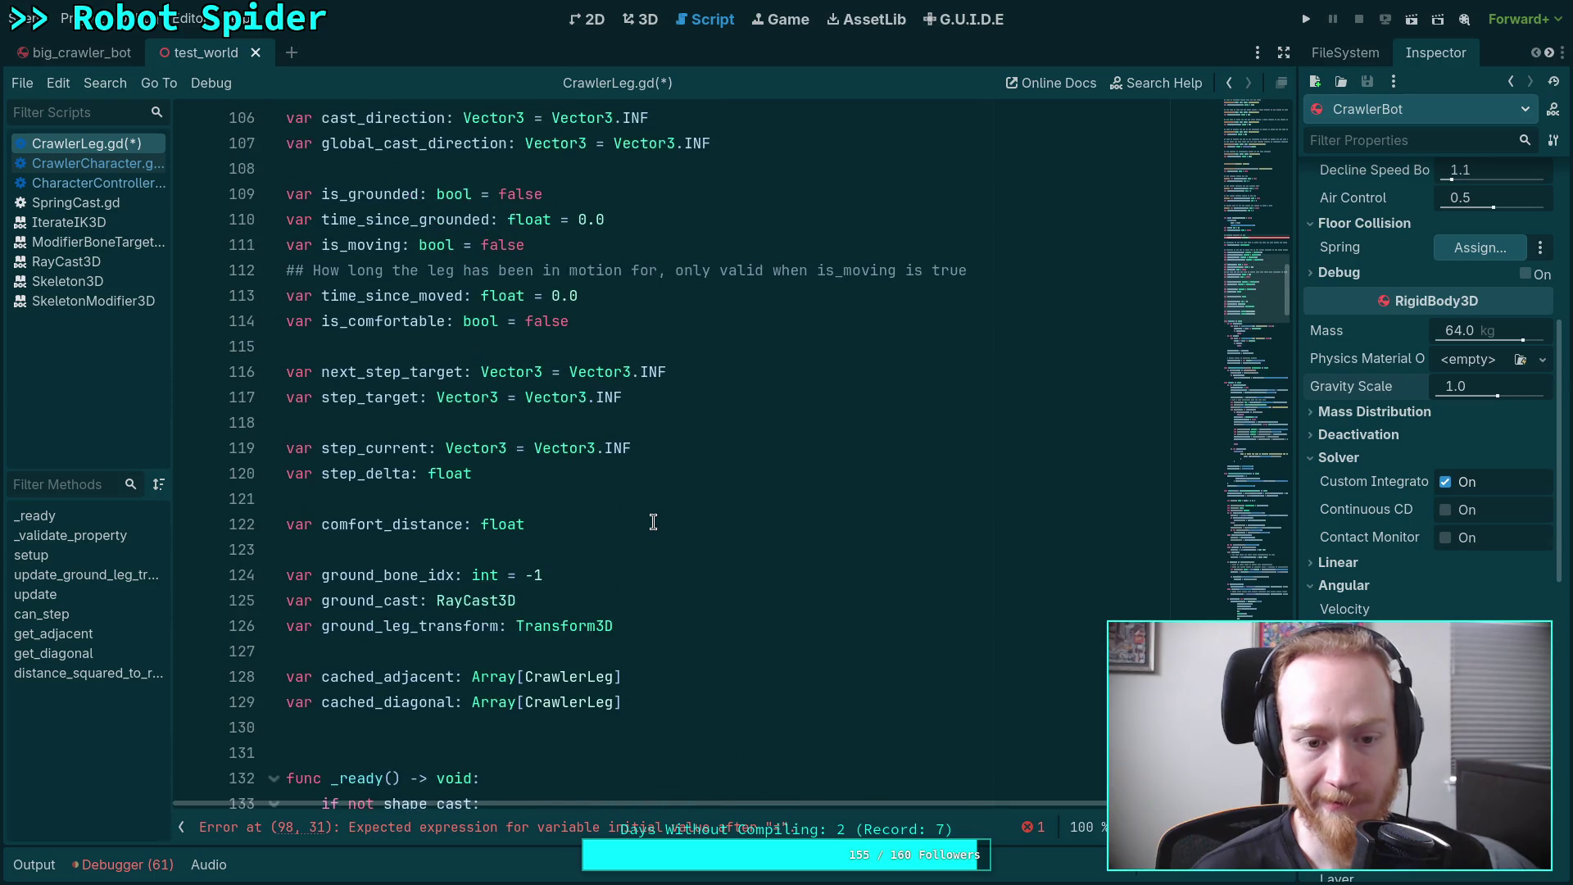
scroll(653, 522, up, 2)
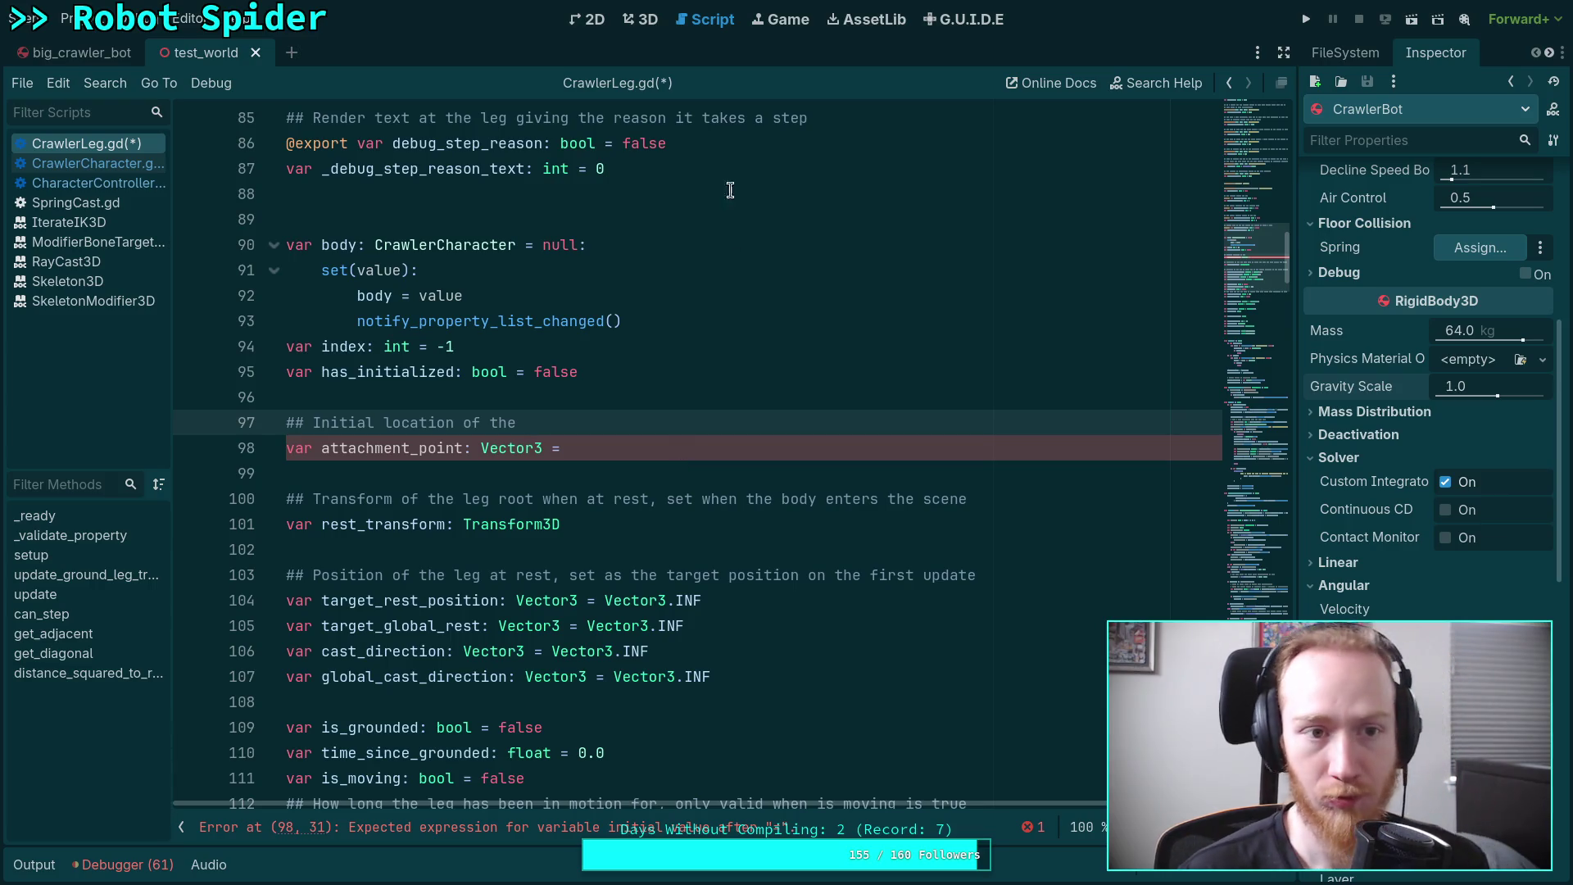
key(ctrl+Tab)
click(655, 18)
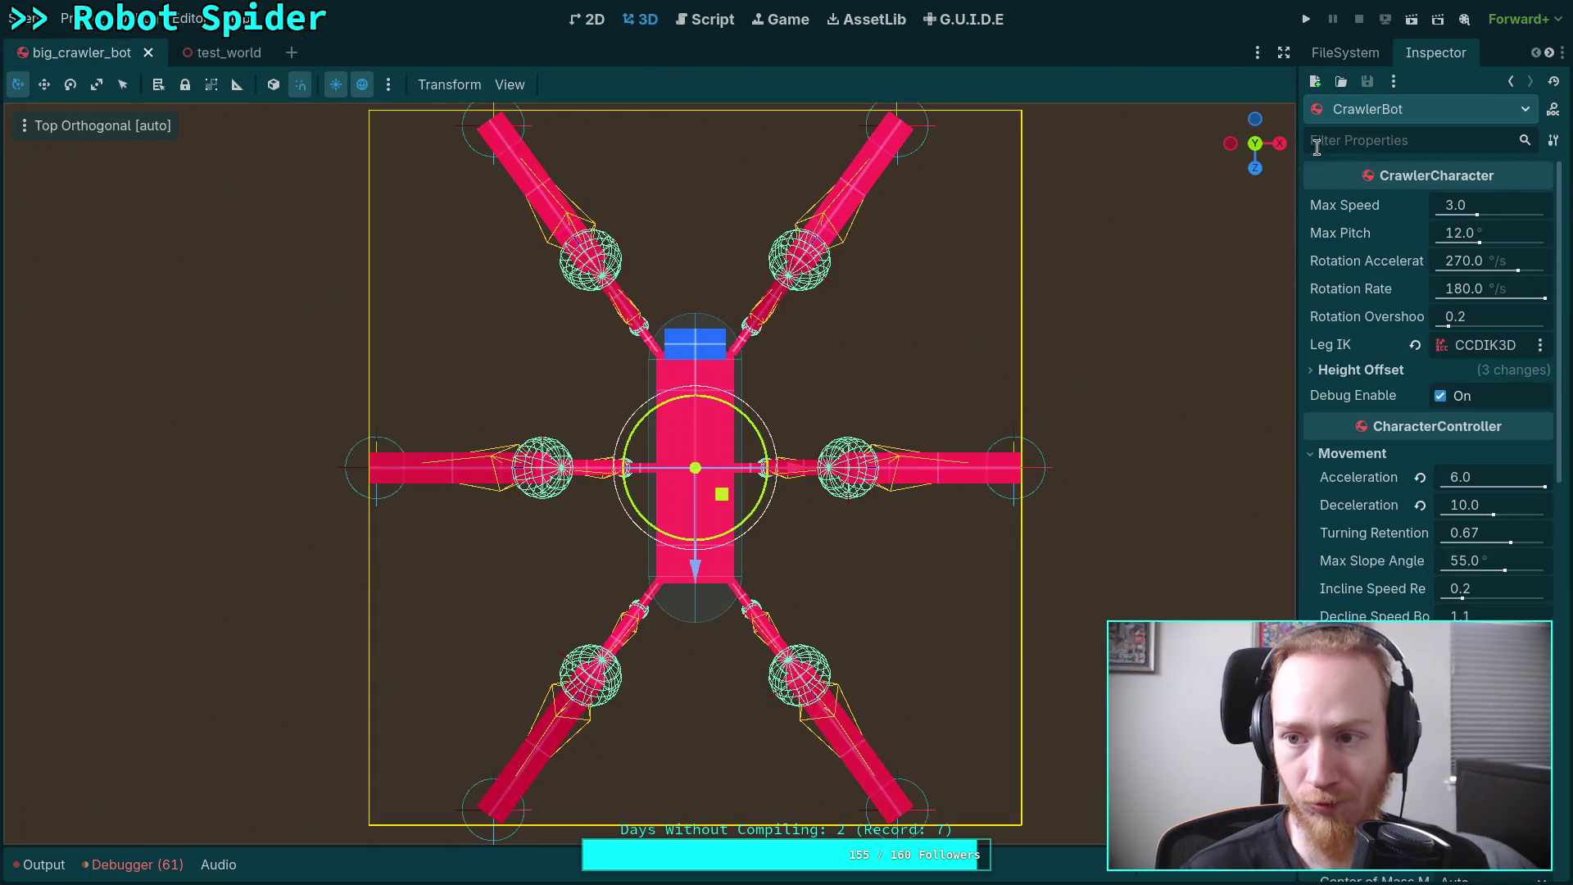
- Widen the dock, expand LegTargets in the scene tree and inspect FL_Leg's properties
click(1345, 53)
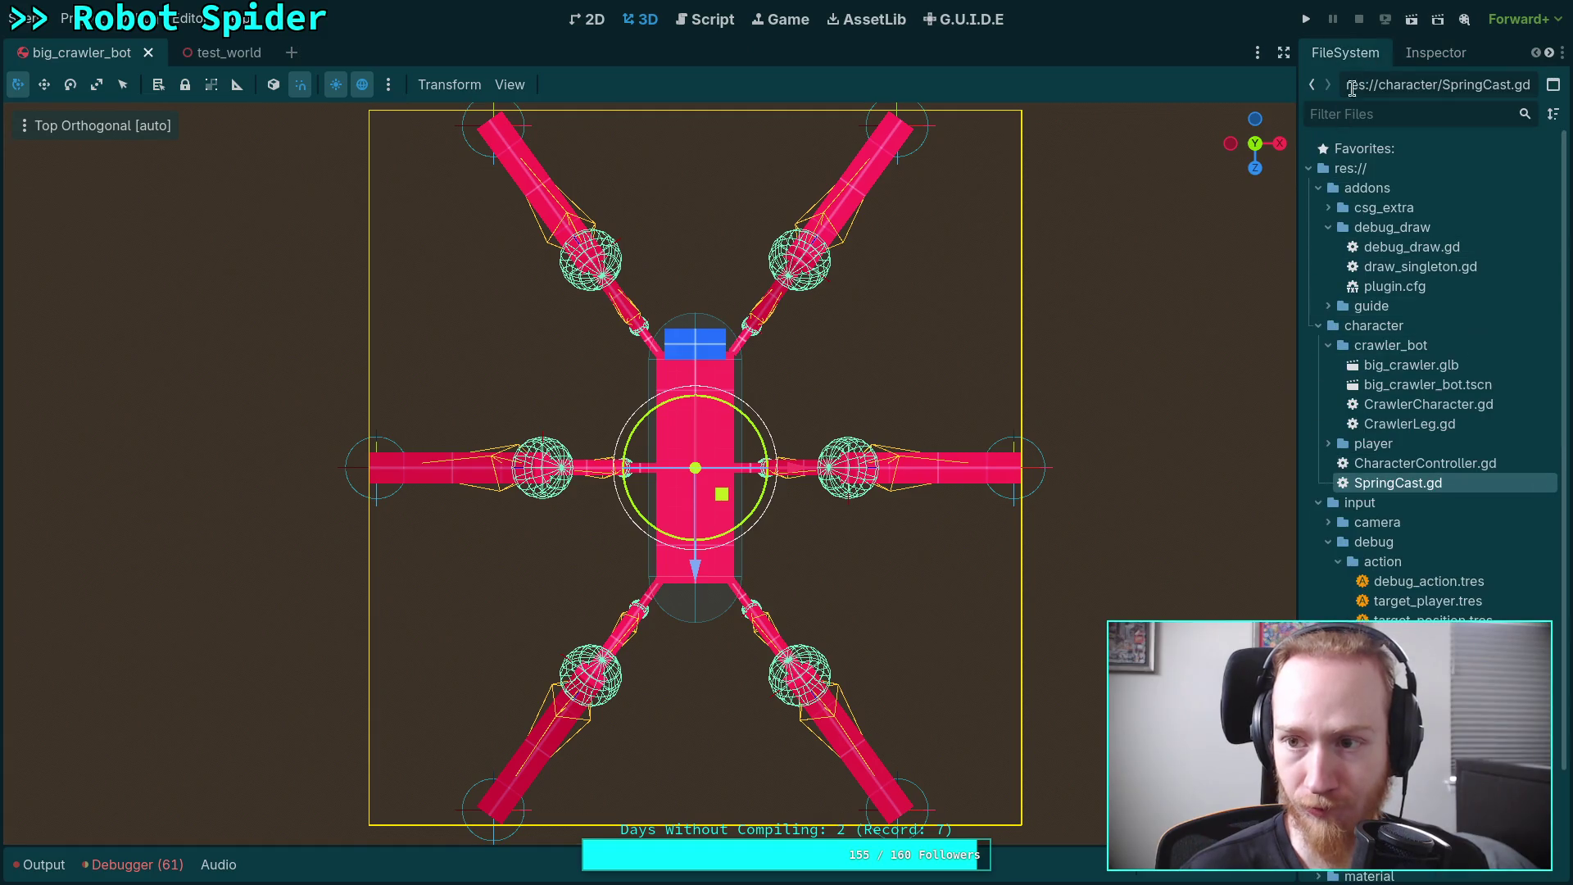
click(1435, 53)
click(1291, 131)
drag(1299, 128, 1268, 131)
click(1480, 52)
click(1306, 217)
click(1375, 256)
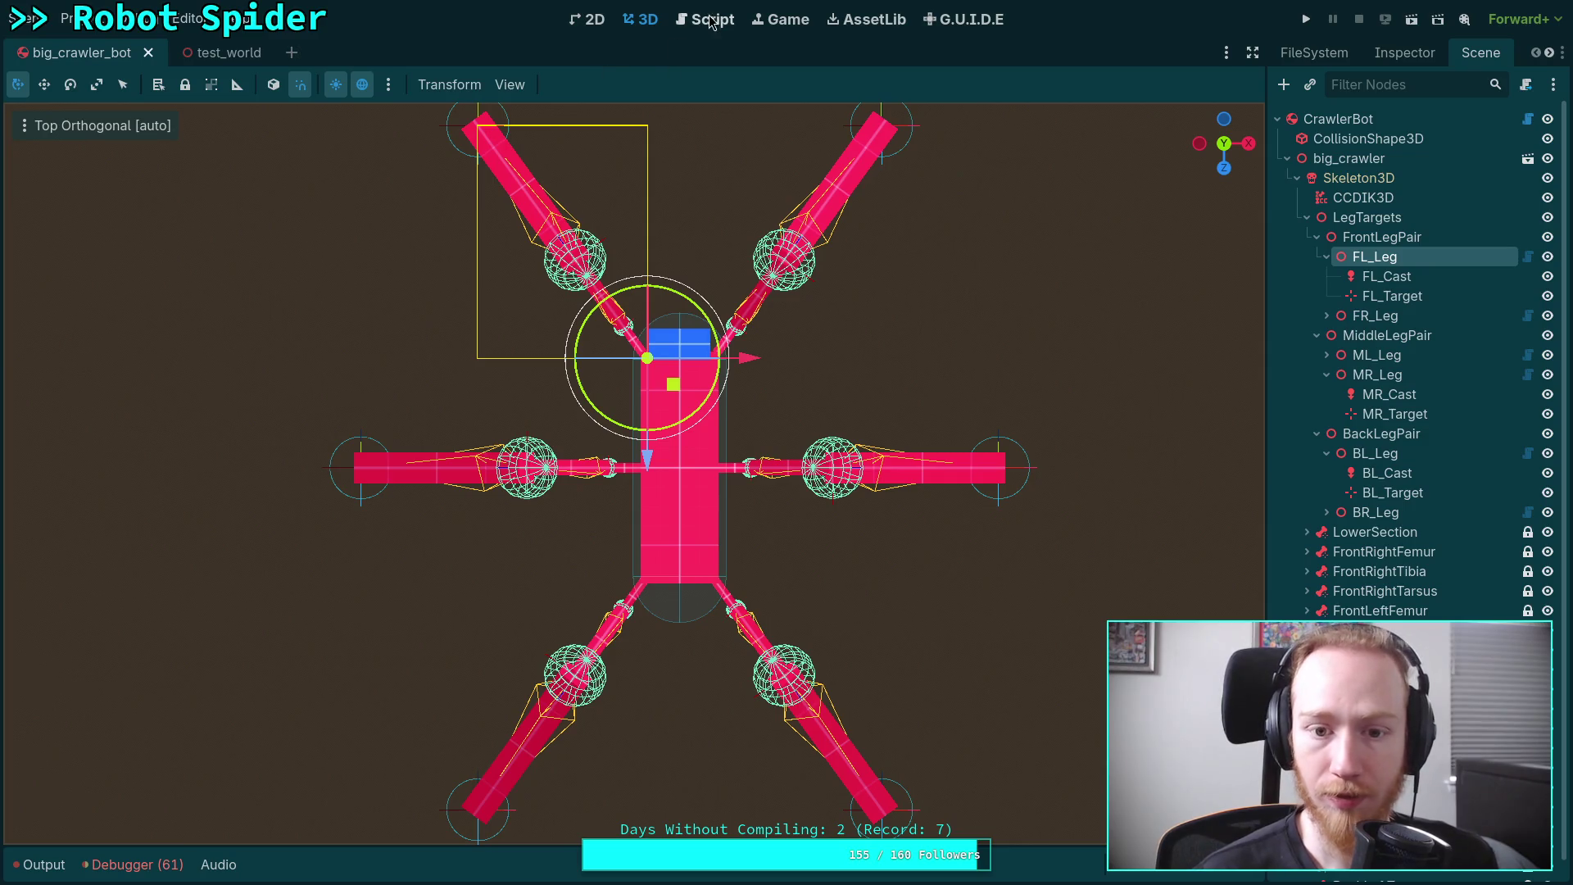
click(1376, 56)
scroll(1344, 608, down, 5)
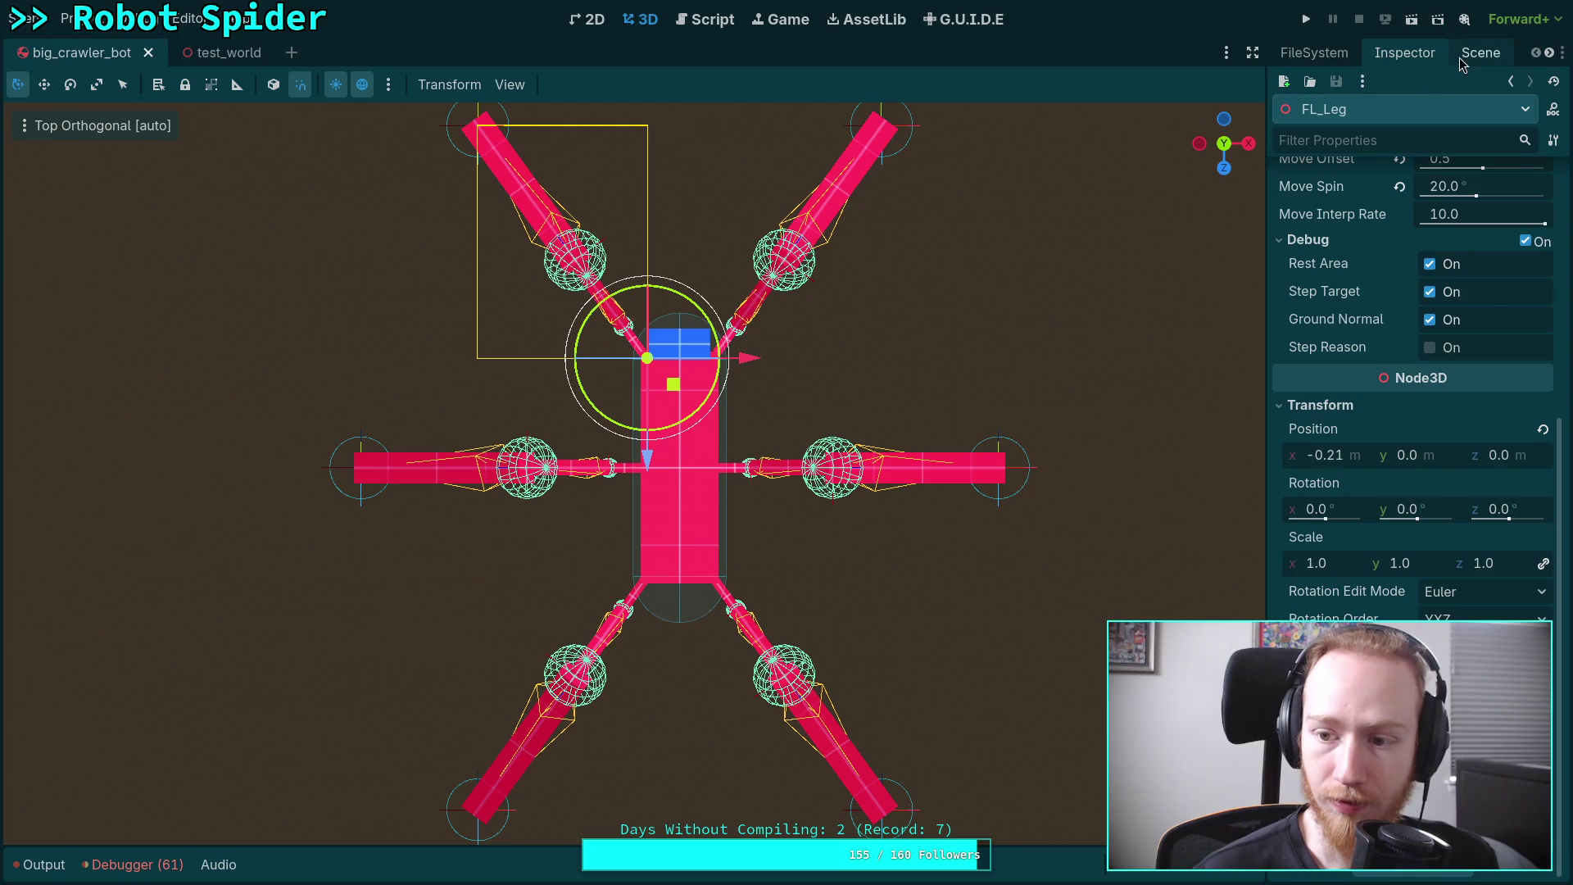
- Restore FL_Leg's original position, save the big_crawler_bot scene, and return to the script
key(ctrl+z)
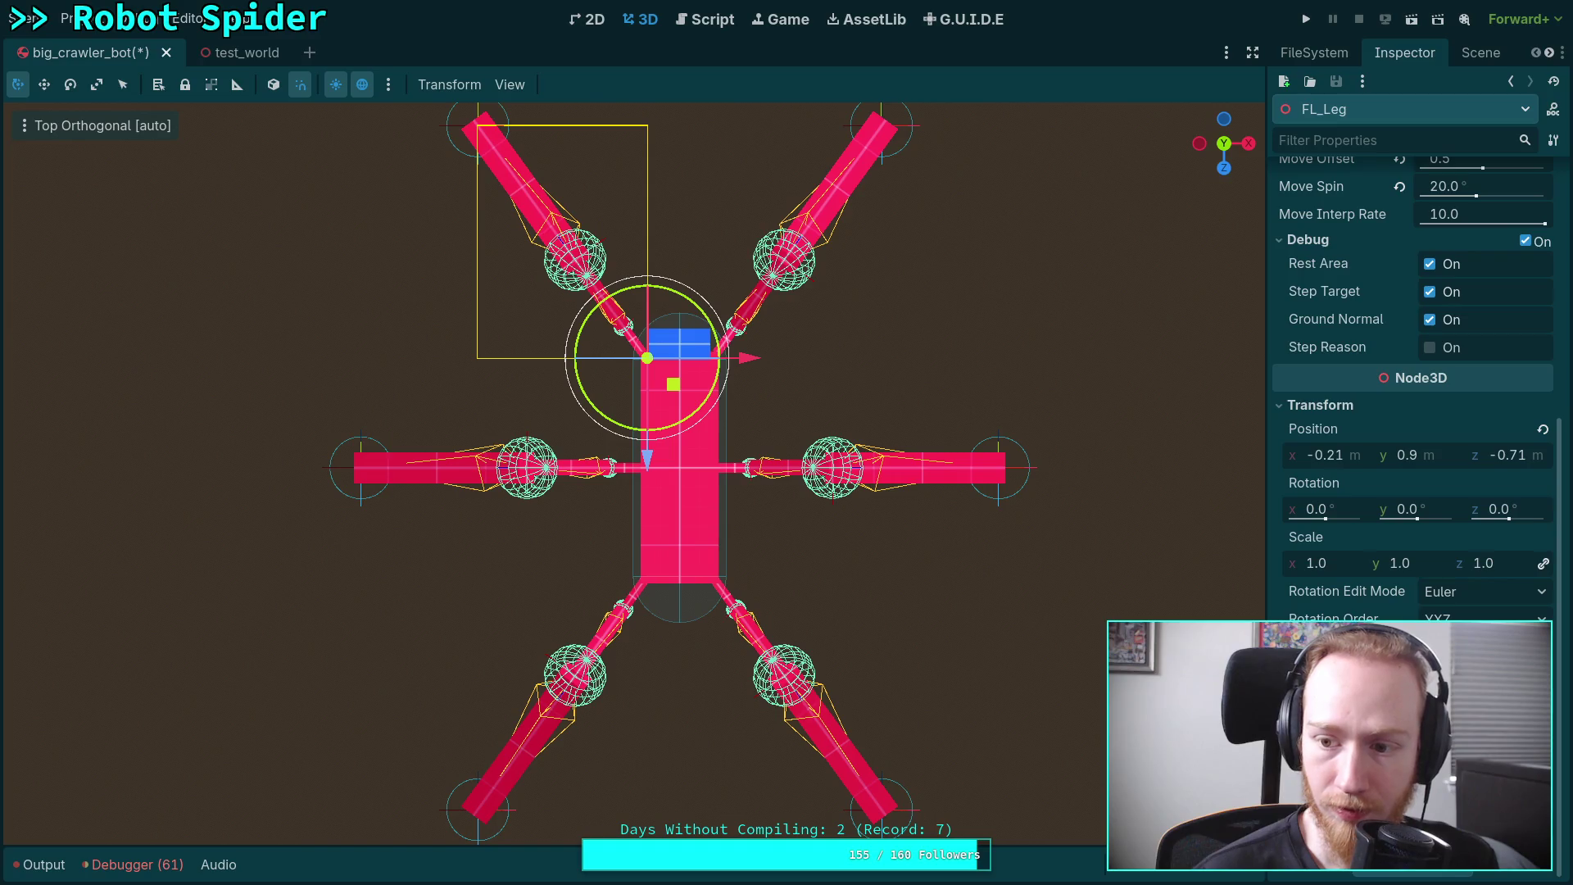
key(ctrl+shift+z)
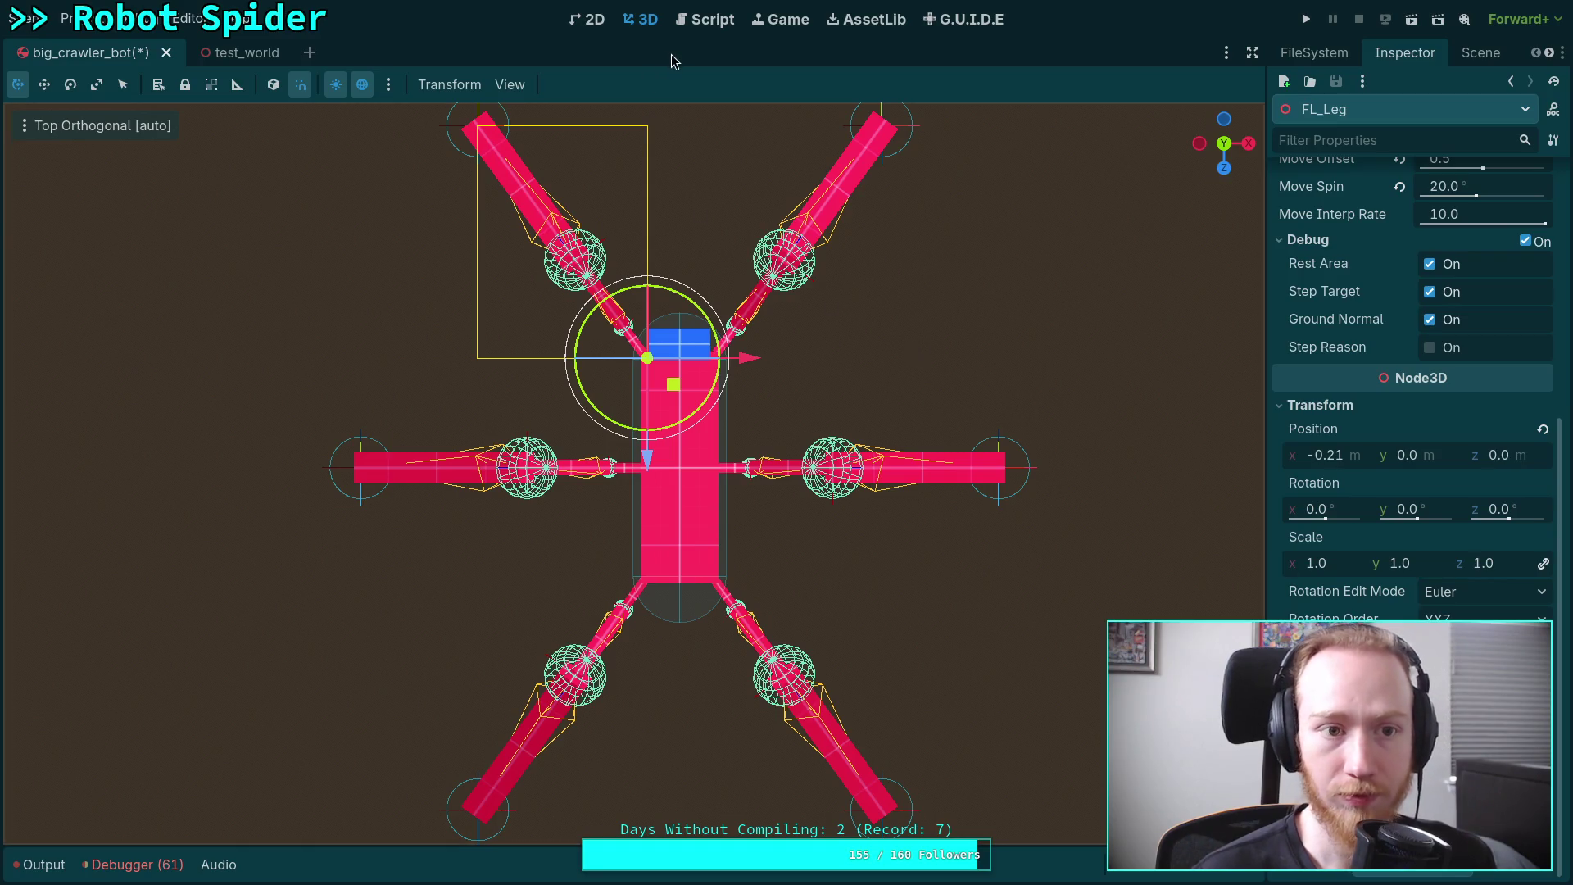
key(ctrl+s)
key(ctrl+F3)
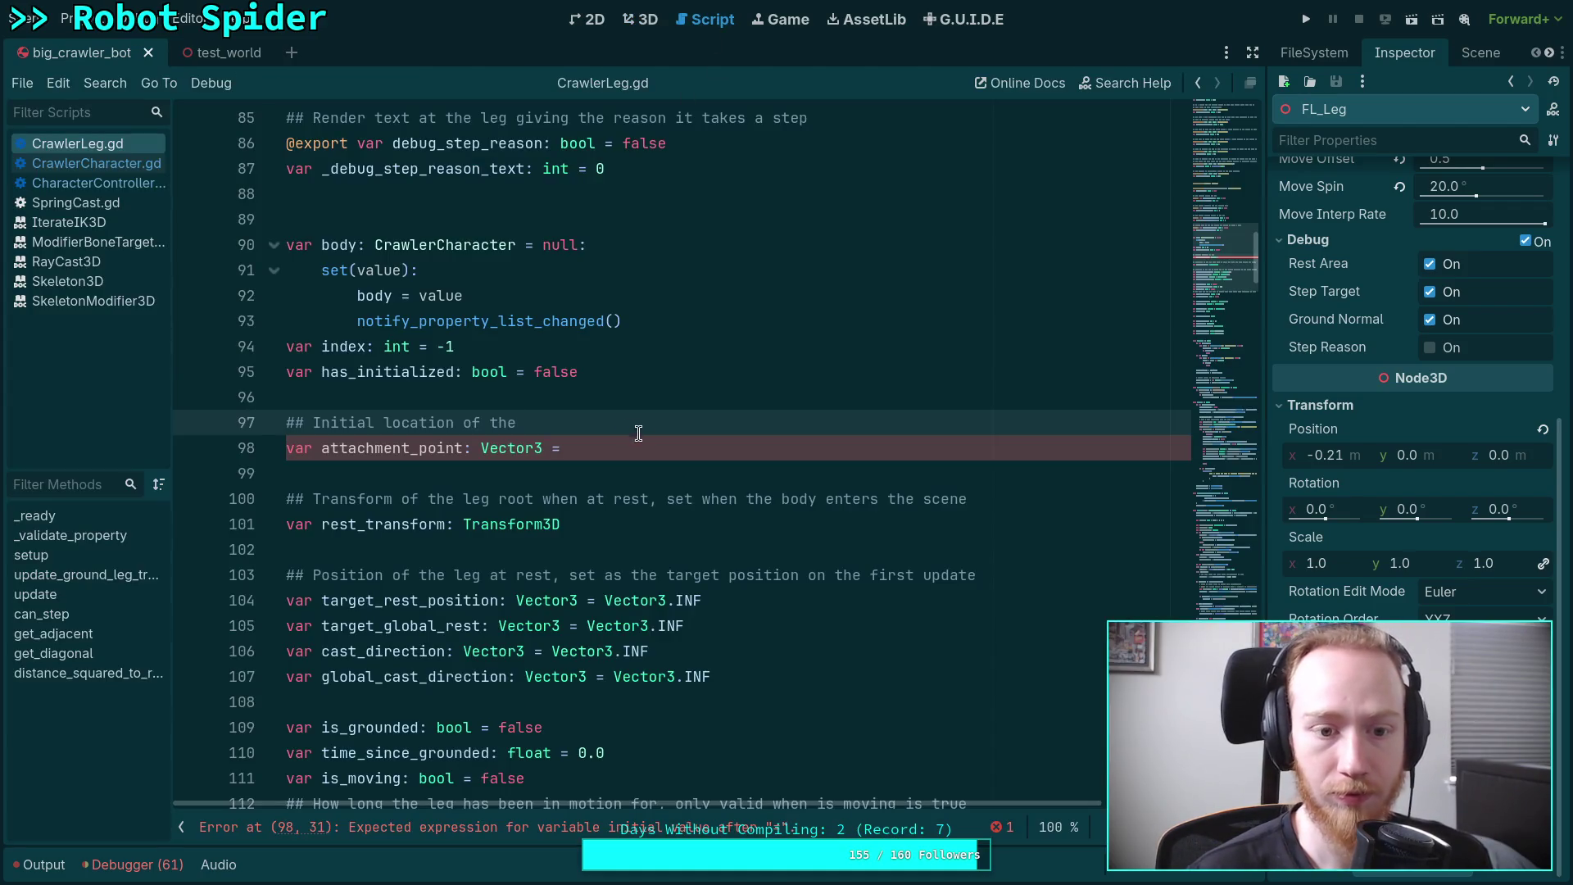
- Word the comment as the location 'relative to the body' and default attachment_point to Vector3.ZERO
key(BackSpace)
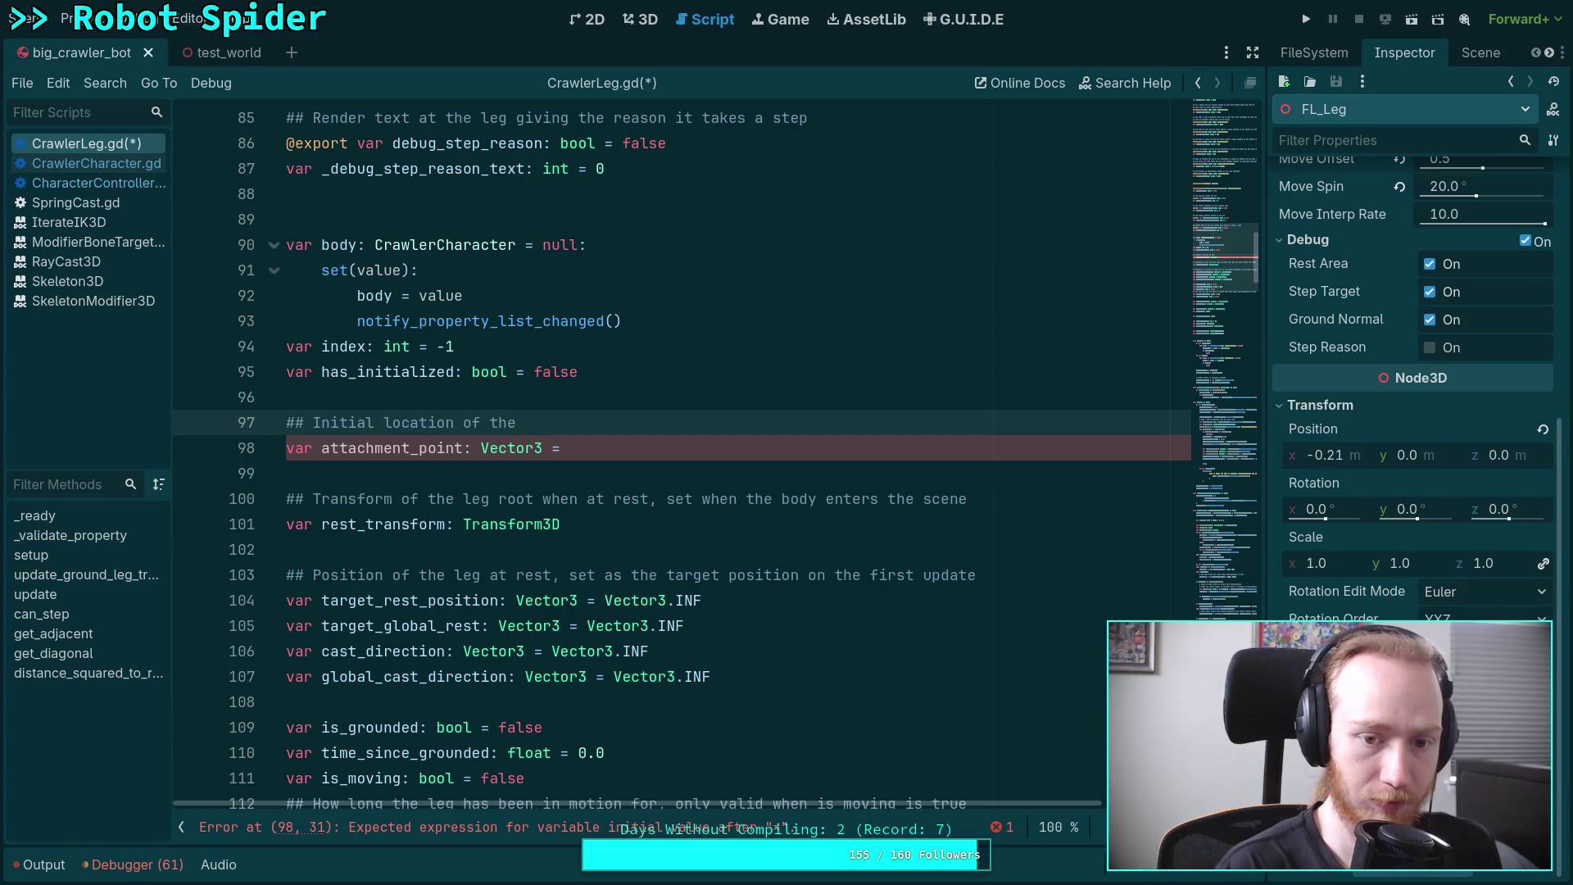
key(BackSpace)
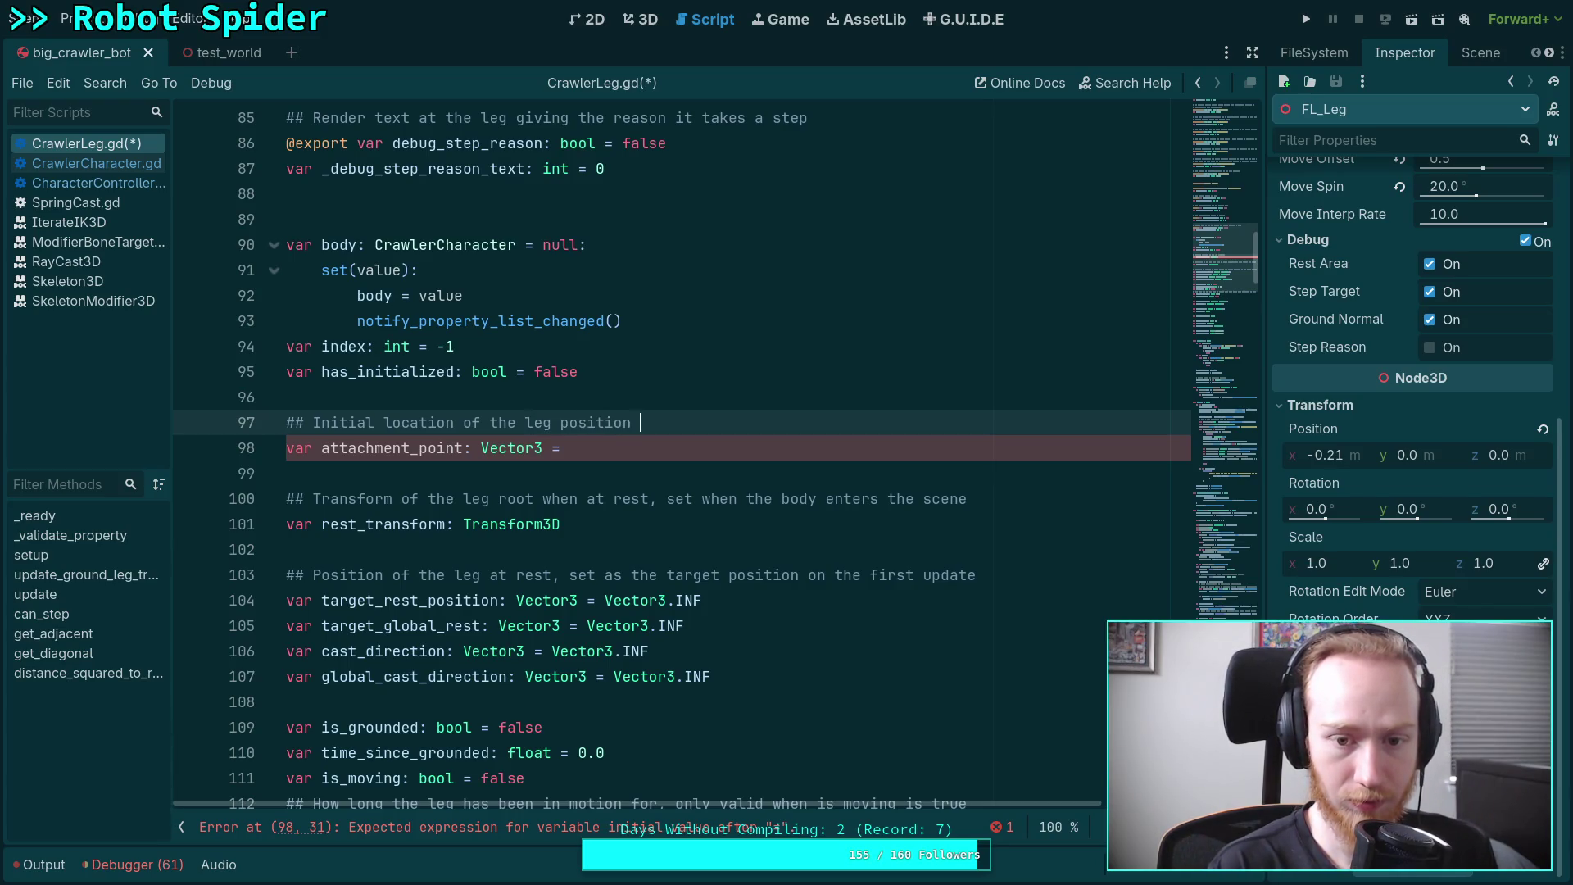
text(o the body)
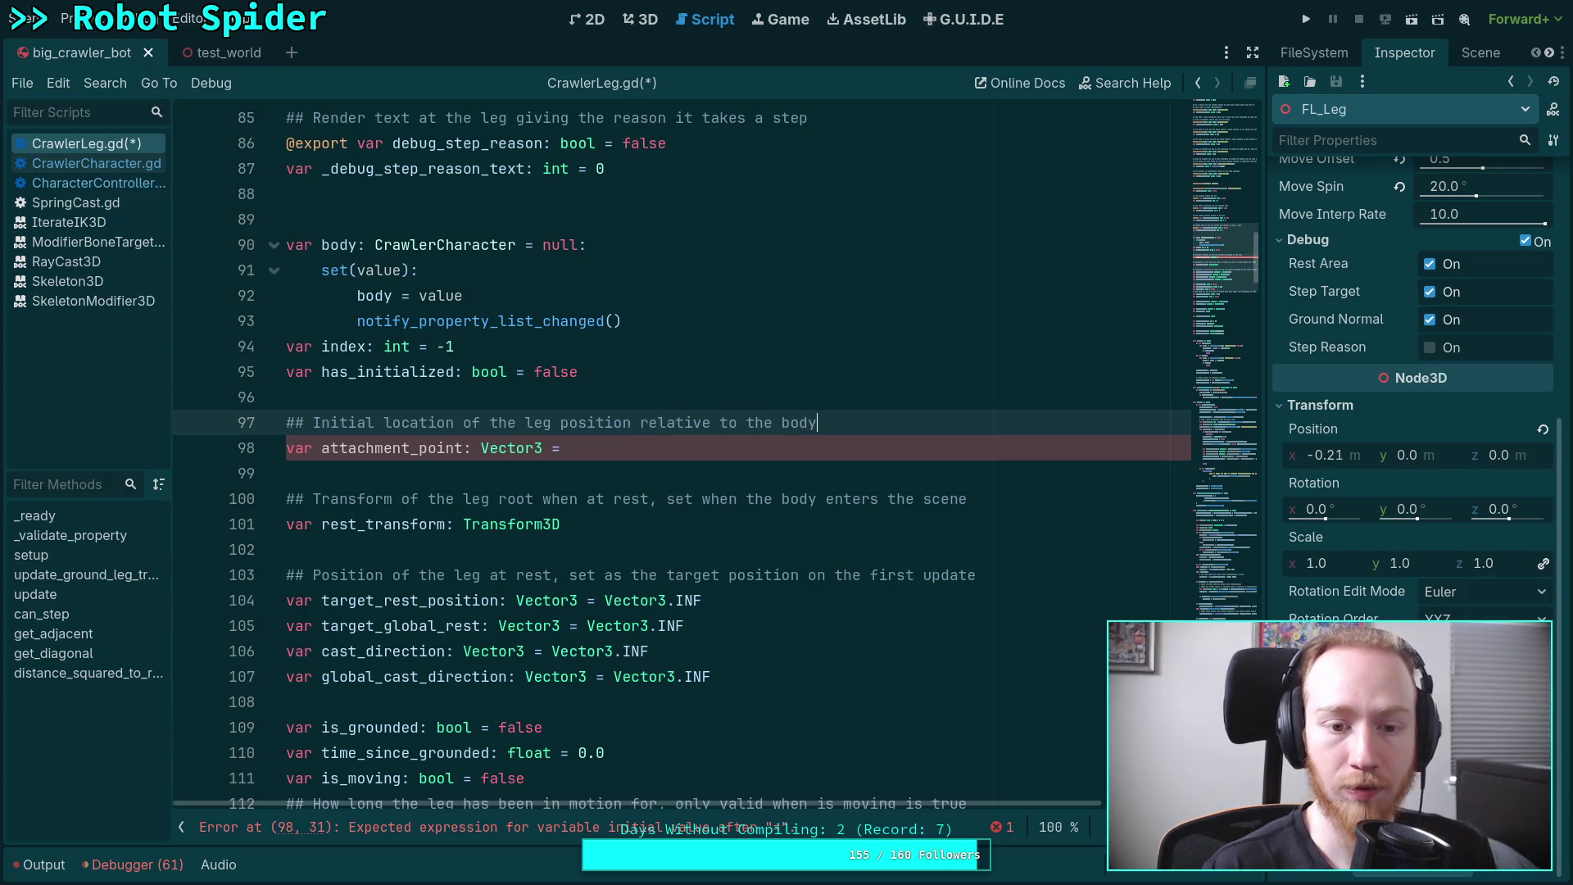
click(634, 438)
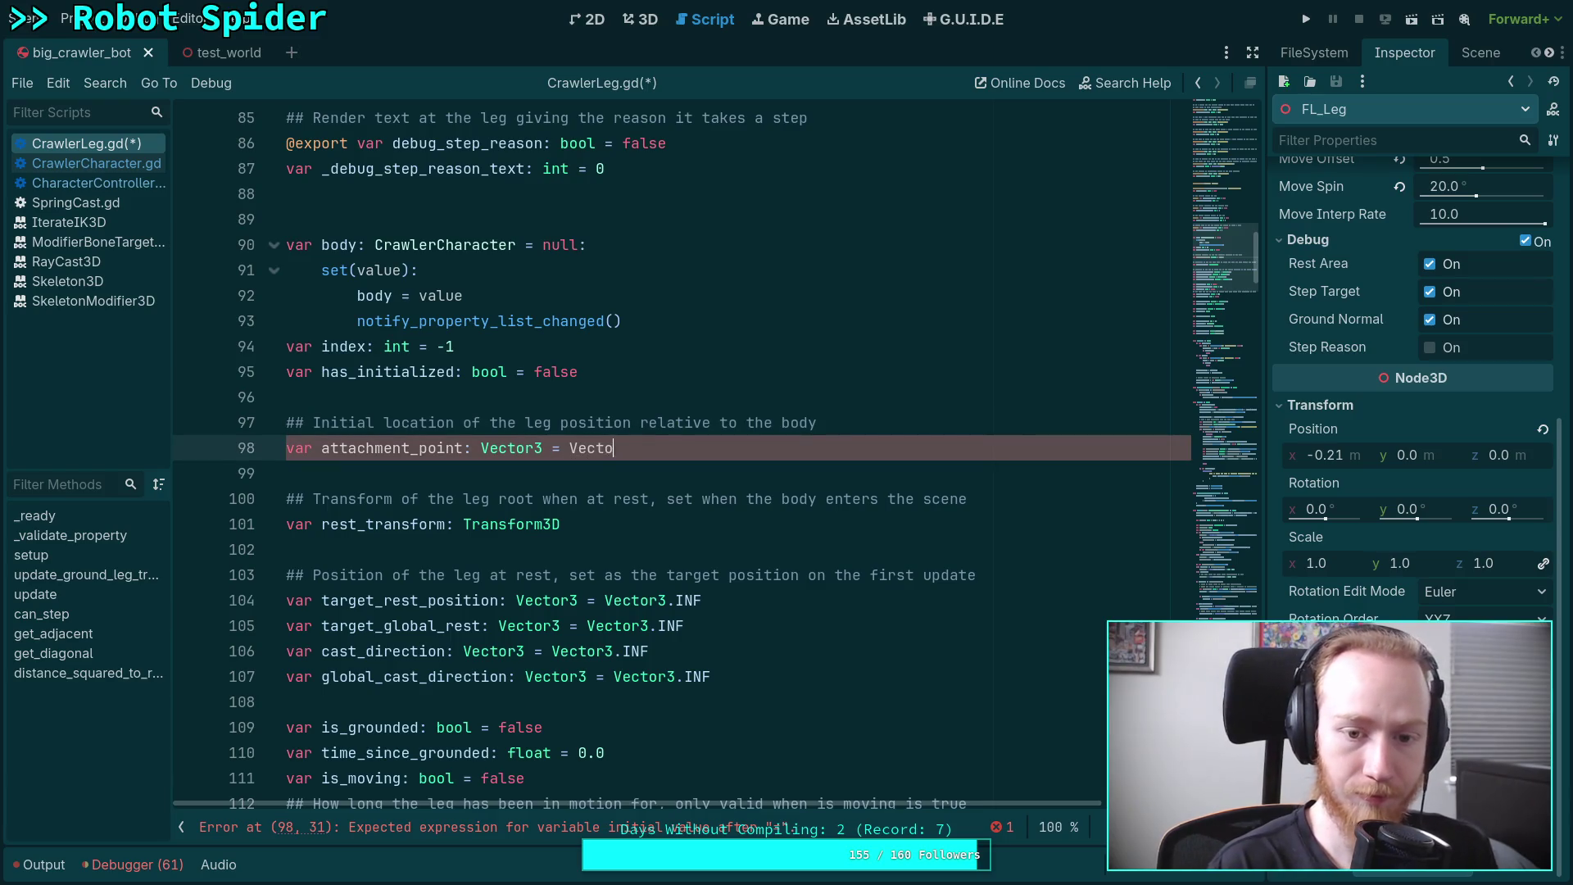
text(.ZERO)
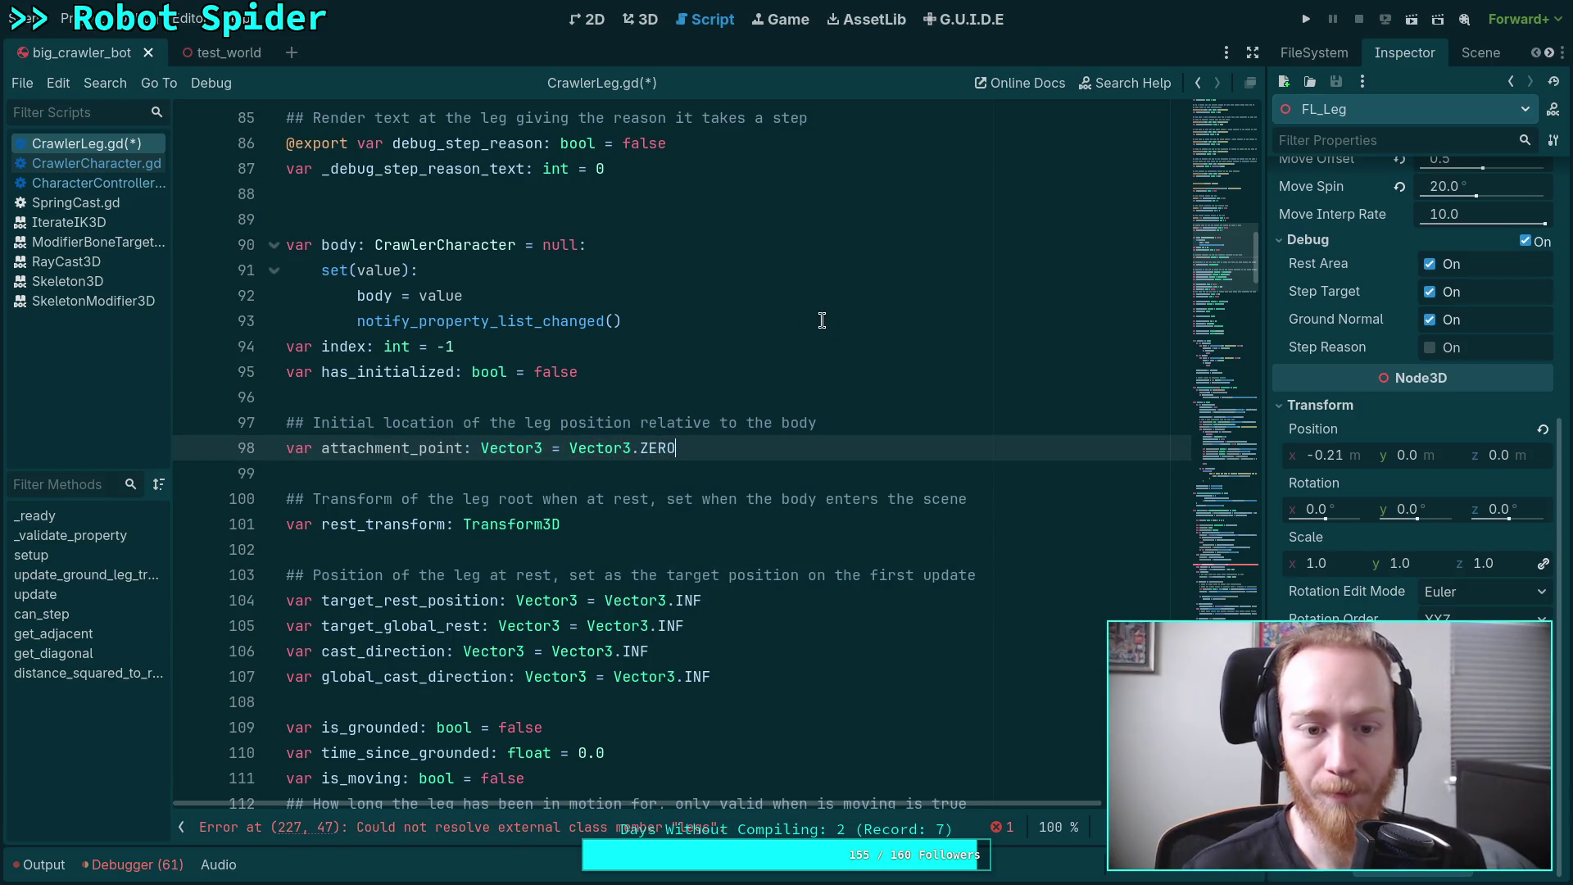
click(1221, 422)
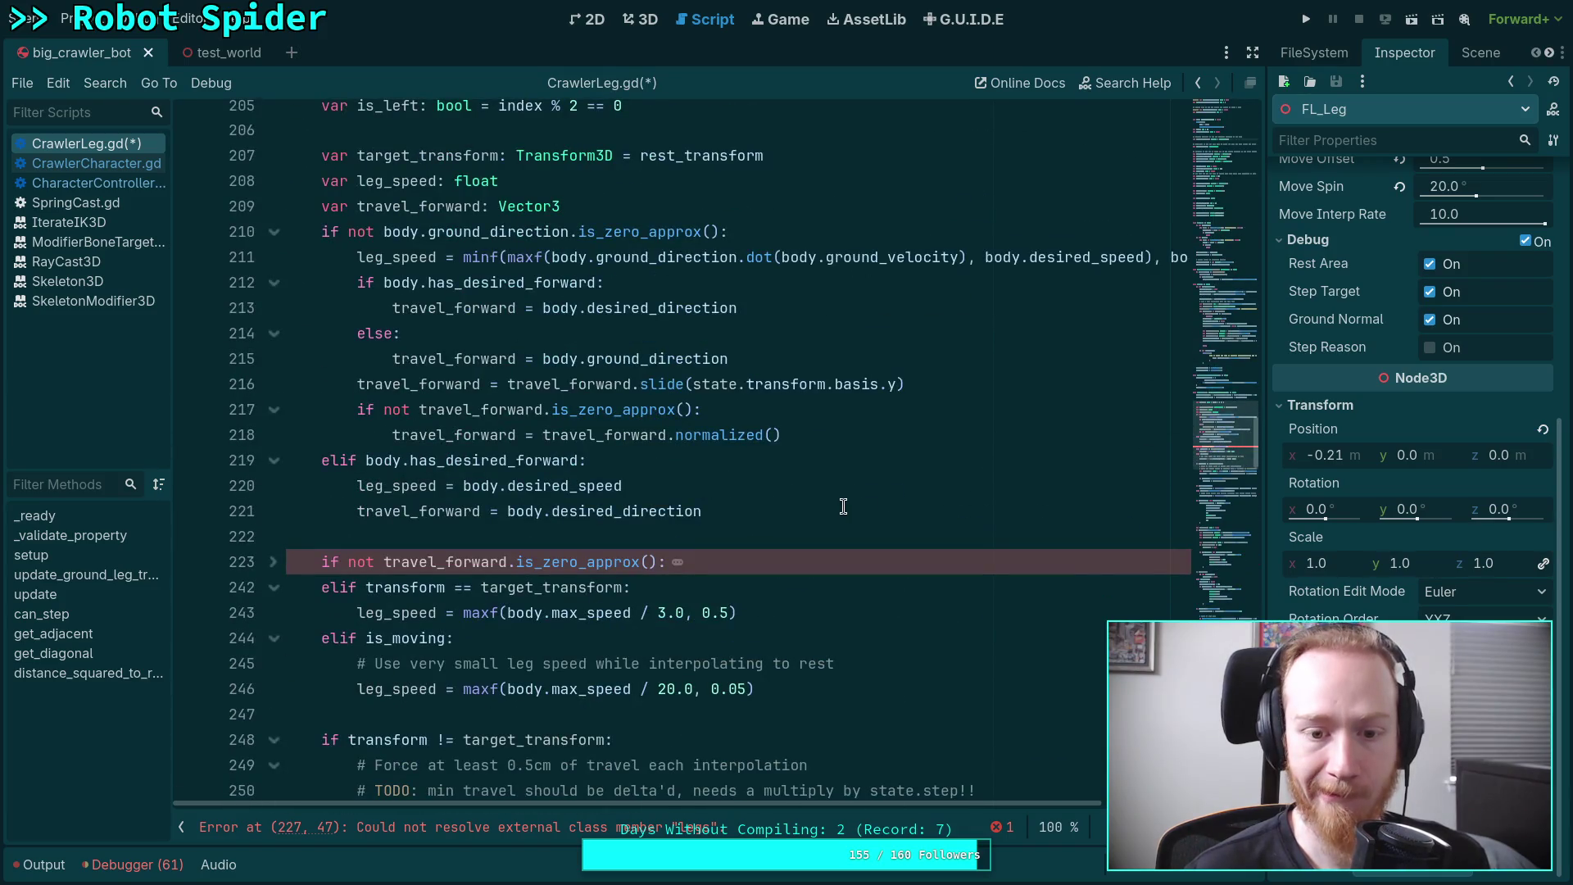
click(95, 166)
click(105, 146)
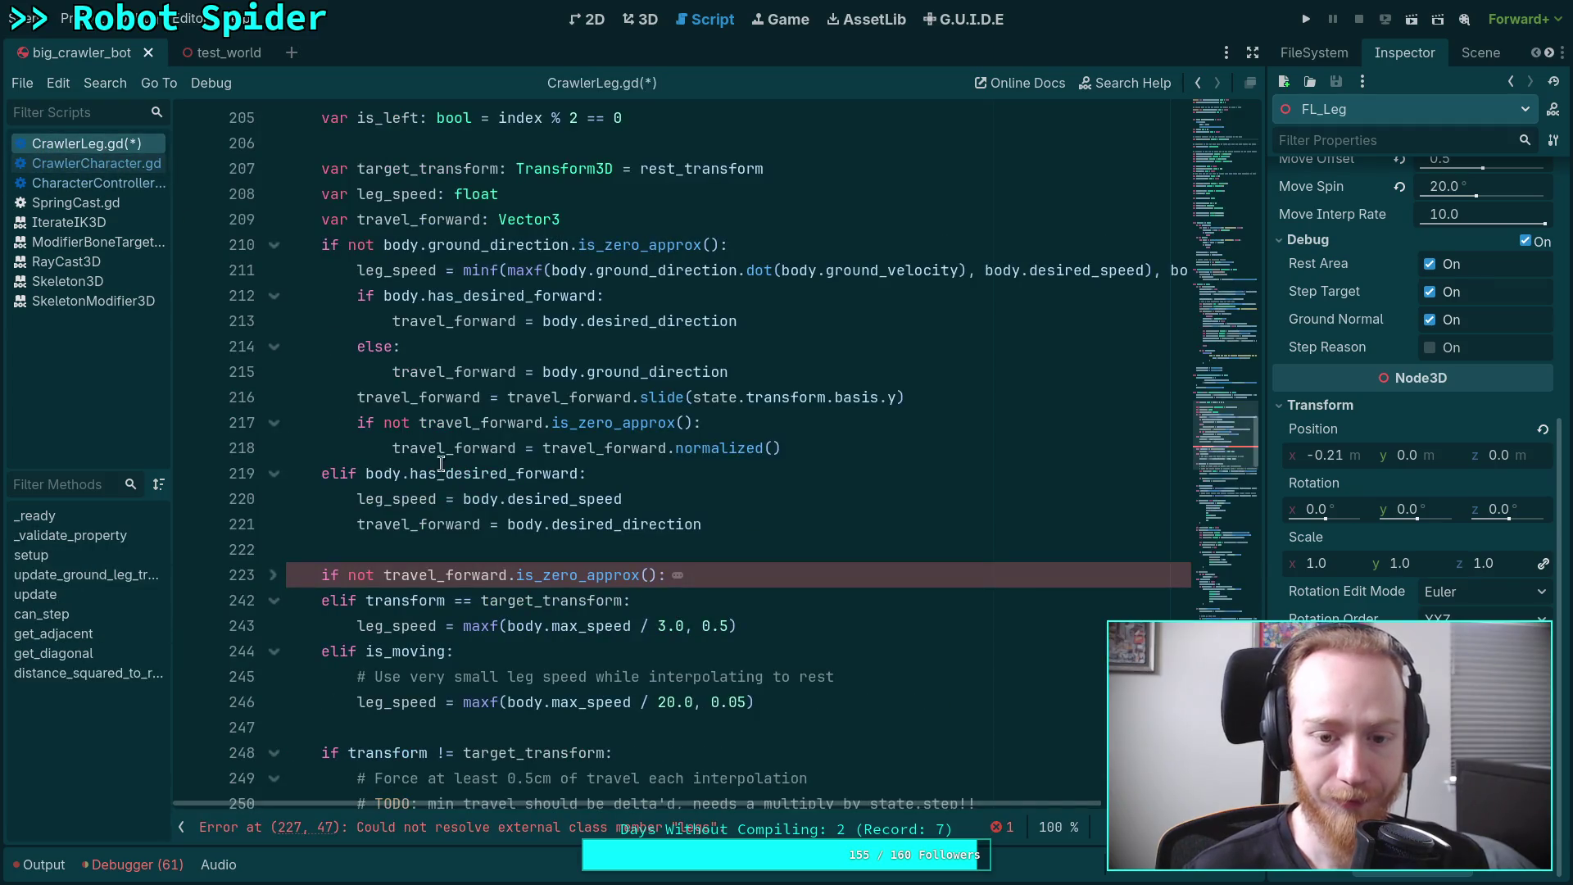
click(122, 163)
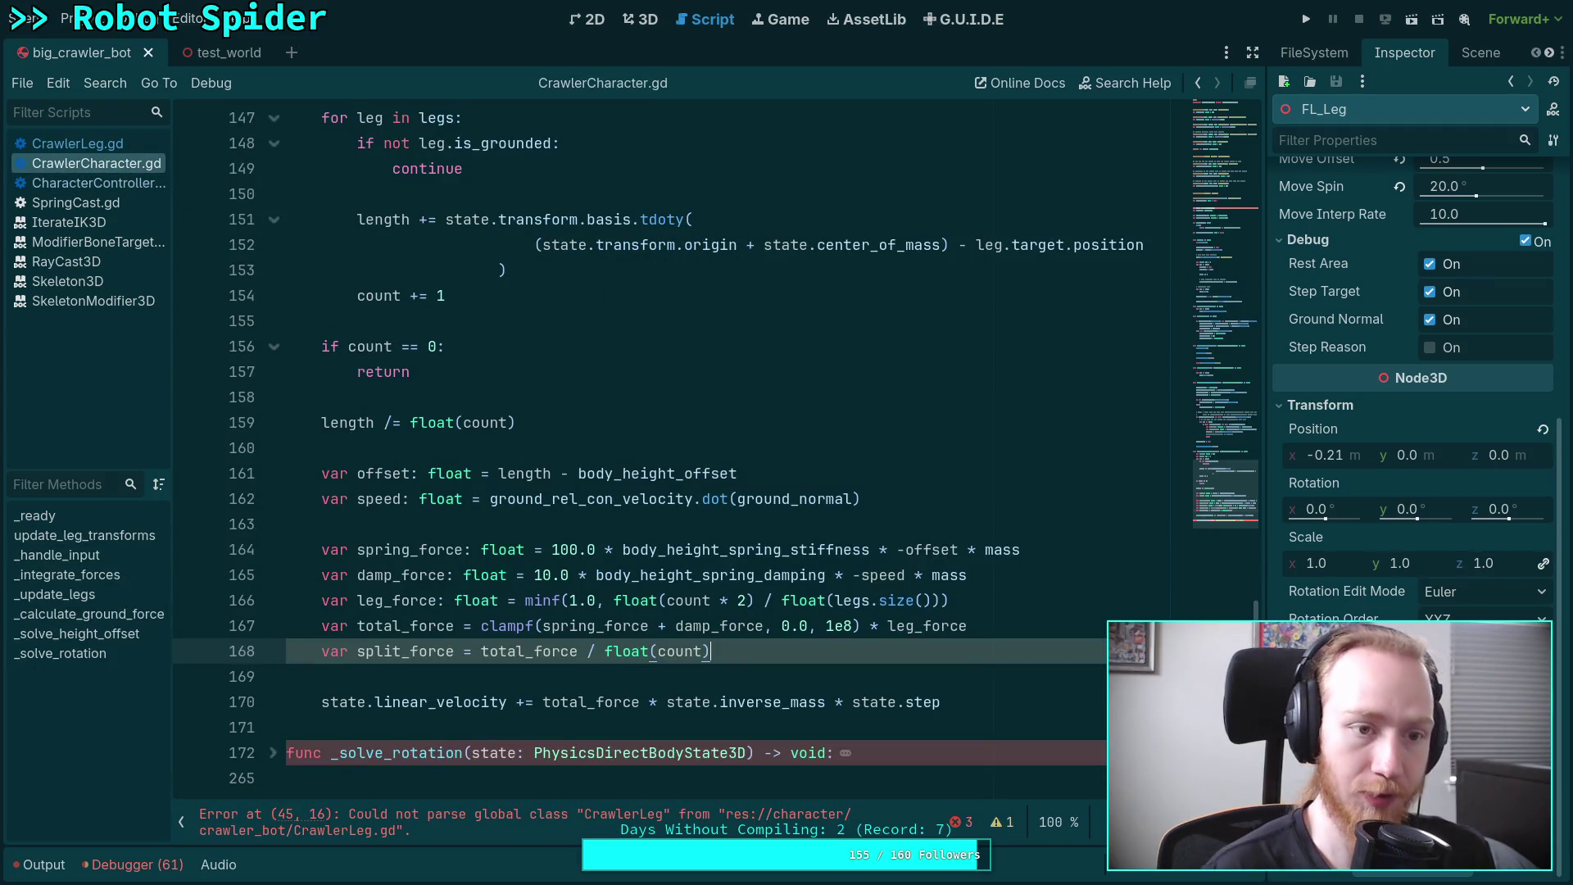
click(78, 145)
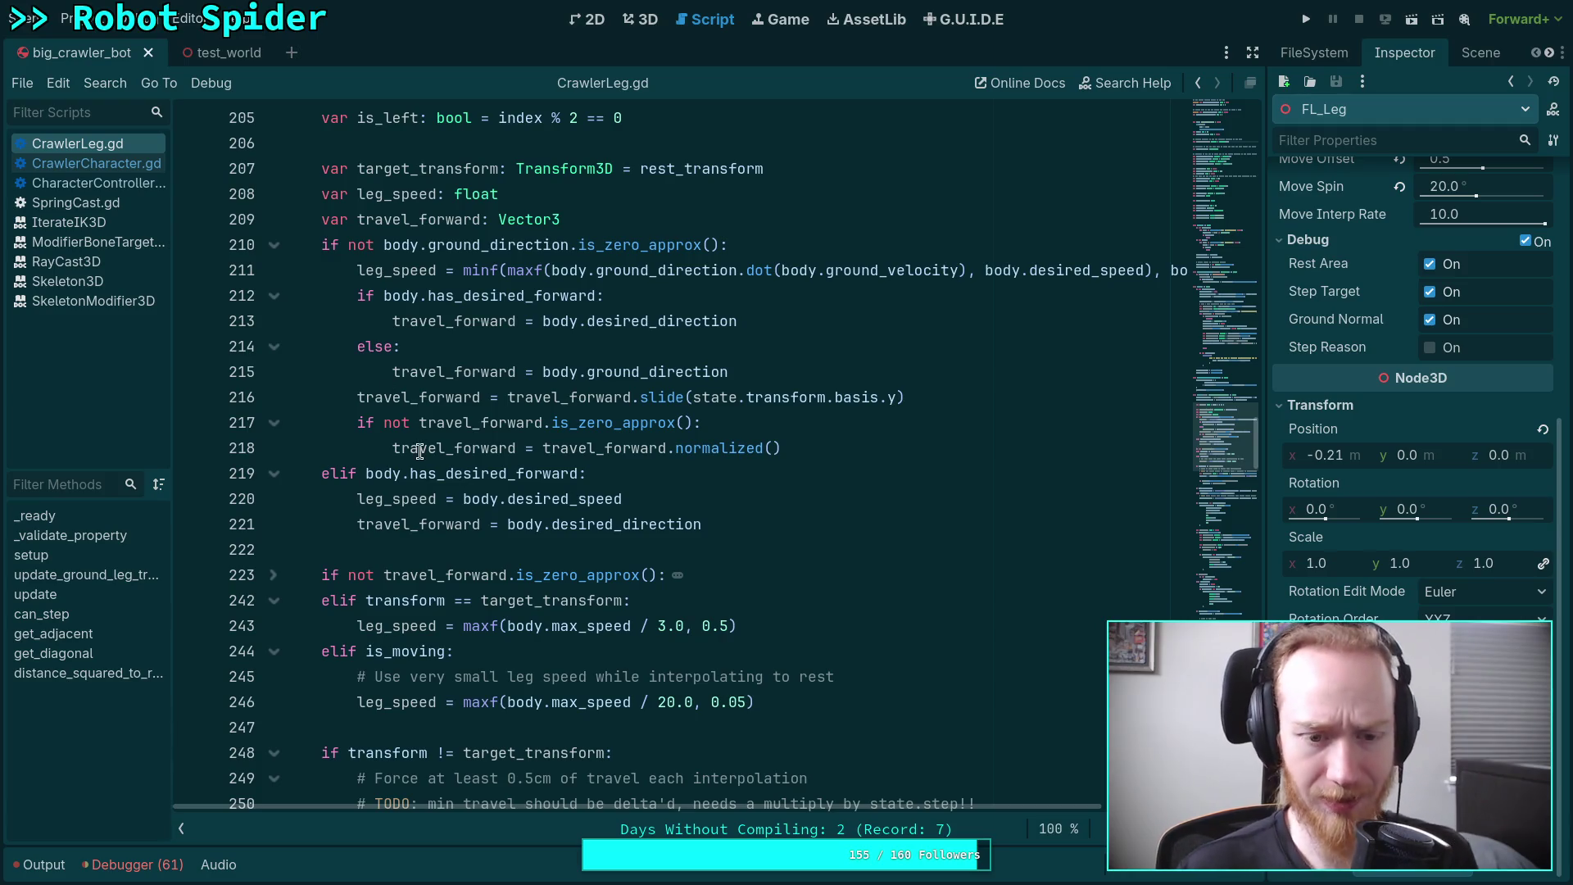
click(274, 575)
click(274, 575)
click(350, 545)
scroll(410, 532, up, 9)
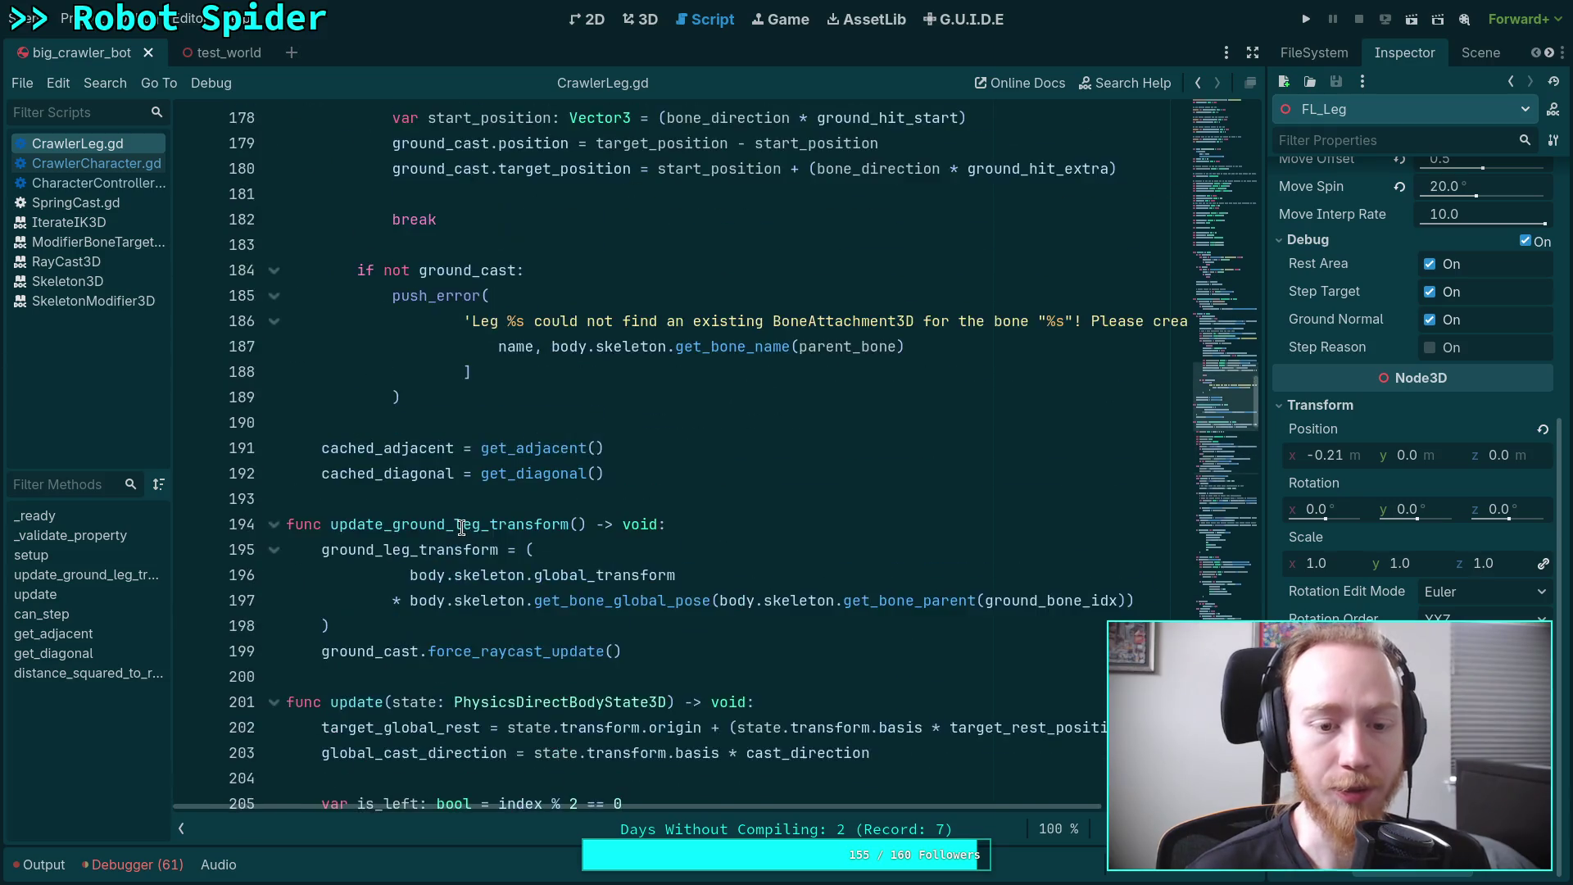
scroll(462, 527, down, 6)
scroll(586, 491, up, 4)
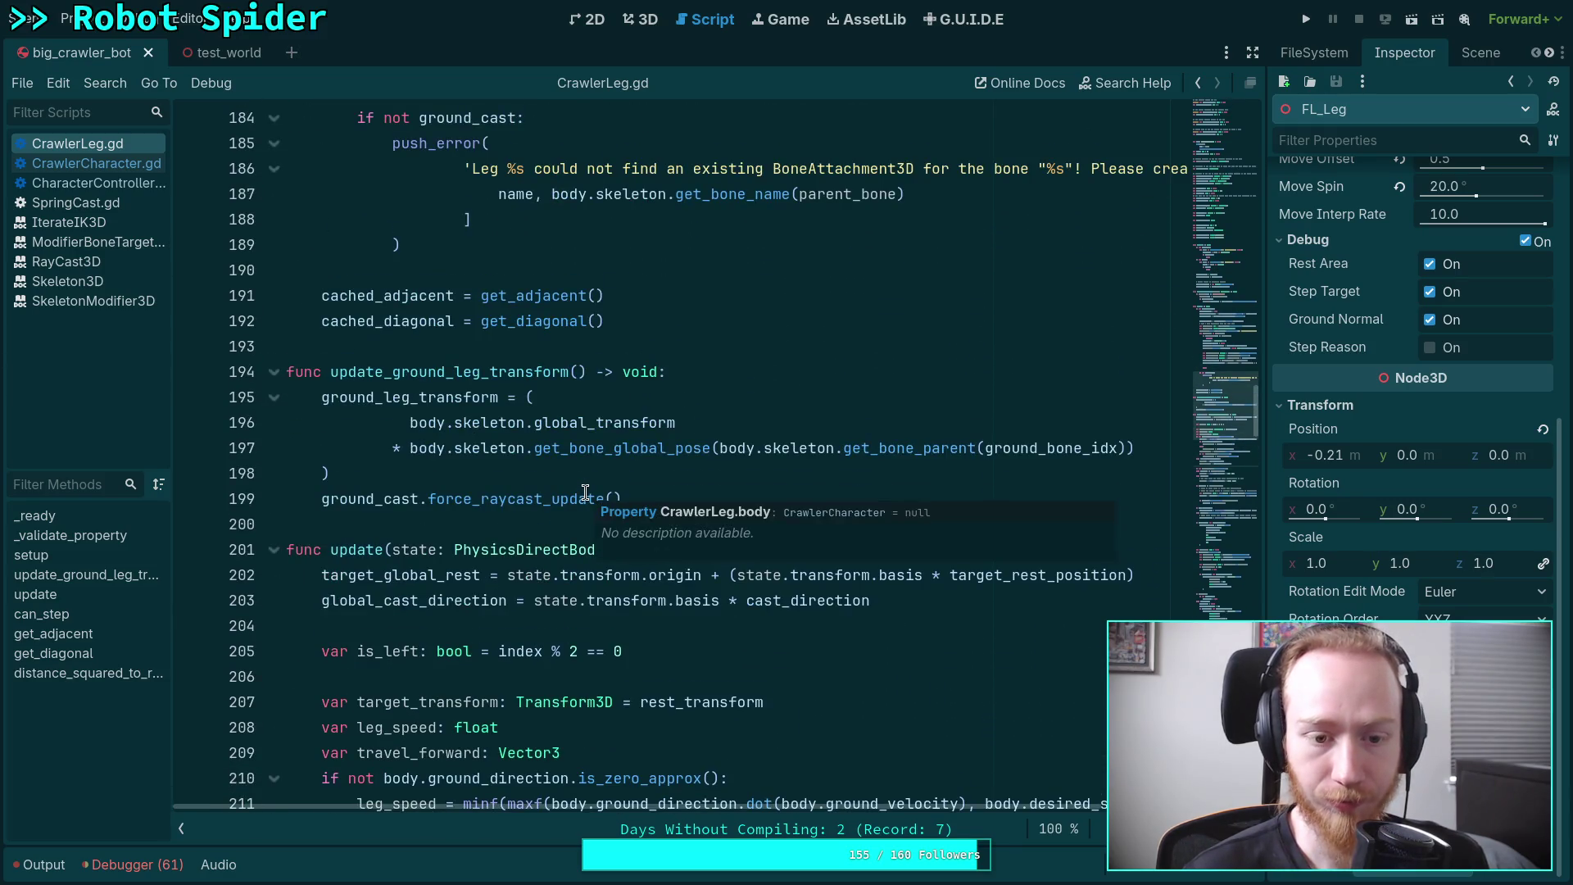
scroll(574, 491, down, 9)
scroll(489, 479, up, 10)
scroll(489, 478, up, 12)
scroll(361, 503, down, 6)
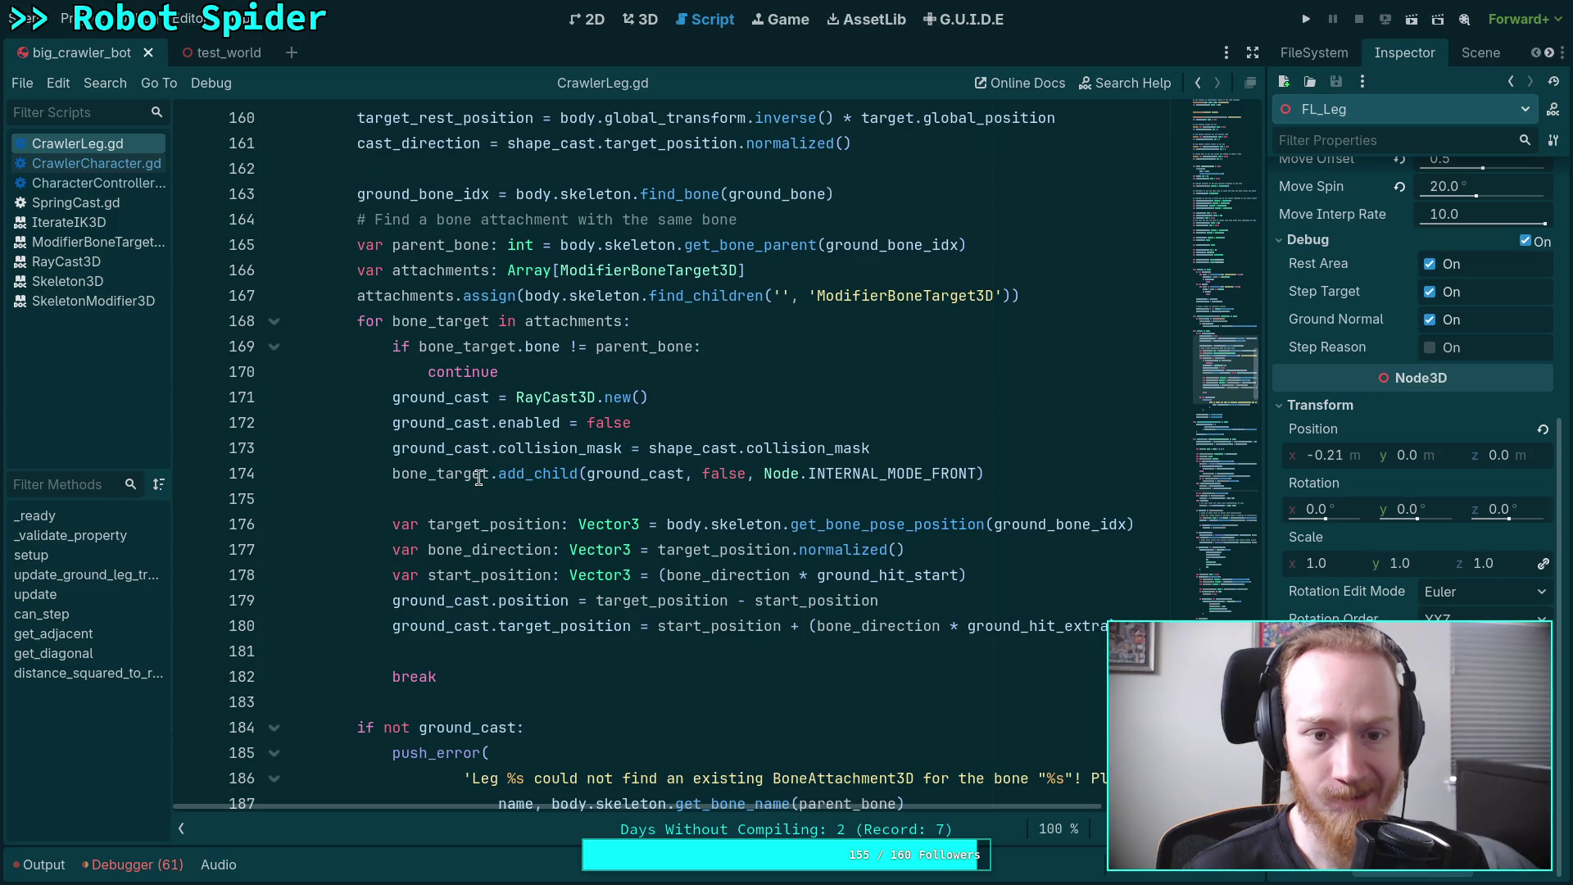
scroll(539, 383, down, 3)
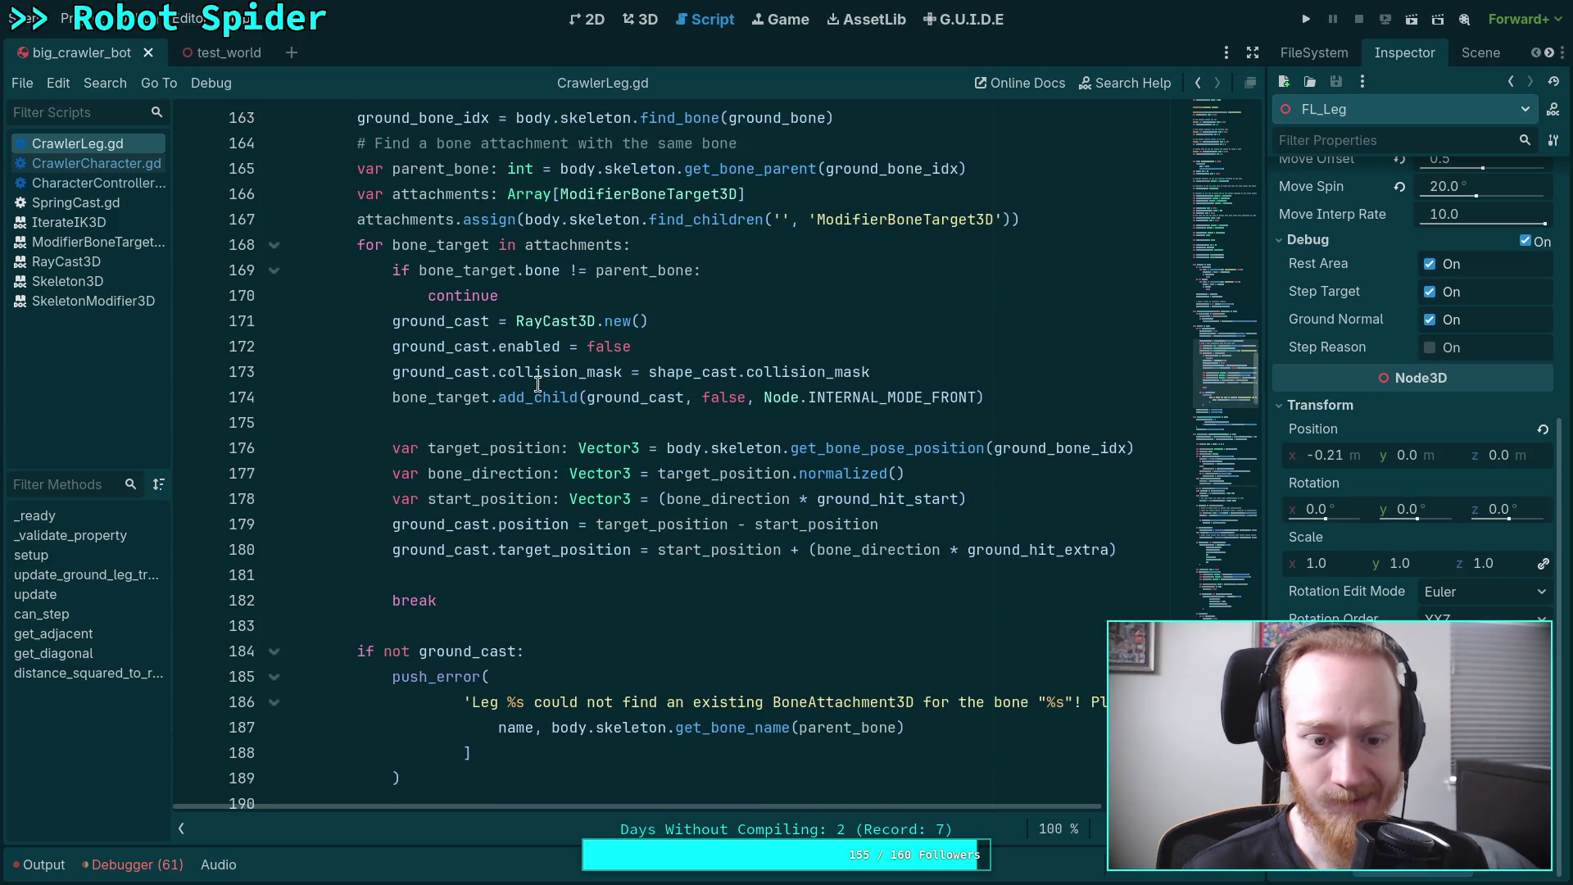
scroll(537, 383, up, 6)
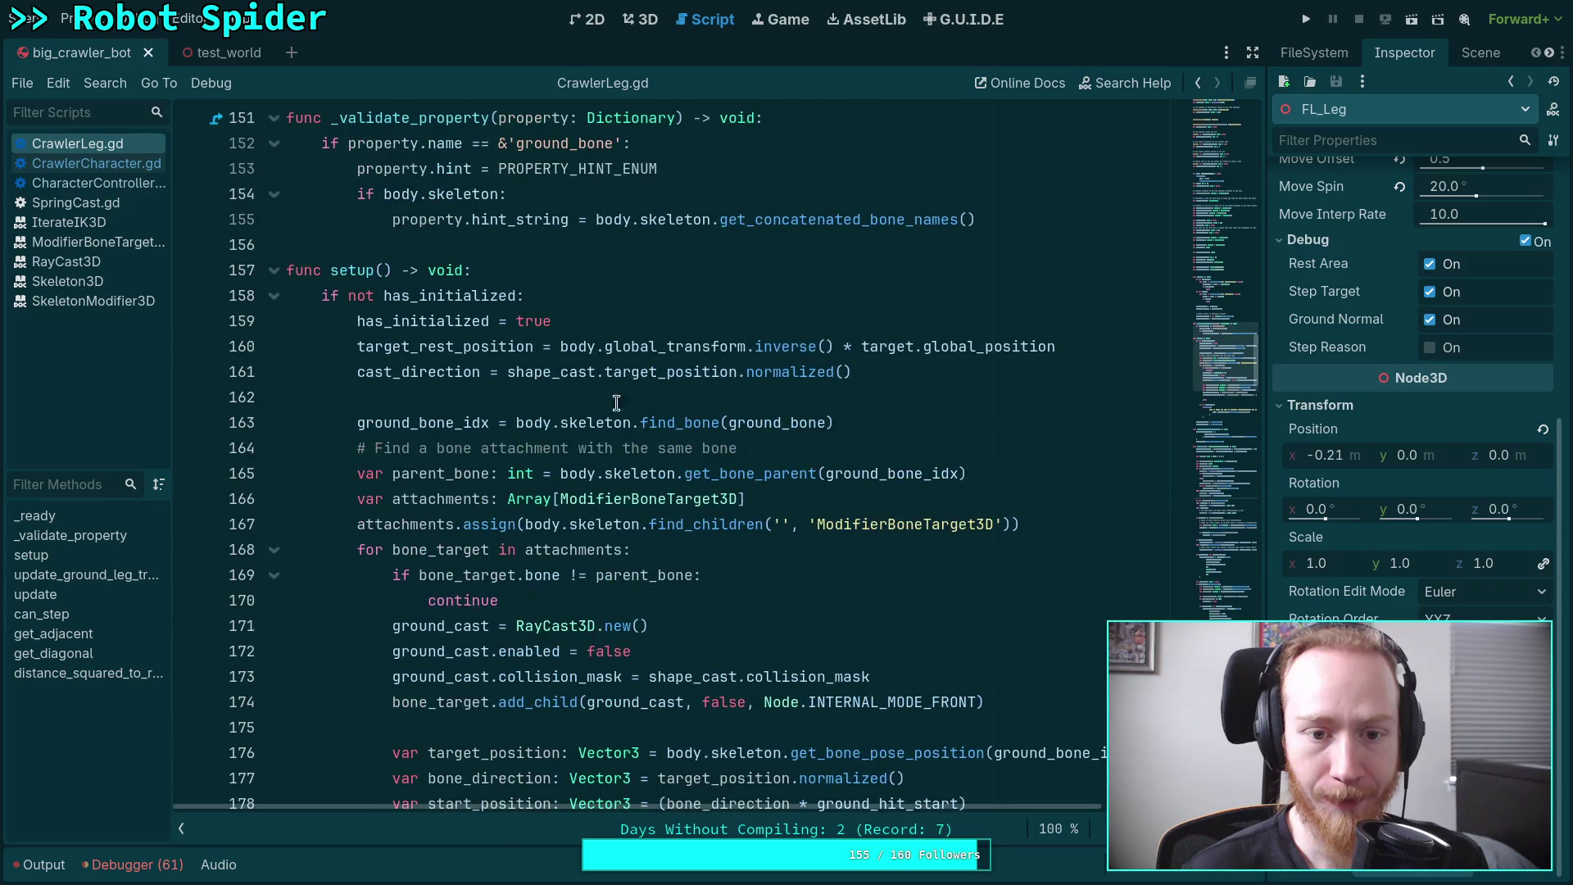
click(991, 347)
click(992, 371)
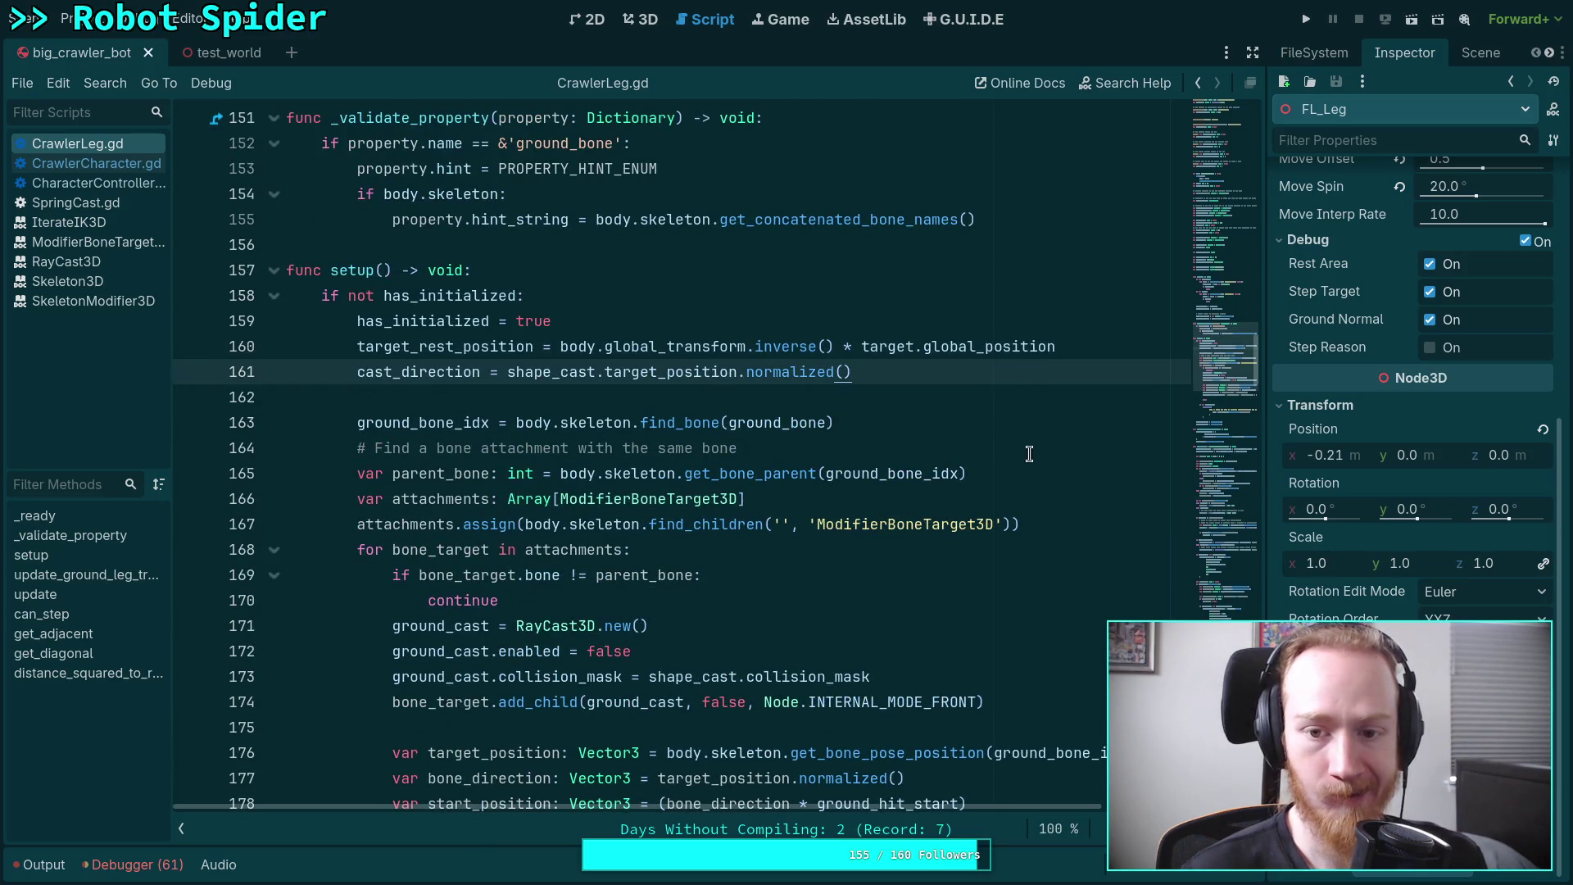
scroll(1024, 533, up, 2)
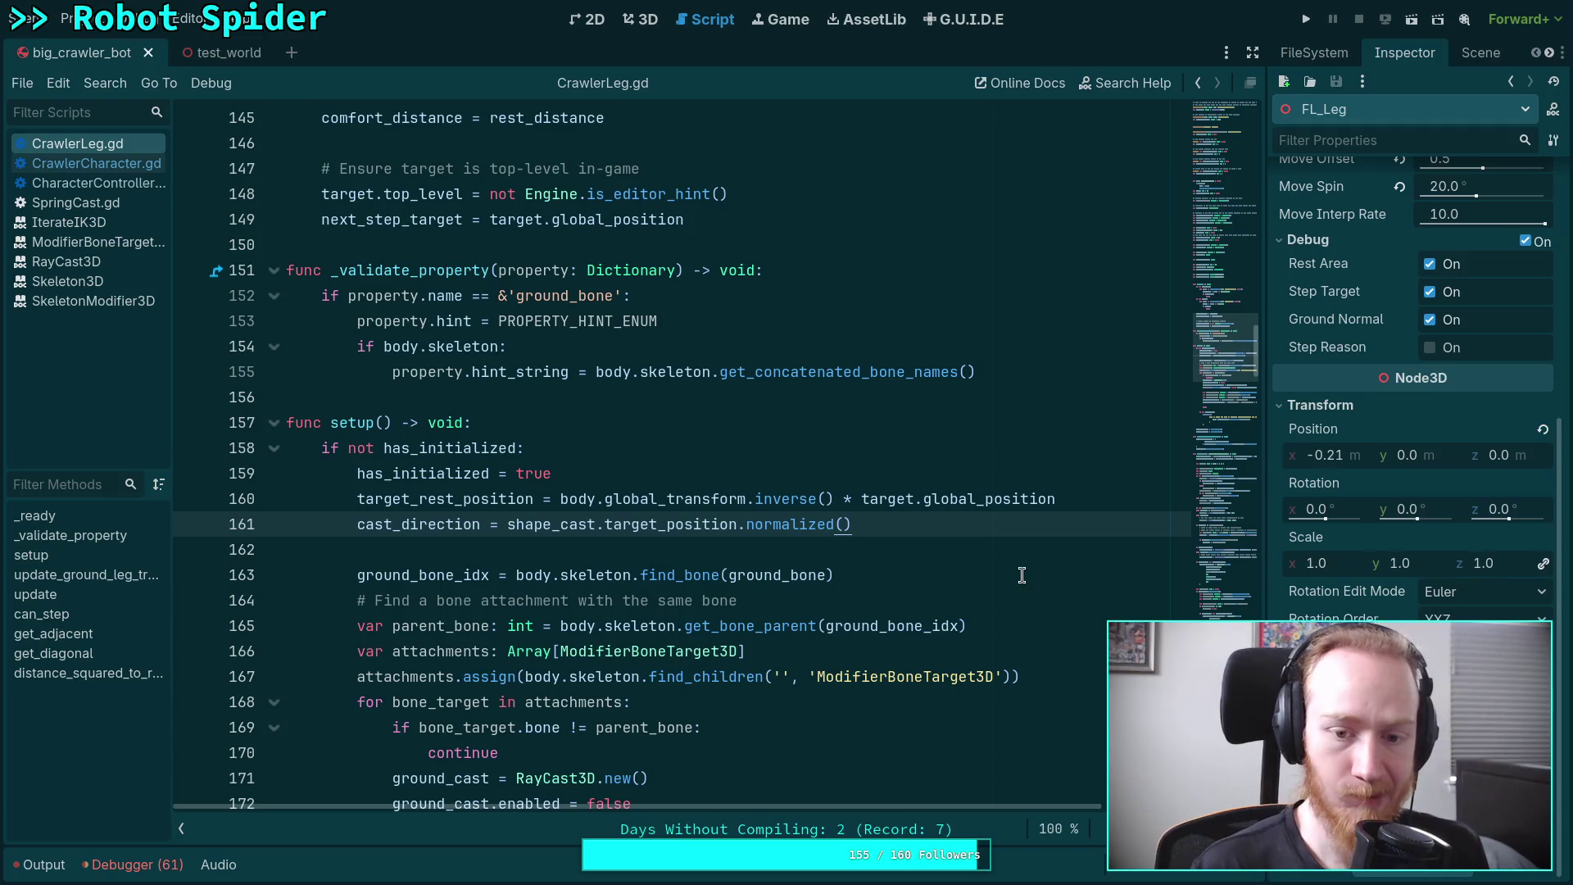
- Start line 162 as 'attachment_point = global_transform' using autocomplete
key(Return)
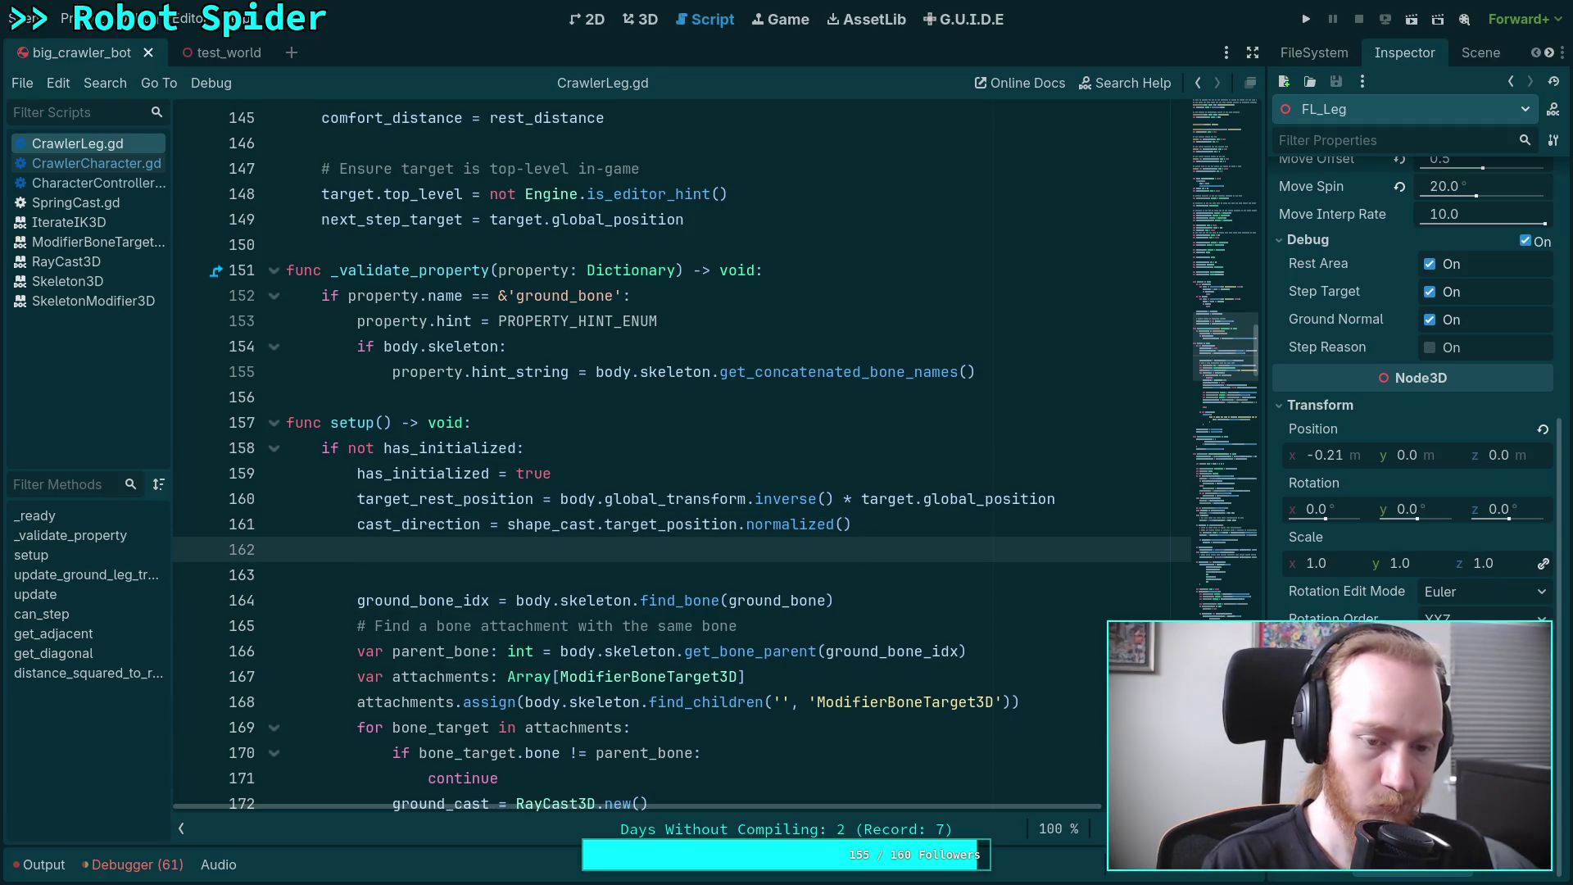
text(att)
key(Down)
key(Return)
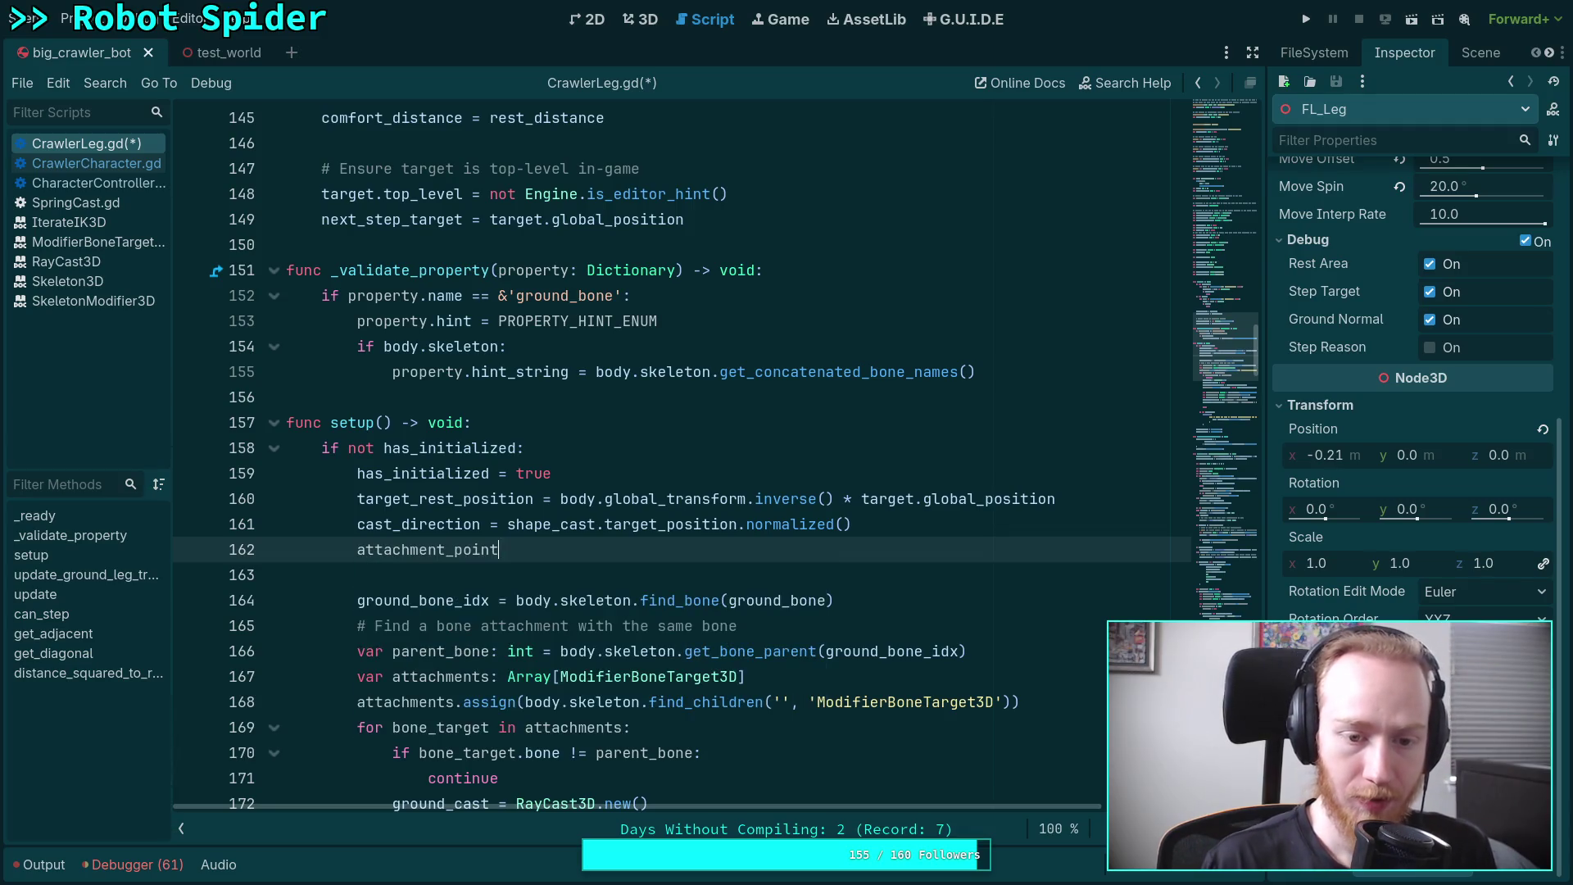
text(=)
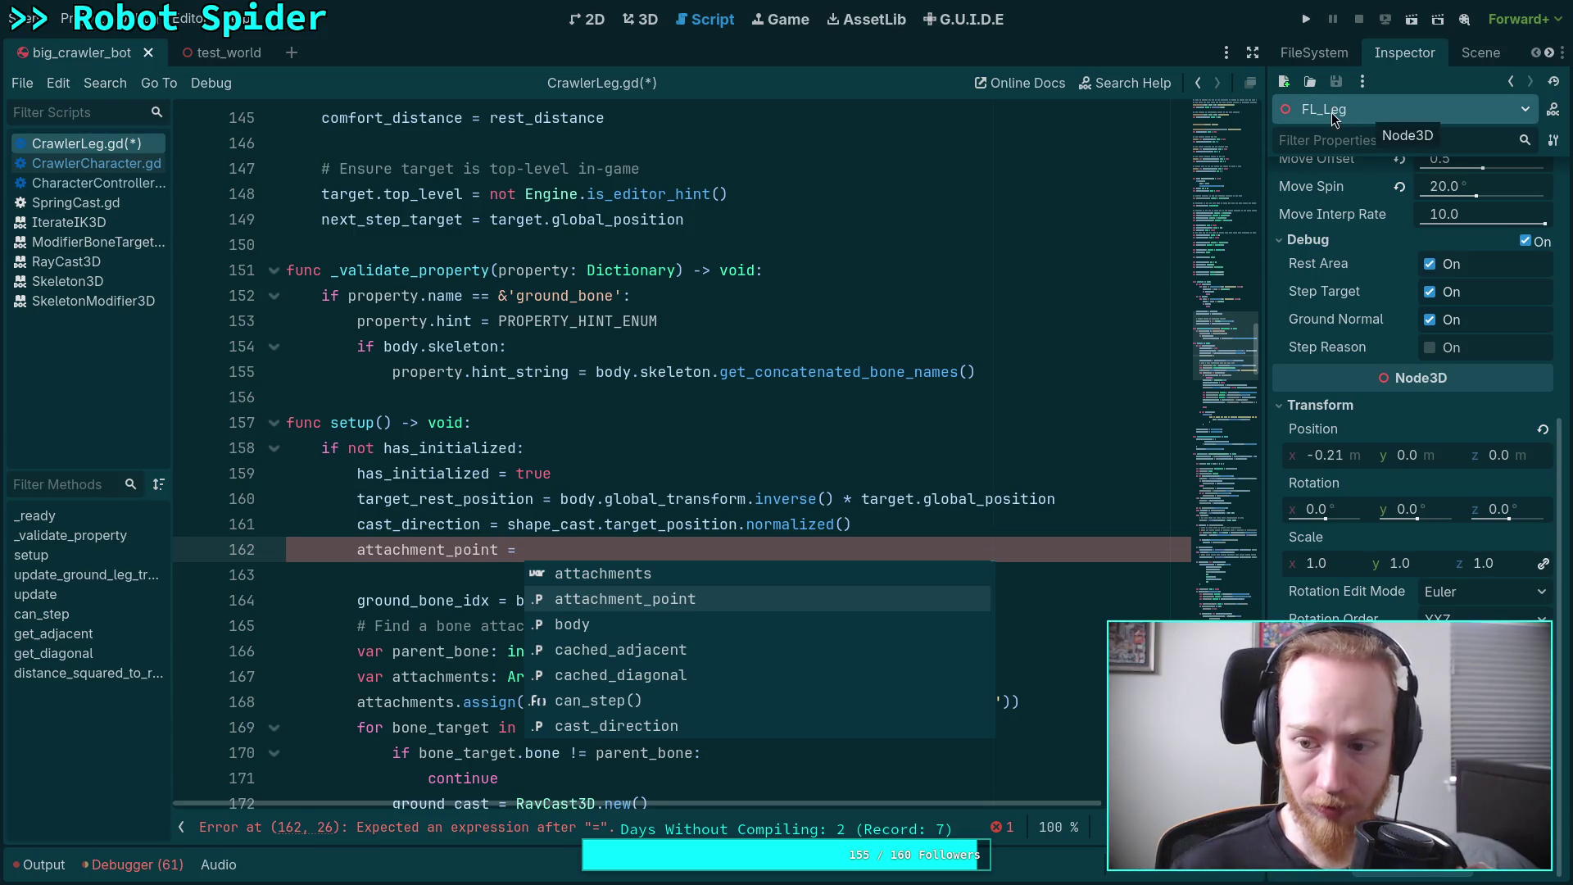
mouse_move(657, 522)
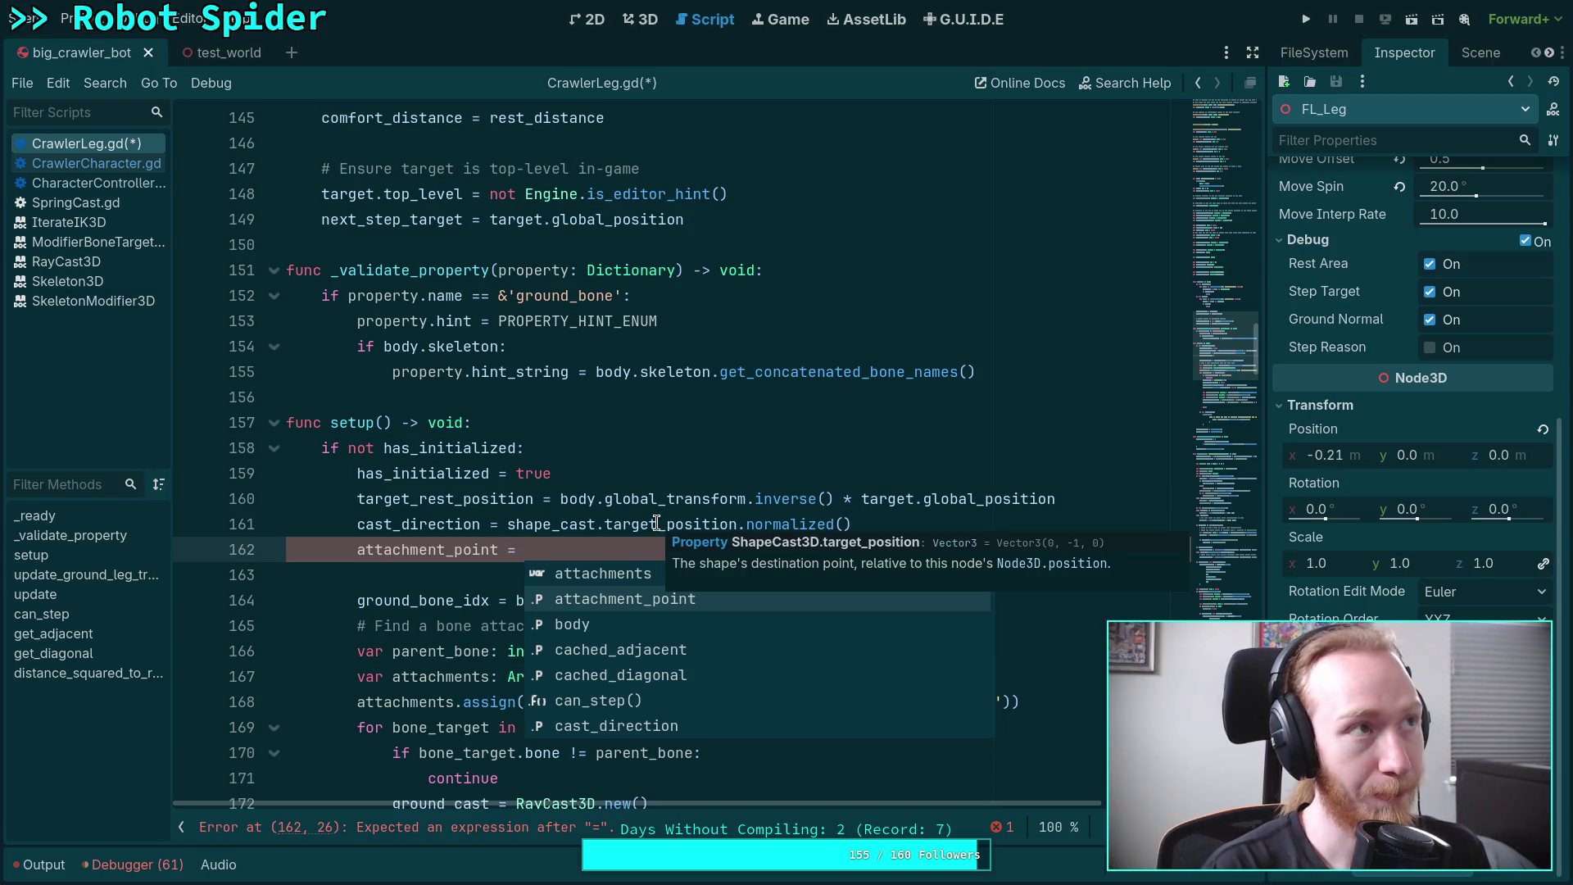
text(gl)
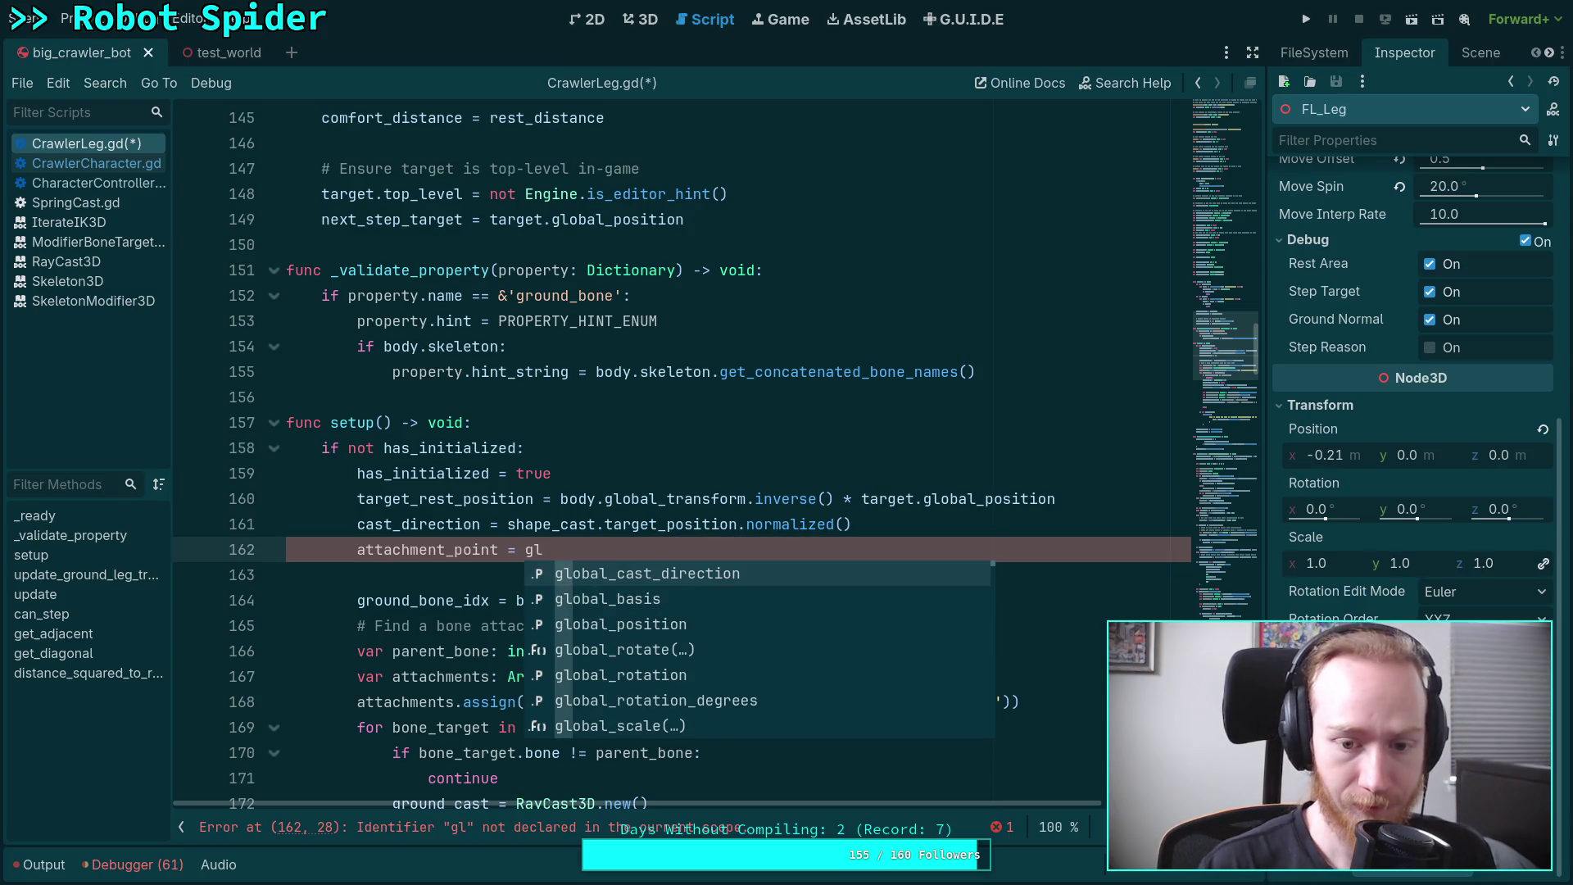
key(Down)
key(Down)
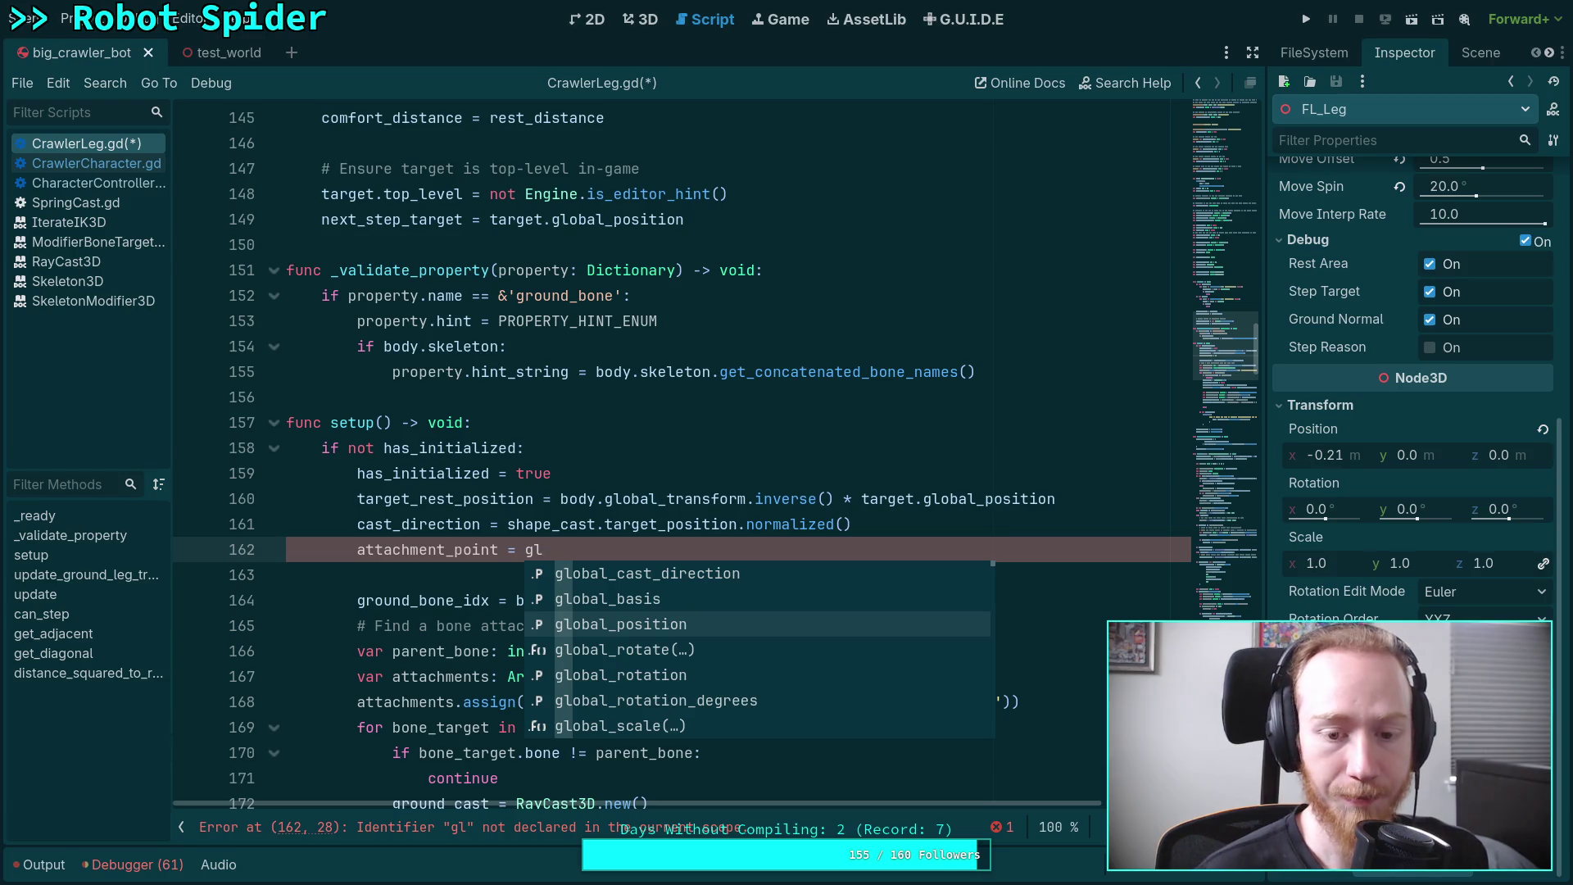
text(o)
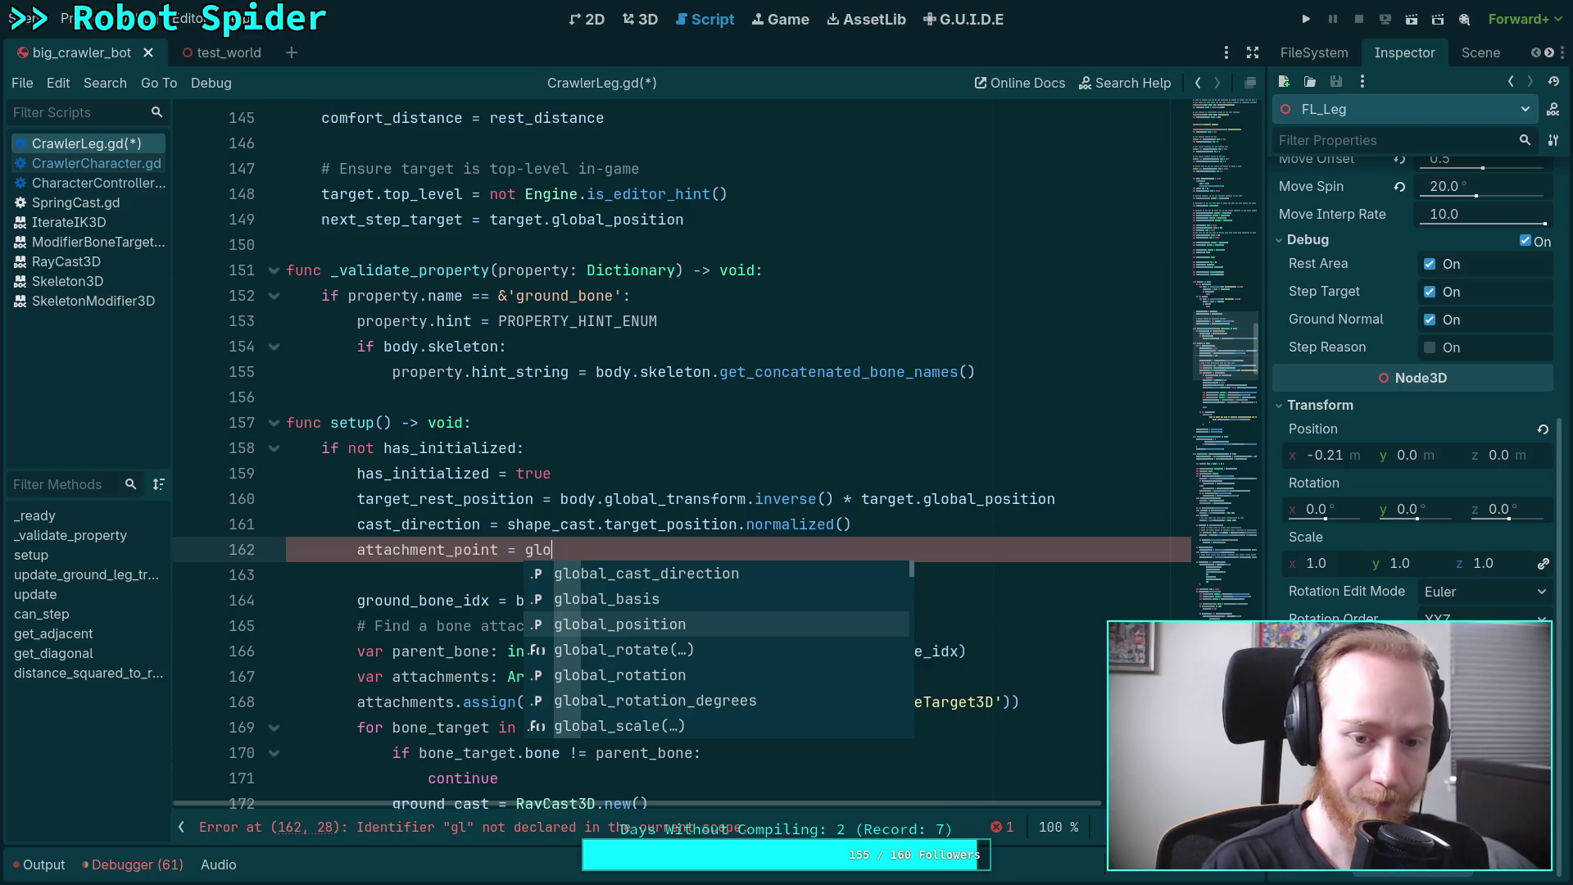
text(bal_tr)
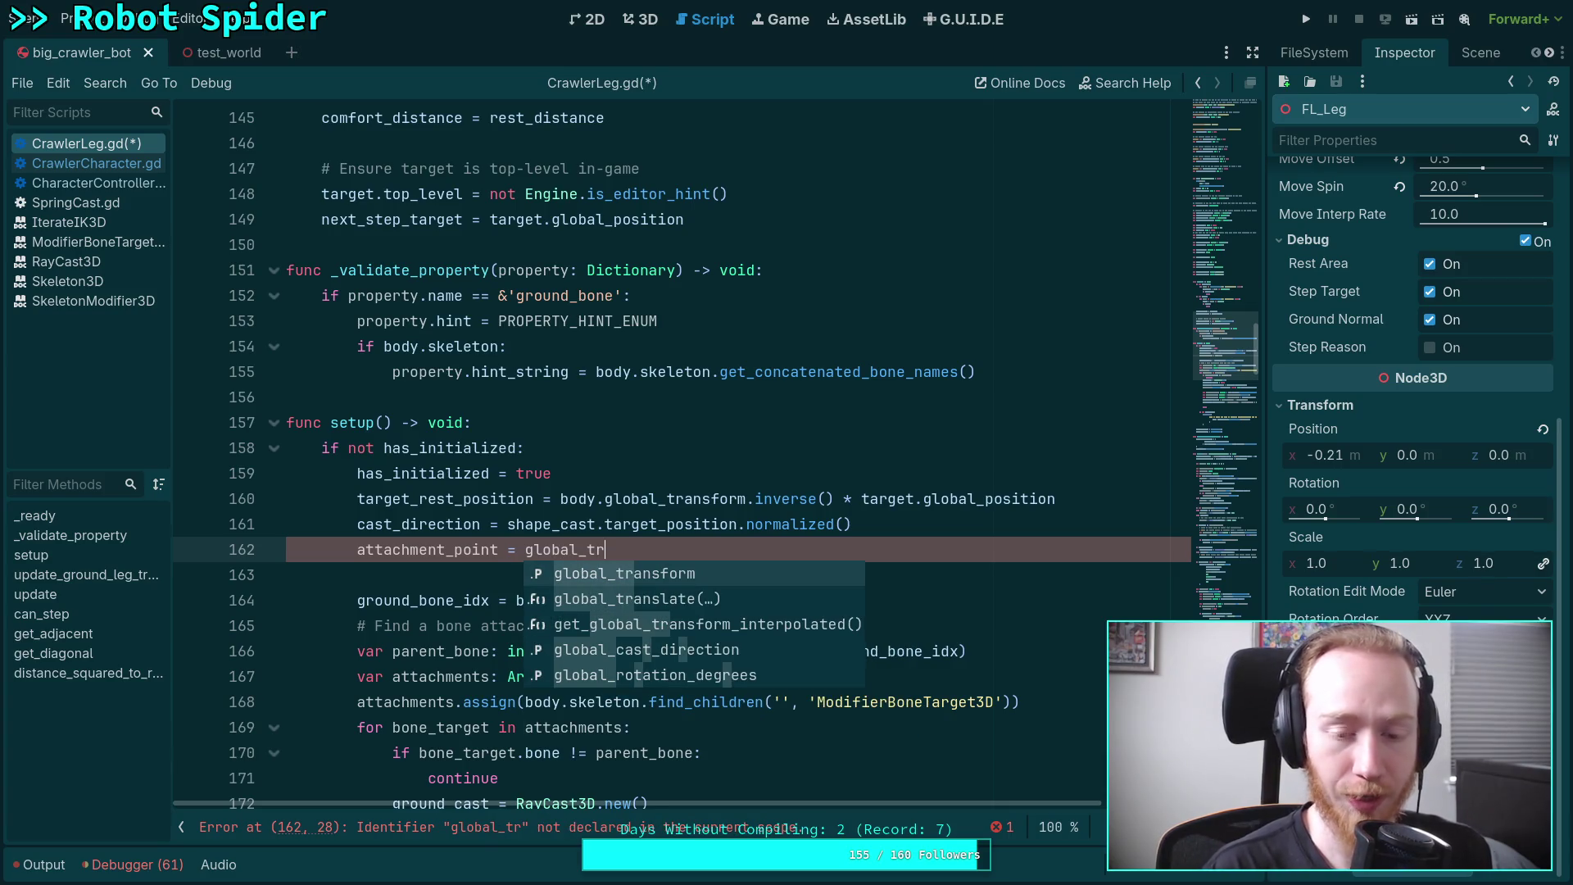
key(Return)
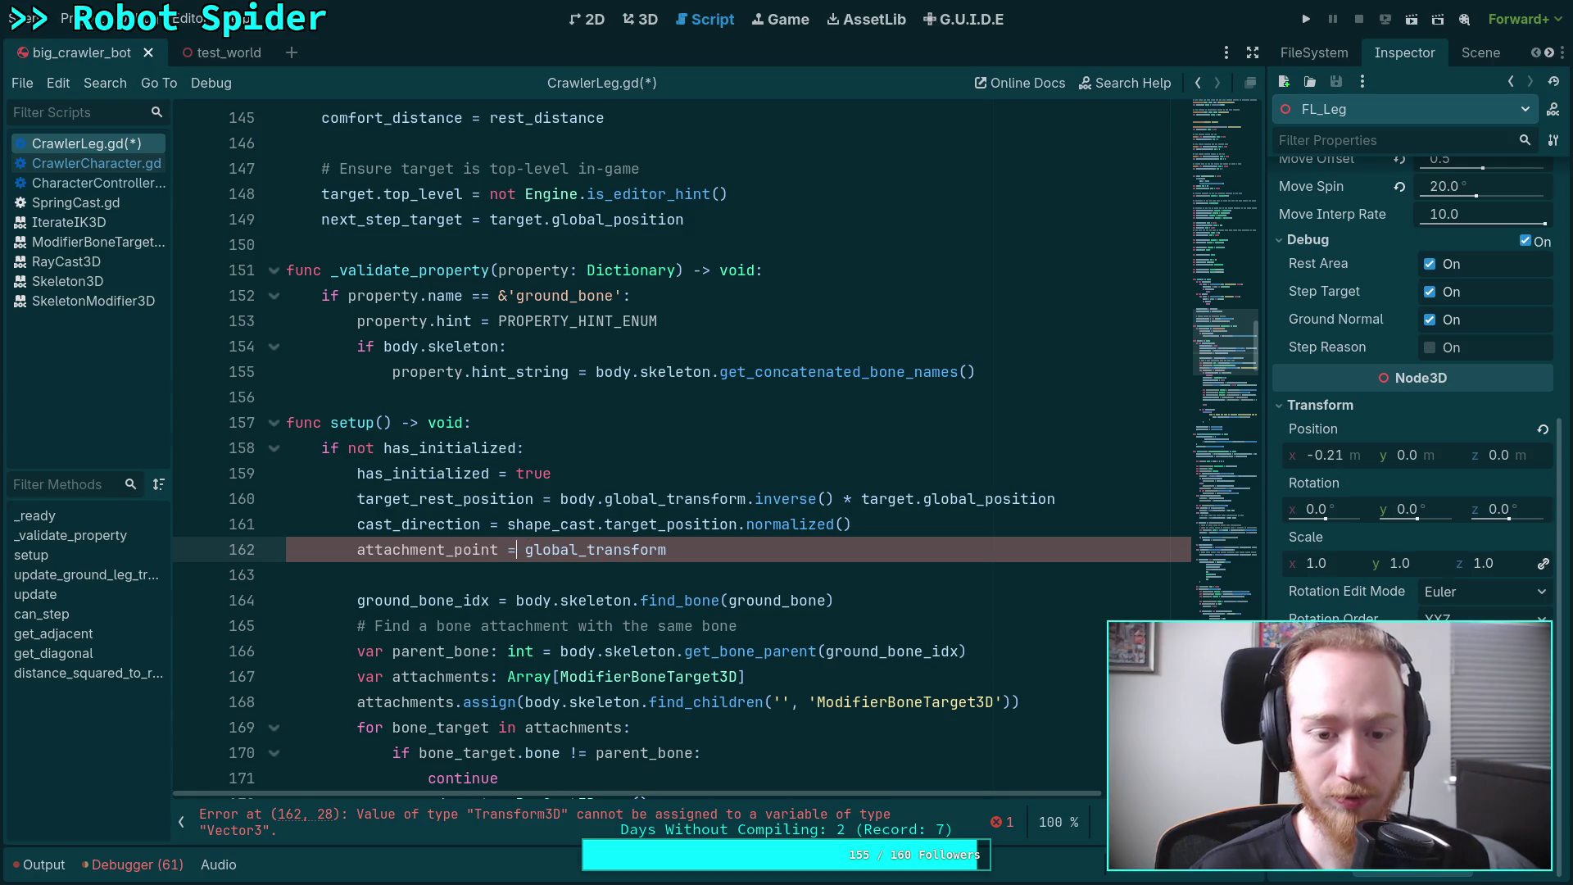
- Complete it as (body.global_transform.inverse() * global_transform).origin
click(526, 549)
text(body.)
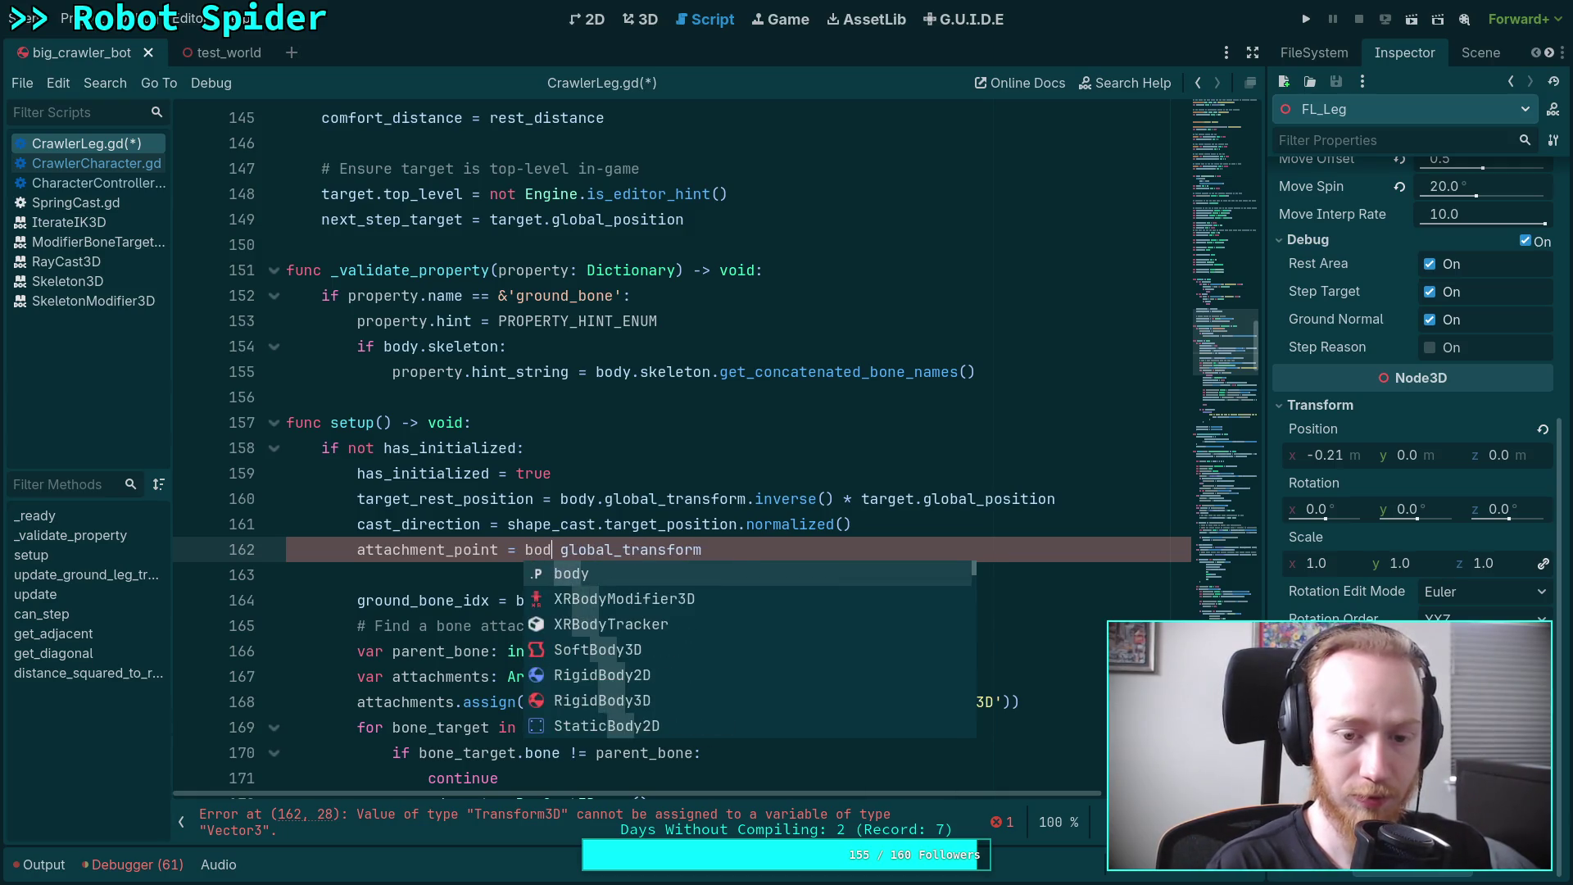
text(glo)
key(Down)
key(Down)
key(Down)
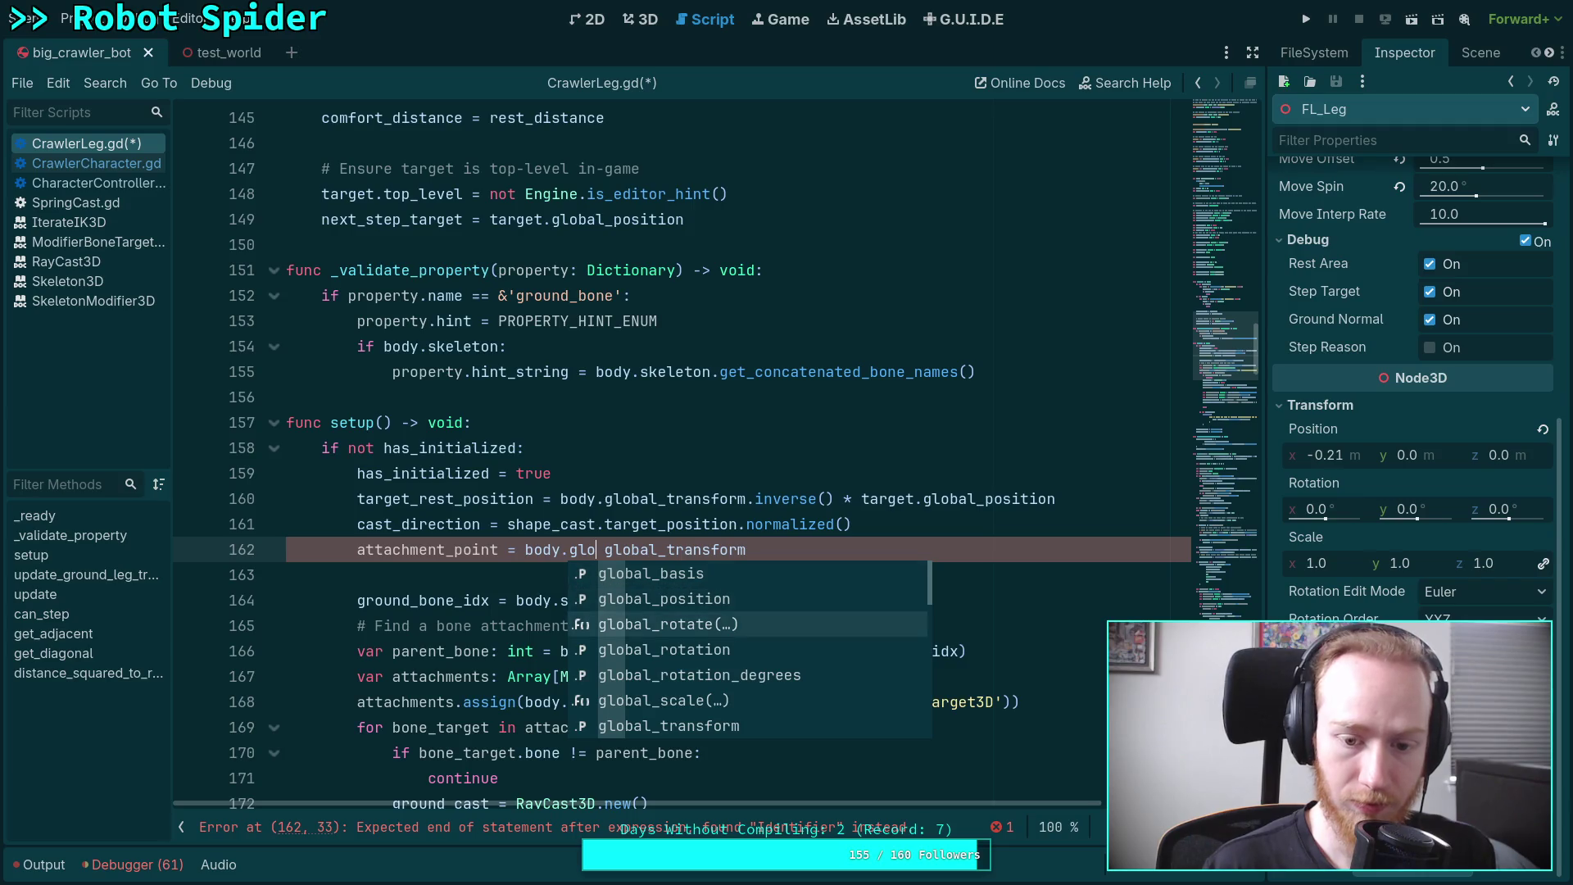
key(Down)
key(Return)
text(.in)
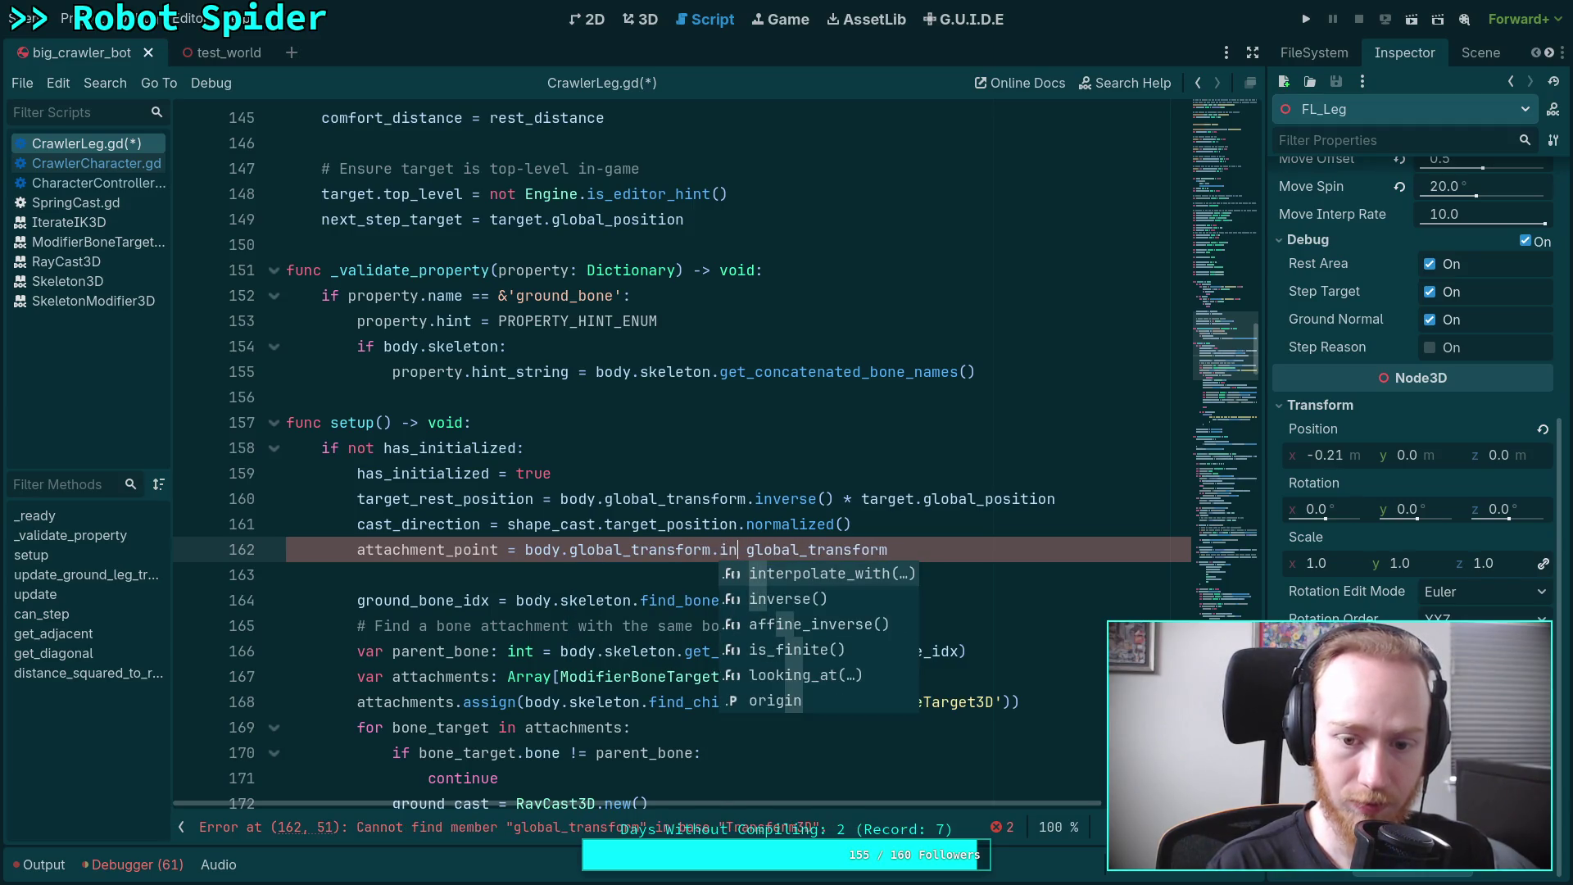
key(Down)
key(Return)
text(&)
key(BackSpace)
text(*)
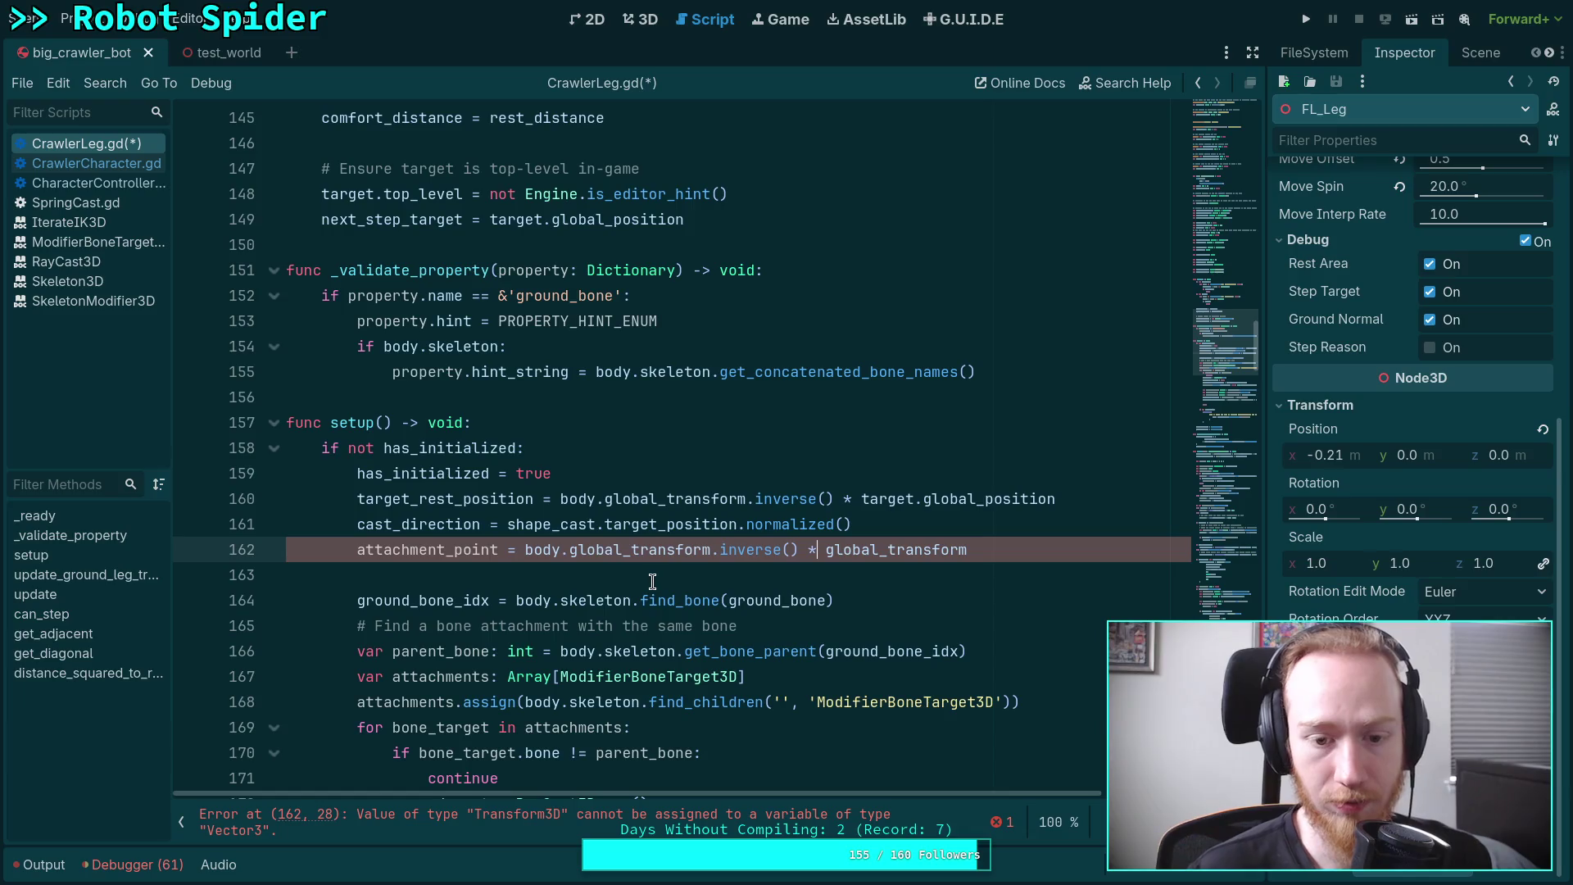
drag(521, 554, 1058, 553)
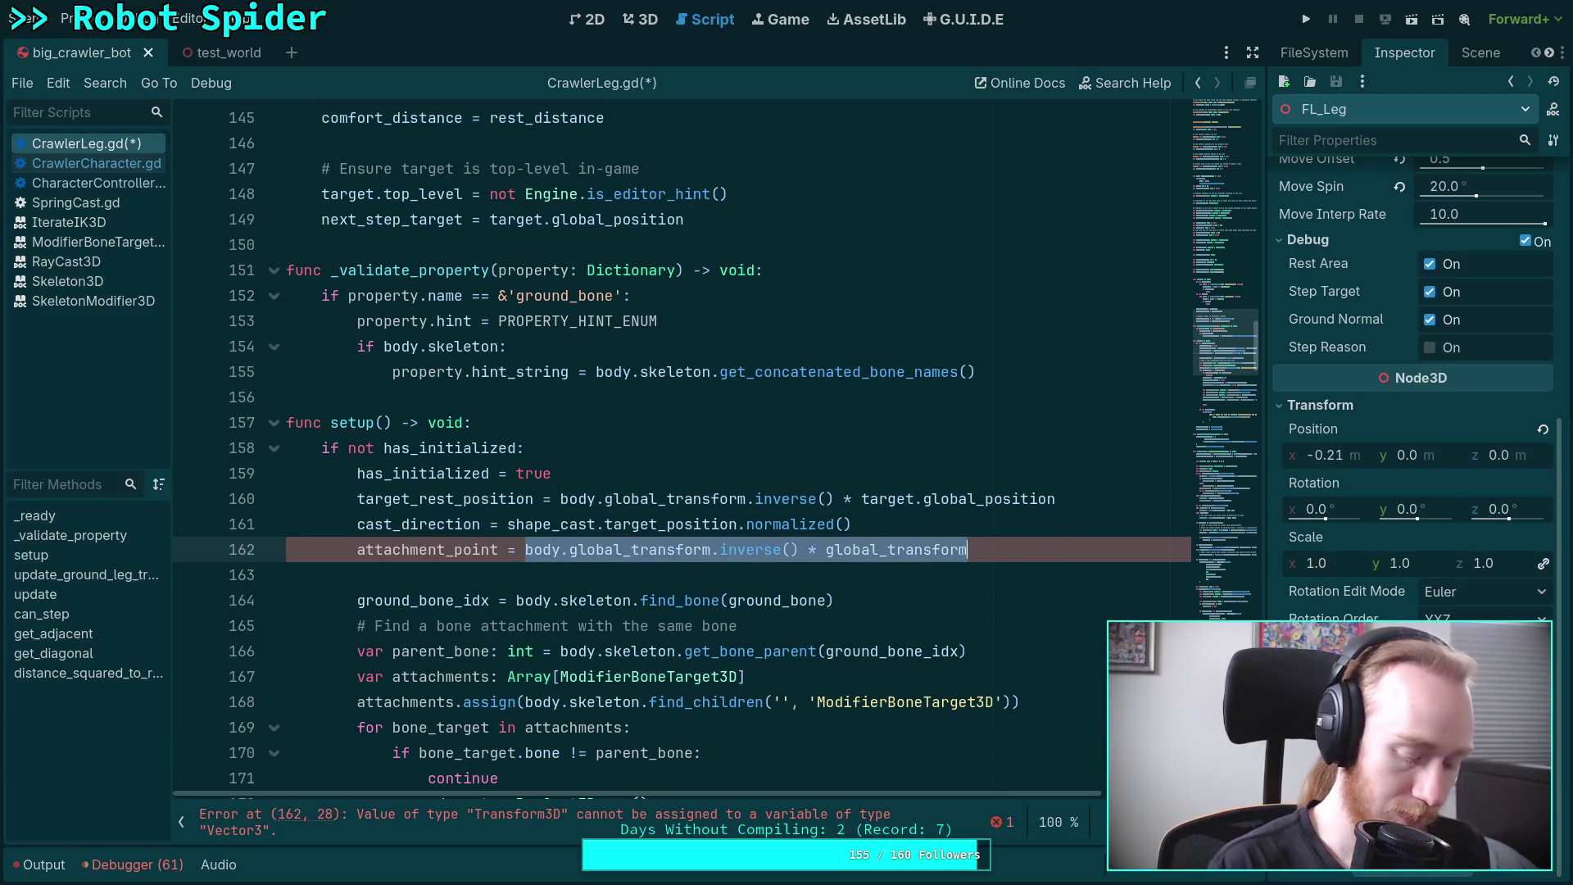
text(()
scroll(1064, 622, up, 1)
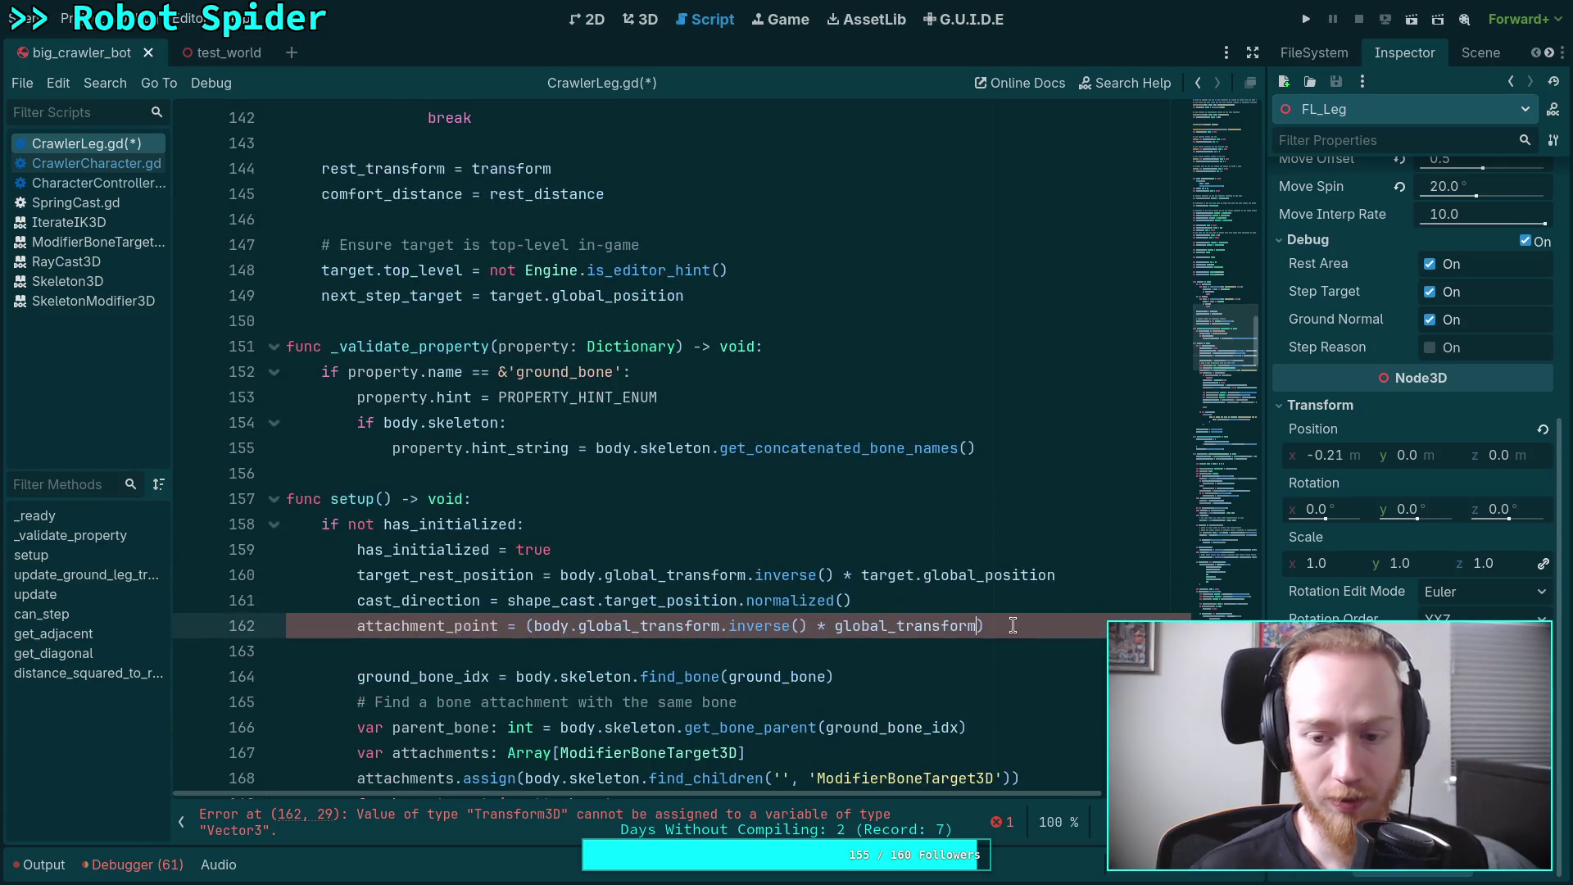
text(.origin)
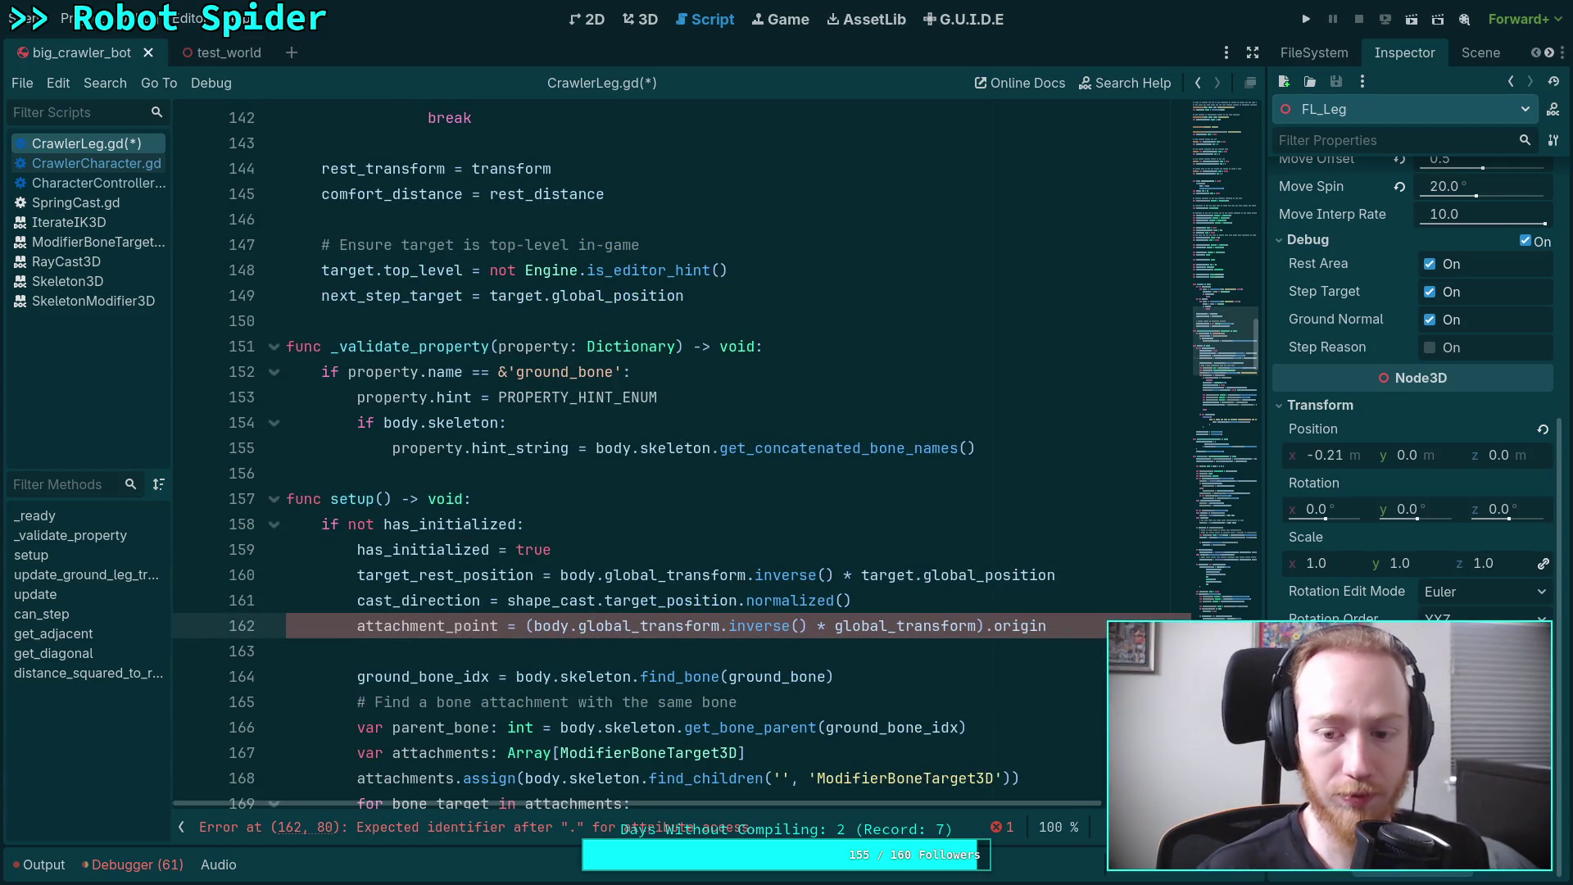
click(920, 655)
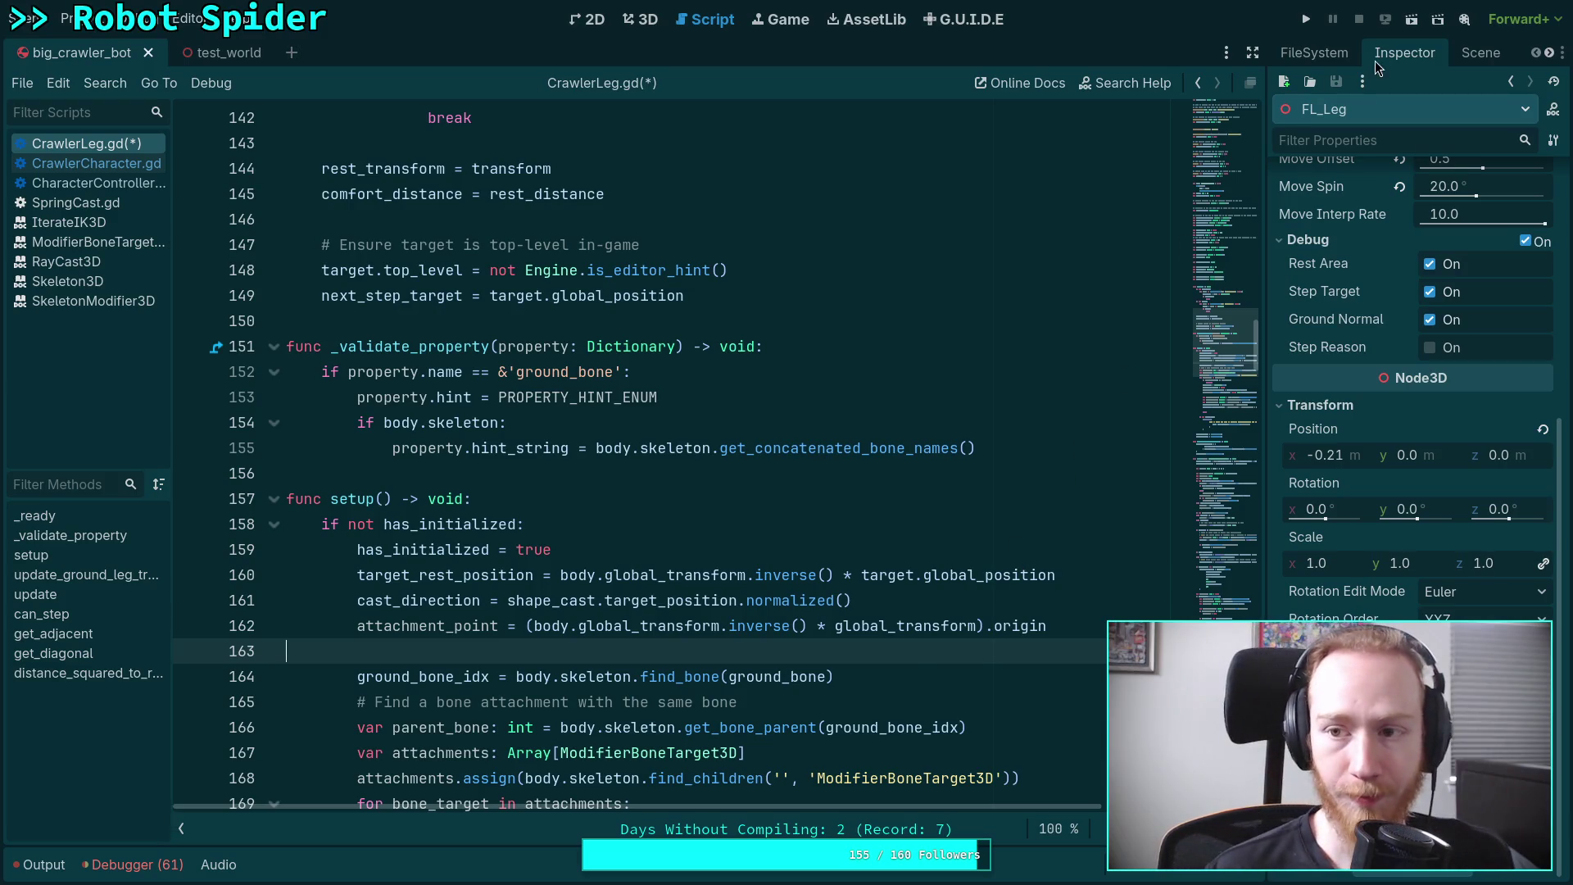
- Switch to the 3D view and orbit to look down on the spider rig
click(1352, 60)
click(1475, 55)
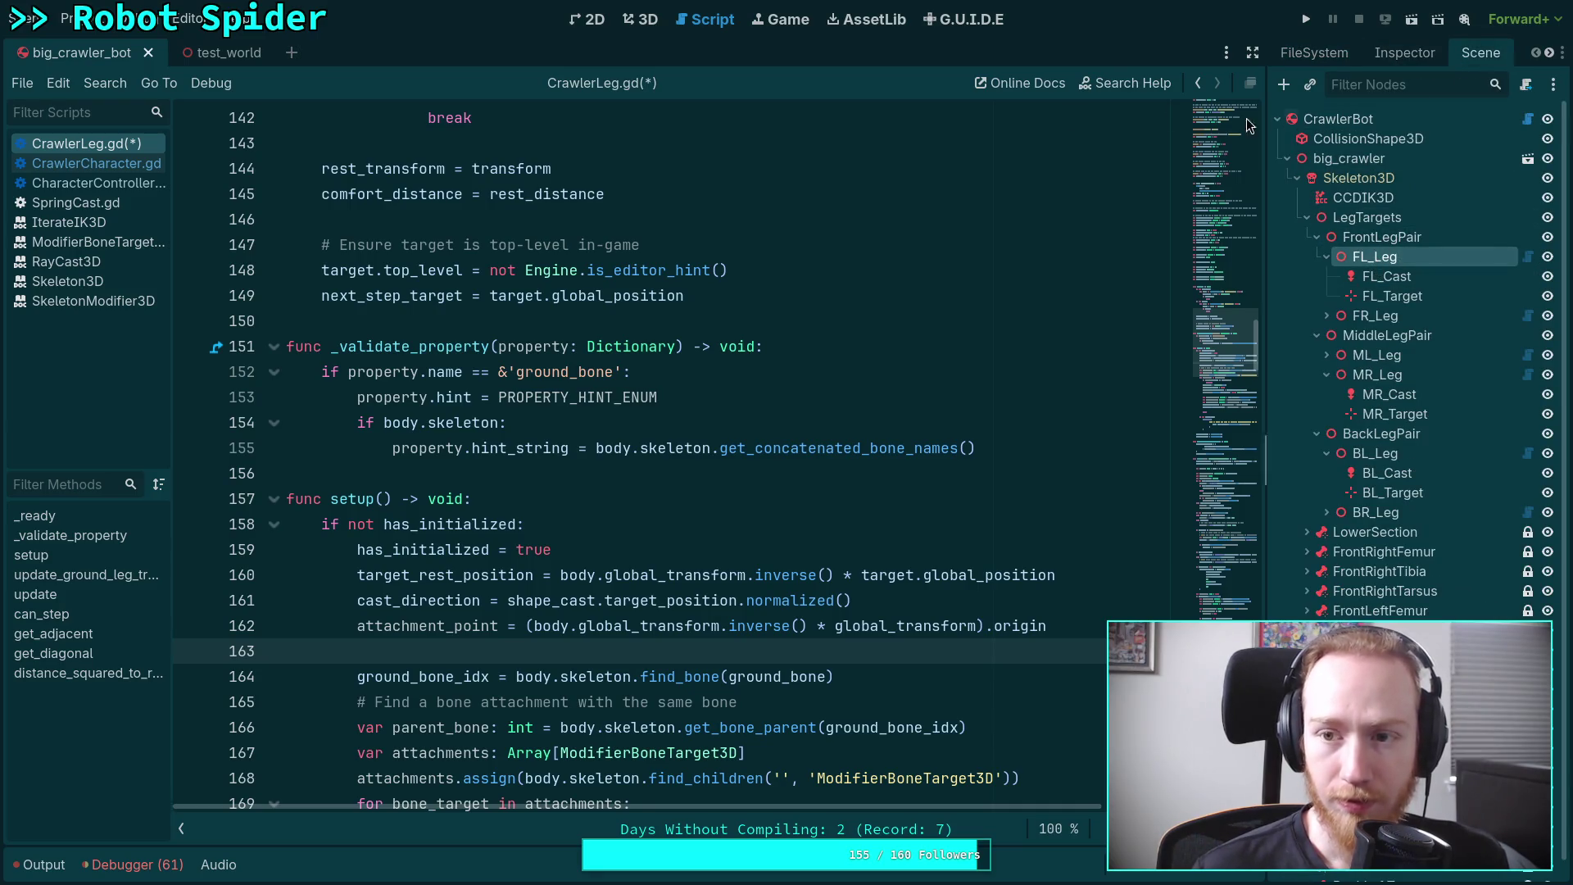
click(636, 27)
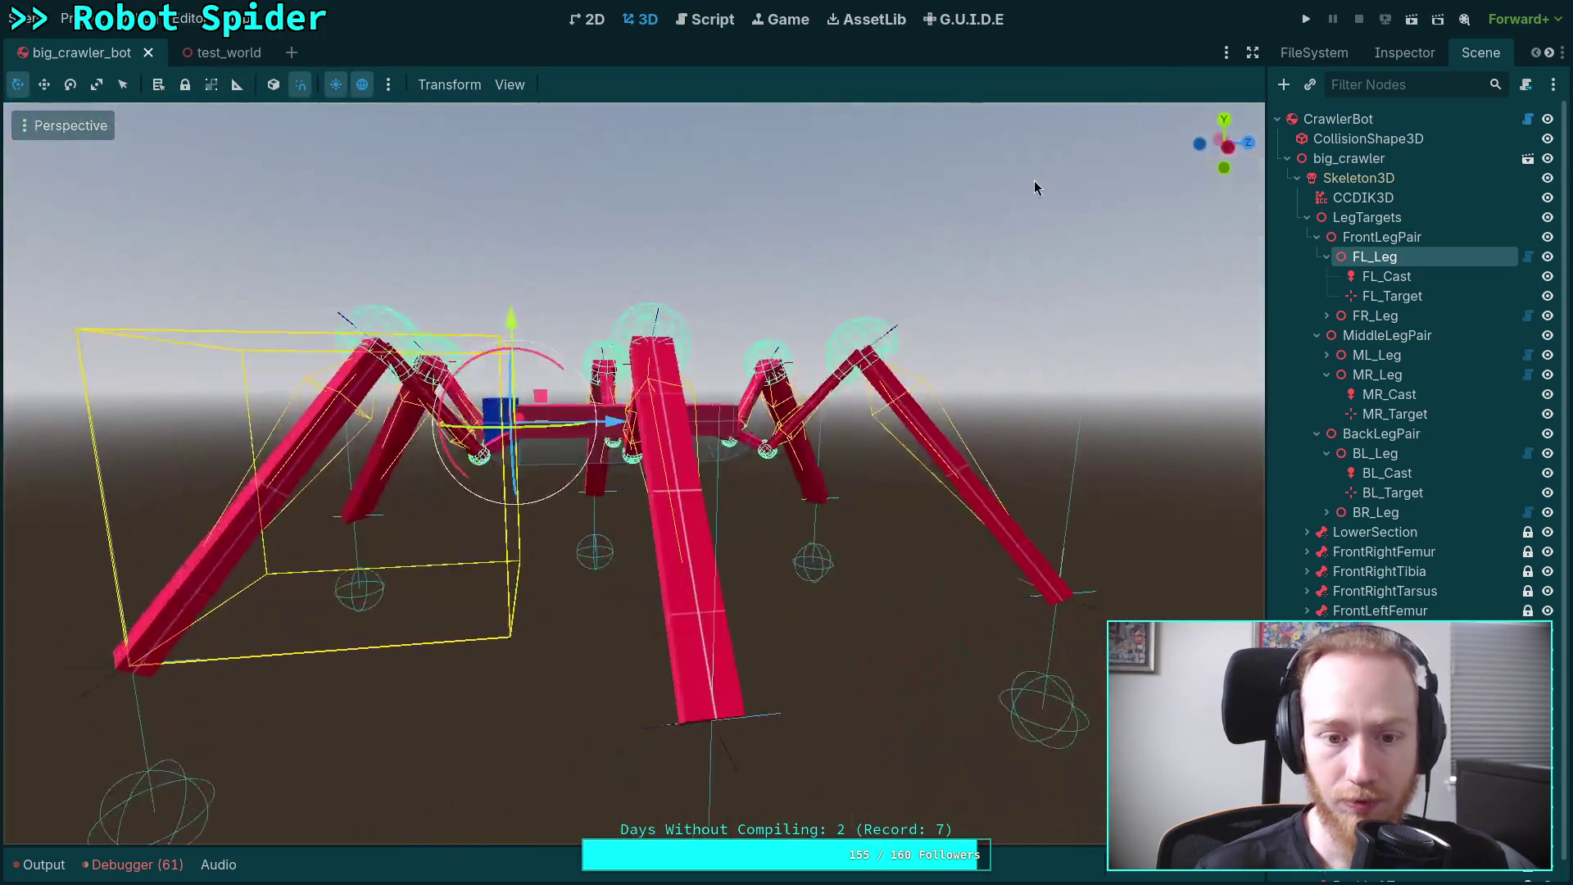
drag(1034, 188, 774, 415)
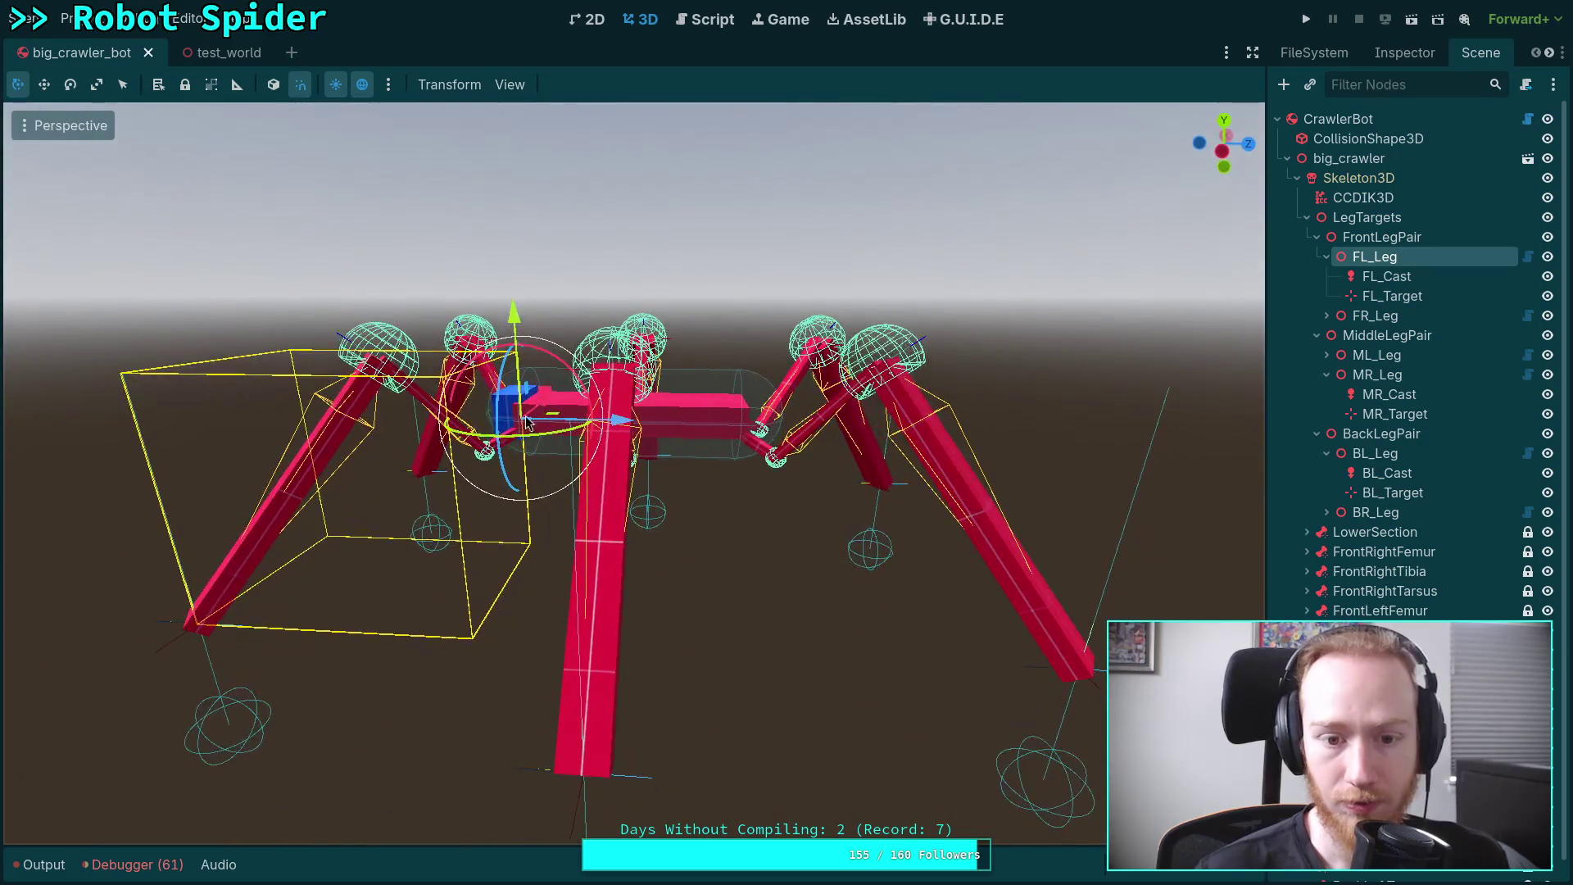
- Revert FL_Leg's position to (-0.21, 0, 0), save big_crawler_bot, and add a line below attachment_point
click(1404, 53)
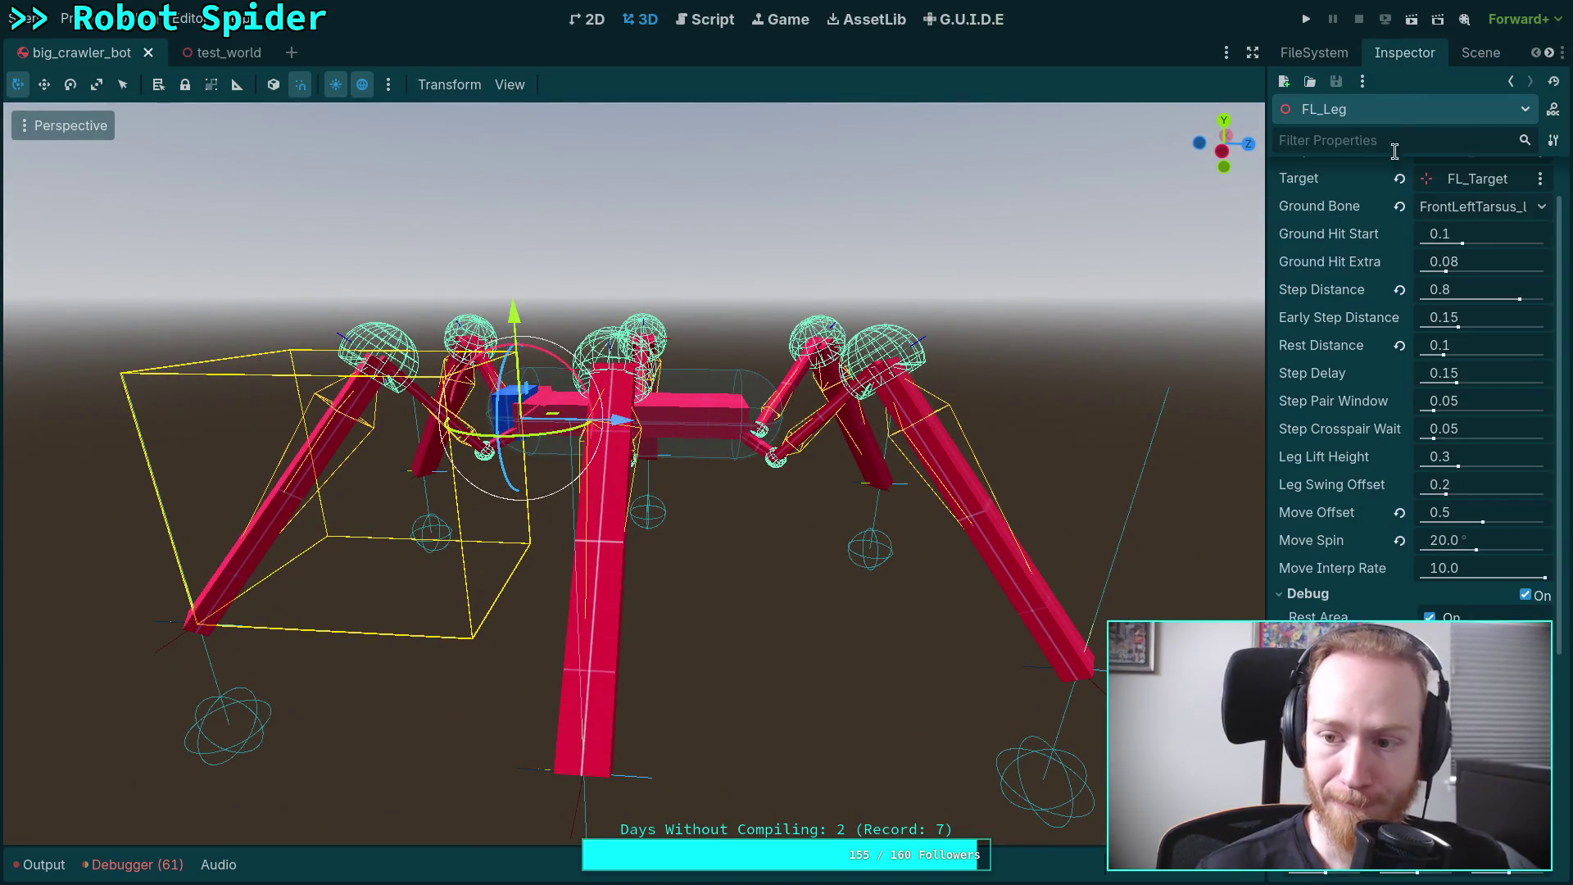
scroll(1409, 410, down, 2)
scroll(1409, 369, down, 2)
key(ctrl+v)
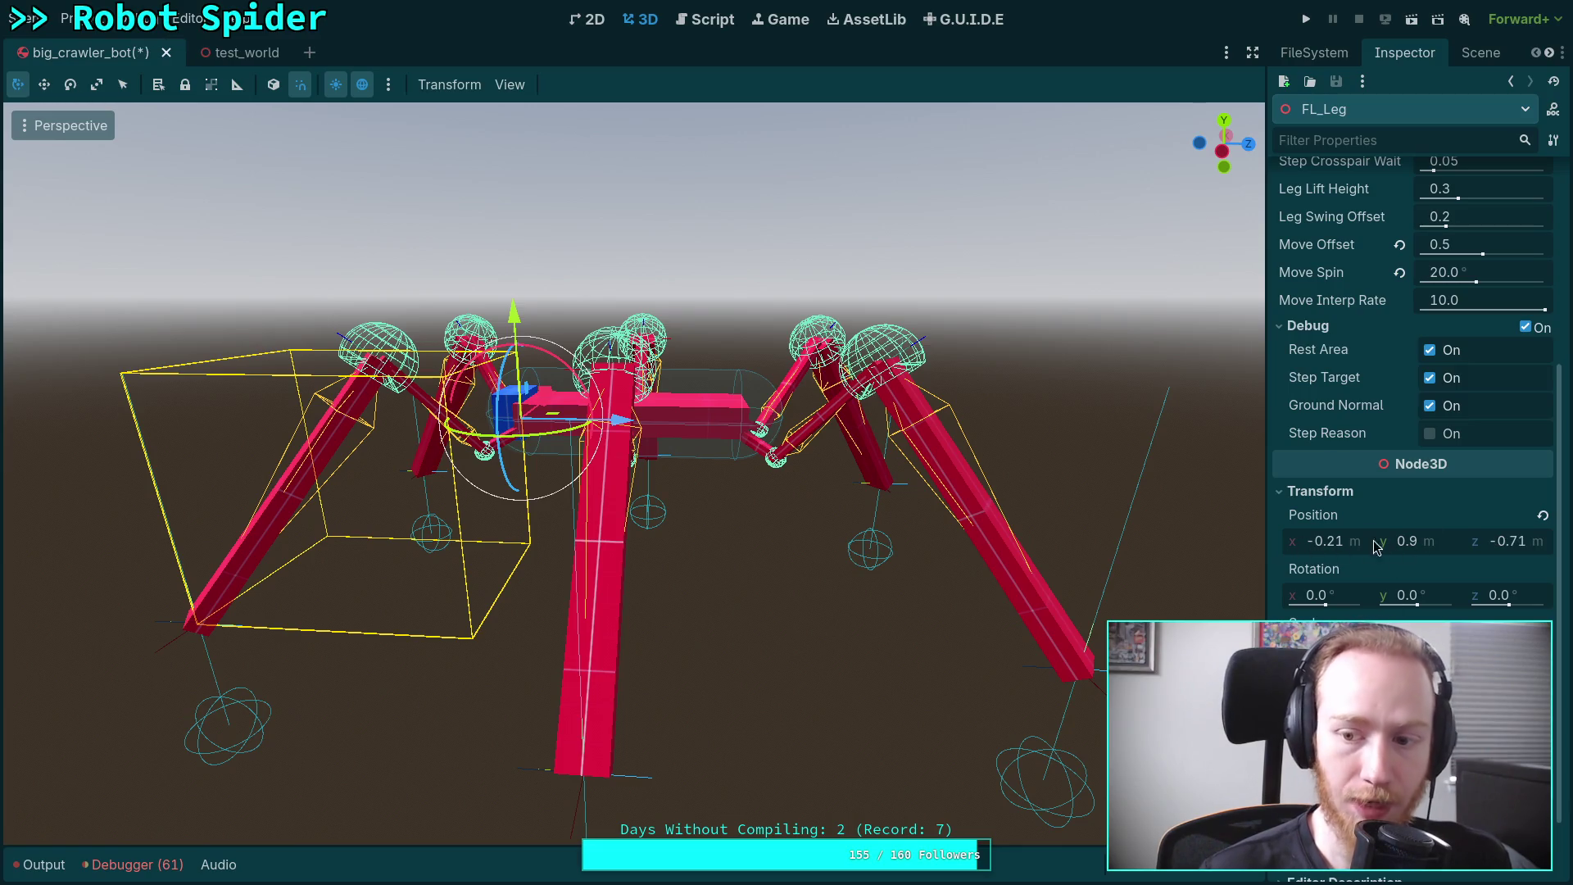
key(ctrl+z)
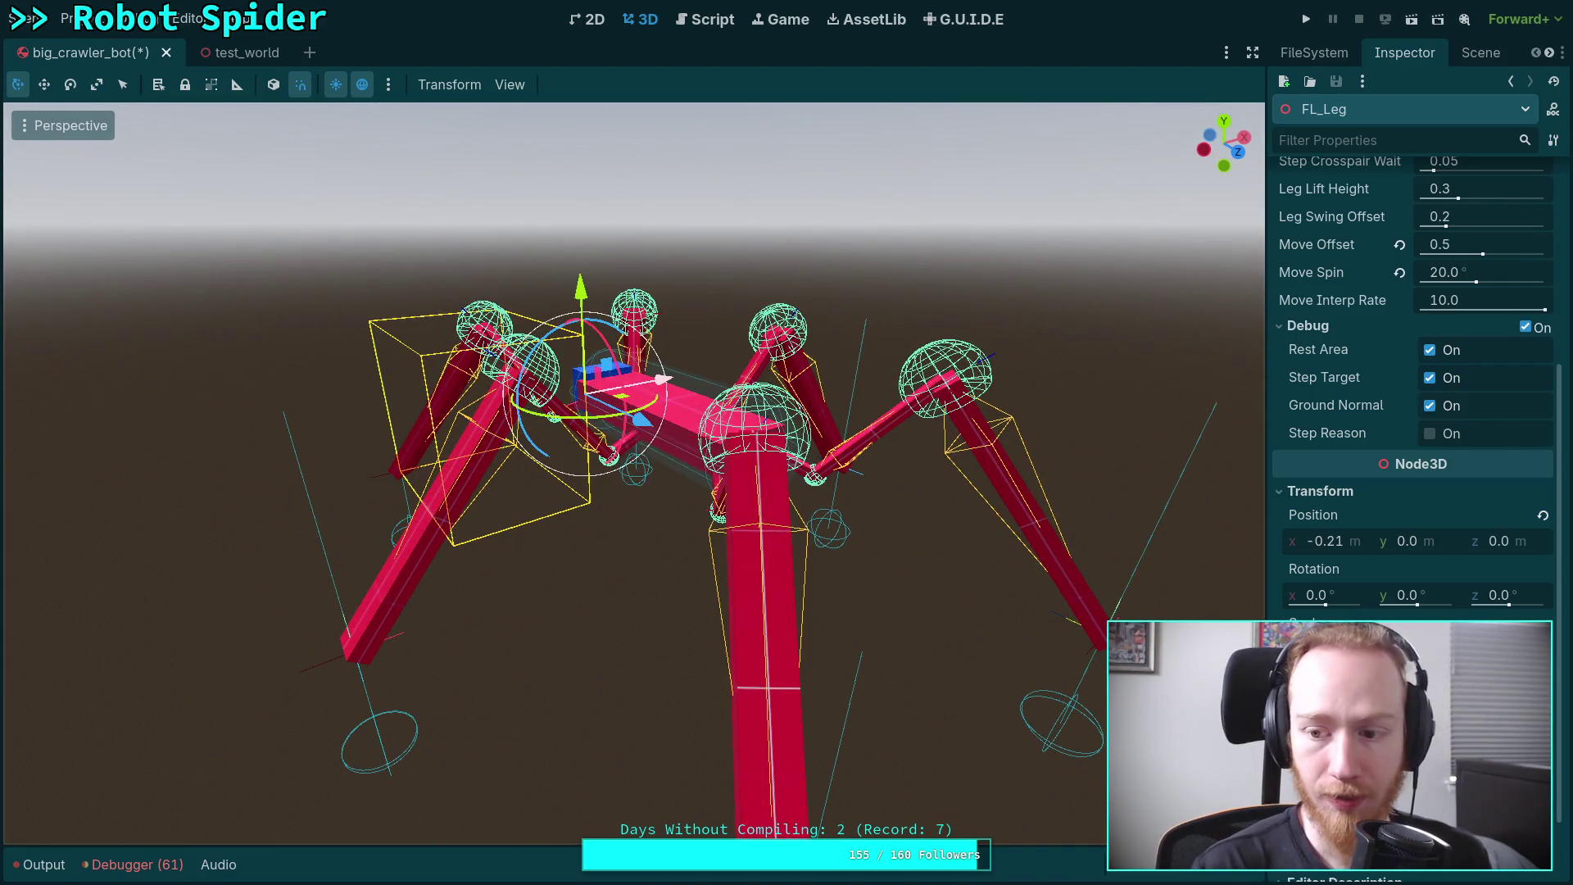
key(ctrl+s)
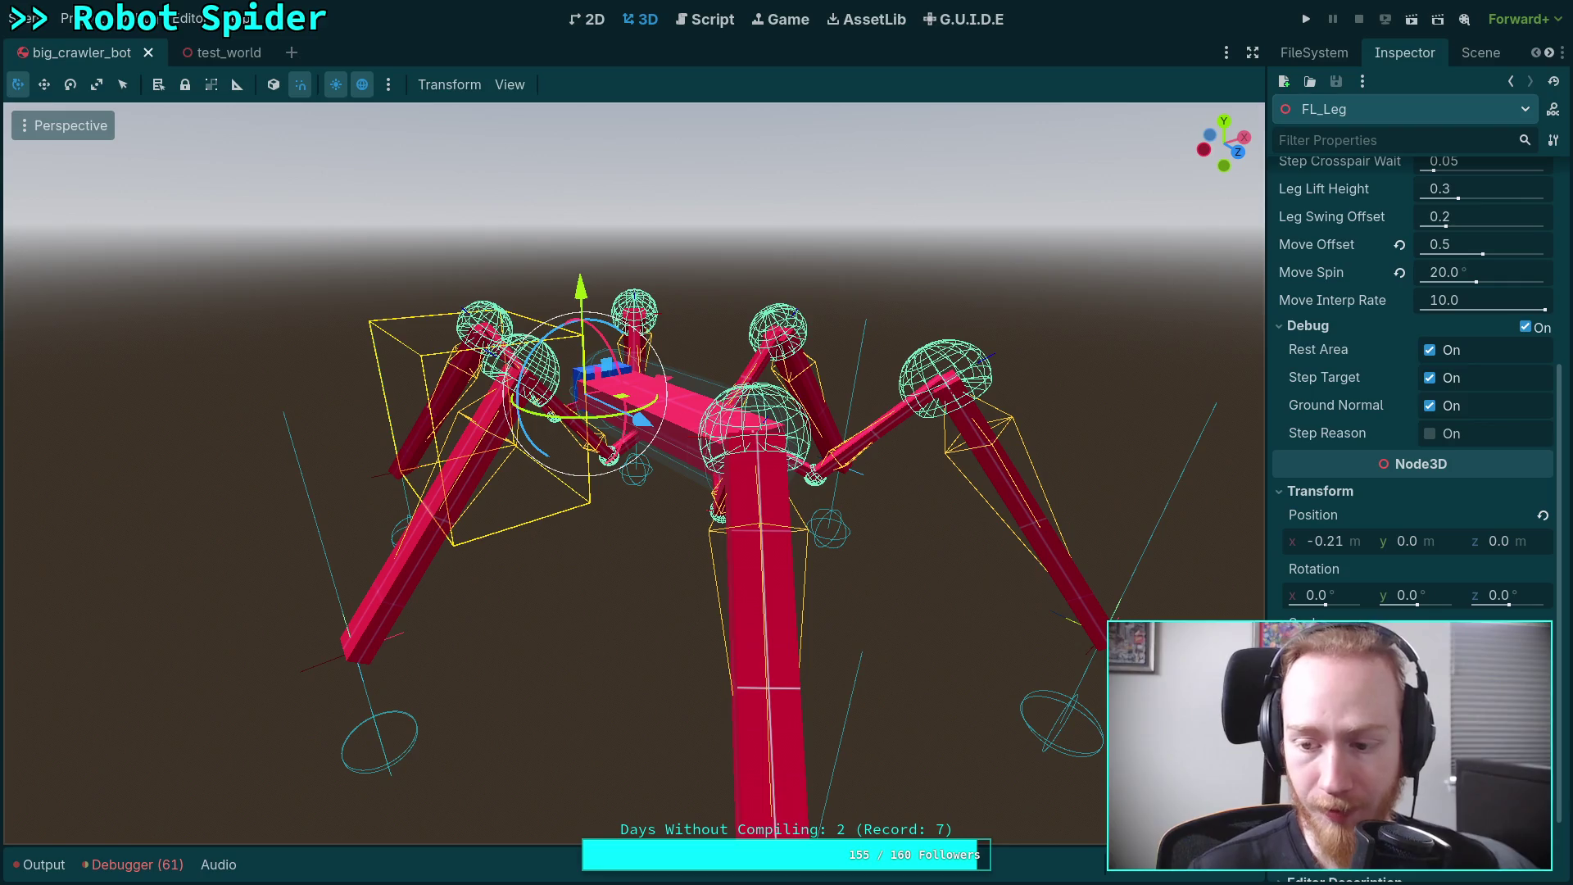
key(ctrl+shift+z)
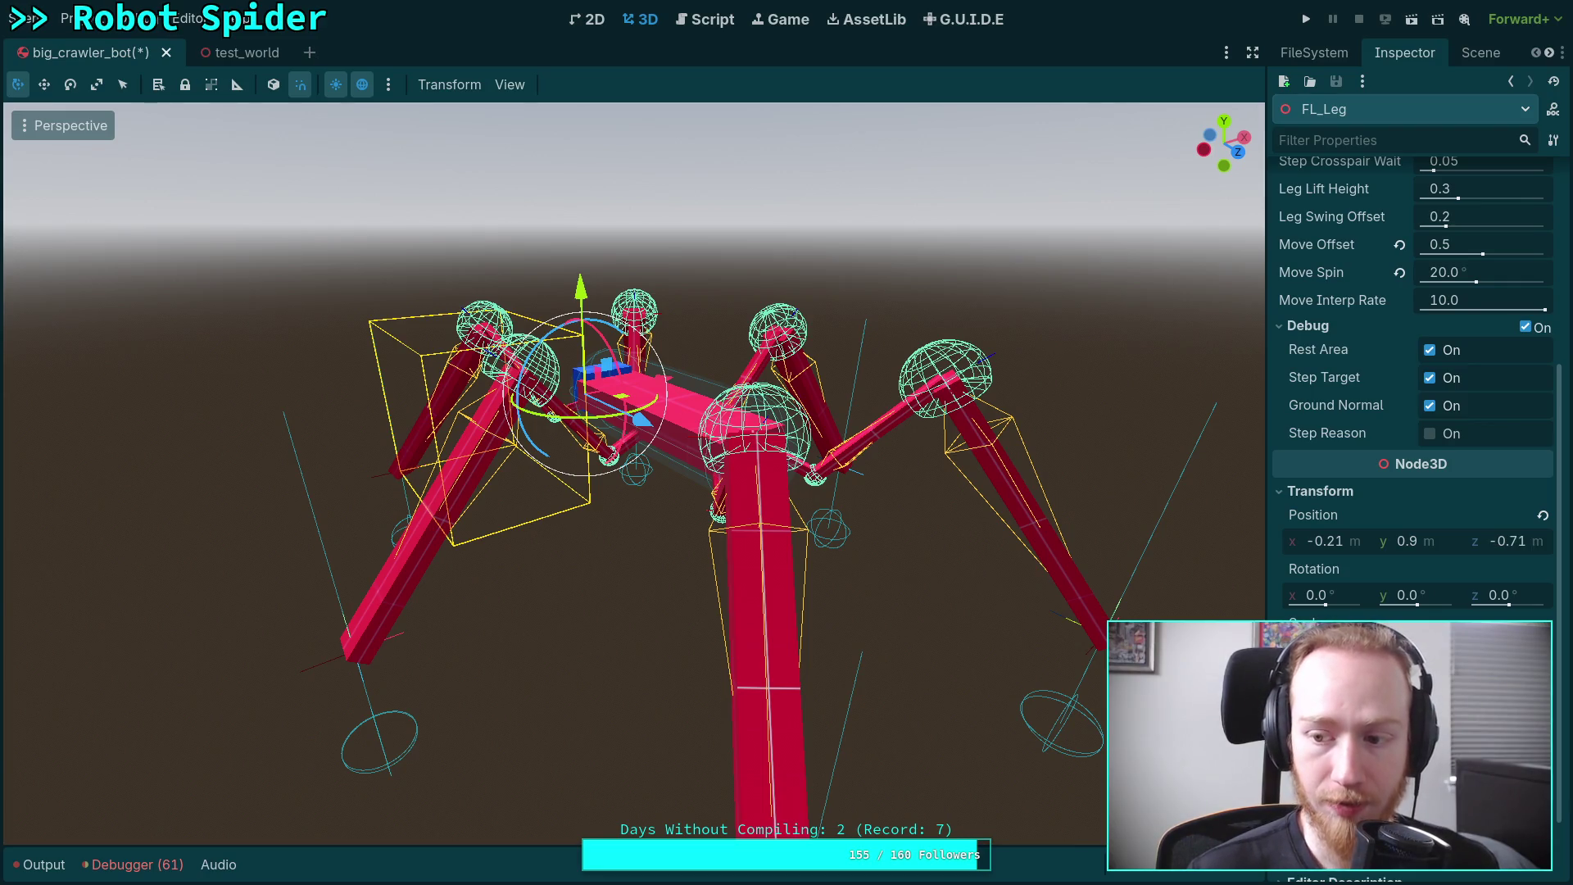
key(ctrl+z)
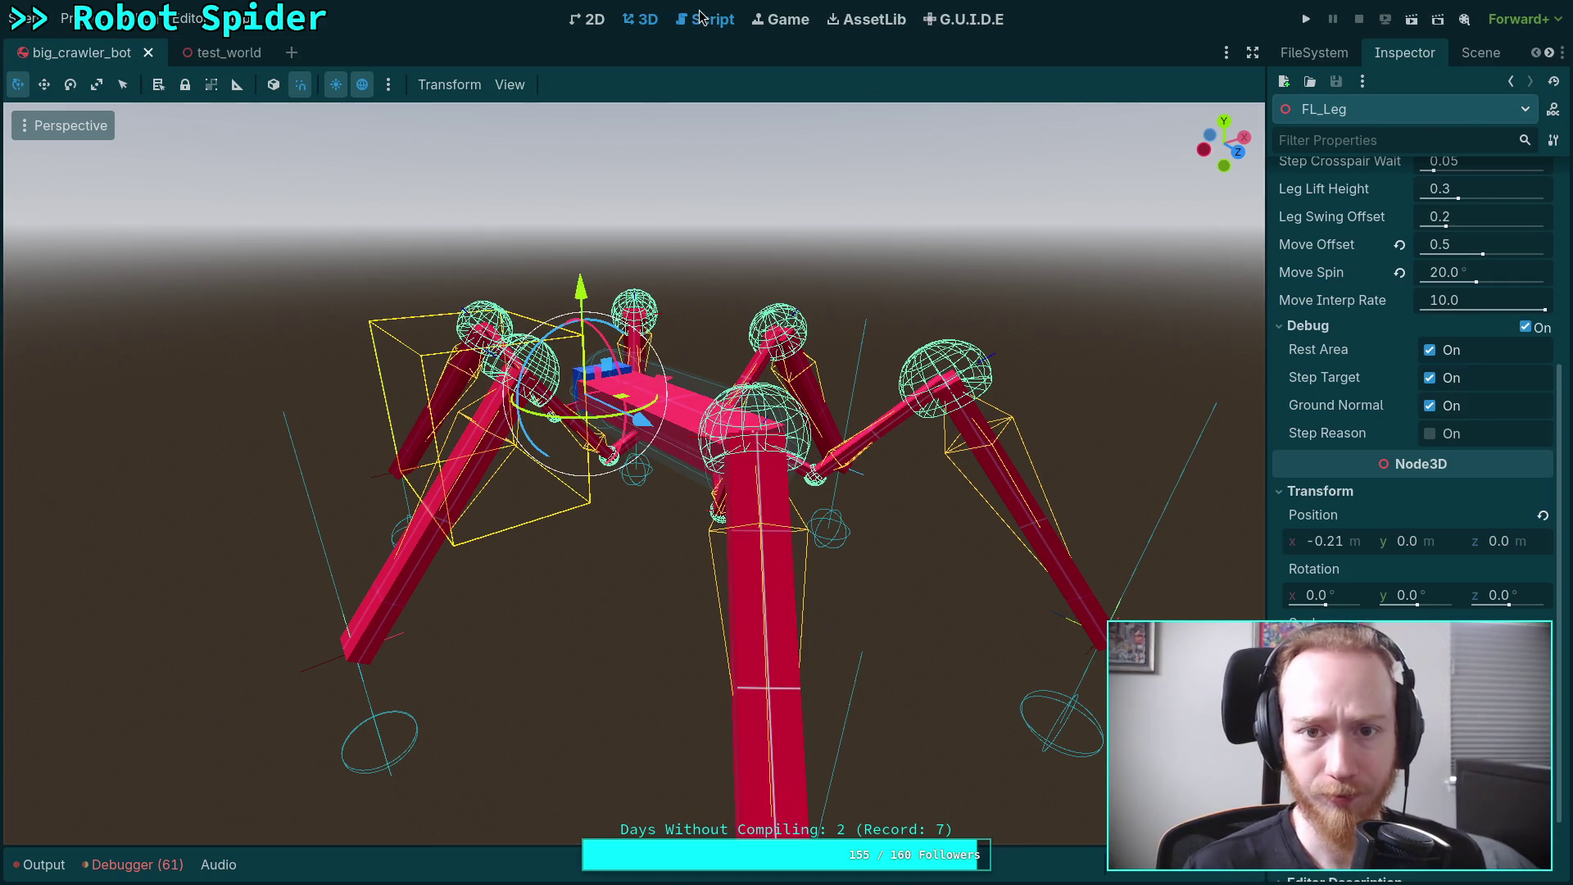
click(701, 18)
scroll(877, 515, down, 1)
key(Return)
- Add 'if index == 0:' with print(attachment_point) and breakpoint below line 162
key(Up)
key(Return)
text(ndex == 0)
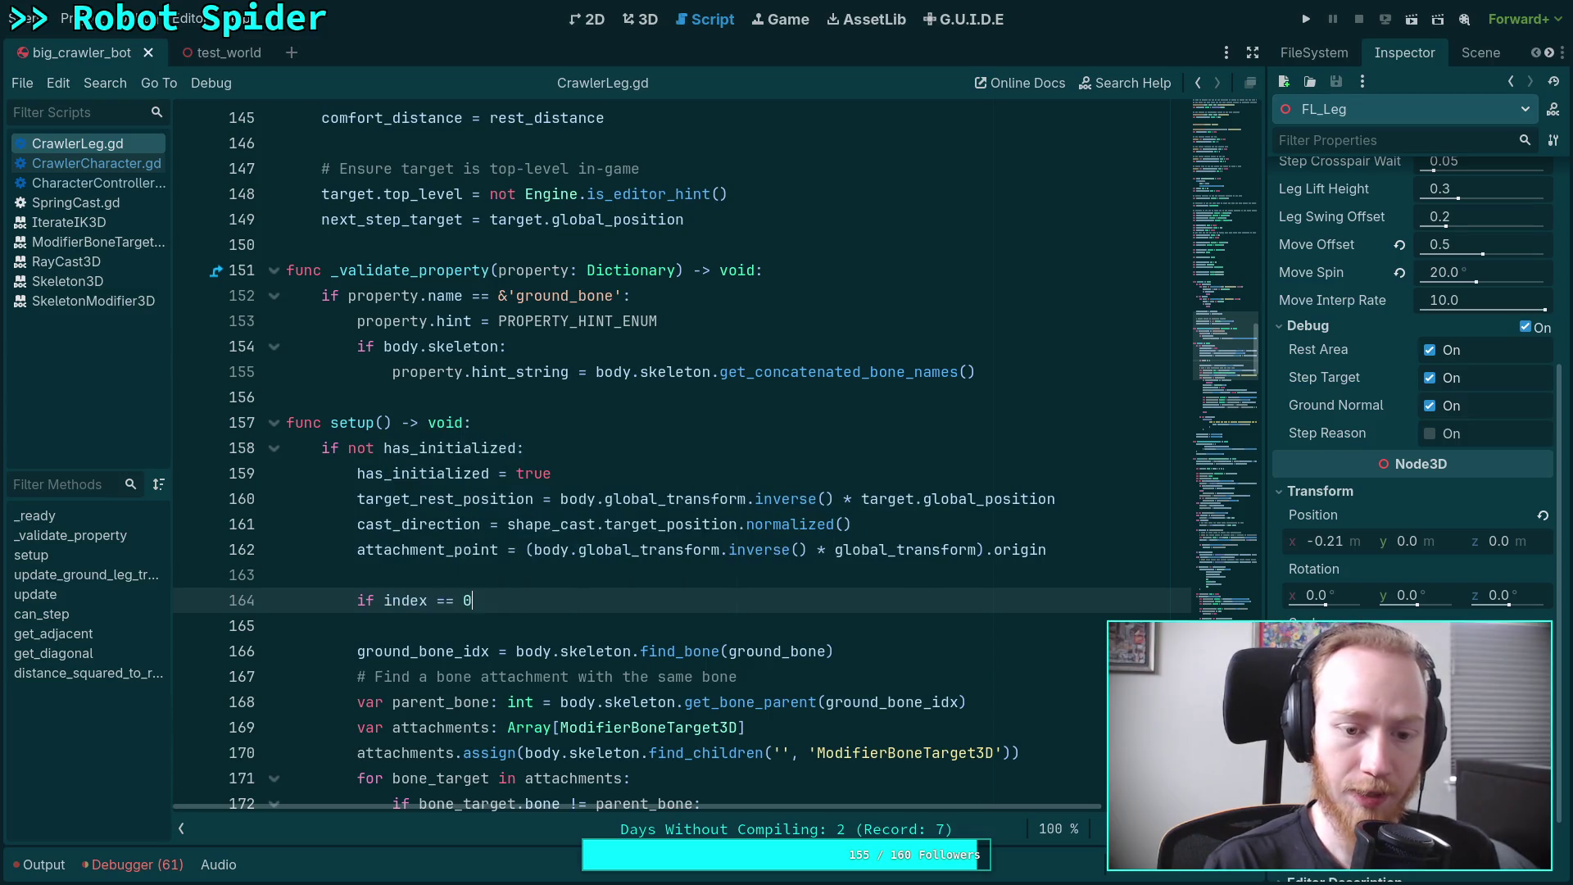
text(:)
key(Return)
text(print())
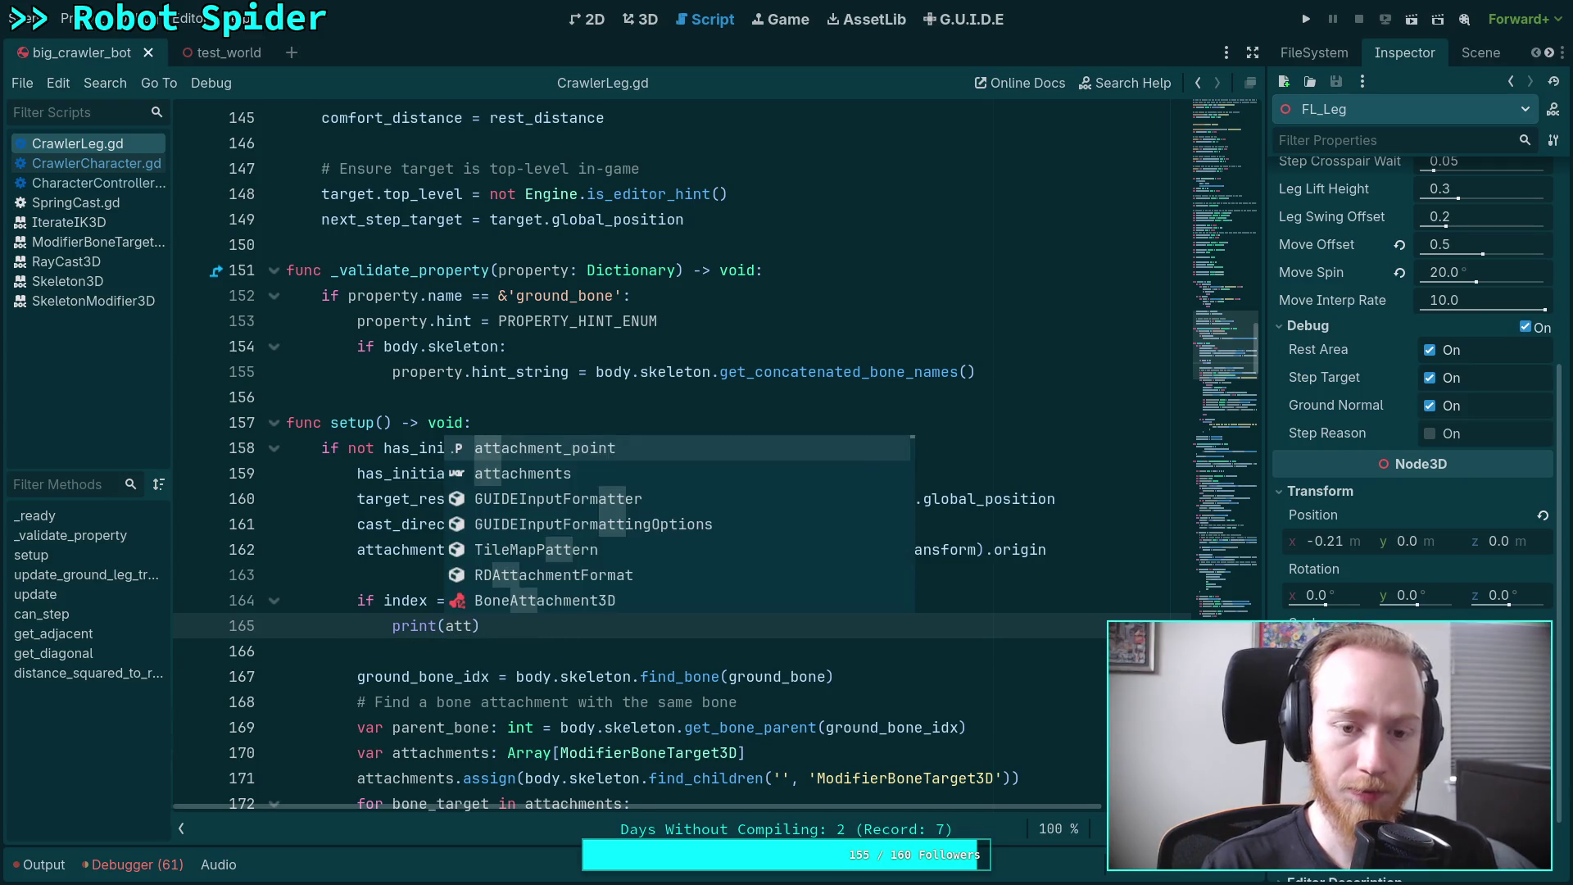
key(Return)
key(Return)
text(brea)
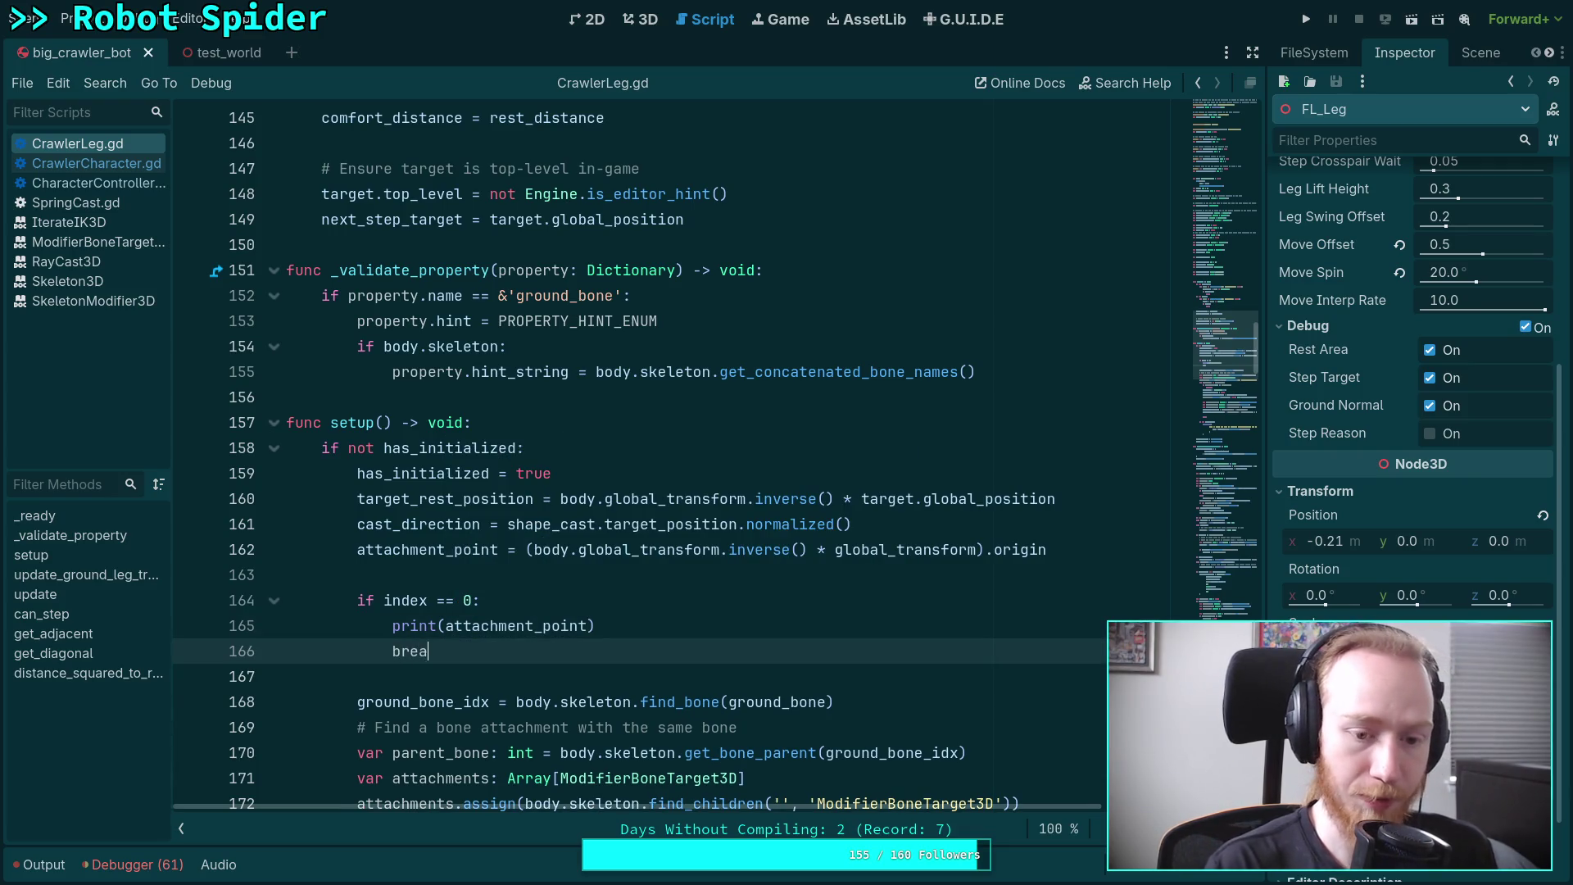
key(Down)
key(Return)
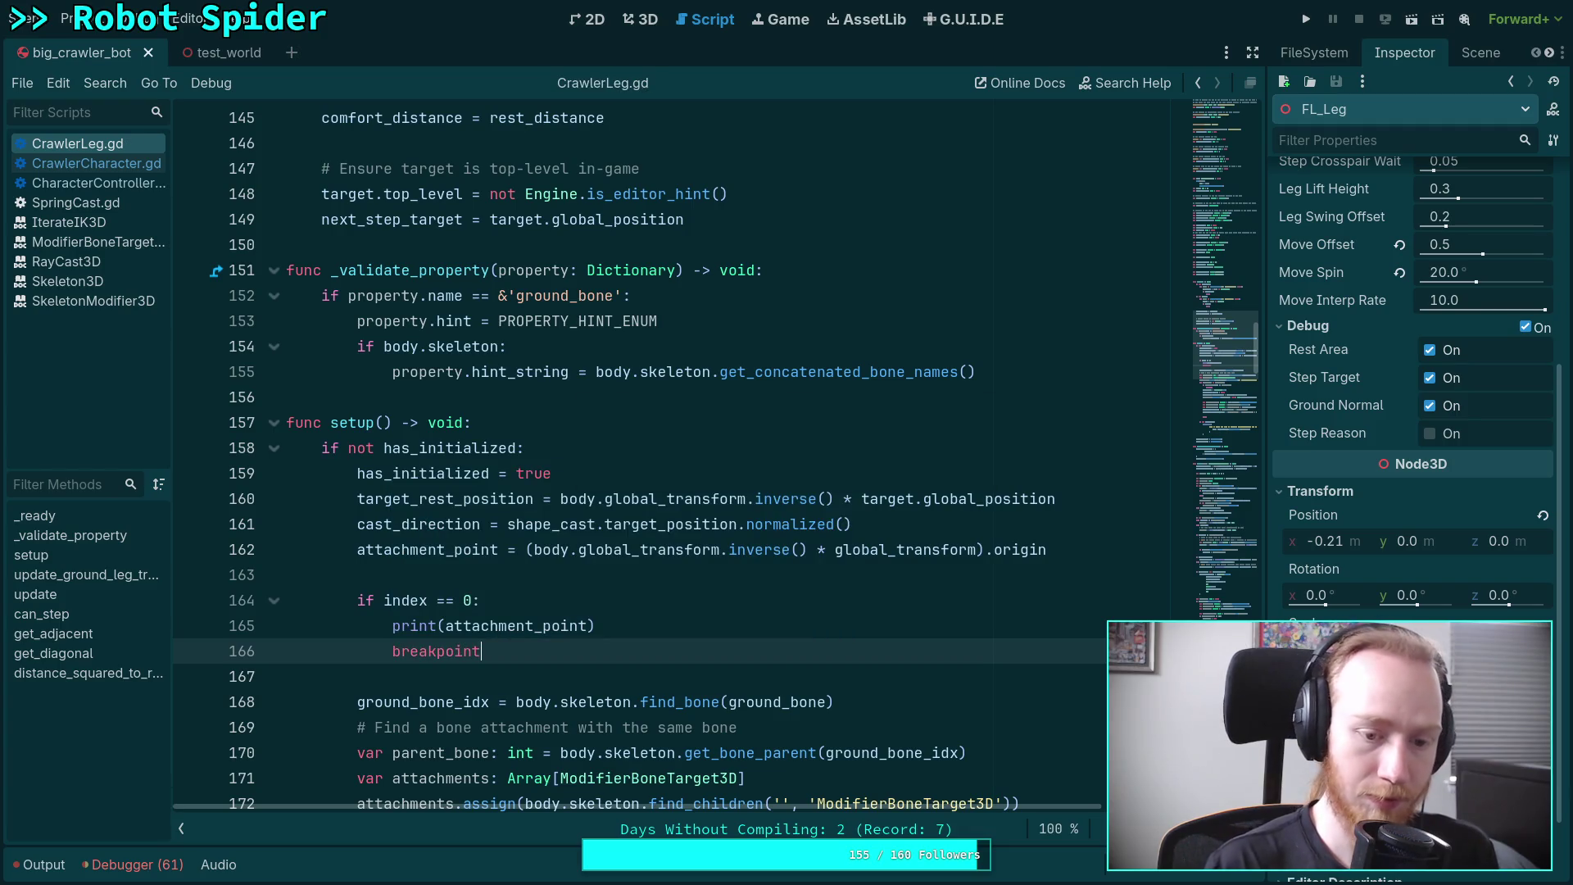
- Run the project, read the printed attachment point (-0.21, 0.9, -0.71) in Output, then stop
click(1308, 21)
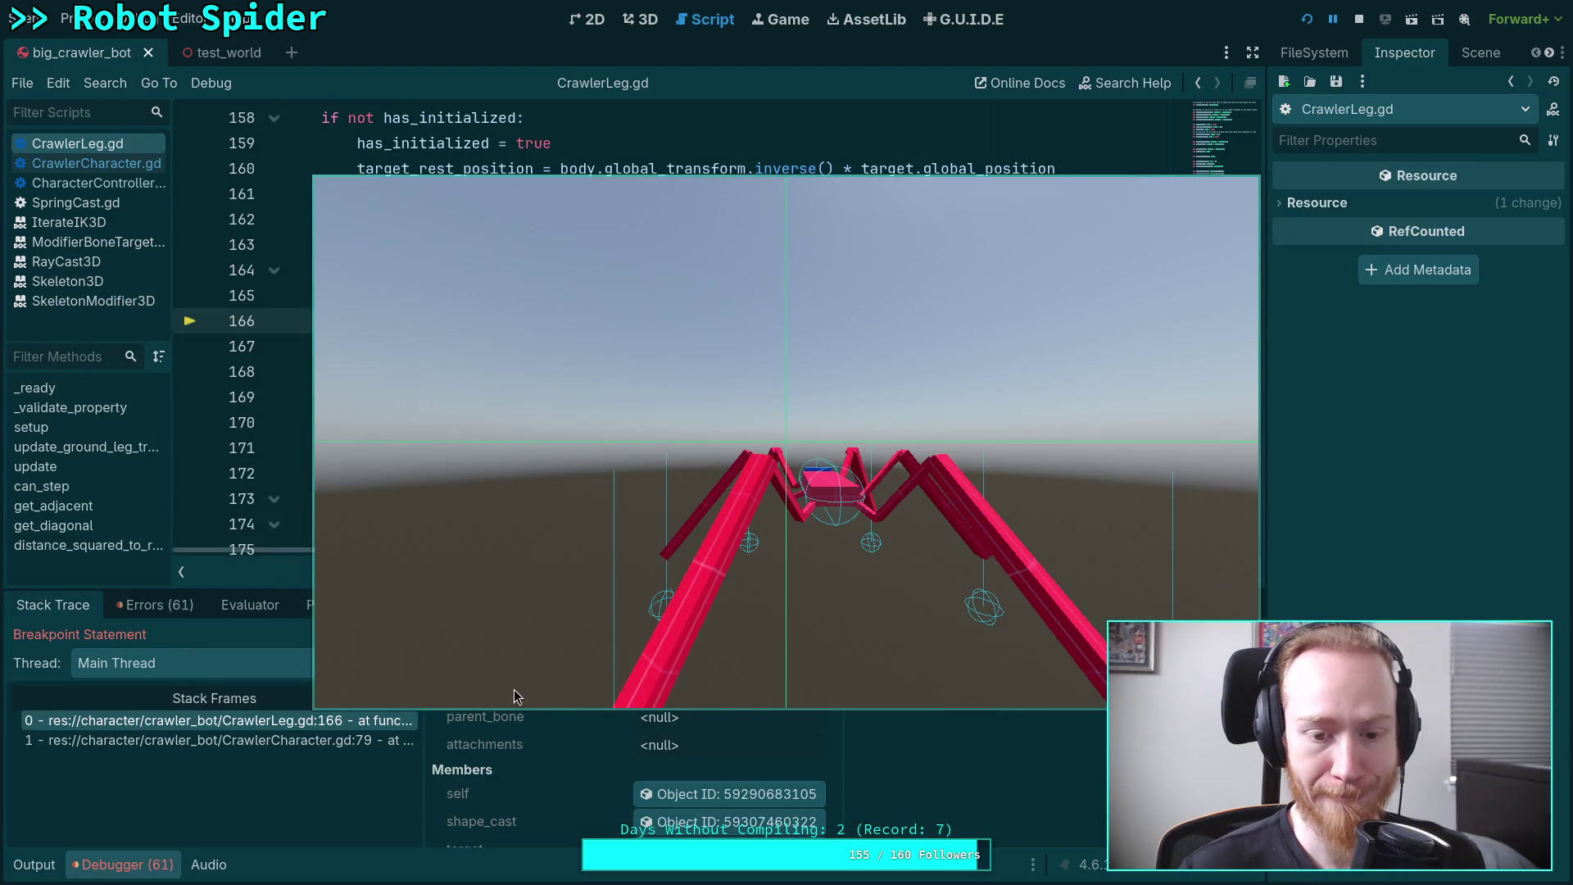
key(alt+Tab)
click(34, 864)
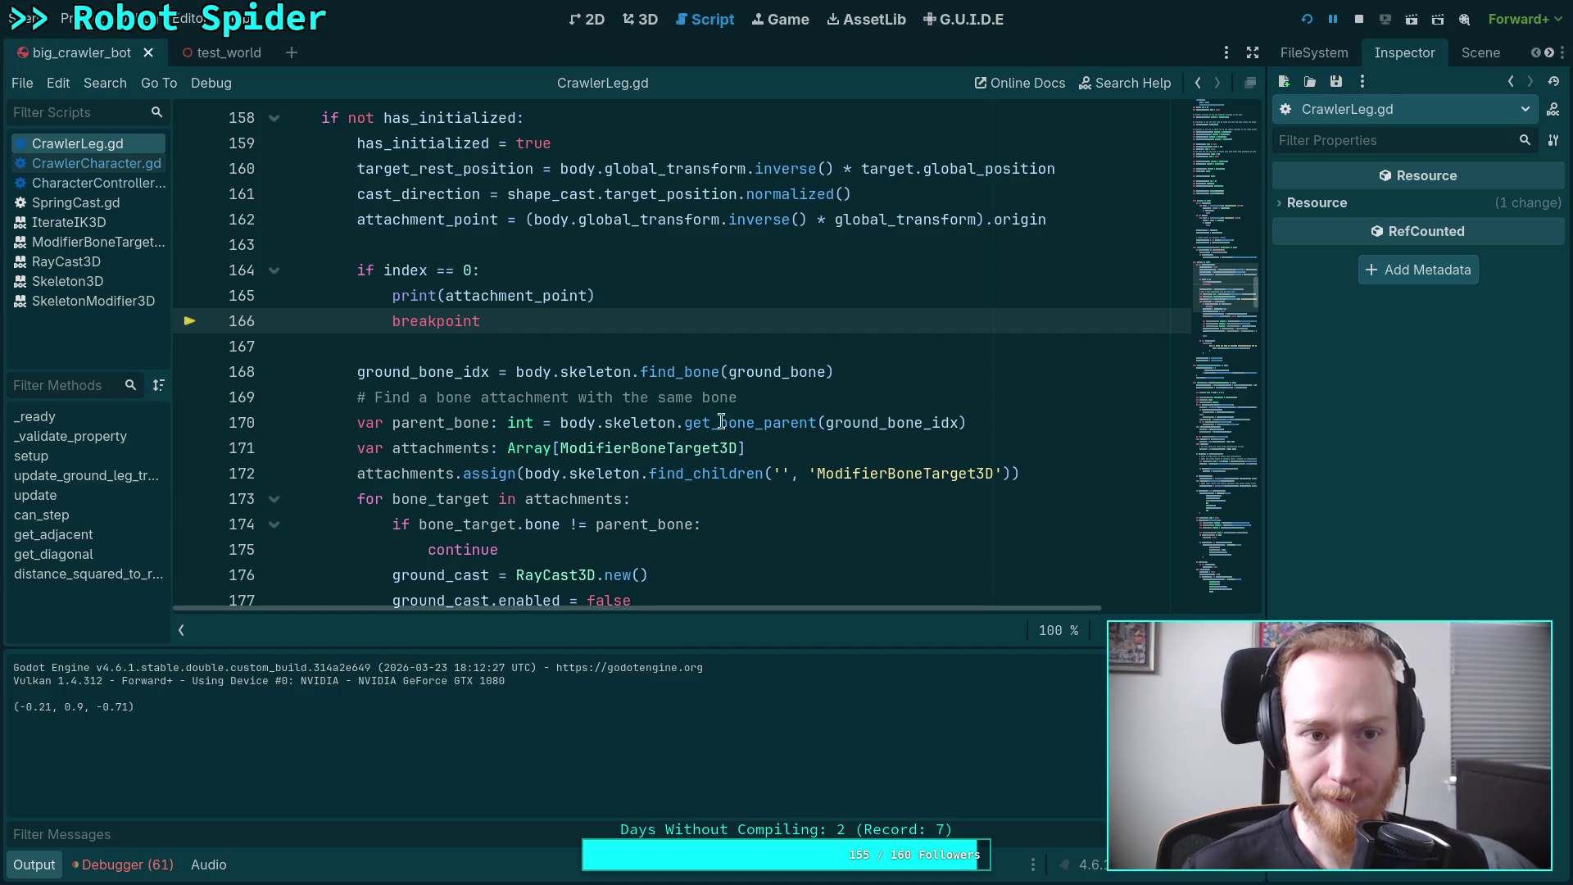
click(1474, 61)
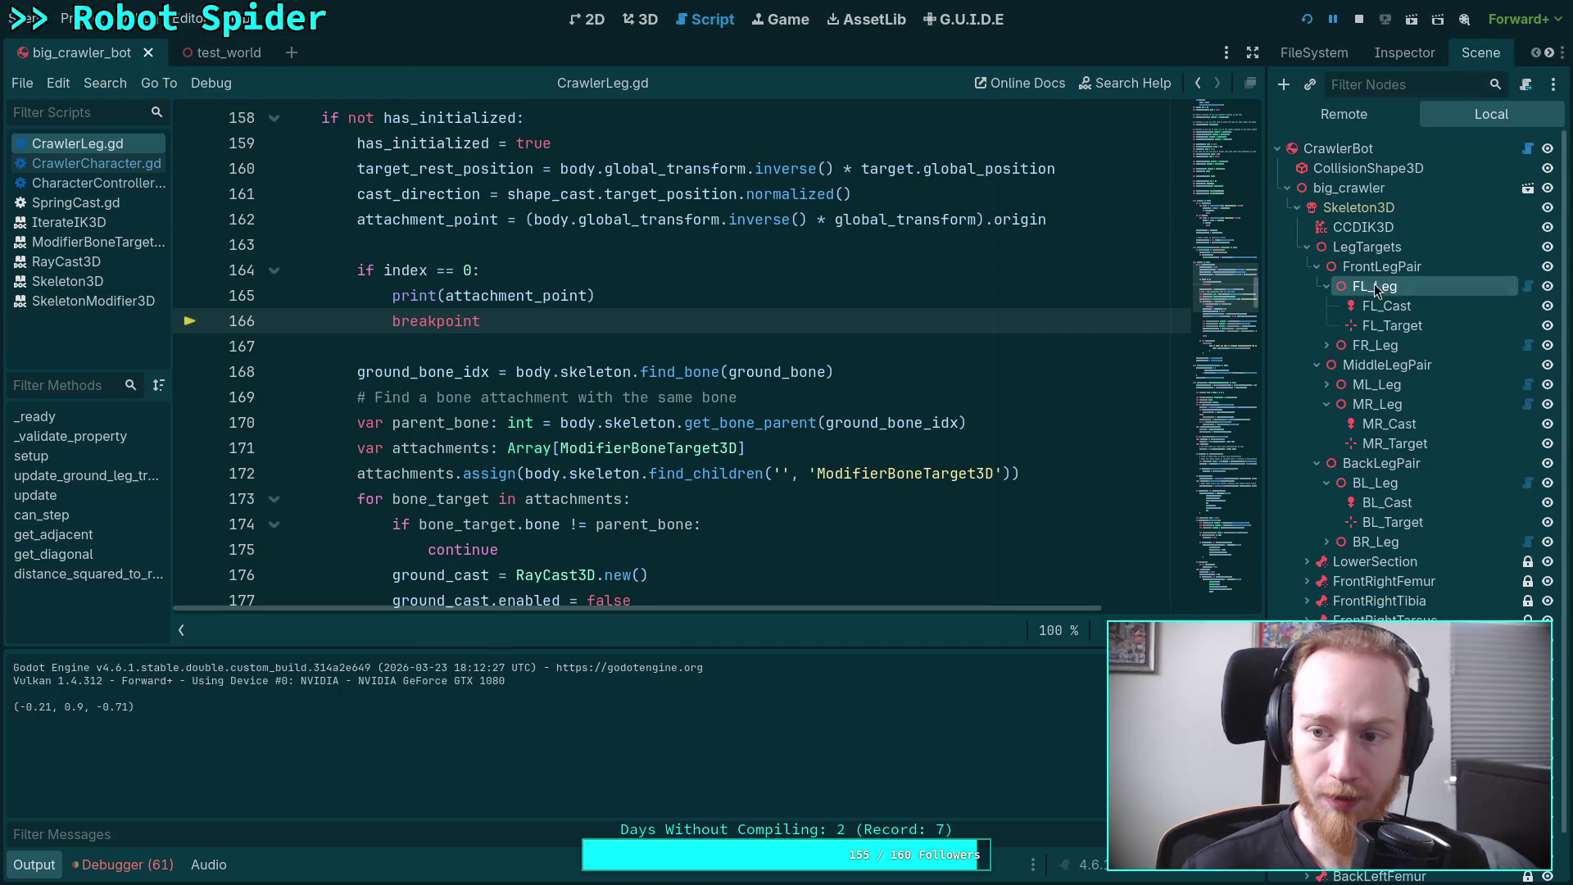
click(1376, 54)
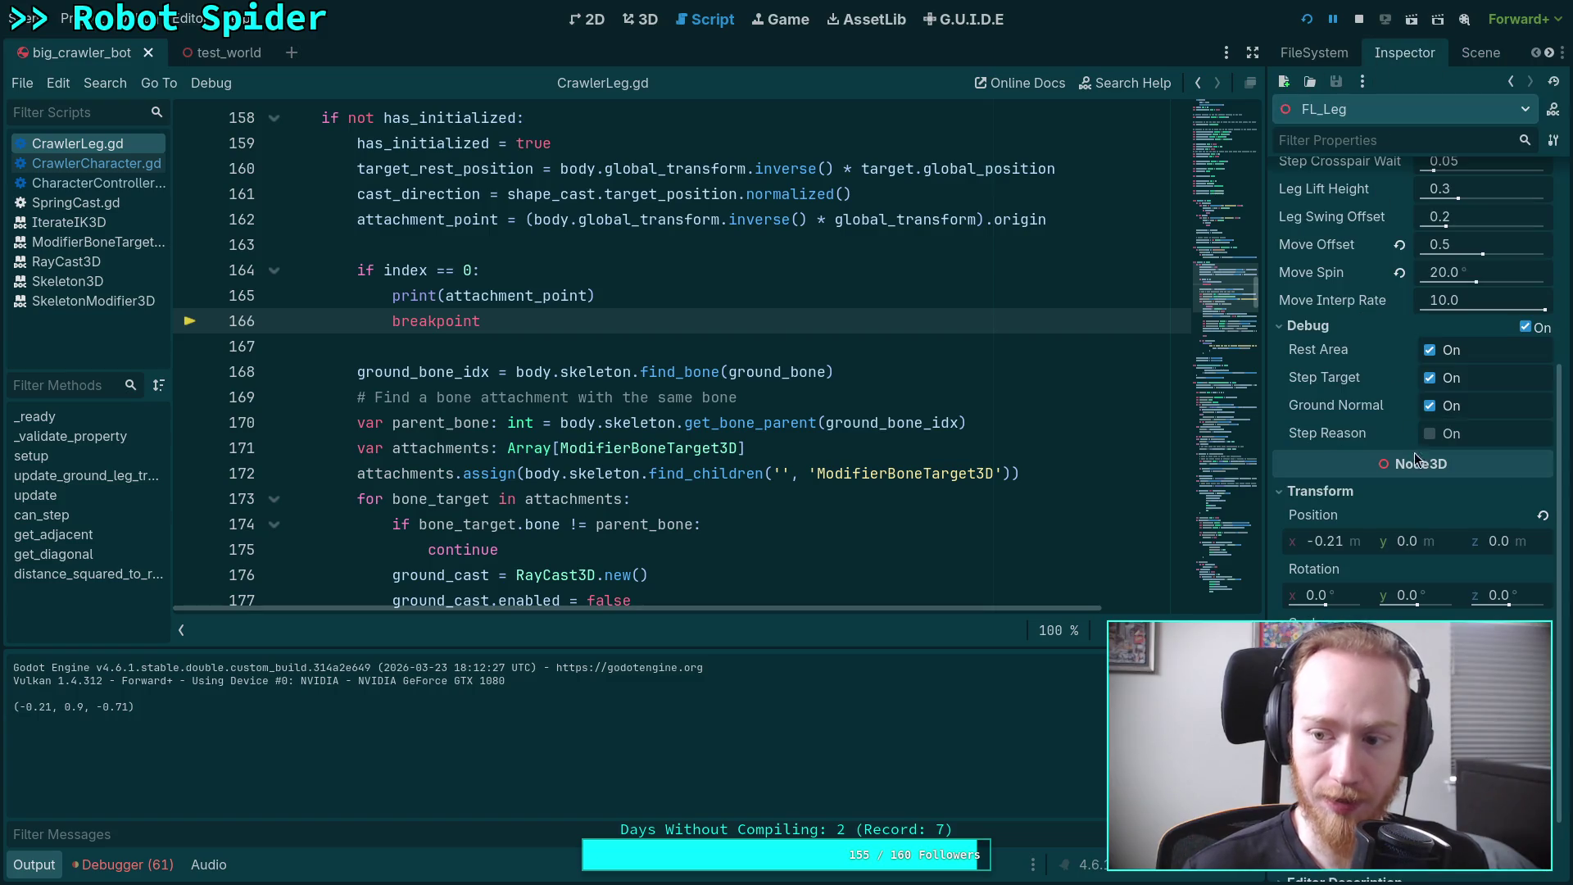
key(ctrl+v)
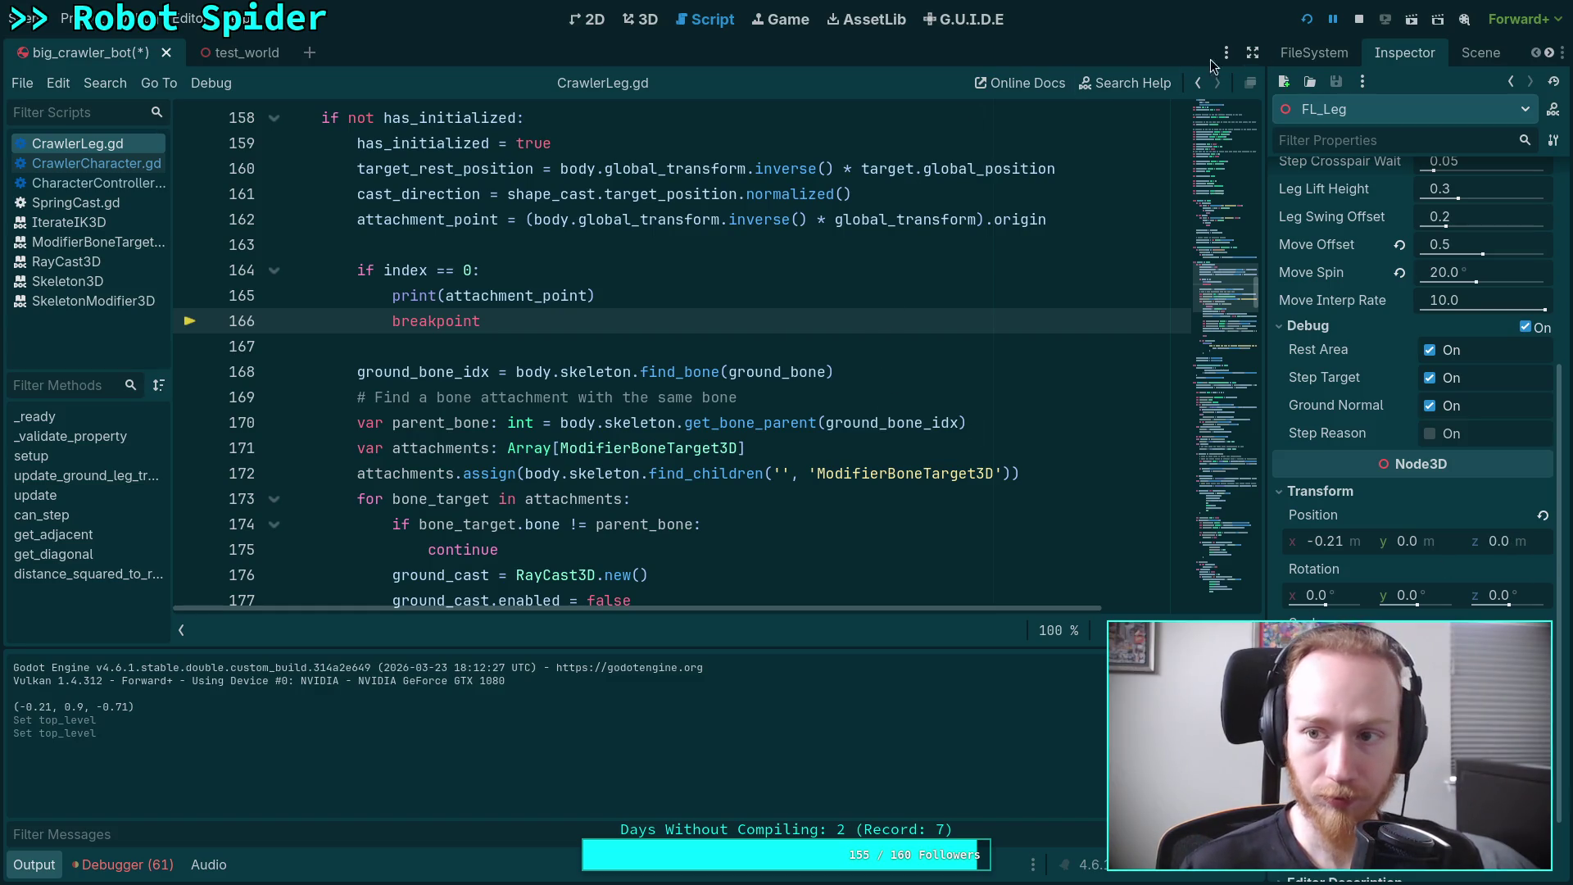
click(1357, 25)
click(645, 22)
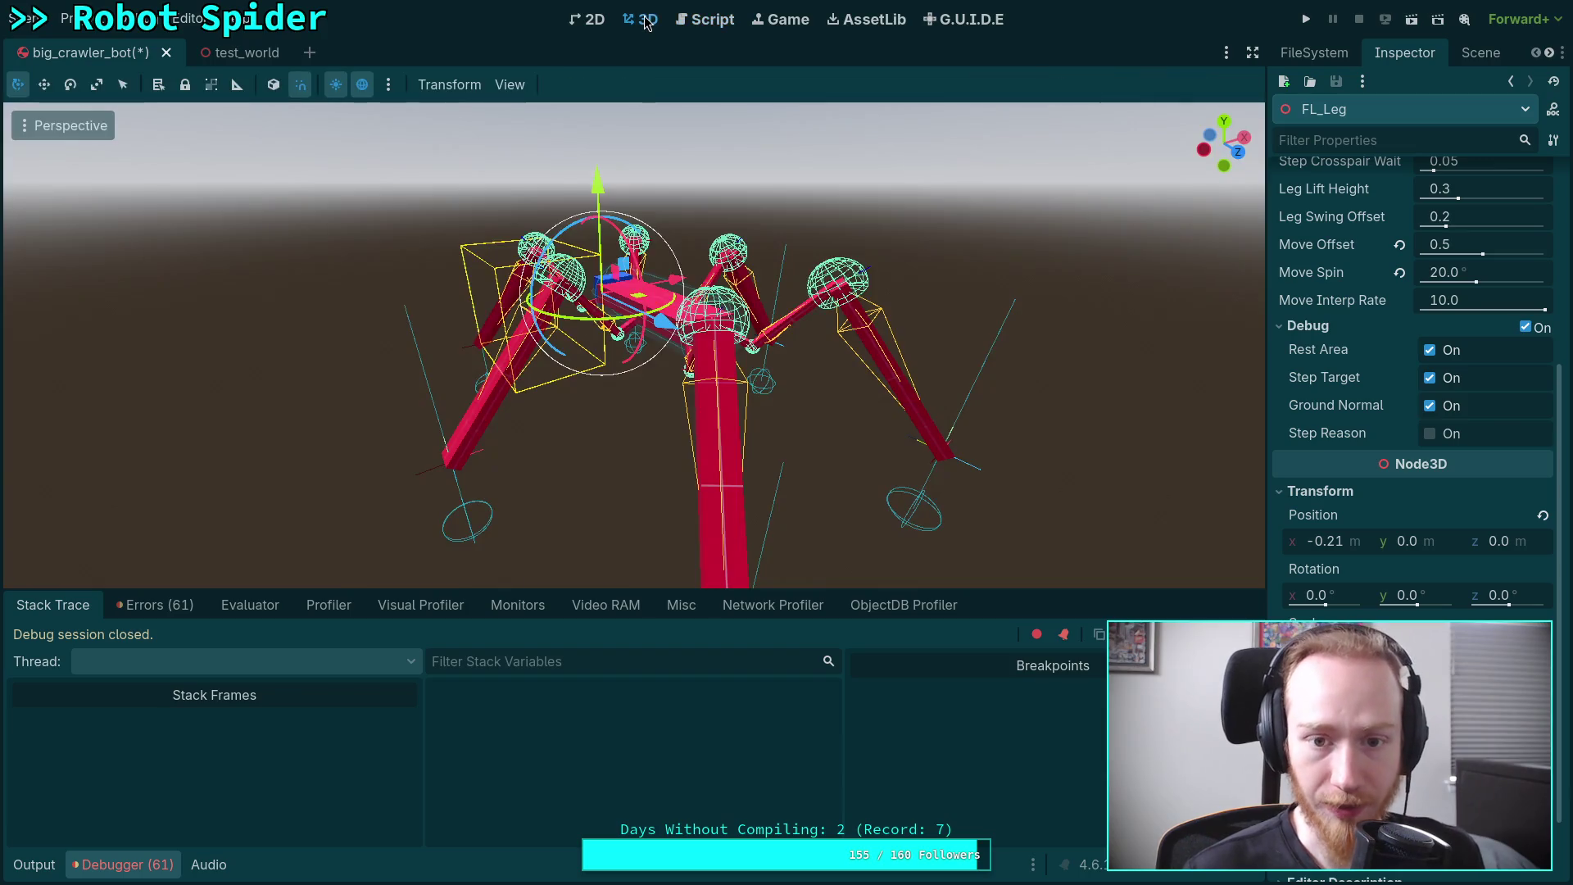
- Open the test_world scene and orbit to a lower view of the spider
click(221, 52)
mouse_move(566, 389)
mouse_down()
mouse_move(566, 524)
mouse_move(769, 367)
mouse_up()
mouse_move(603, 269)
mouse_down()
mouse_move(621, 282)
mouse_move(606, 323)
mouse_move(629, 283)
mouse_move(656, 305)
mouse_move(631, 244)
mouse_move(652, 246)
mouse_move(537, 308)
mouse_up()
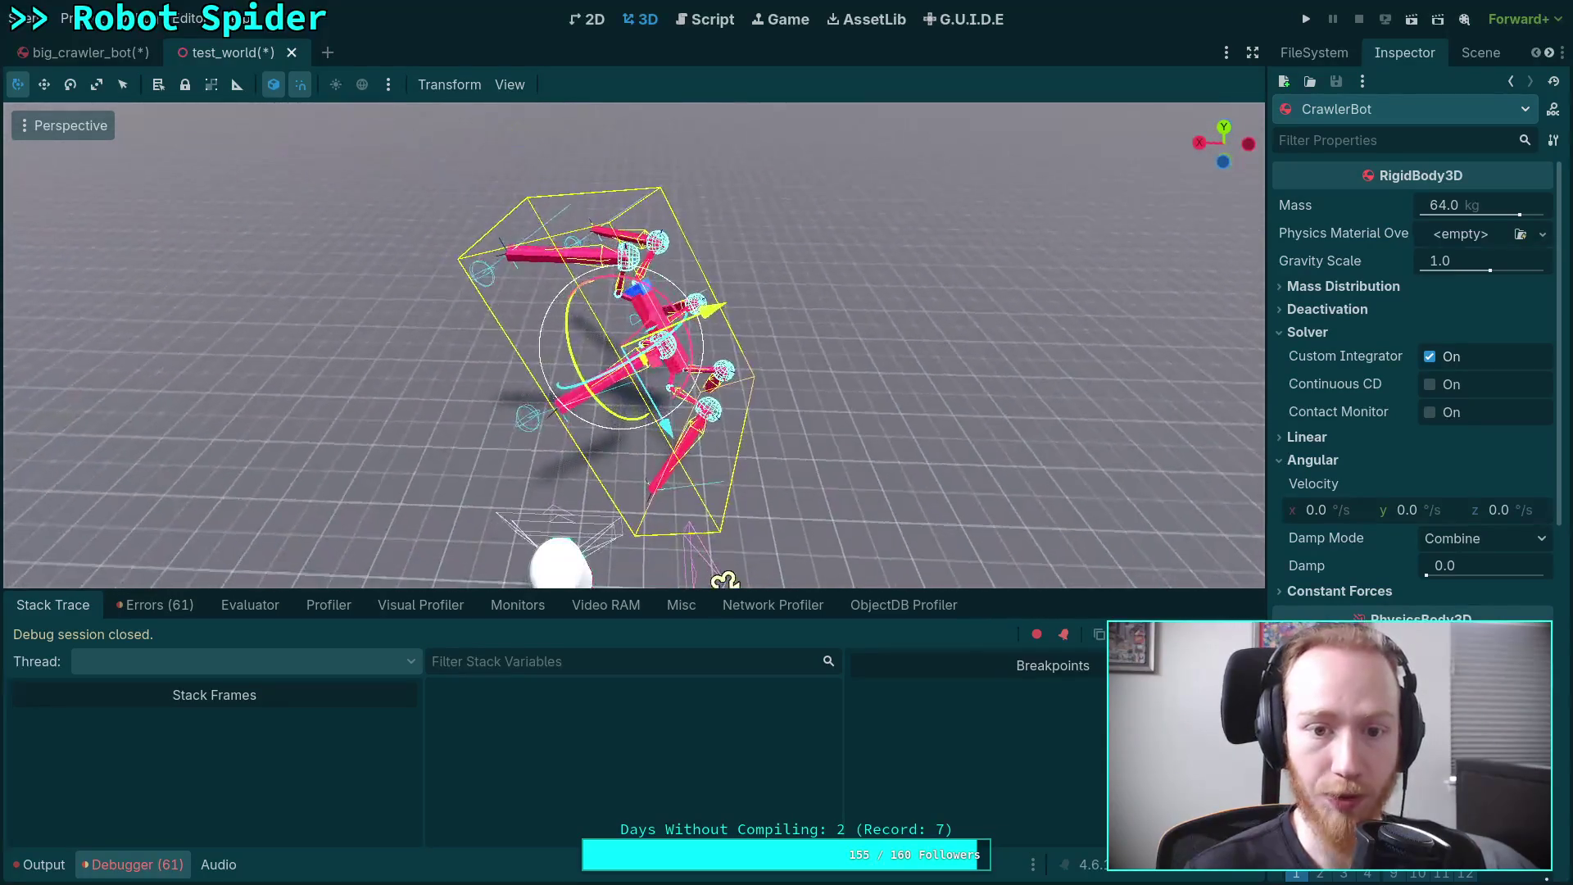
- Run the project again, select the printed attachment point values in the log, and stop the game
click(1306, 19)
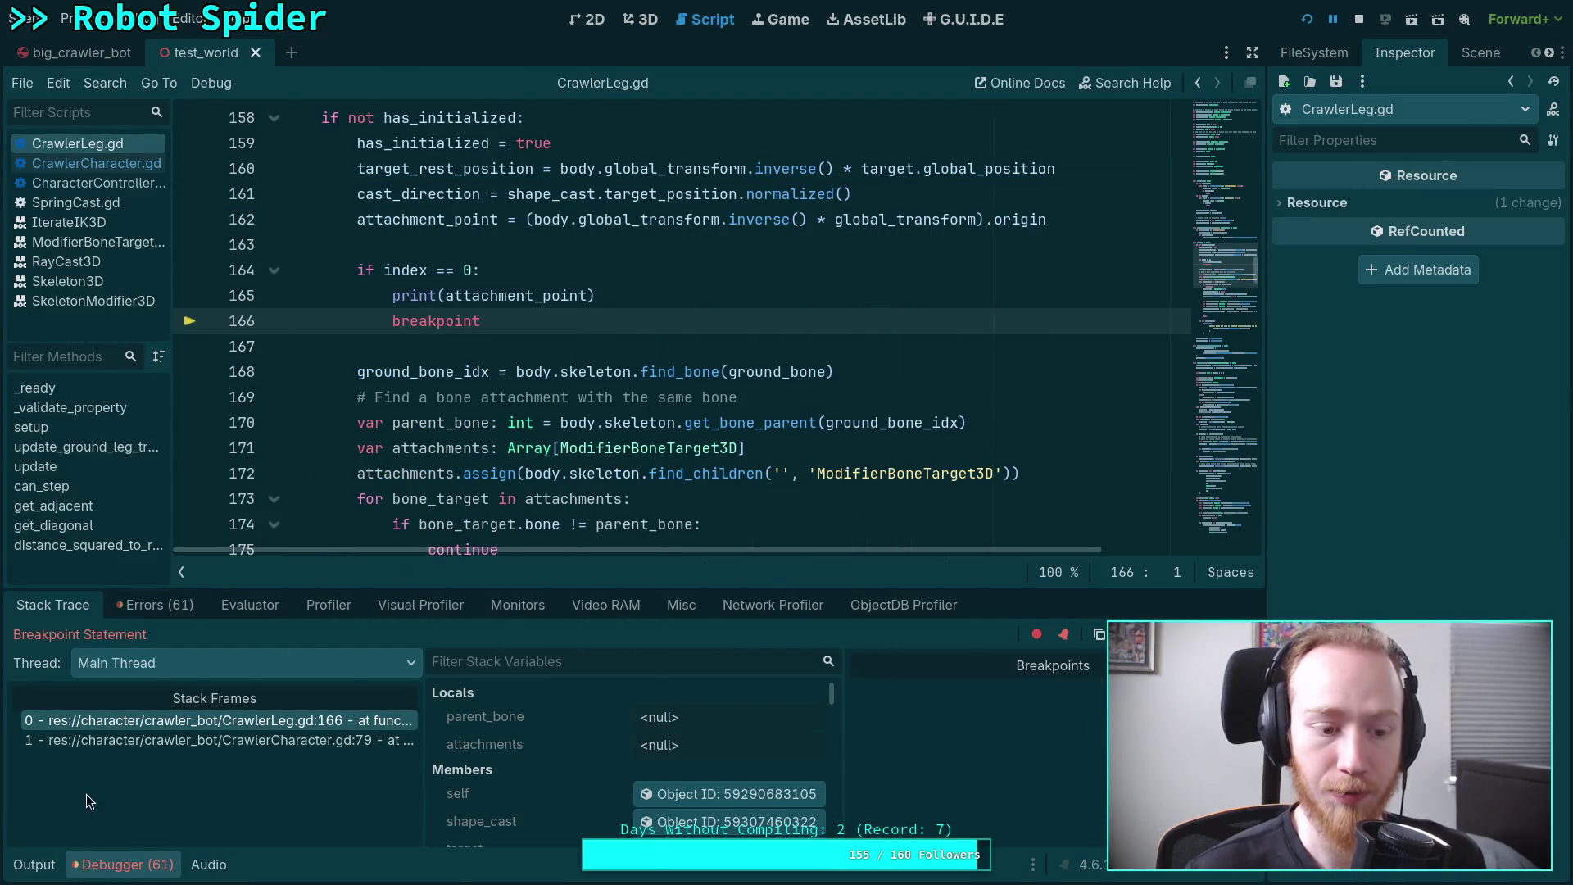
click(54, 859)
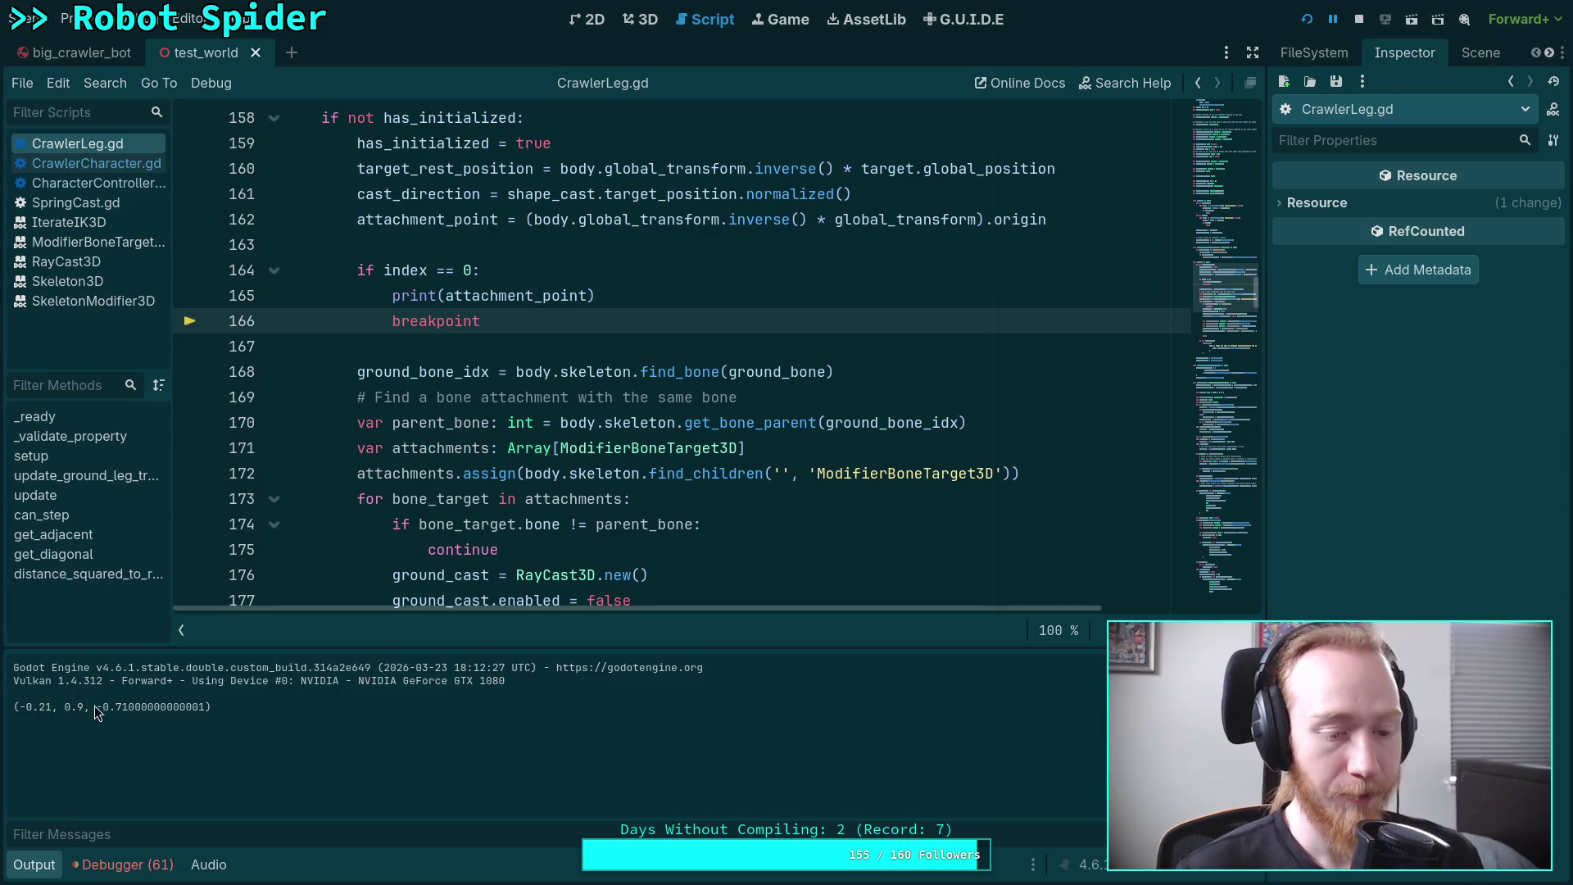
mouse_move(20, 706)
mouse_down()
mouse_move(205, 708)
mouse_move(140, 706)
mouse_up()
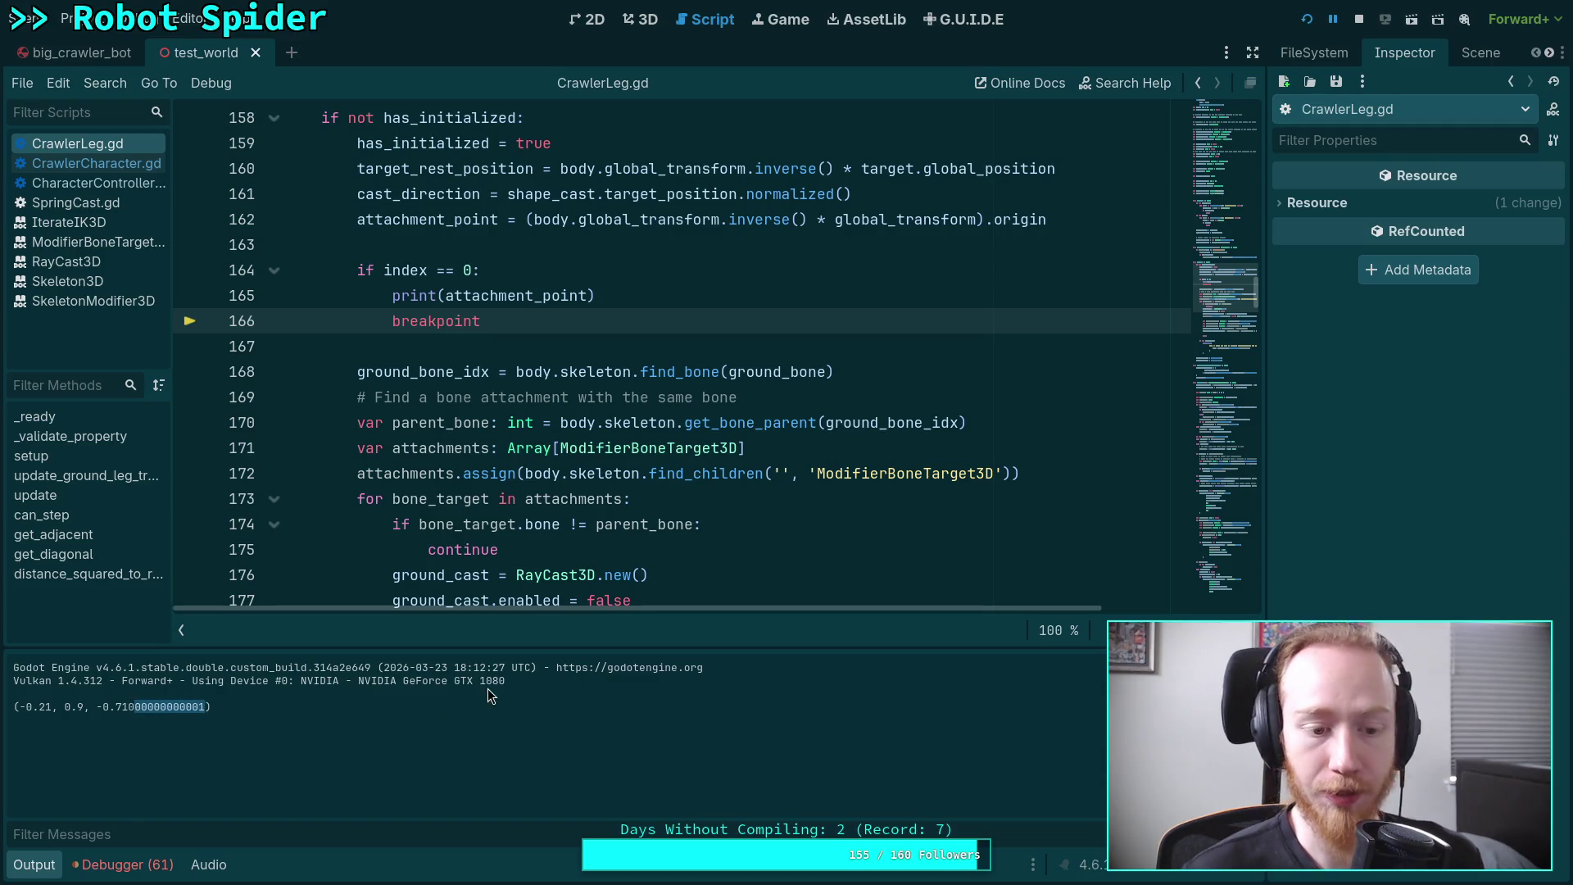
click(1359, 19)
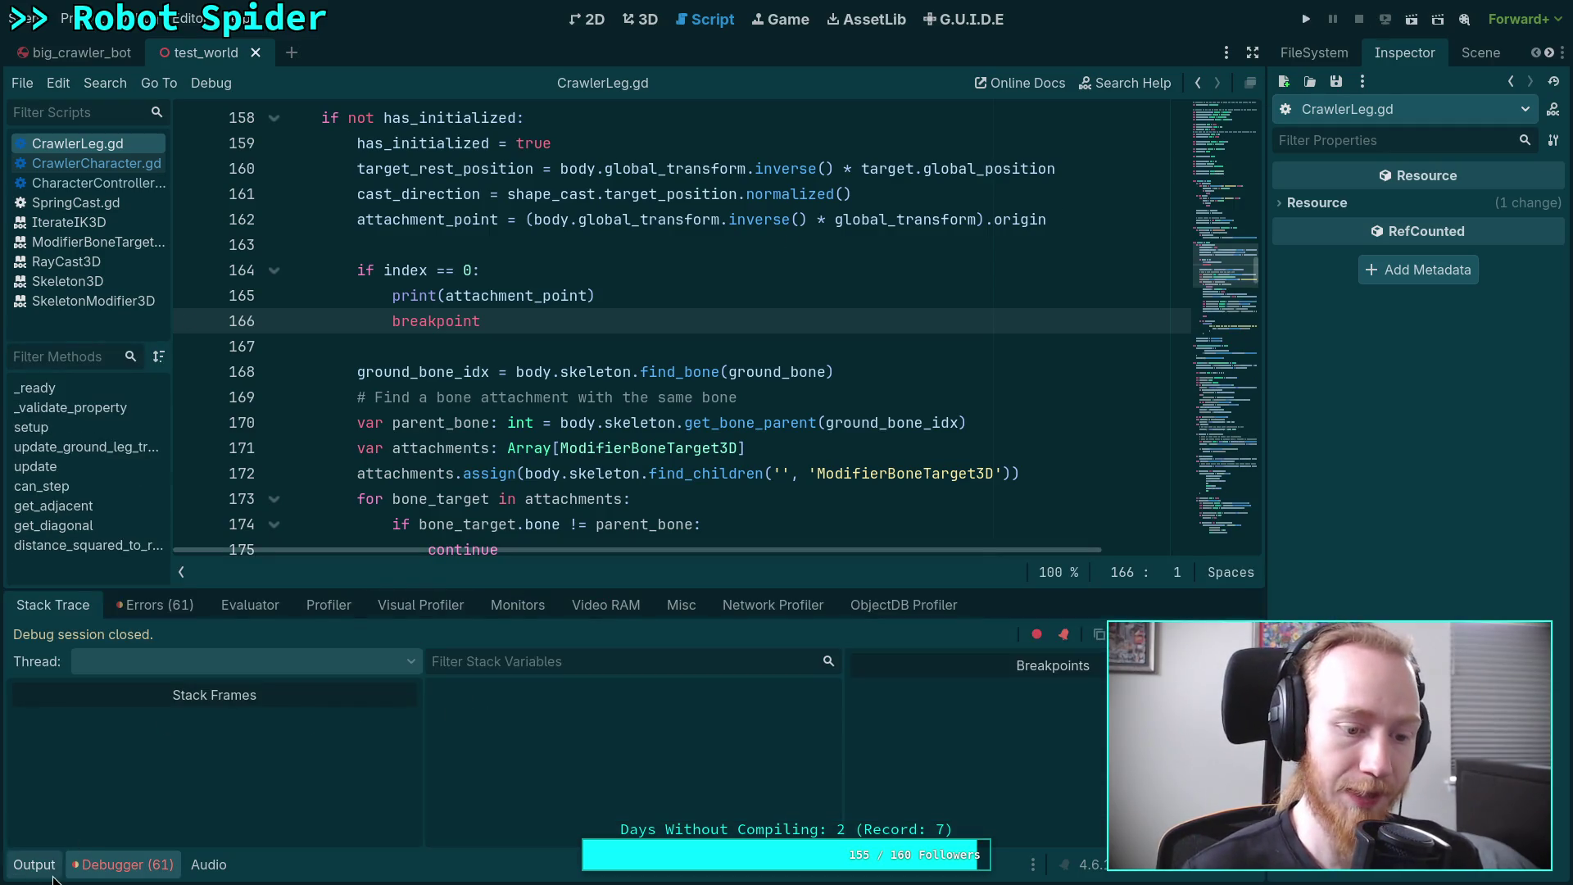
scroll(586, 491, up, 3)
- Delete the index-0 debug print and breakpoint block from CrawlerLeg.gd and save it
drag(587, 549, 580, 478)
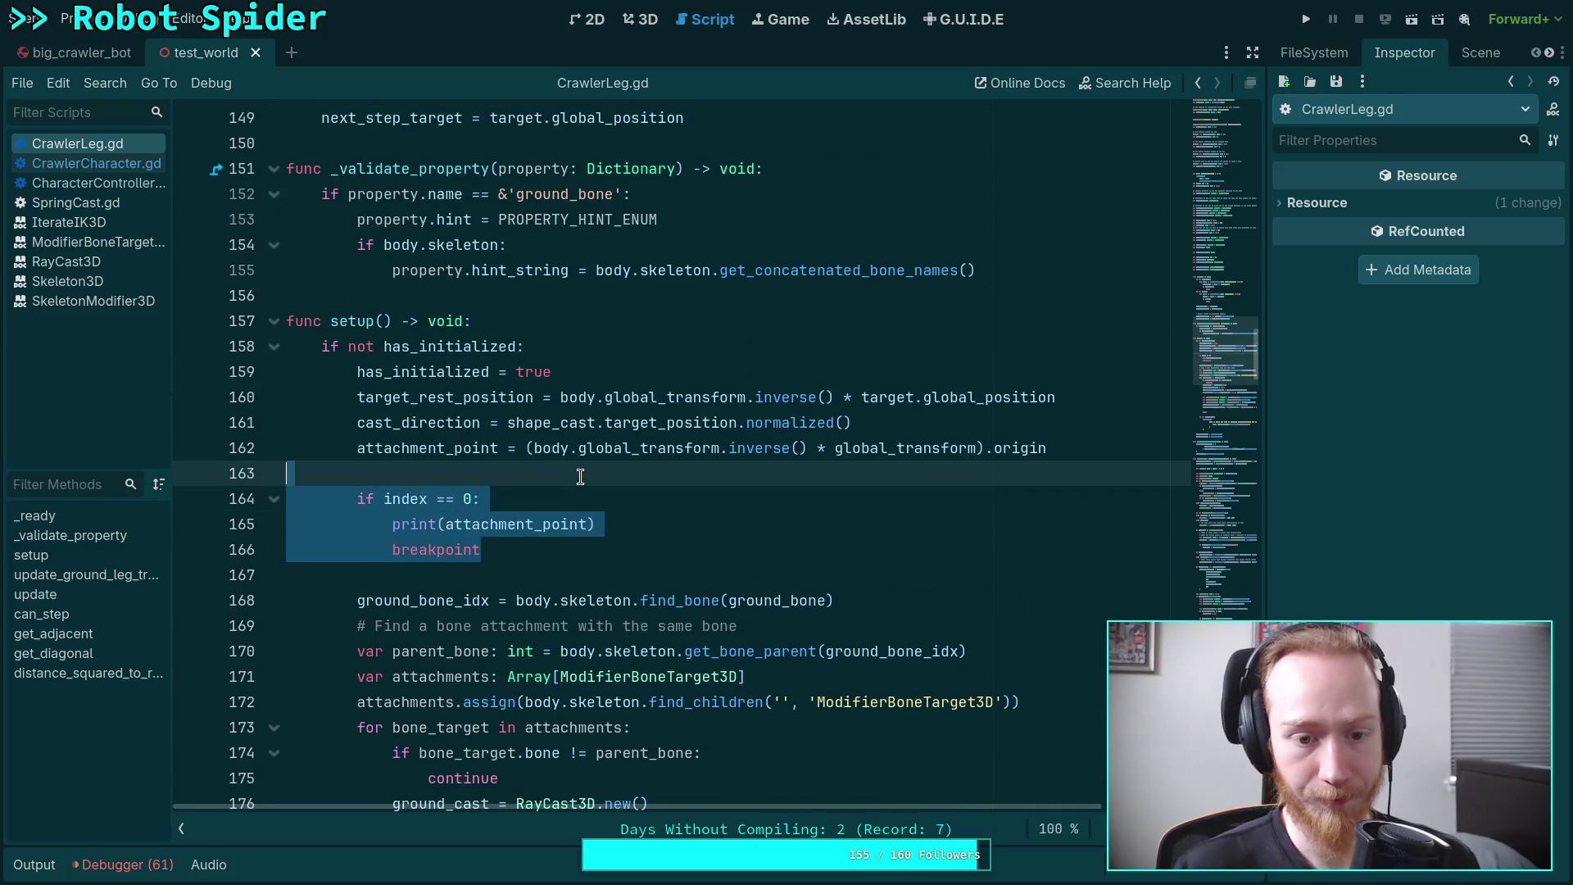
key(BackSpace)
key(BackSpace)
key(ctrl+s)
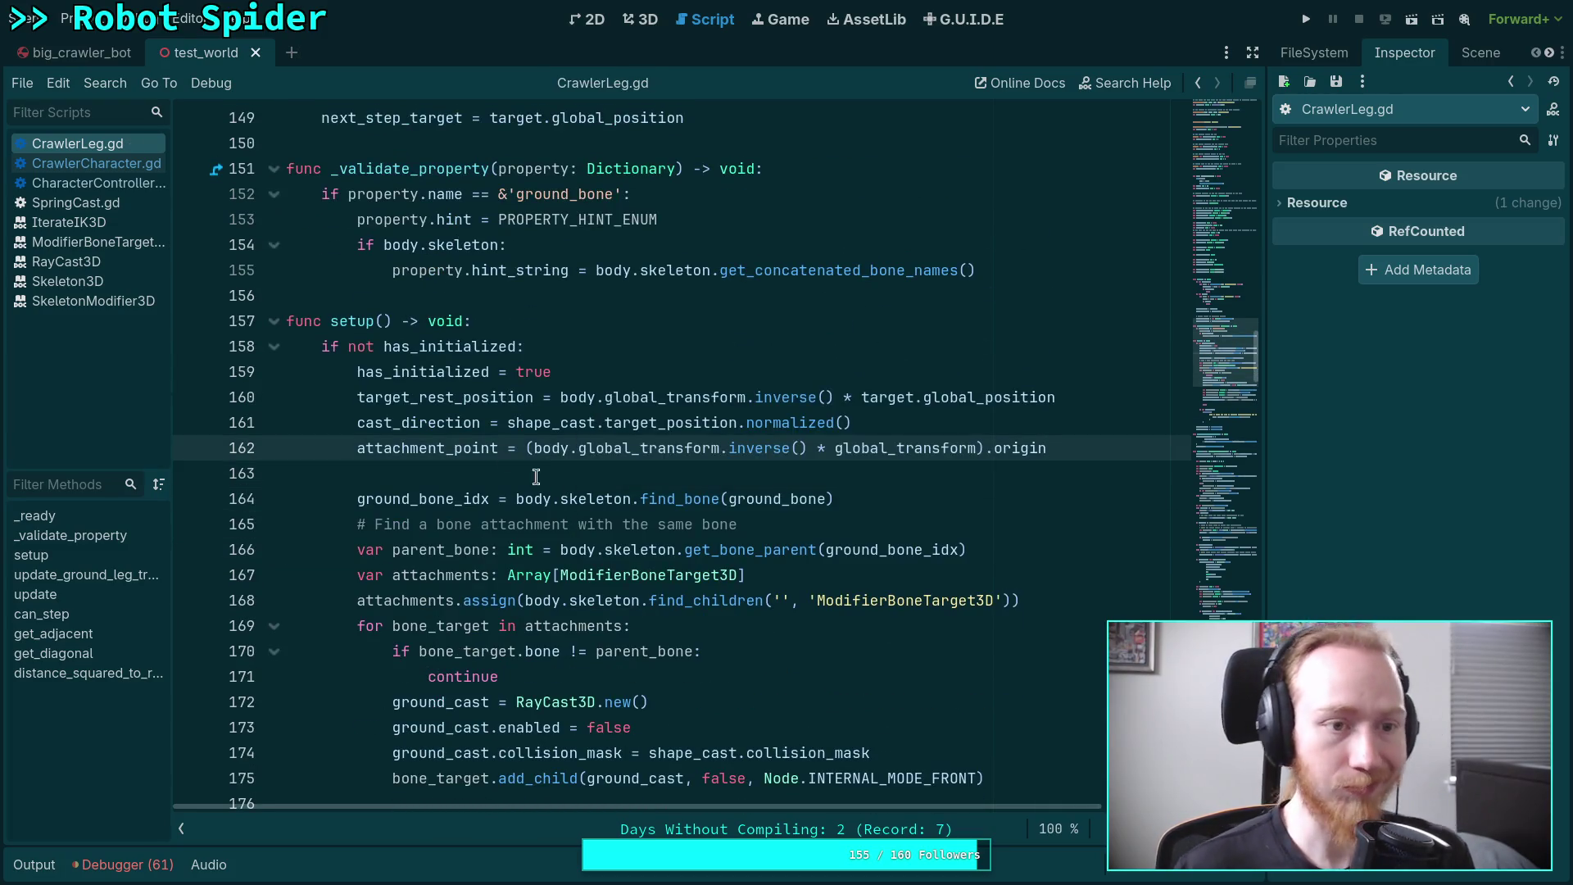
- In CrawlerCharacter.gd, annotate total_force and split_force as float
click(97, 164)
click(743, 573)
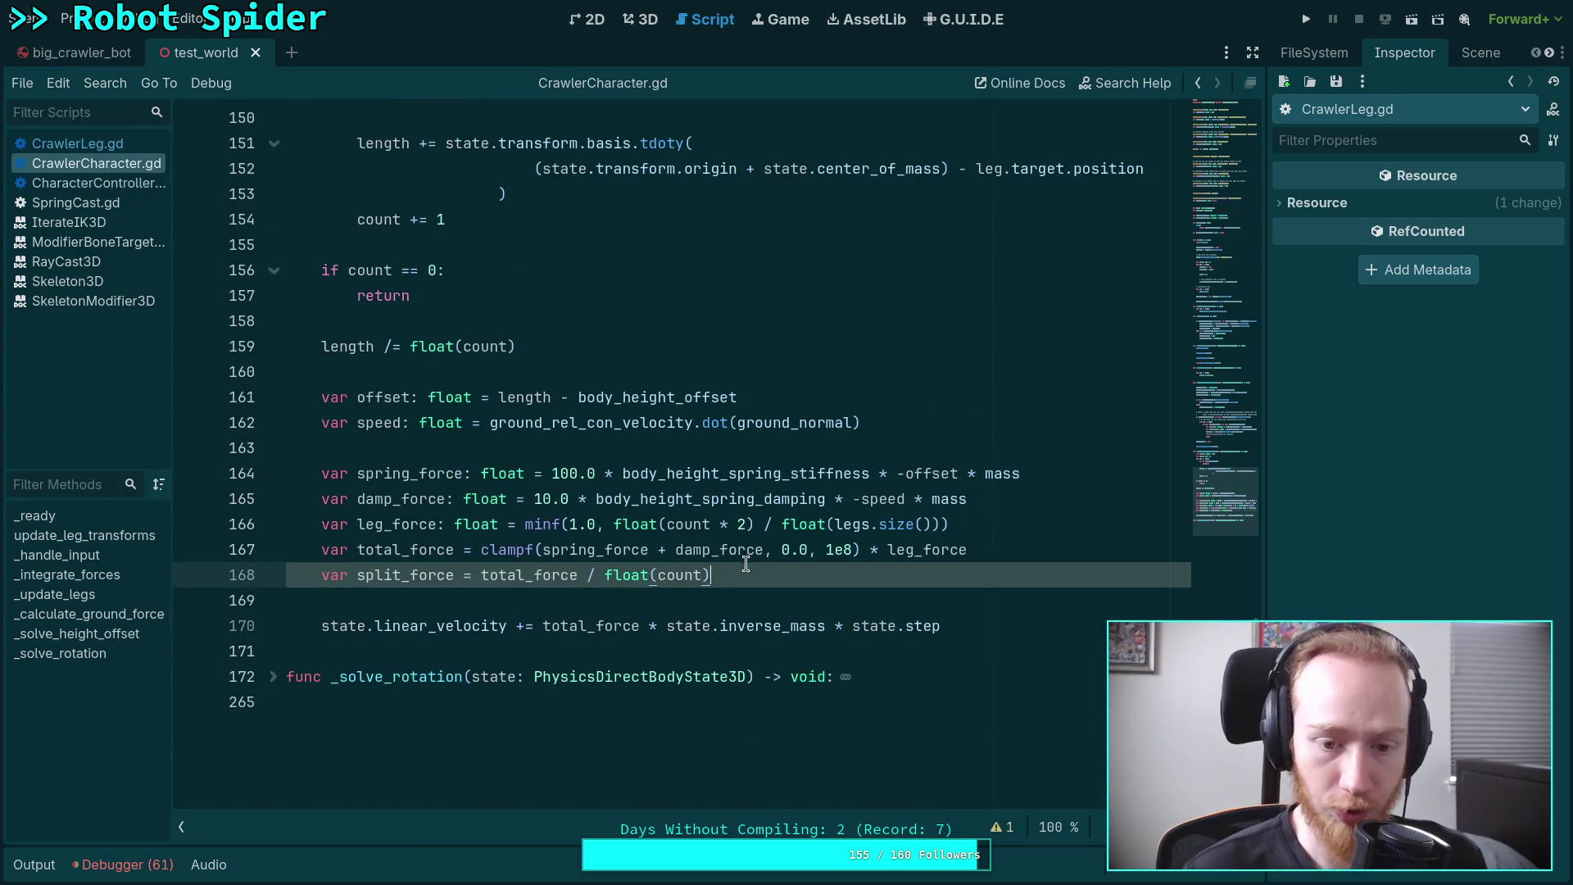
scroll(744, 563, up, 2)
scroll(749, 730, down, 2)
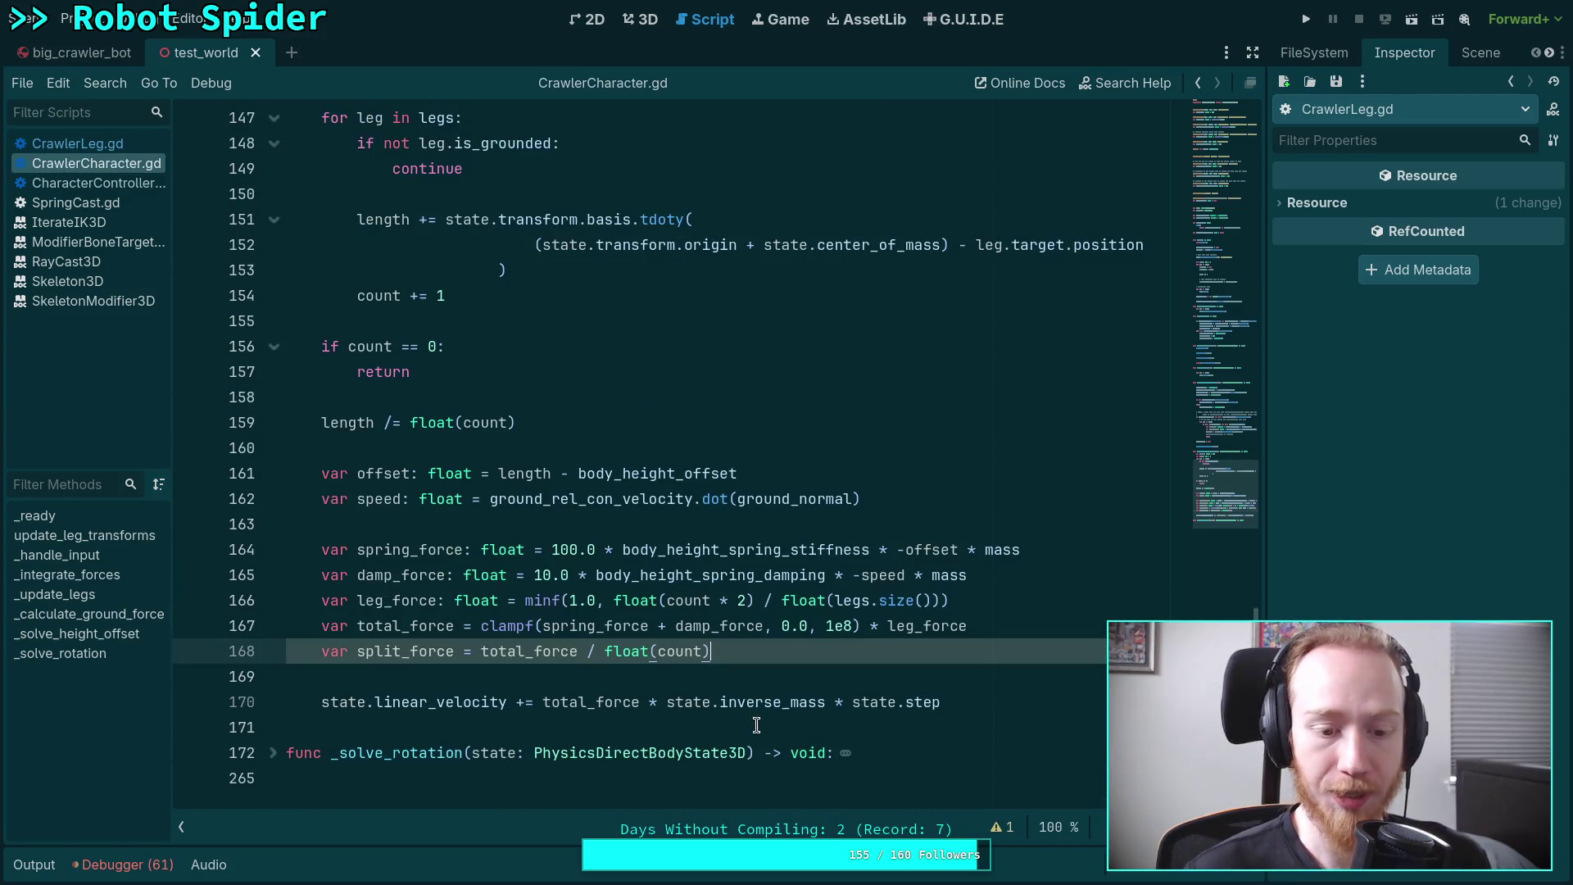
click(454, 552)
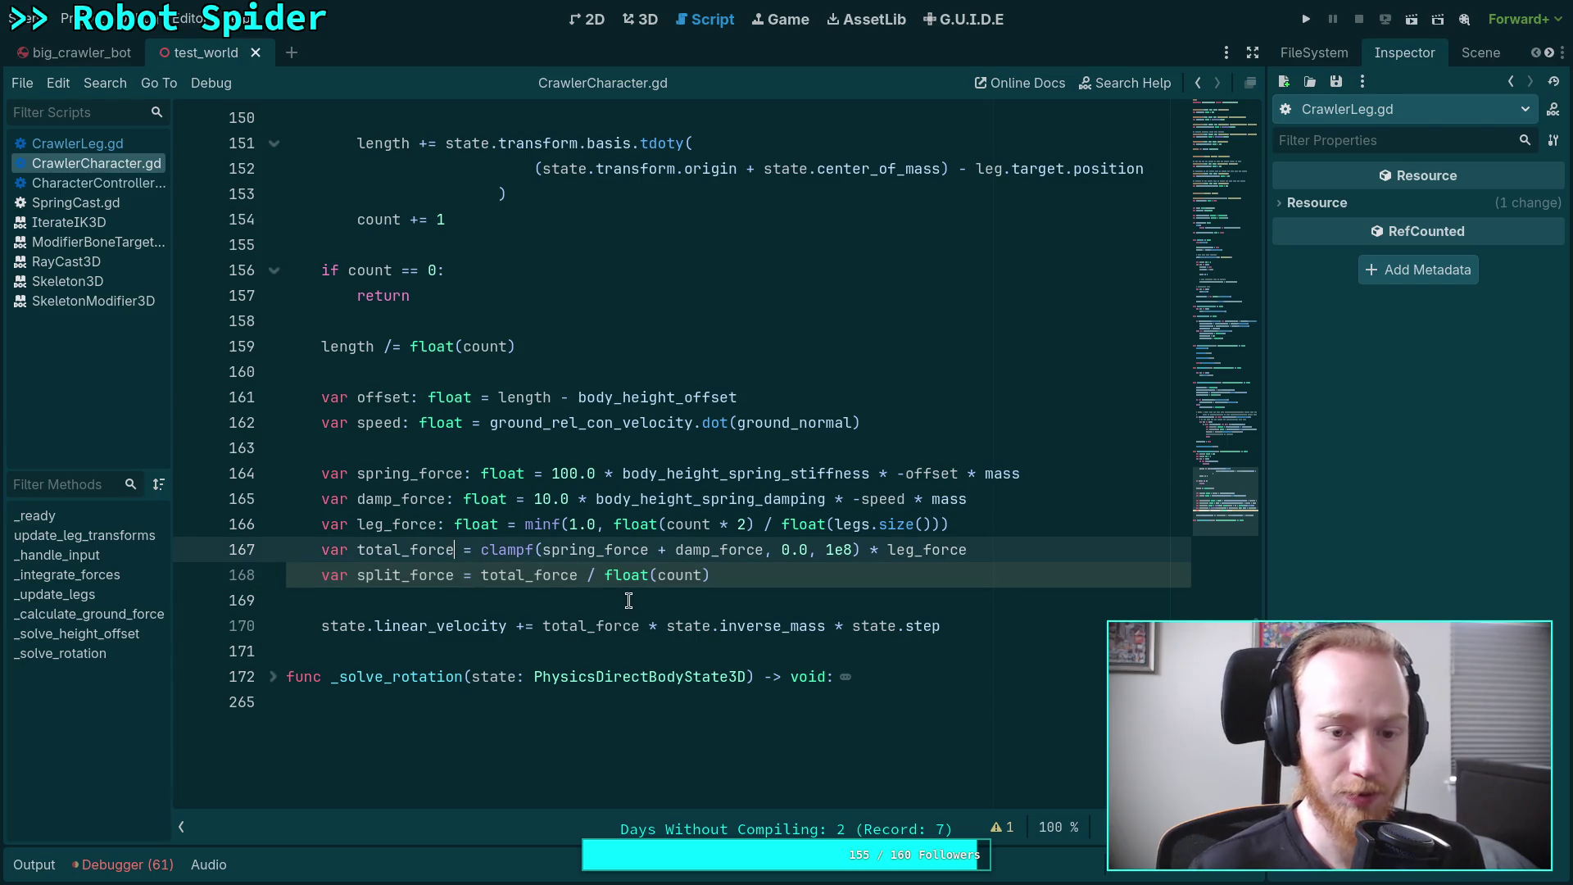
text(: y)
key(BackSpace)
text(float)
click(454, 575)
text(: float)
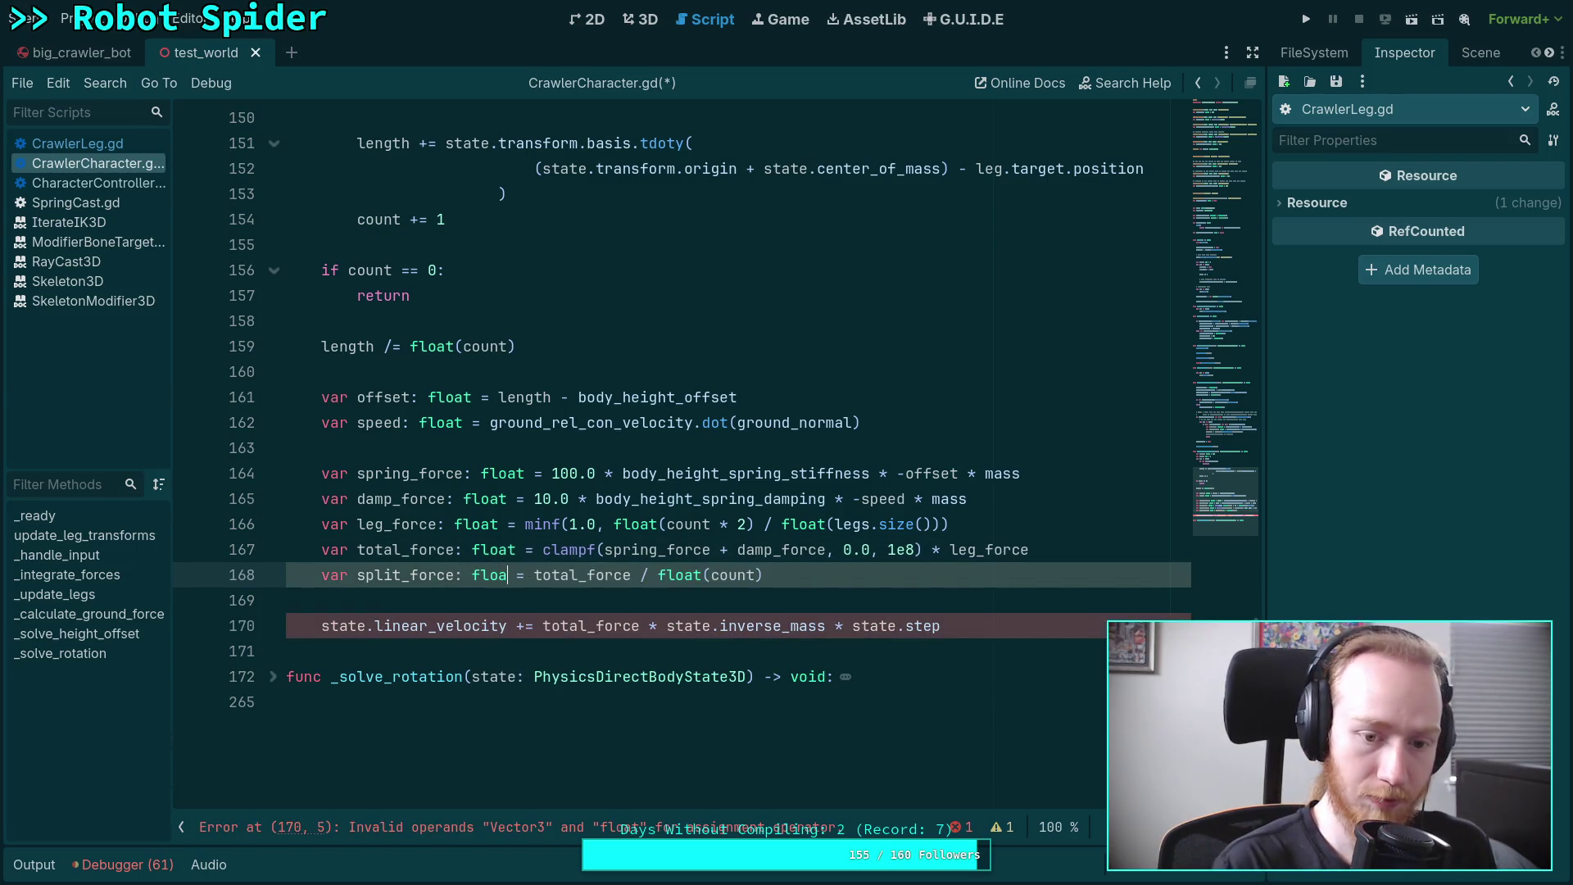
double_click(697, 525)
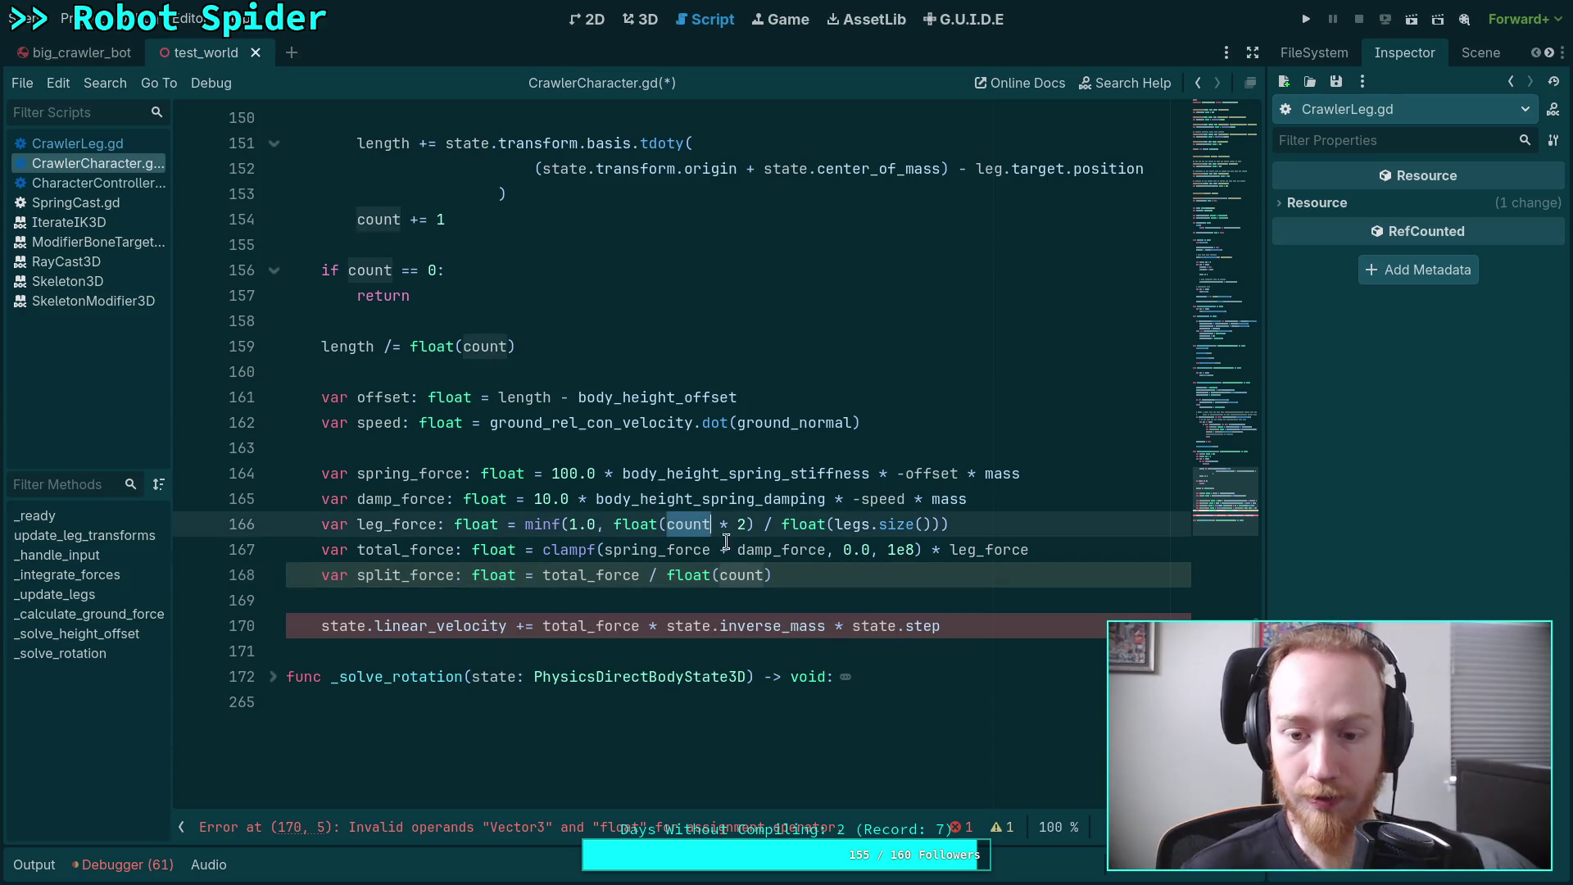
click(839, 576)
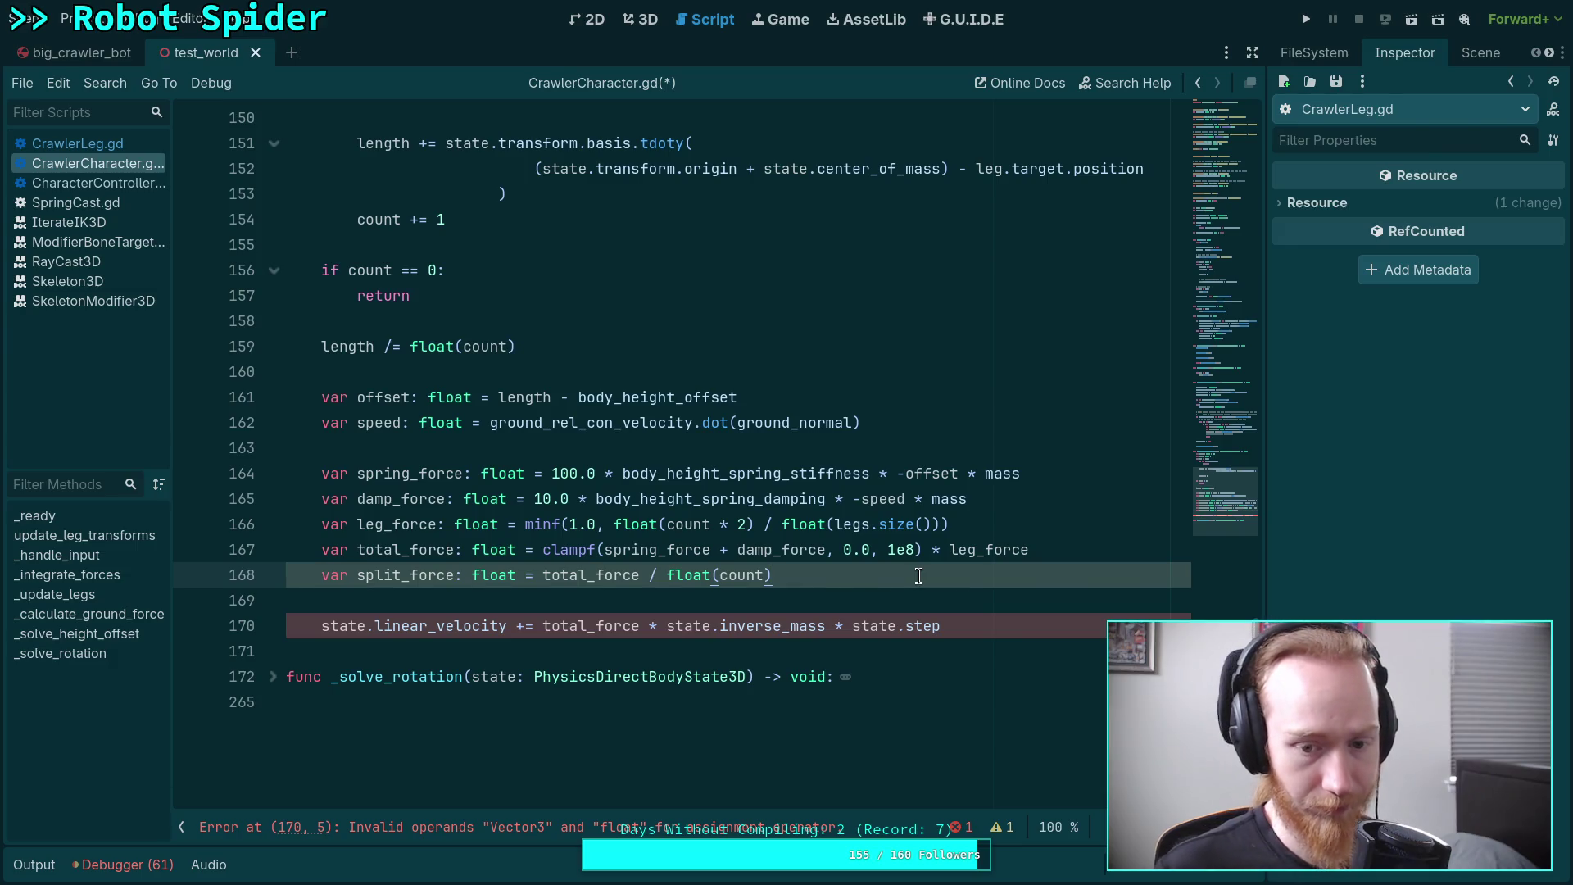
- Add a 'for leg in legs:' loop that skips legs with 'if not leg.is_grounded: continue'
key(Return)
scroll(929, 576, up, 2)
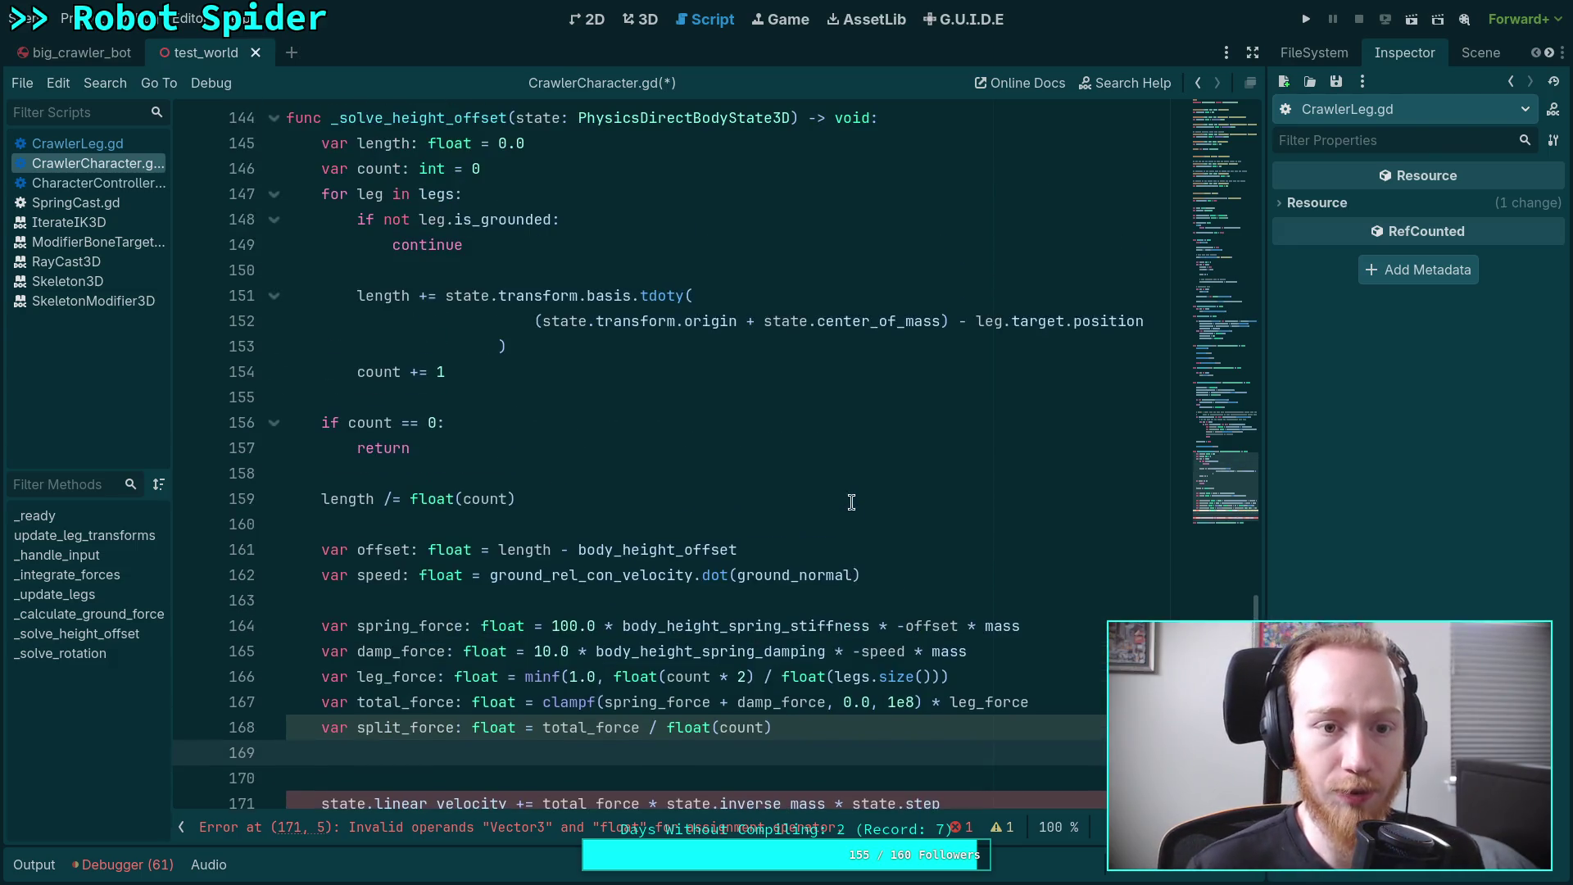
key(Return)
text(for leg in )
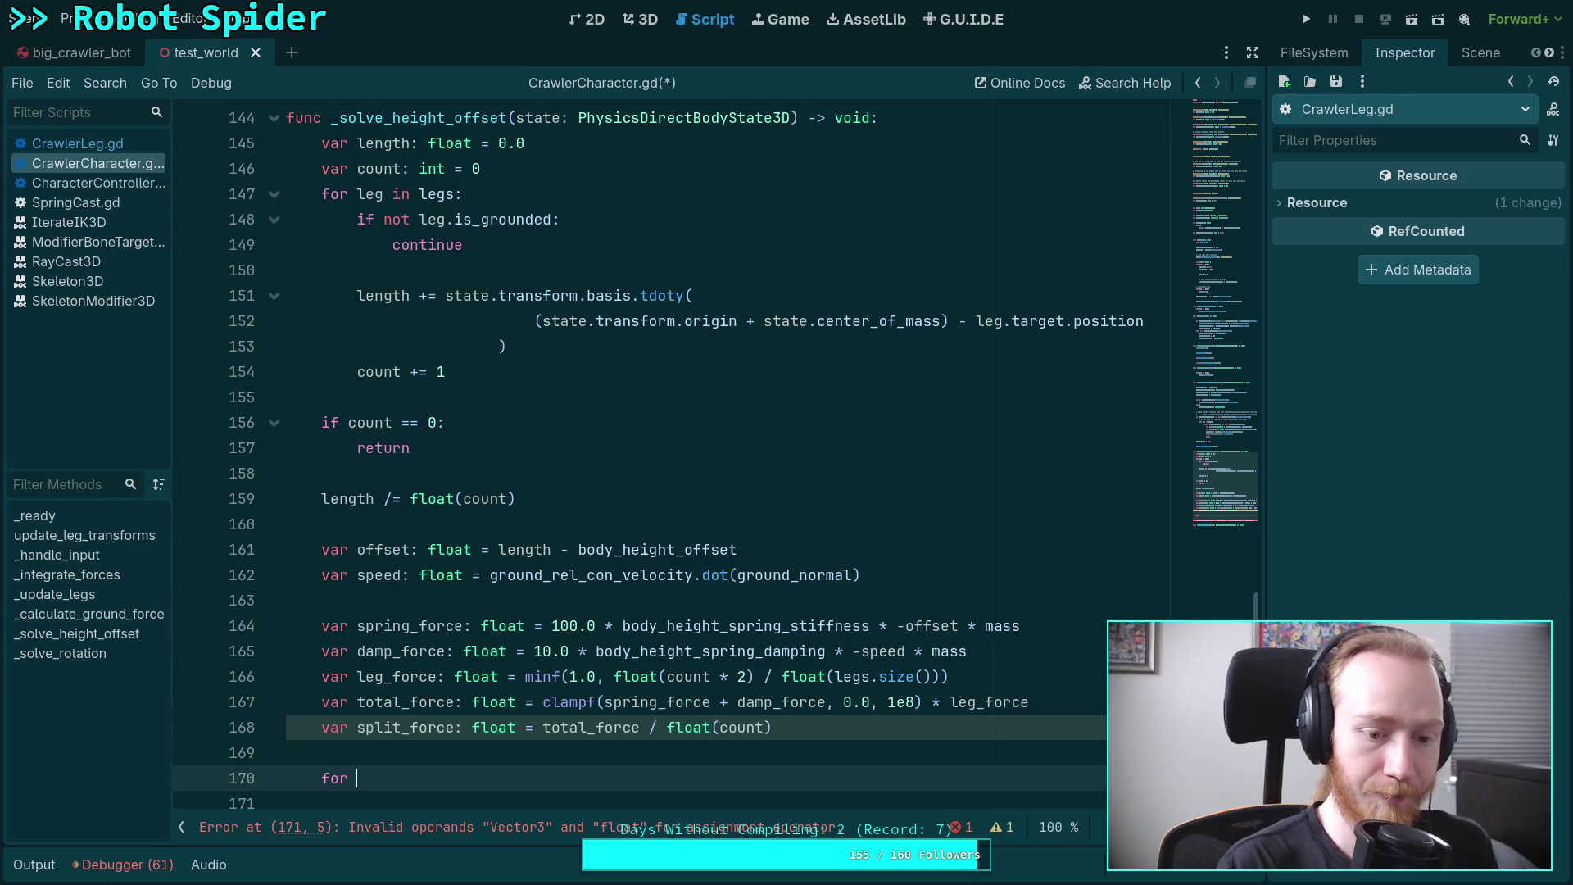
text(legs:)
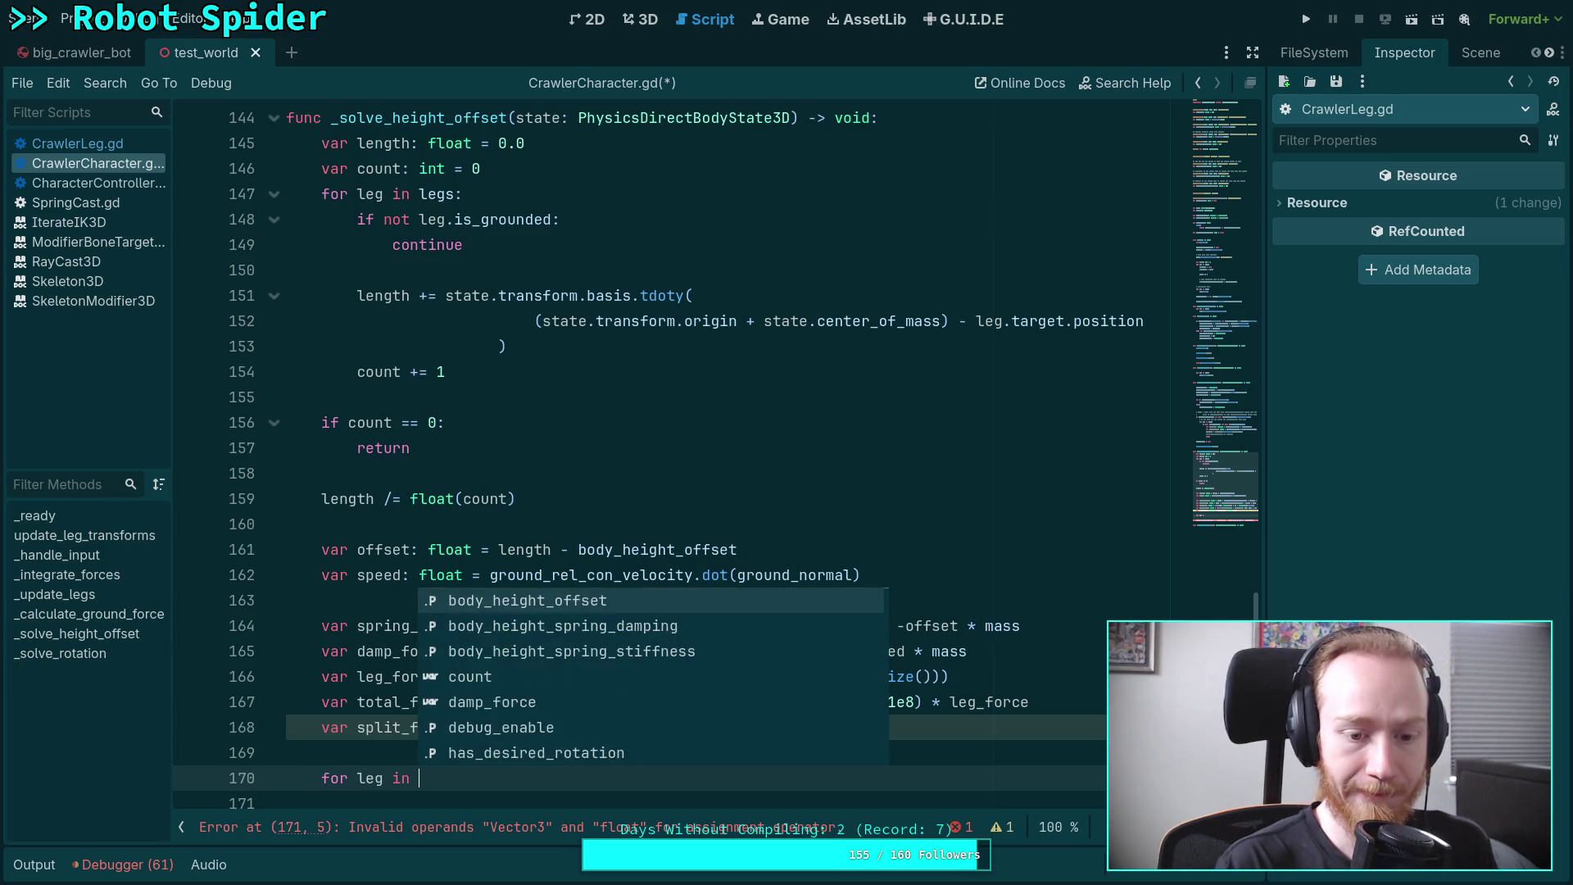
key(Return)
text(if)
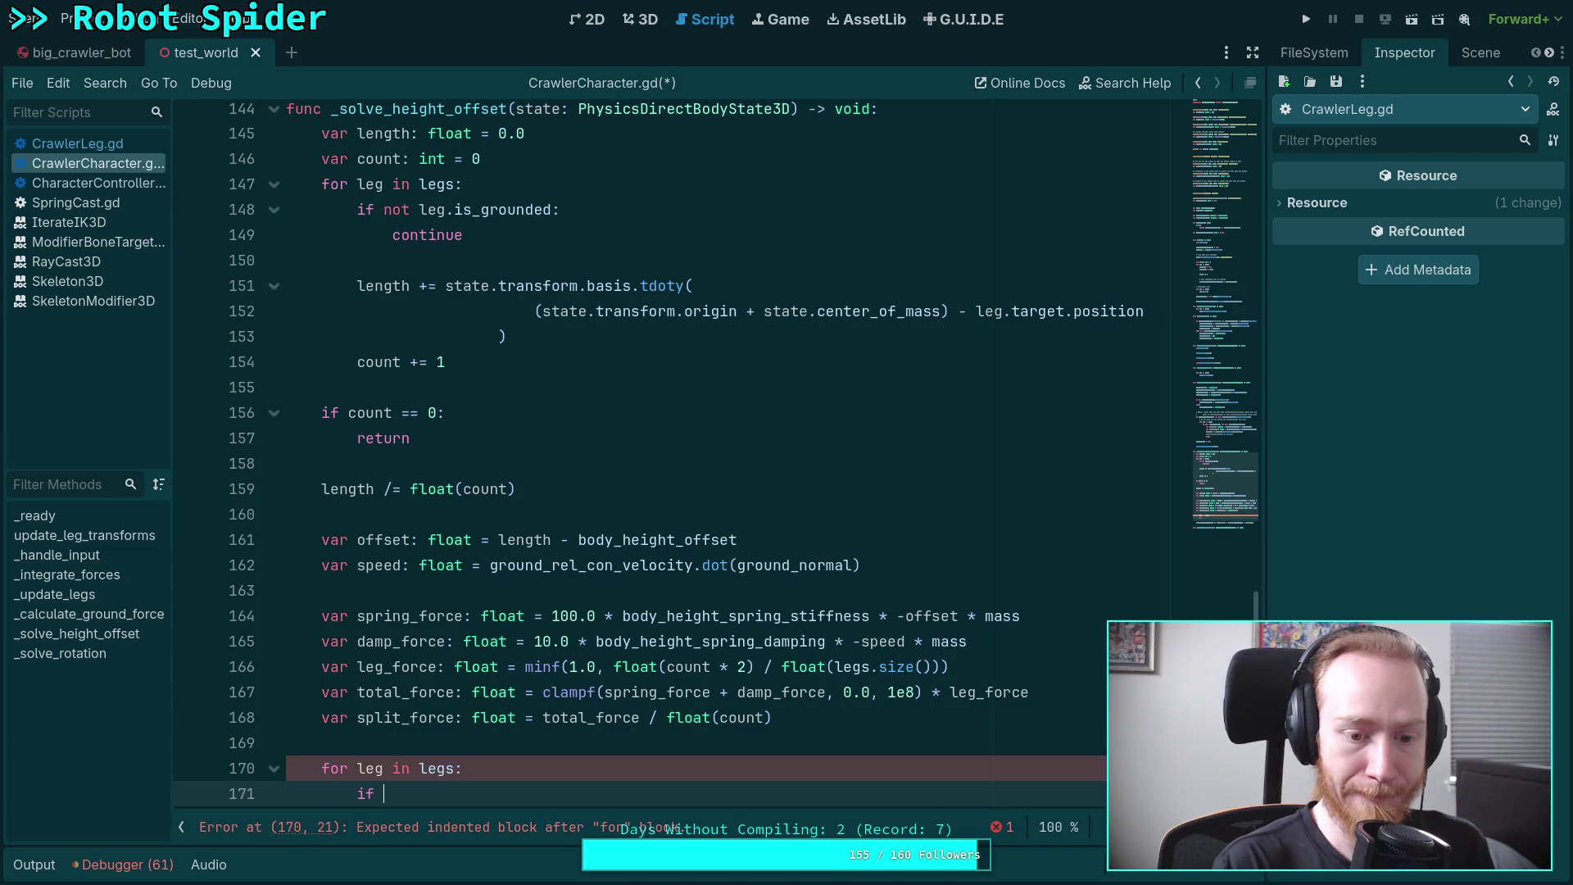
key(BackSpace)
text(not leg.is)
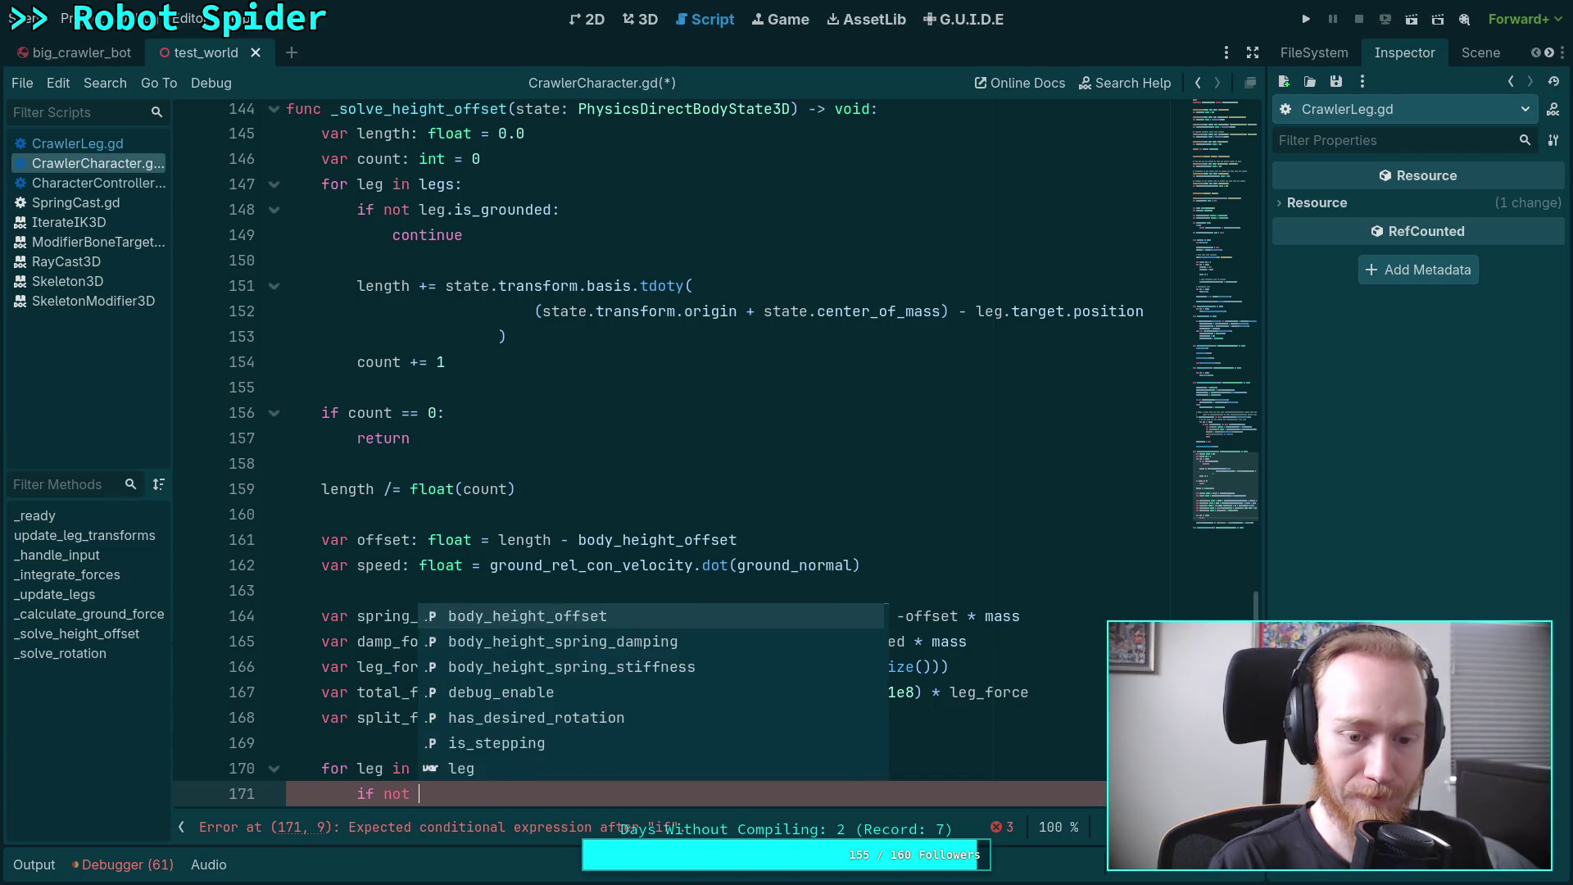
text(_gr)
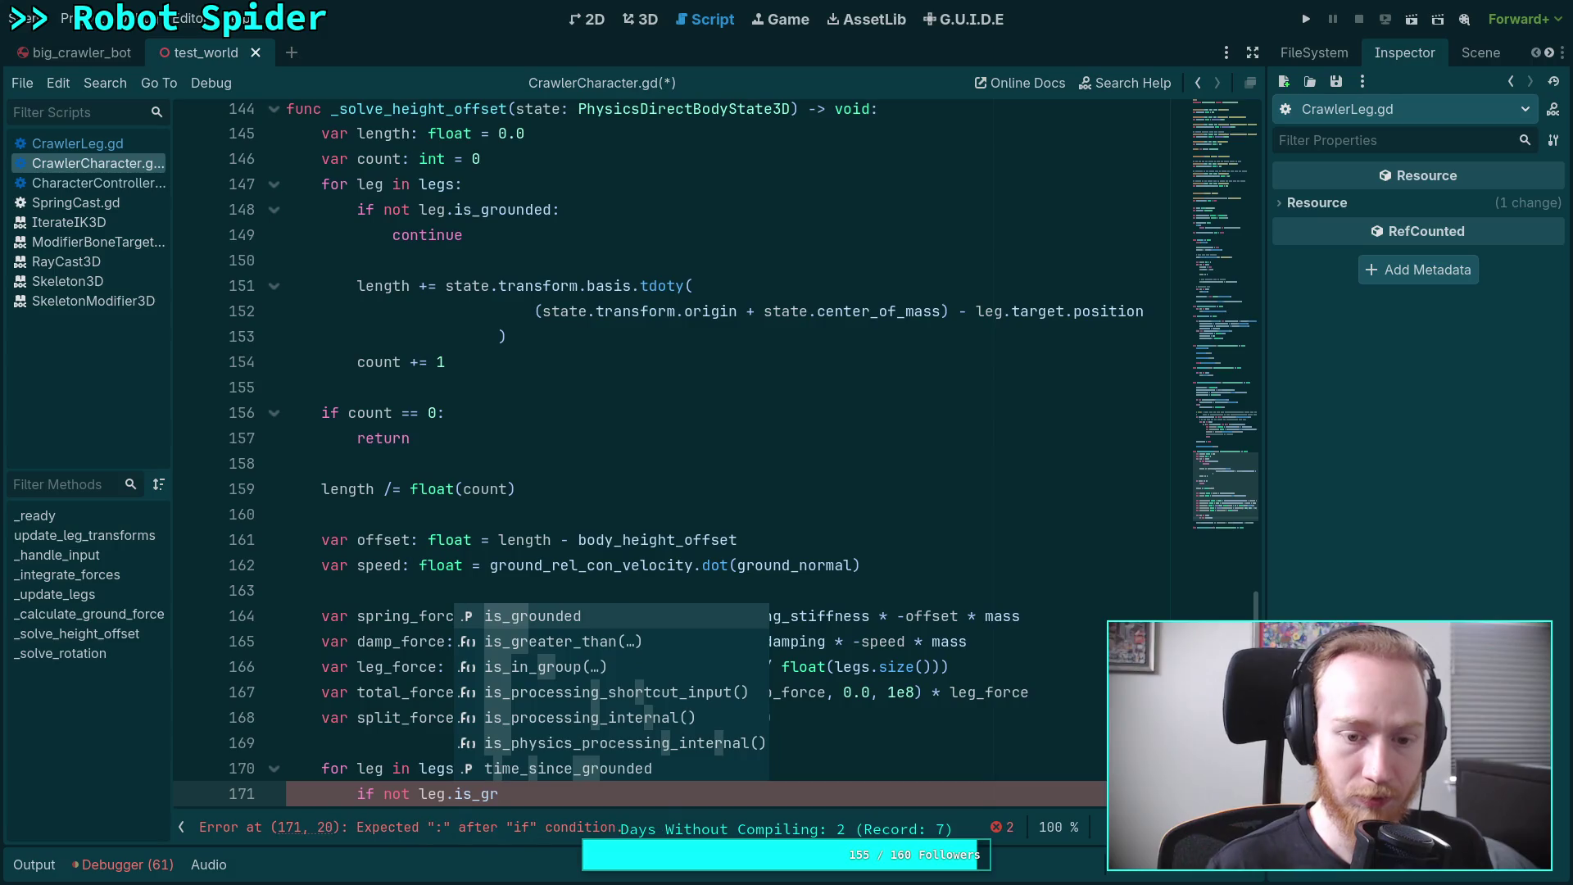
key(Return)
text(:)
key(Return)
text(continue)
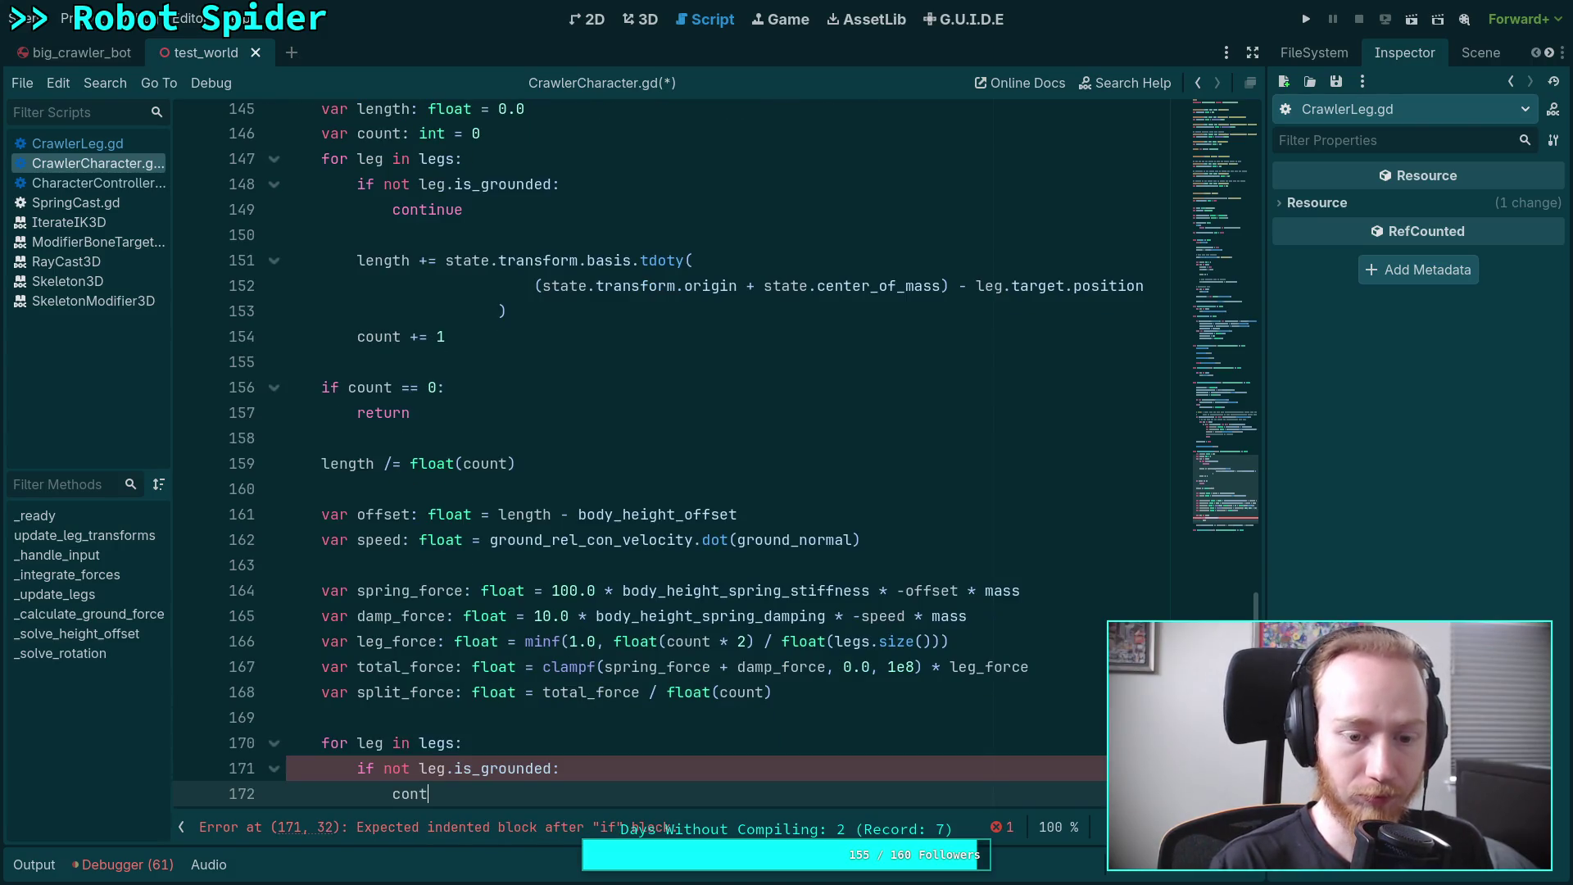
key(Return)
click(771, 666)
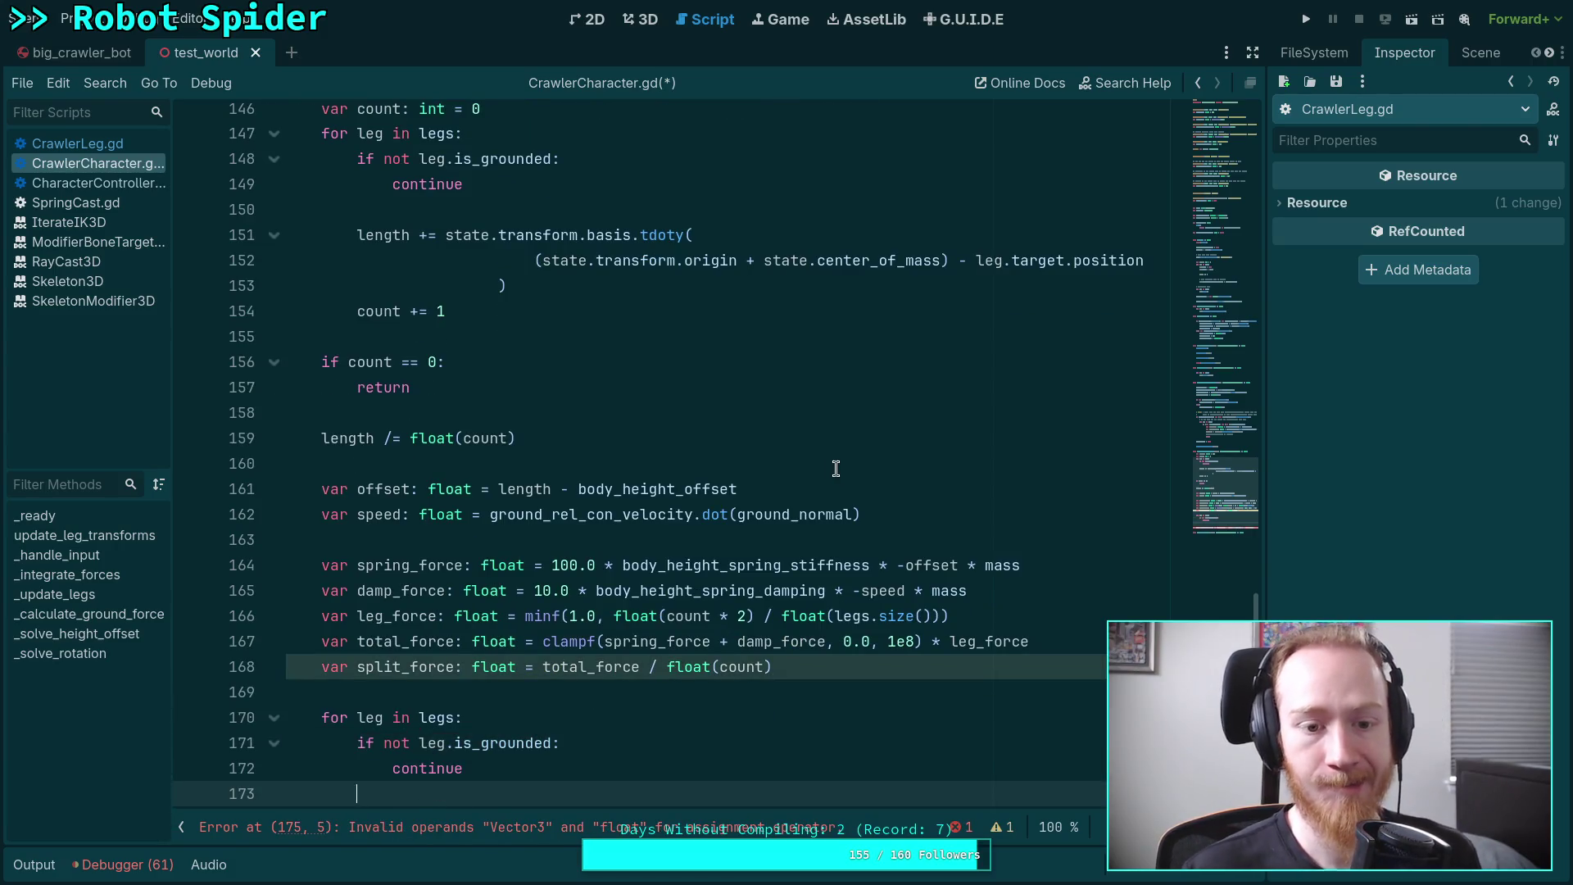
scroll(834, 467, down, 1)
key(Return)
- Add a state.apply_force() call inside the grounded-leg loop
text(state.app)
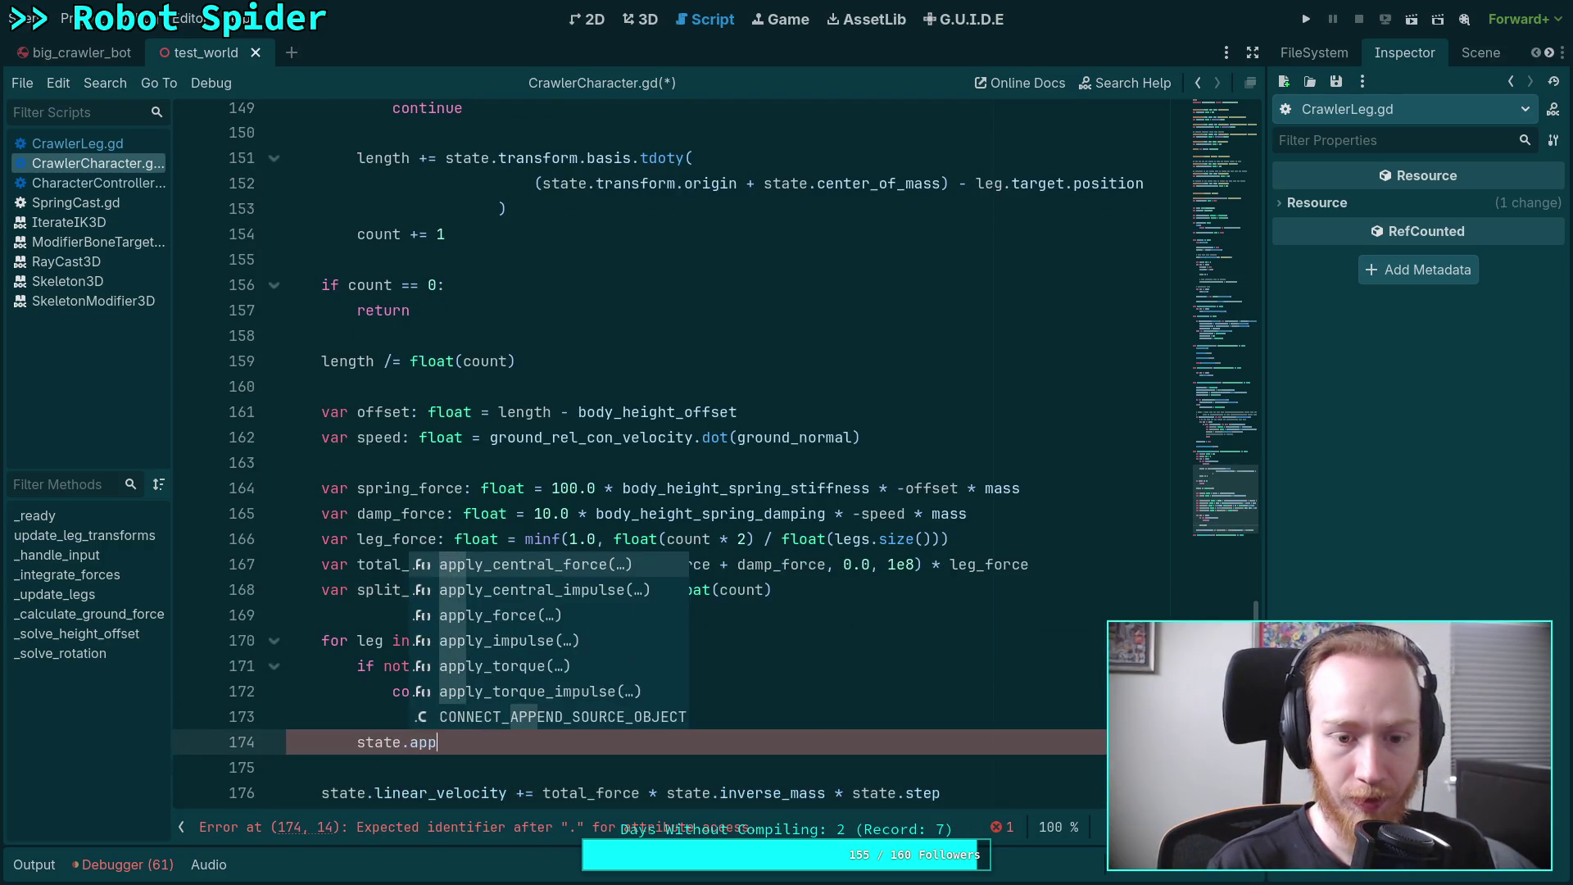
key(Down)
key(Down)
key(Down)
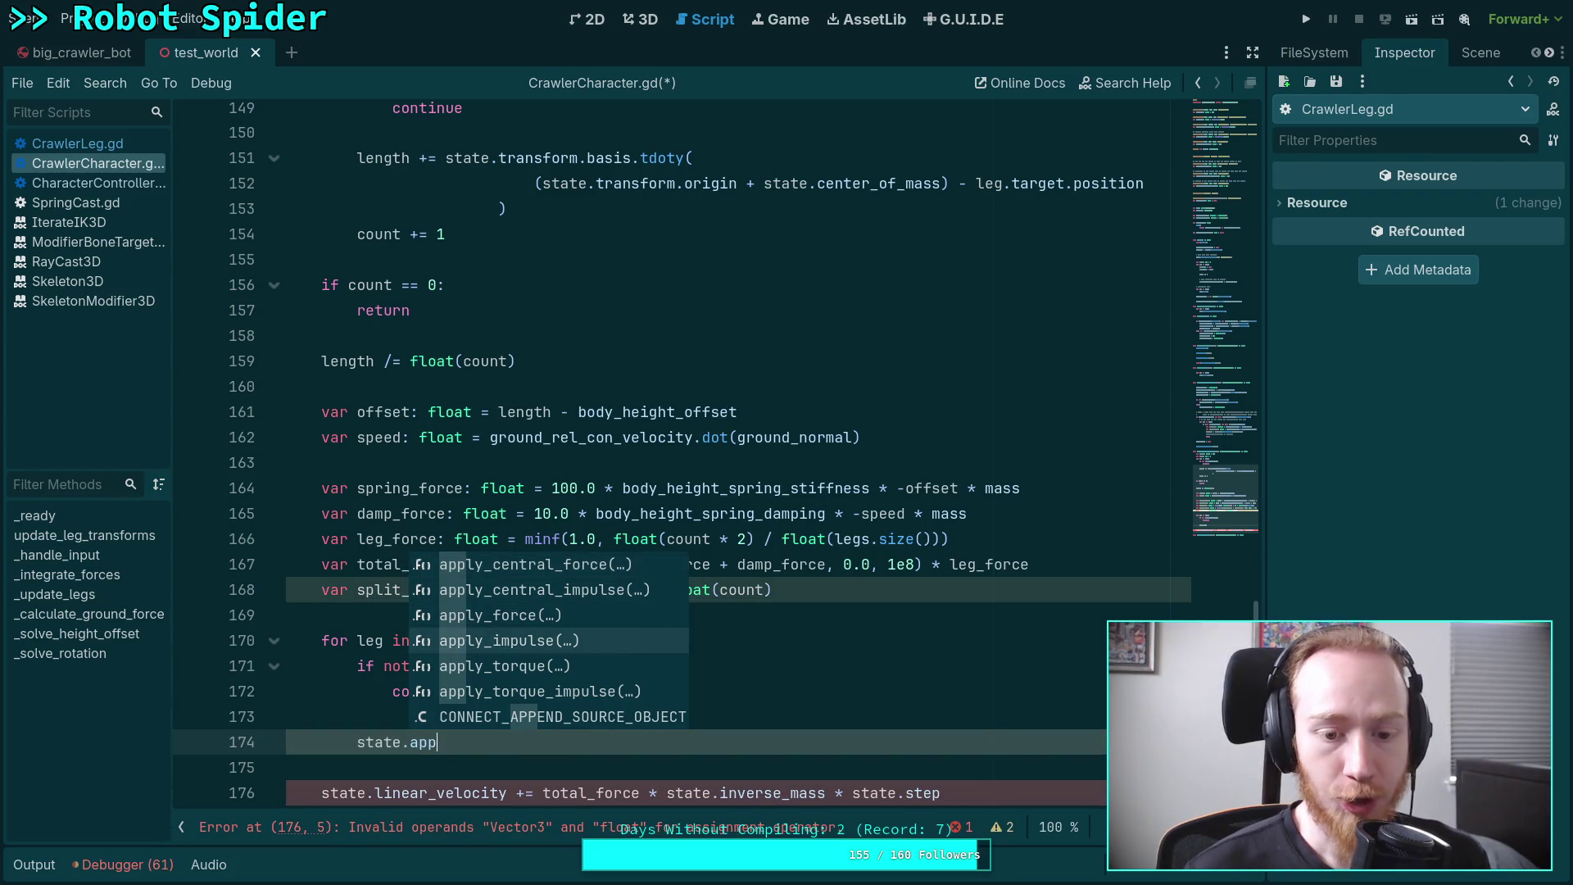
key(Up)
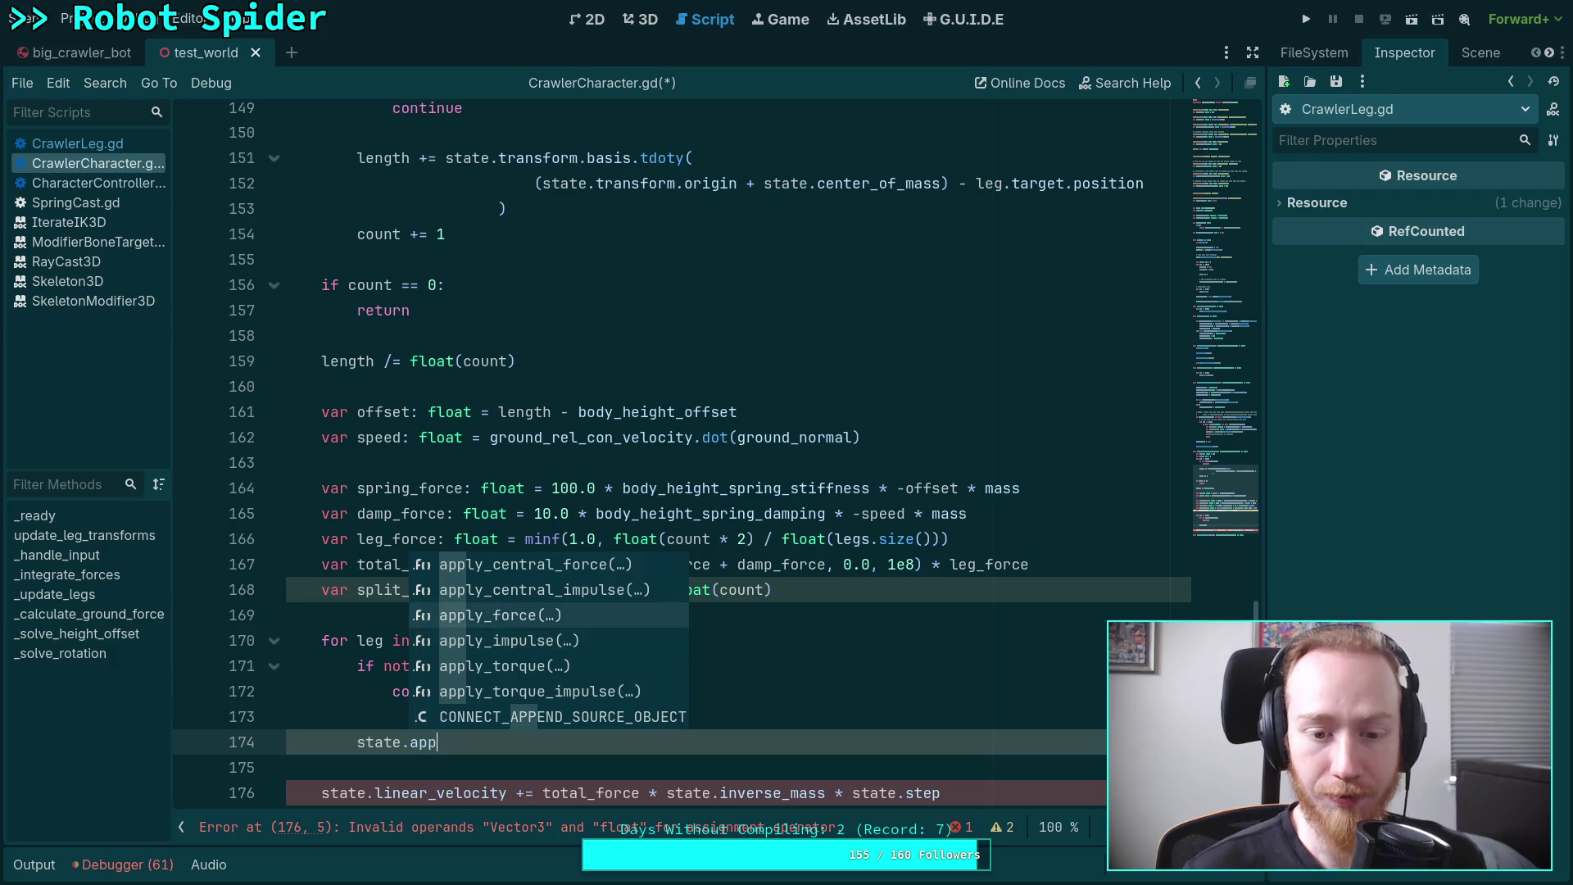
key(Down)
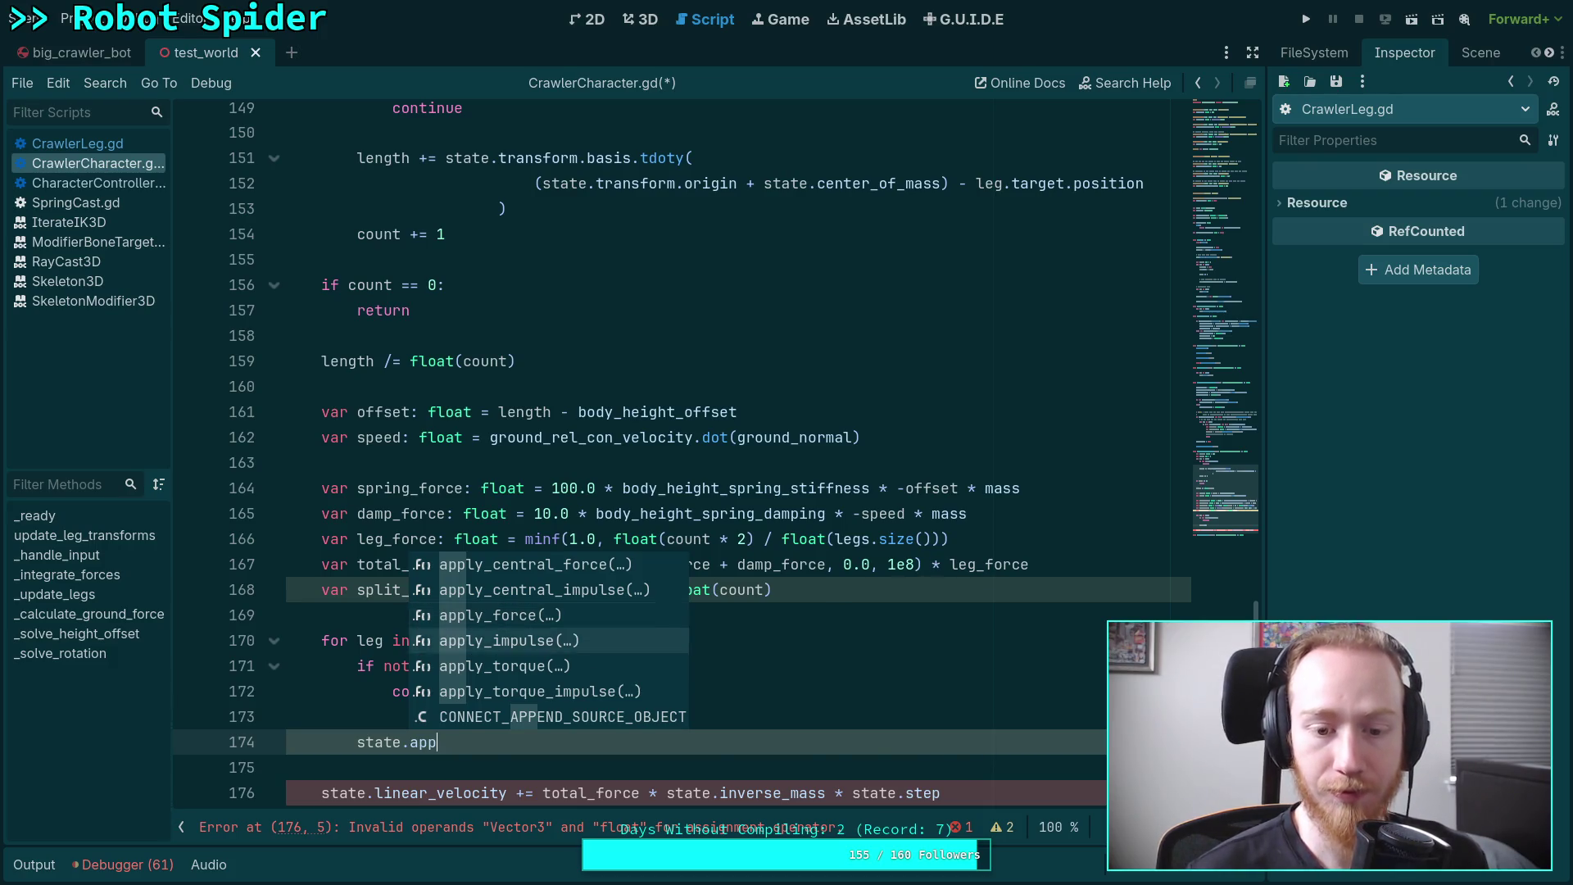
key(Return)
scroll(742, 600, down, 1)
mouse_move(451, 673)
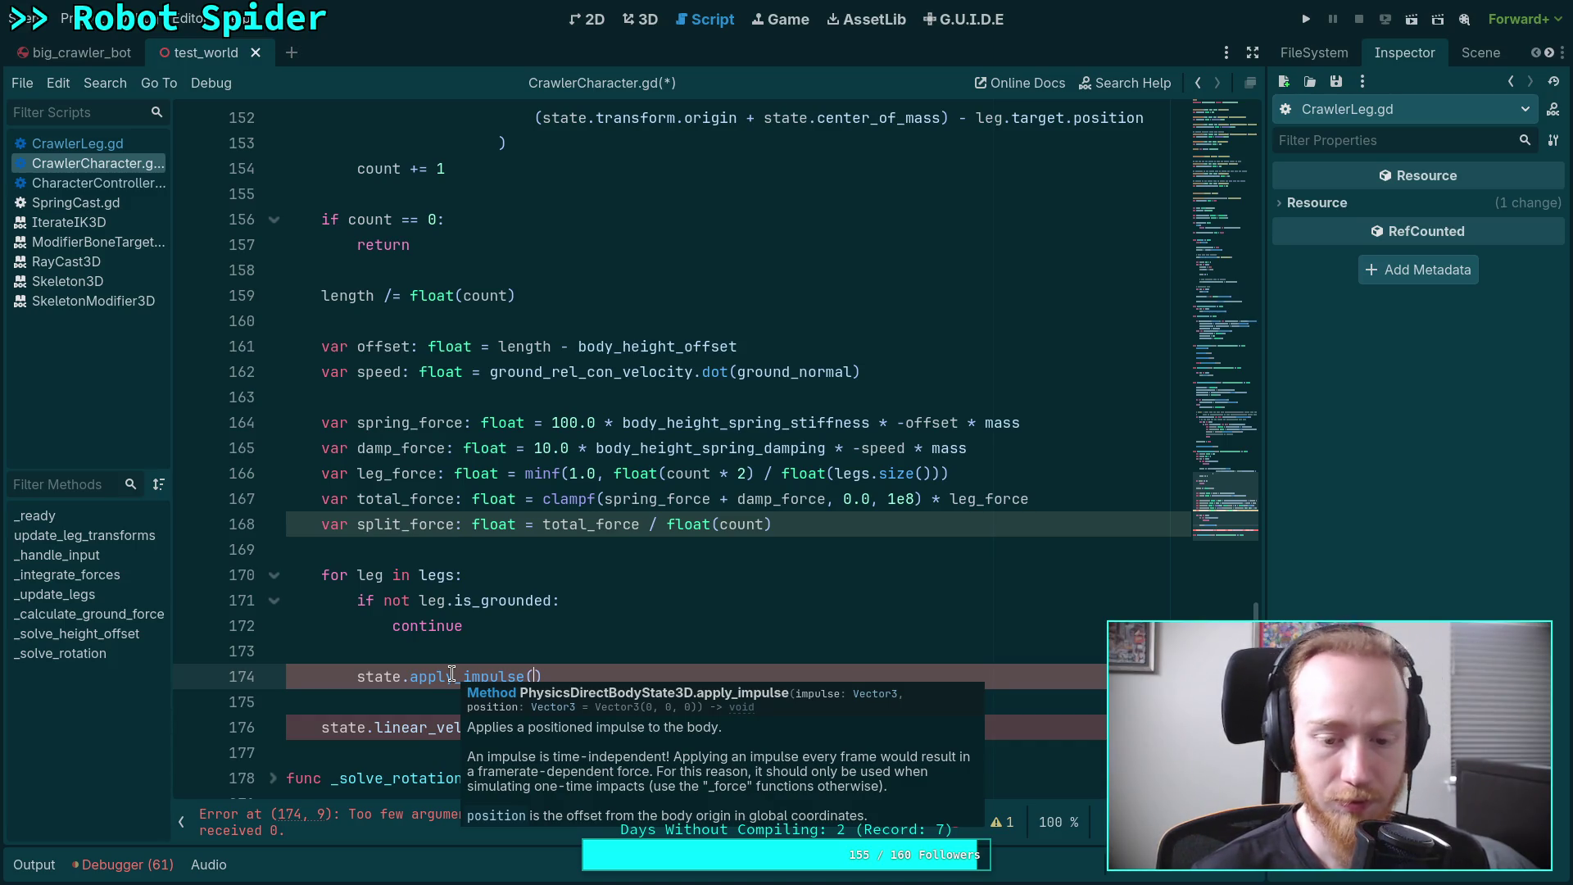
drag(463, 673, 523, 666)
text(force)
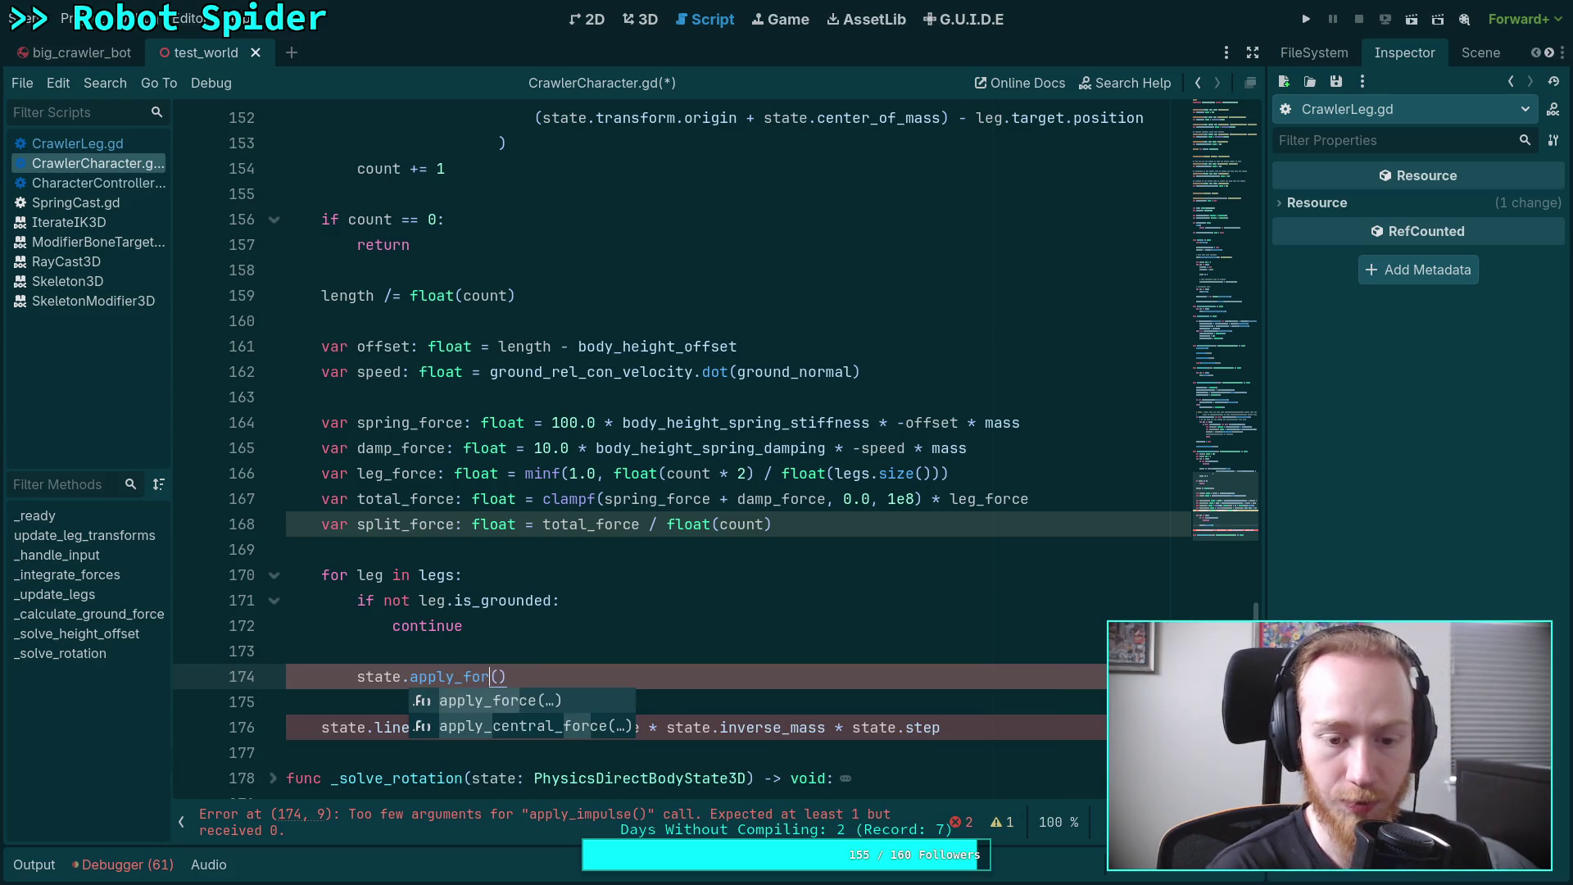
key(Escape)
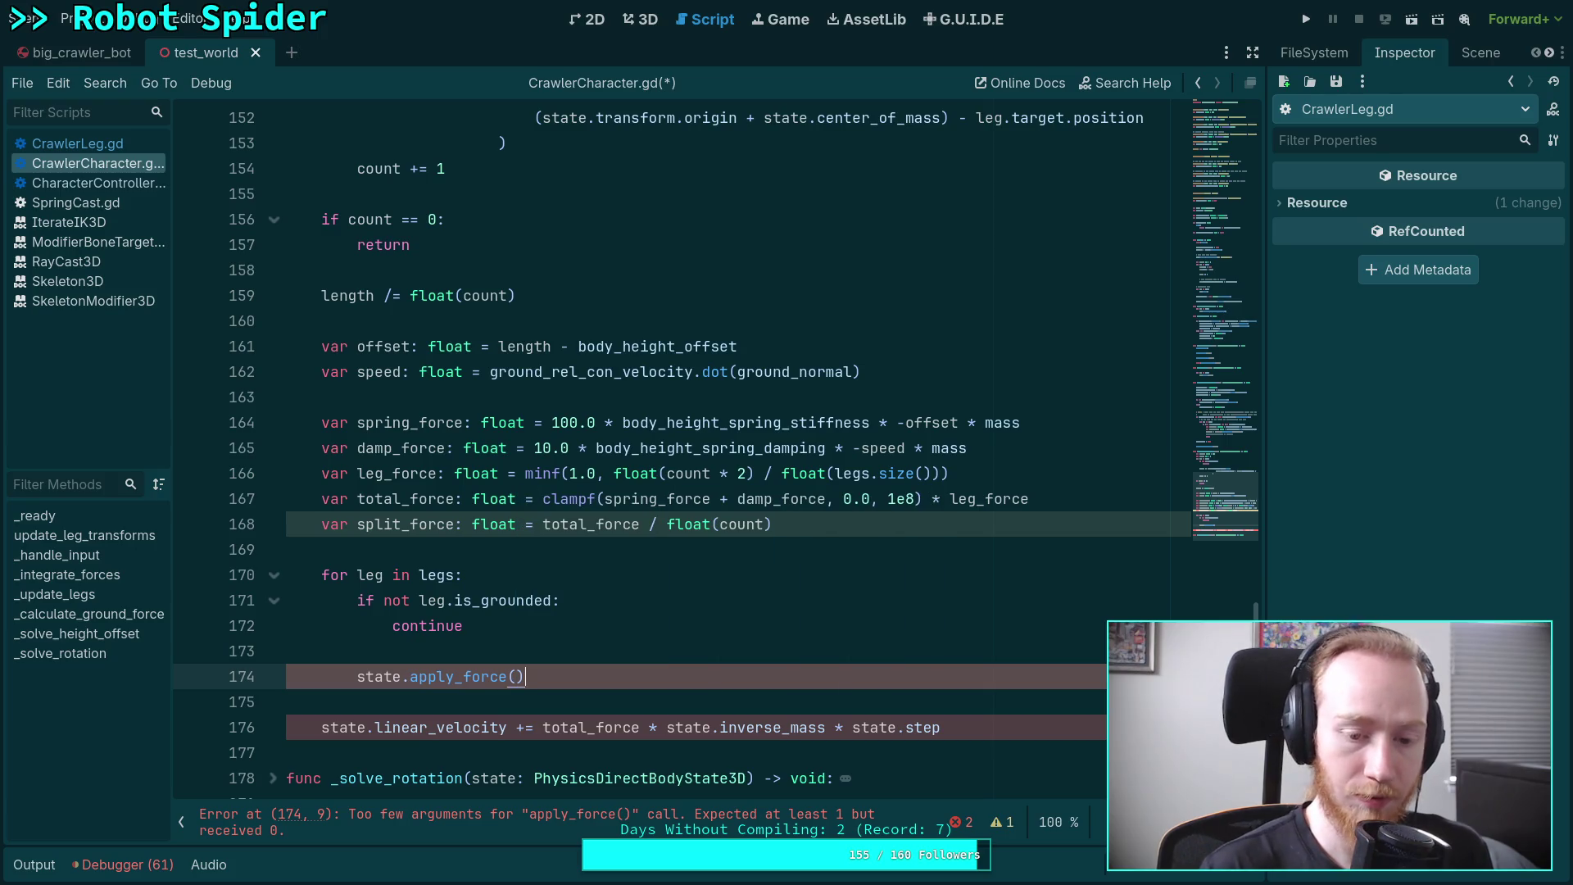
key(Right)
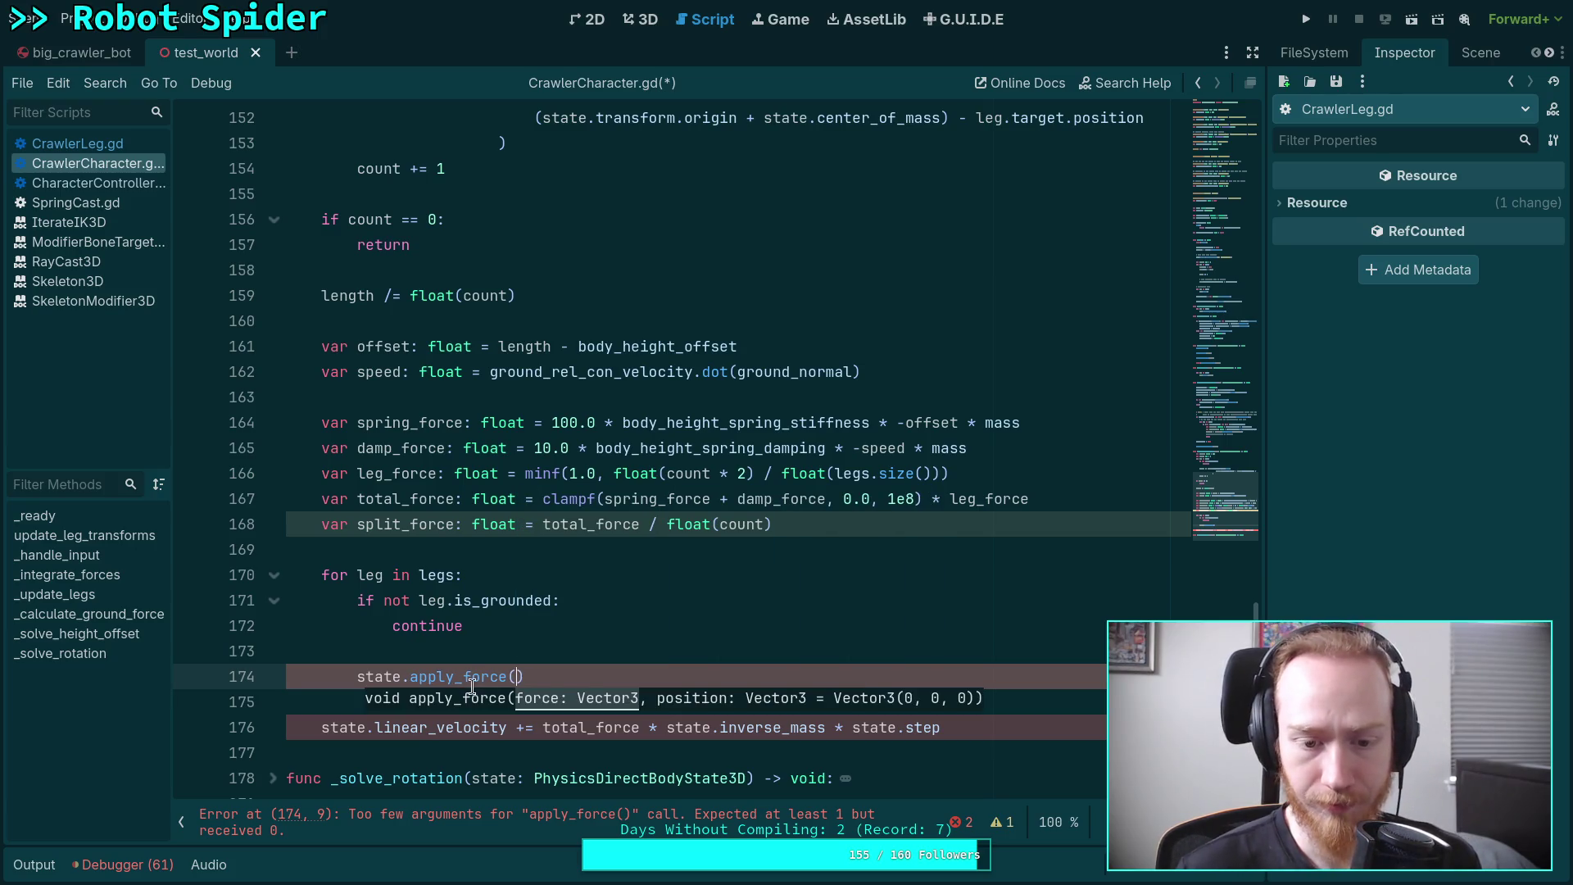
mouse_move(470, 675)
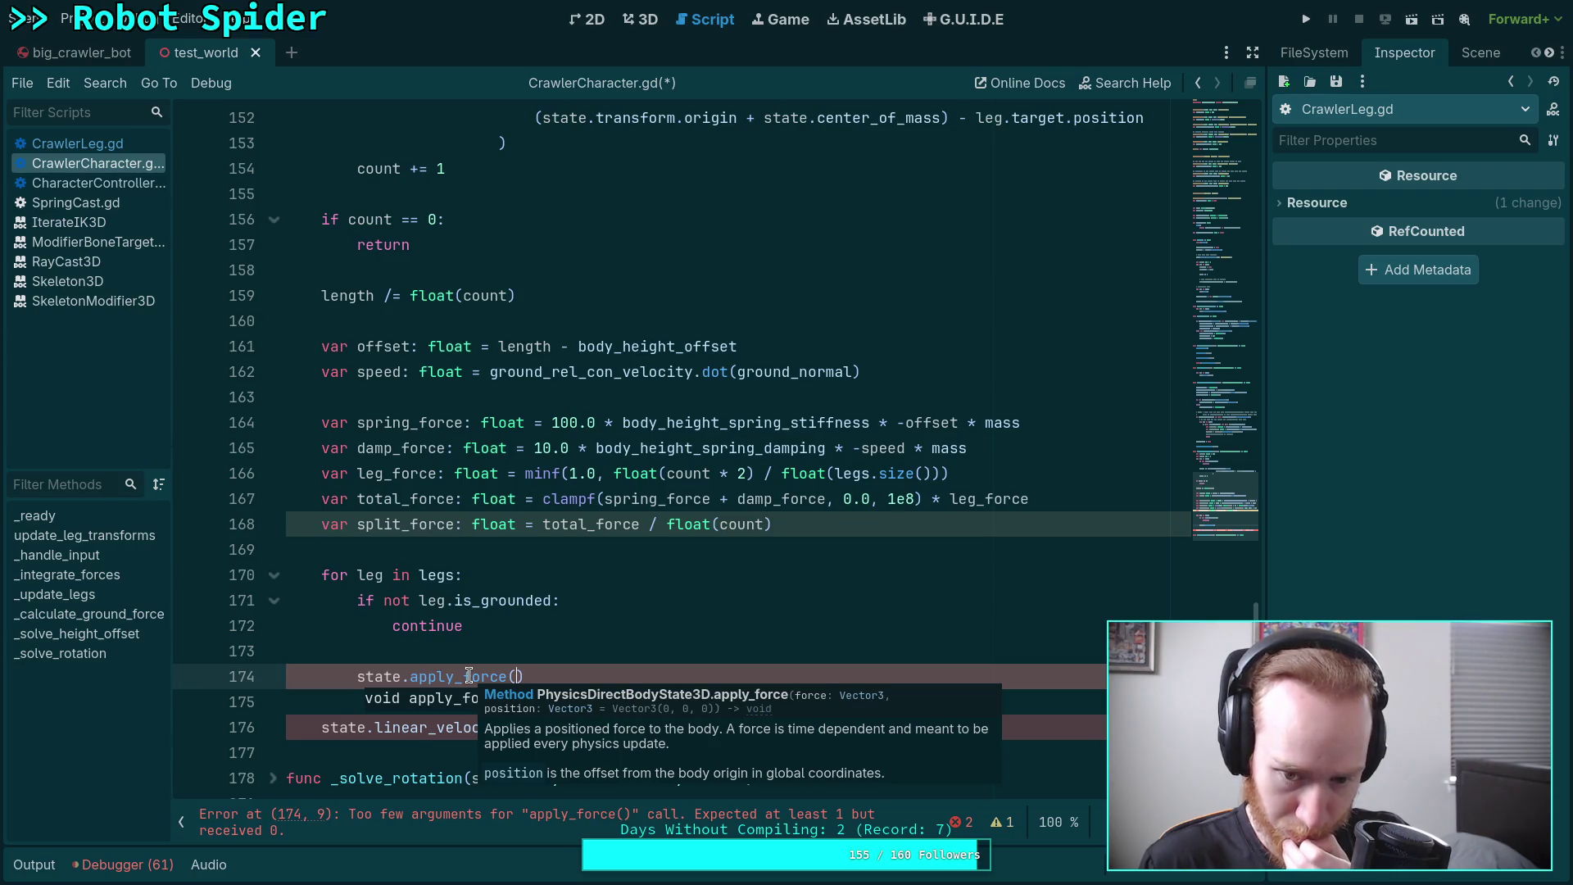
click(520, 650)
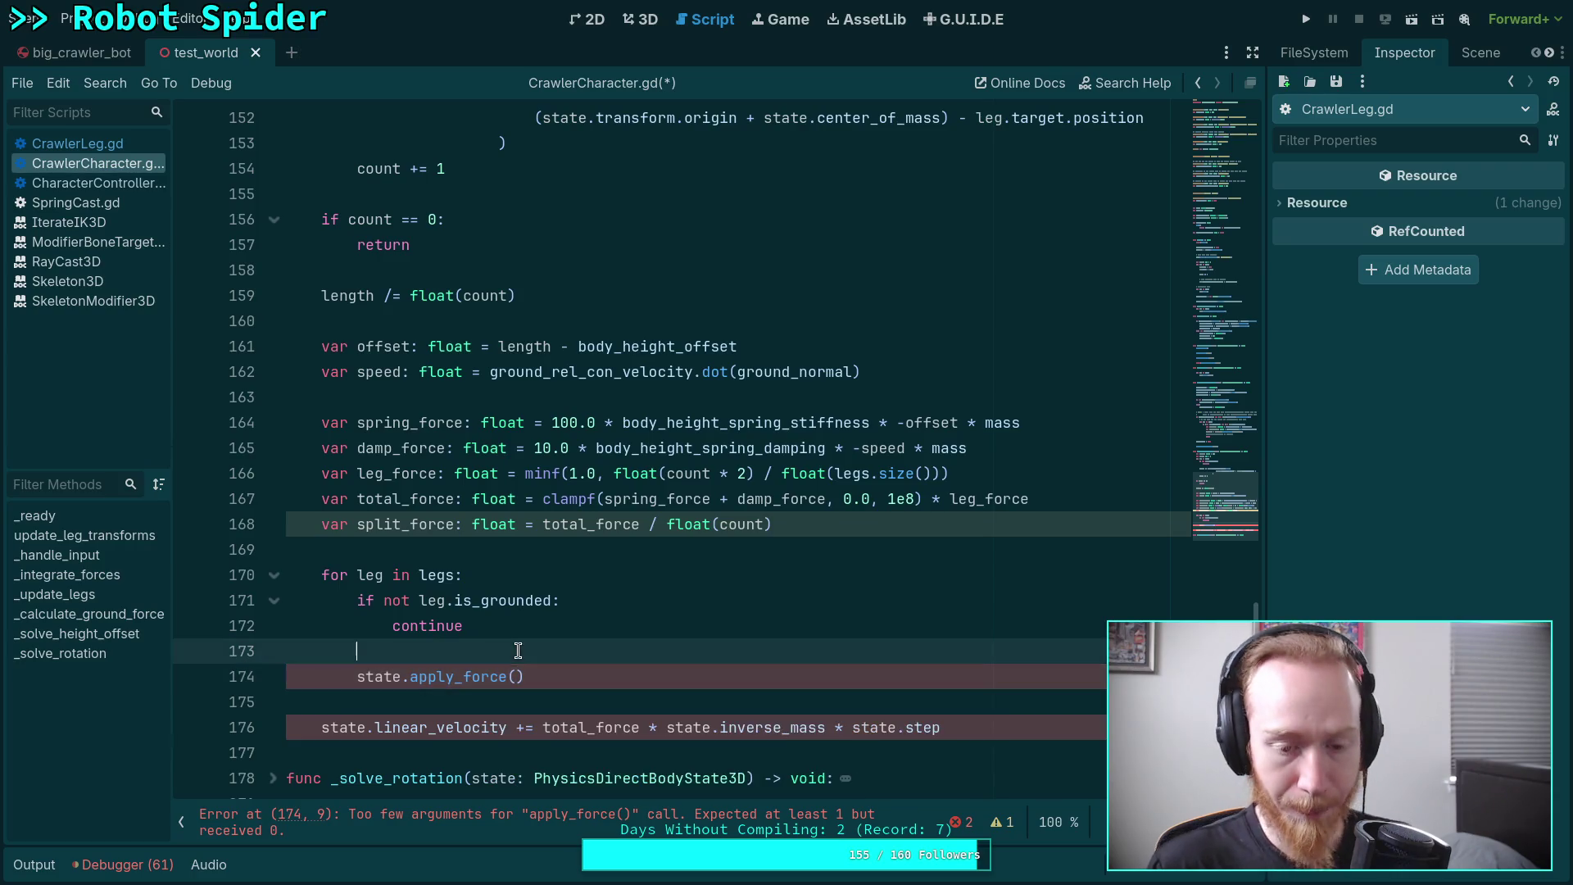
- Move total_force from line 176 into apply_force, multiplied by the leg's norm value
click(543, 728)
drag(543, 728, 640, 727)
key(ctrl+x)
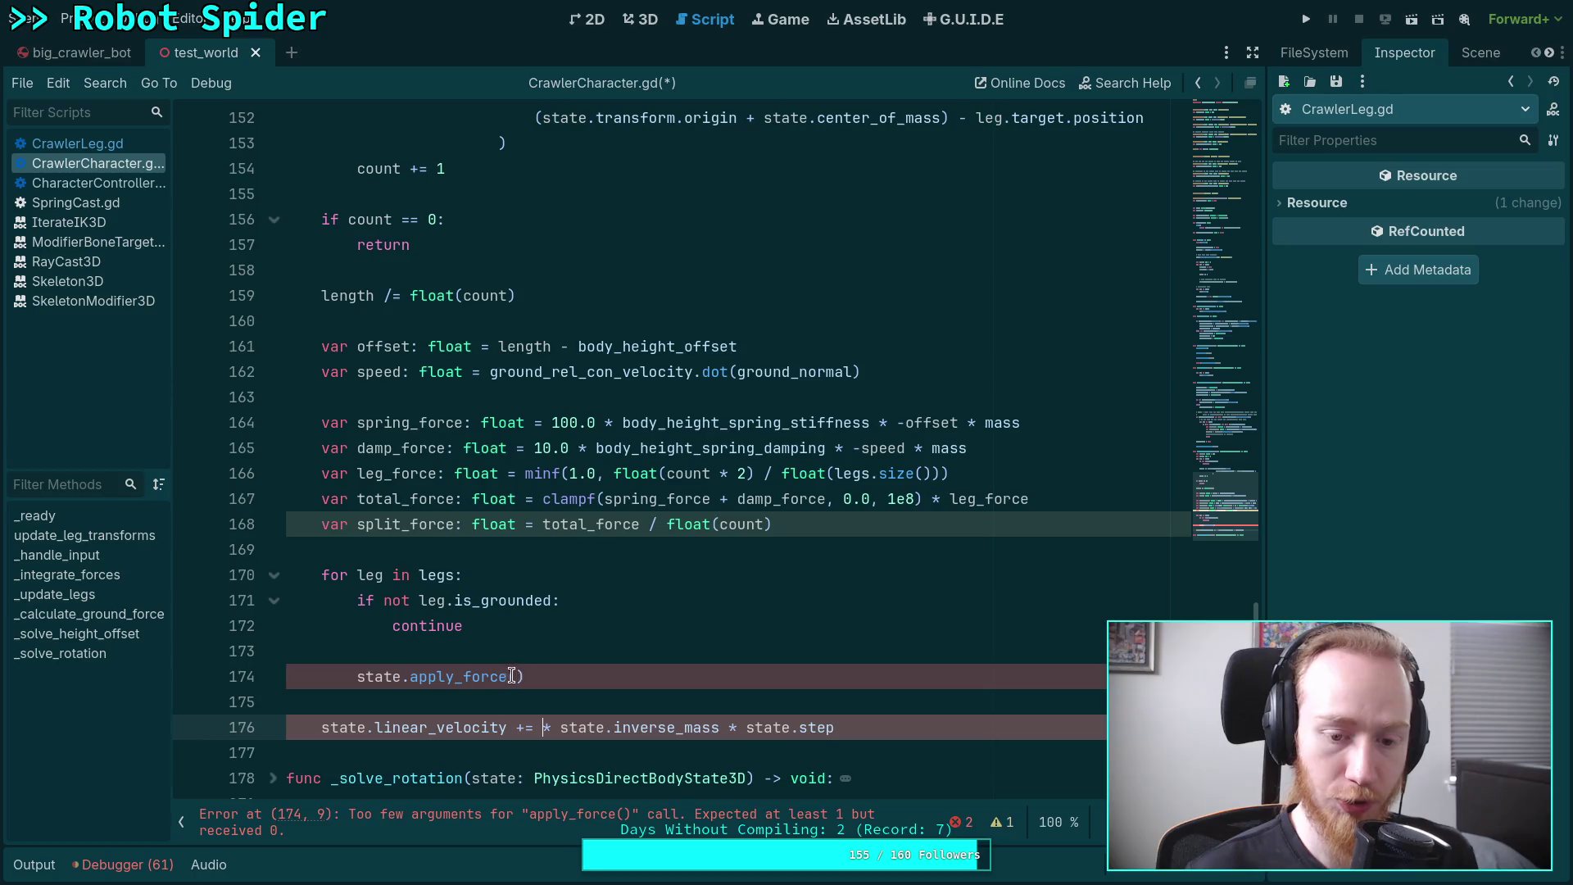
click(519, 676)
key(ctrl+v)
text(* leg.gr)
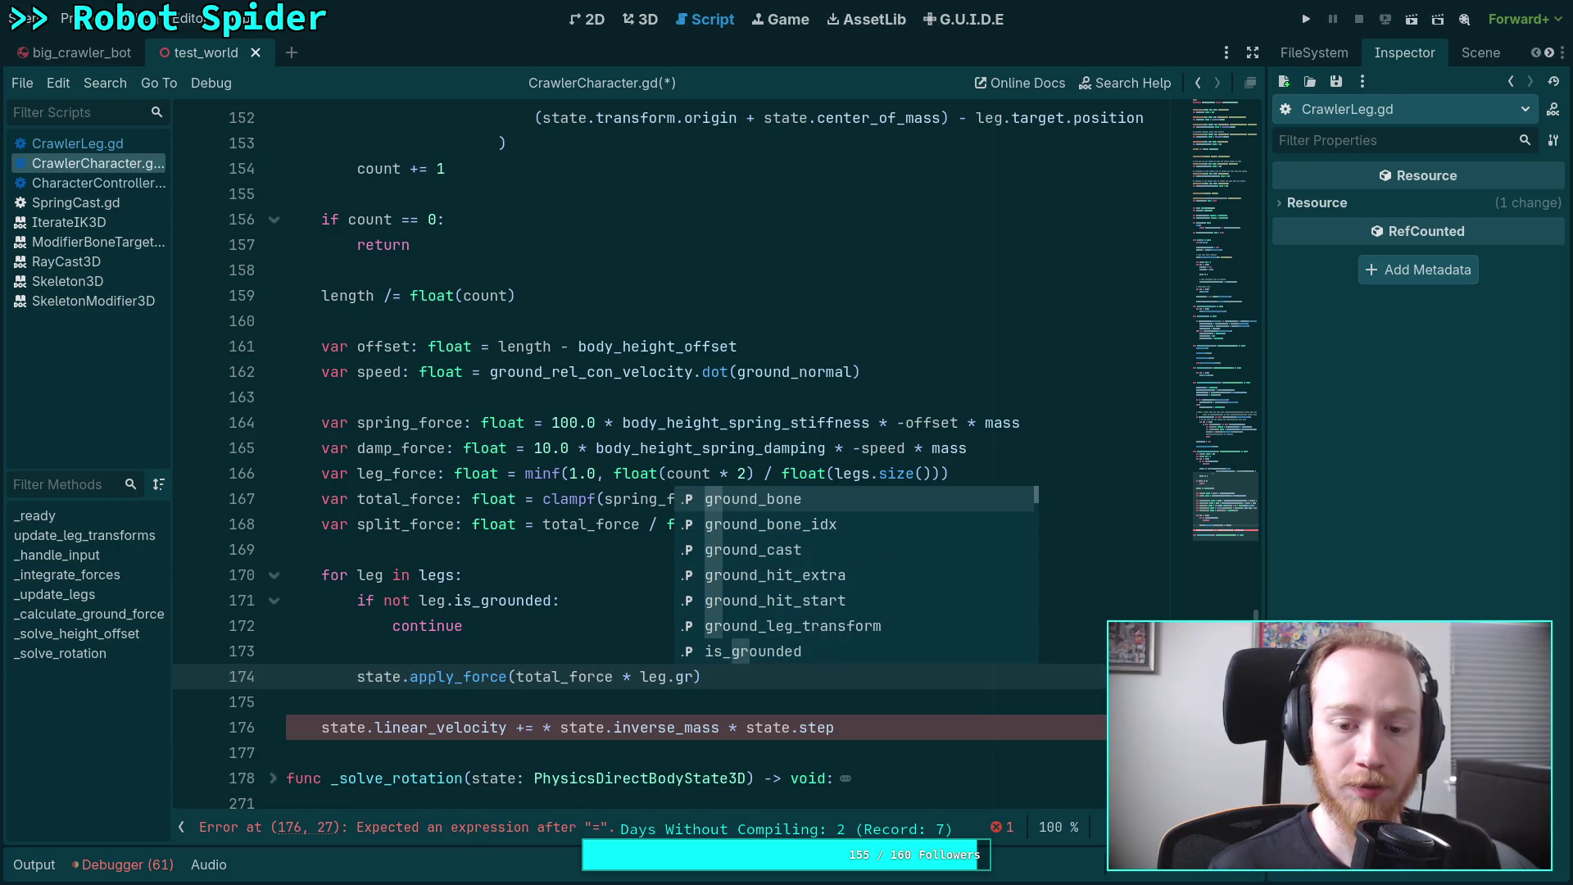
key(Down)
key(Down)
key(Down)
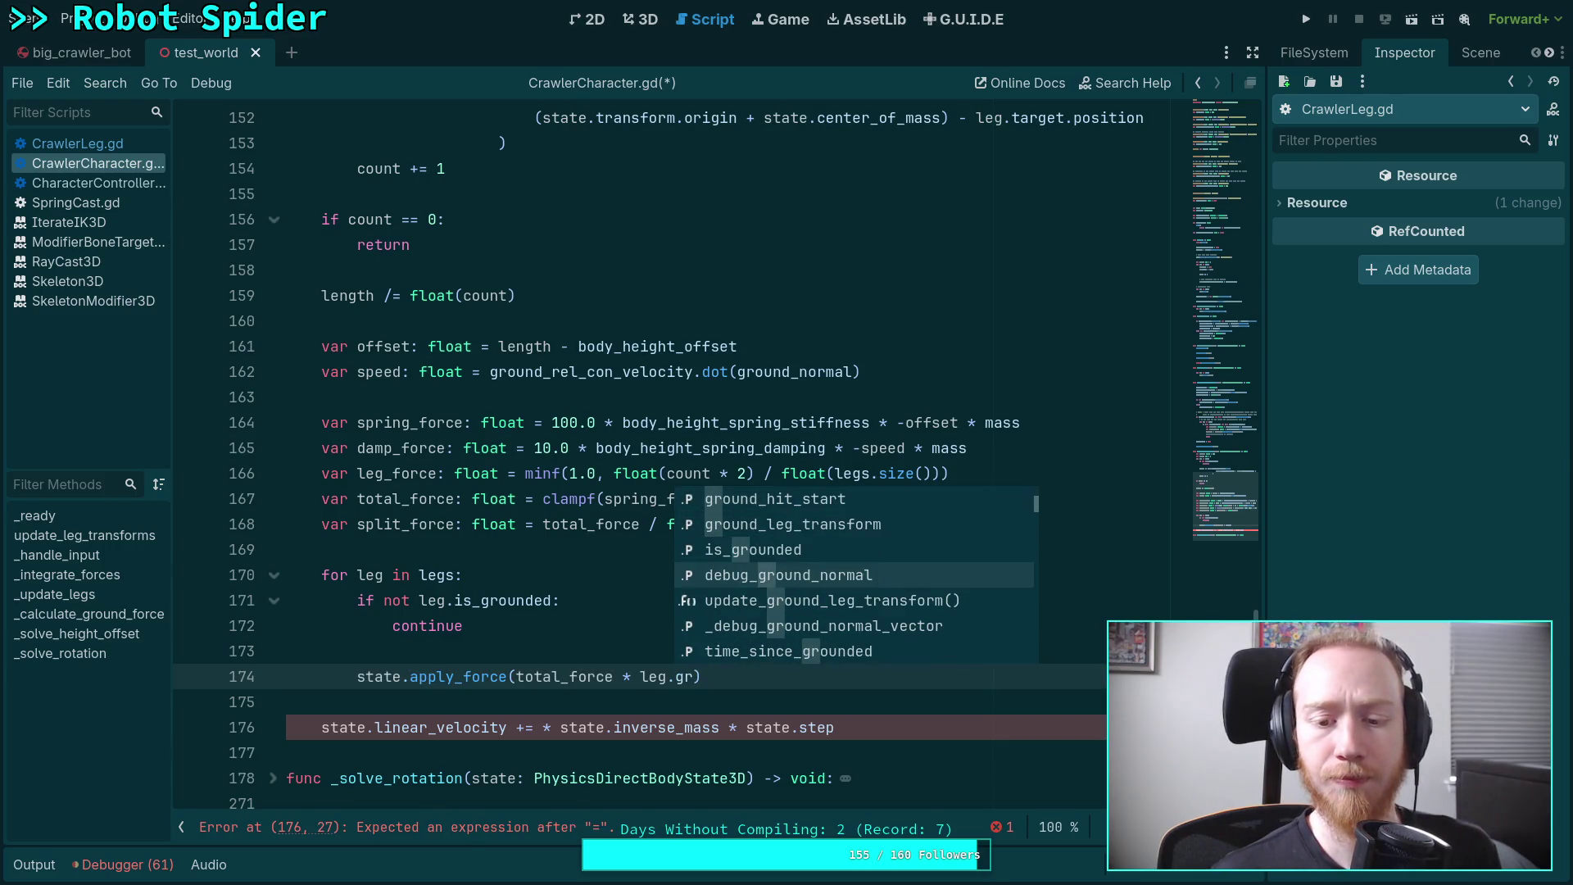
key(Down)
key(Down)
key(Down)
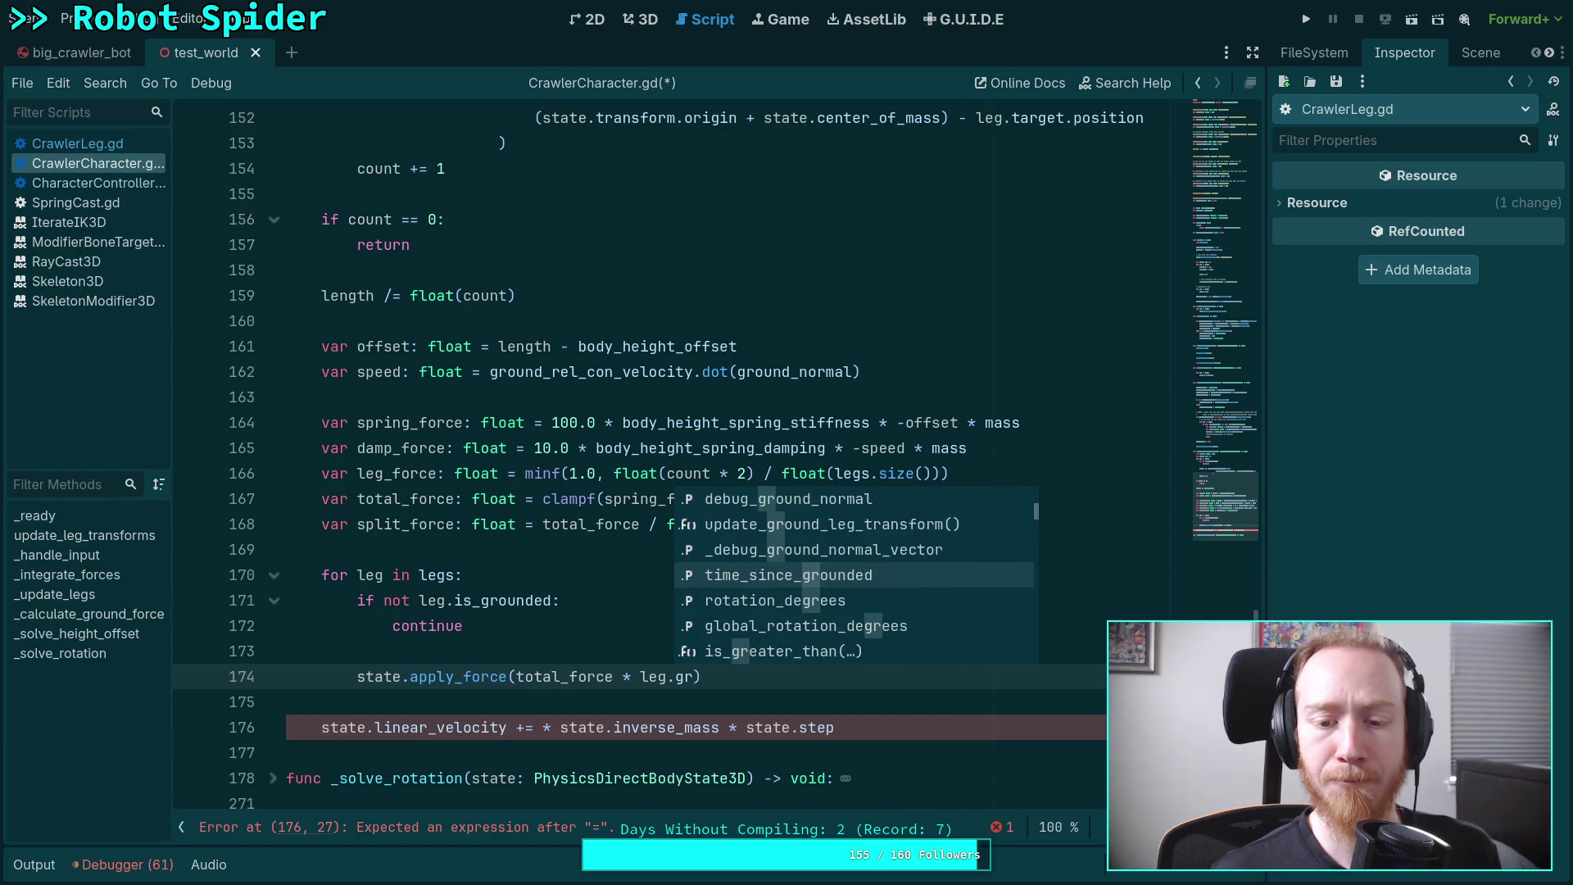
key(BackSpace)
key(BackSpace)
text(norm)
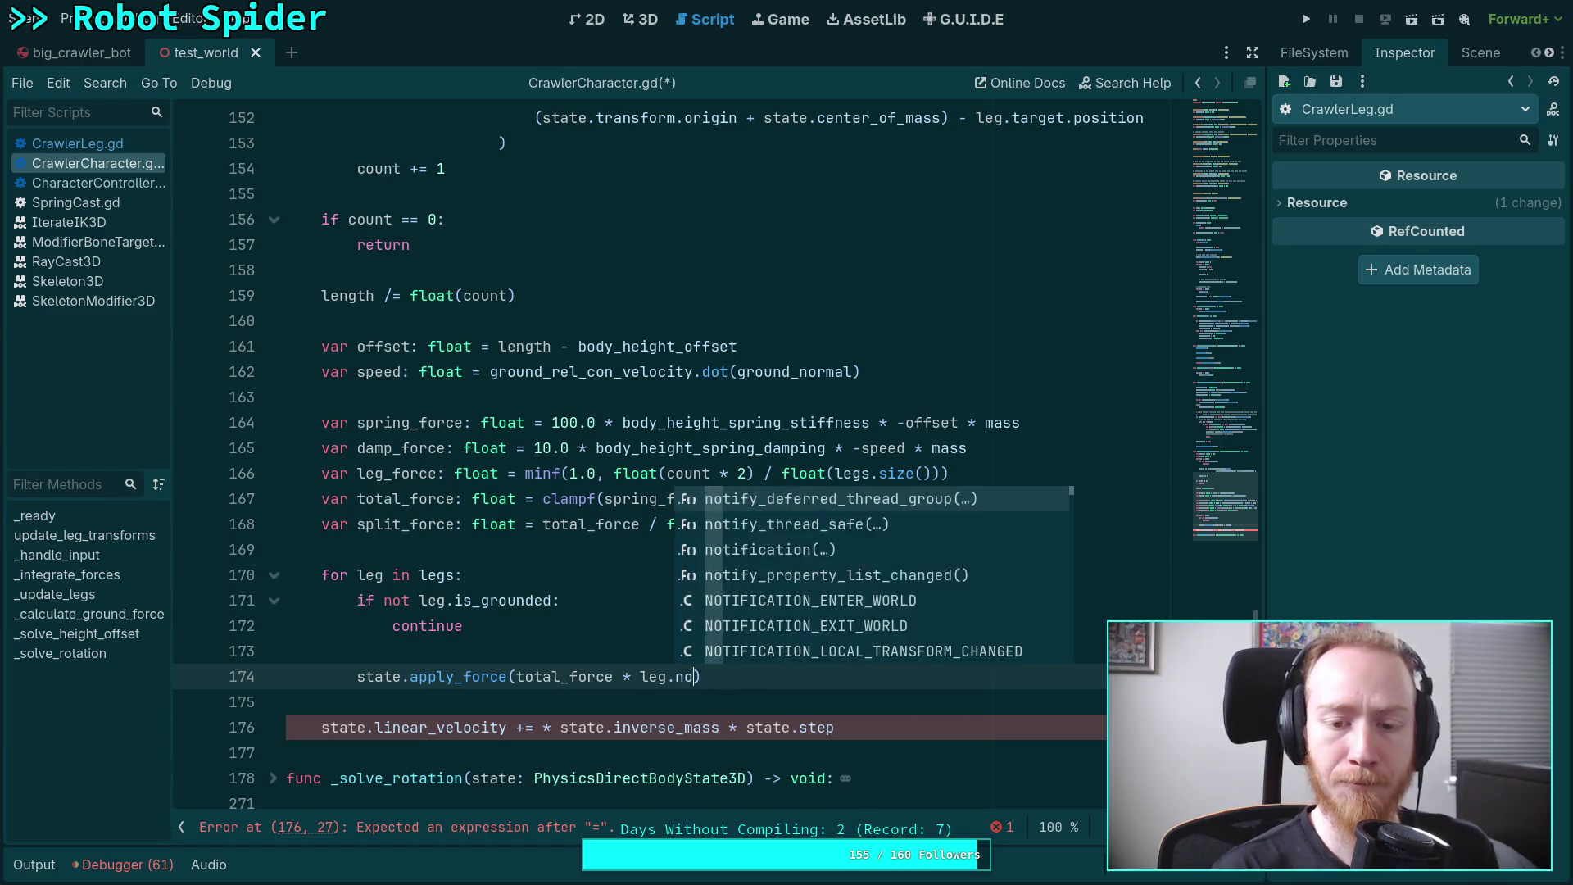
- Delete the erroring linear_velocity line below the apply_force call
drag(888, 727, 888, 701)
key(BackSpace)
click(524, 523)
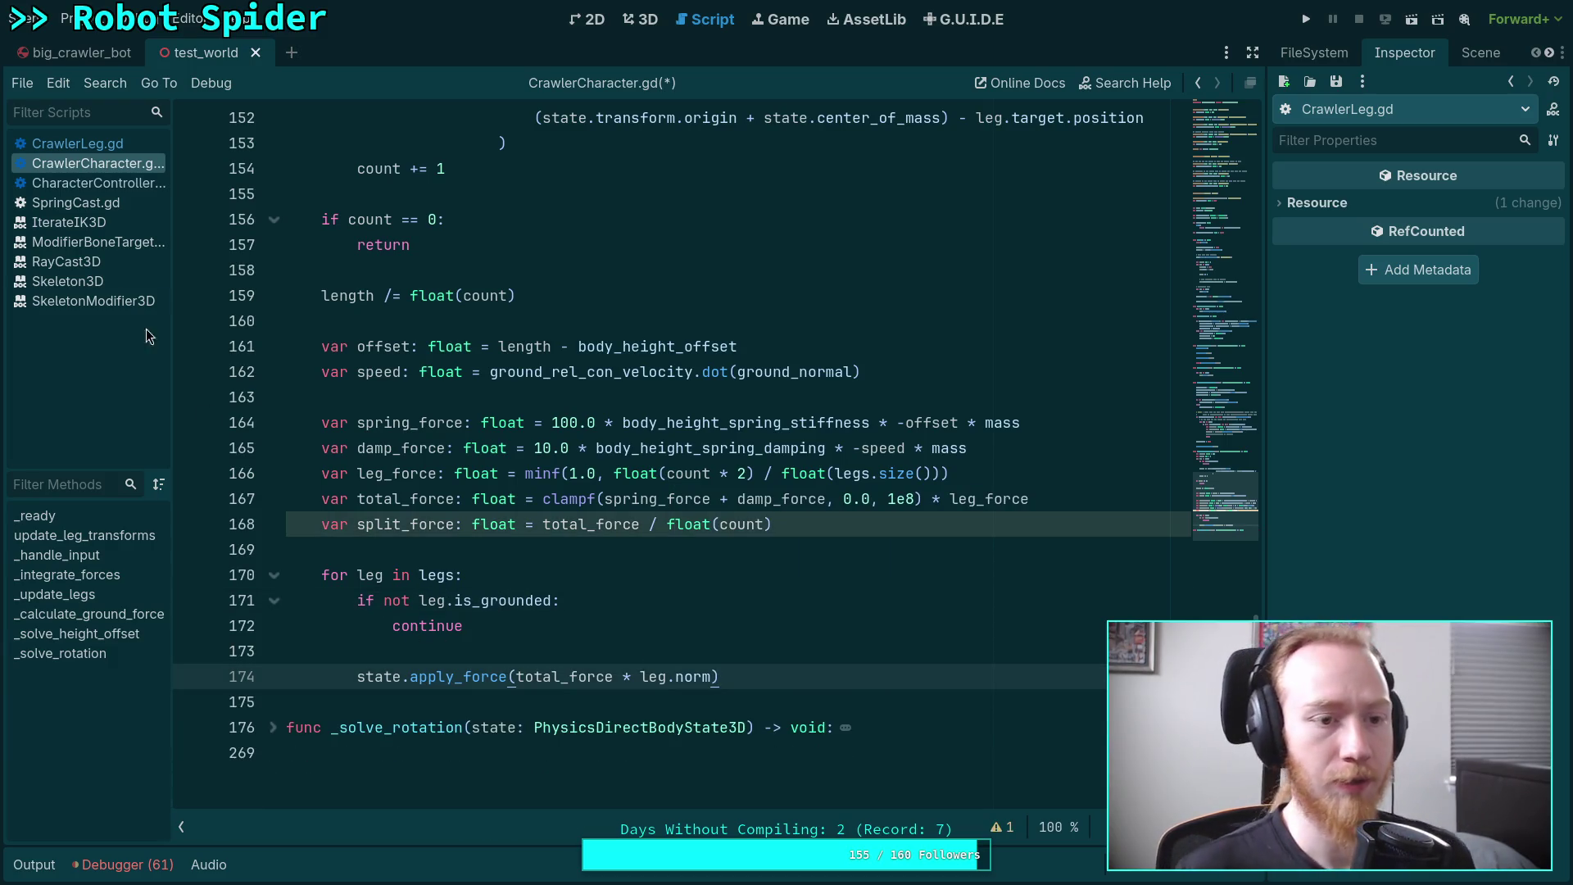
- In CrawlerLeg.gd, search for ground_cast occurrences and highlight ground_normal uses, then return to the member variables
click(78, 144)
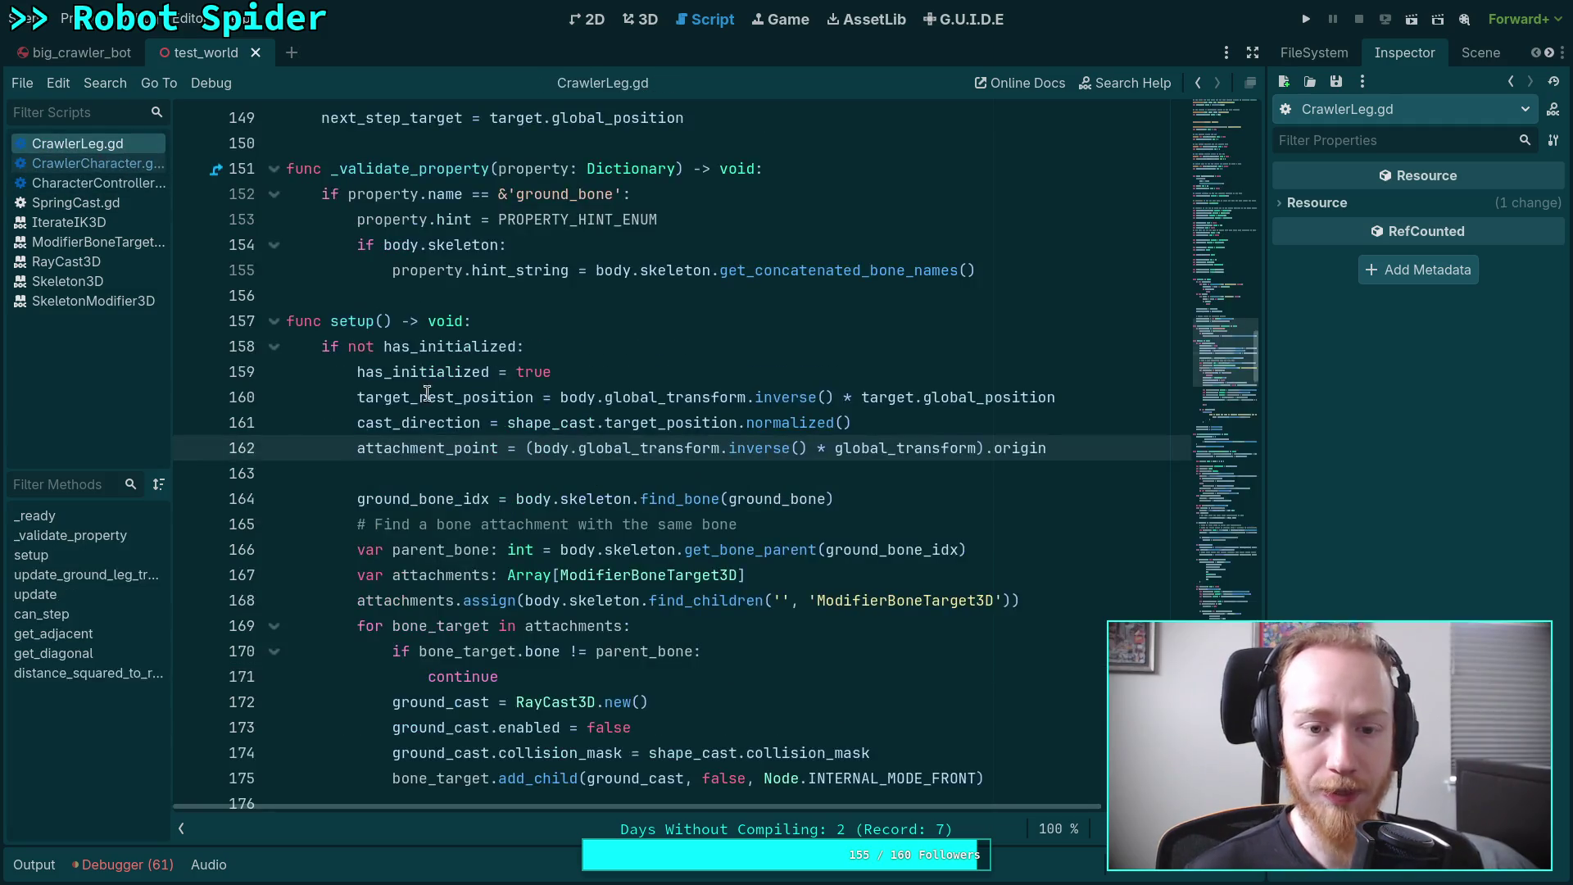
scroll(519, 487, up, 4)
scroll(524, 491, down, 15)
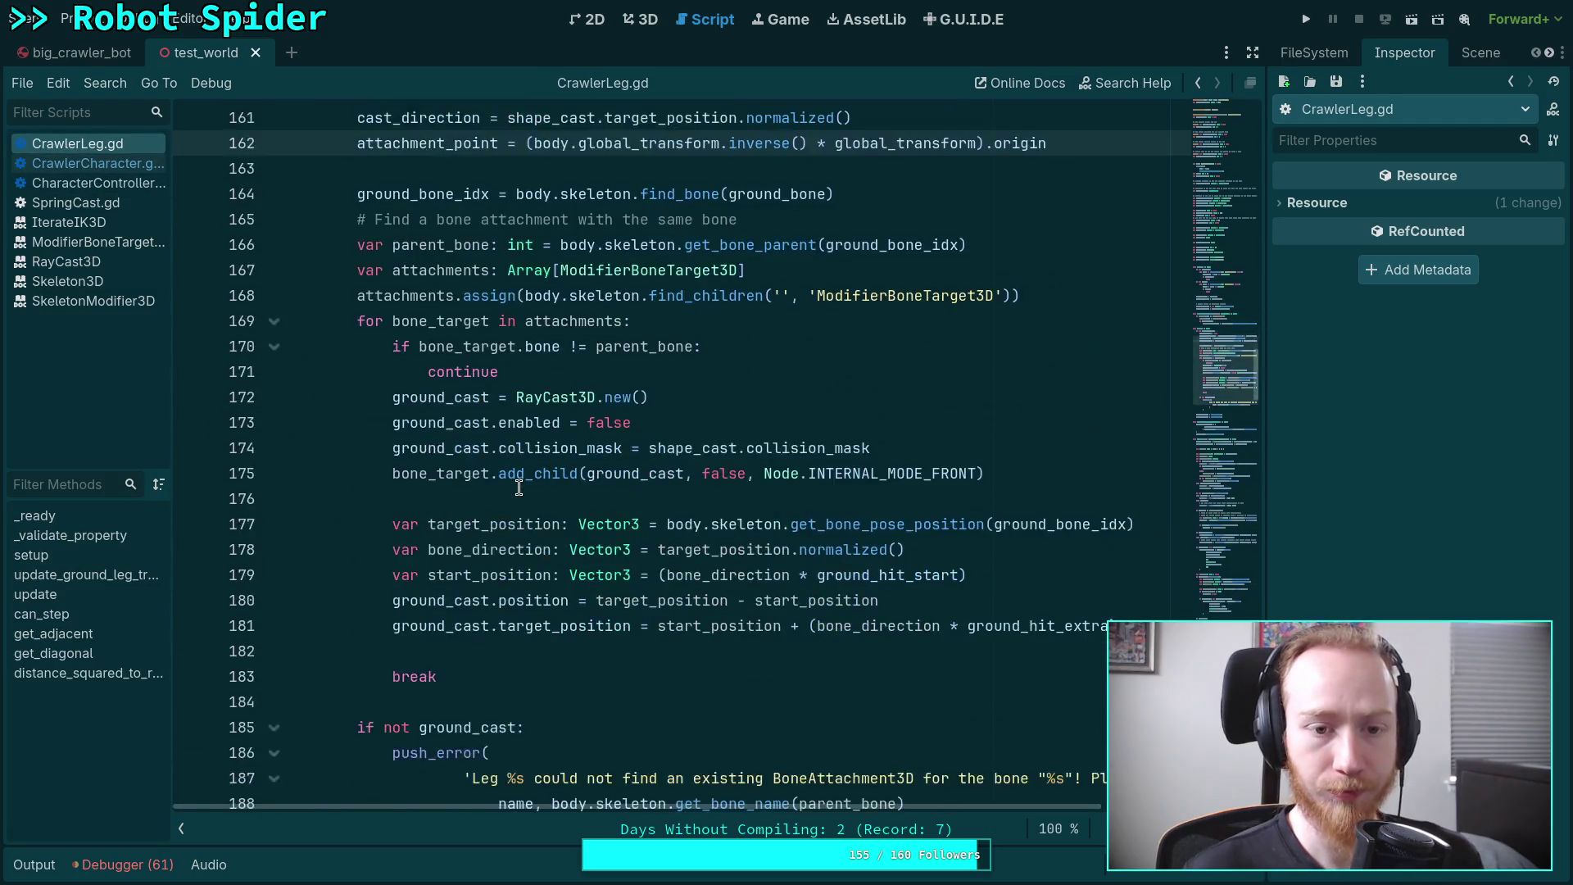
scroll(543, 495, up, 2)
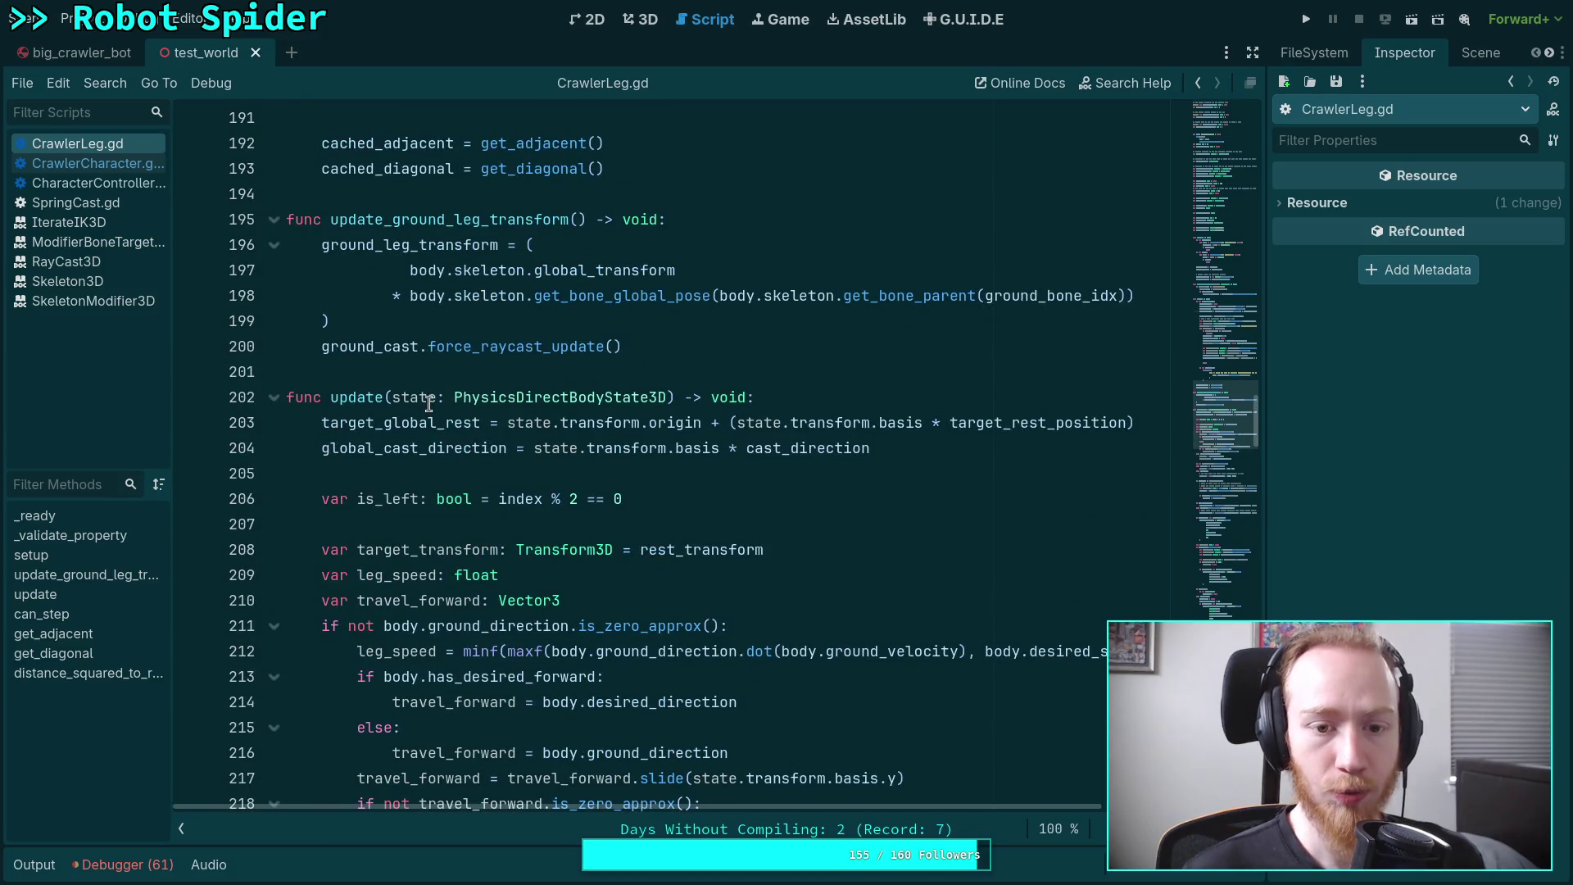
double_click(377, 347)
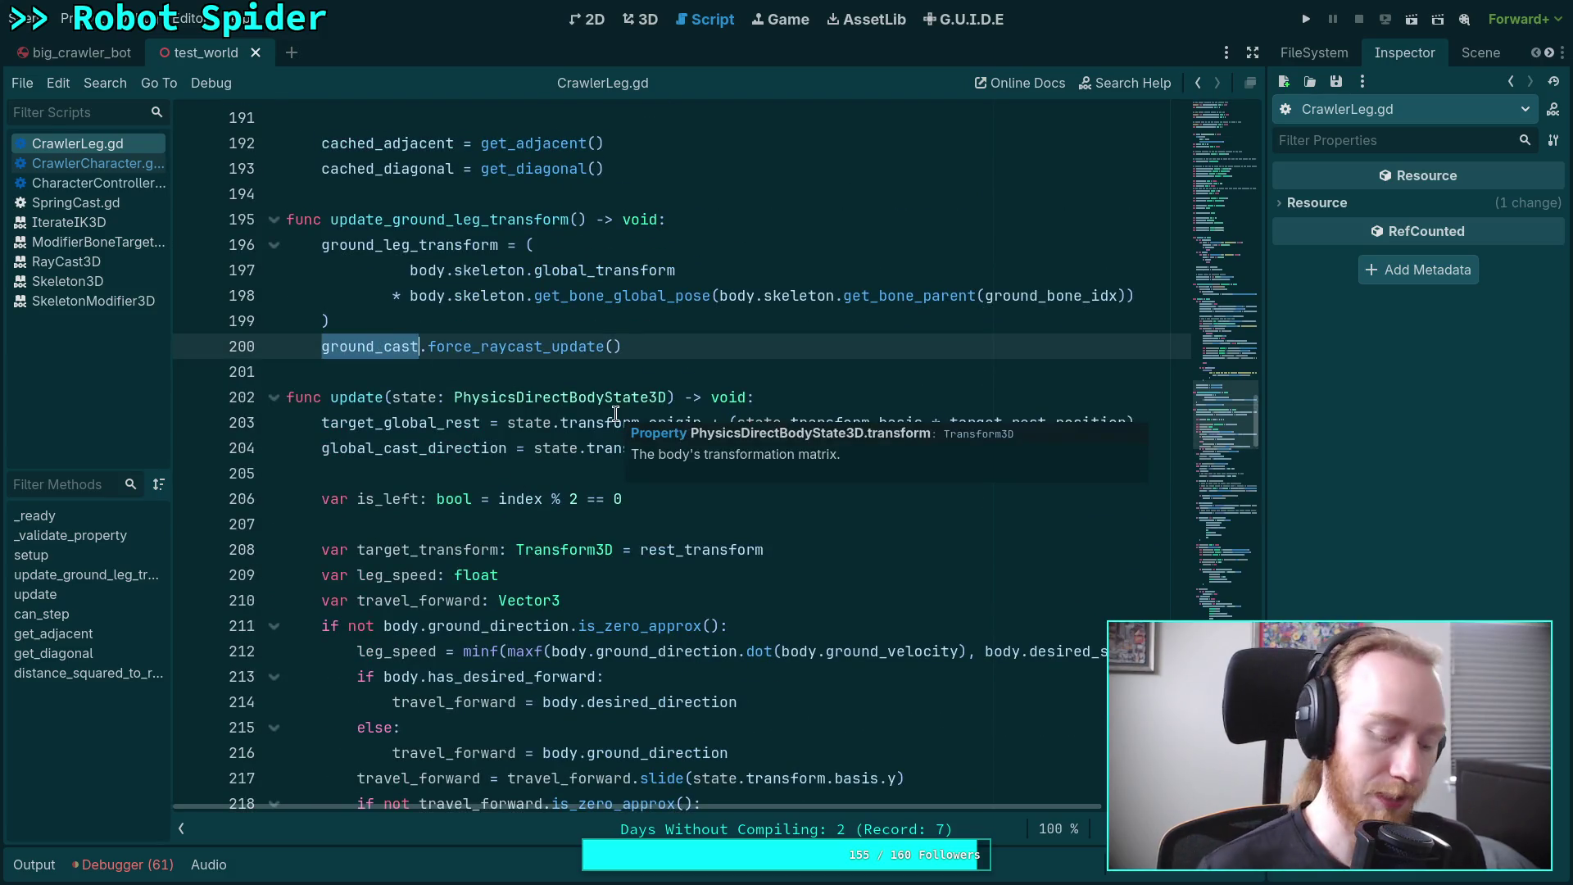
key(ctrl+f)
click(1001, 829)
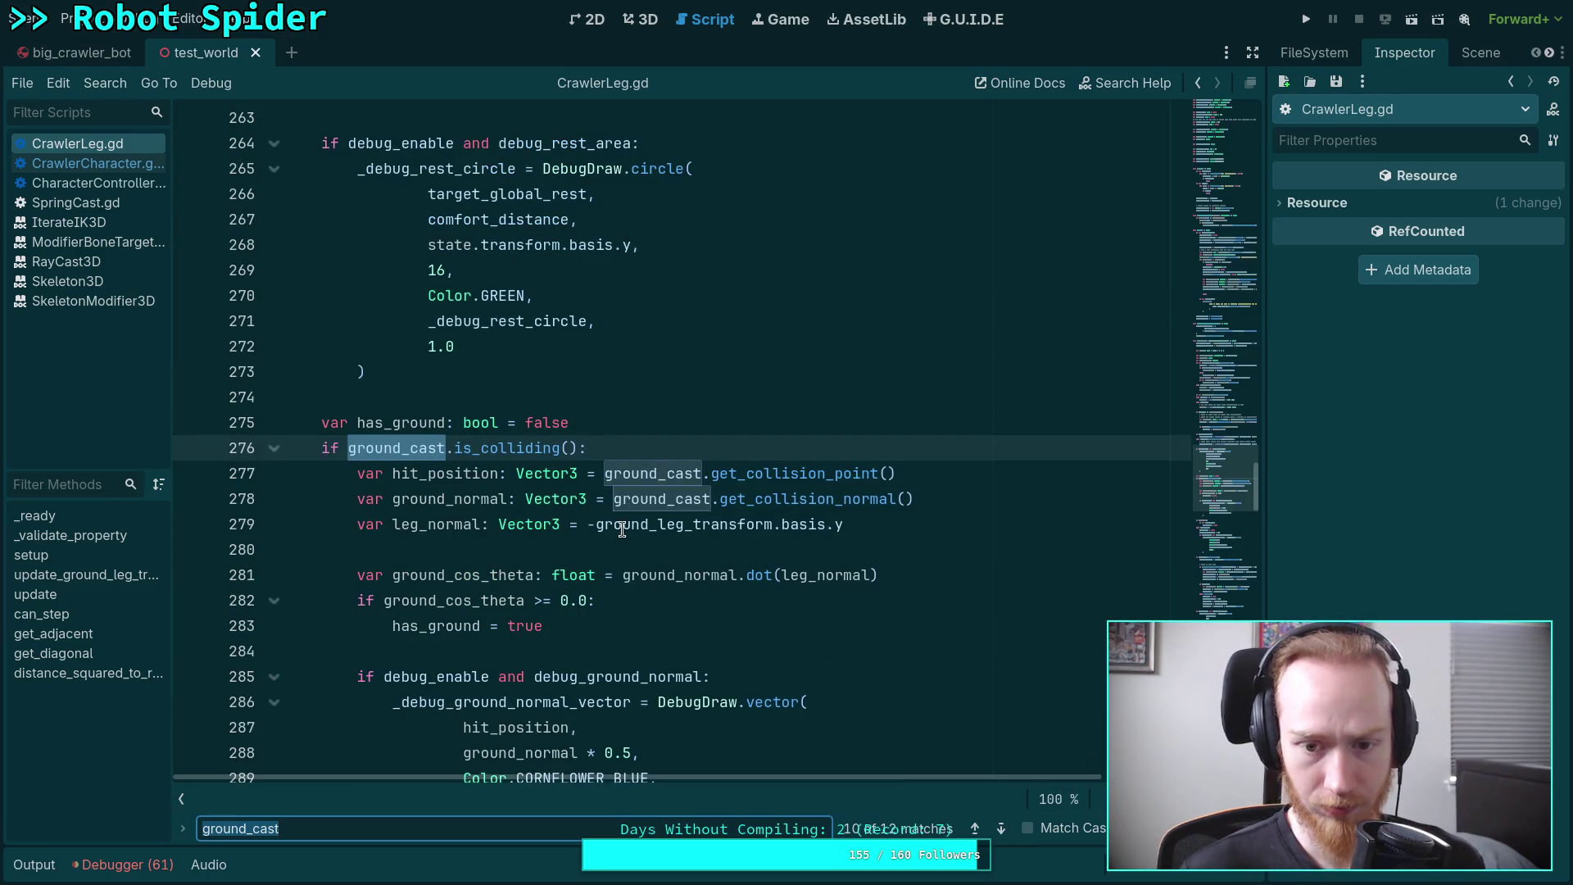
scroll(416, 422, down, 1)
double_click(416, 423)
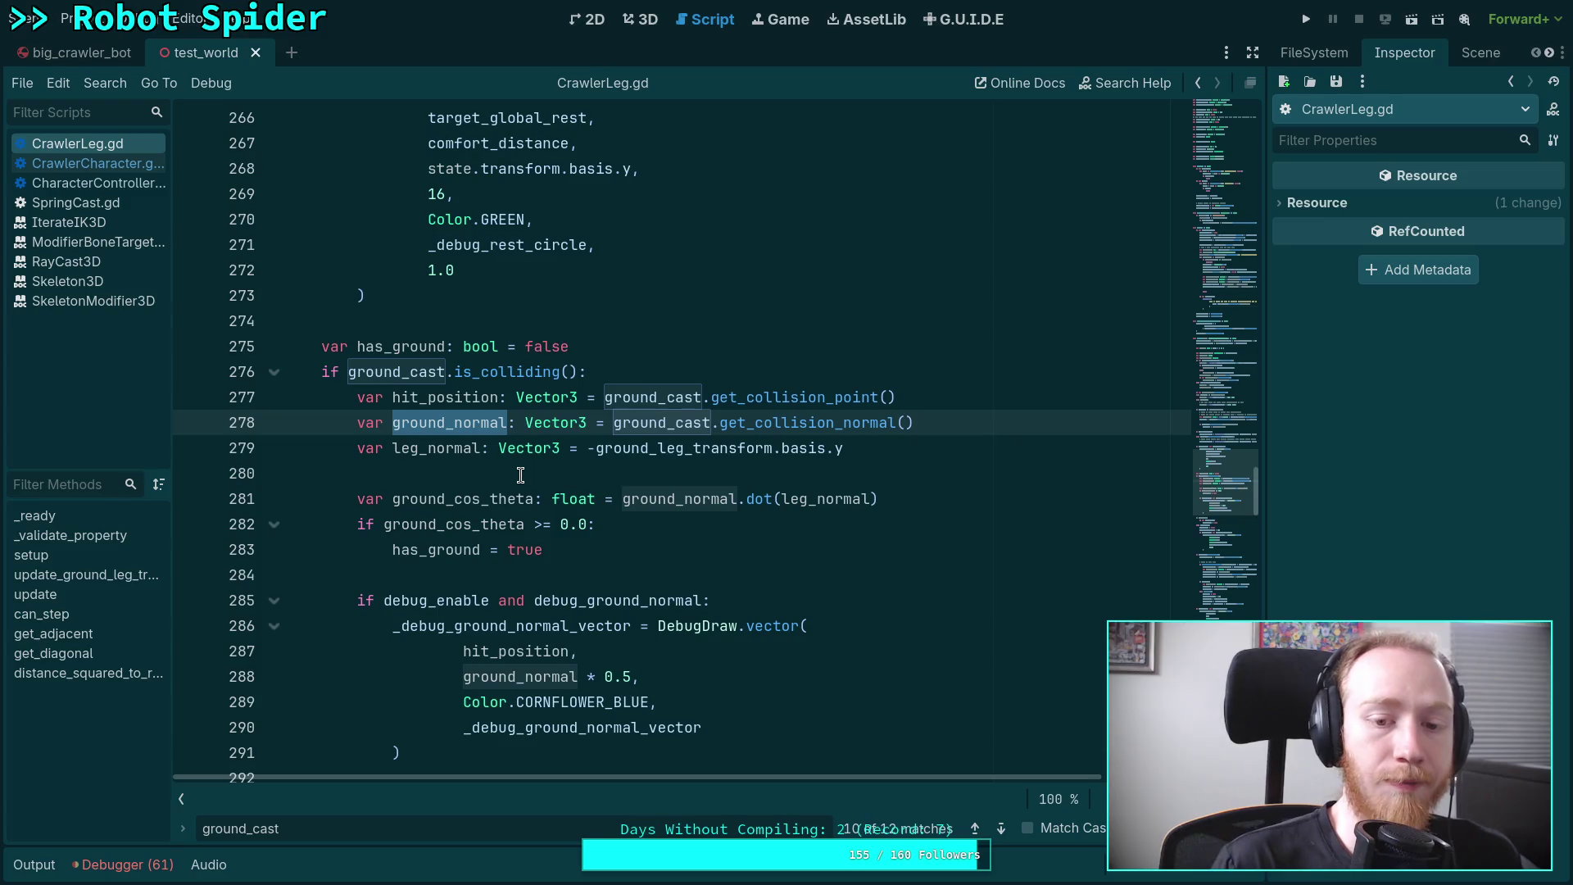
scroll(899, 465, up, 20)
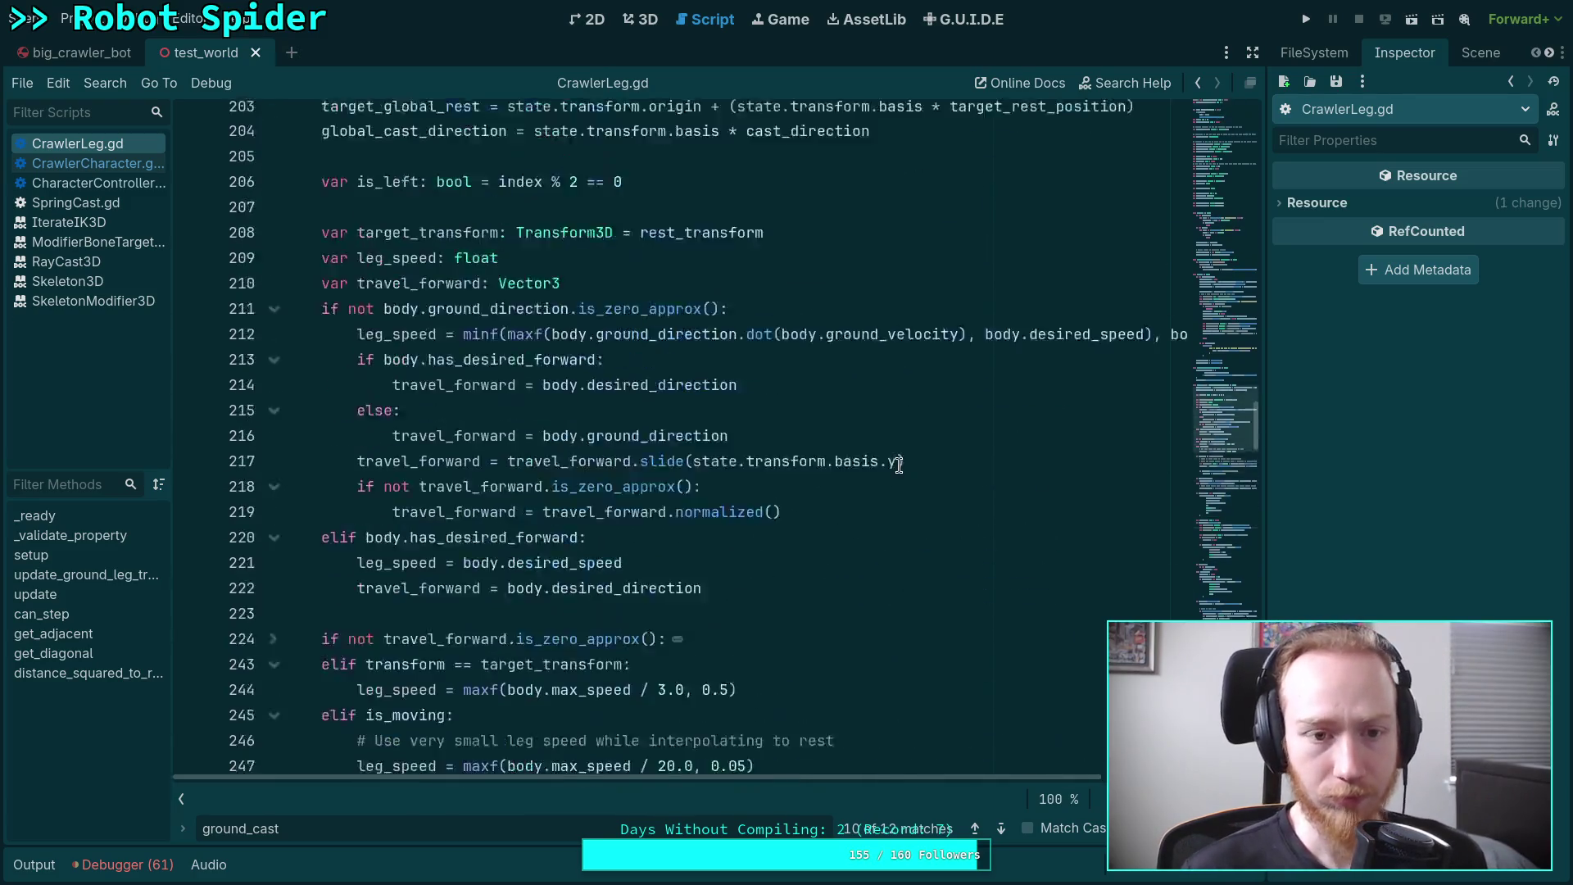
scroll(765, 444, up, 12)
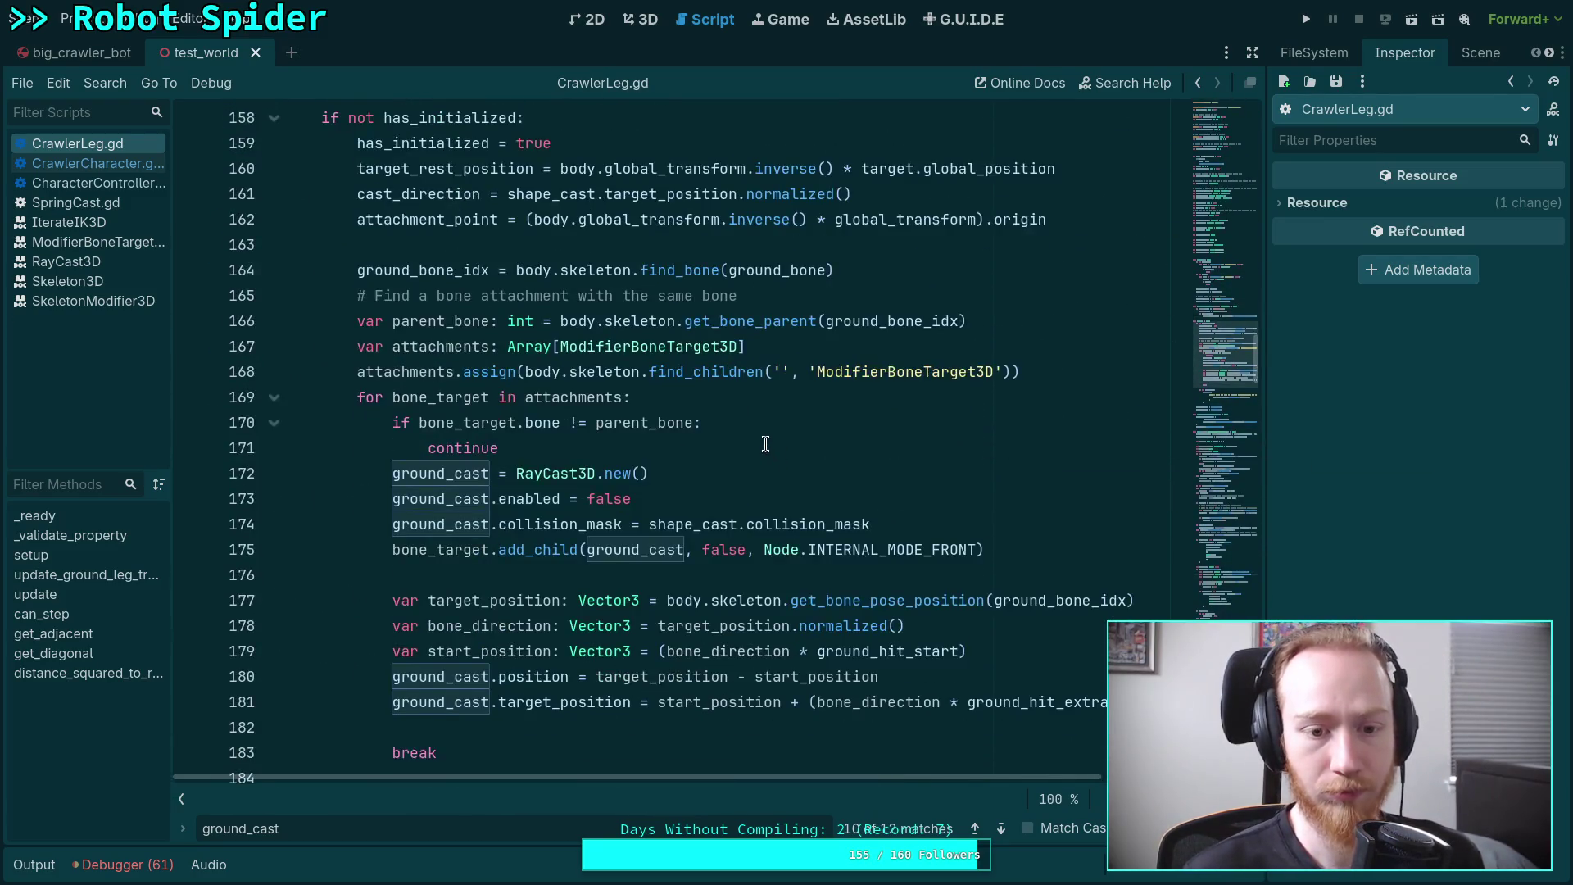
scroll(766, 443, up, 9)
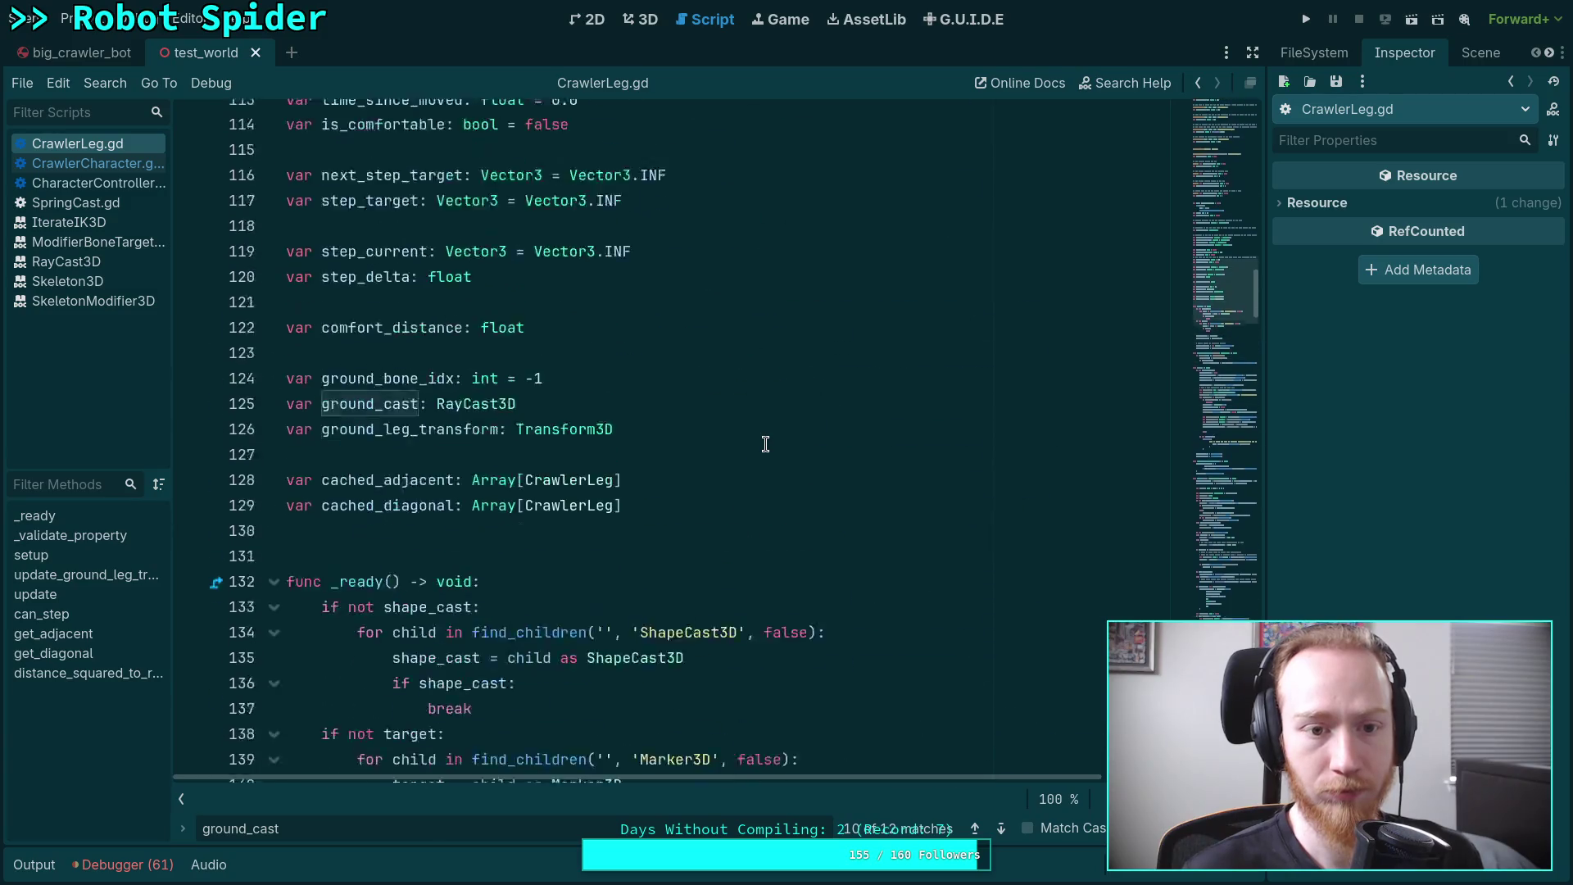
click(772, 496)
- Declare a member variable 'var ground_normal: Vector3 = Vector3.INF' in CrawlerLeg.gd
click(771, 525)
key(Return)
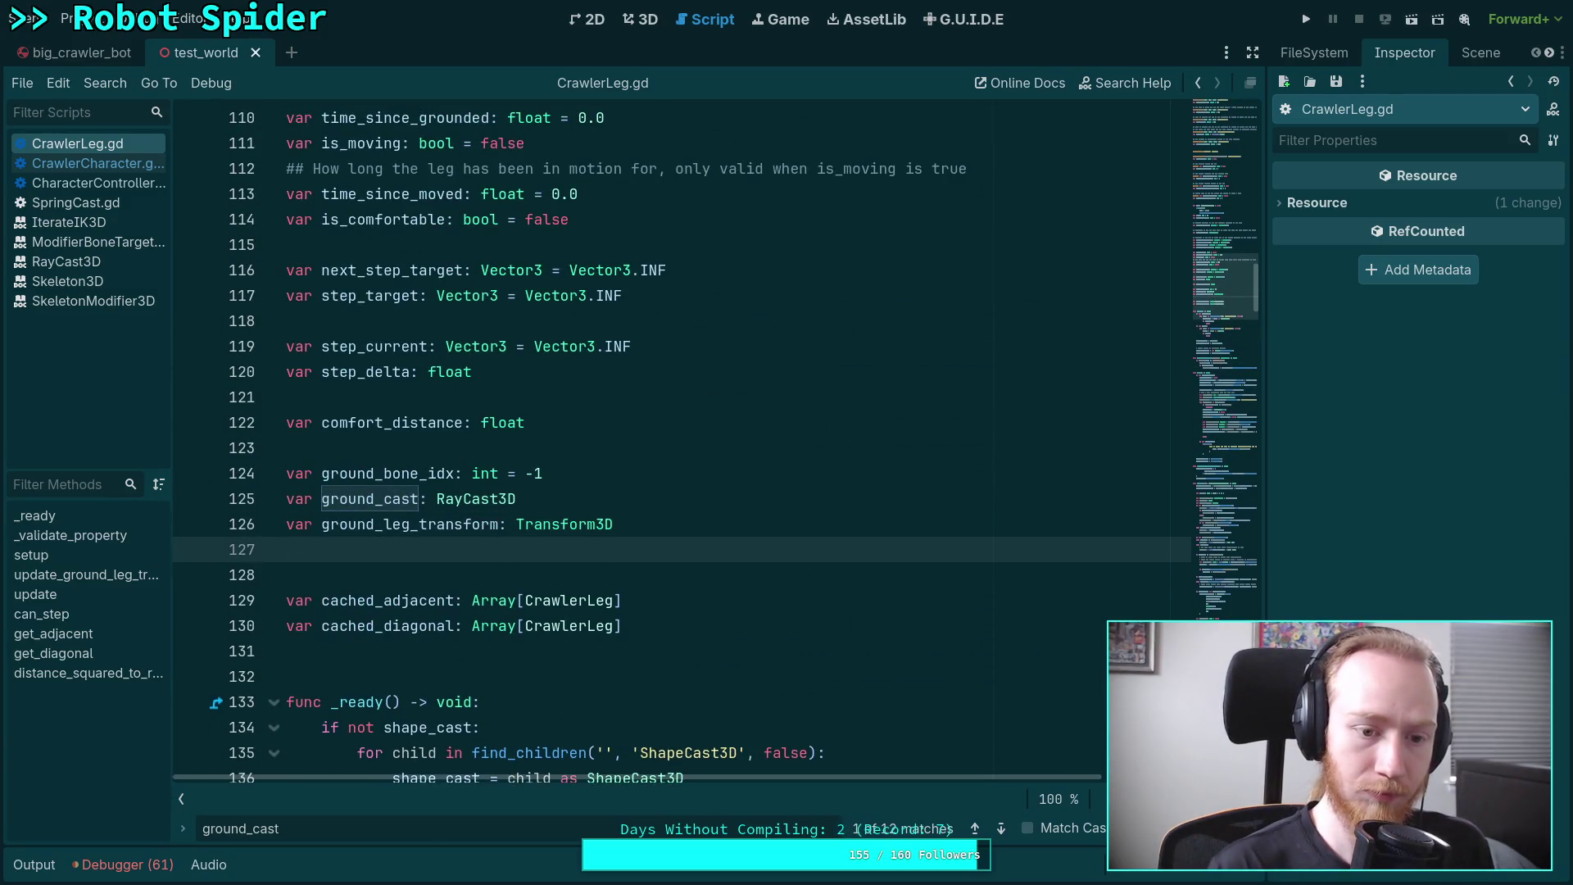
text(r ground_normal: V)
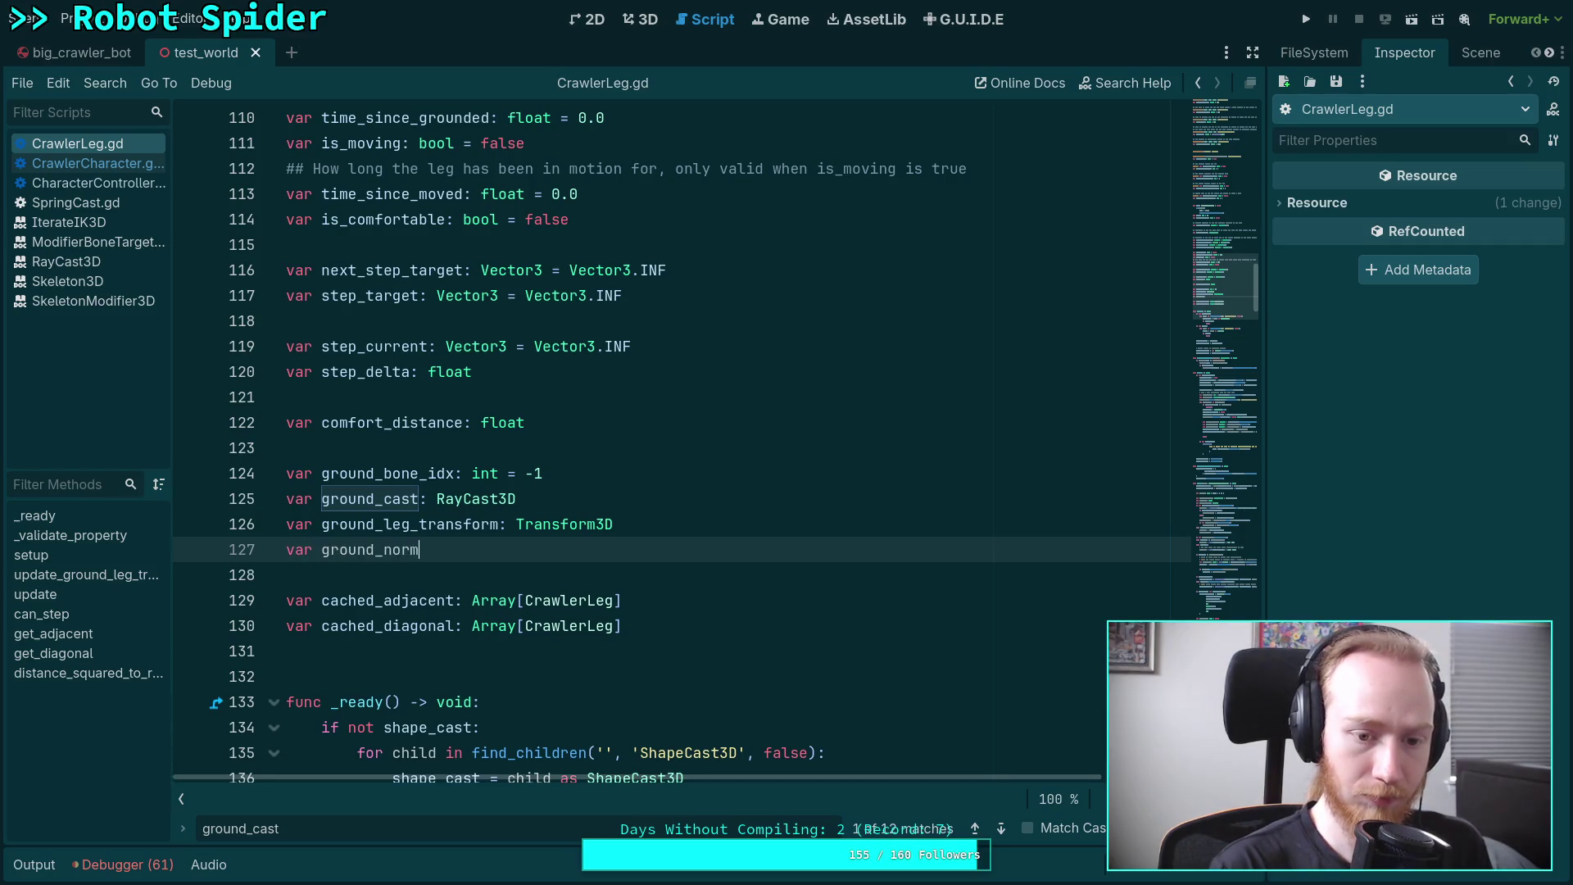
text(ector3 =)
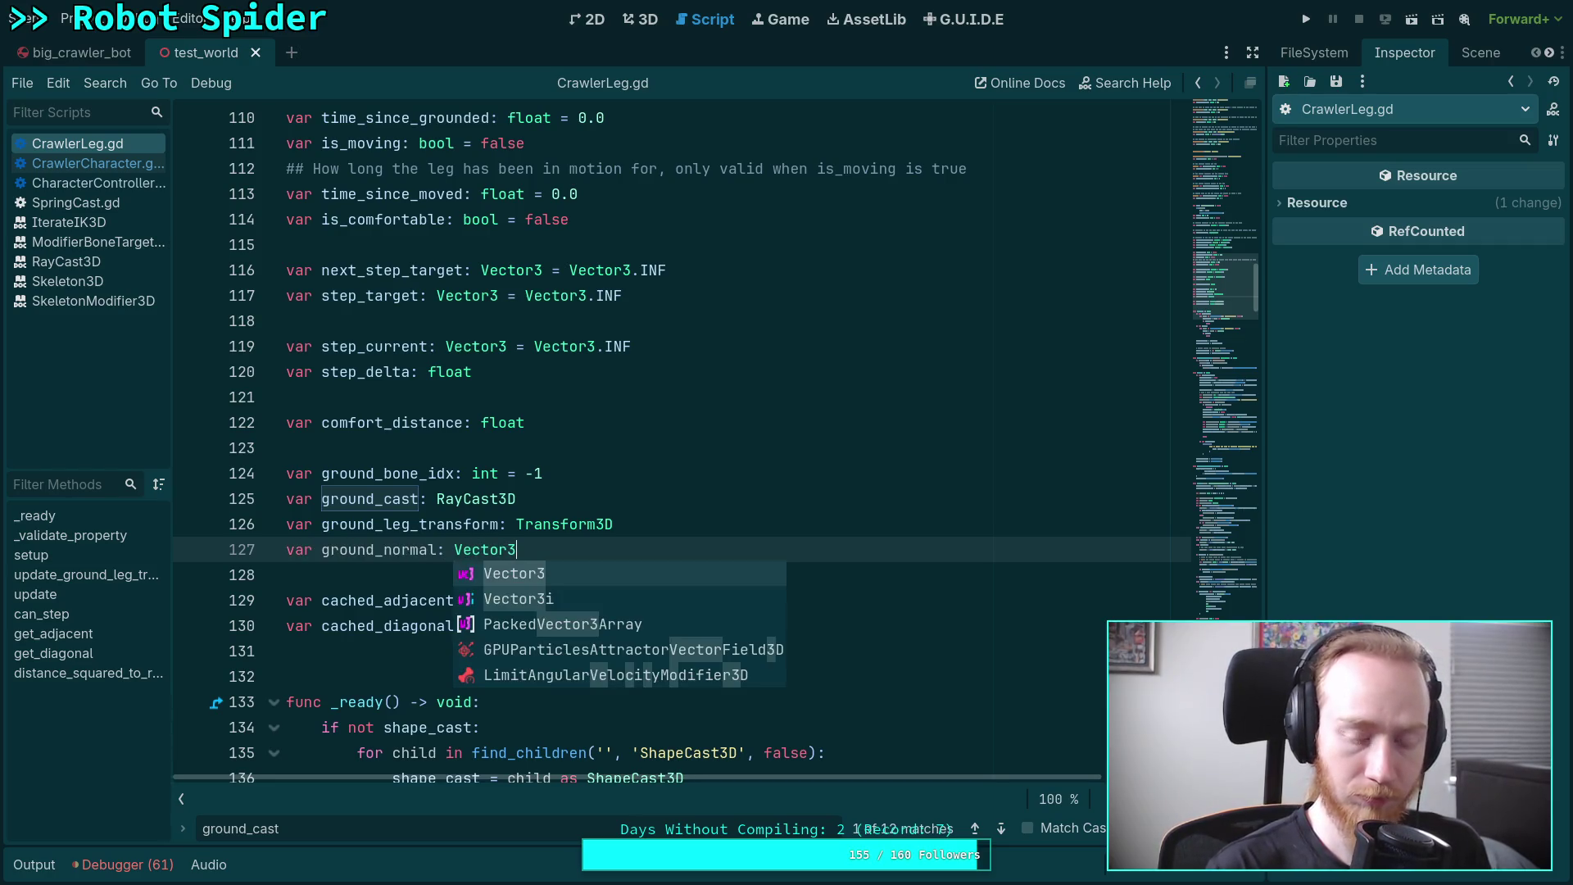
text(ctor3.INF)
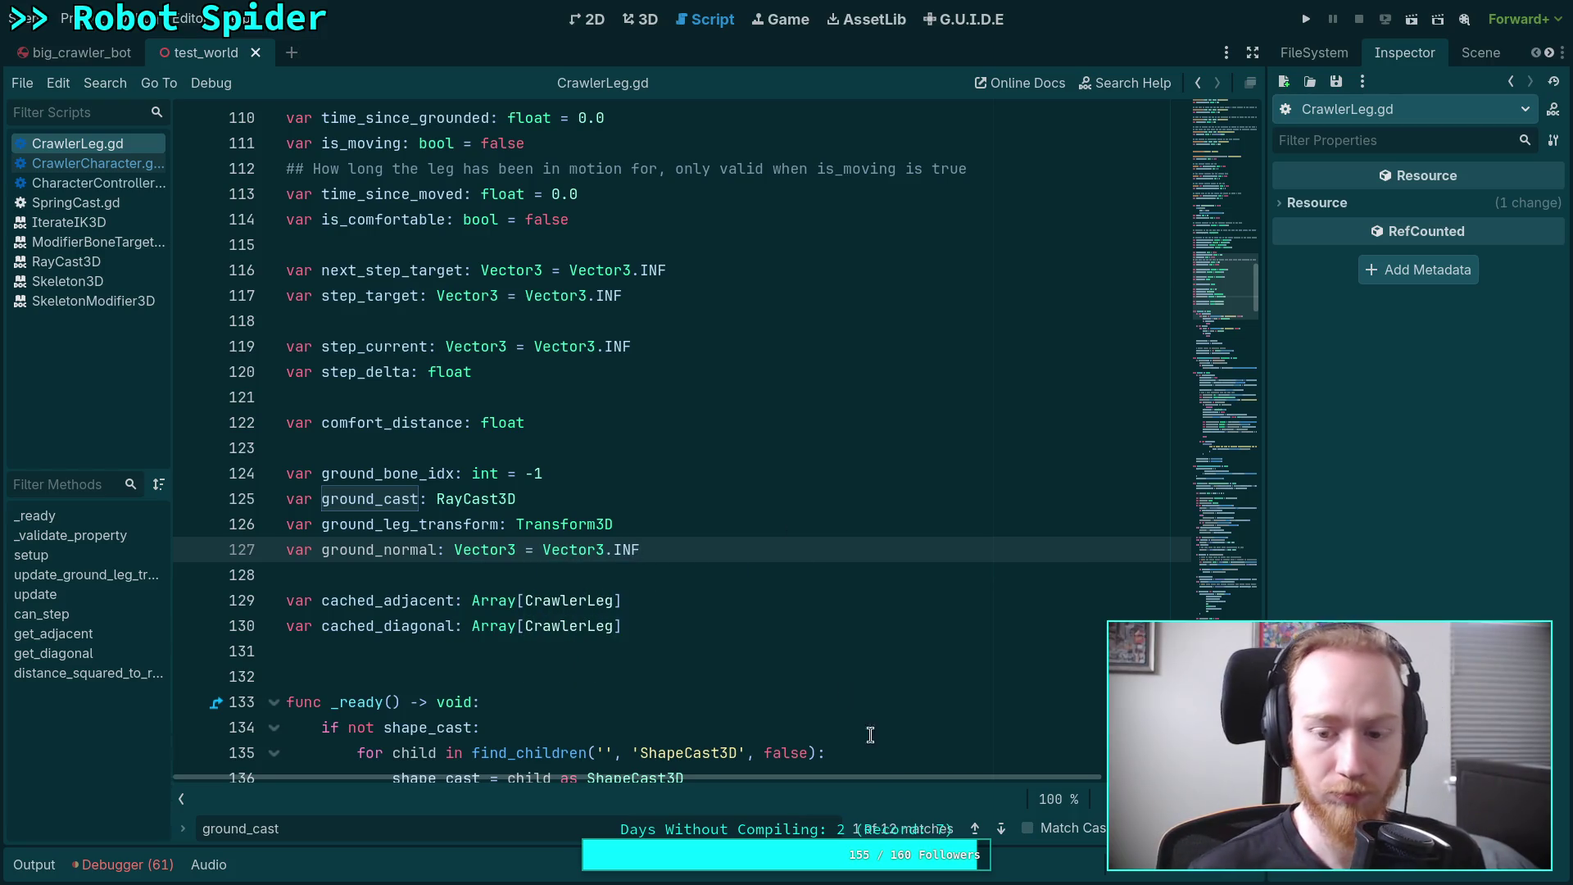
- Make the update code assign the member ground_normal instead of declaring a typed local variable
click(1001, 828)
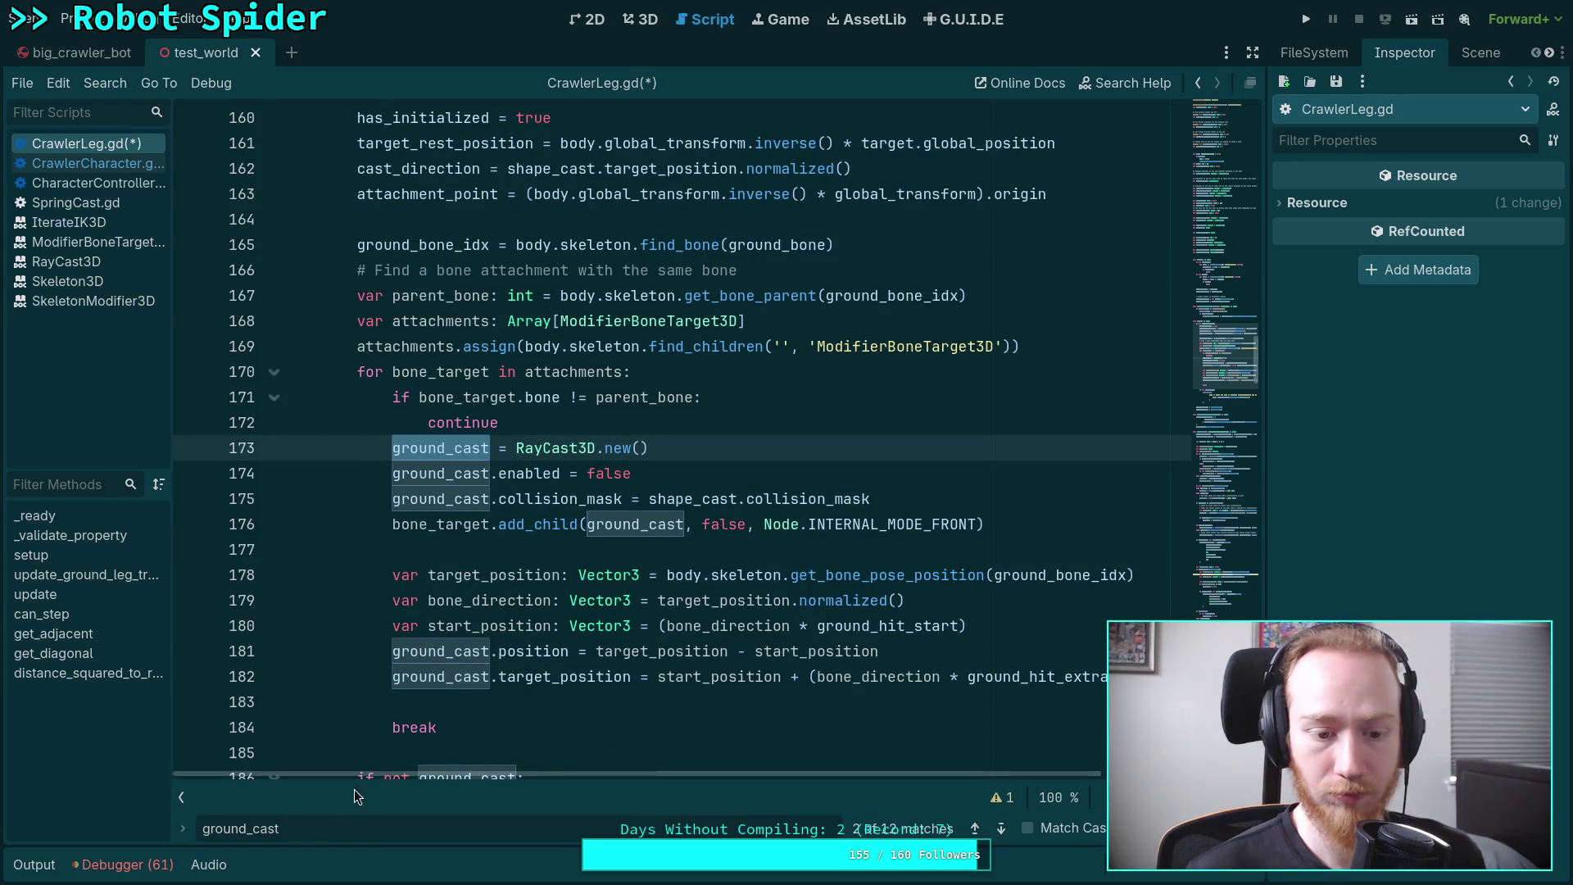
click(1001, 829)
click(1001, 829)
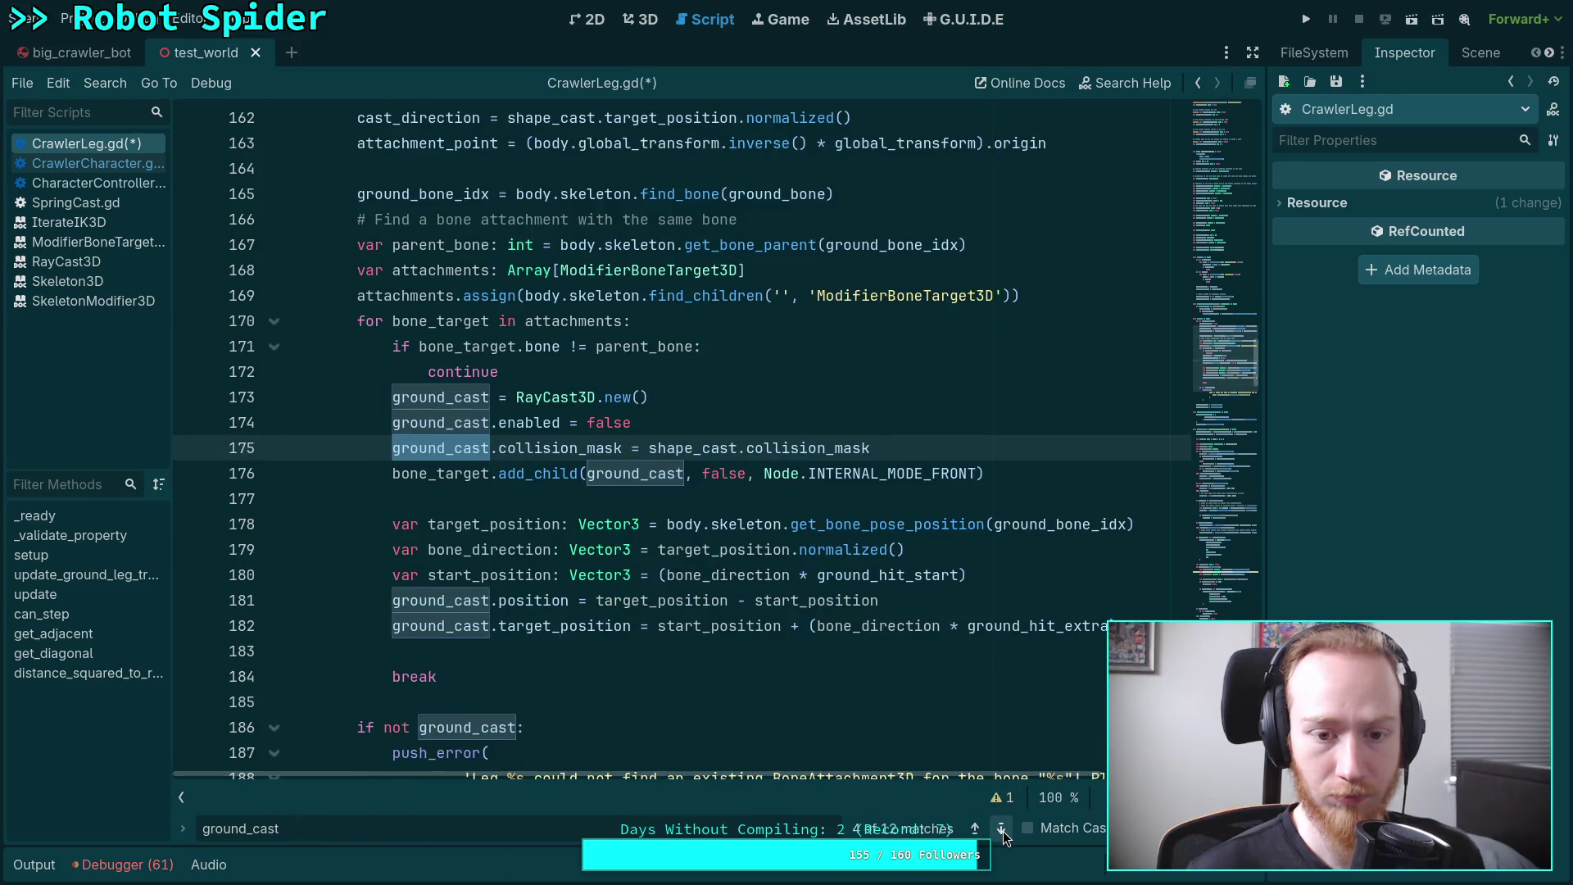
click(1001, 830)
click(1001, 829)
click(1001, 829)
click(1002, 830)
click(1002, 830)
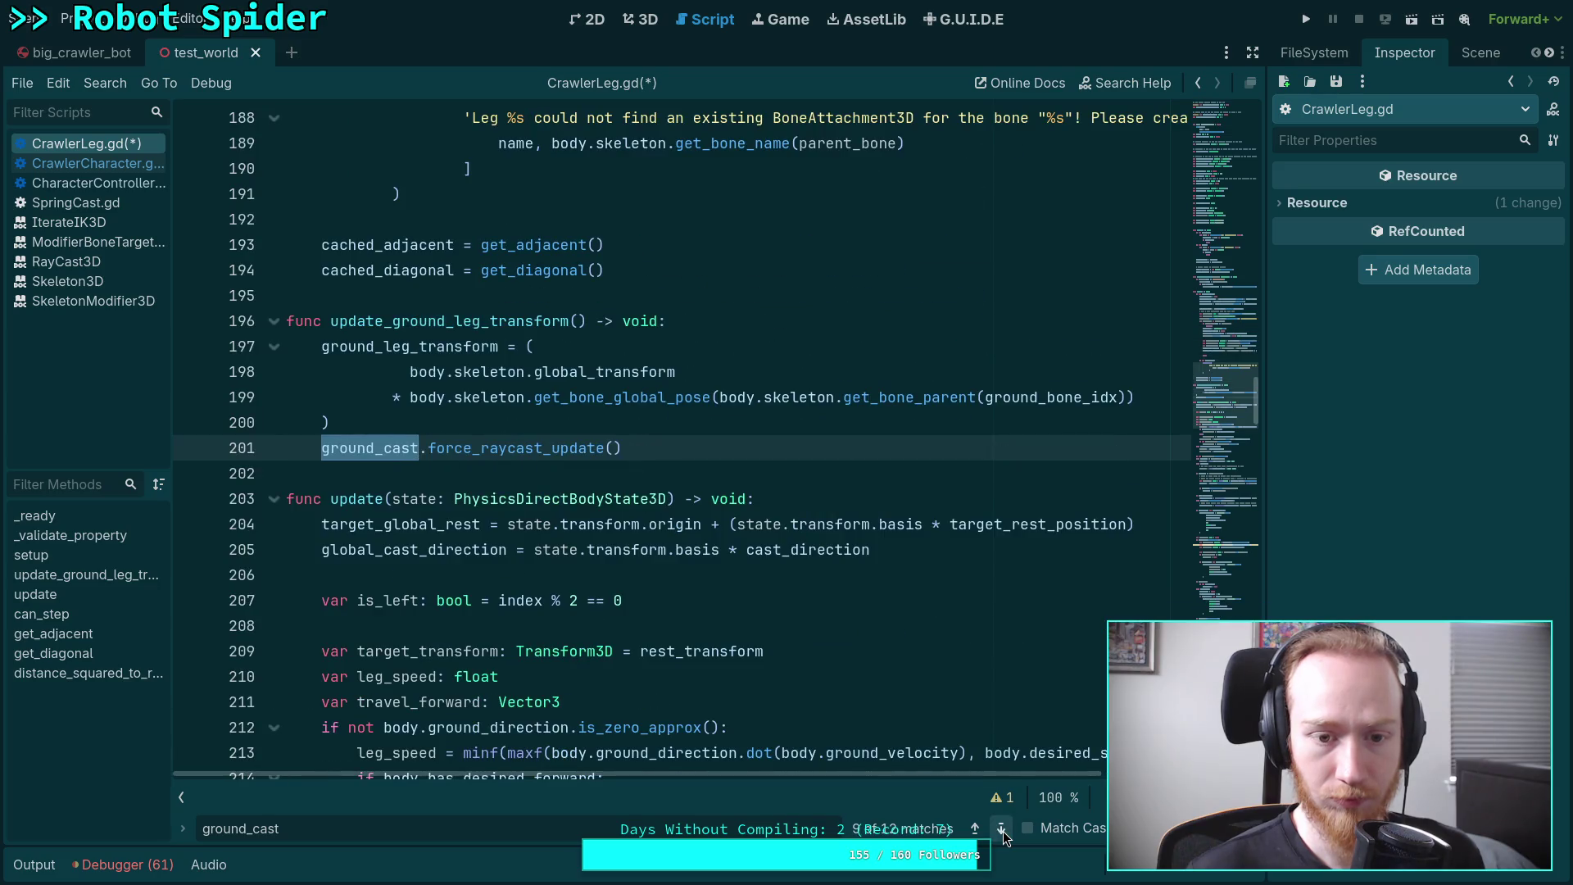
click(1002, 830)
click(393, 502)
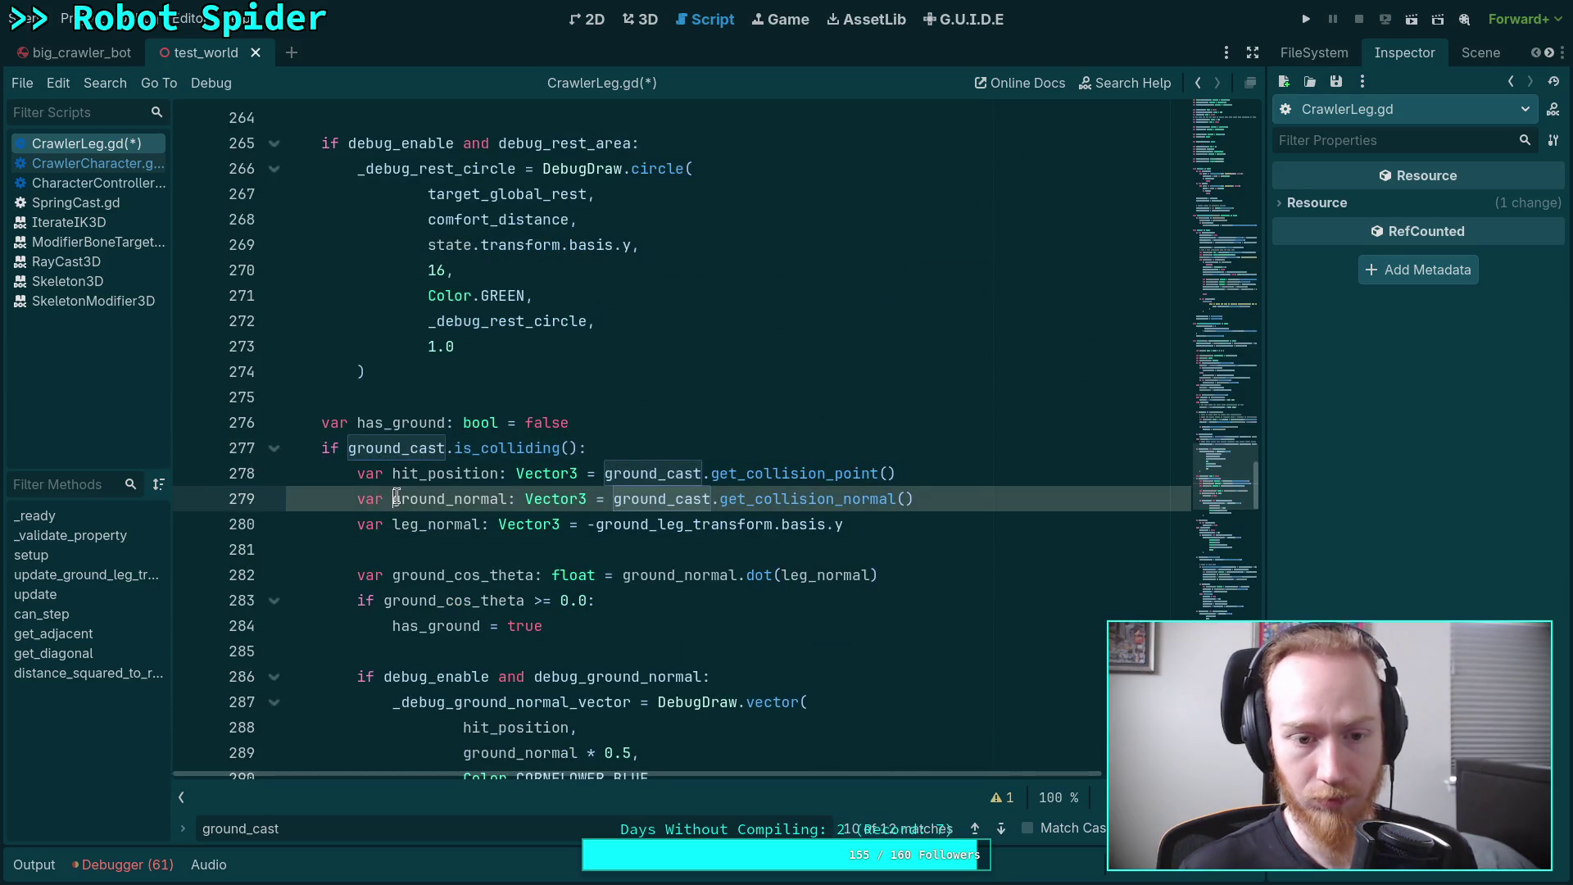
key(ctrl+shift+Left)
key(BackSpace)
drag(473, 502, 551, 501)
key(BackSpace)
- Reset ground_normal to Vector3.INF after is_grounded = false and save the script
scroll(652, 555, down, 3)
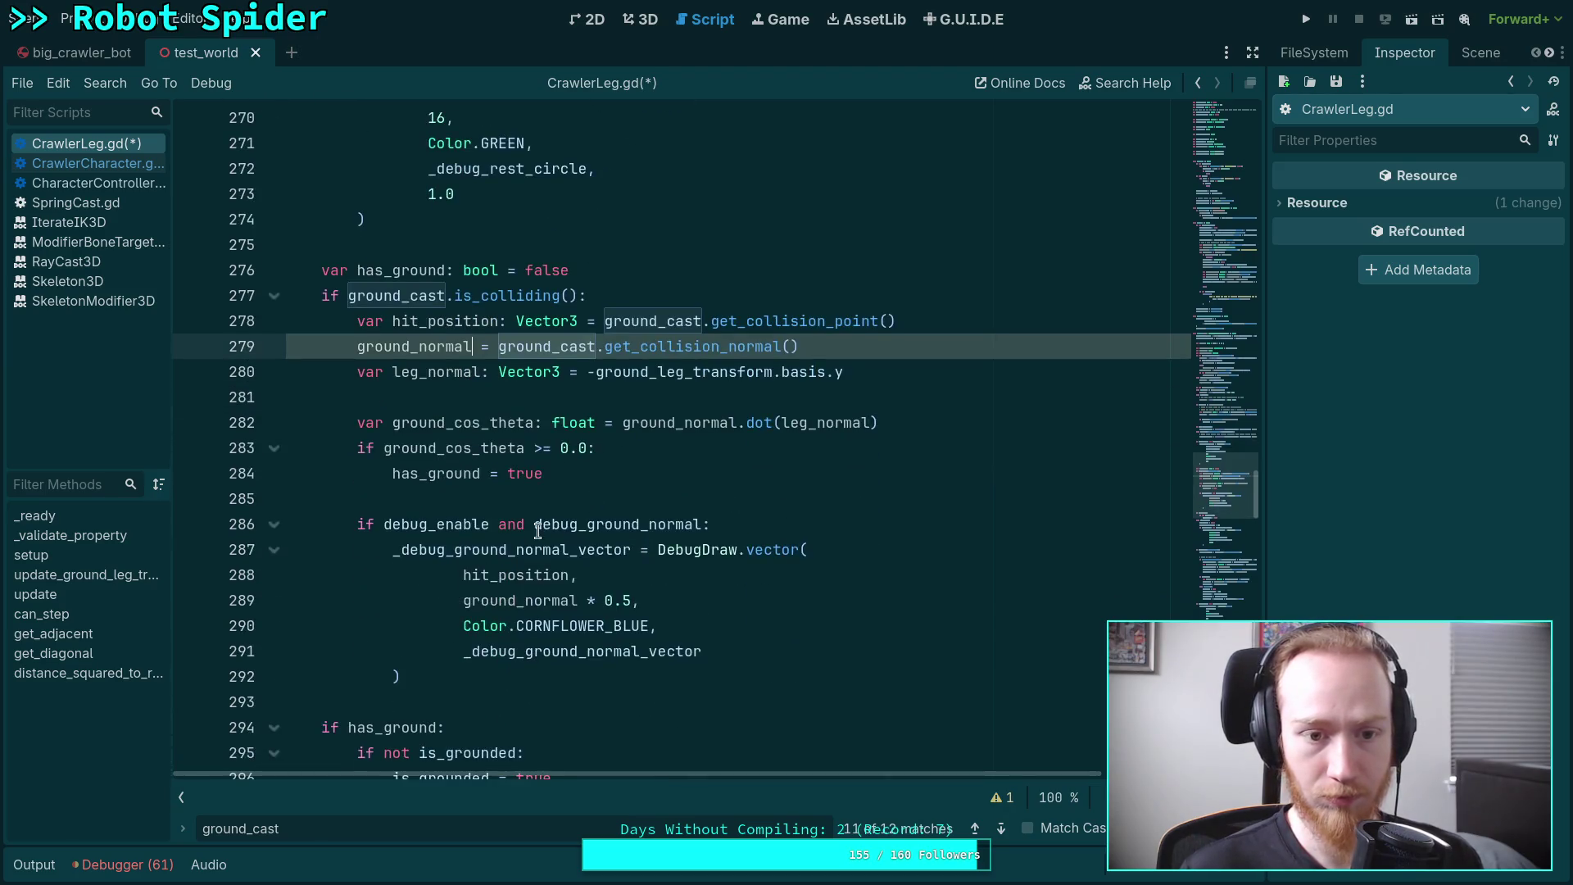
click(475, 623)
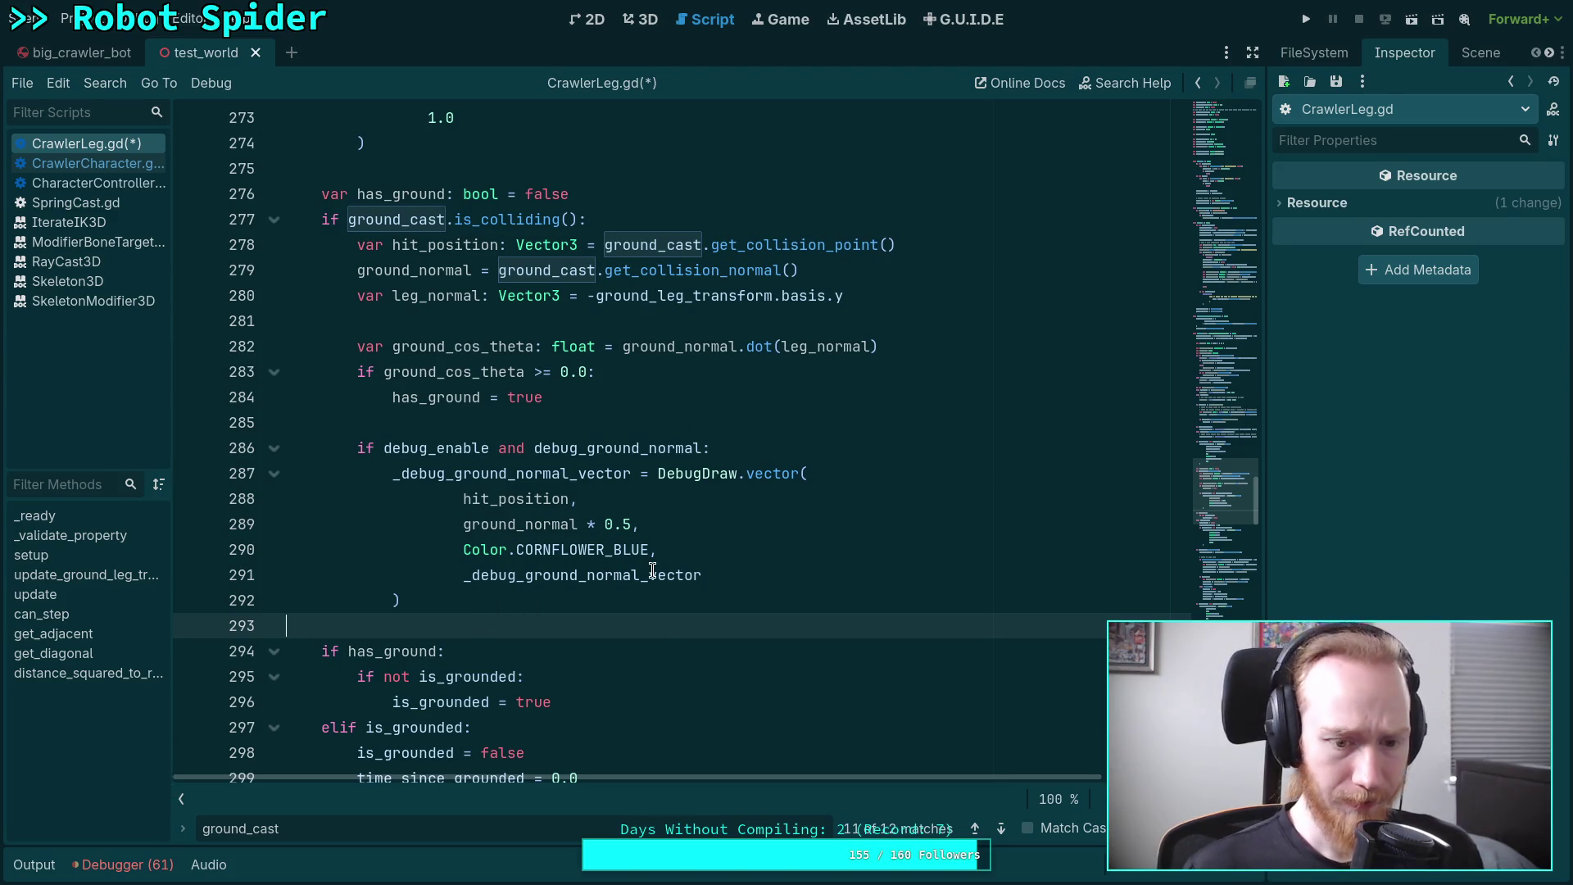
scroll(652, 571, down, 1)
scroll(598, 620, down, 1)
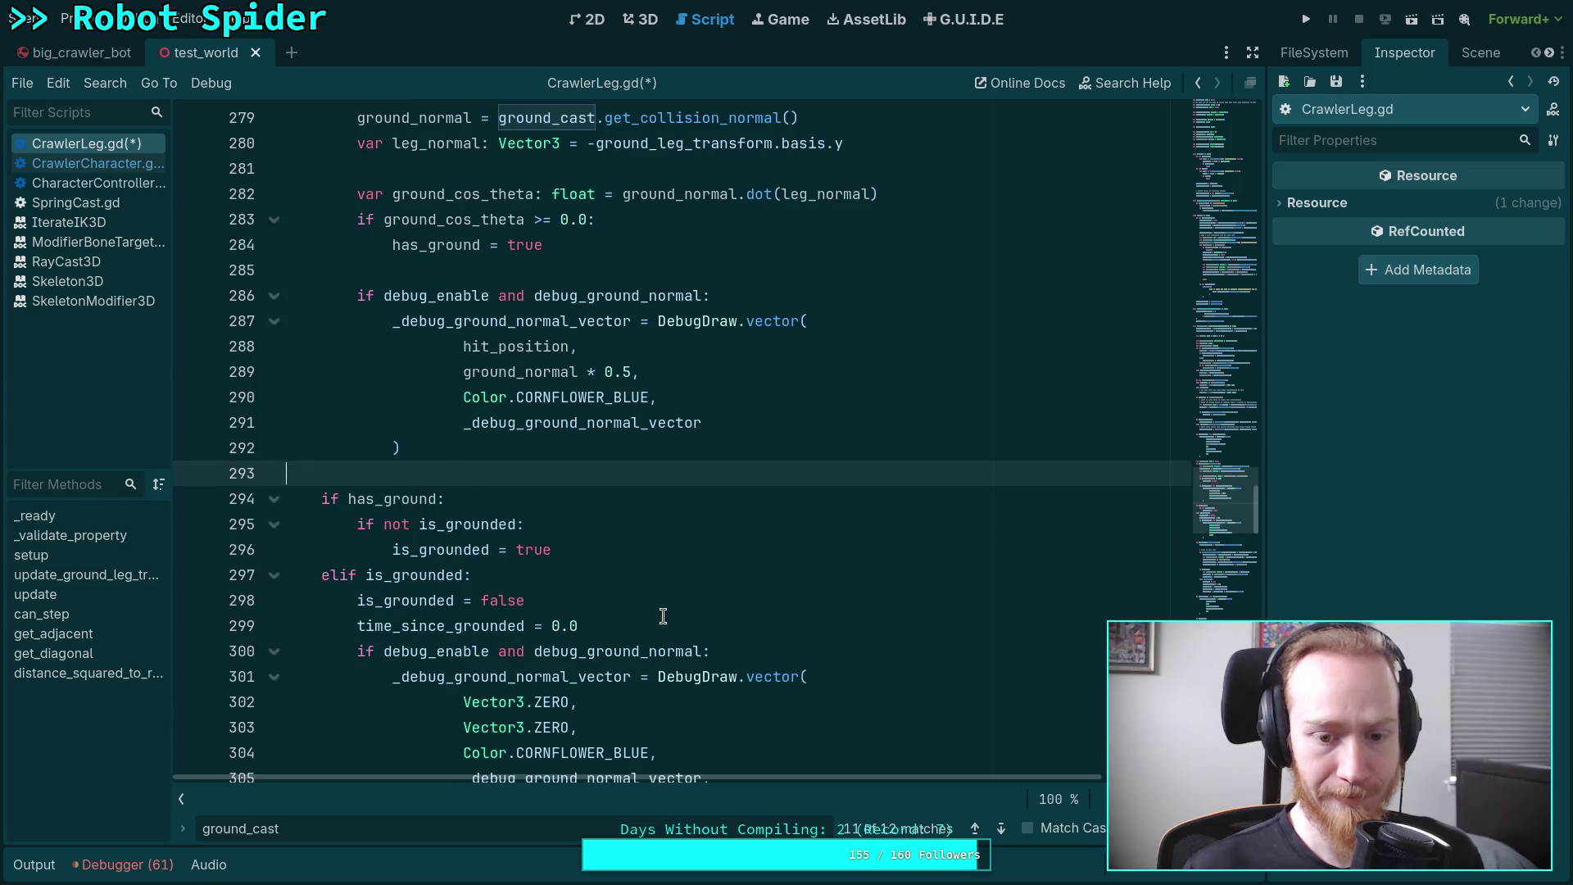
scroll(663, 616, down, 2)
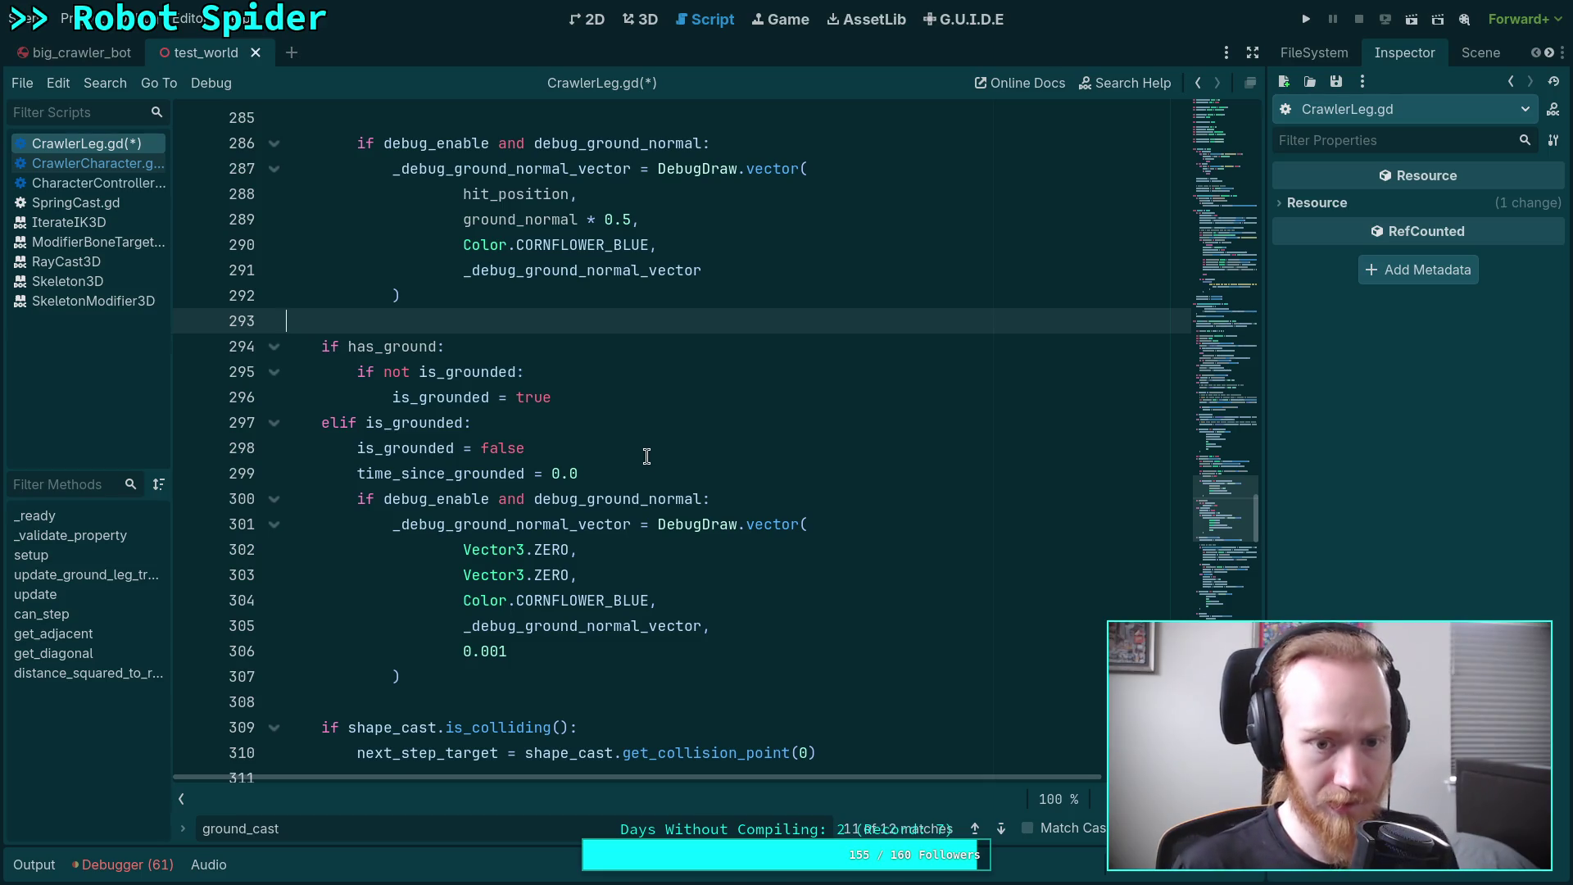
click(655, 456)
key(Return)
text(ground_normal = )
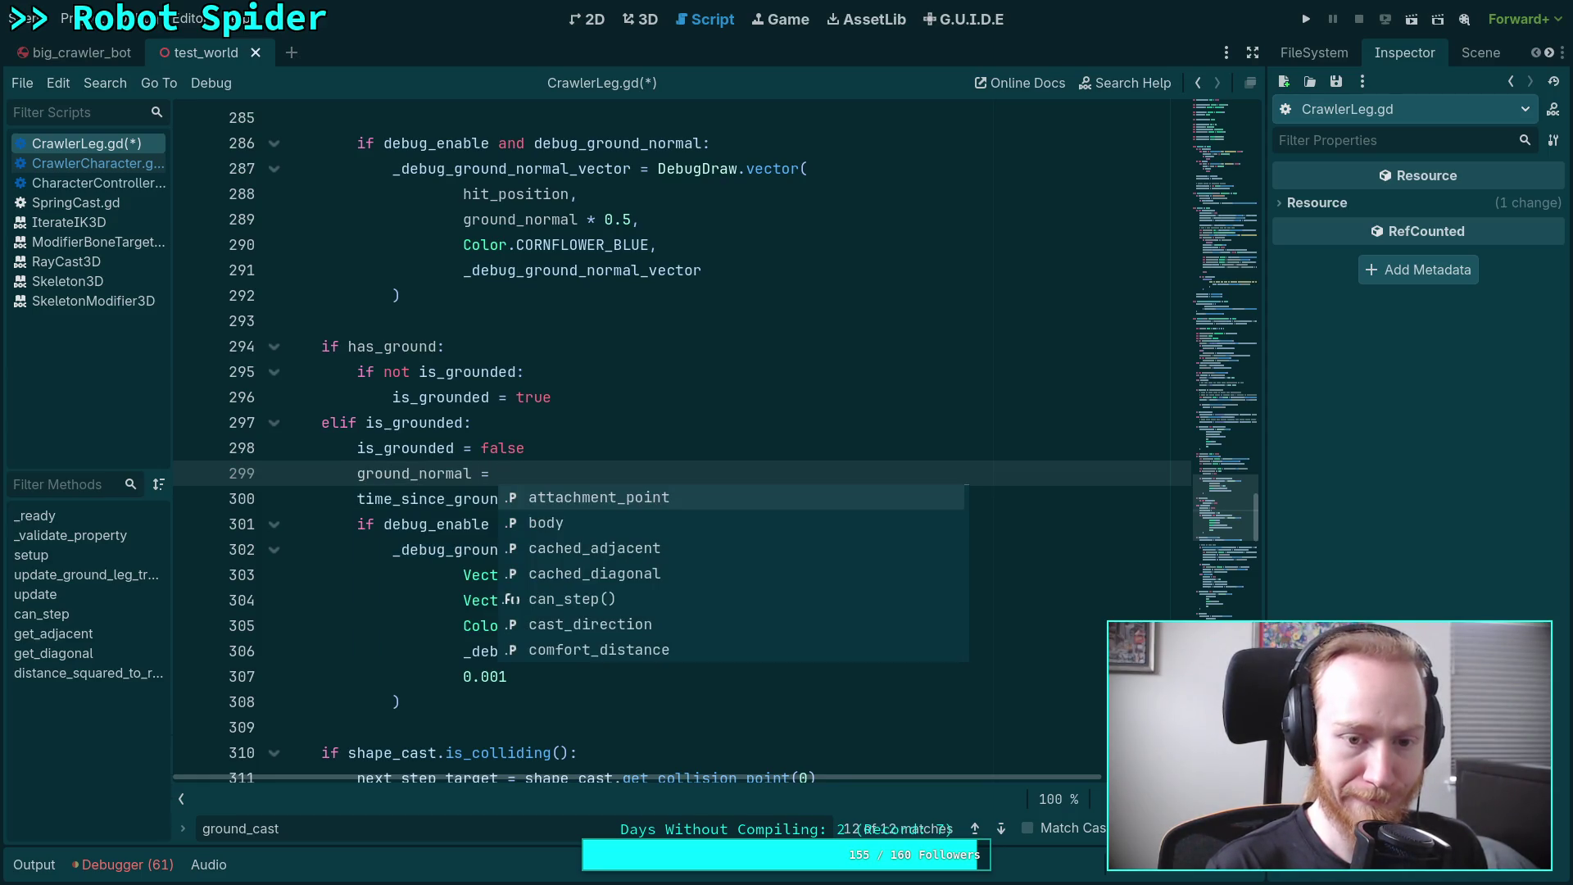
text(Vector3.INF)
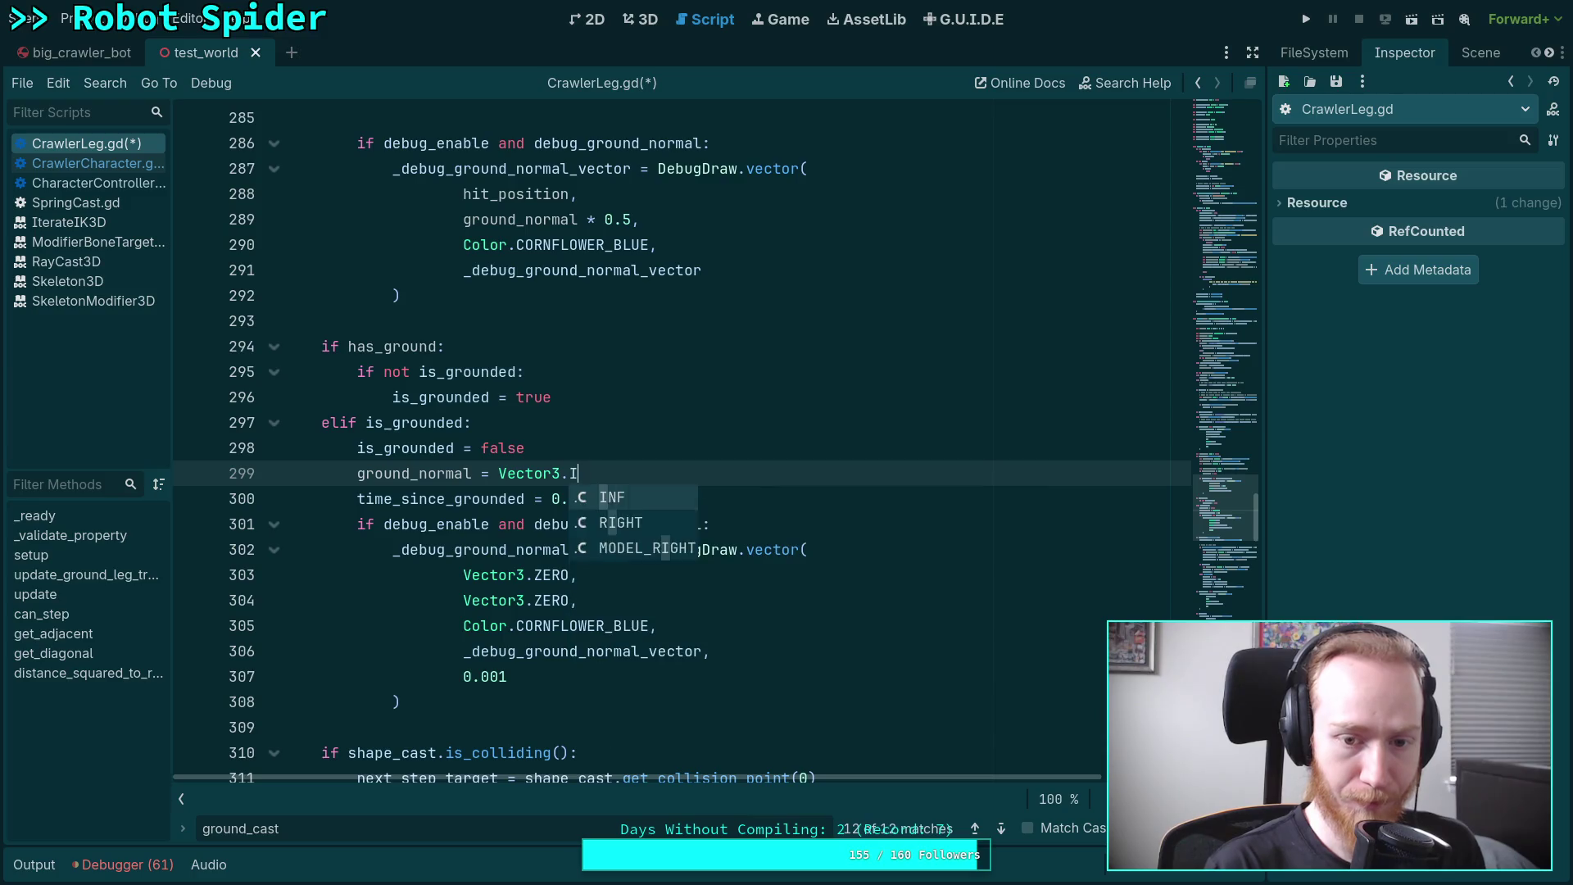
key(ctrl+s)
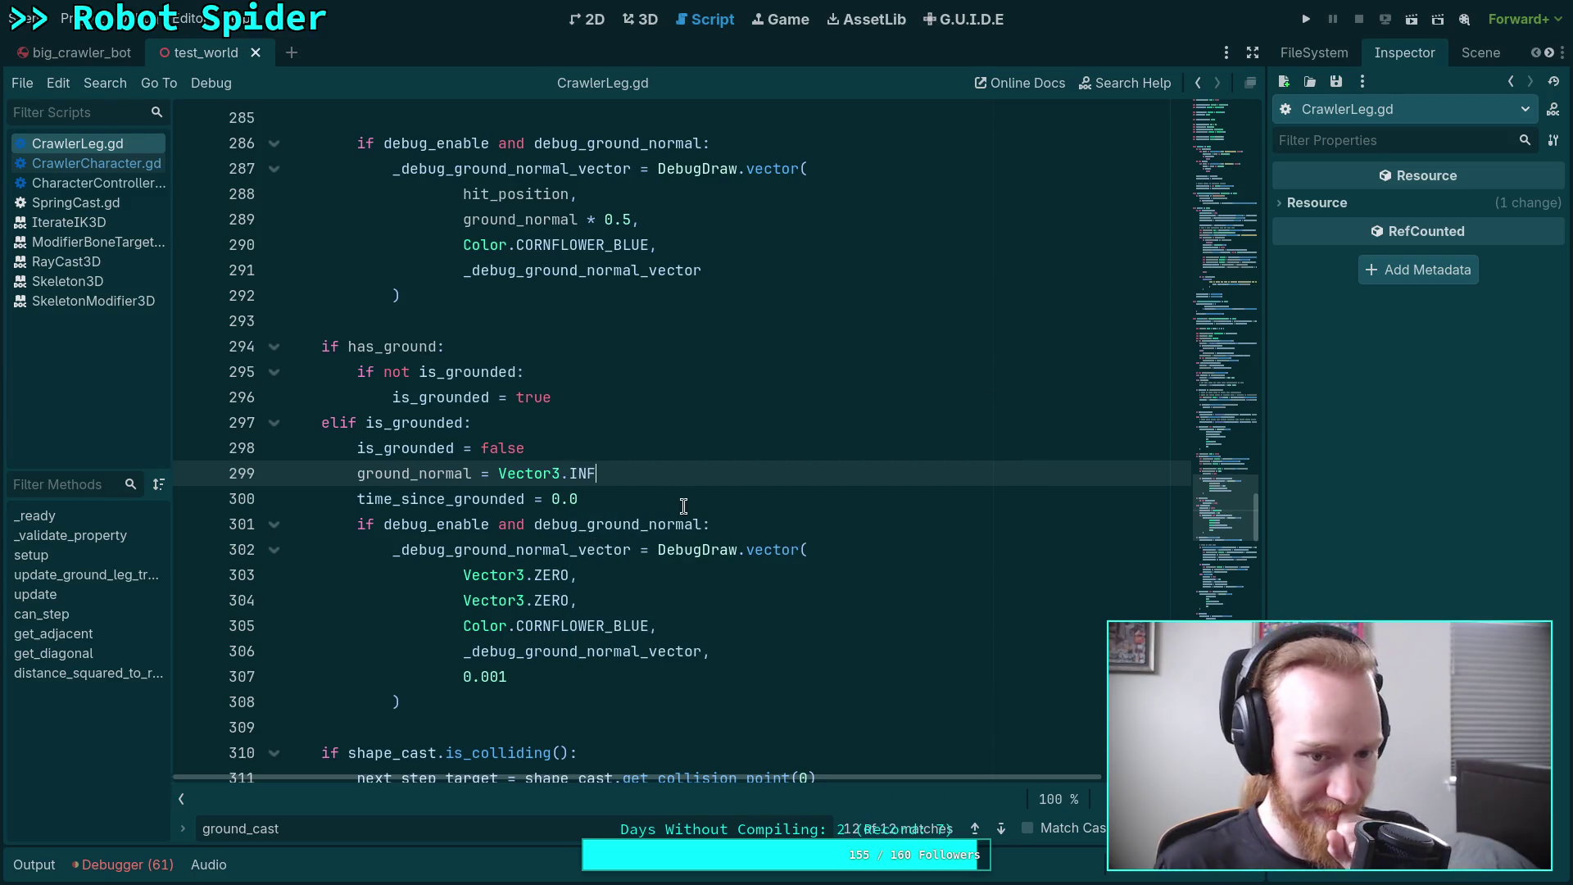
- Return to the CORNFLOWER_BLUE debug vector line, then switch to the CharacterController script
scroll(751, 607, up, 2)
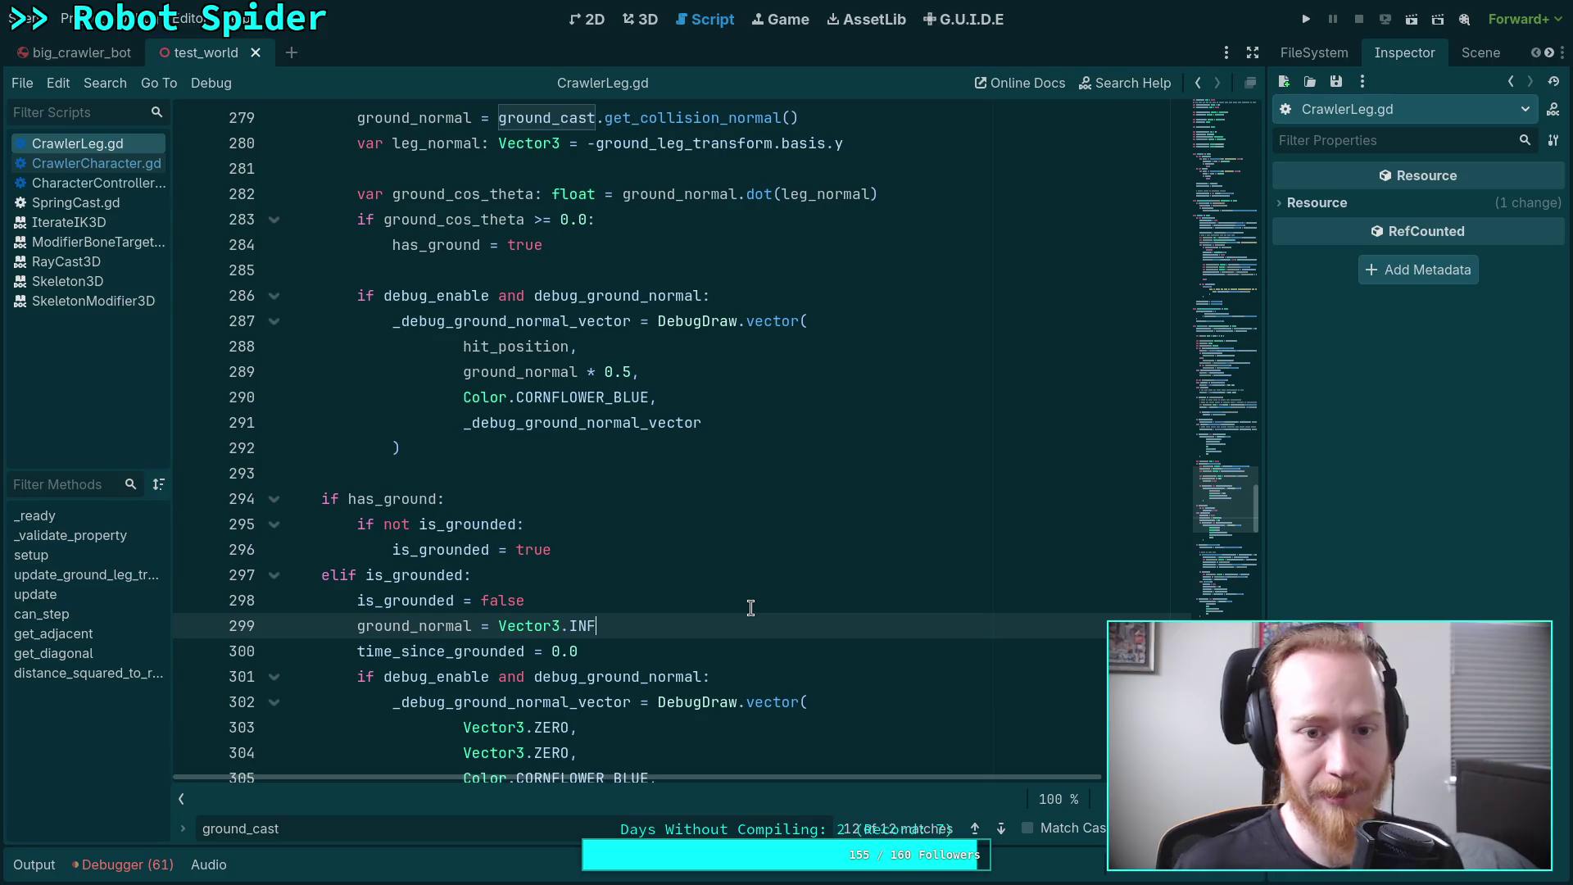
scroll(750, 607, up, 3)
click(799, 619)
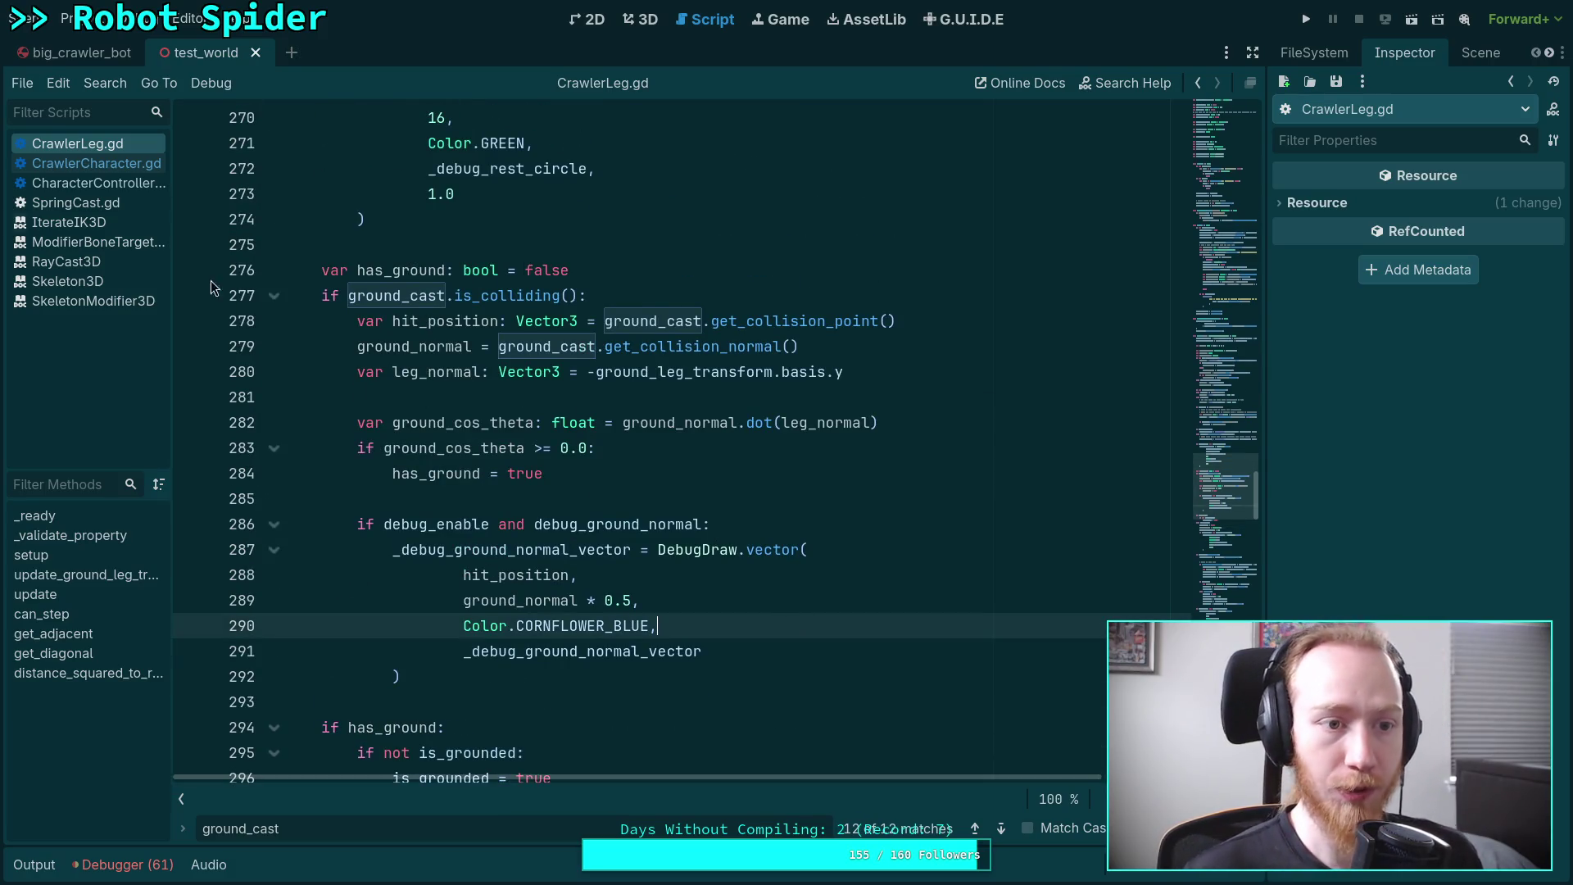
click(97, 183)
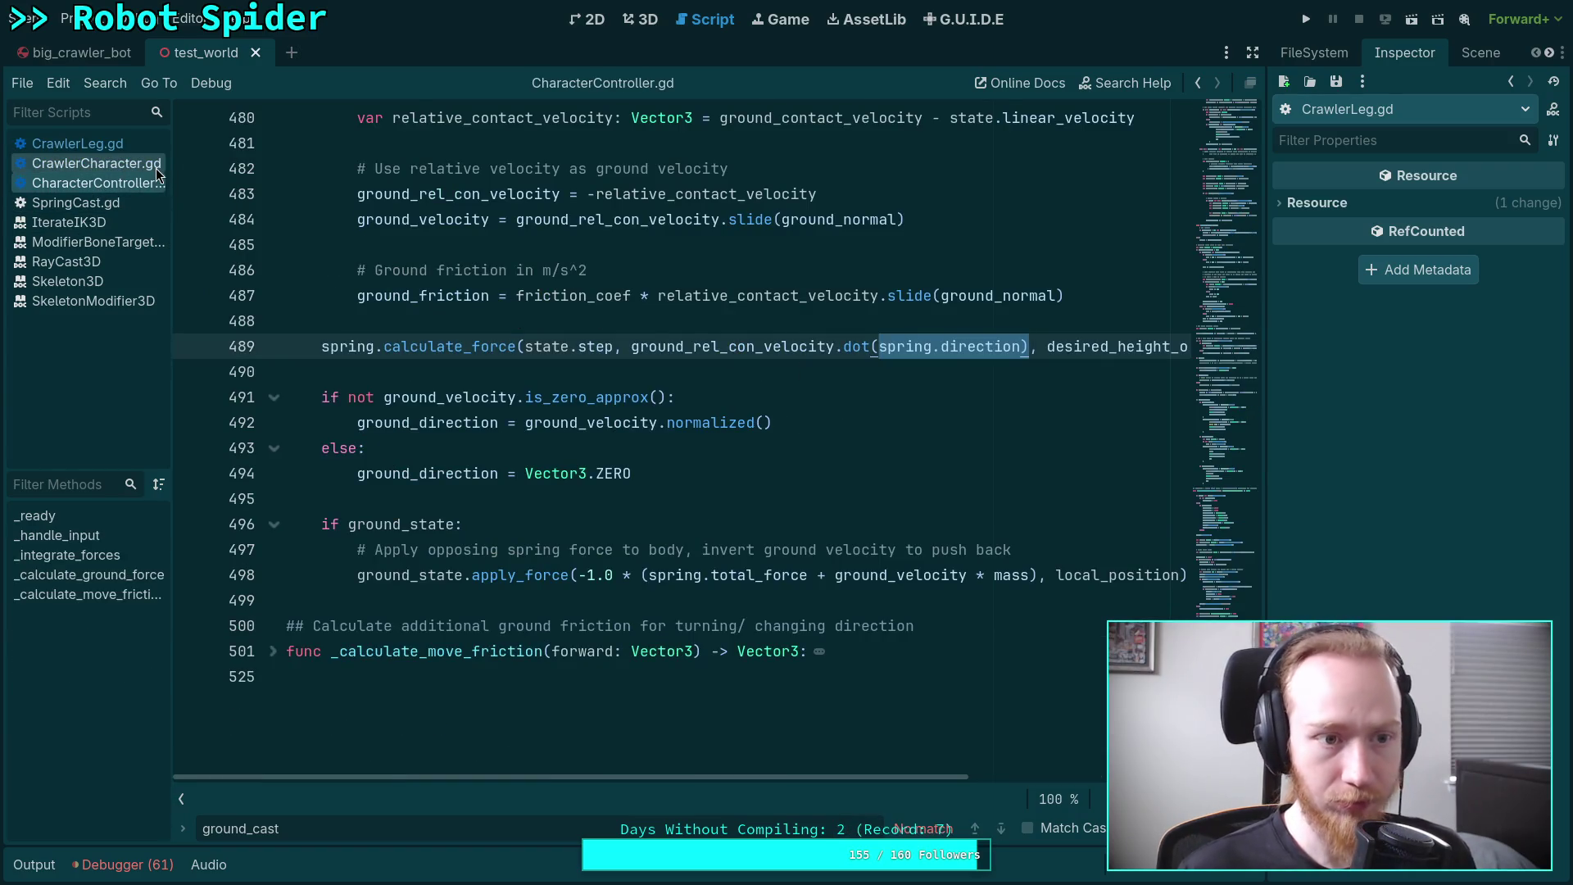
- Change line 174 to state.apply_force(split_force * leg.ground_normal), close the search bar, and run the project
click(155, 168)
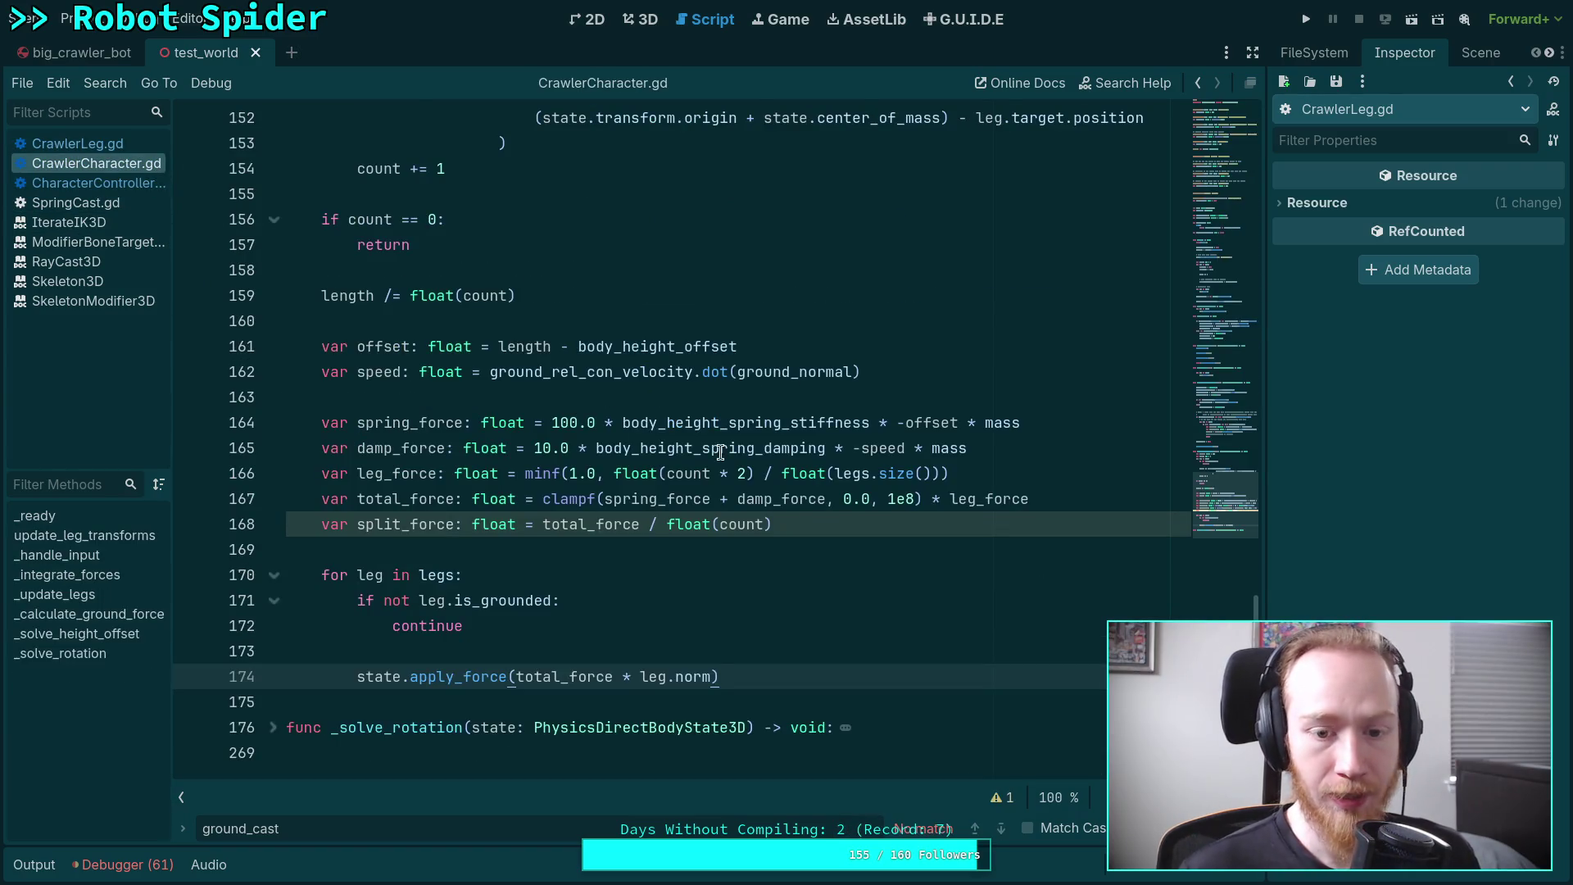
double_click(688, 676)
text(gr)
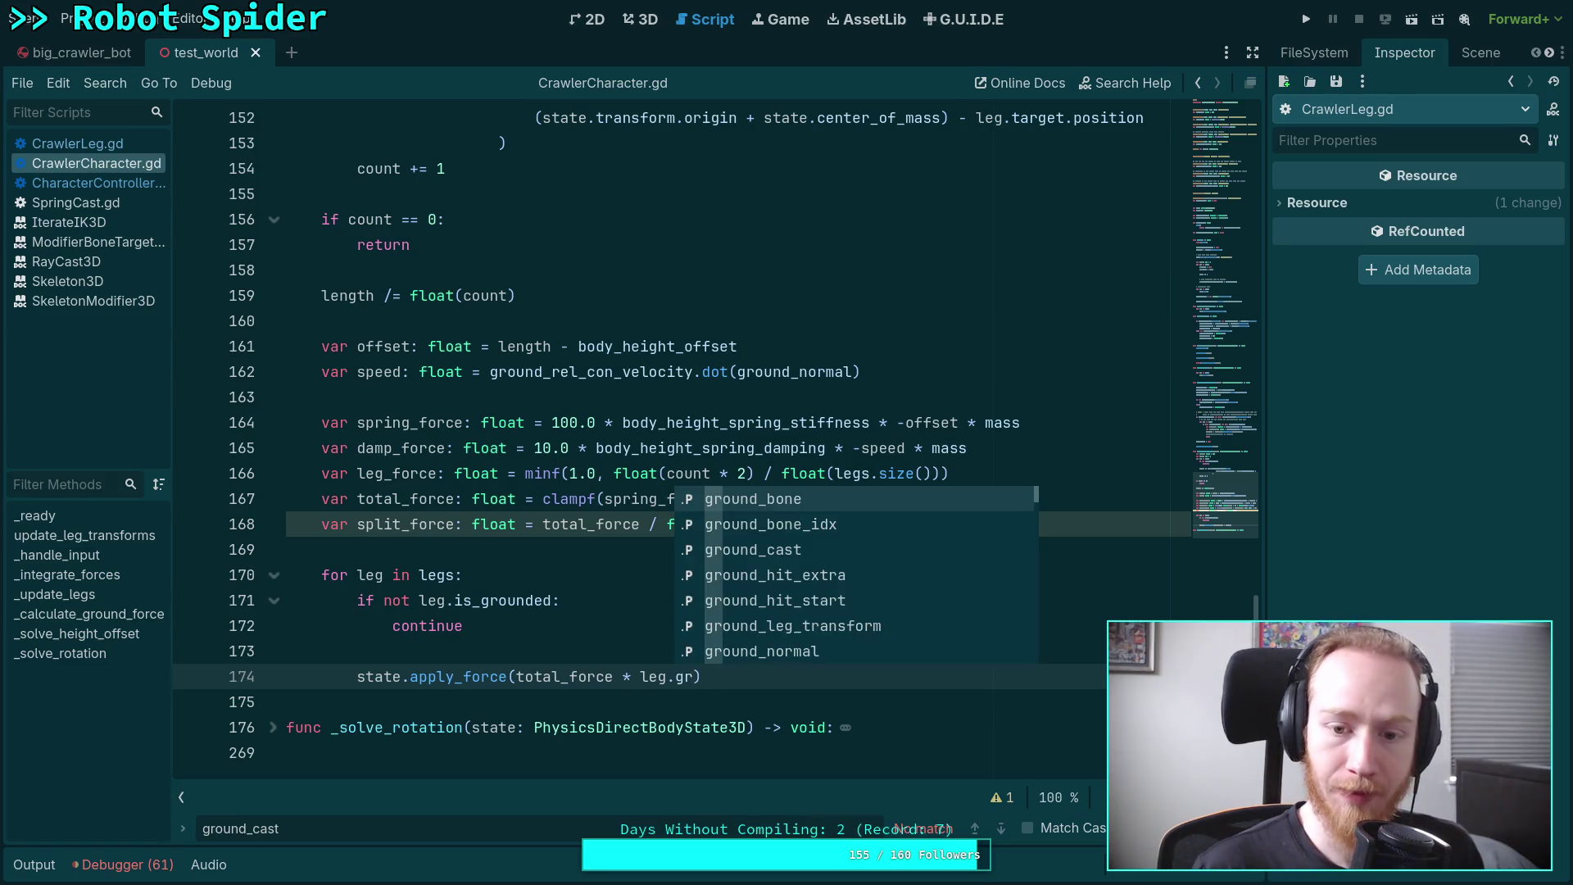
key(Down)
key(Down)
key(Down)
key(Return)
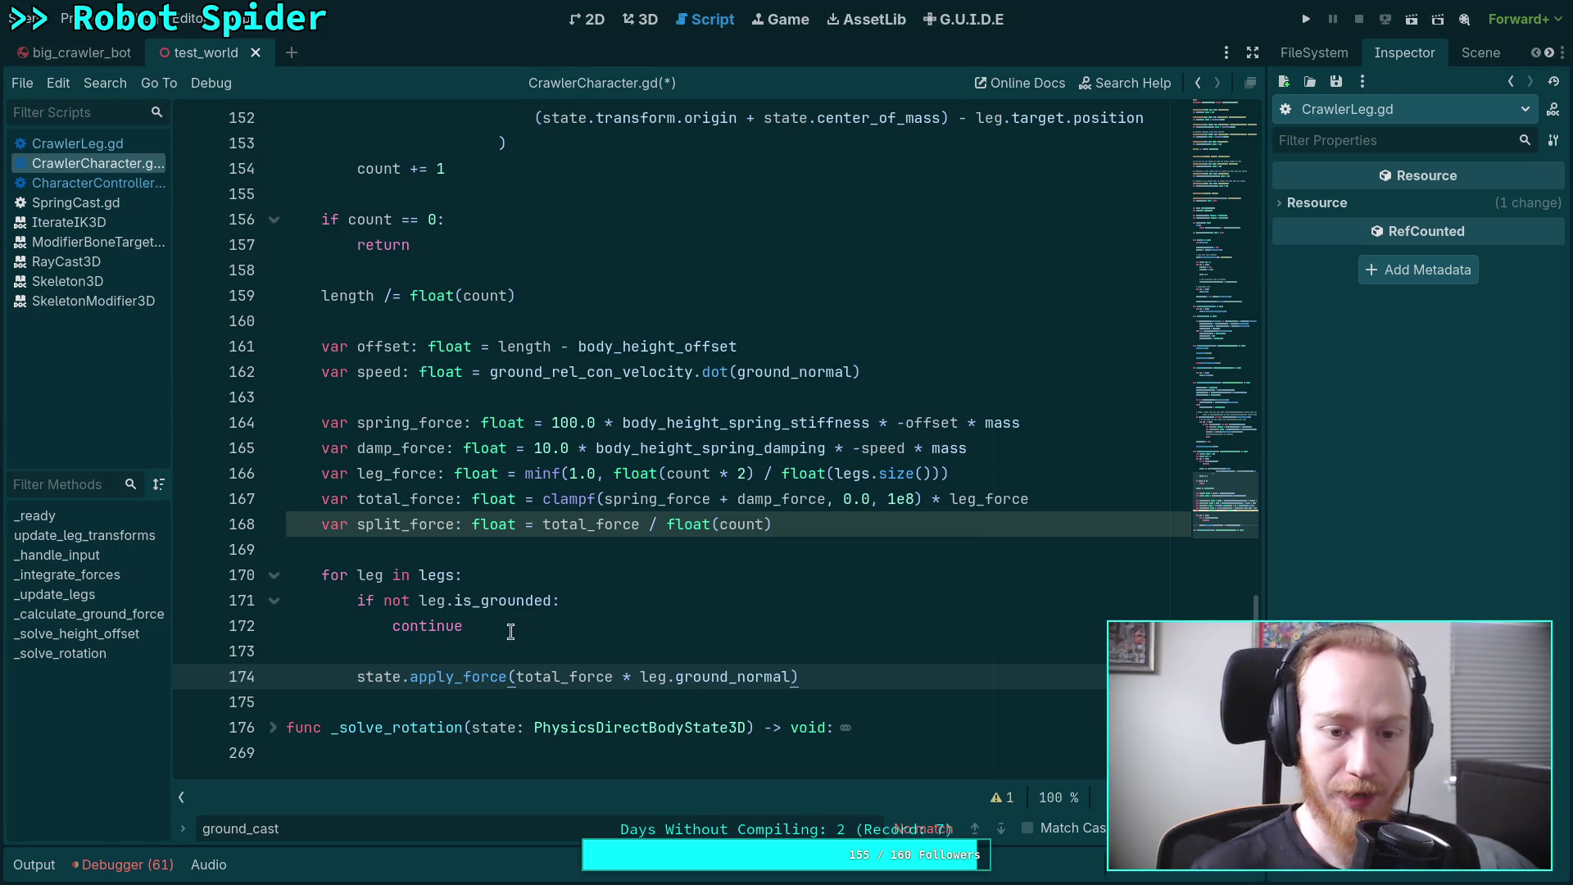
drag(518, 680, 562, 672)
text(split)
click(489, 650)
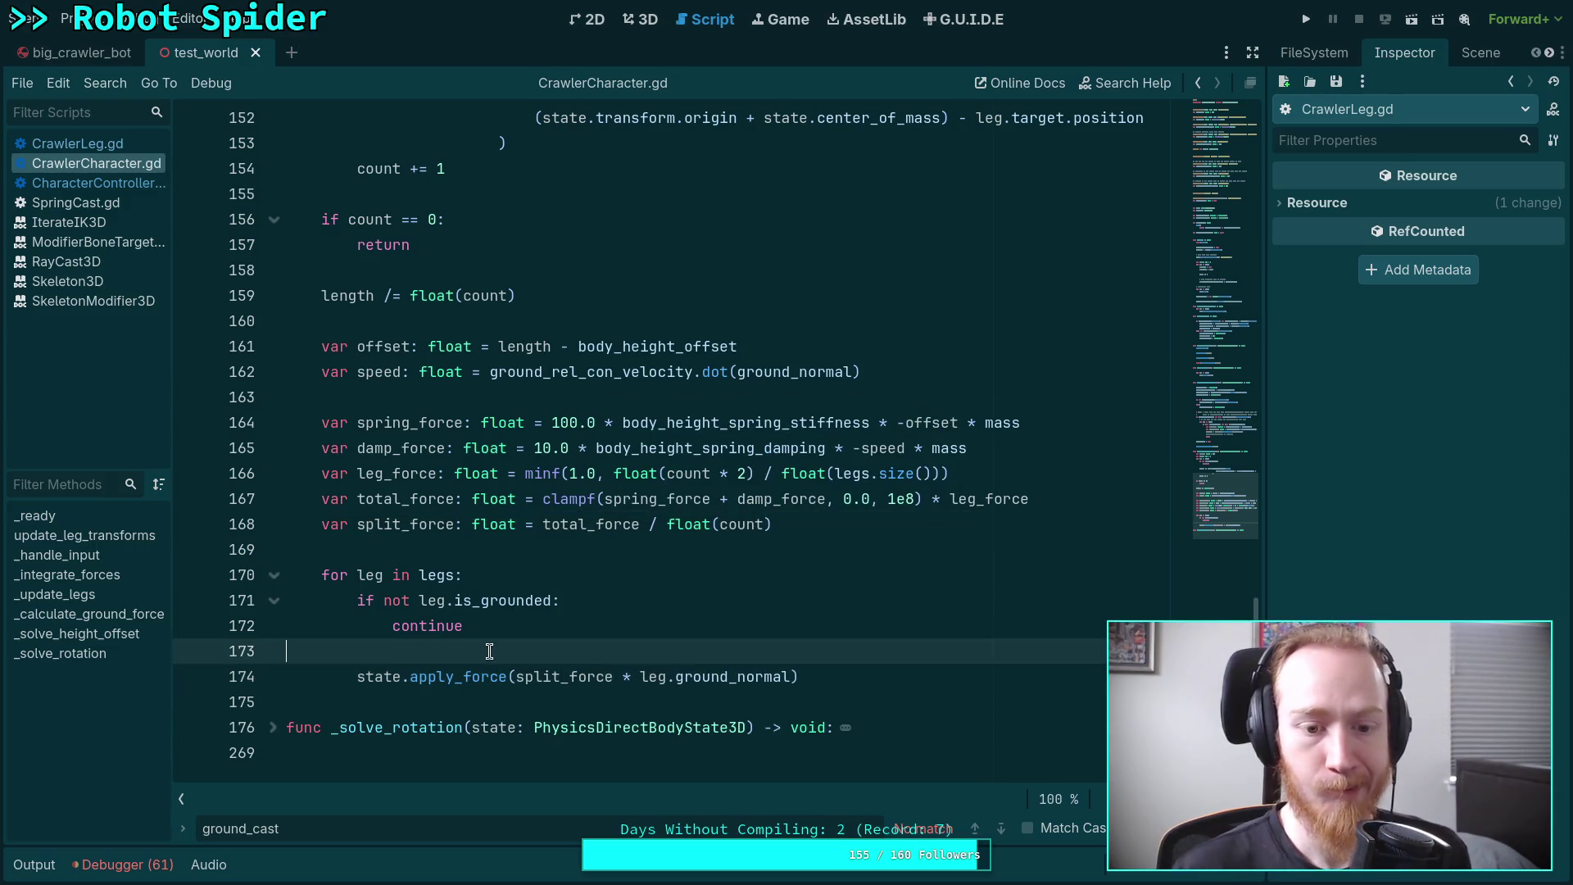
key(Escape)
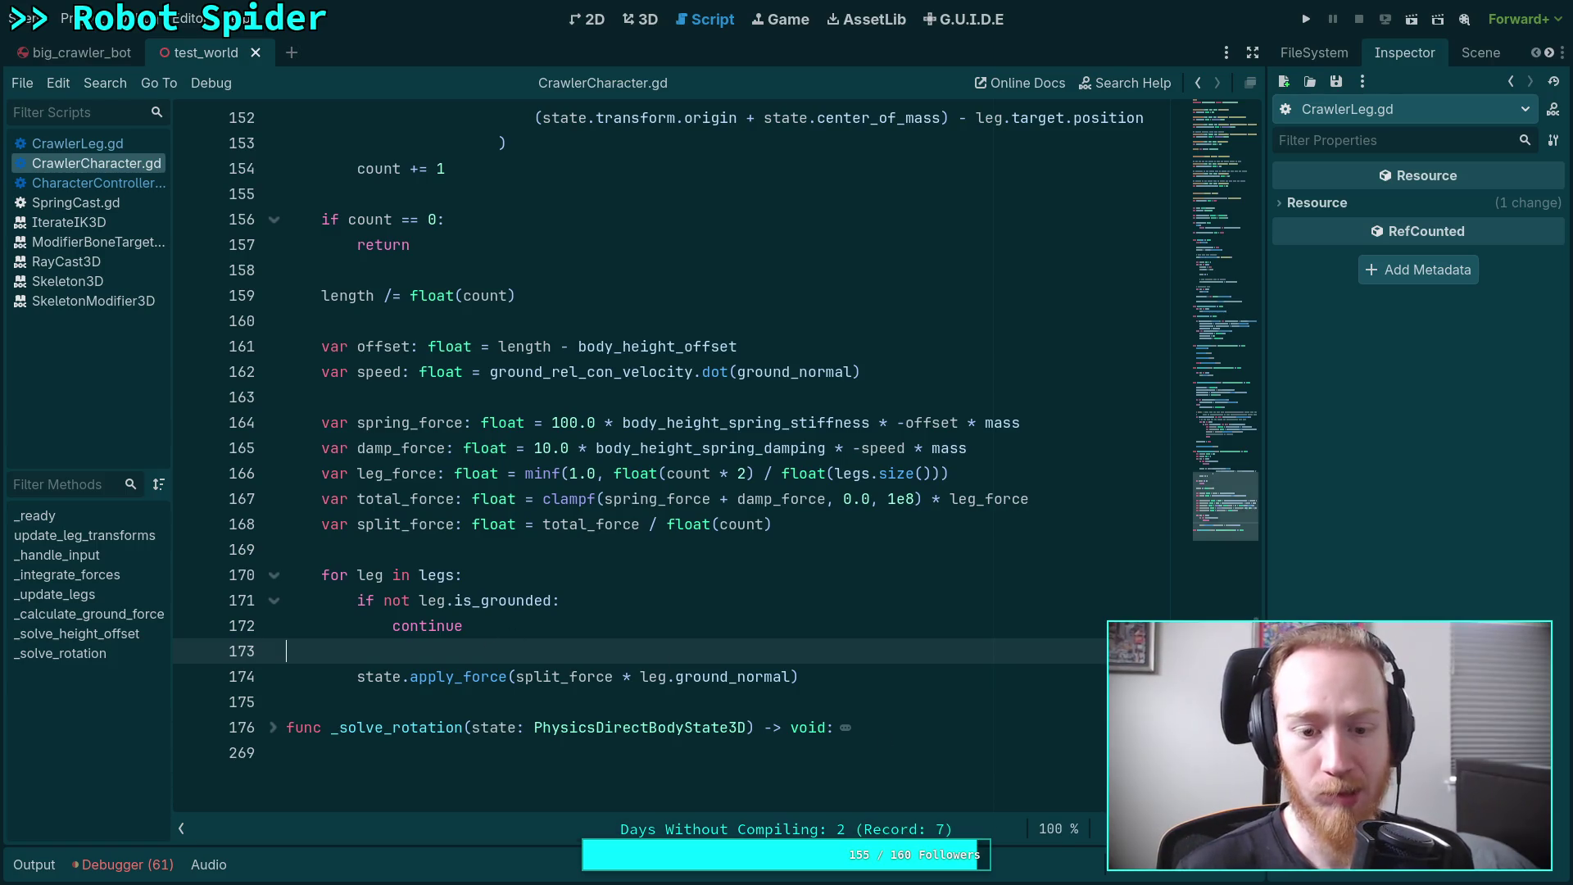
click(1310, 21)
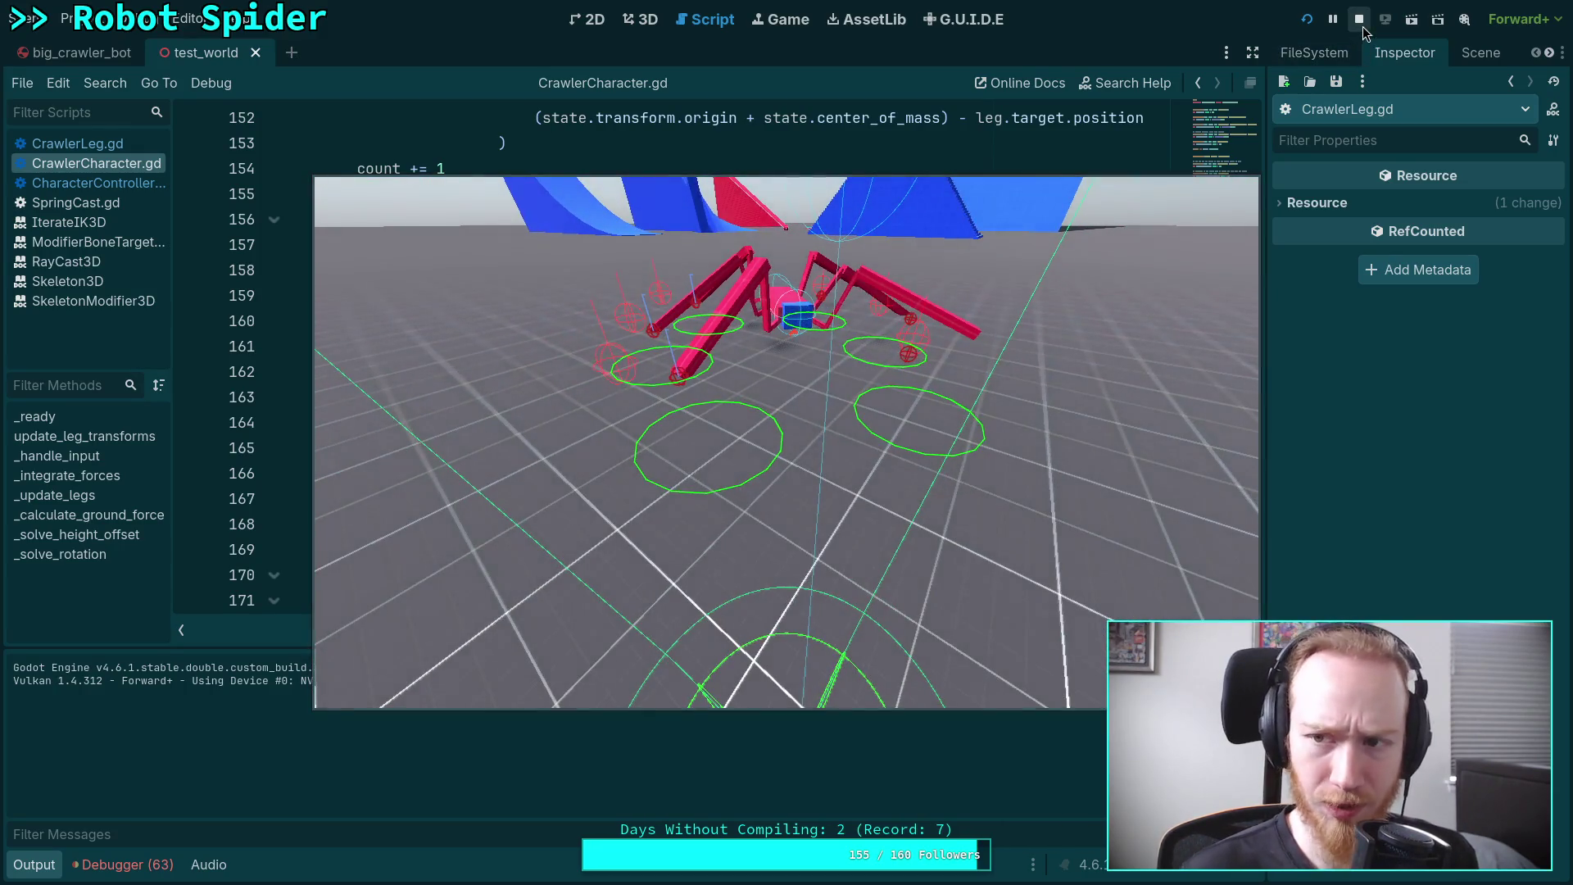
- Stop the spider test run and return to the height solver code around line 173
click(1359, 20)
scroll(642, 527, down, 4)
scroll(596, 498, up, 2)
click(596, 498)
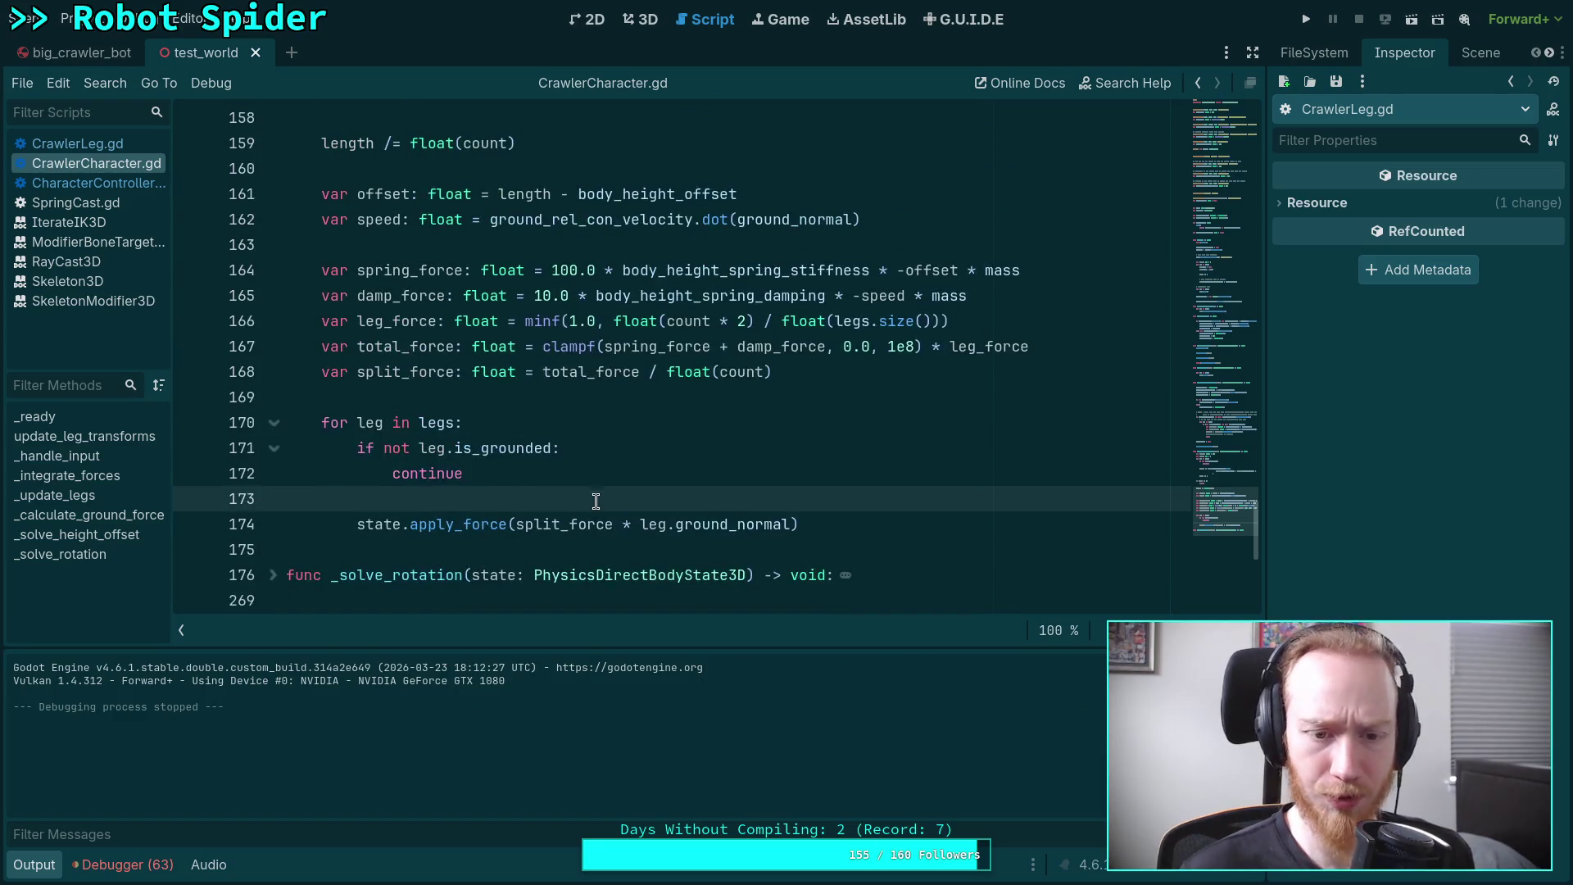
- In the 3D view, select CrawlerBot and reset its rotation to zero
mouse_move(463, 530)
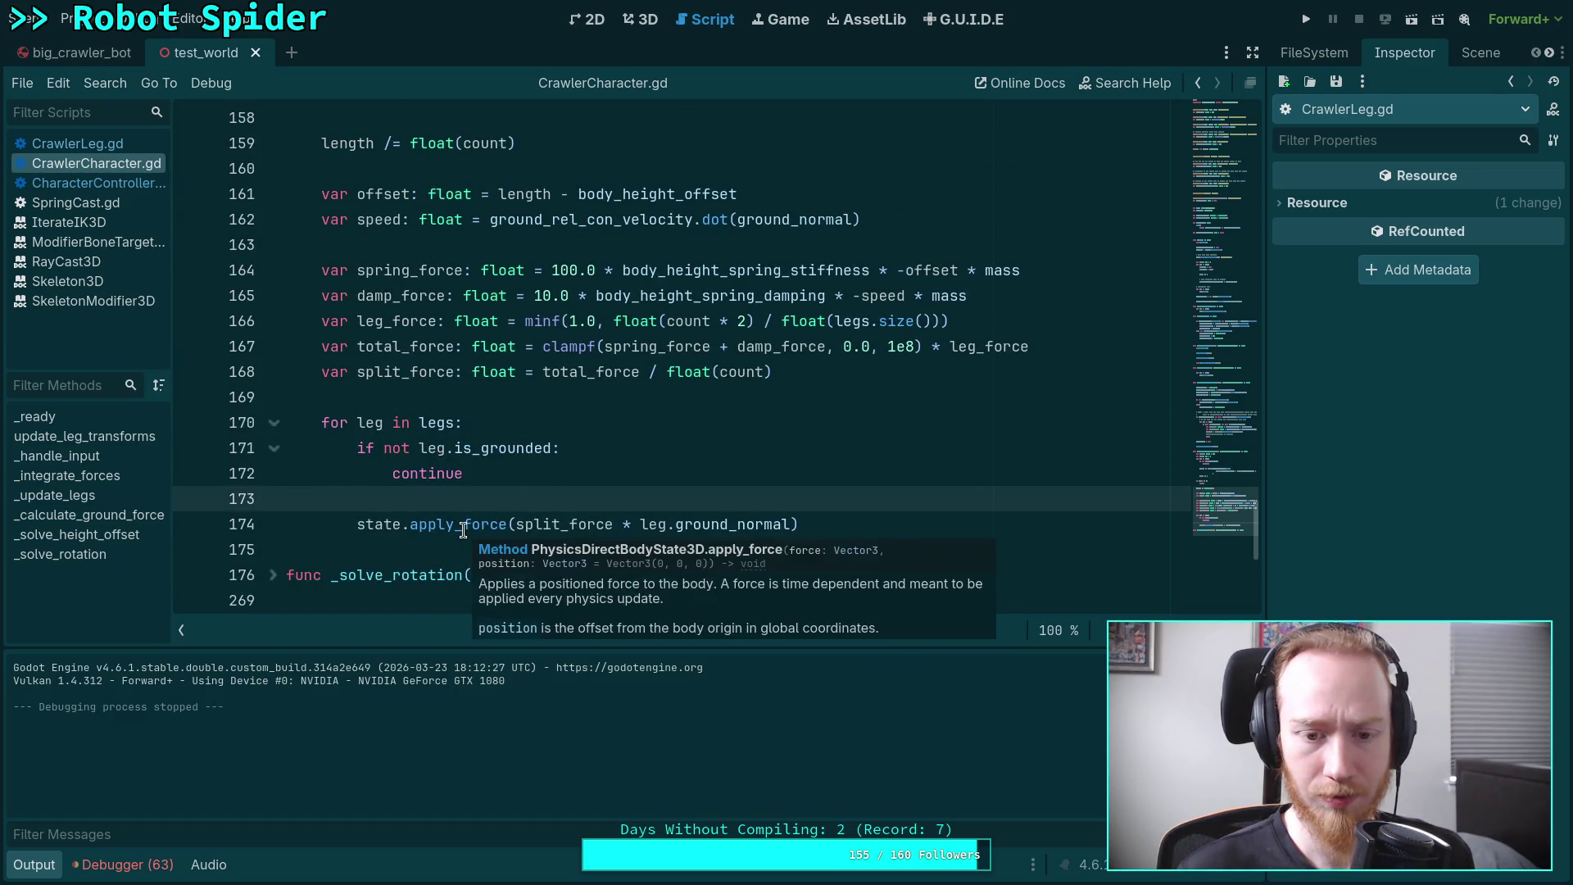
double_click(542, 523)
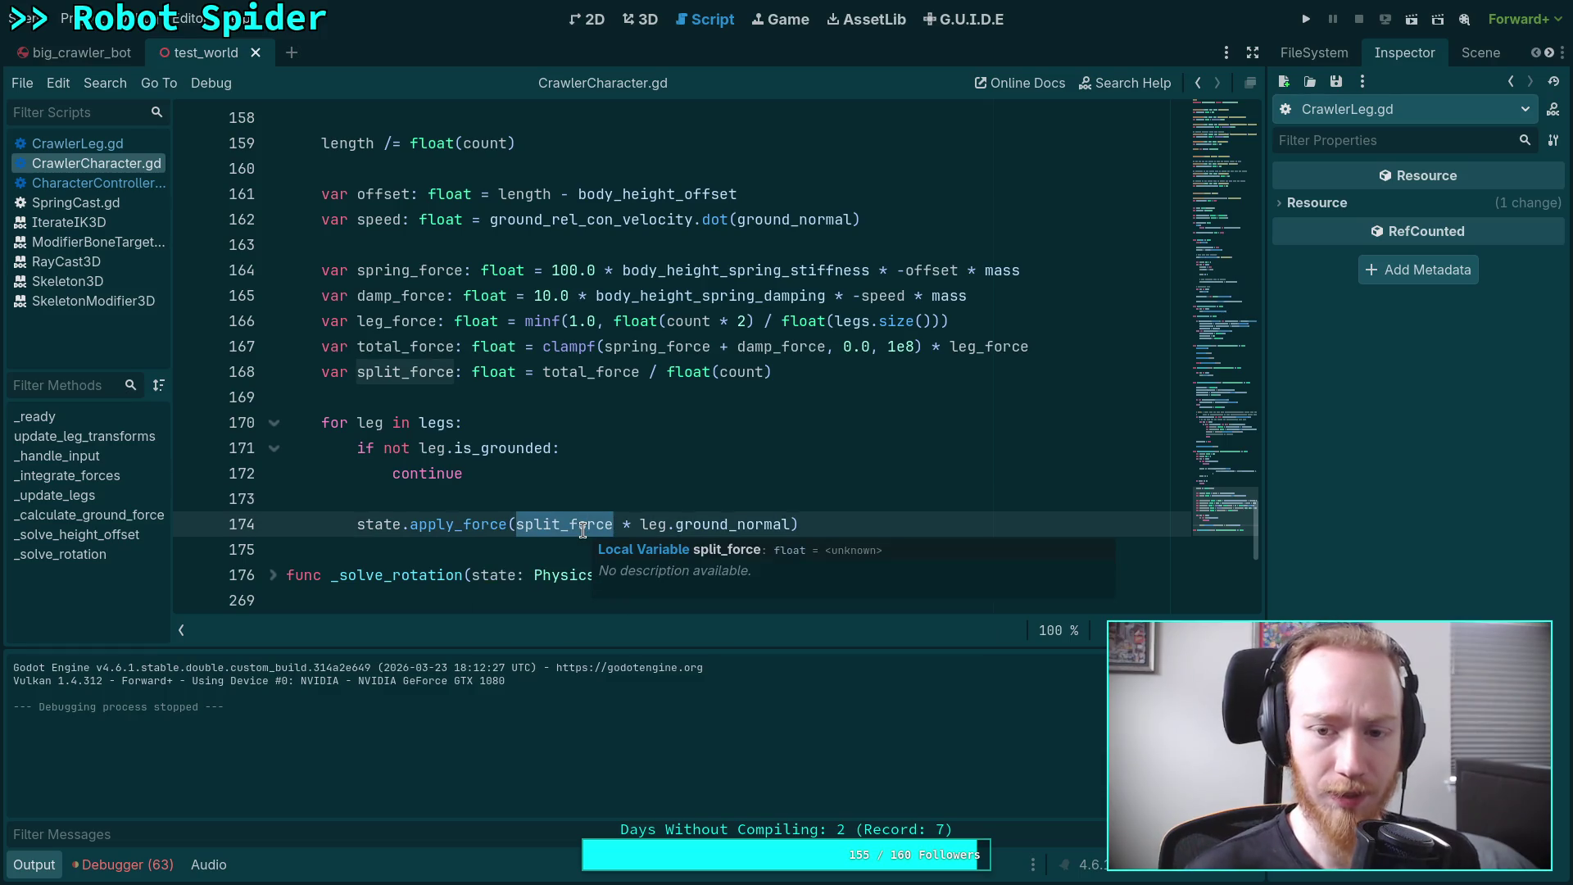
mouse_move(481, 517)
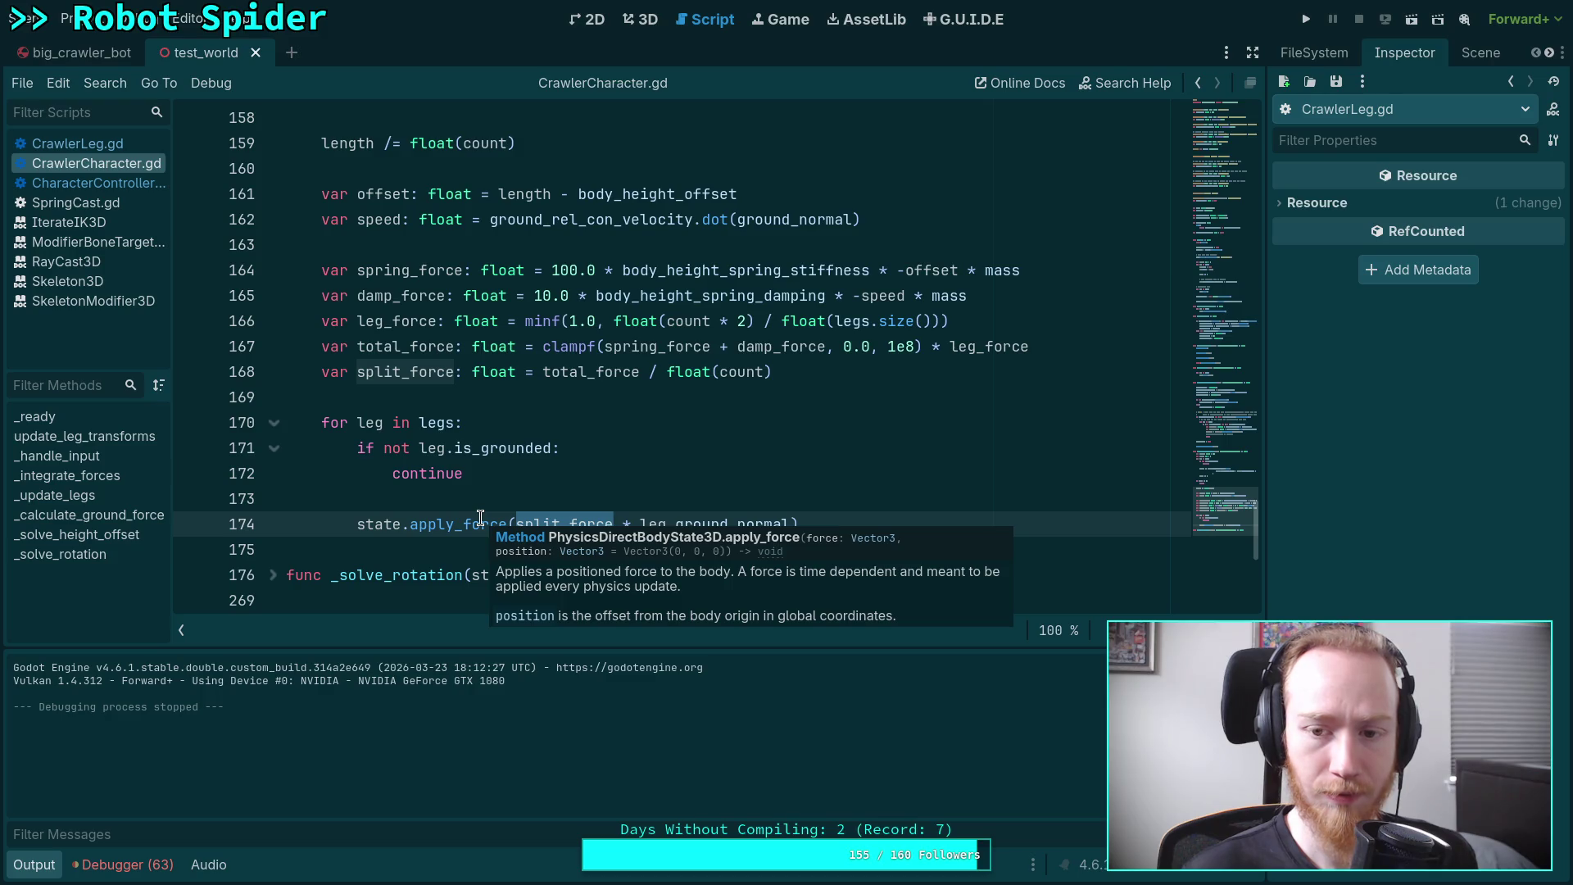
mouse_move(545, 517)
mouse_move(510, 439)
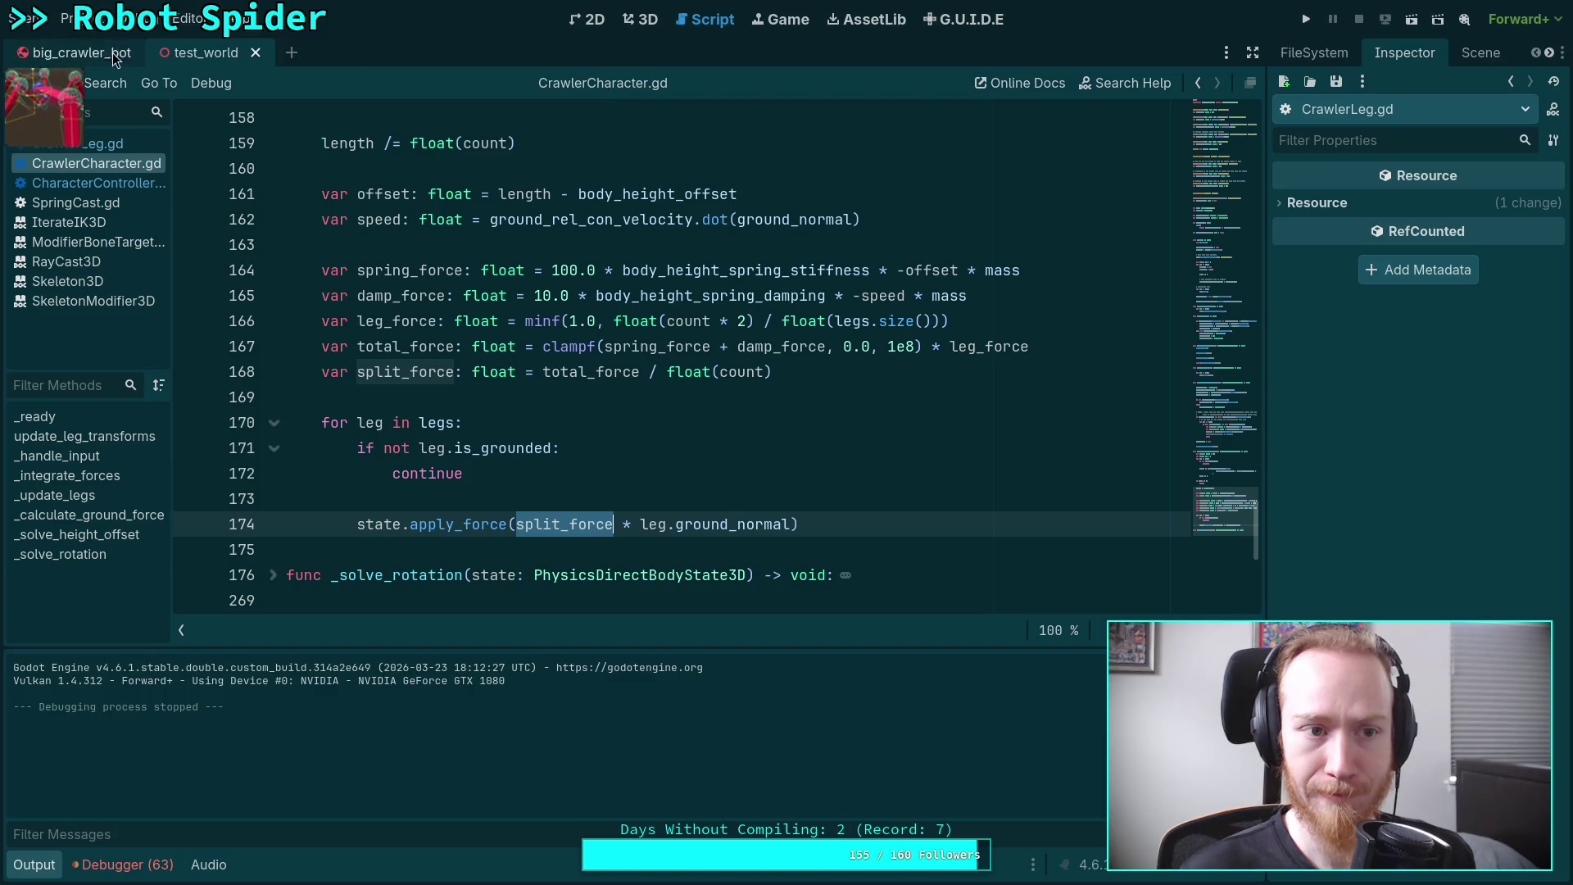
click(640, 19)
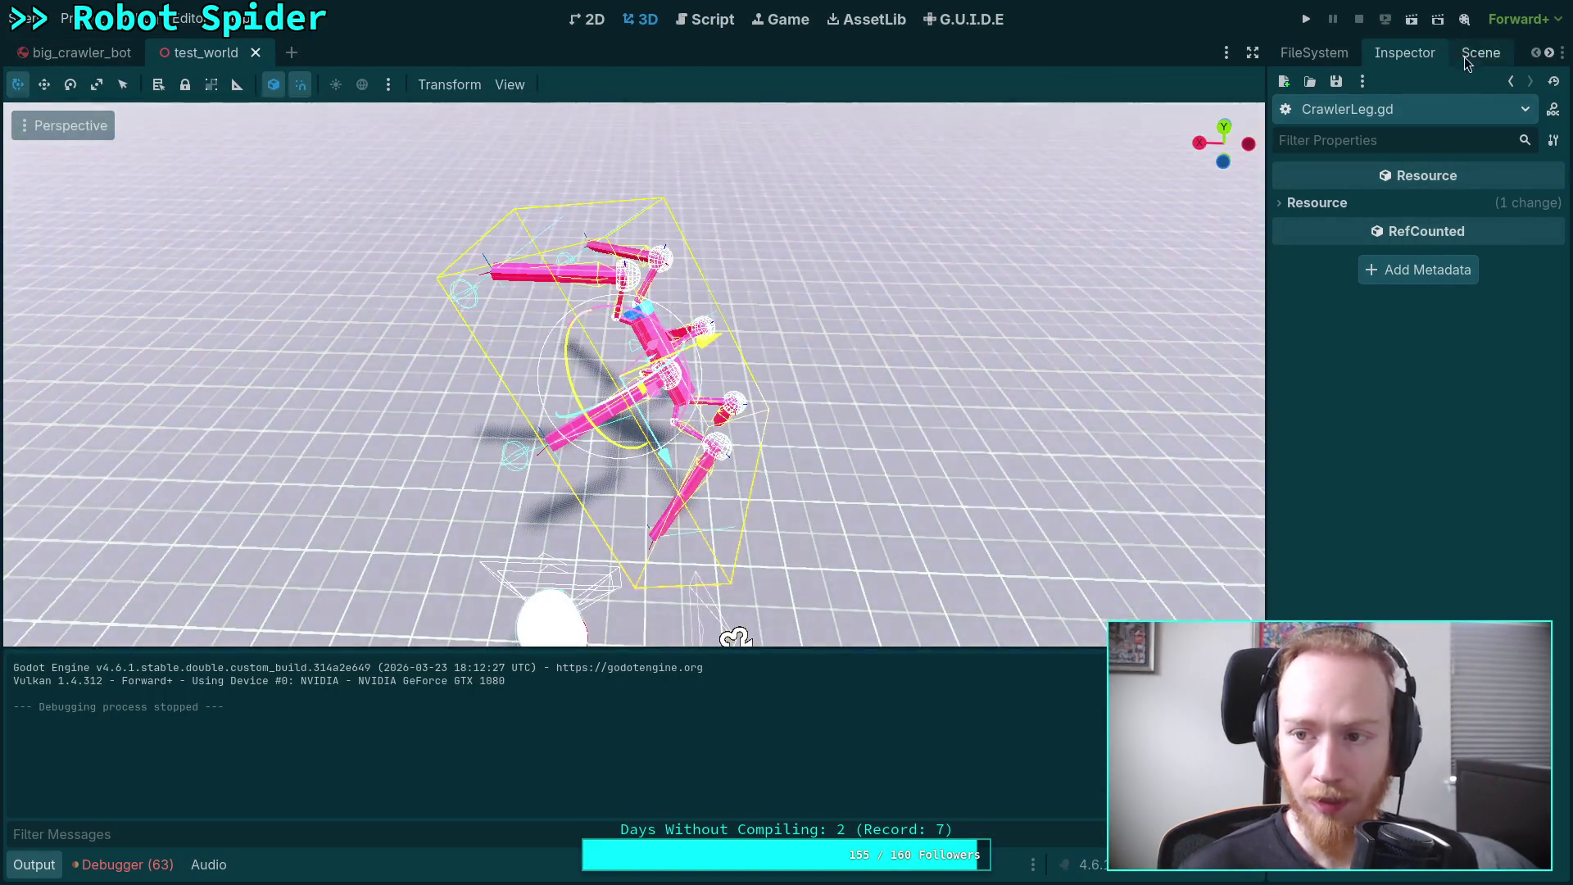
click(1469, 55)
mouse_move(1390, 574)
mouse_down()
mouse_move(1404, 53)
mouse_move(1378, 550)
mouse_up()
click(1403, 61)
scroll(1350, 607, down, 15)
click(1543, 492)
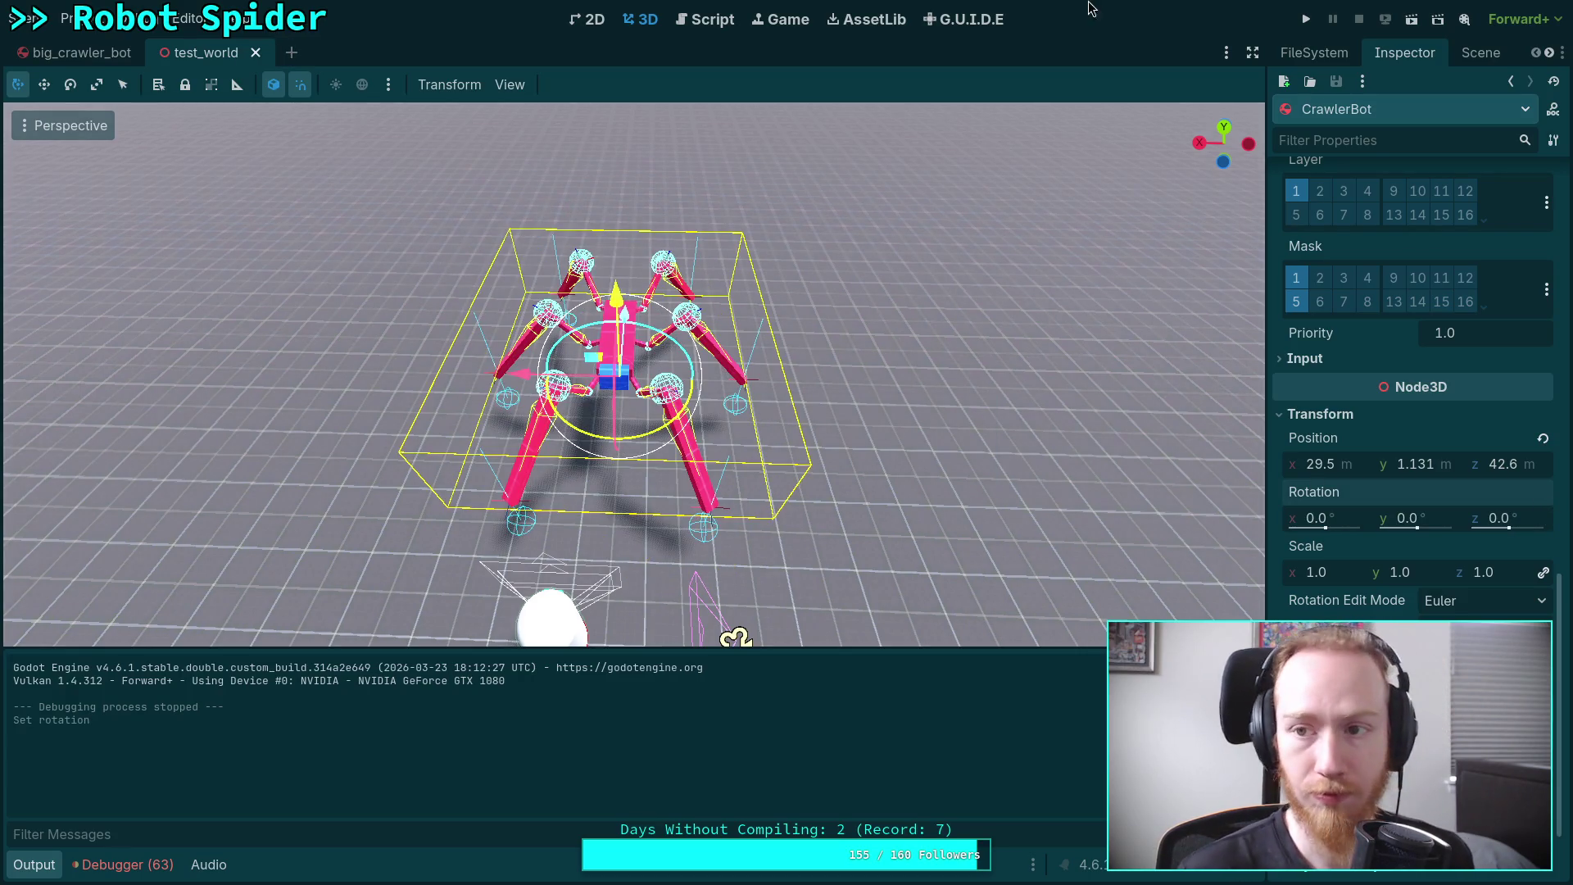
- Test-run the upright spider twice, orbiting the view between runs, then return to the script
click(1306, 19)
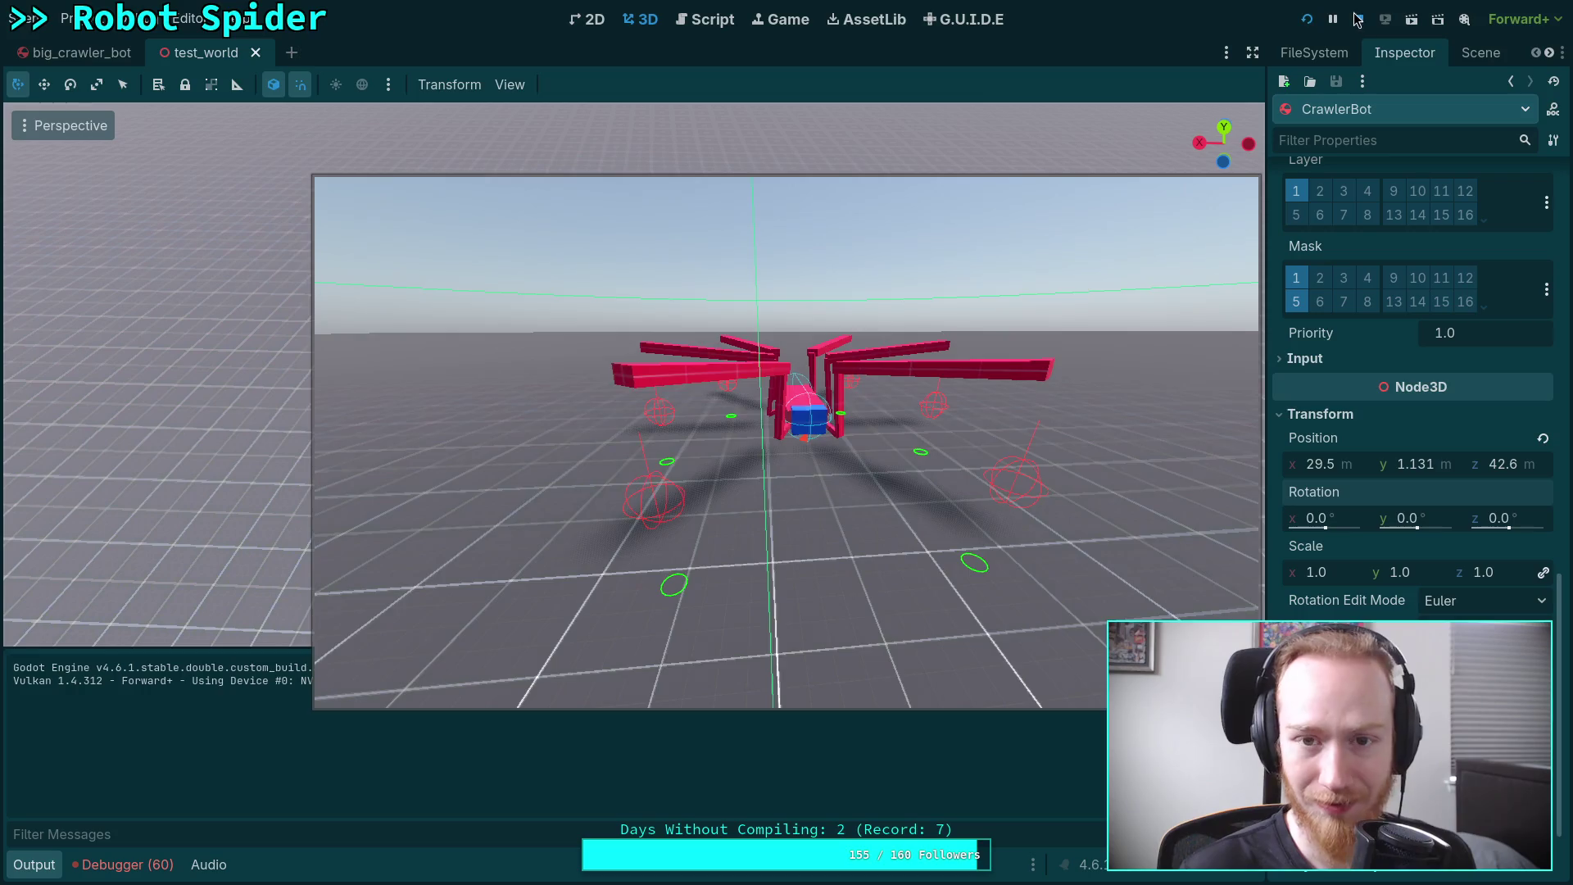
key(Escape)
mouse_move(737, 643)
mouse_down()
mouse_move(698, 568)
mouse_move(734, 491)
mouse_move(378, 407)
mouse_up()
scroll(731, 445, down, 5)
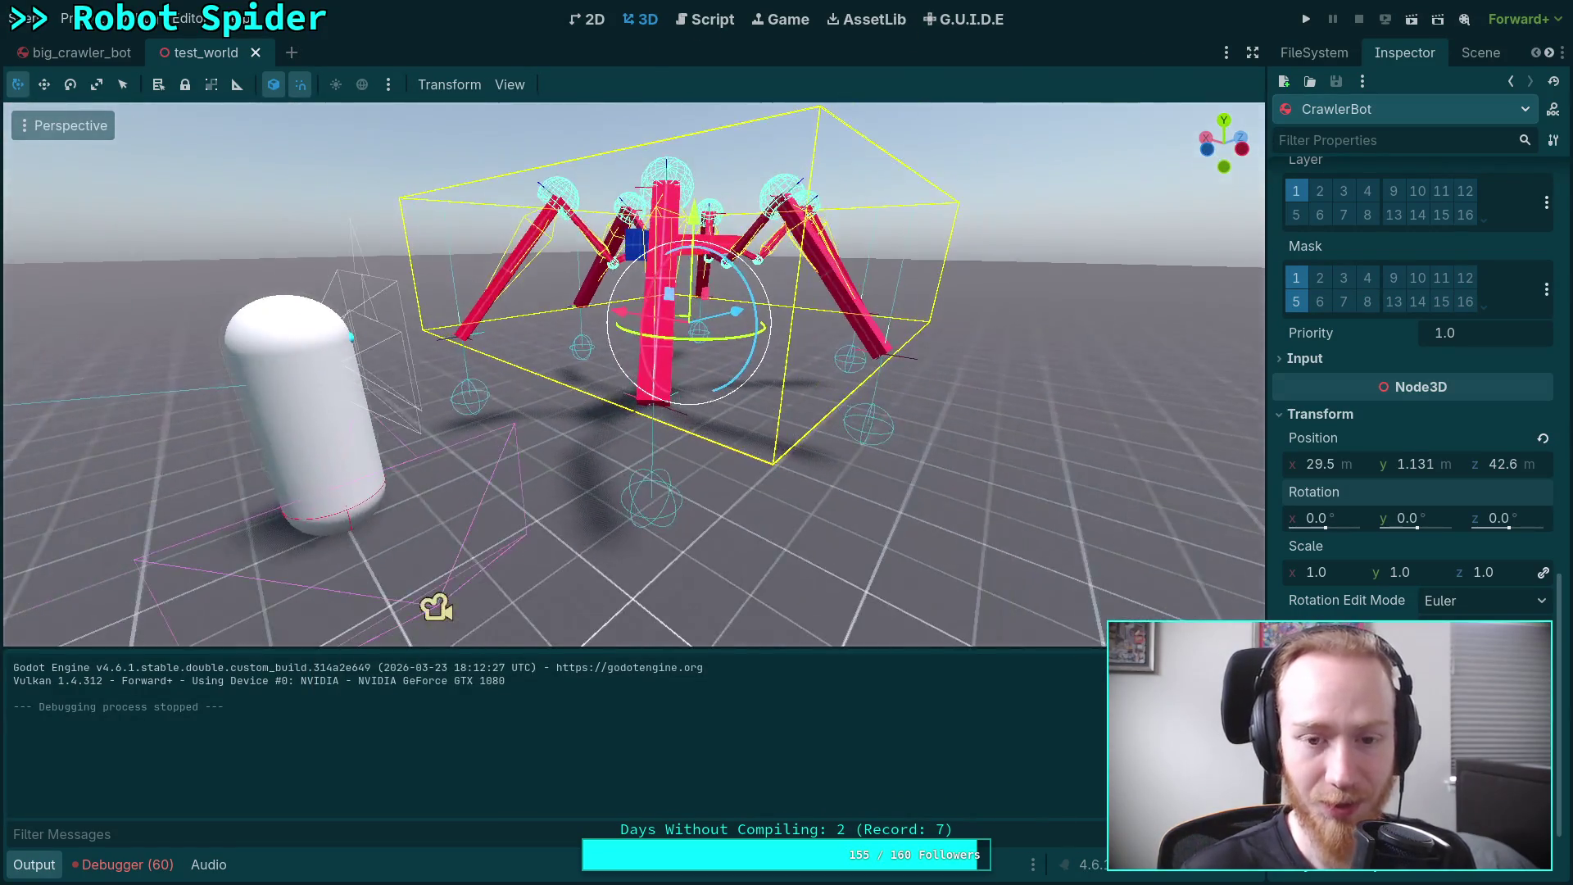
drag(896, 449, 895, 524)
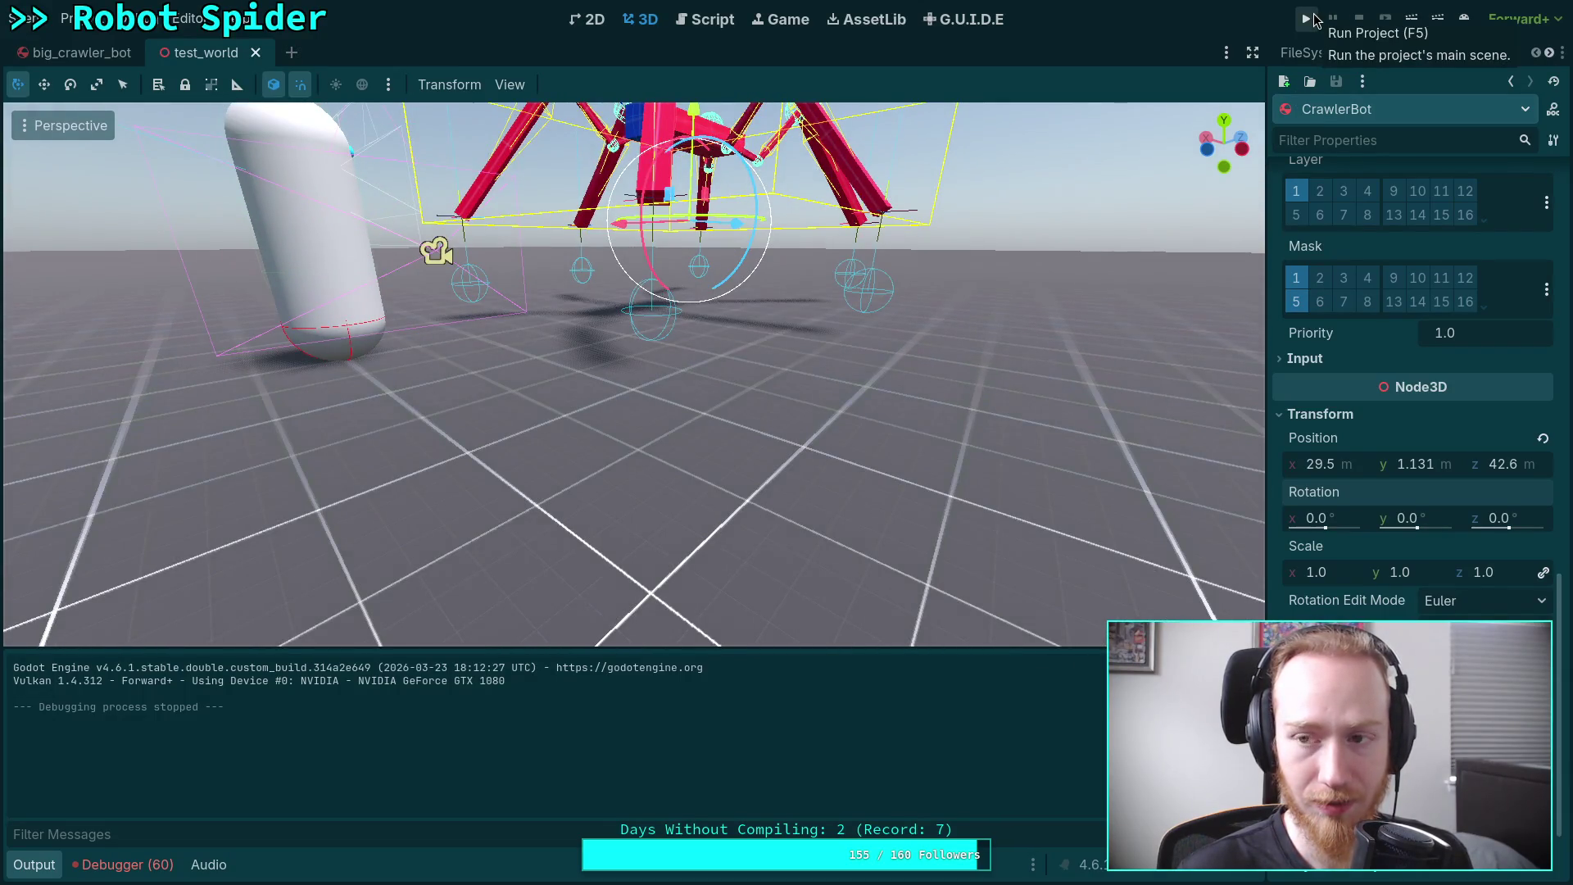
click(1308, 19)
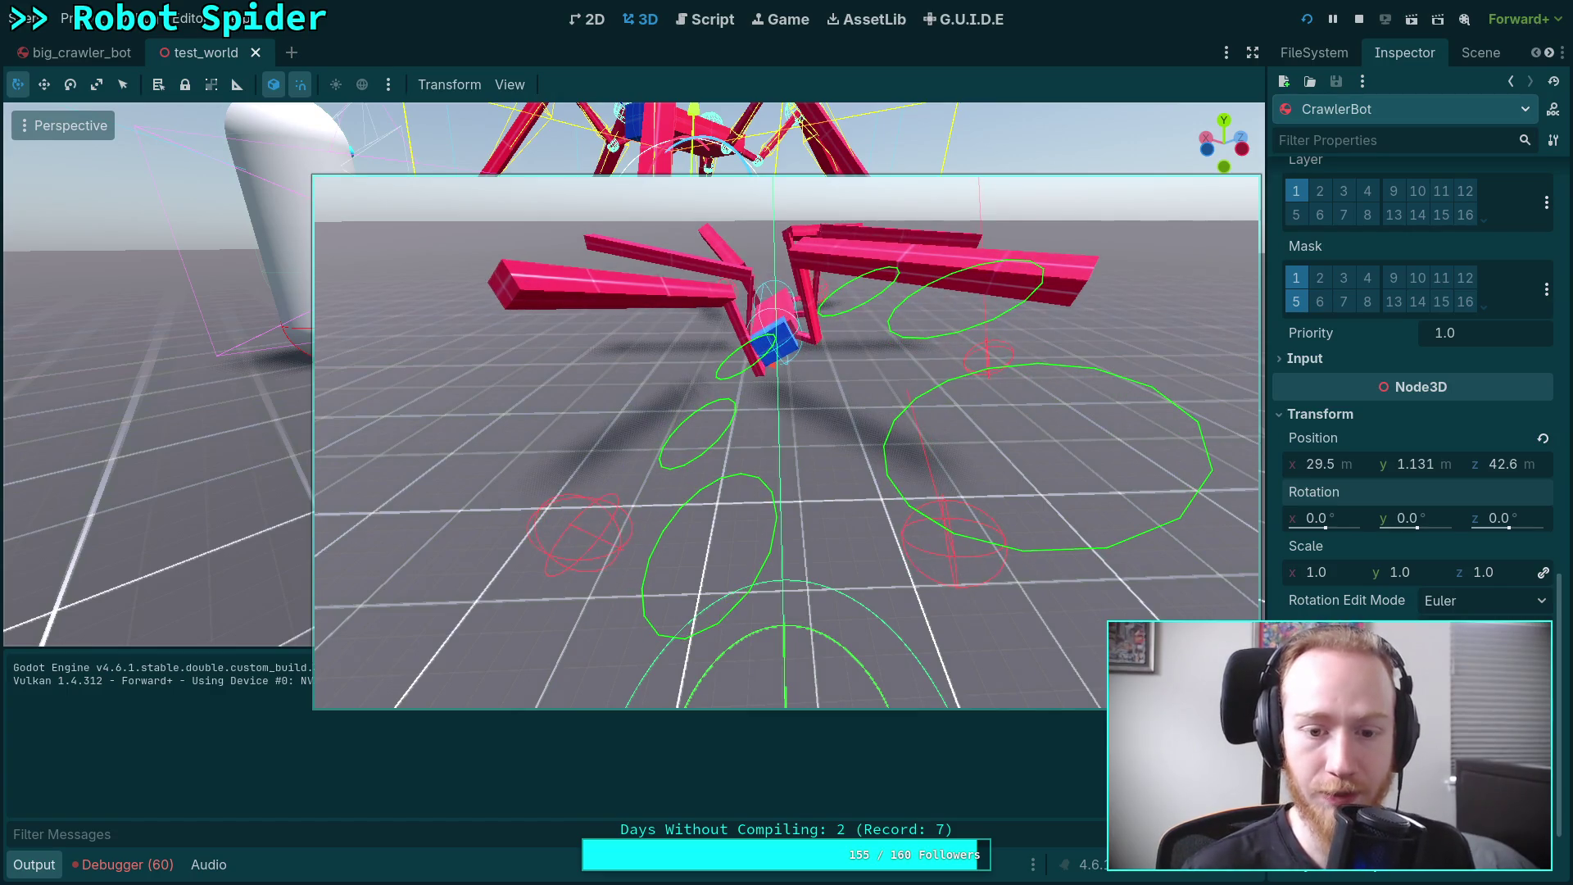
click(1359, 18)
click(730, 25)
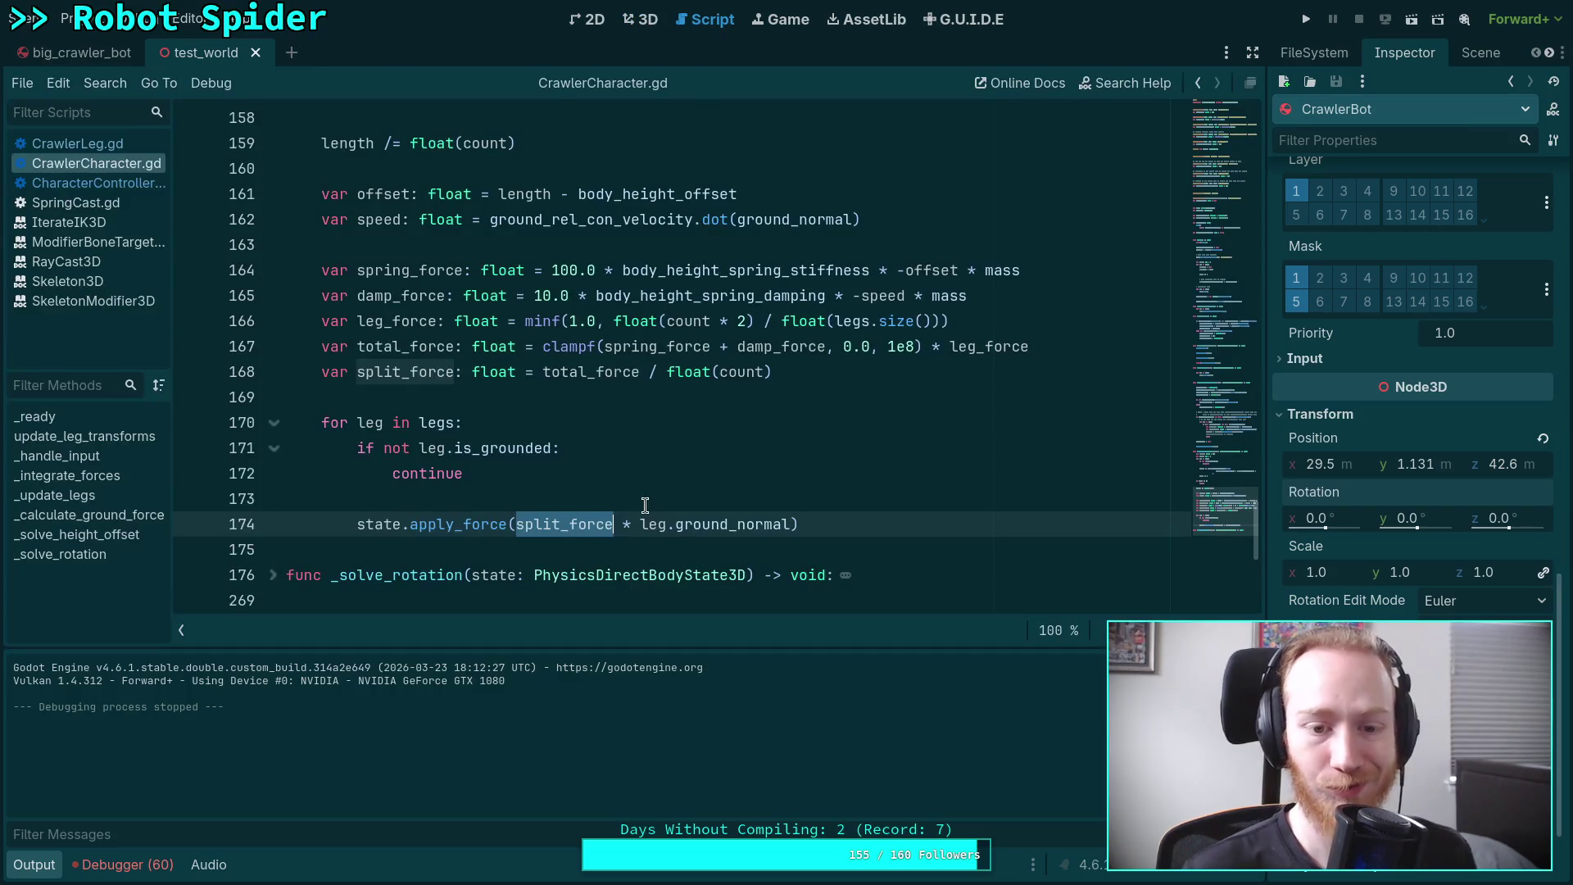
- Add print('leg spring!') and a breakpoint after line 174, then save CrawlerCharacter.gd
scroll(493, 537, down, 1)
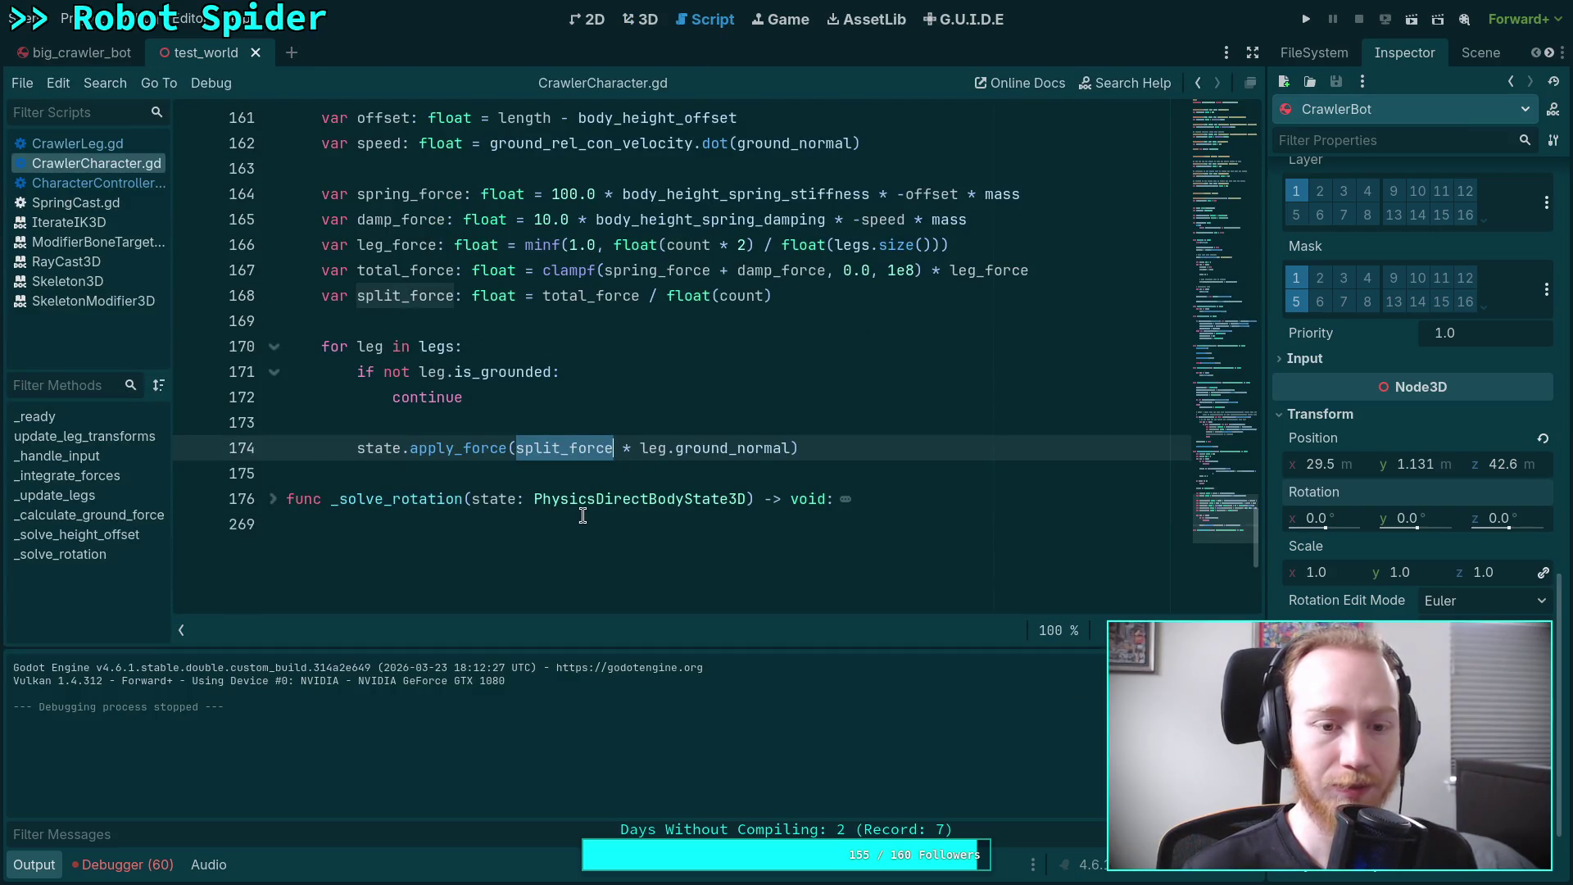
scroll(583, 515, up, 1)
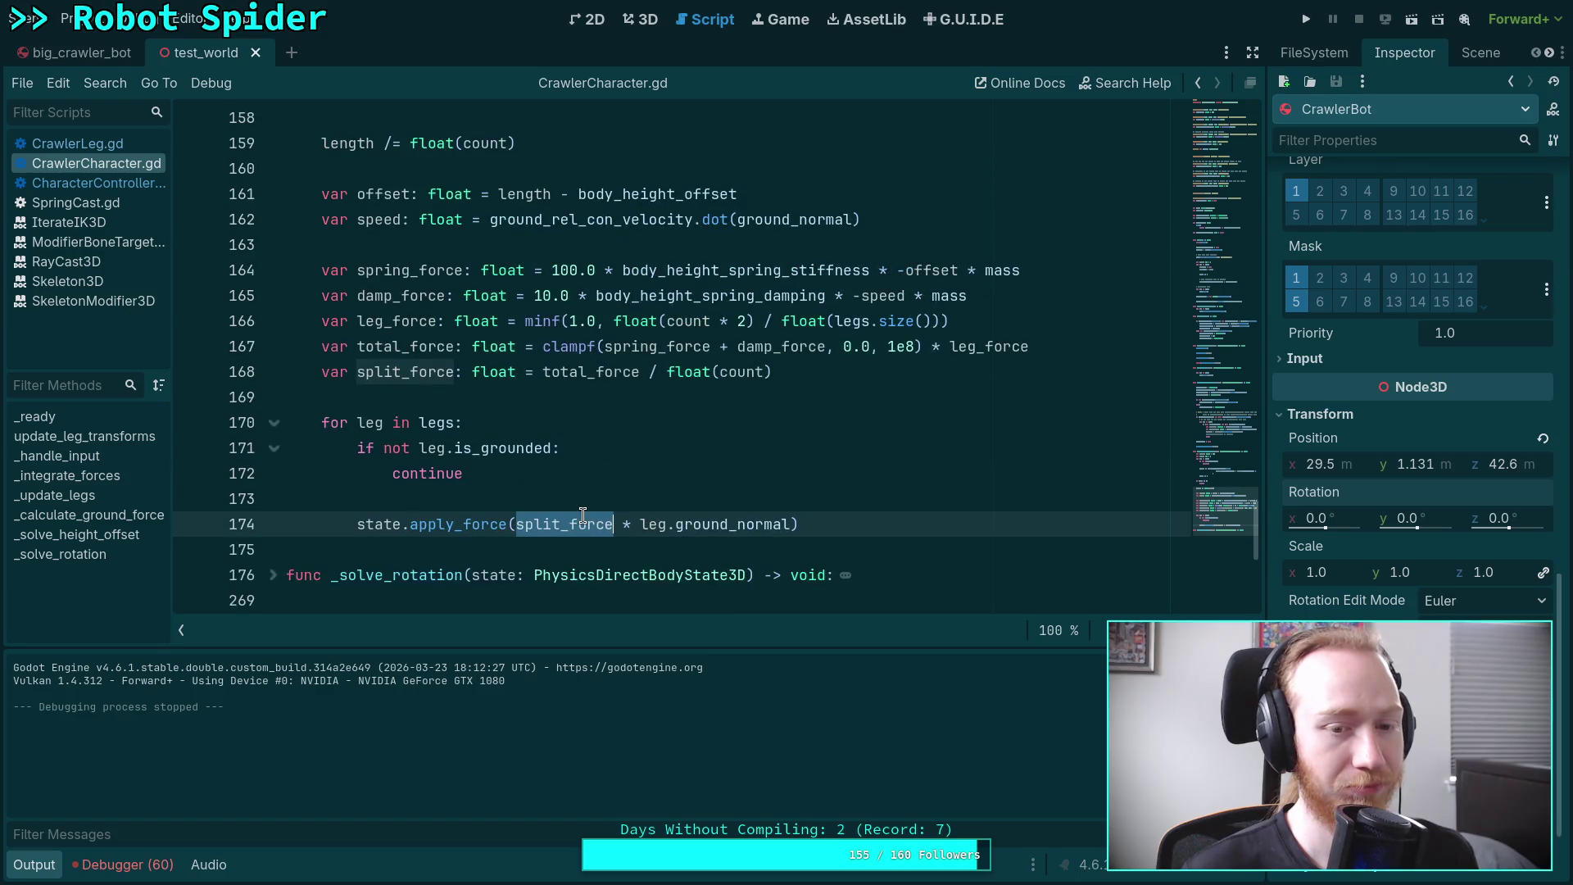
click(878, 518)
key(Return)
text(print)
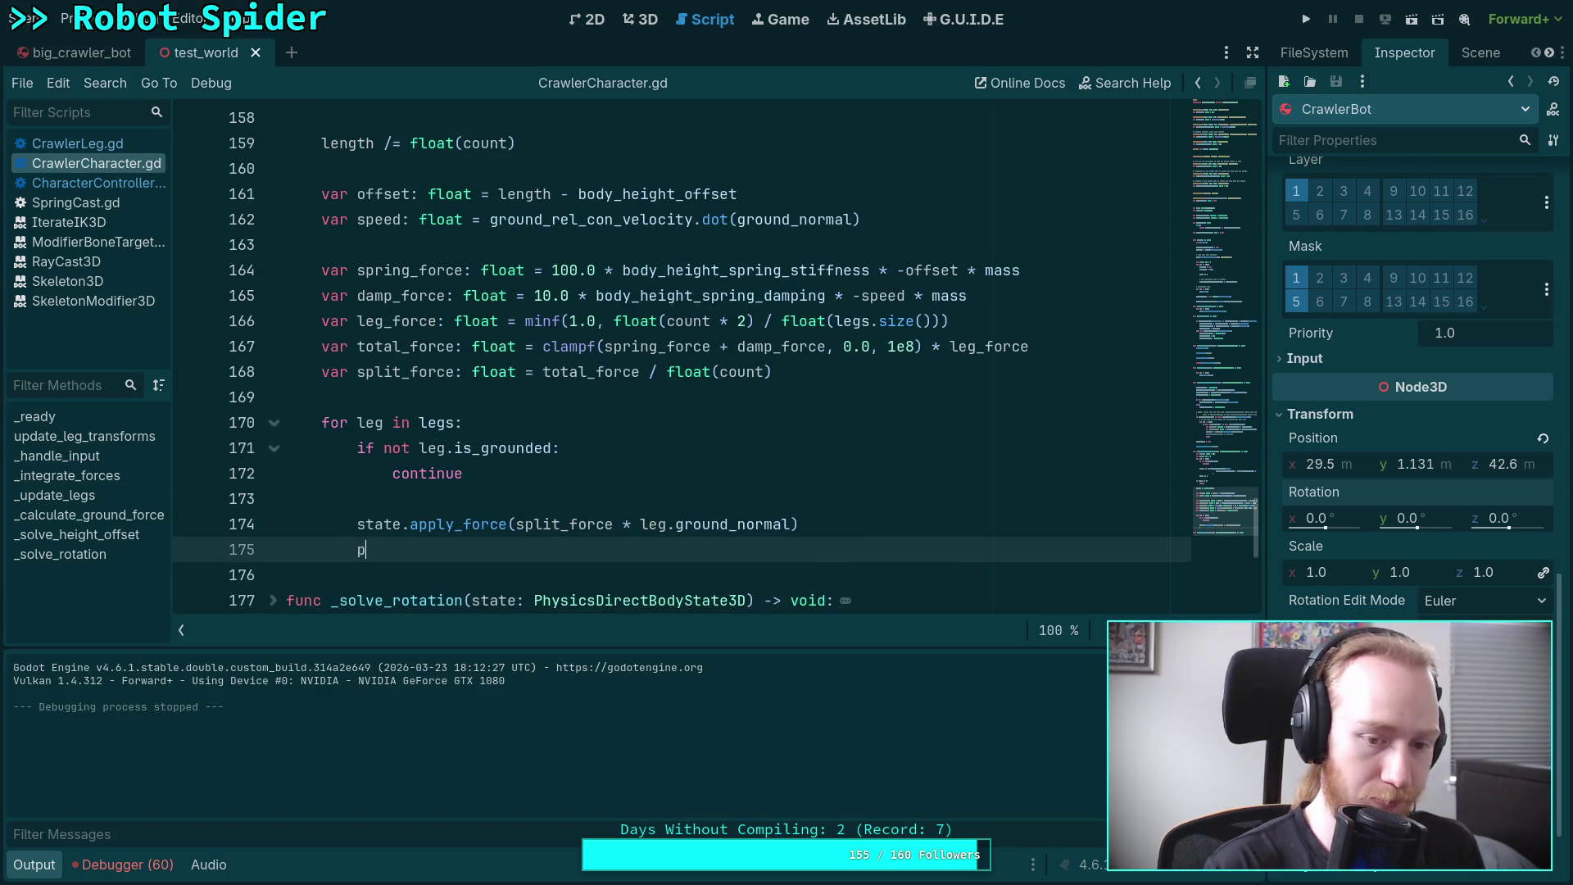
text(('leg spring)
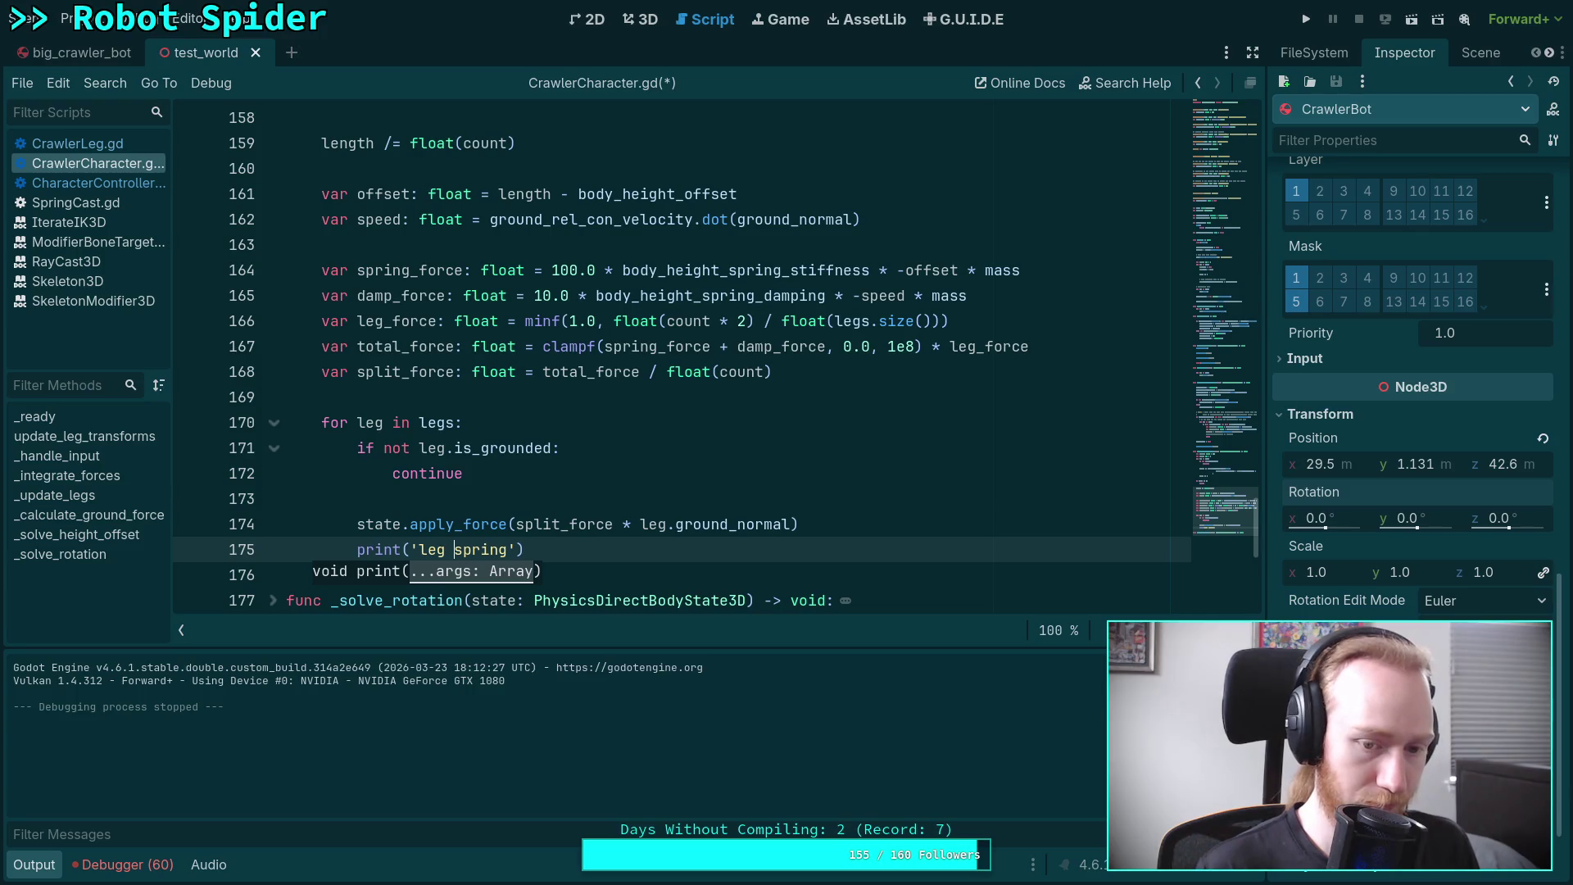
key(End)
key(Return)
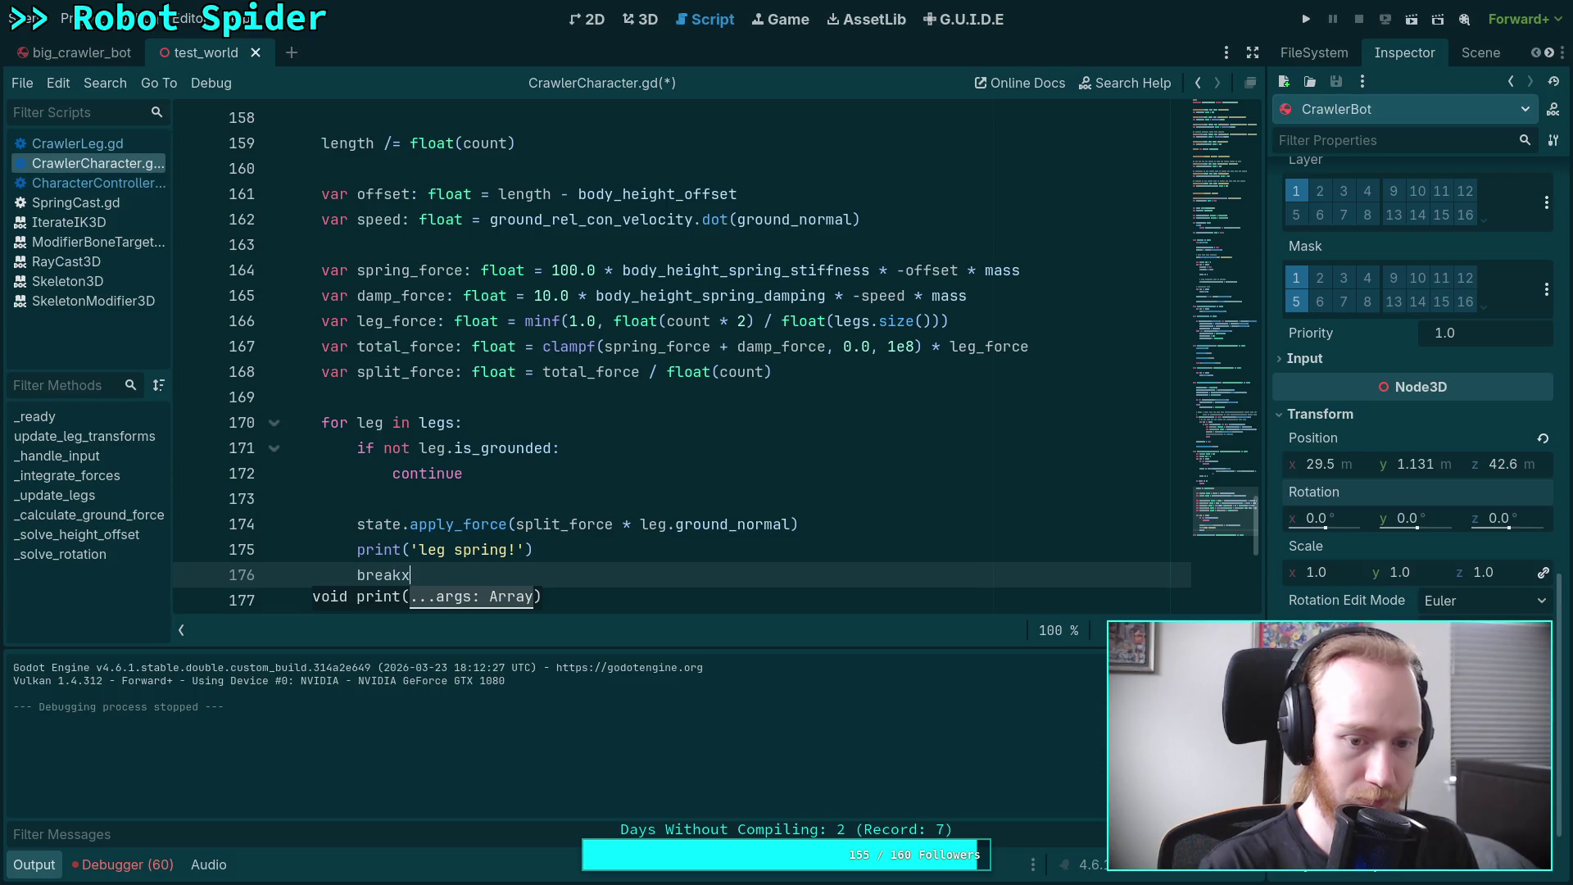
key(BackSpace)
key(ctrl+s)
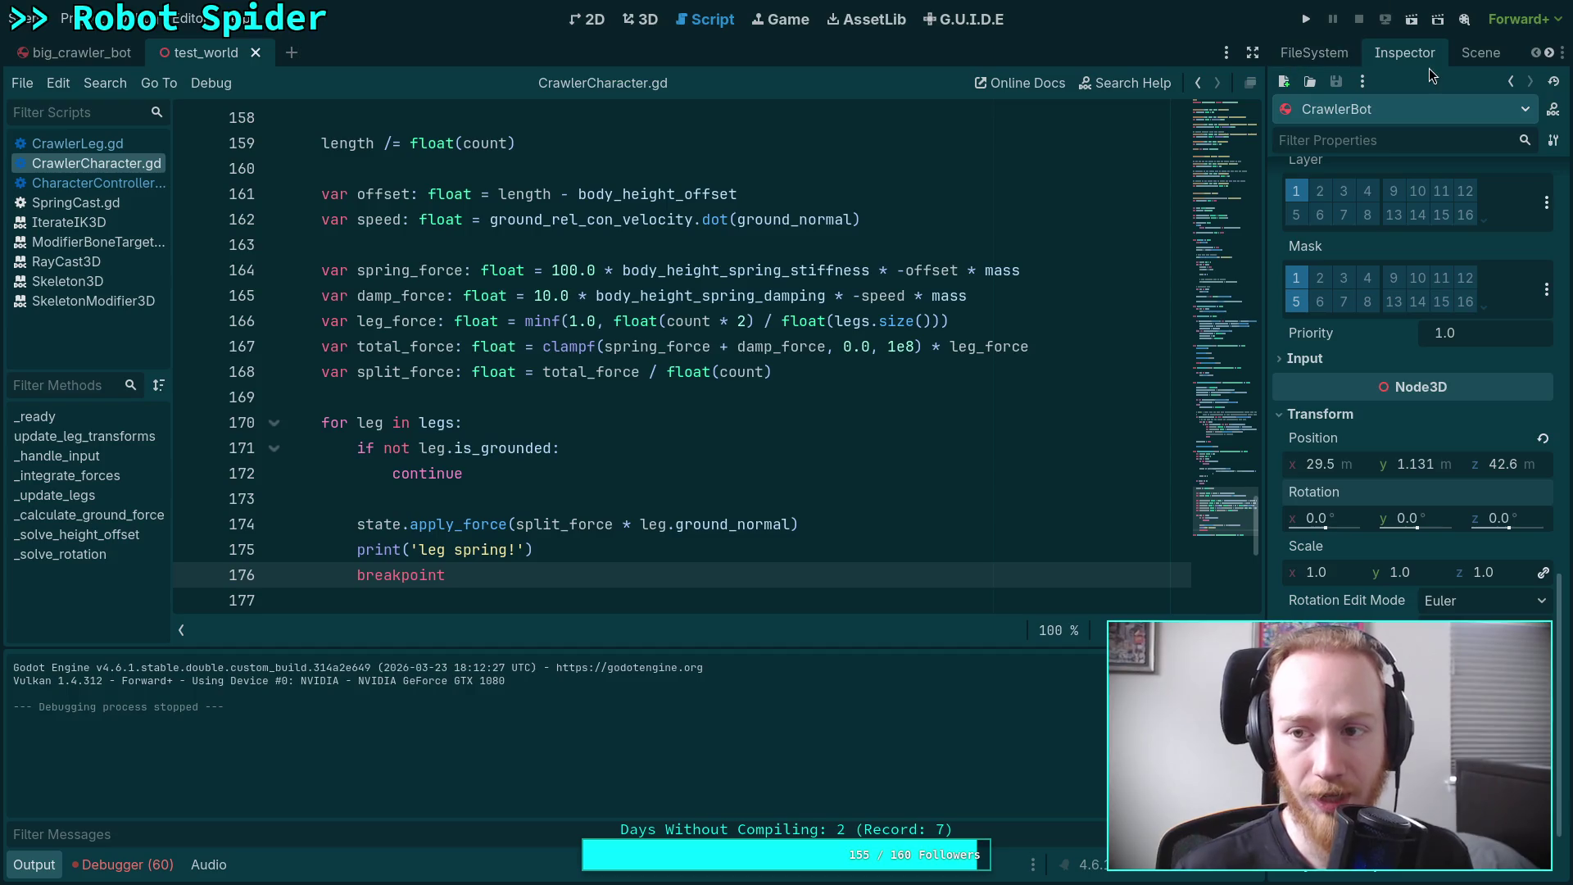
- Run the project to hit the breakpoint, then delete both debug lines and save
click(1306, 19)
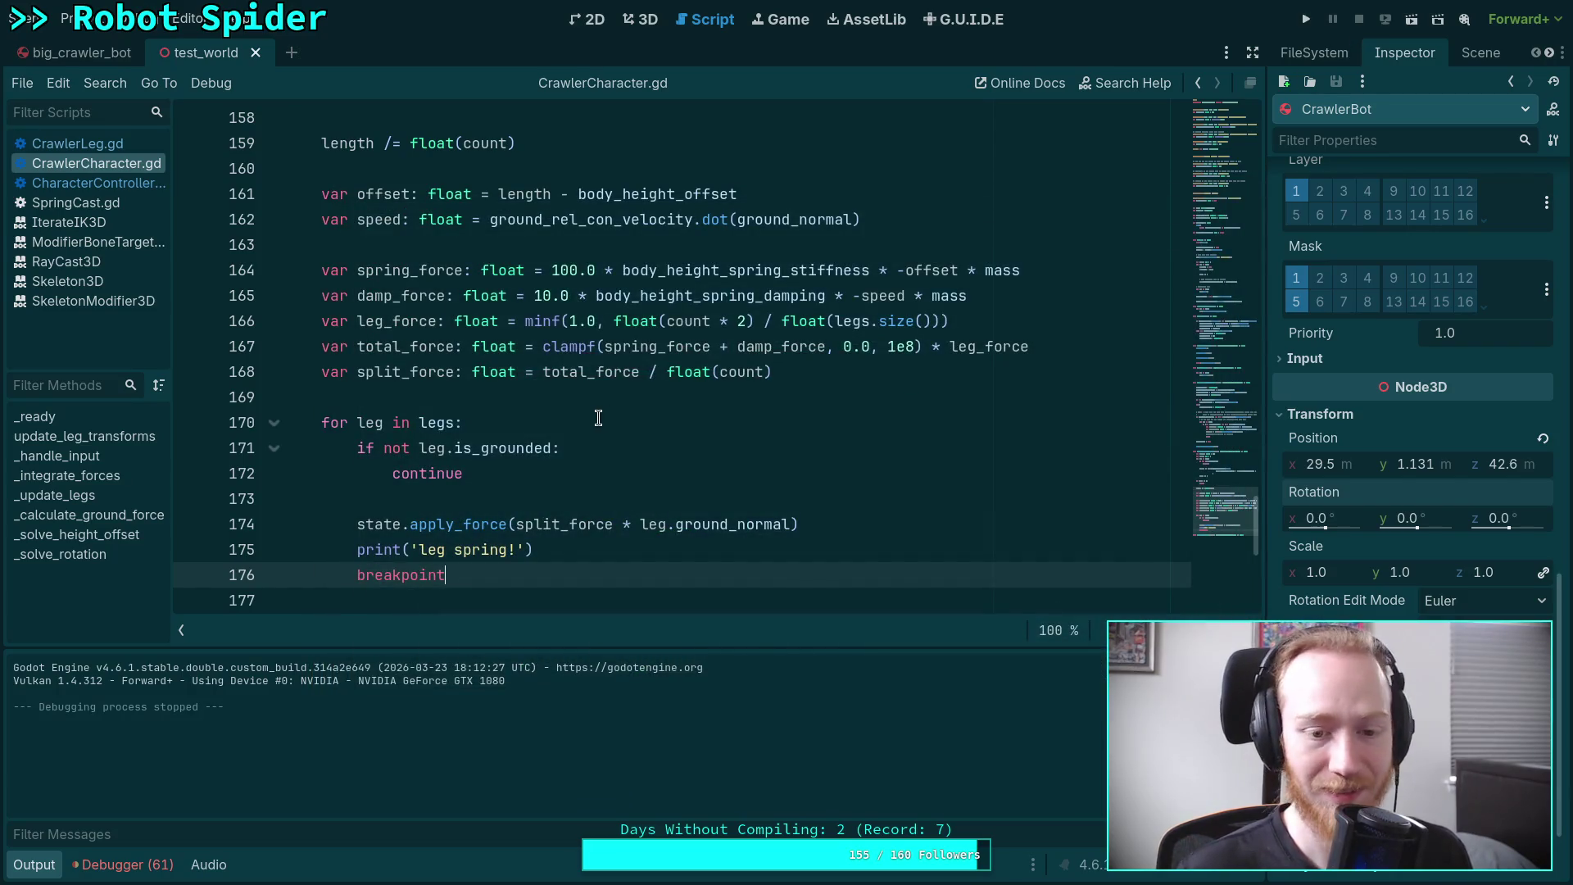
scroll(514, 492, down, 1)
drag(501, 494, 229, 474)
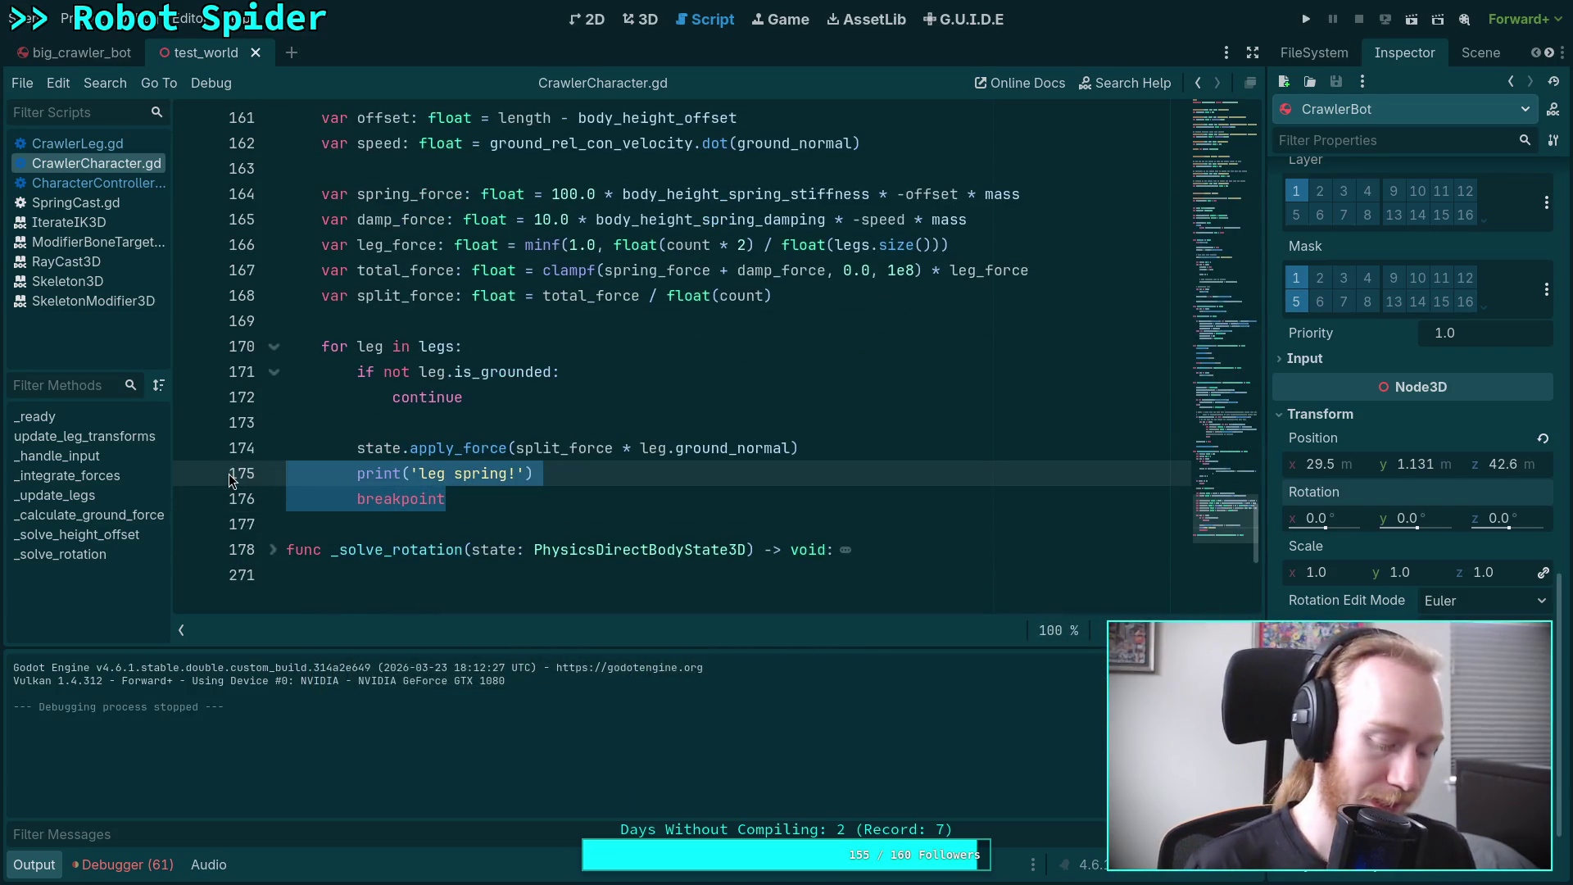
key(BackSpace)
key(BackSpace)
key(ctrl+s)
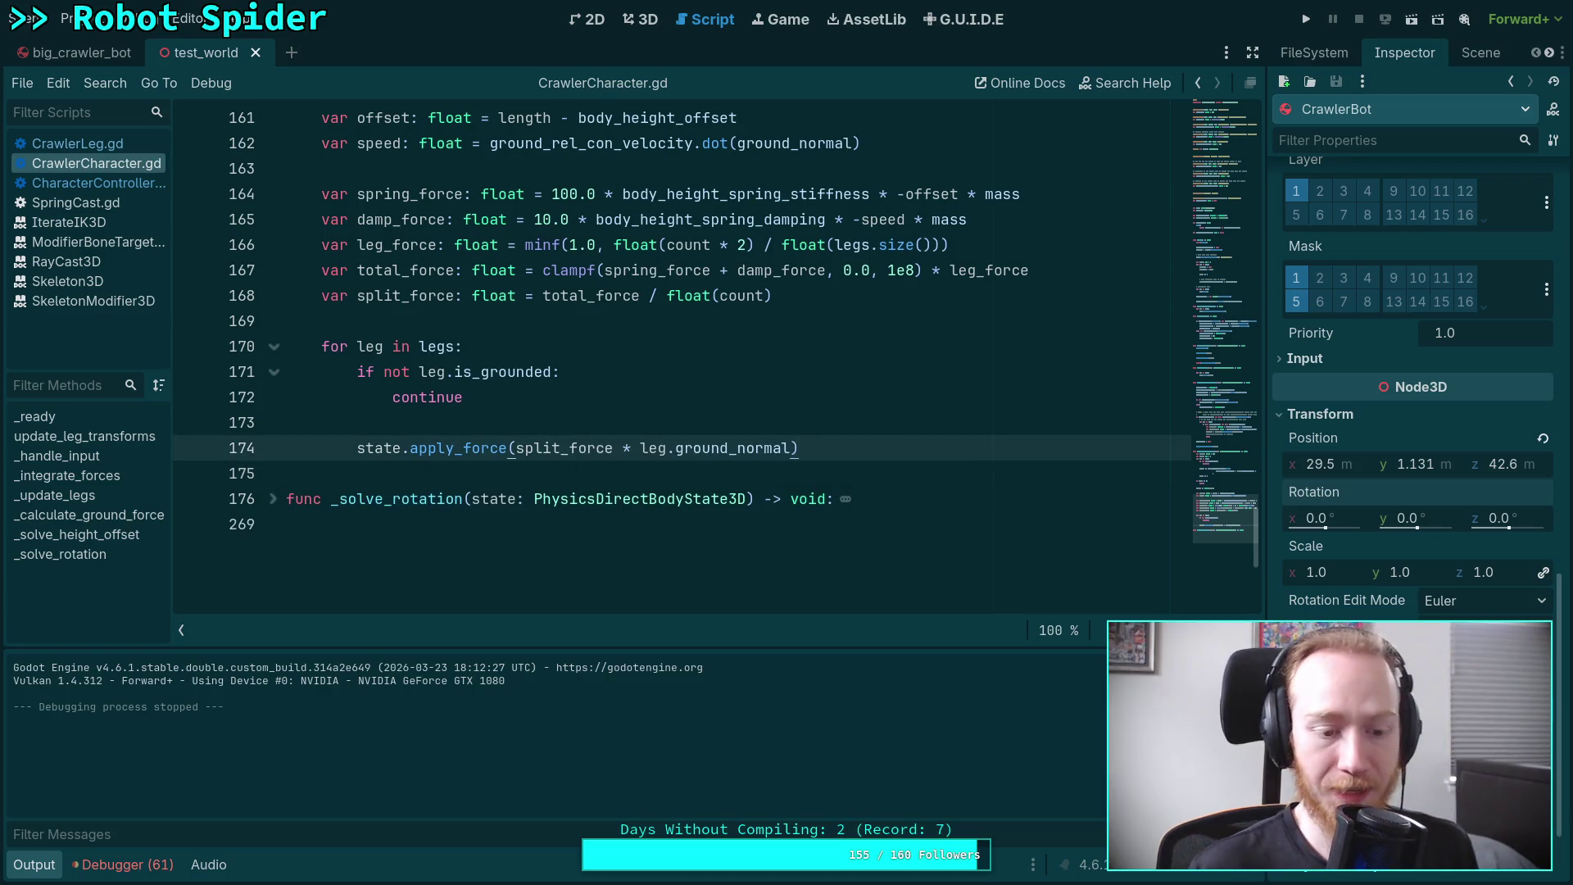
- Test-run and stop the game, then drag CrawlerBot's Y gizmo down to lower it toward the ground
key(F5)
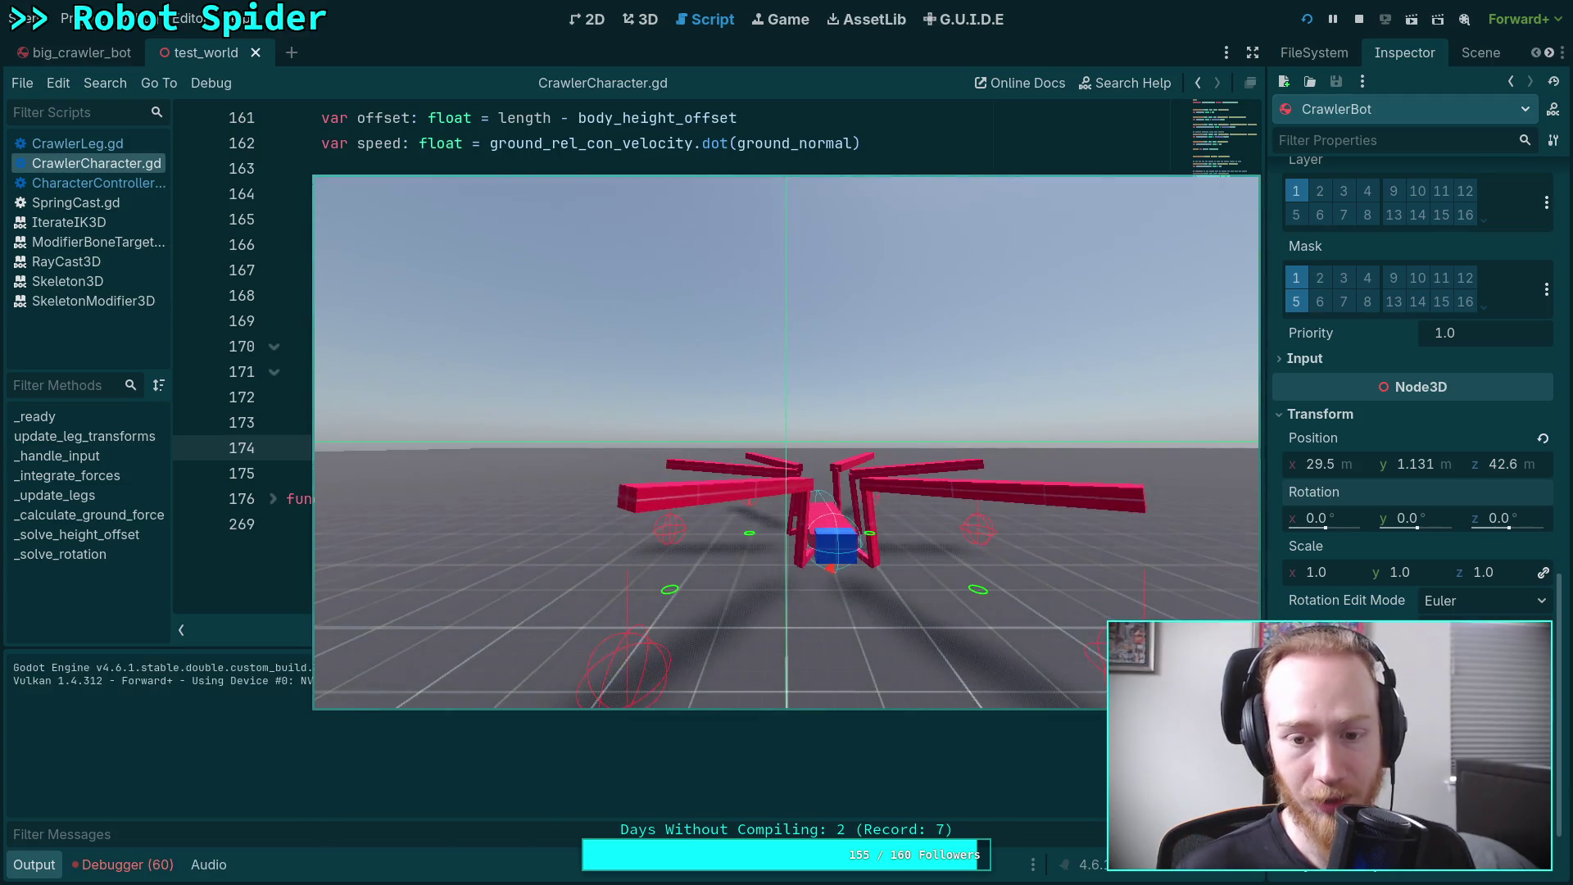
key(F8)
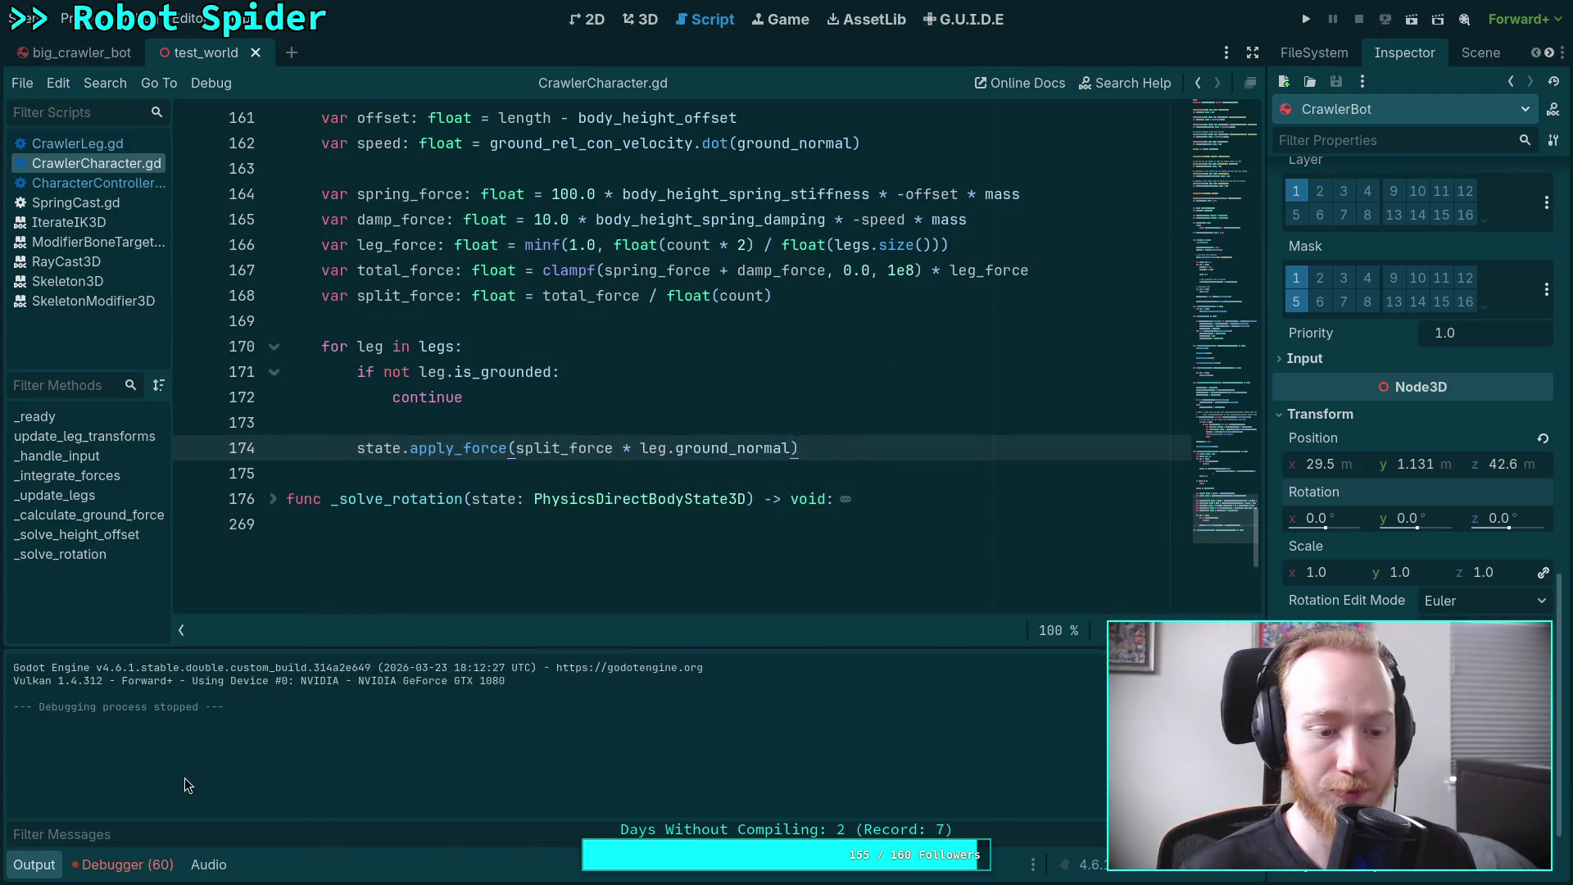
click(35, 865)
click(417, 473)
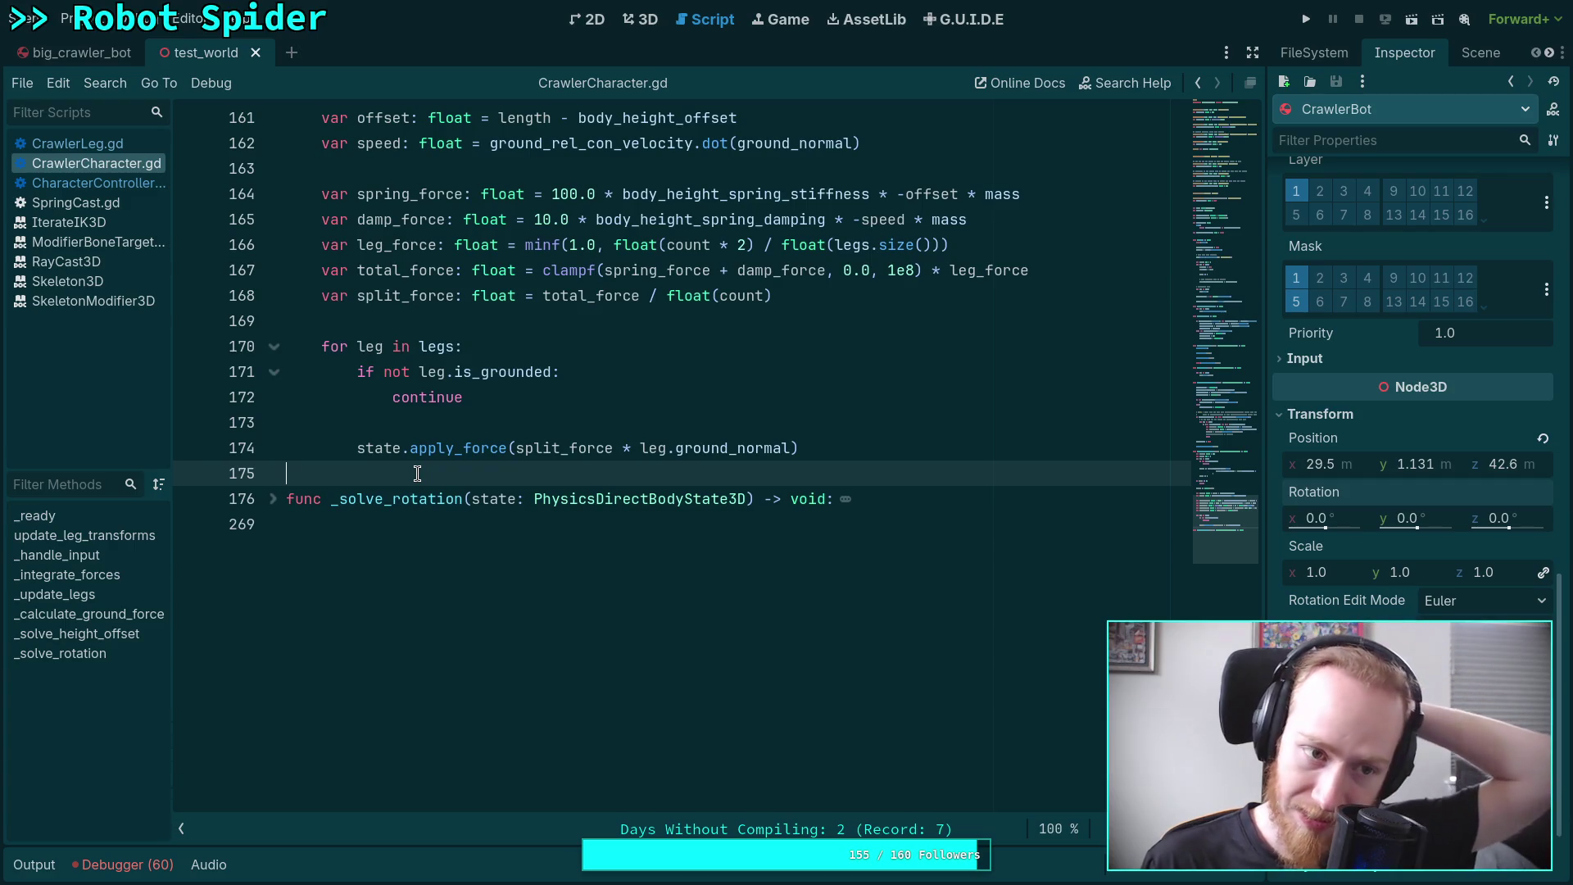
scroll(417, 473, up, 3)
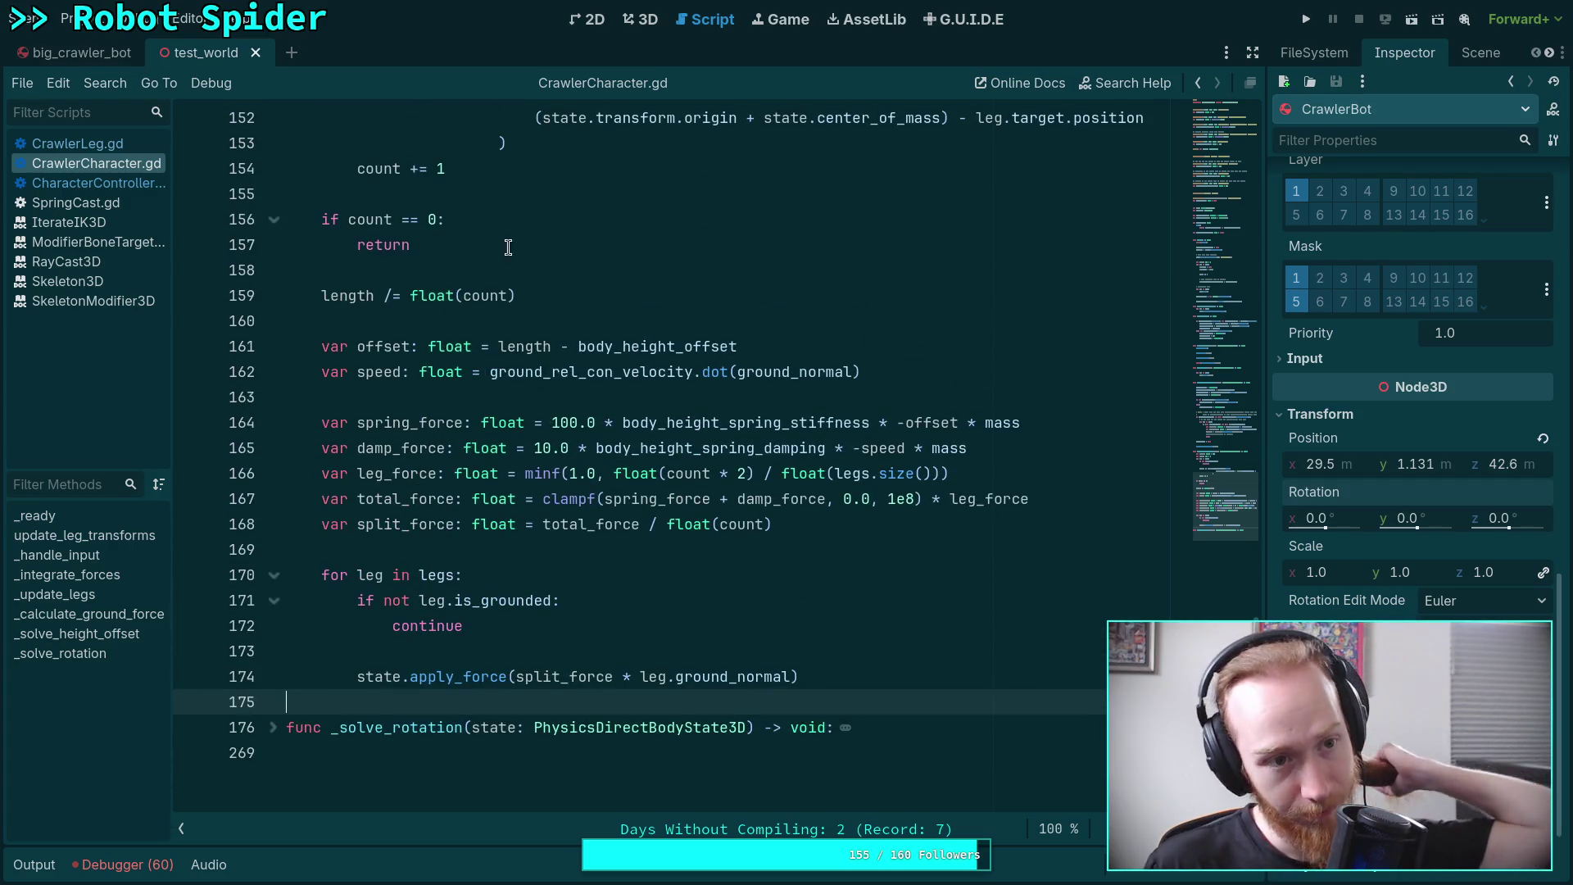
click(651, 21)
mouse_move(718, 202)
mouse_down()
mouse_move(709, 282)
mouse_move(718, 252)
mouse_up()
- Save the scene and test the spider, then raise its starting height and run again
key(ctrl+s)
click(1302, 29)
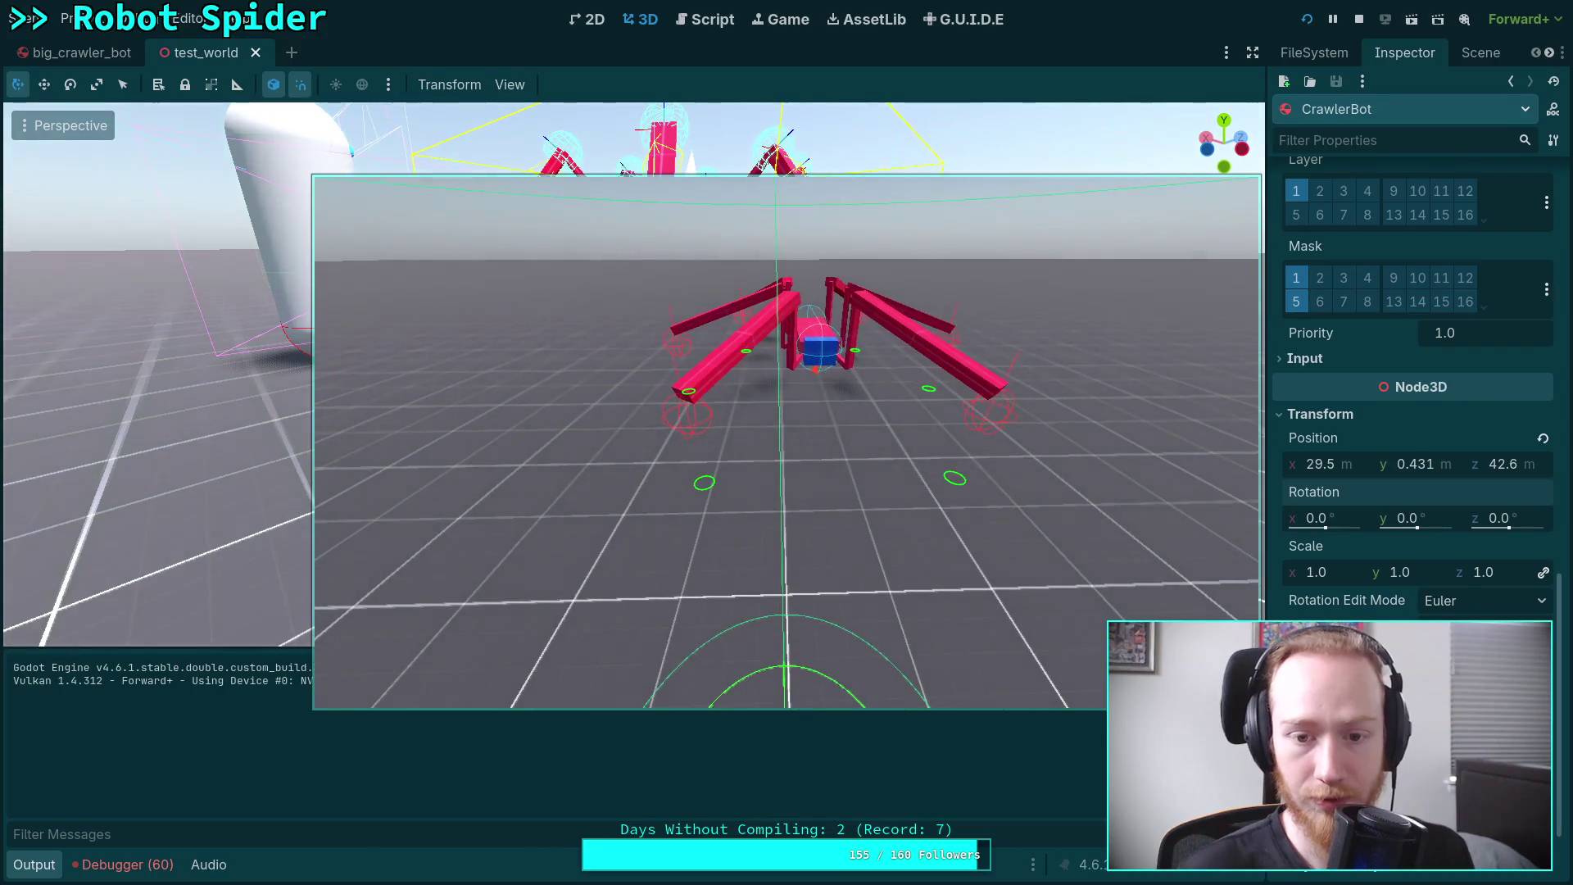
click(1360, 19)
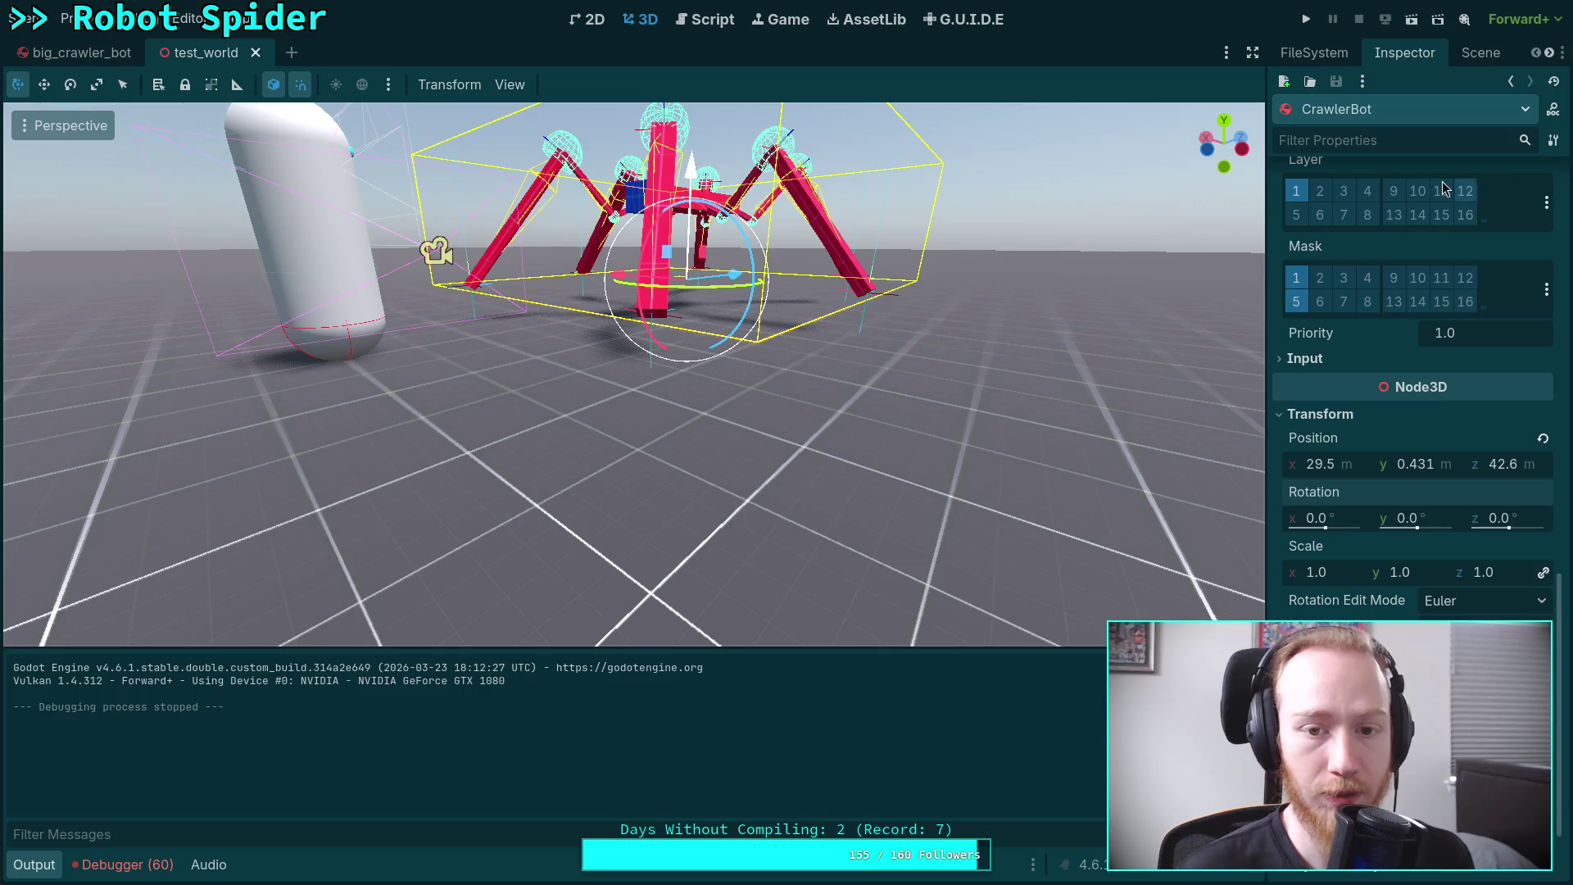
scroll(647, 328, up, 3)
drag(649, 170, 653, 203)
key(F5)
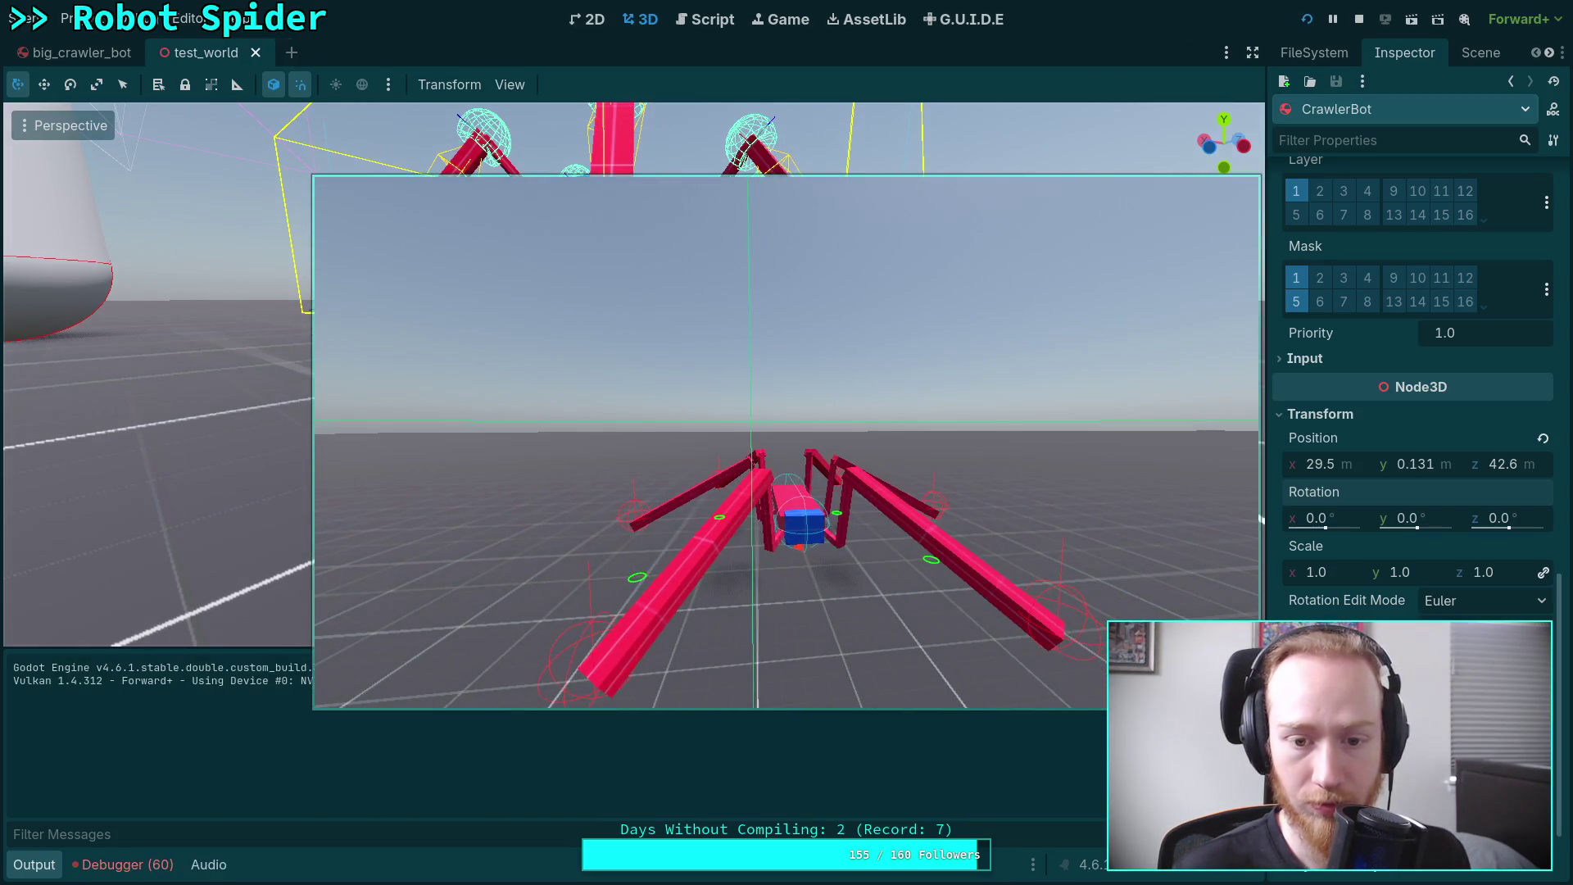
key(F8)
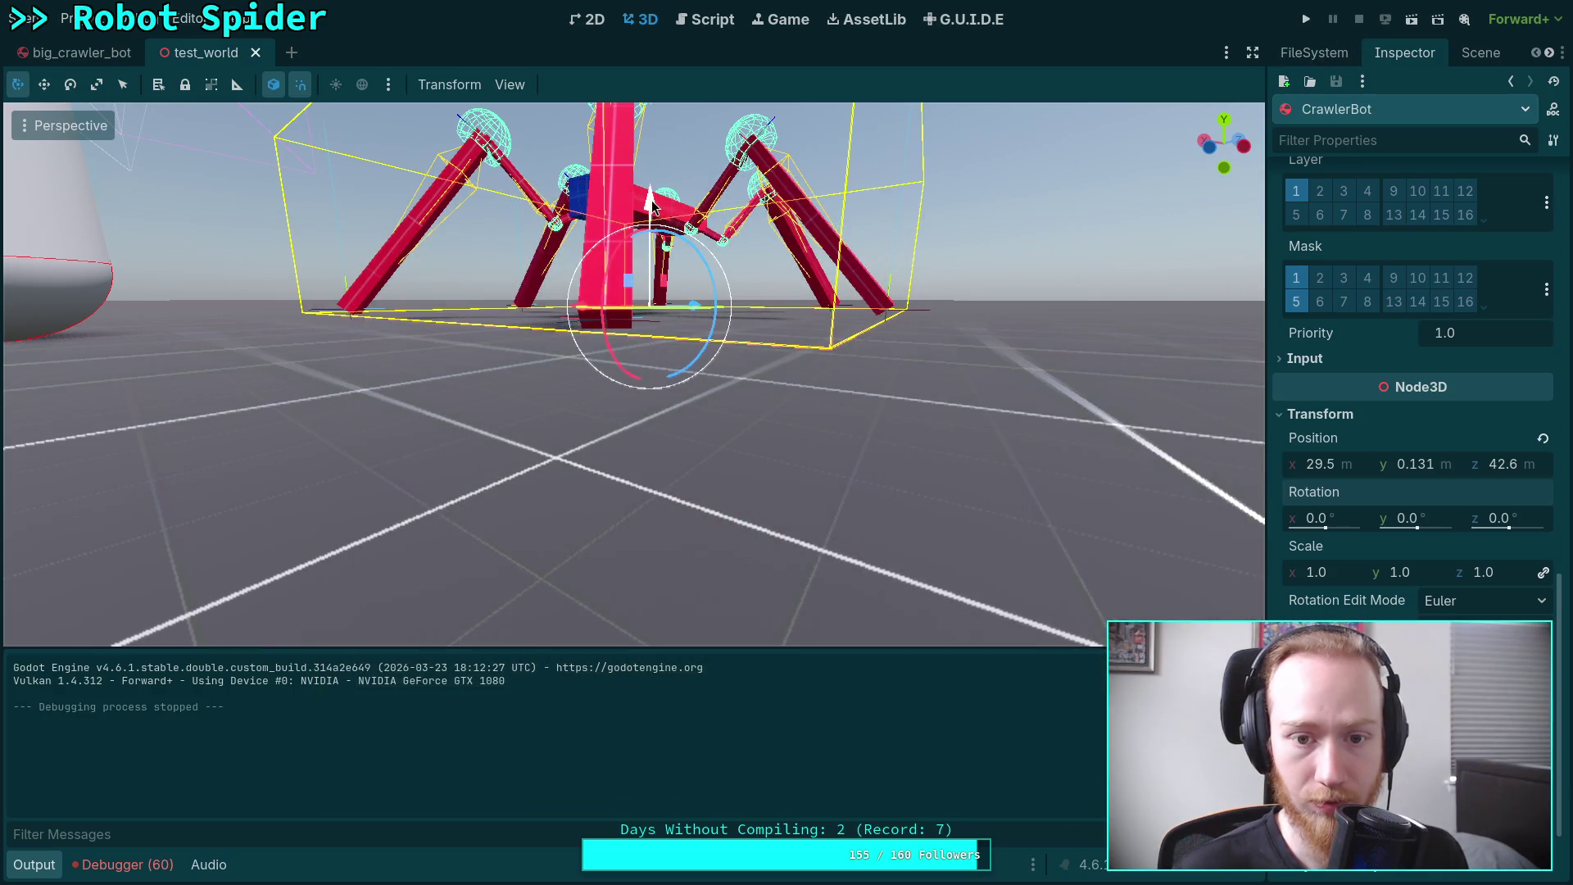
- Undo back to the lower starting height, test it, and return to CrawlerCharacter.gd
key(ctrl+z)
key(F5)
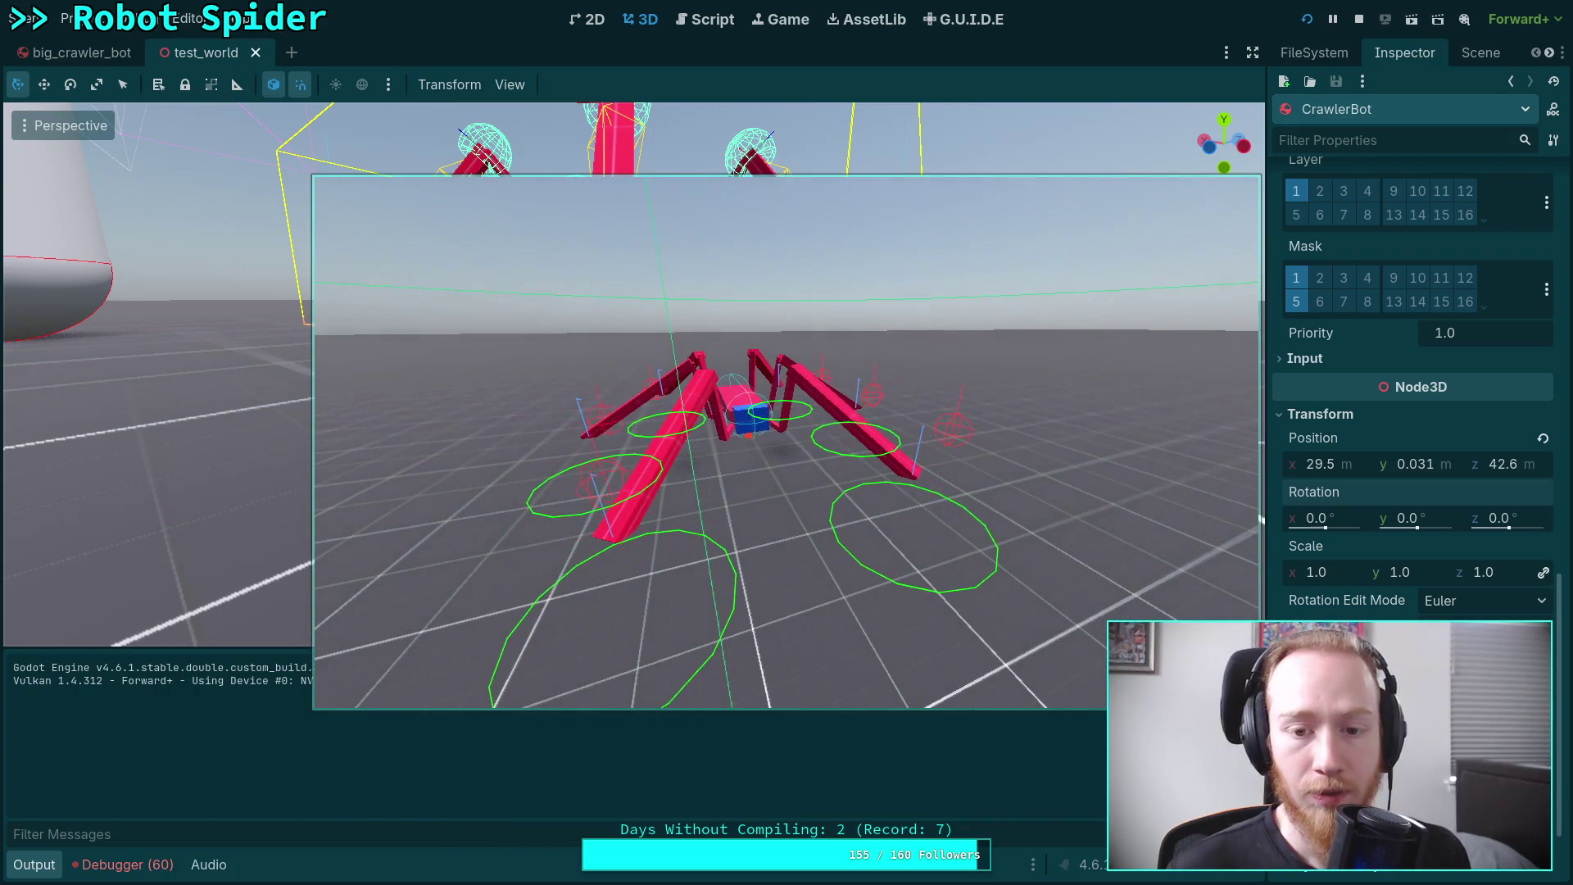
click(1360, 18)
click(704, 22)
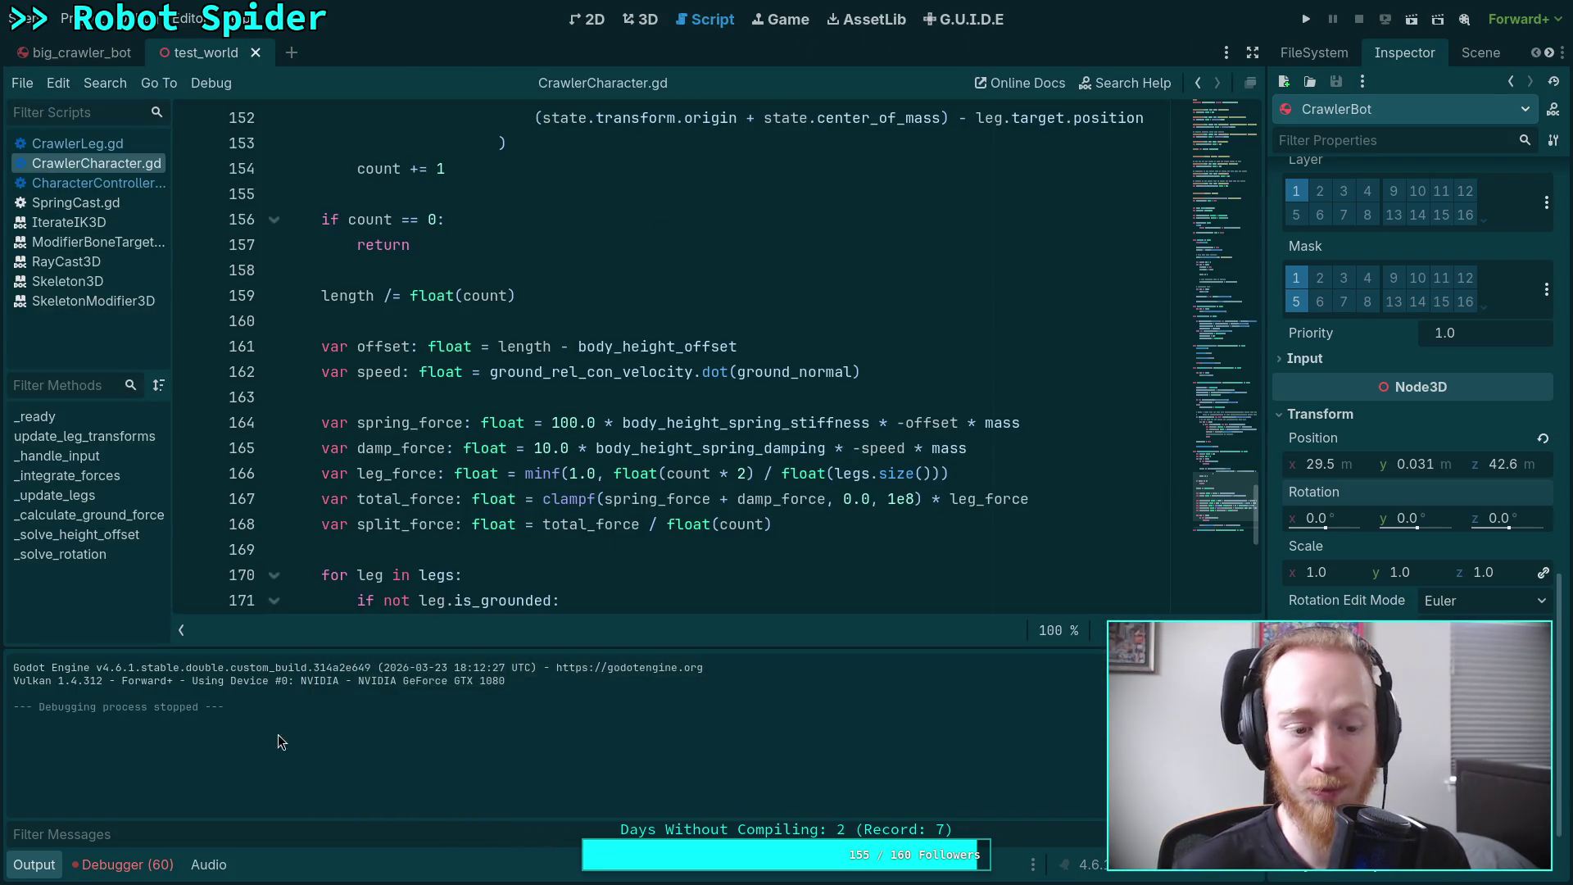
click(25, 865)
scroll(605, 545, up, 8)
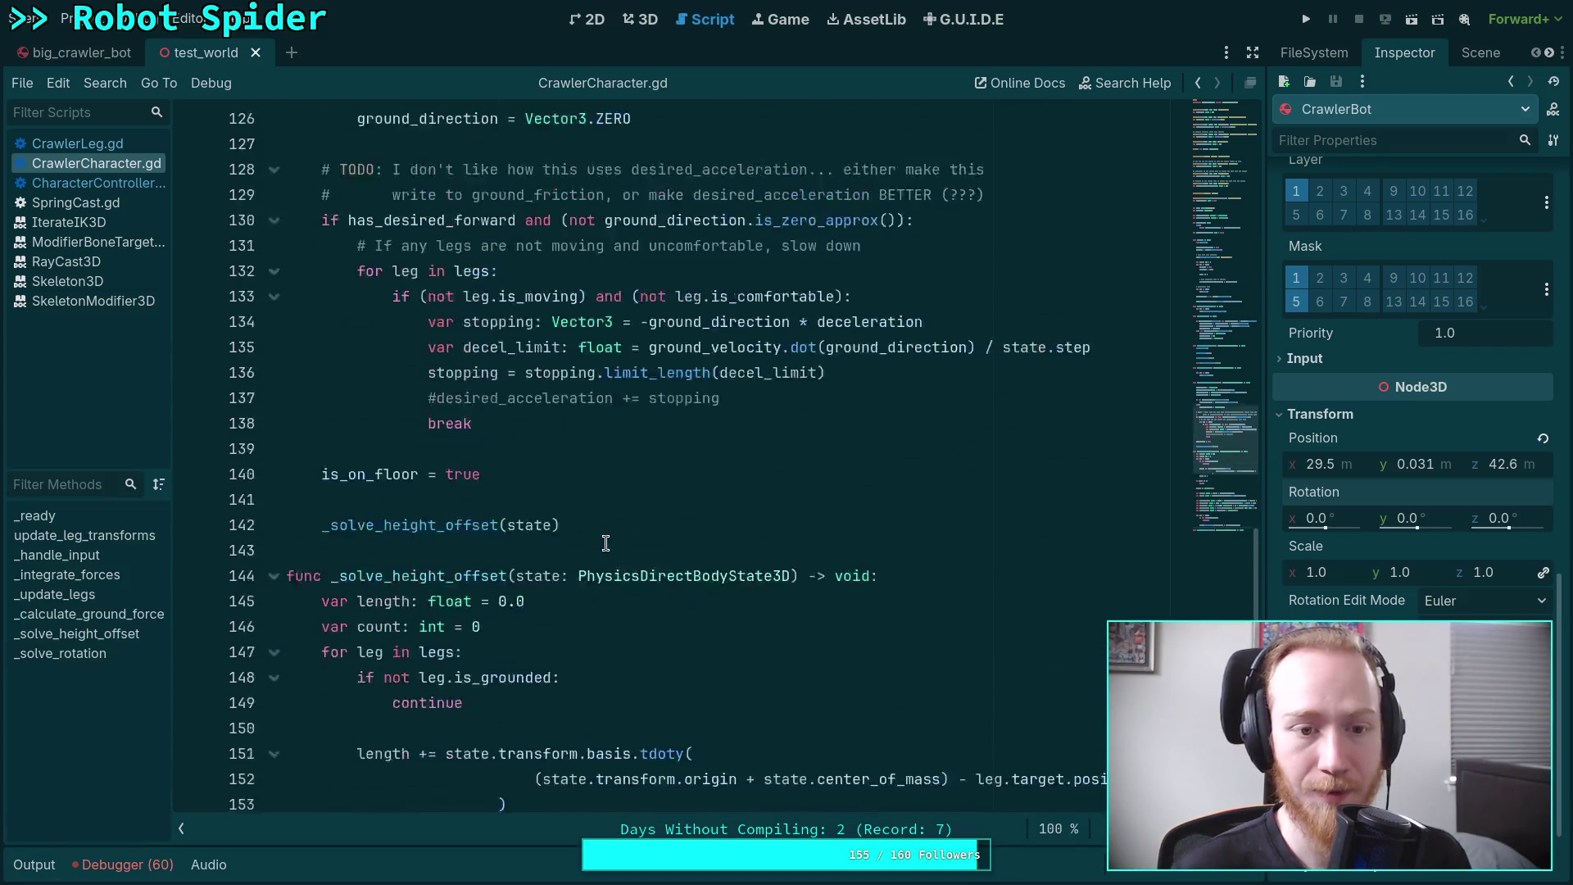
click(78, 143)
scroll(573, 525, down, 3)
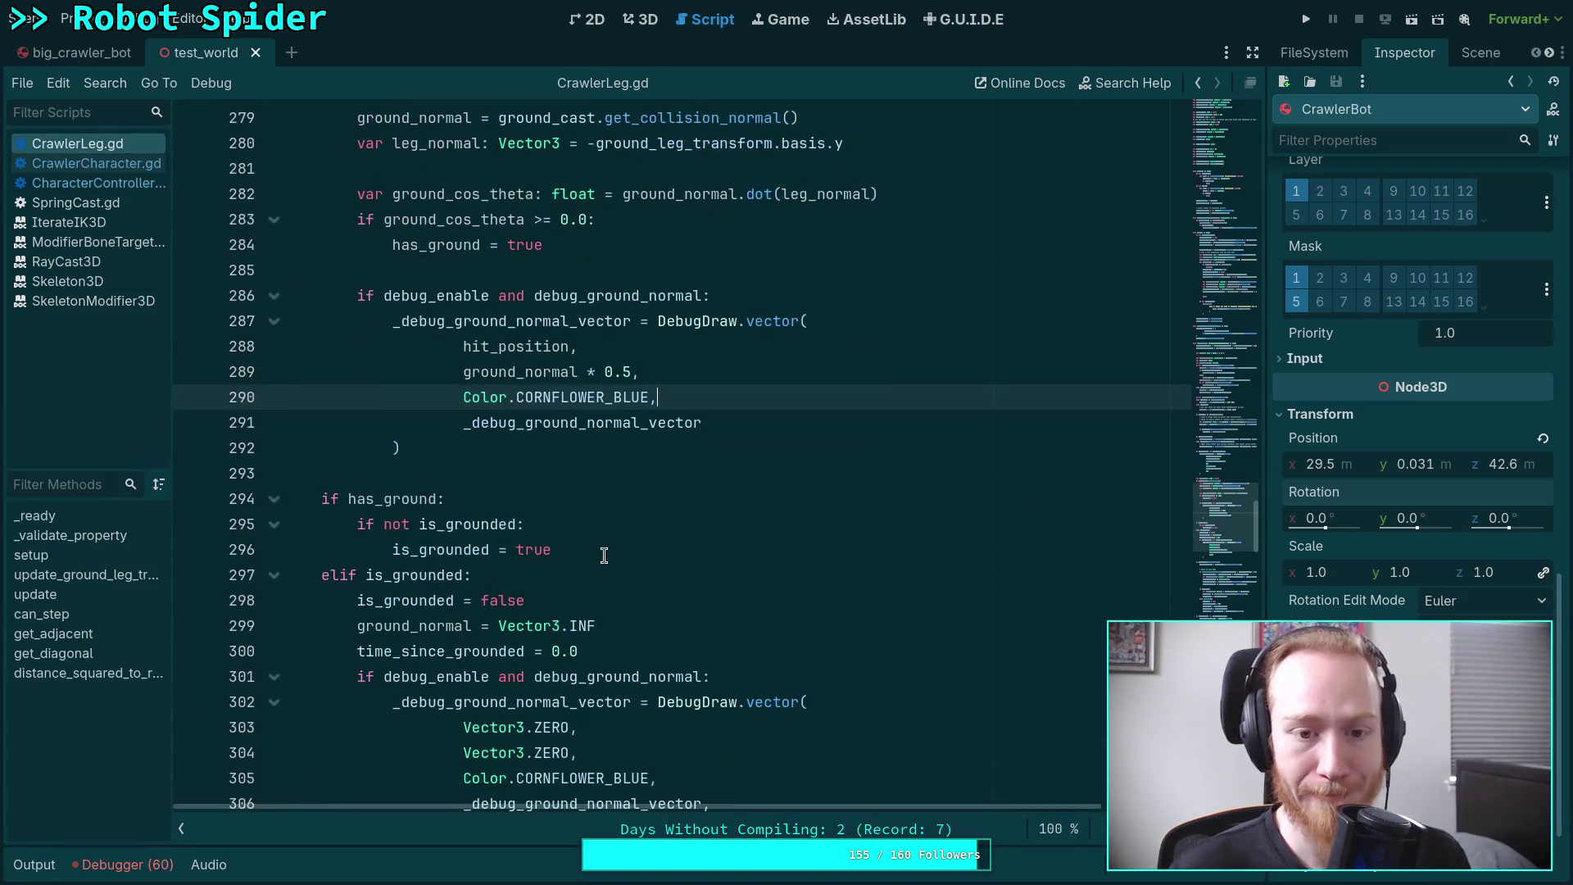
scroll(565, 533, up, 2)
scroll(567, 533, down, 4)
double_click(401, 473)
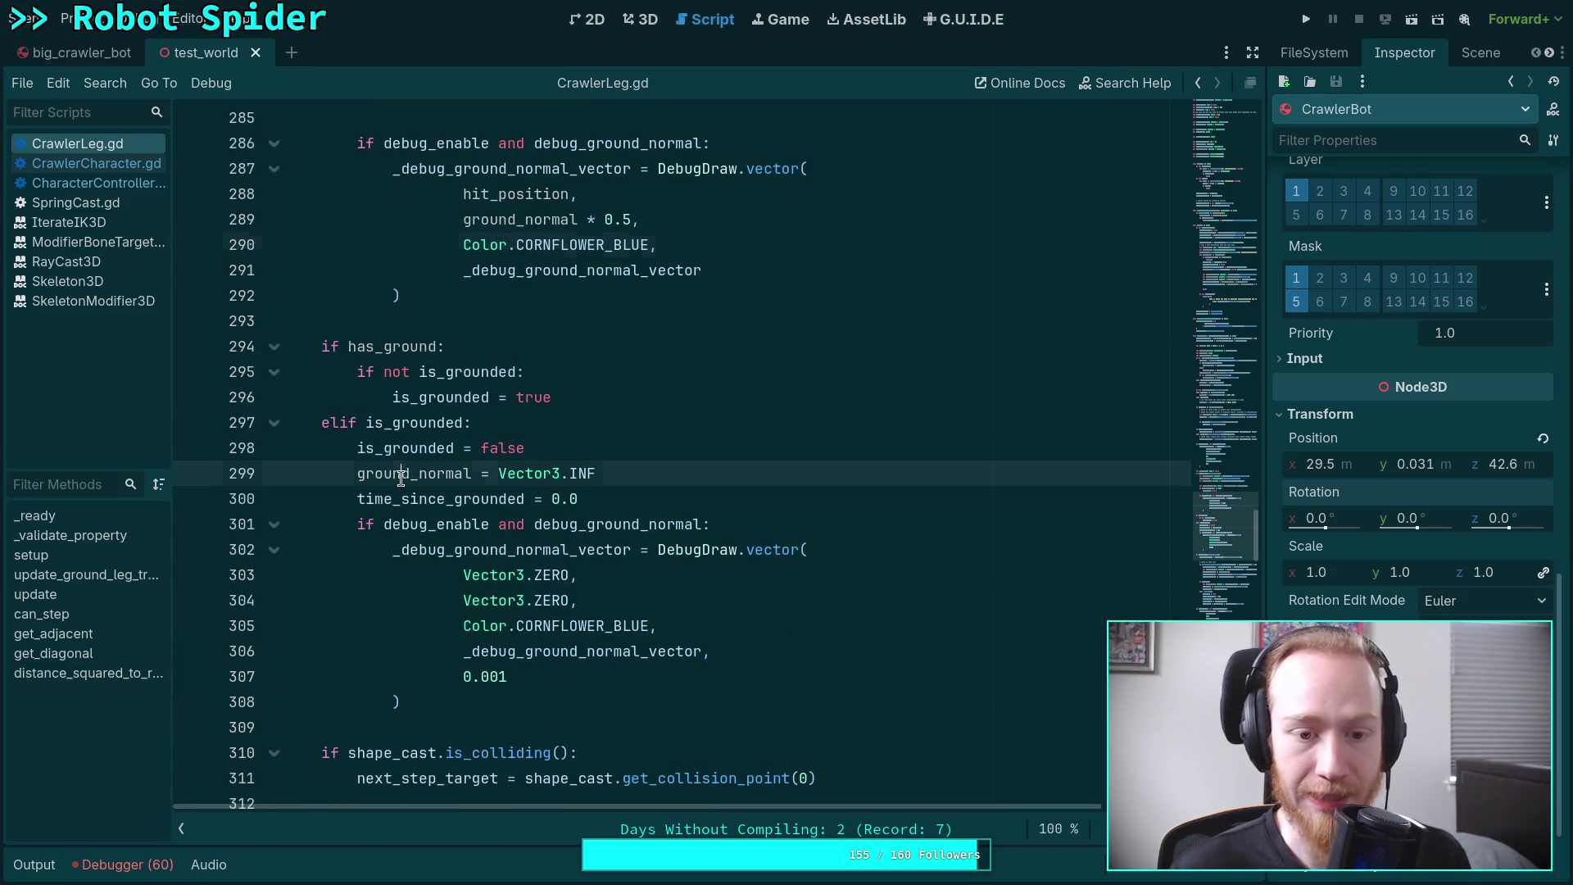
key(ctrl+f)
scroll(681, 484, up, 8)
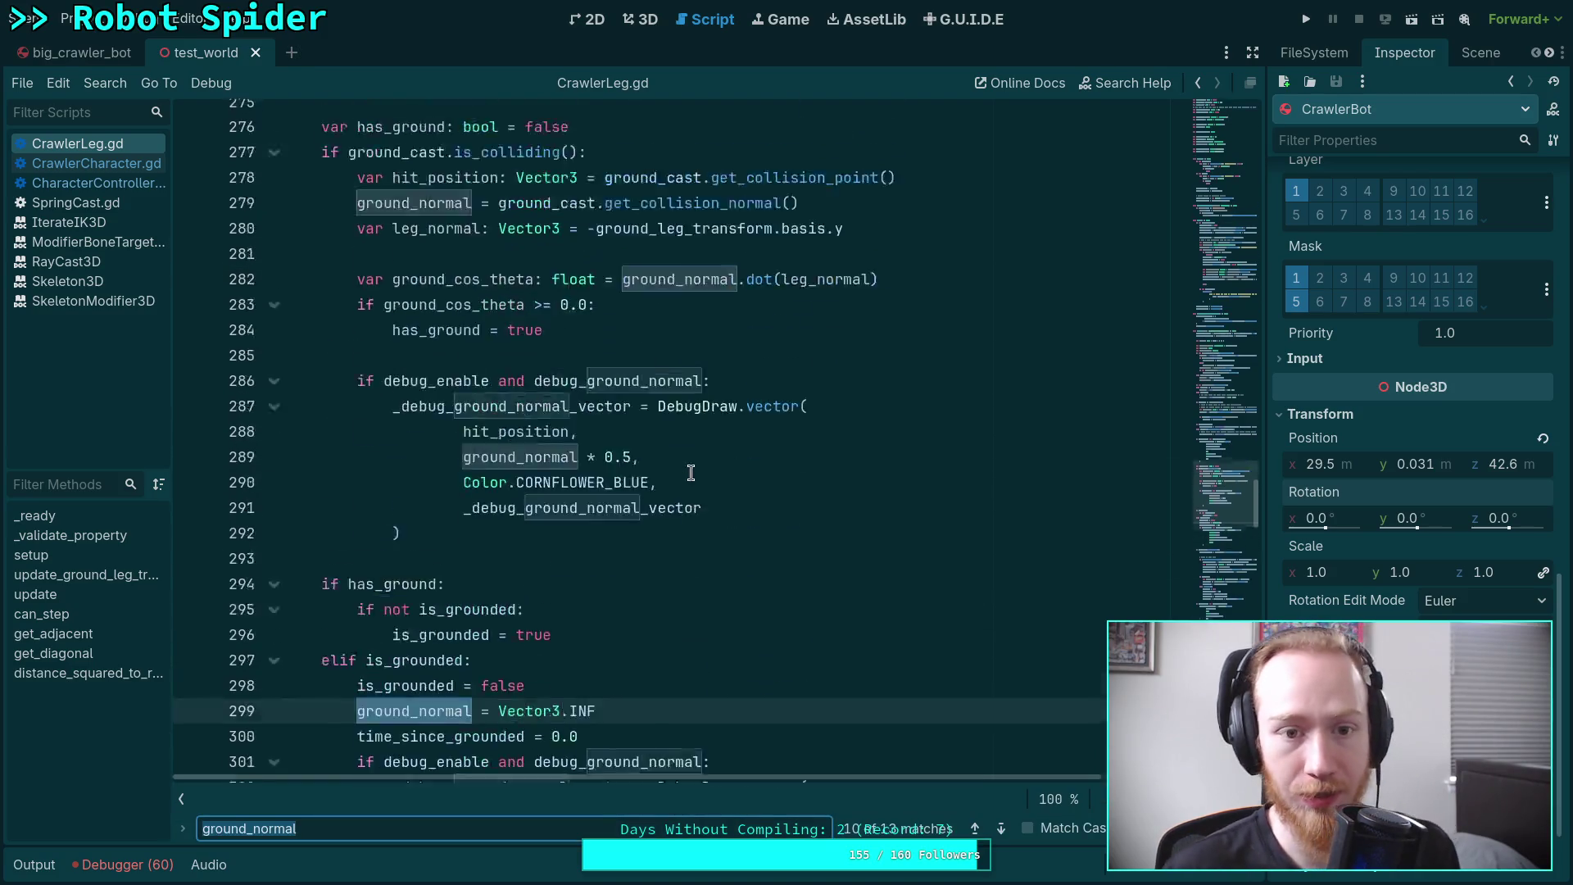
scroll(681, 484, down, 3)
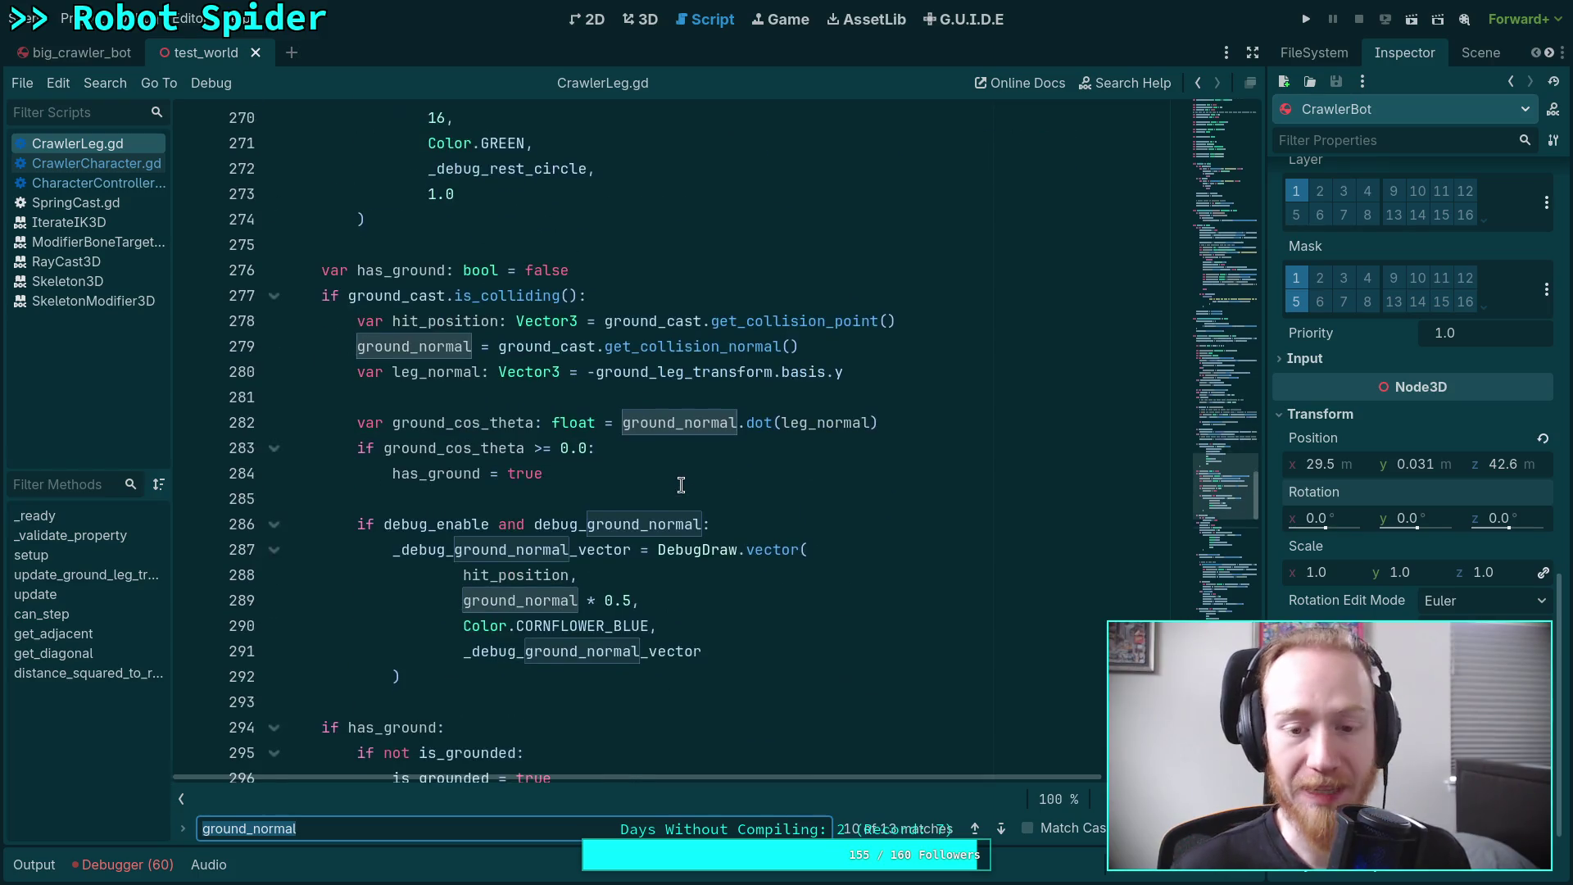
scroll(681, 482, down, 19)
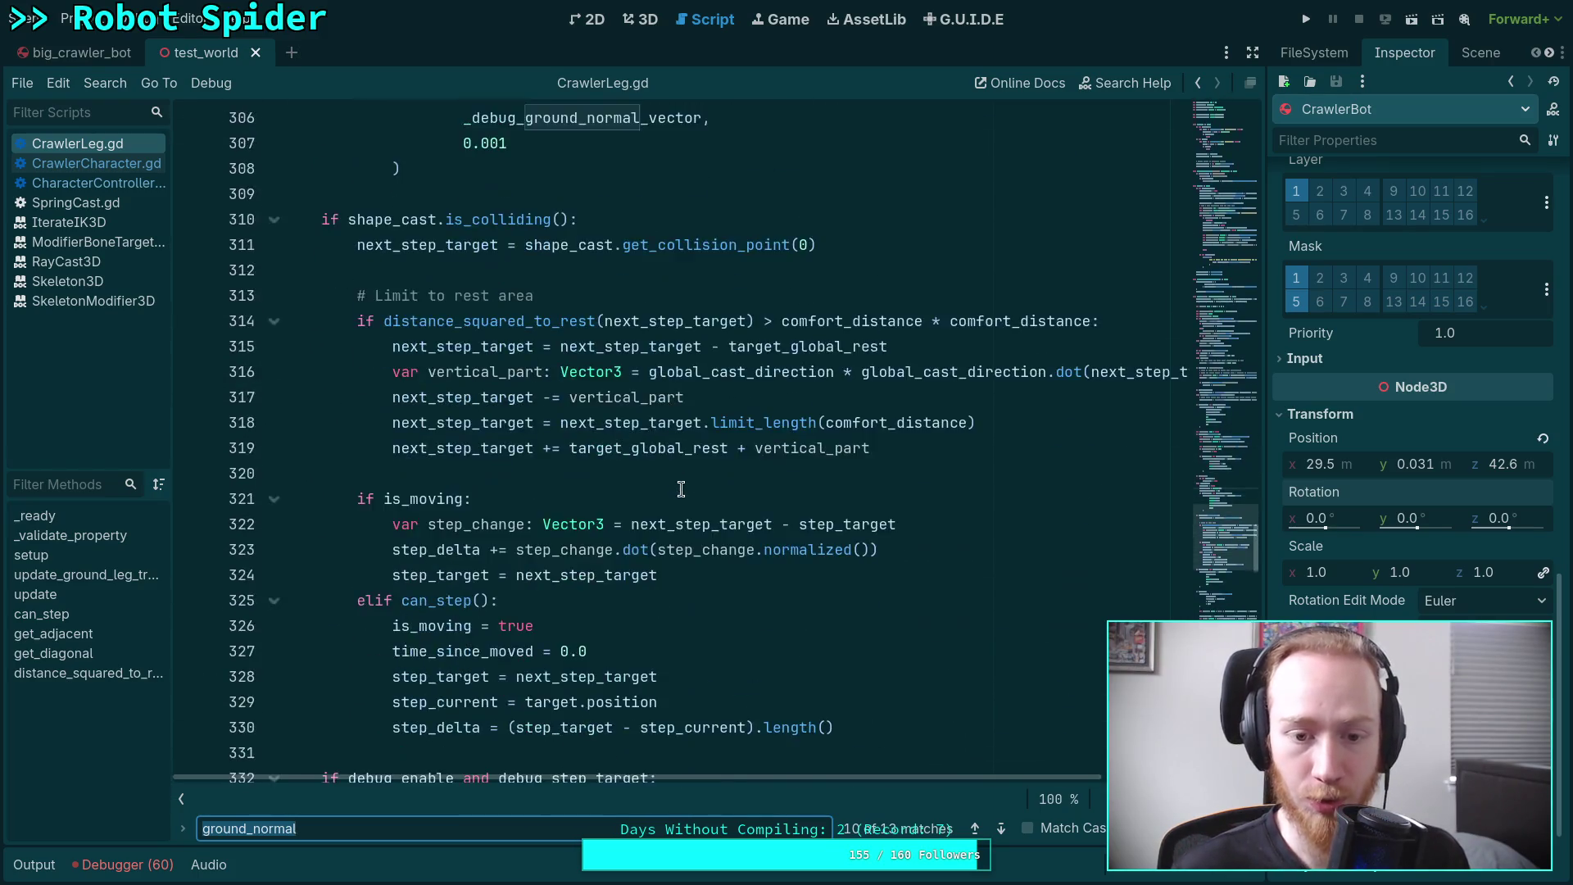
scroll(685, 533, down, 20)
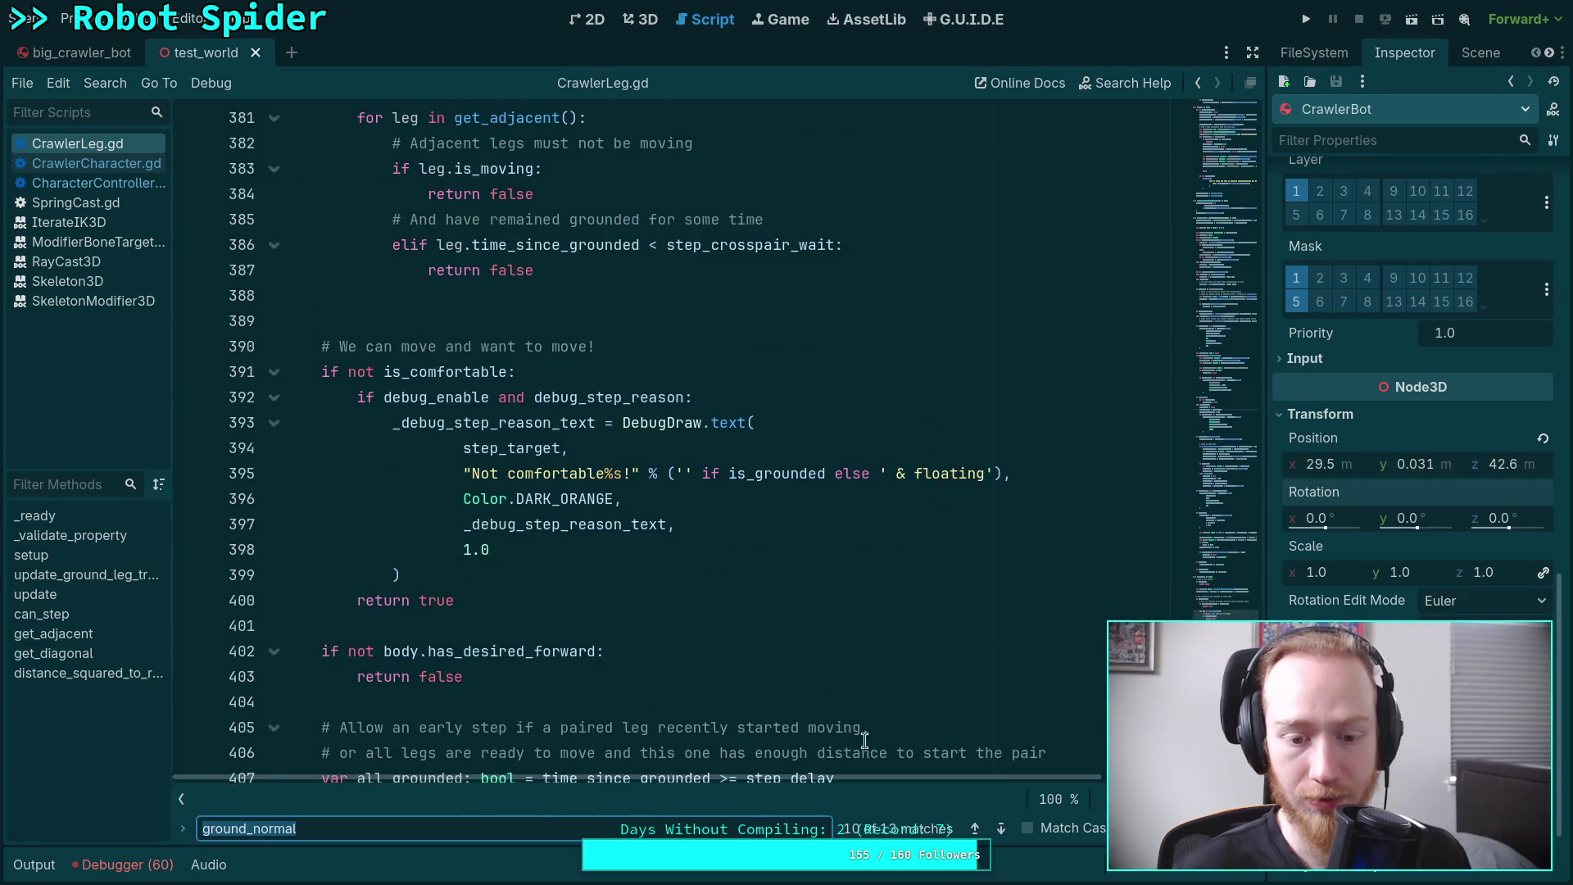
scroll(808, 692, down, 12)
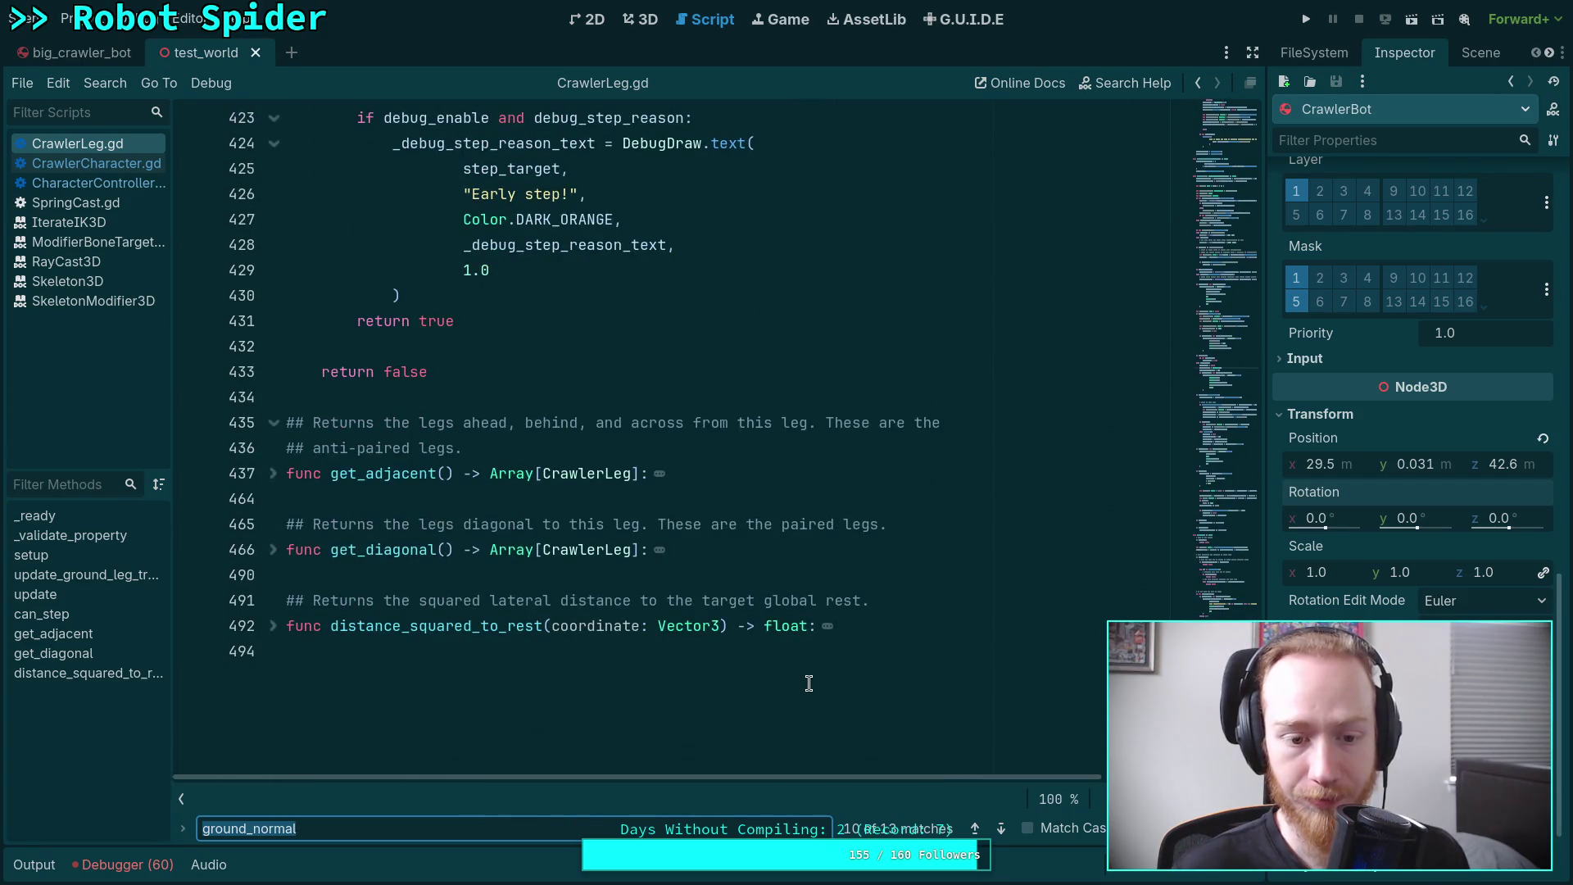
scroll(808, 683, up, 19)
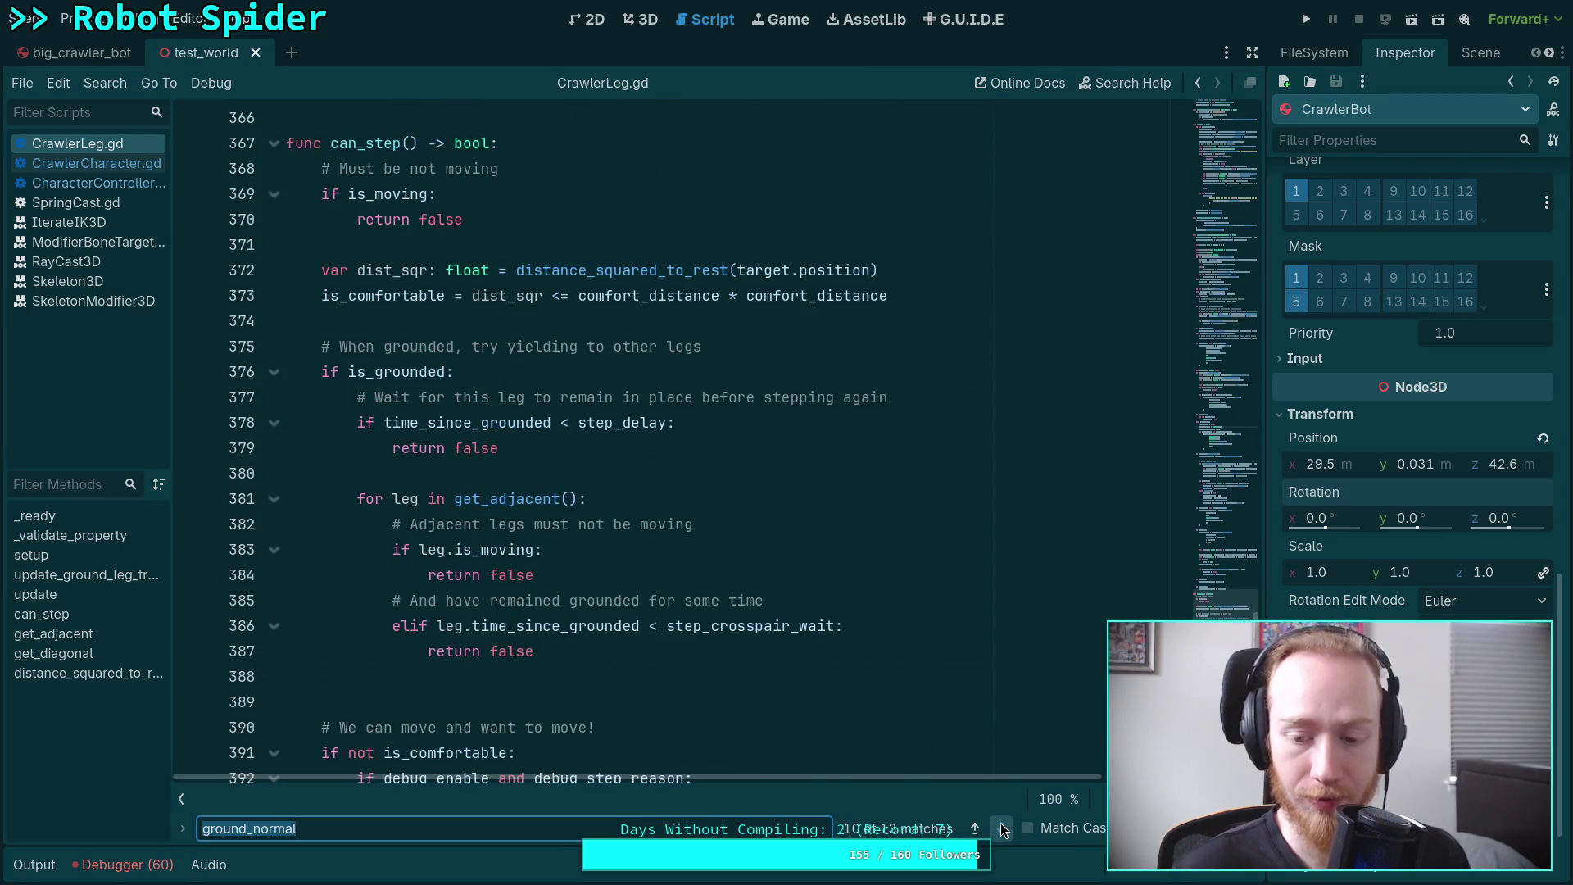
click(1002, 829)
click(1002, 829)
click(1002, 828)
click(1002, 829)
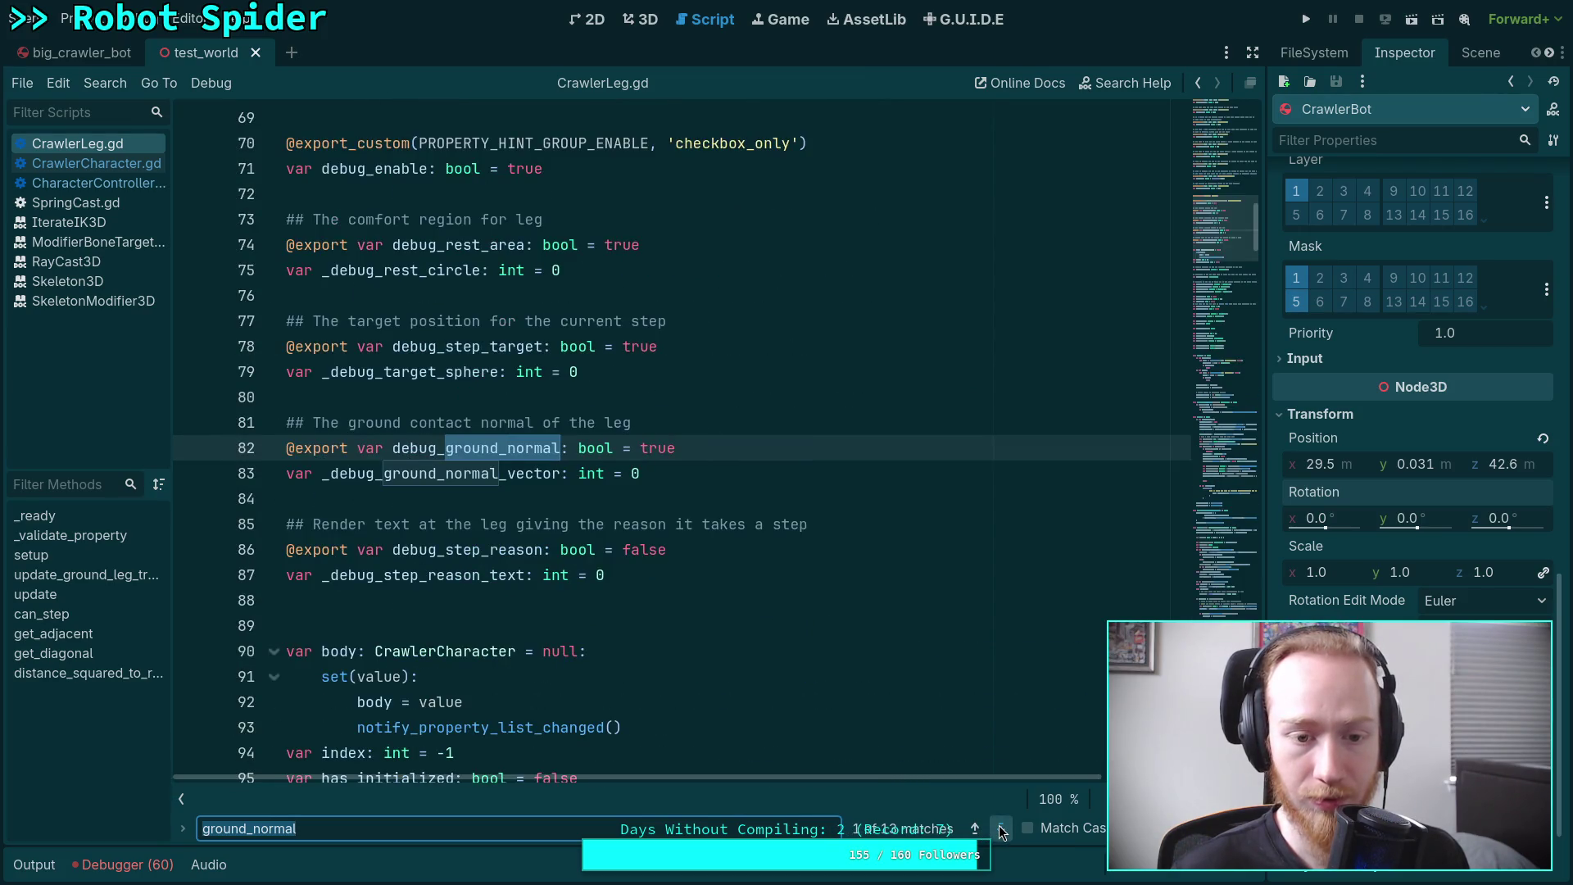
click(1002, 828)
click(1002, 828)
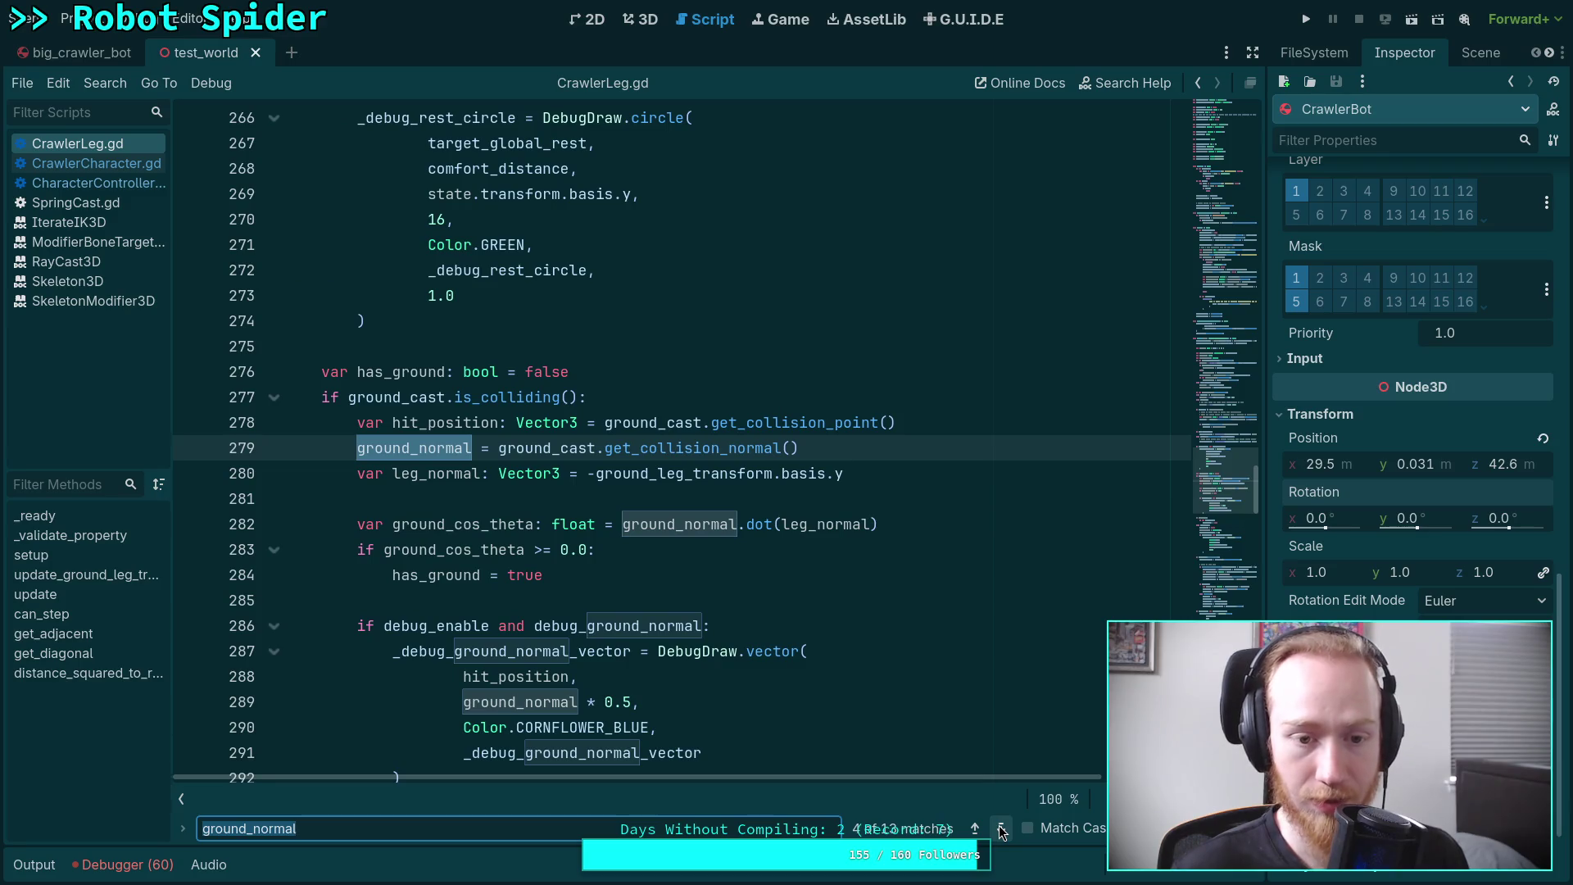
scroll(688, 601, down, 2)
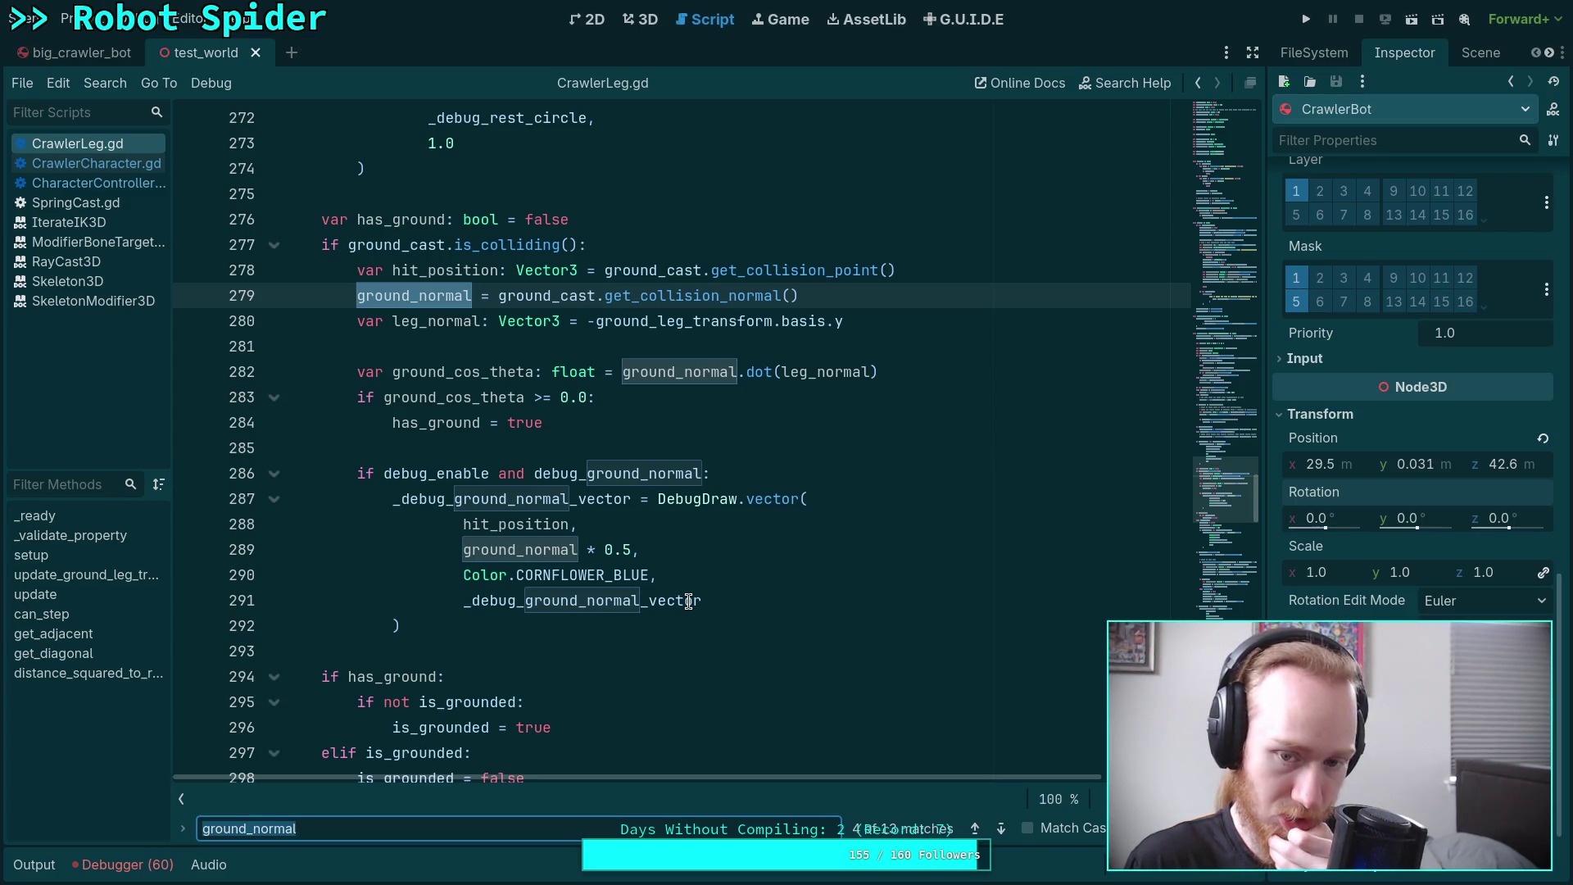
key(Escape)
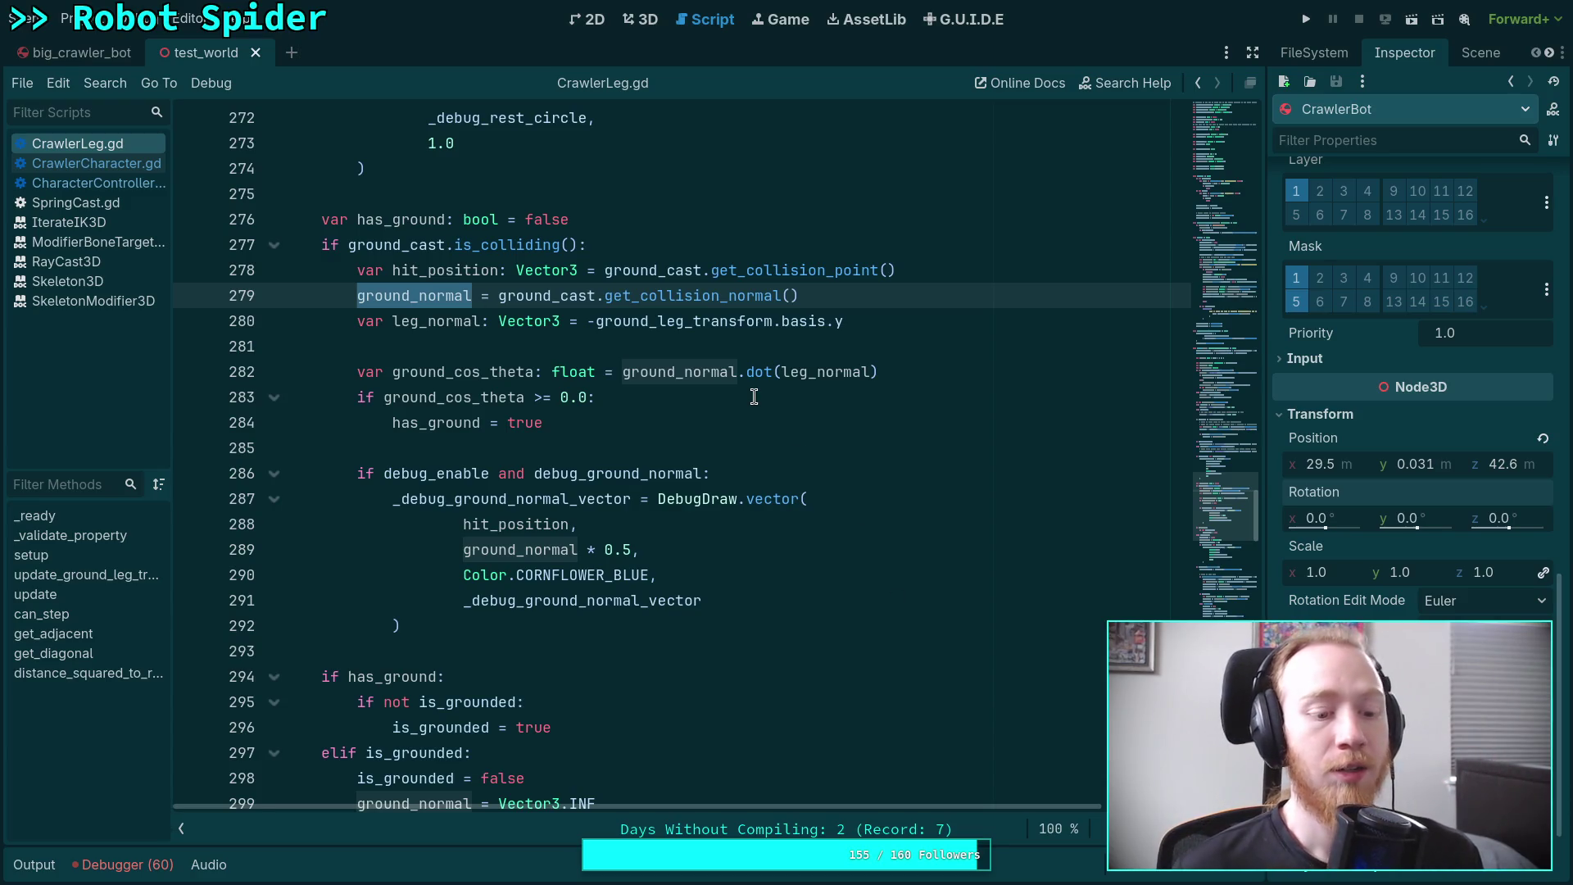
click(133, 166)
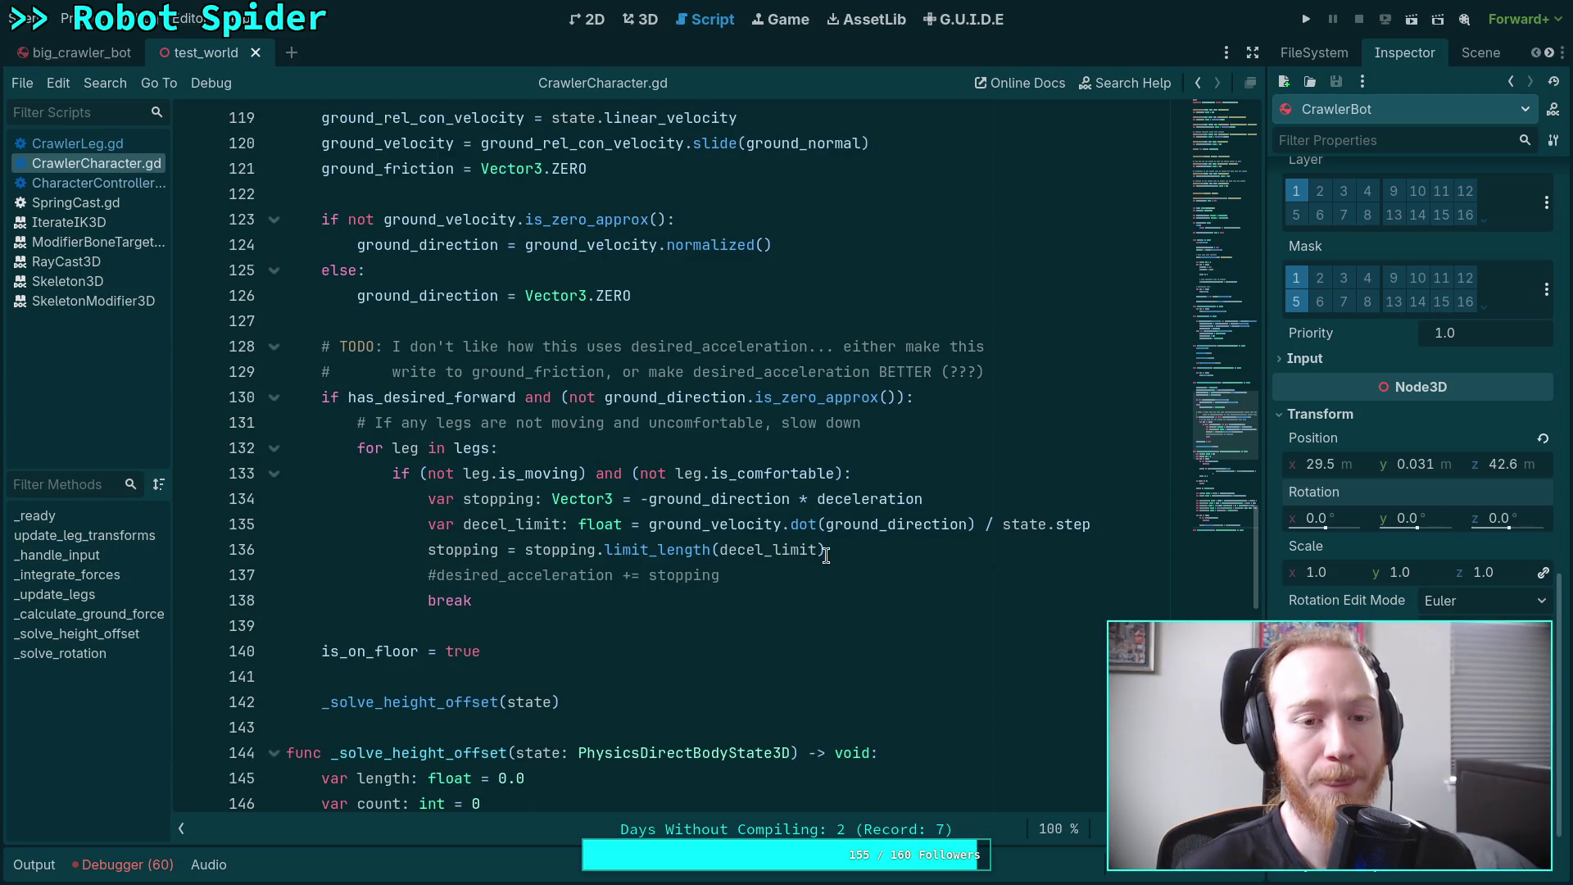
scroll(826, 554, up, 1)
scroll(826, 555, up, 1)
scroll(826, 555, down, 13)
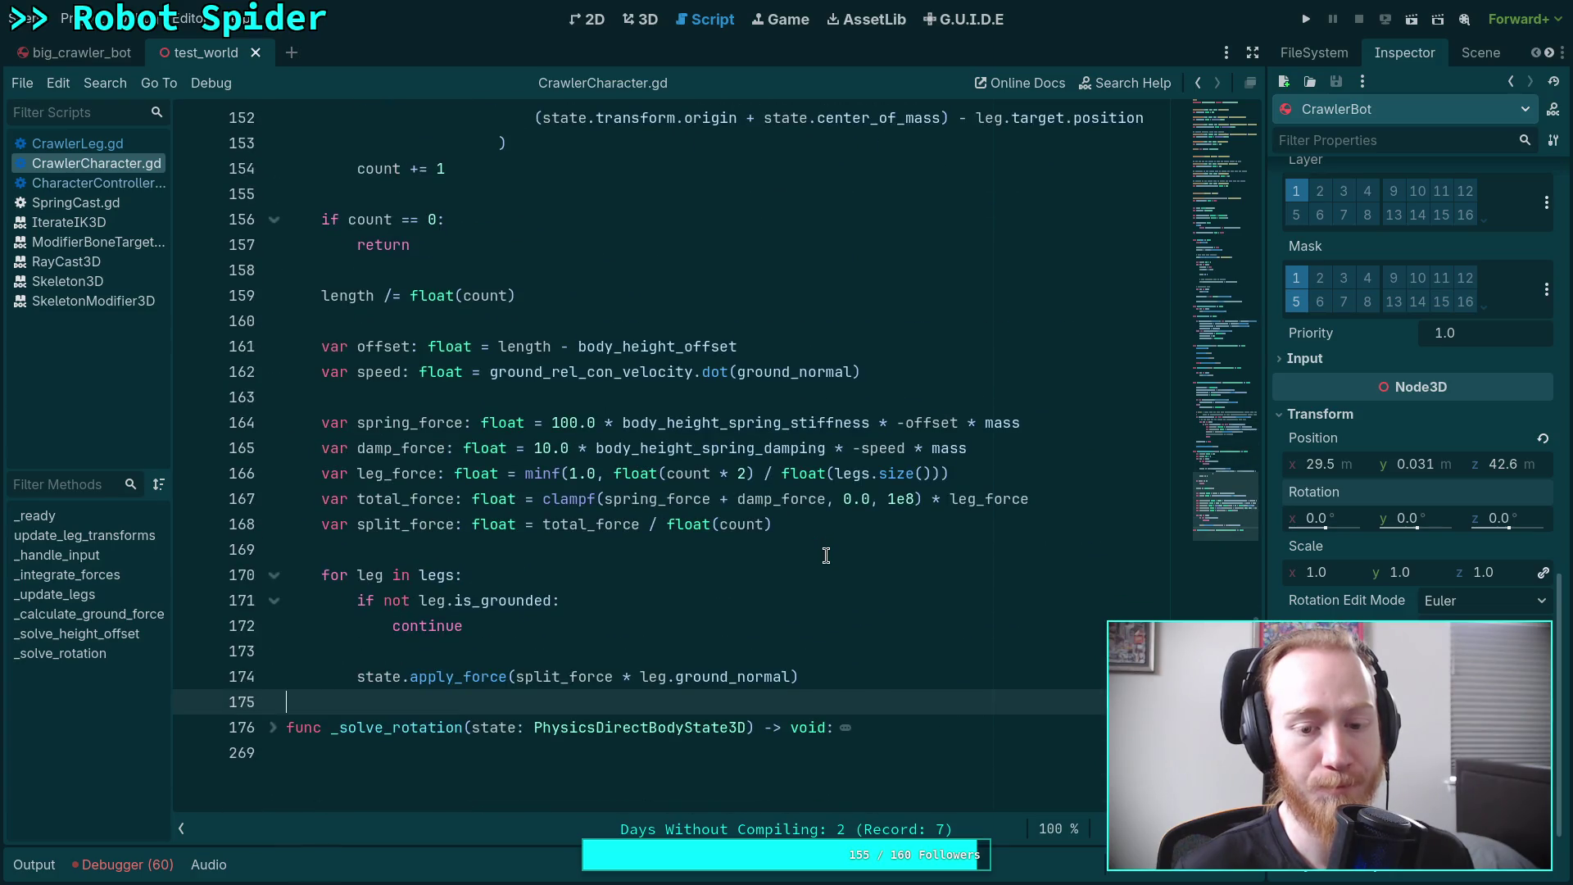
click(1306, 19)
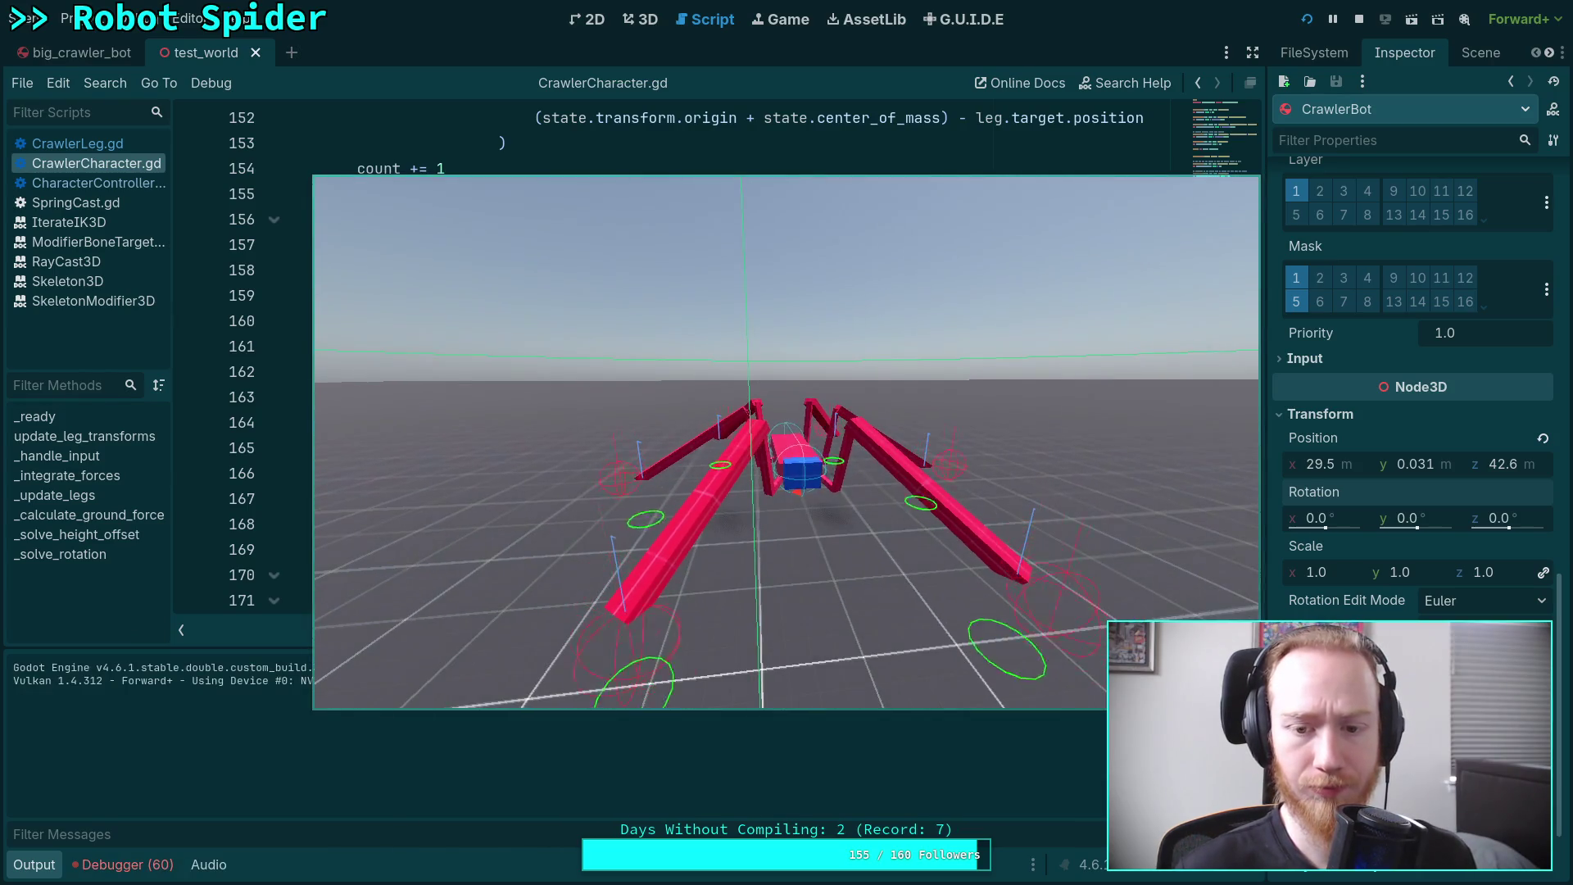
- Restart and stop the spider test scene several times in a row
click(1359, 19)
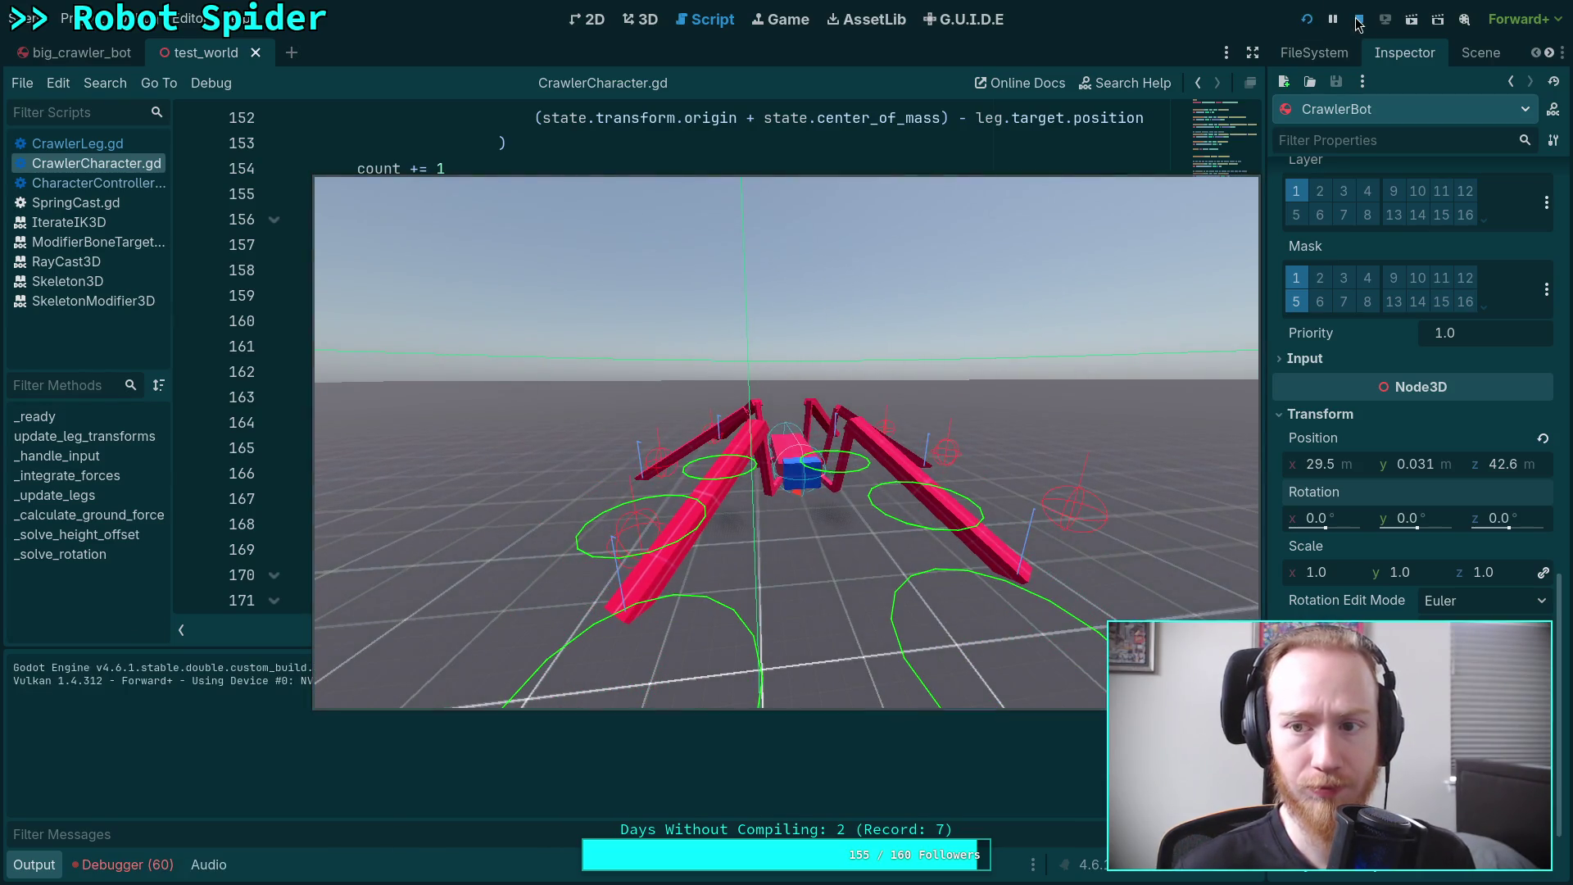
click(1308, 12)
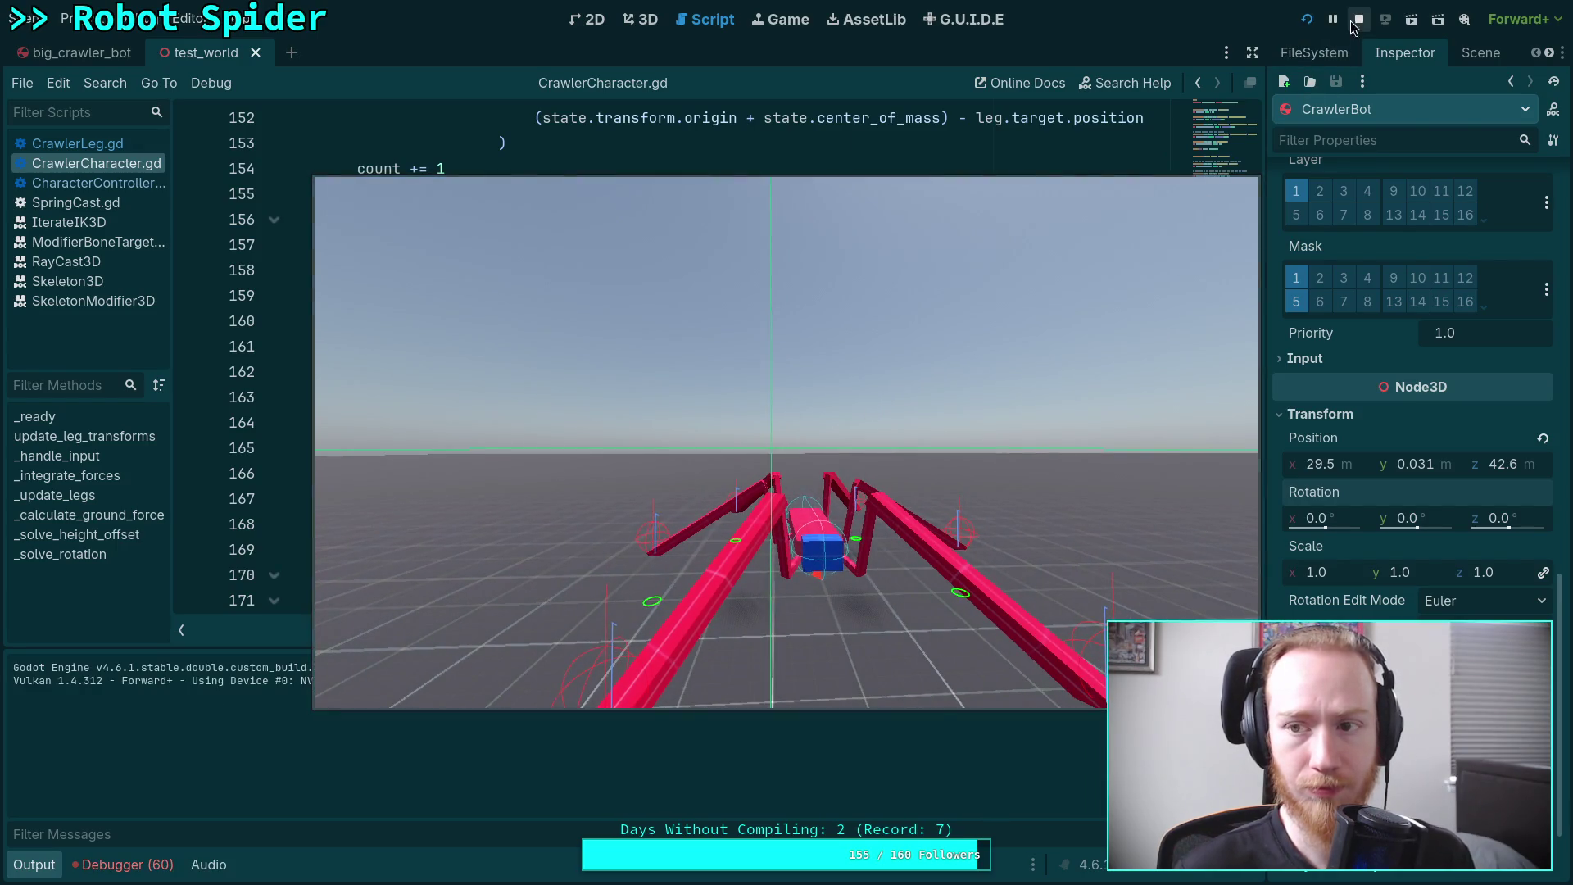
click(1358, 18)
click(1307, 19)
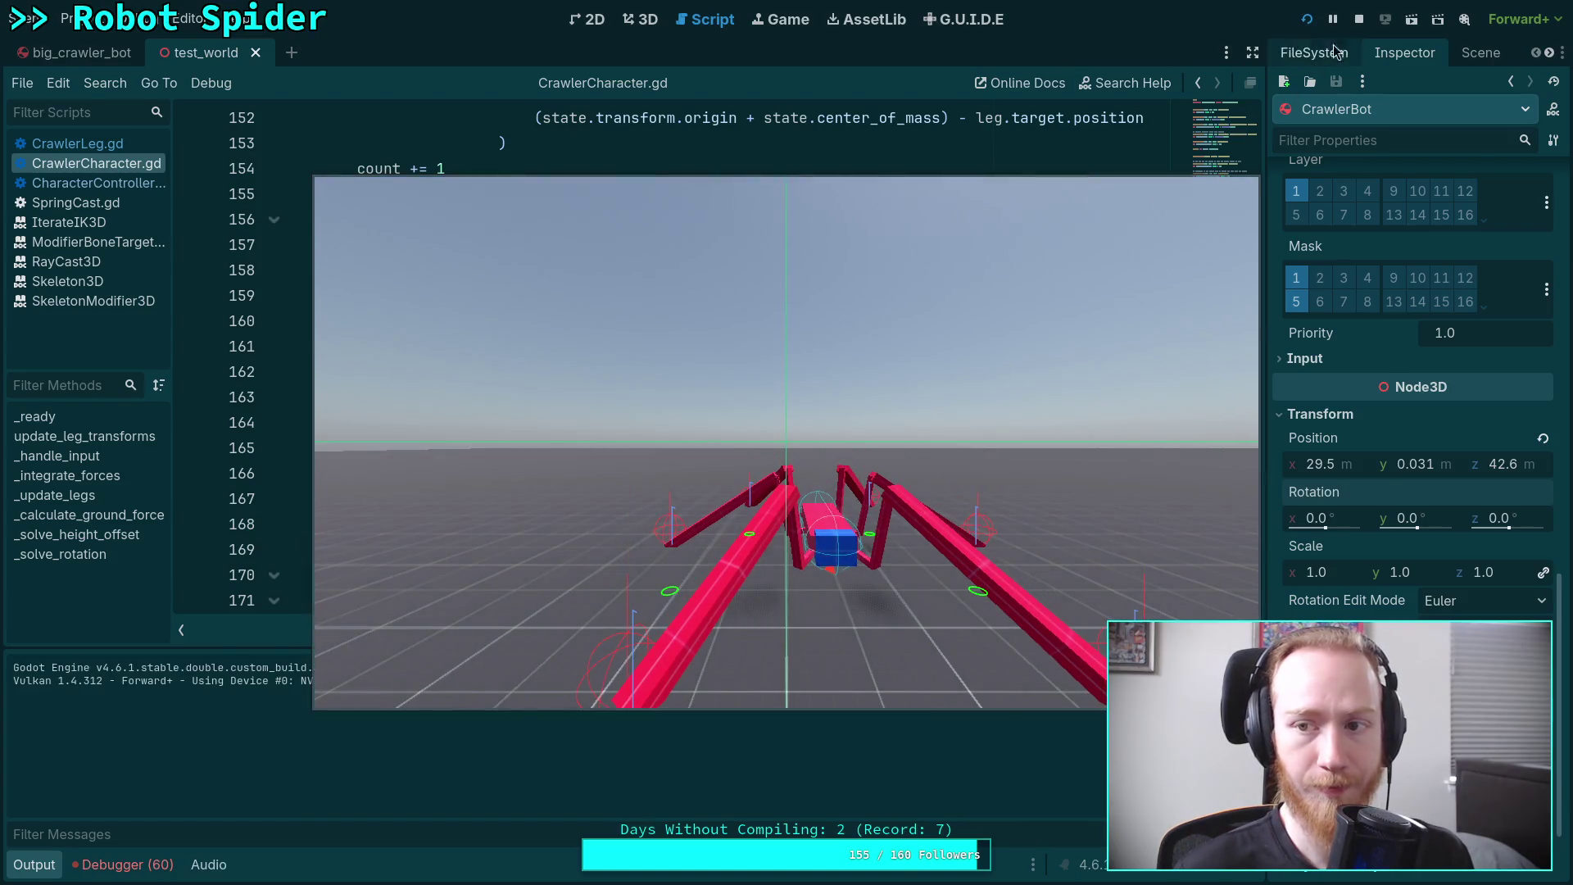
click(1358, 19)
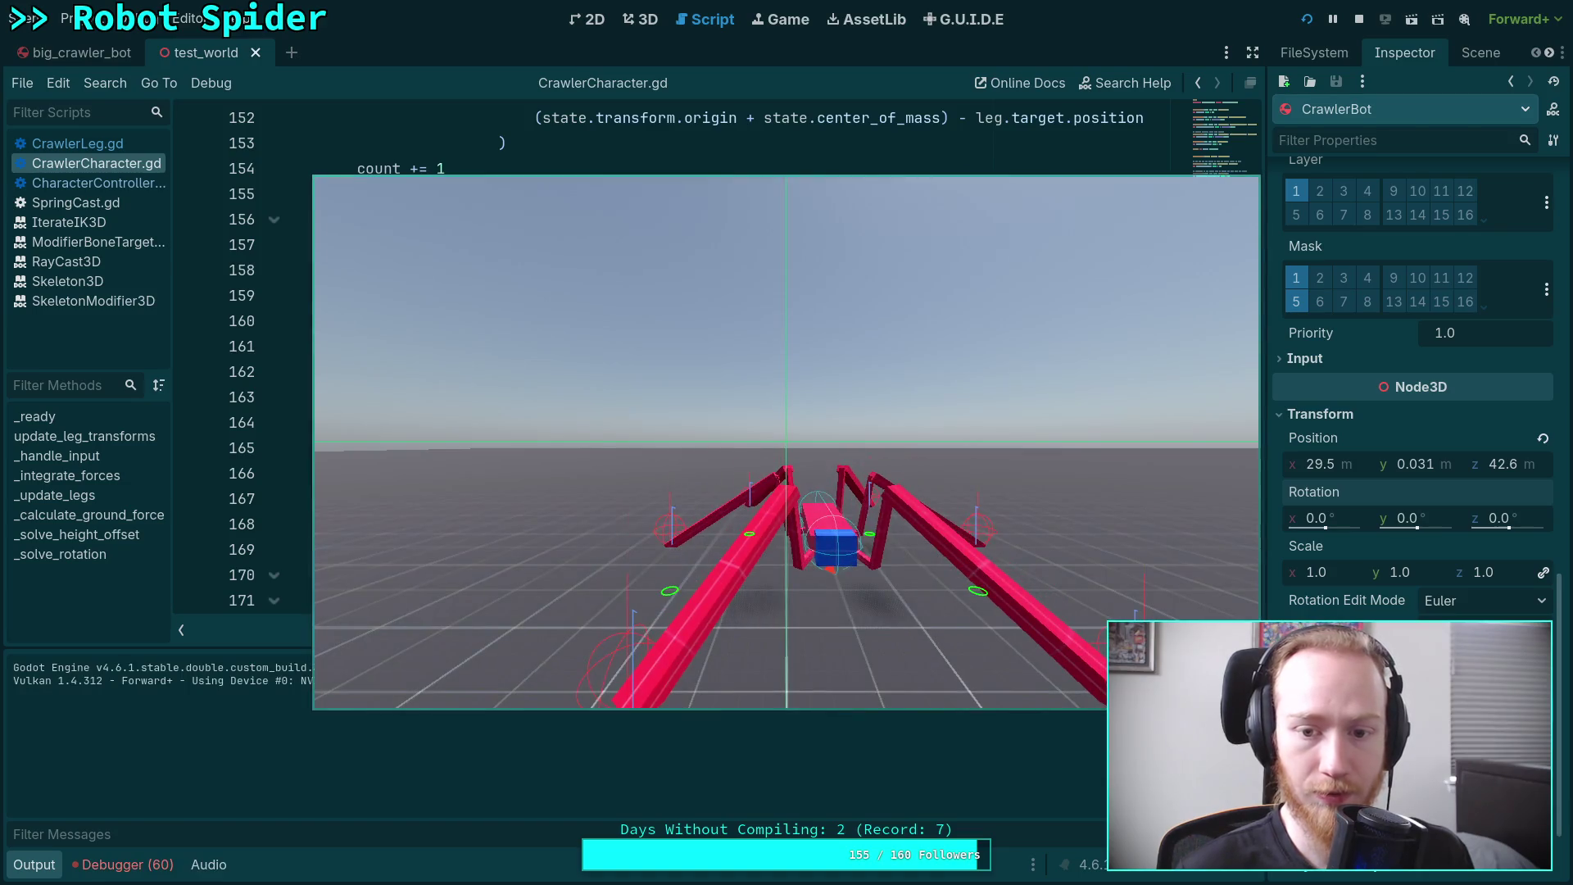
click(1307, 19)
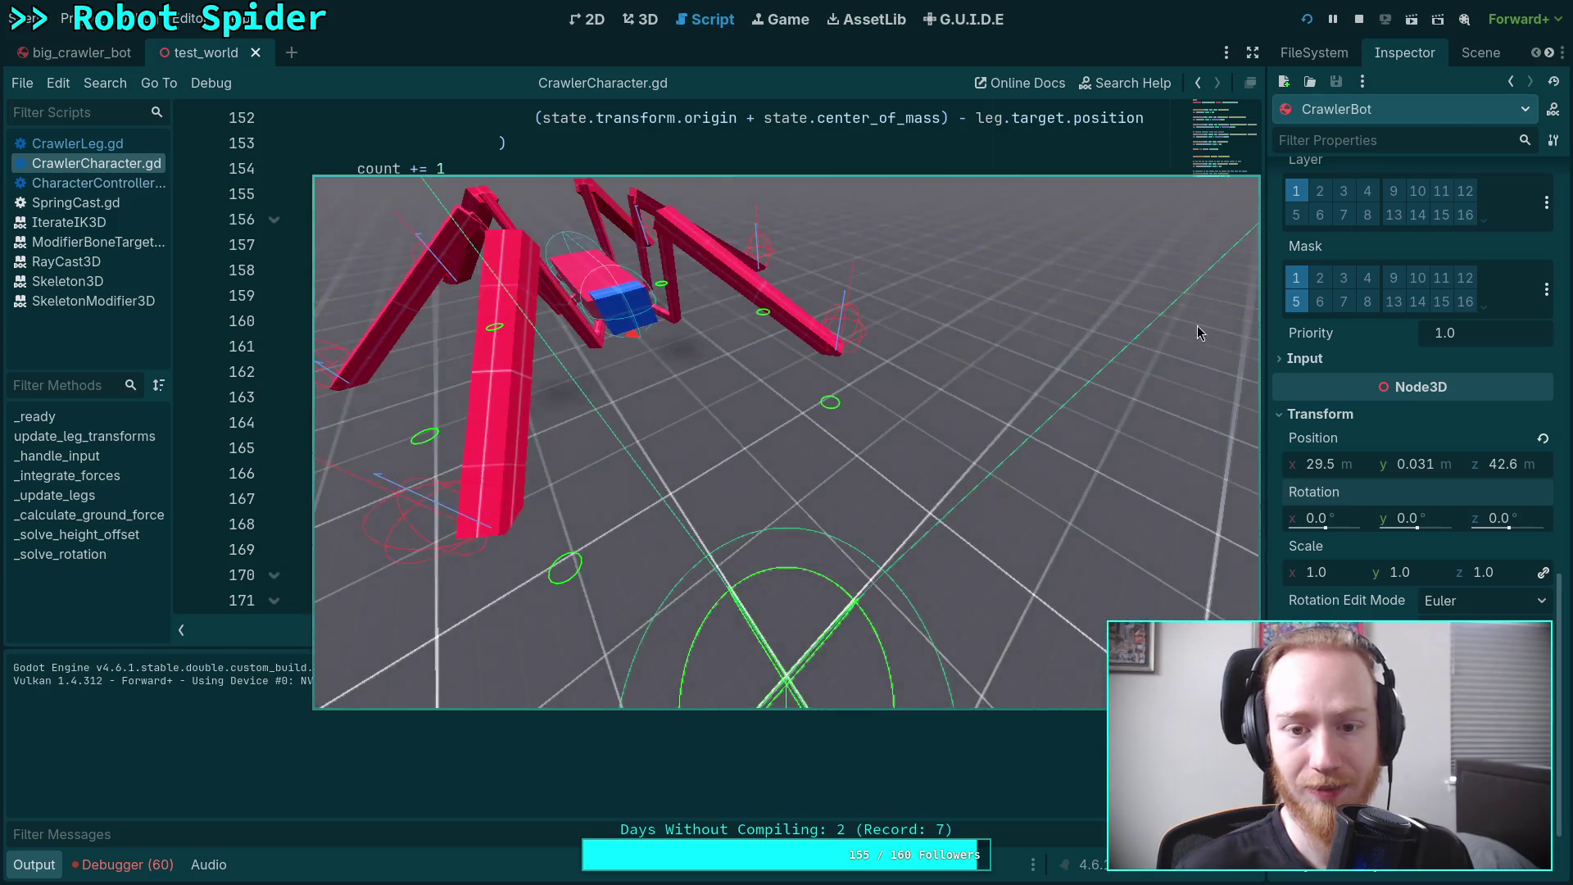
click(1306, 23)
- Relaunch the spider scene, advance physics three single ticks, then stop the game
click(1306, 23)
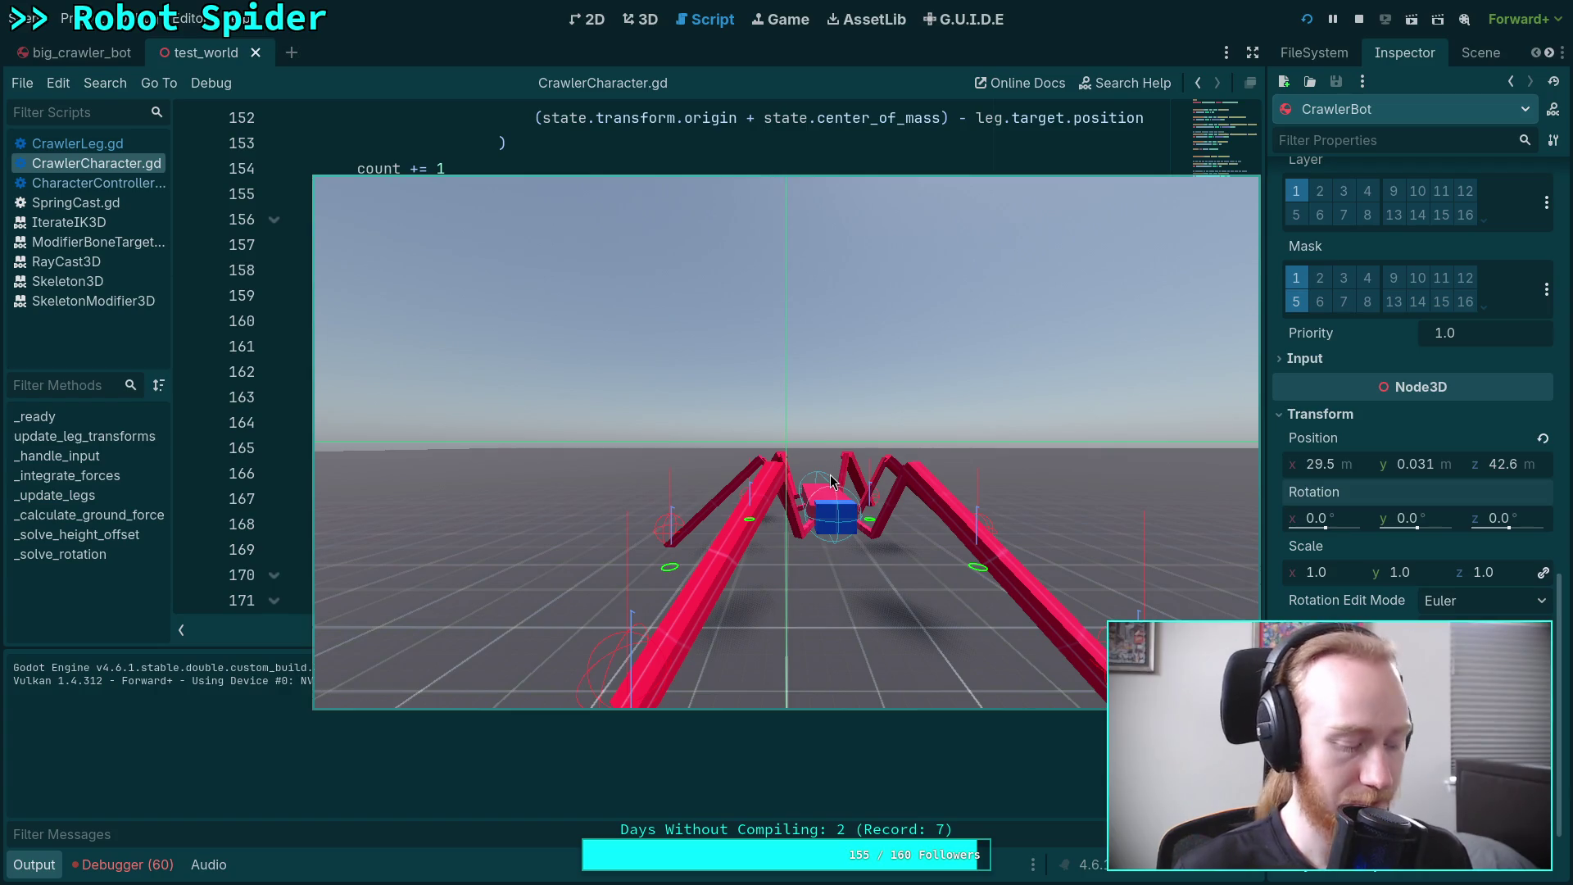
key(period)
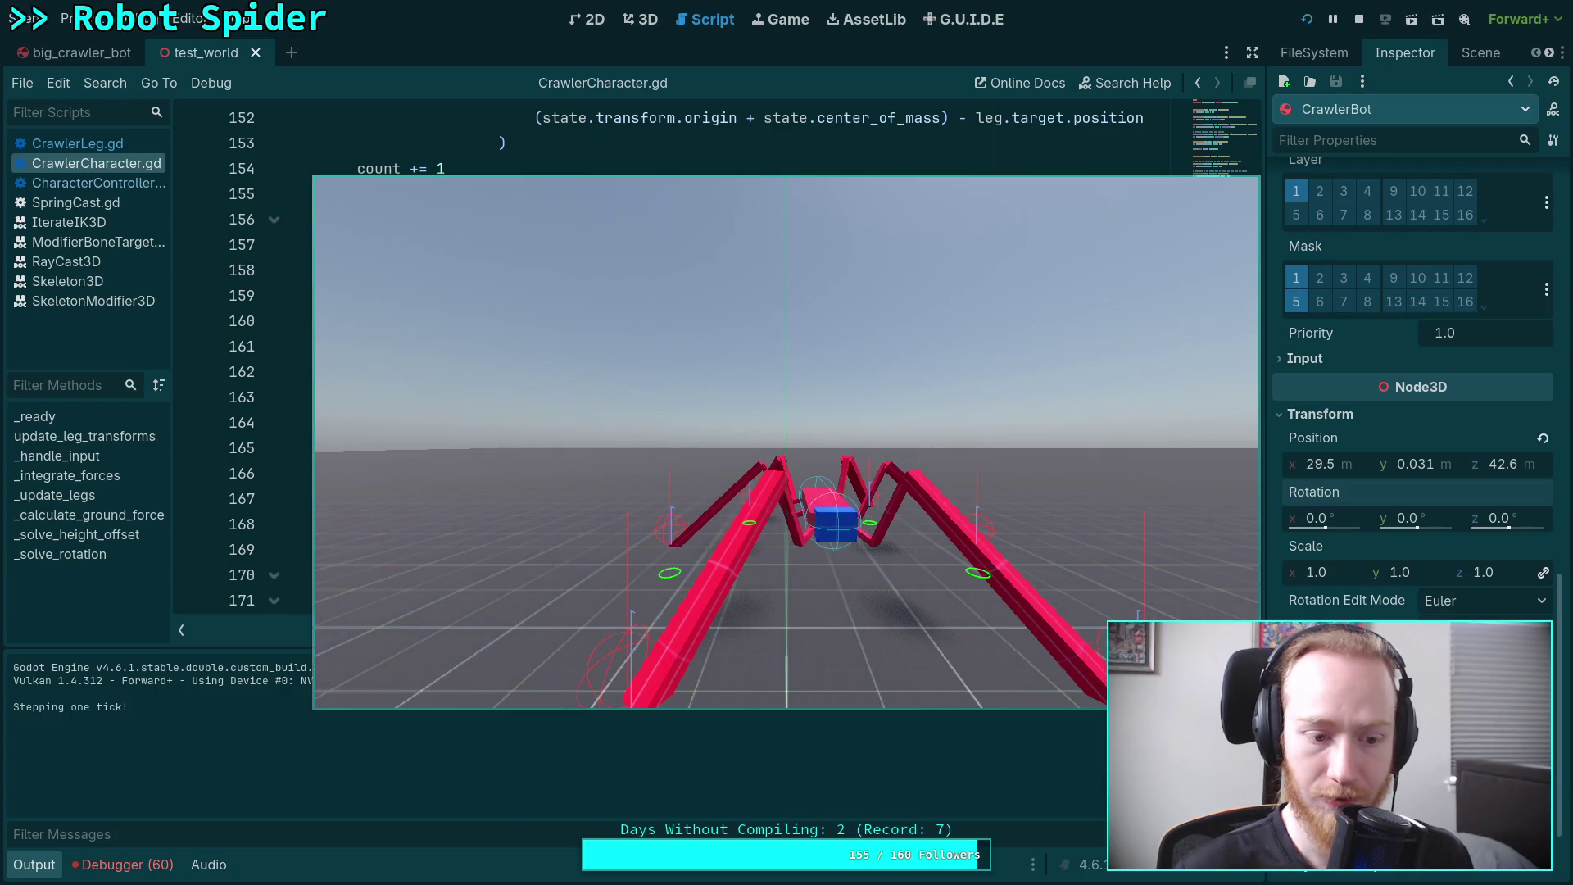
key(period)
key(period)
key(period)
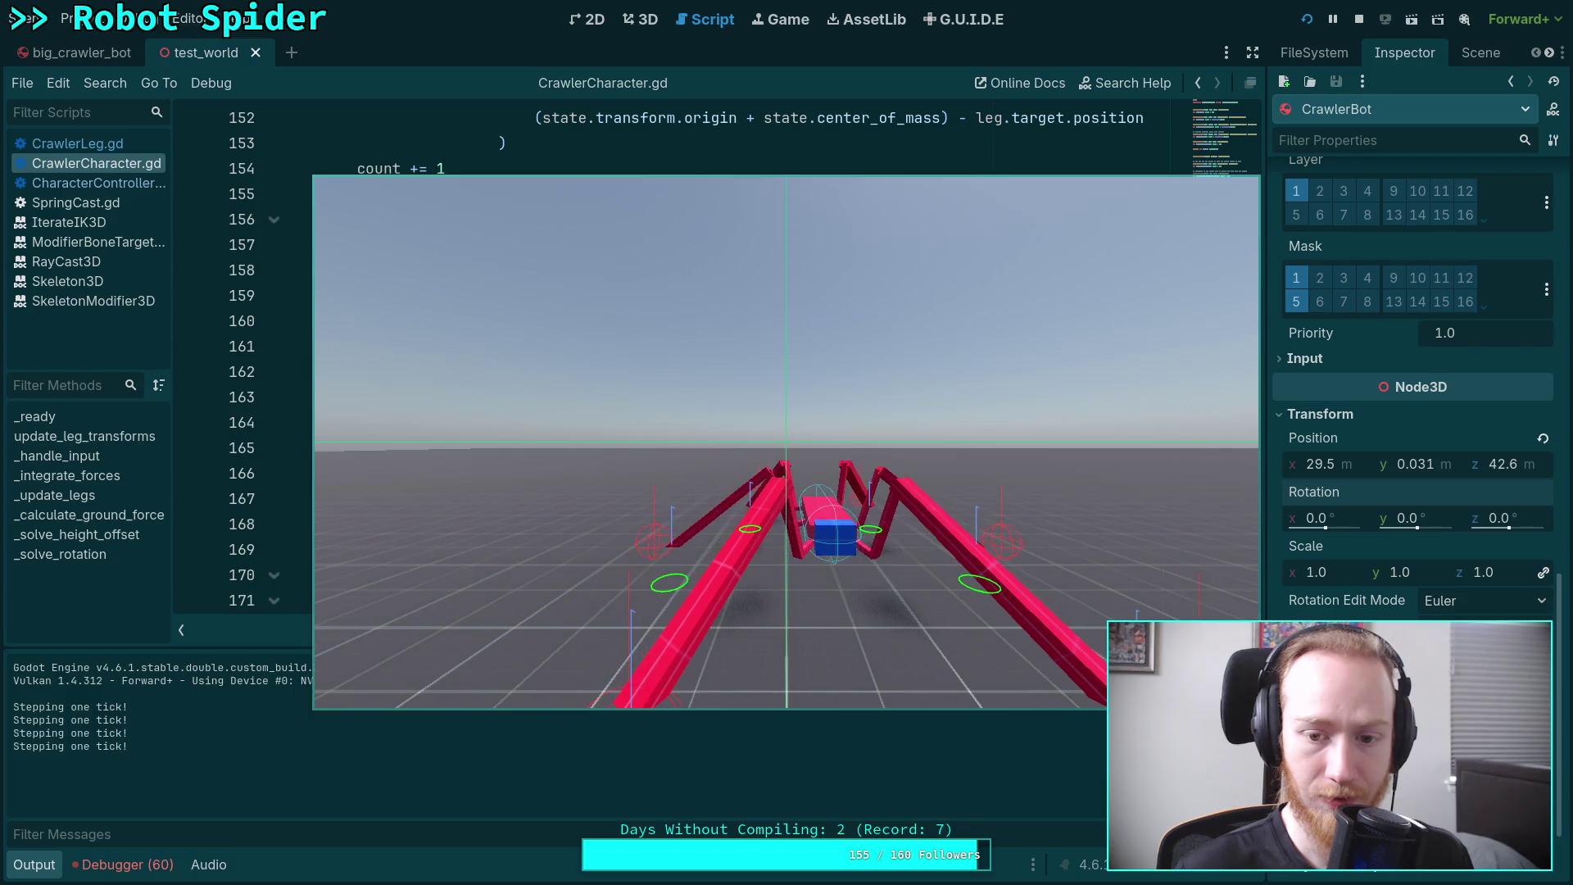
key(period)
key(period)
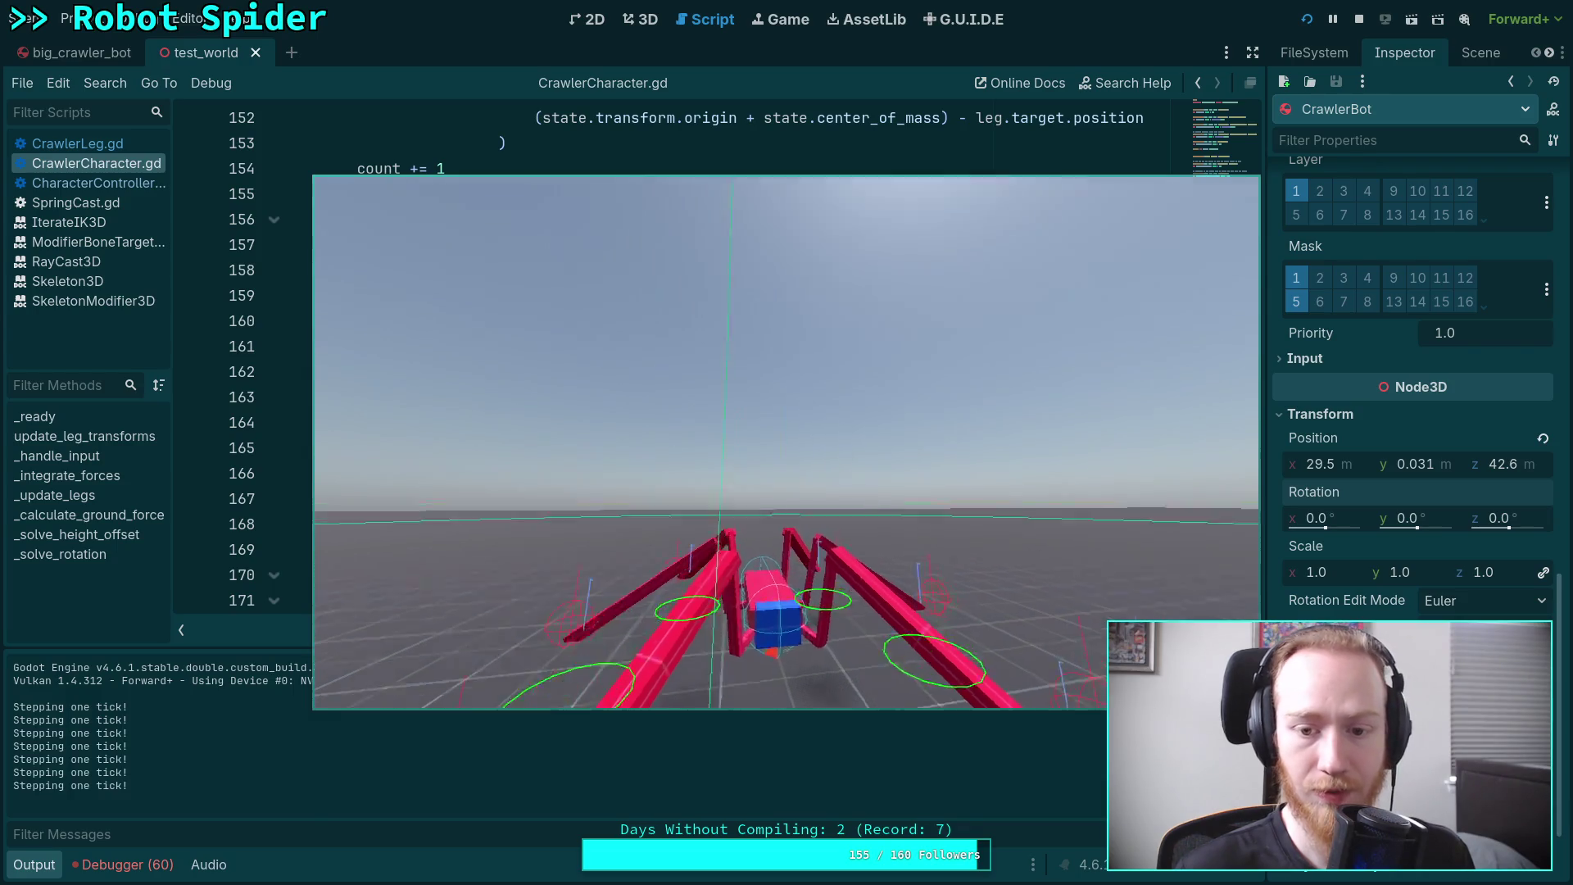
key(F8)
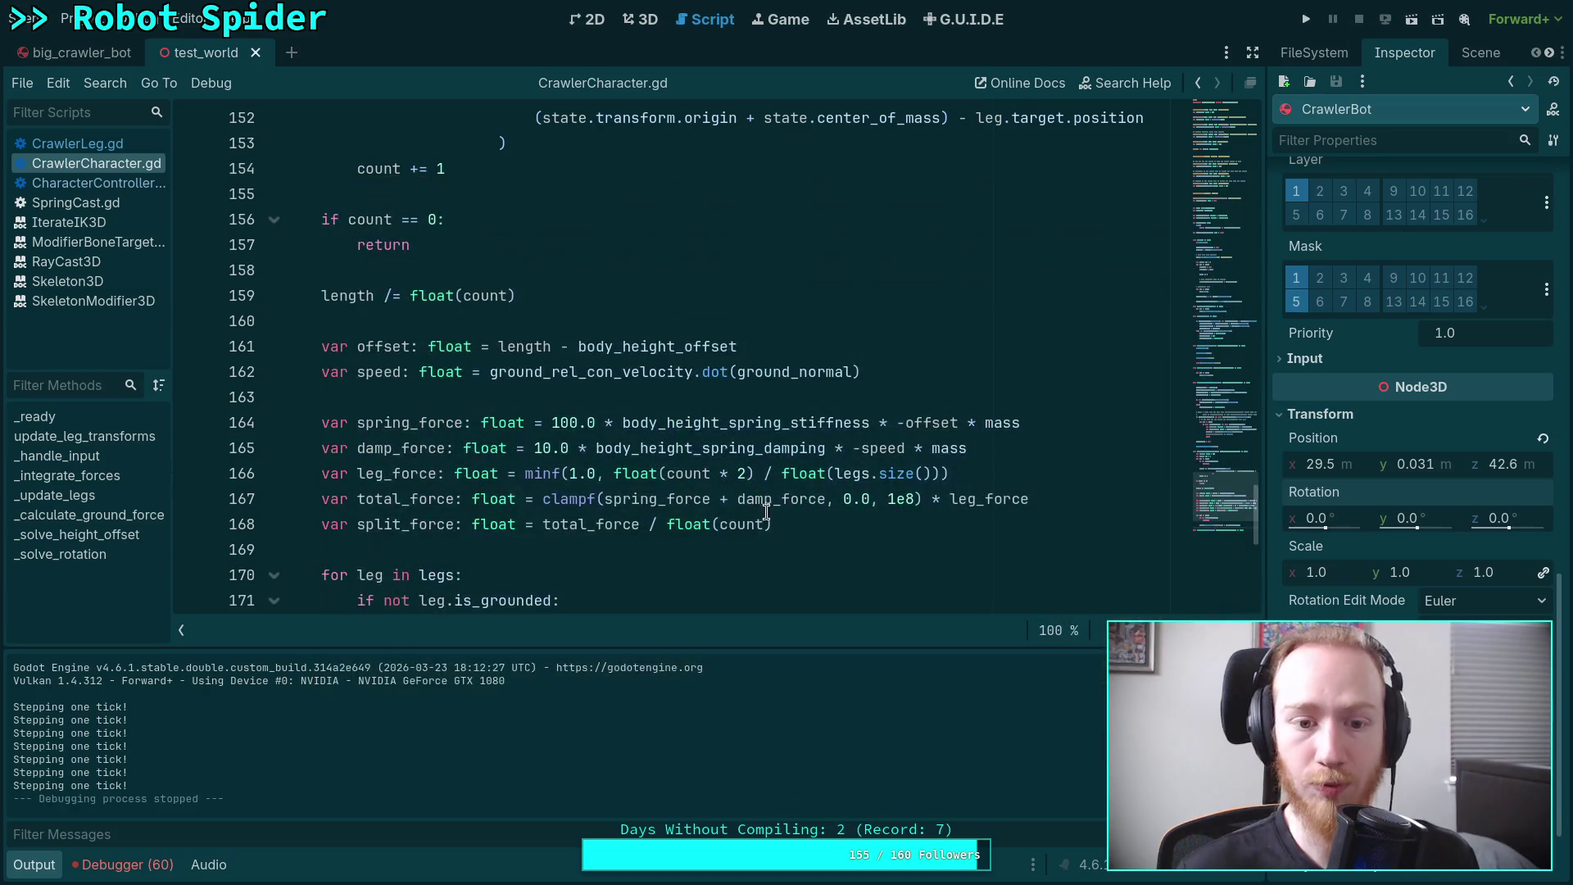
- Review _solve_height_offset's length variable and add a breakpoint on line 159, 'length /= float(count)'
scroll(604, 497, down, 5)
scroll(604, 498, up, 3)
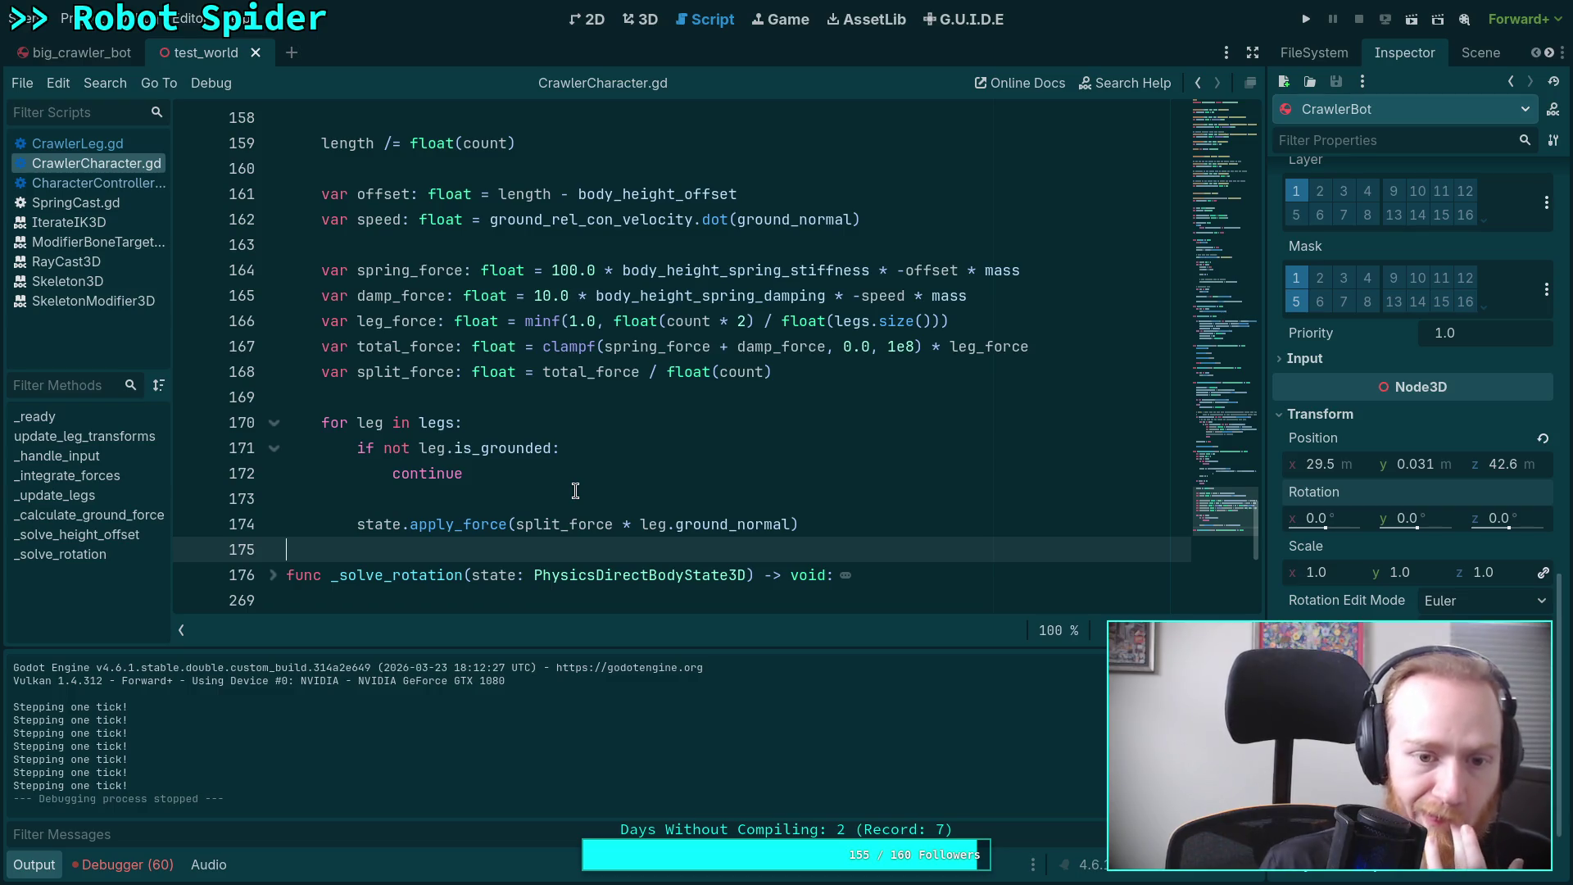
scroll(574, 496, up, 5)
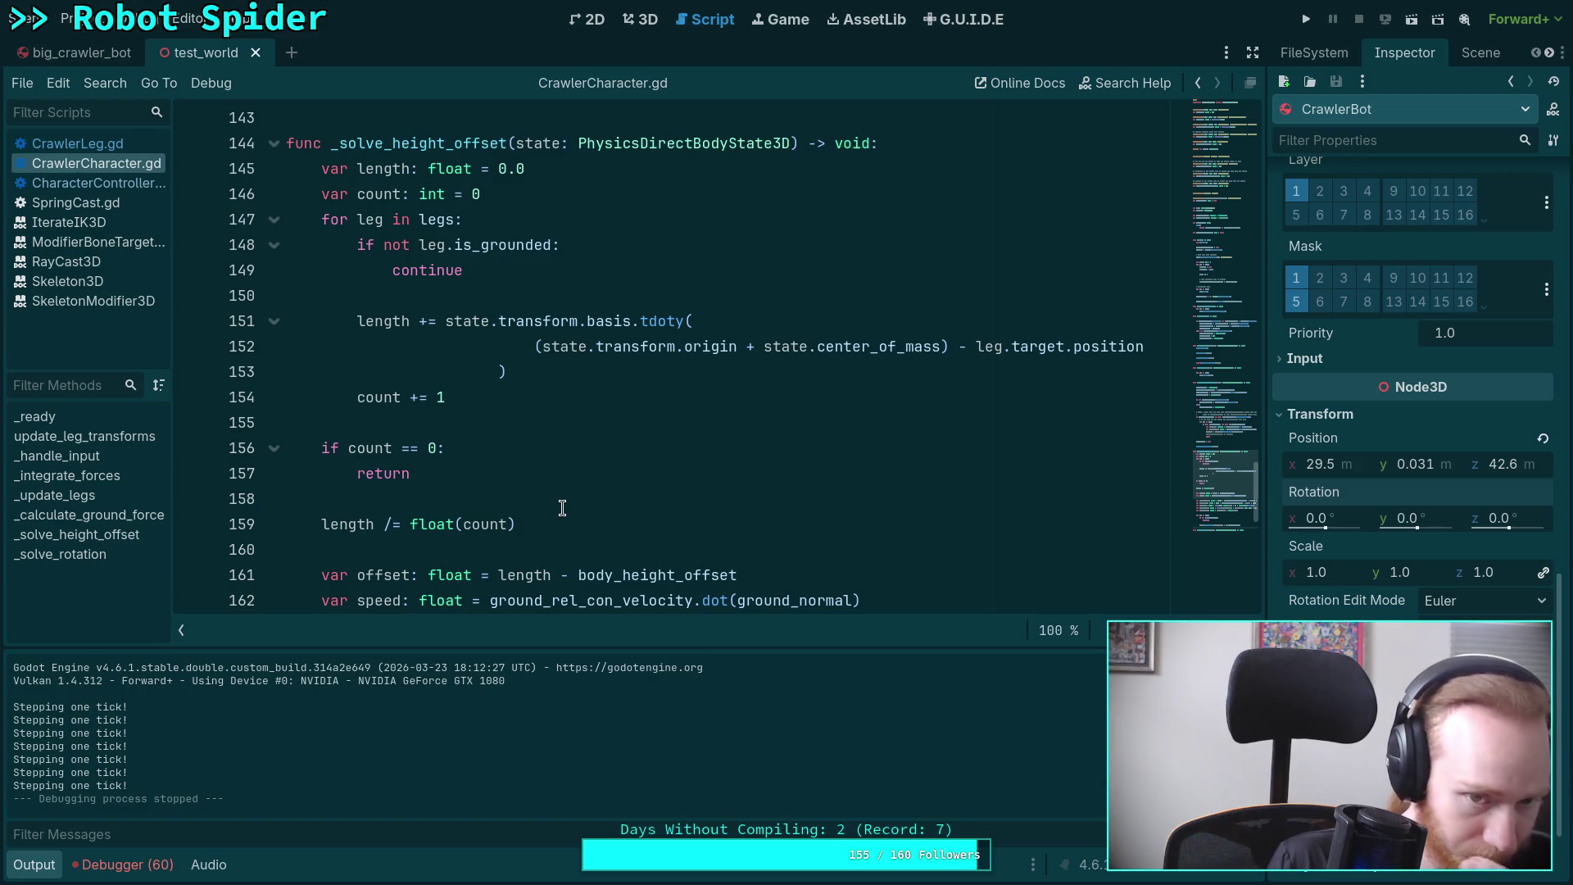
click(378, 327)
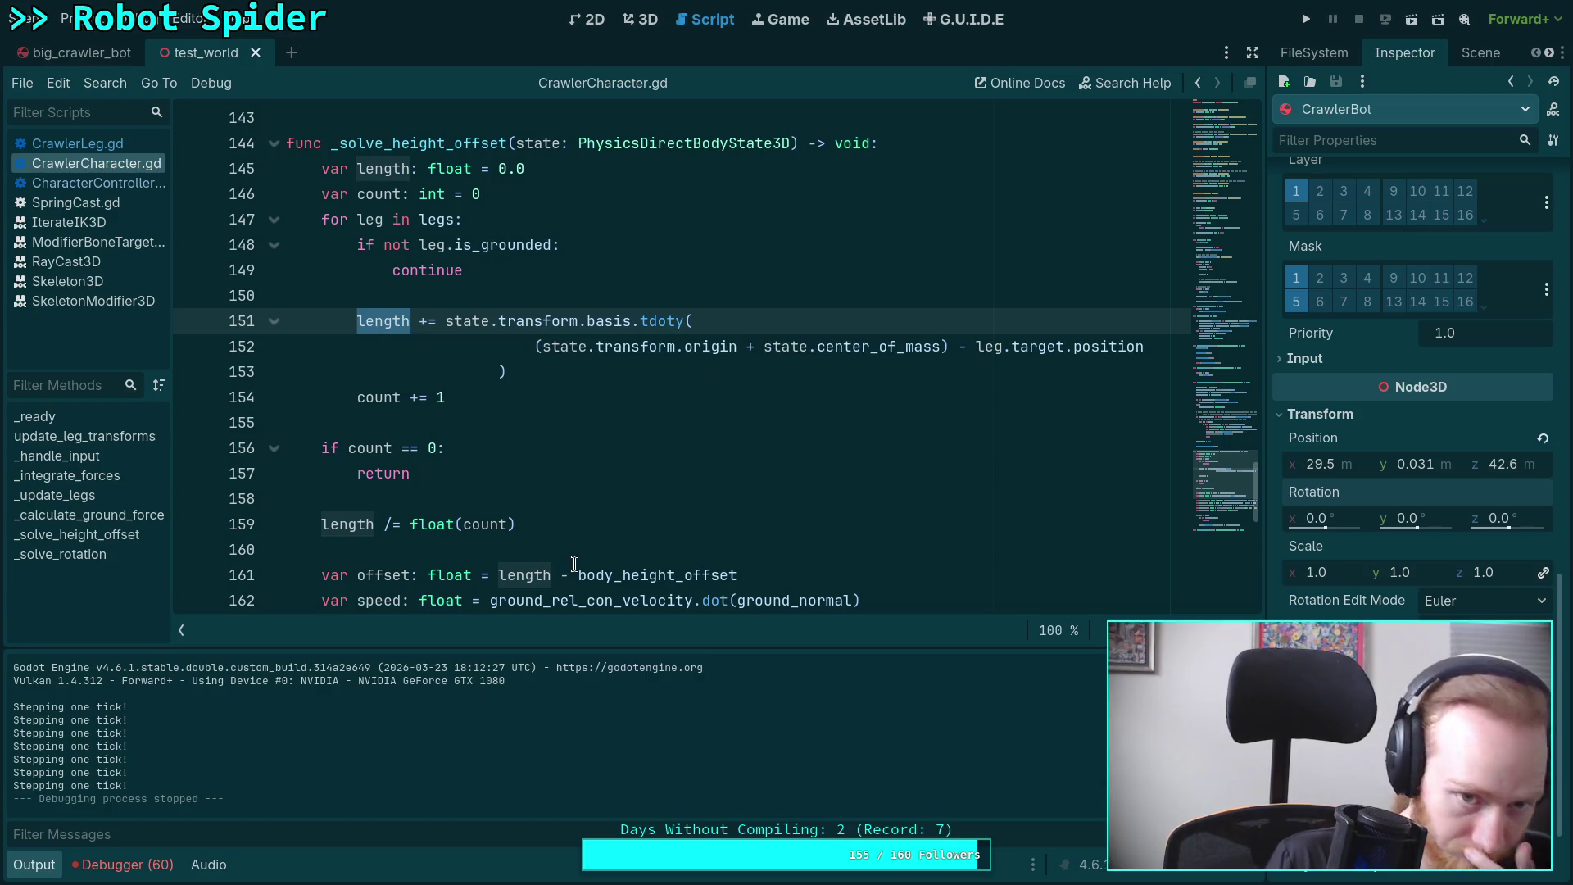
scroll(562, 566, down, 4)
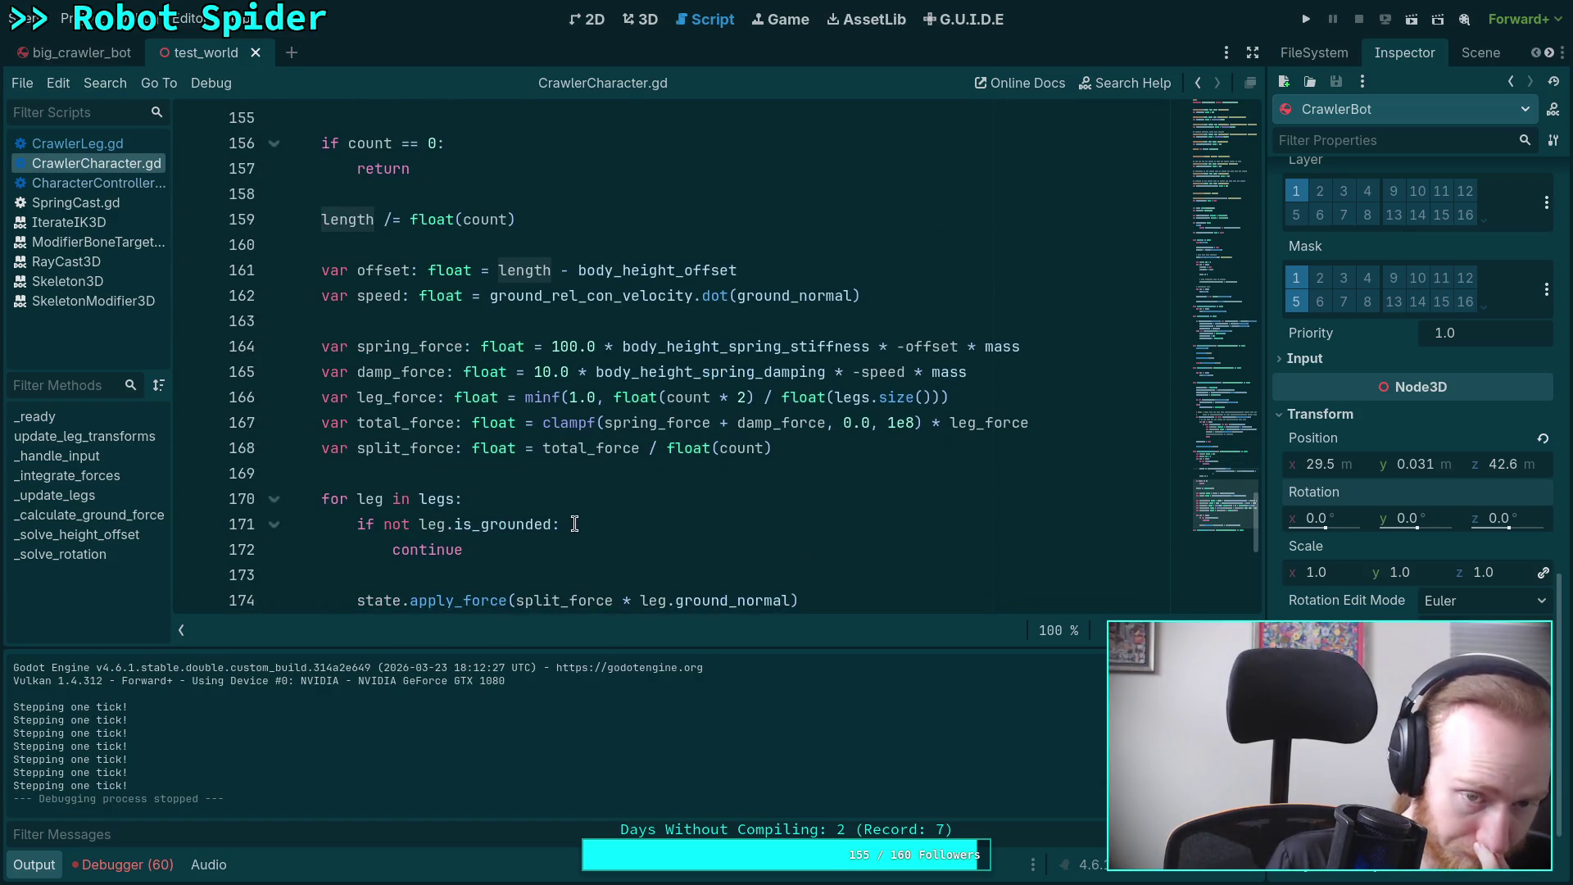
scroll(476, 509, up, 3)
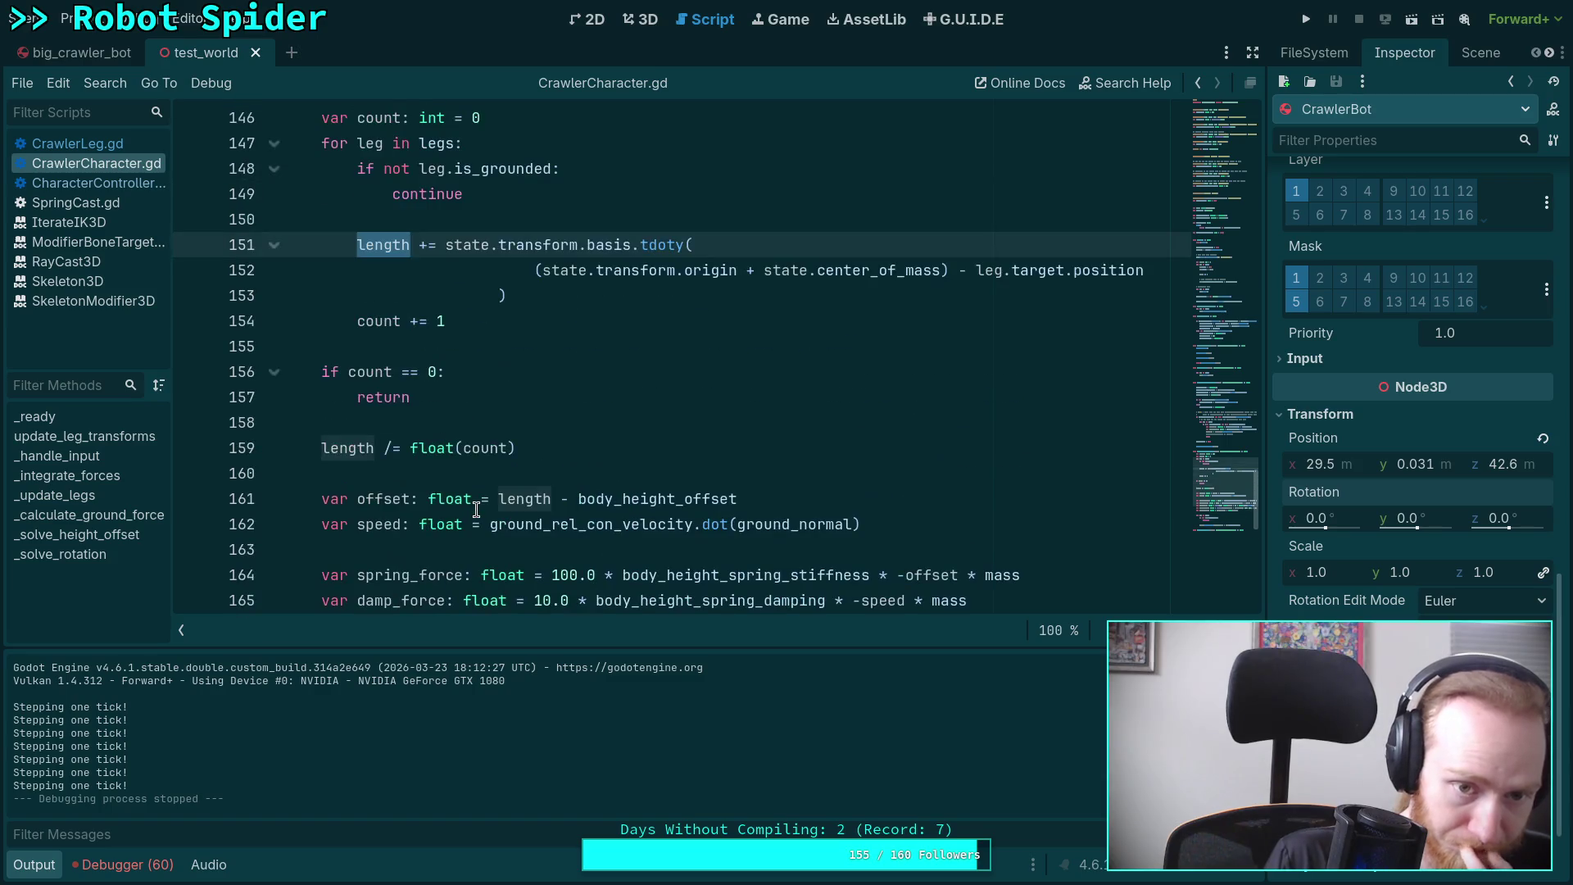
click(190, 448)
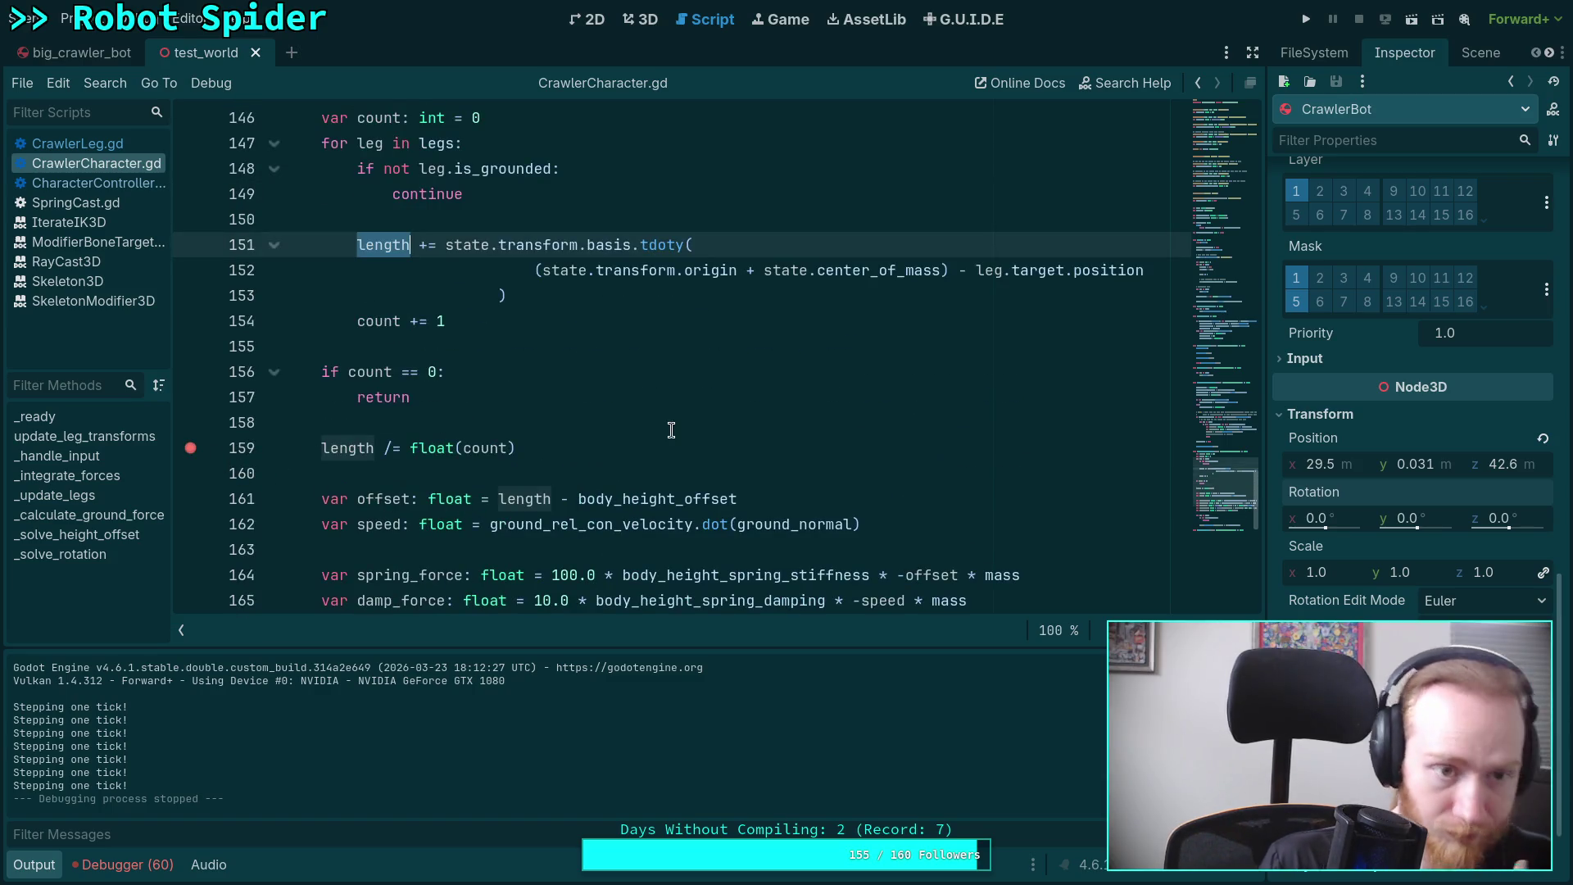
- Run to the line 159 breakpoint, step to line 164 checking length 0.898, offset -0.002, speed -0.153, then stop
click(1308, 19)
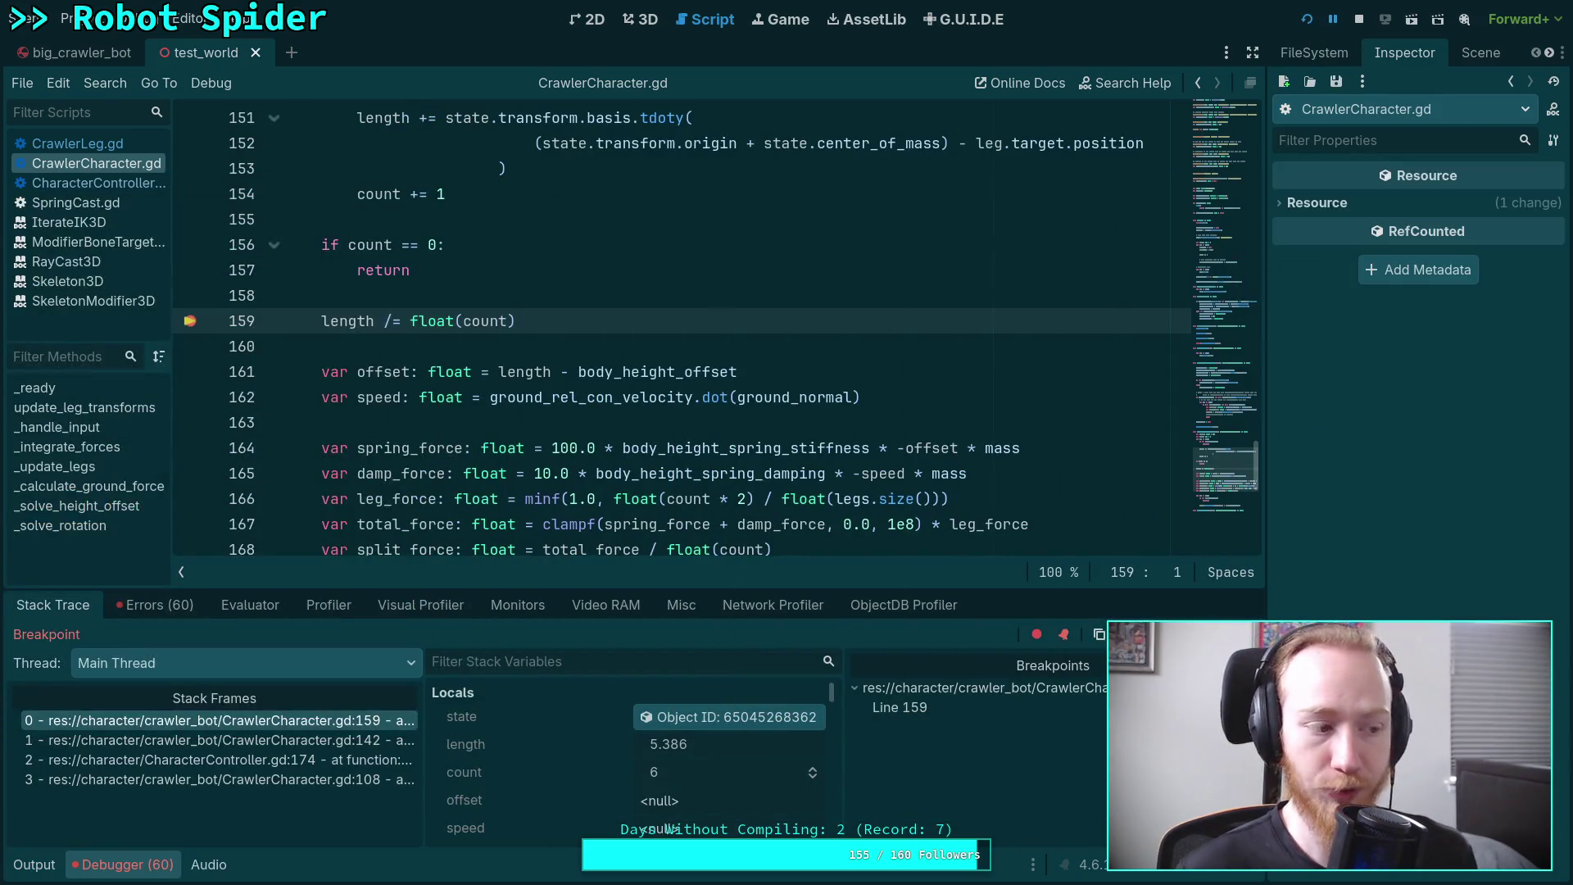
scroll(598, 438, down, 1)
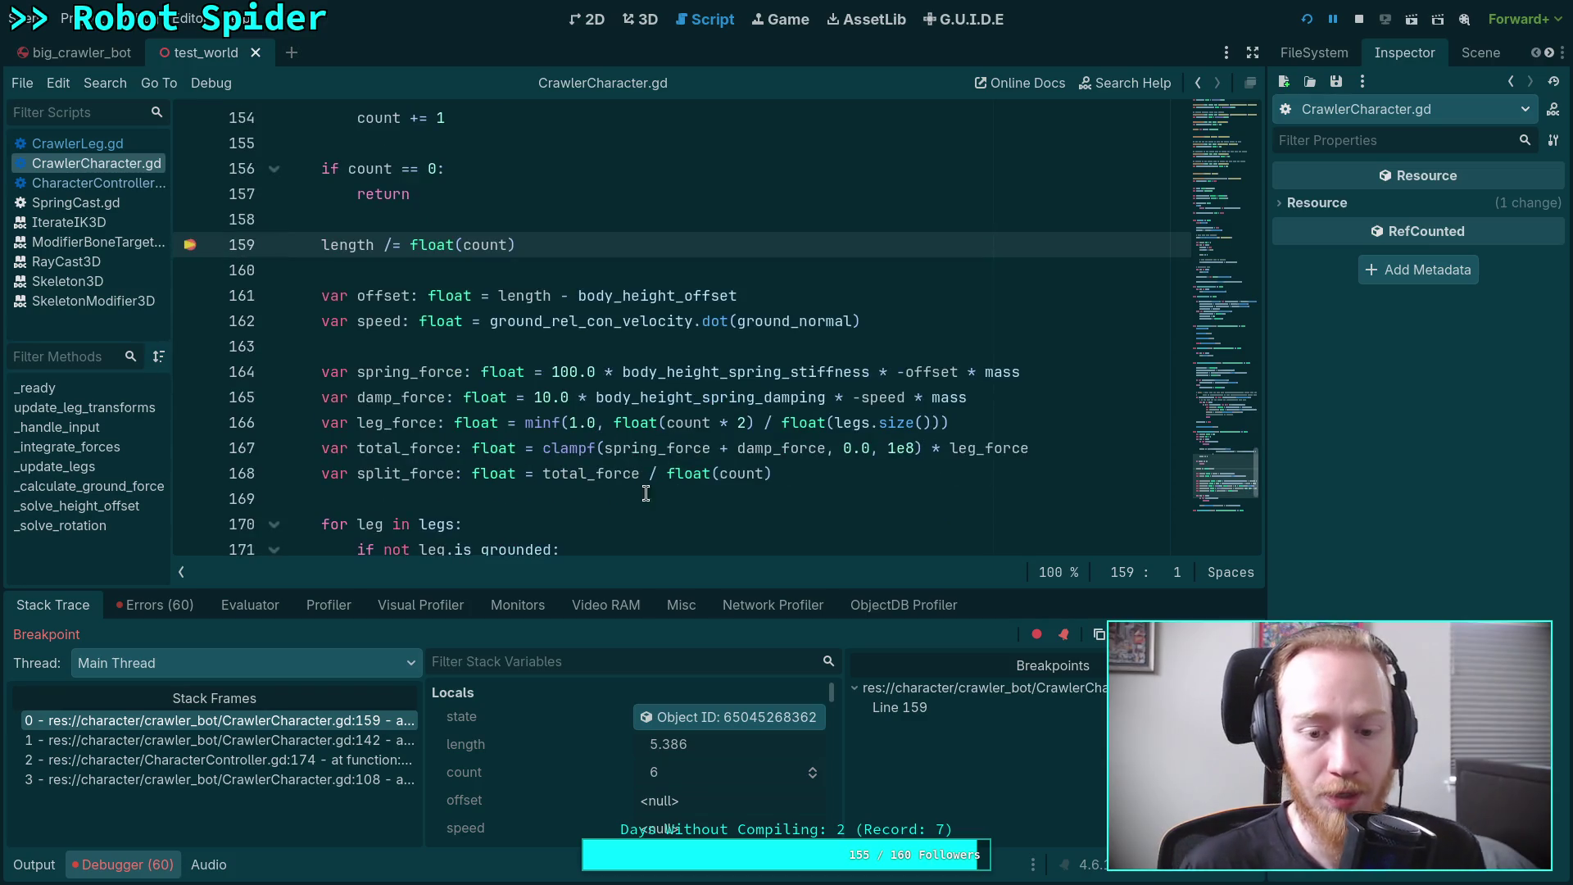
key(F10)
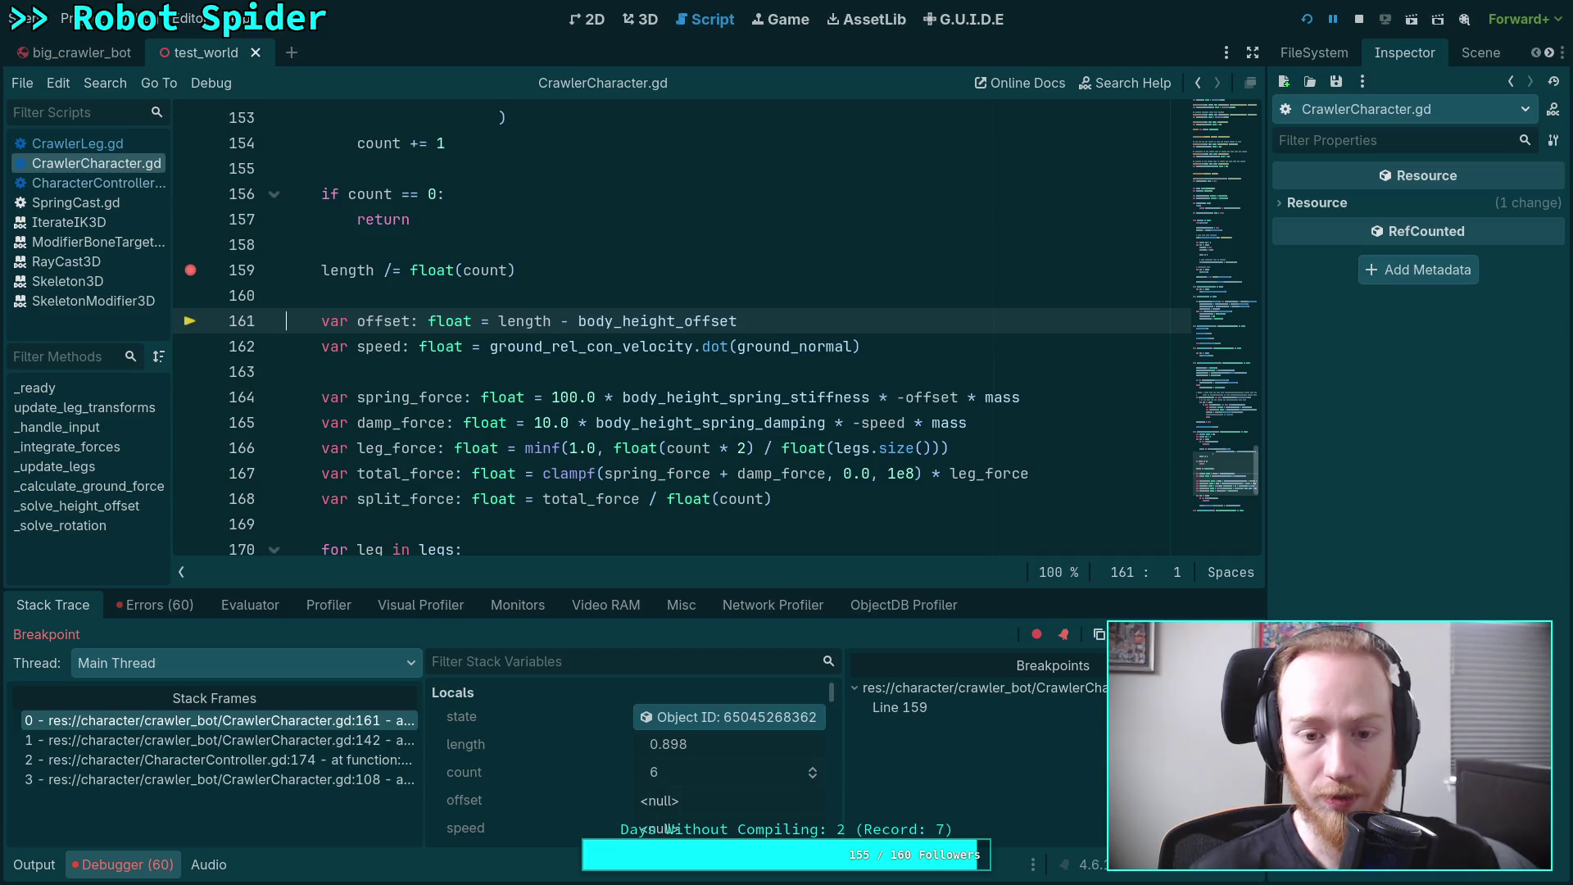
key(F10)
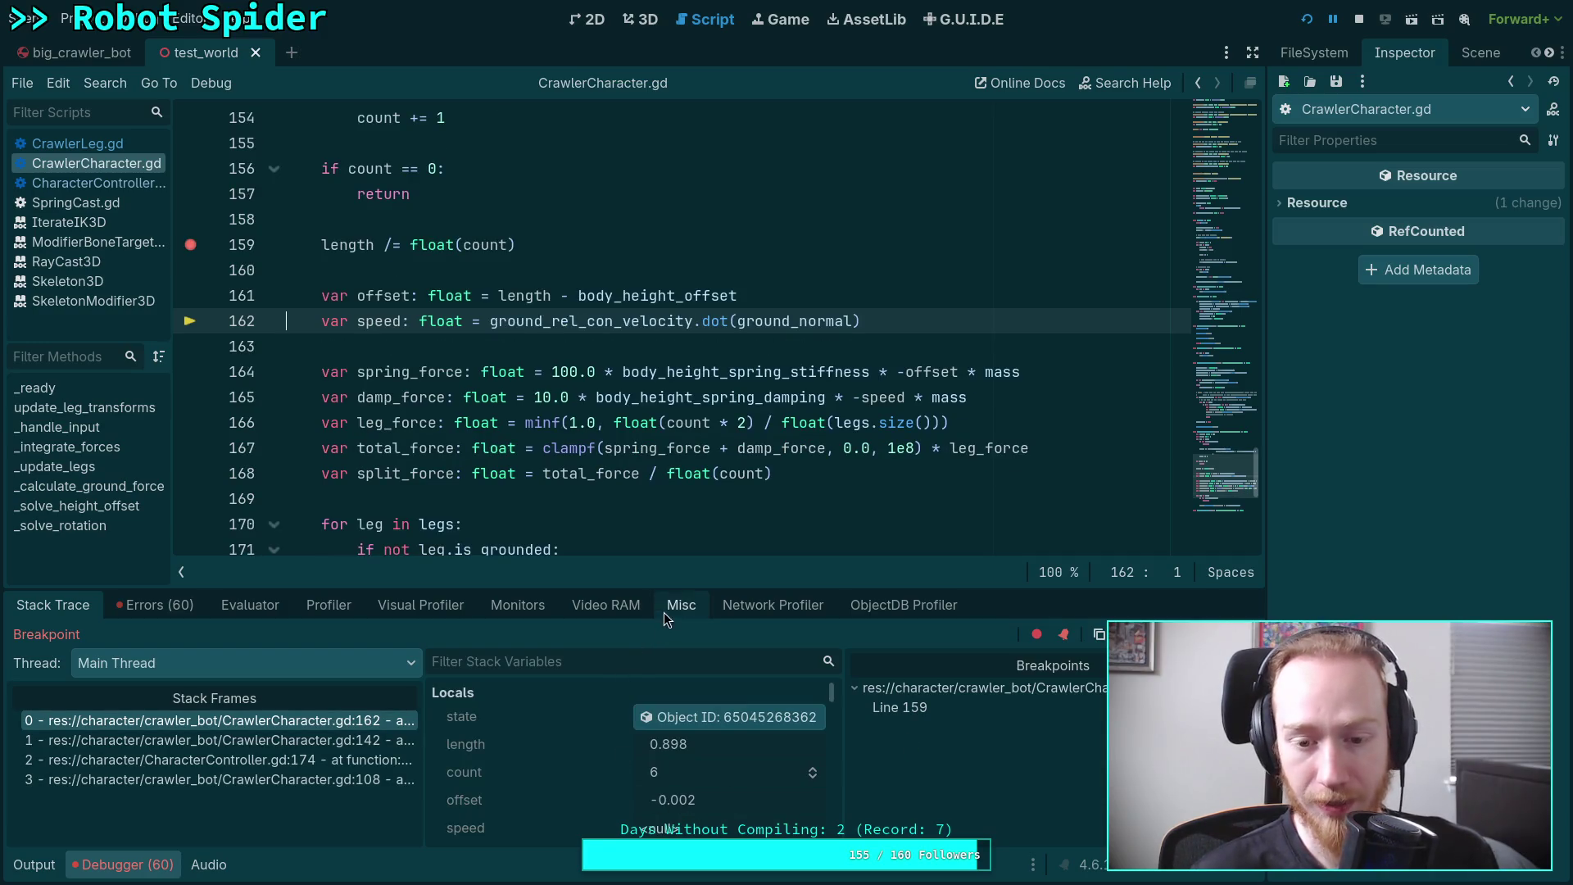
drag(664, 585, 664, 535)
scroll(577, 430, down, 1)
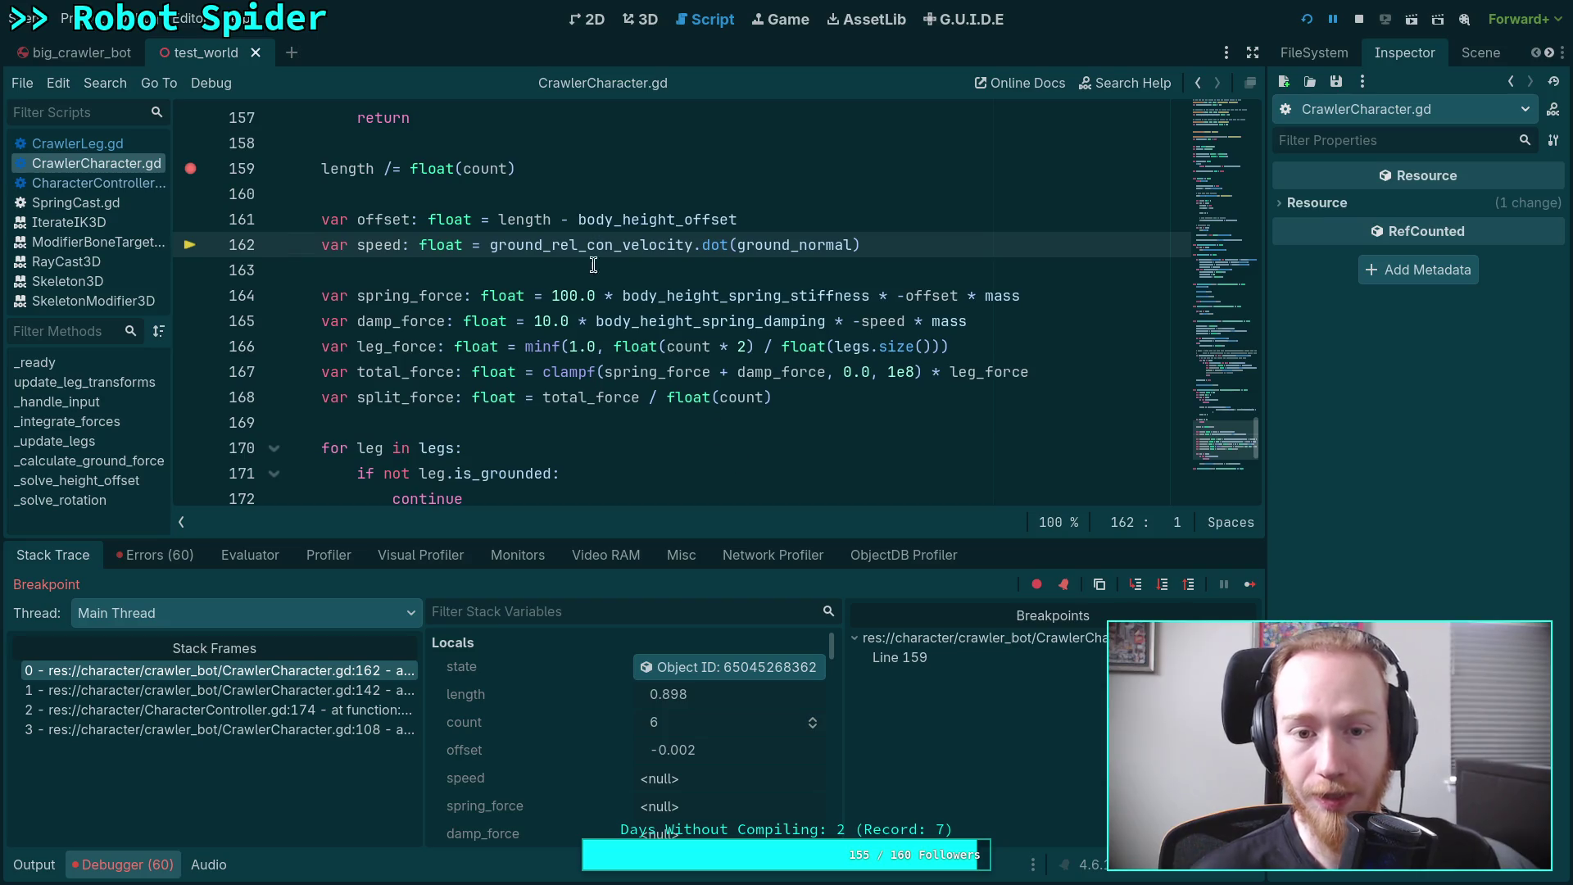
click(1162, 584)
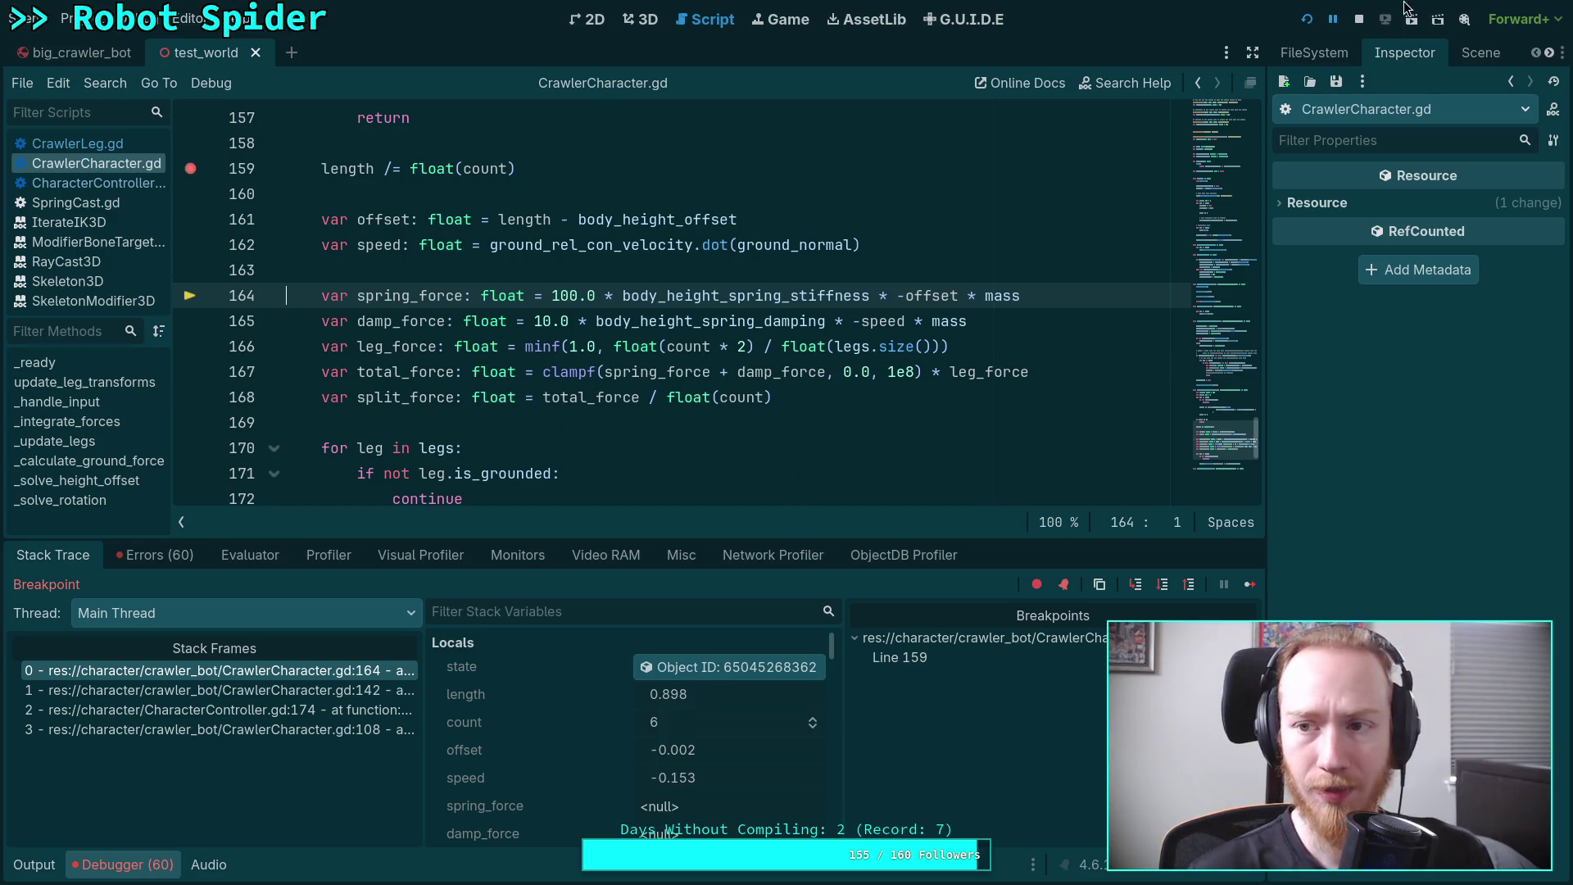
click(1359, 19)
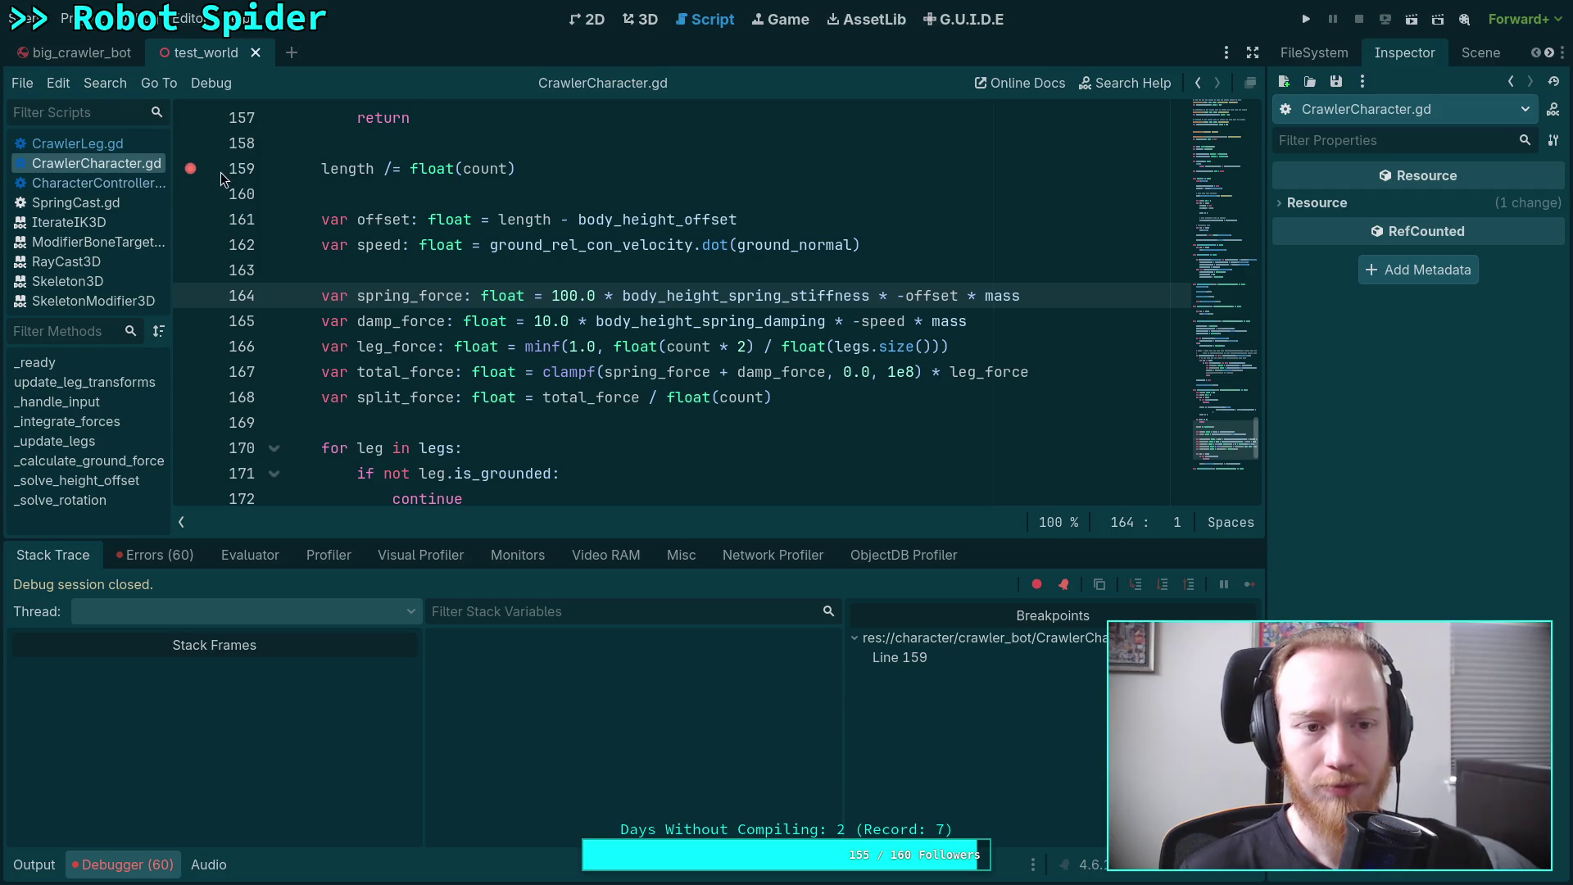
- Remove the line 159 breakpoint and open CrawlerLeg.gd at empty line 281 near the ground_normal code
click(190, 168)
click(78, 144)
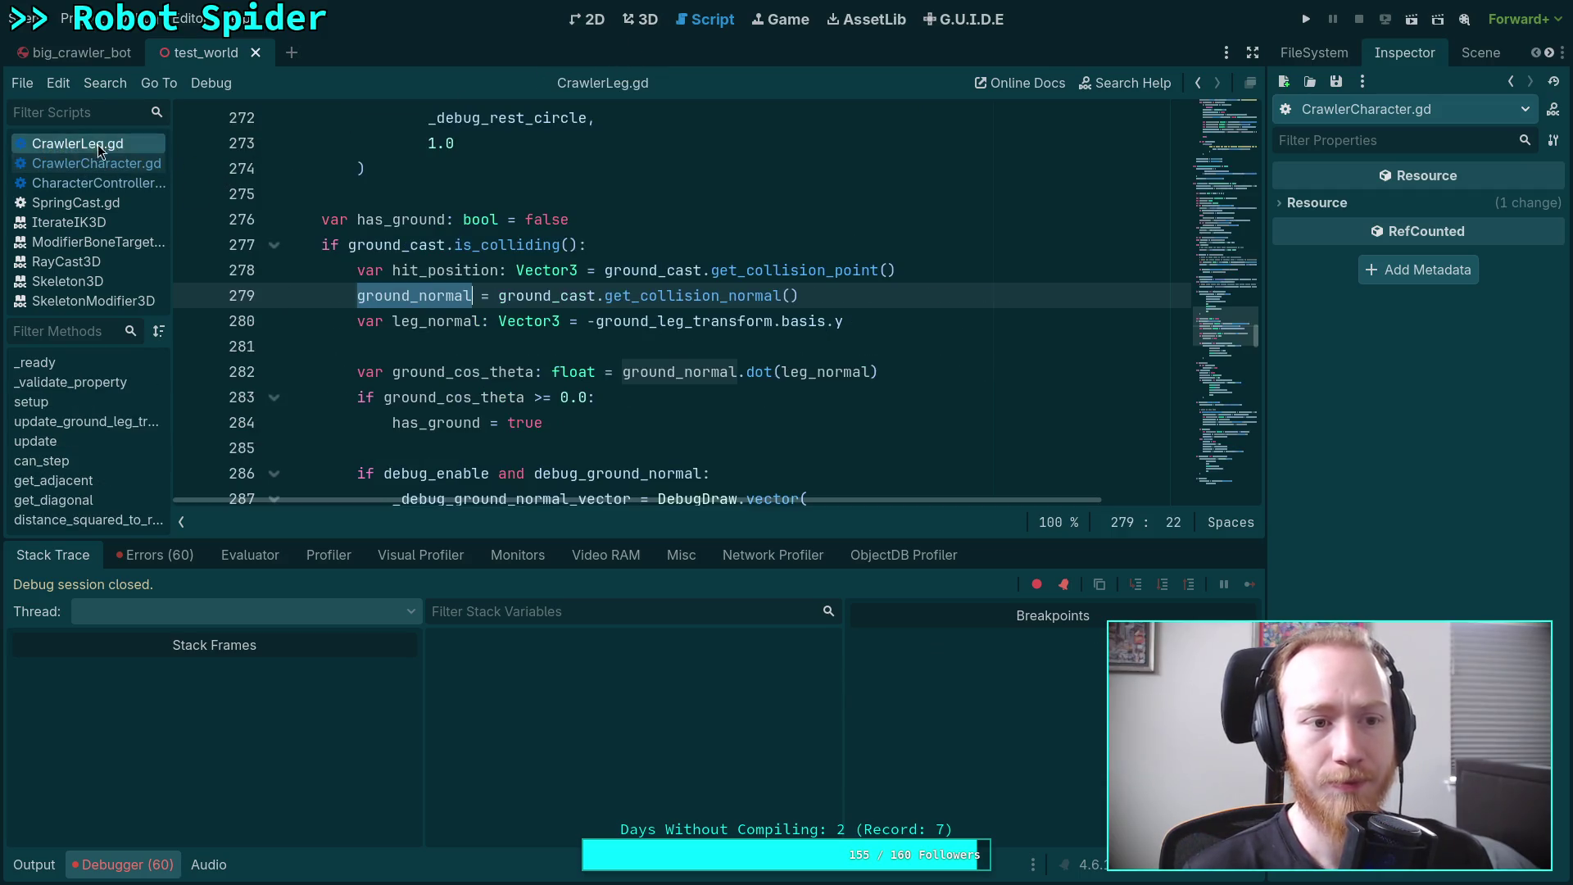
click(78, 867)
scroll(611, 528, up, 2)
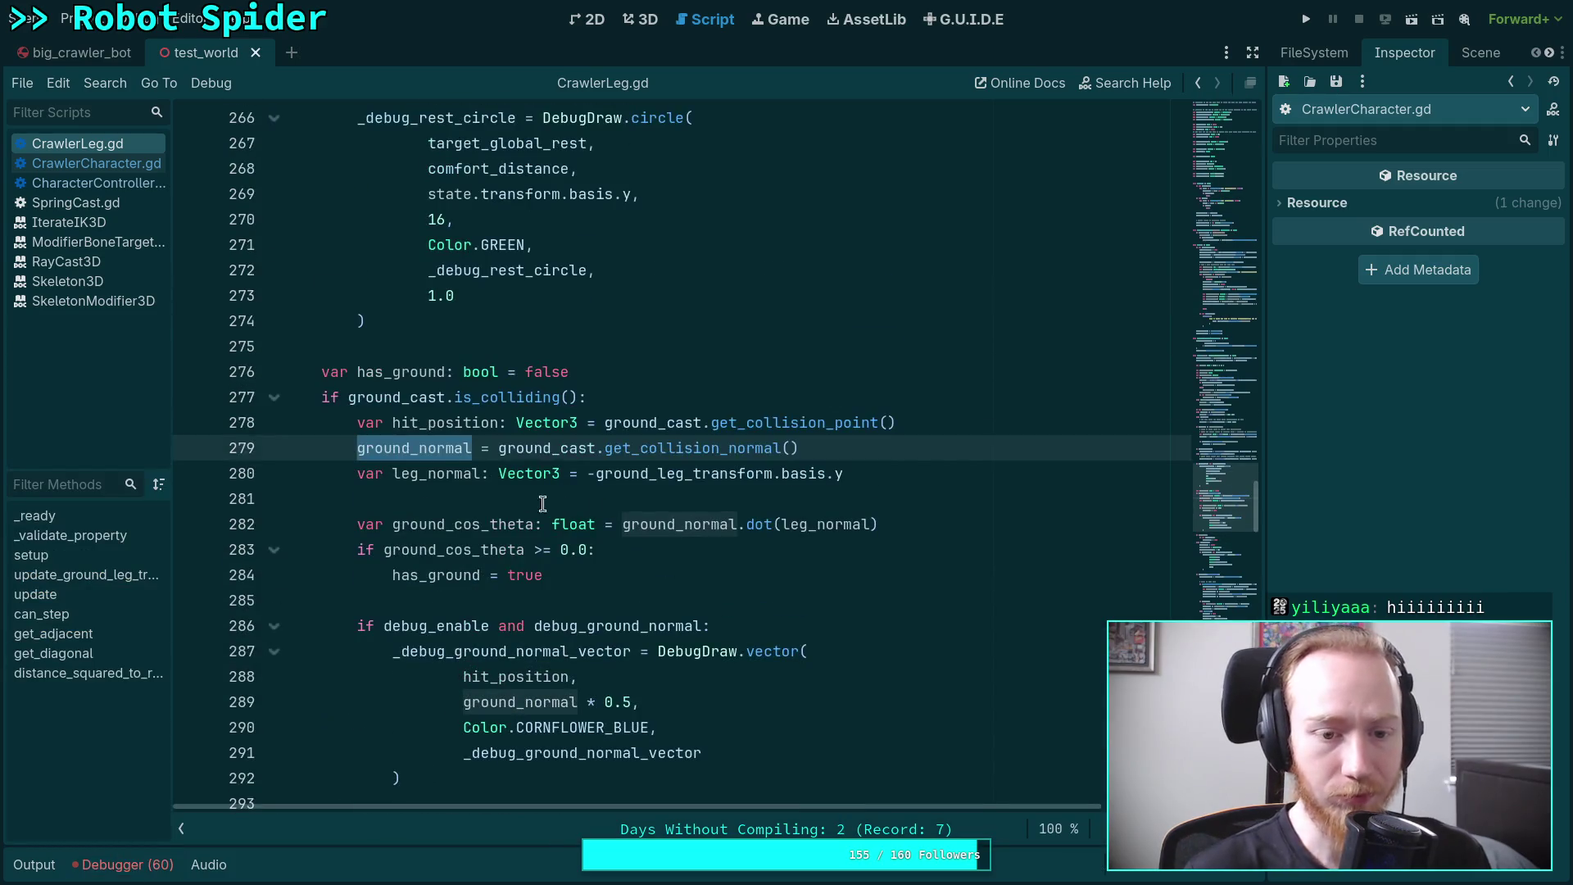
click(486, 491)
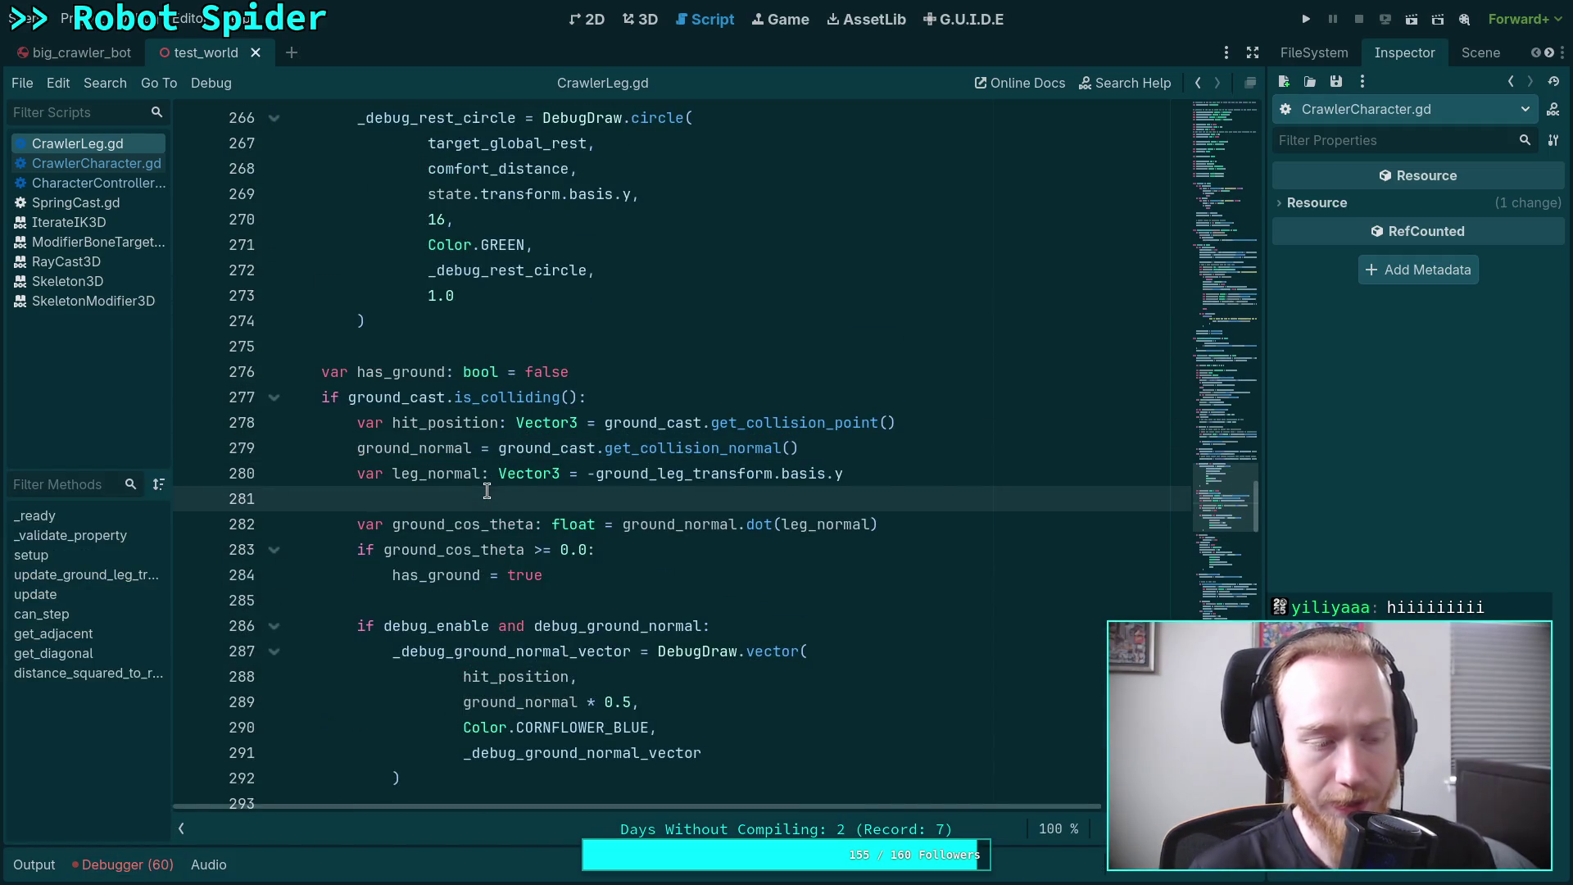